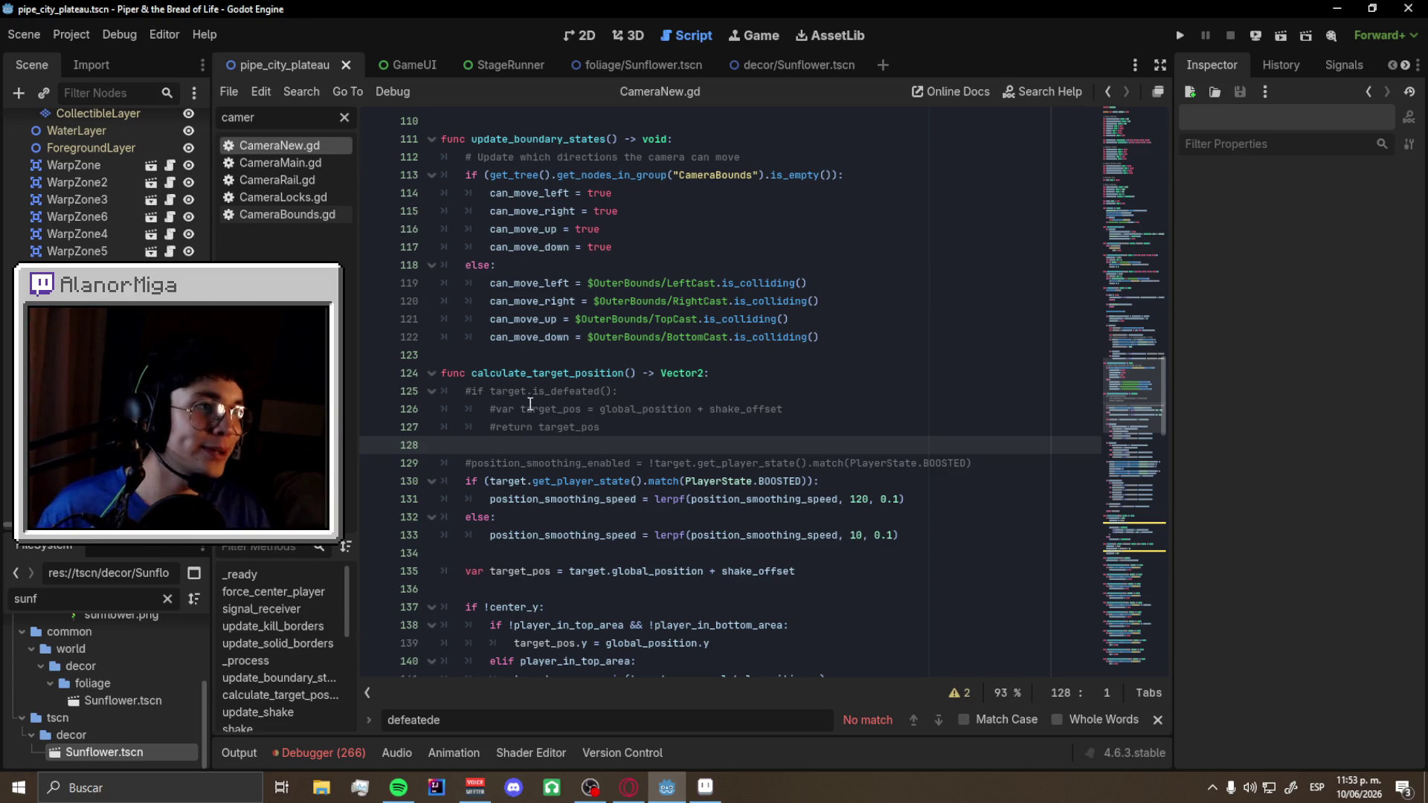
- Review the CameraNew.gd code, then show the pipe_city_plateau level in the 2D view
scroll(530, 404, "up", 6)
scroll(615, 429, "down", 3)
scroll(615, 429, "down", 10)
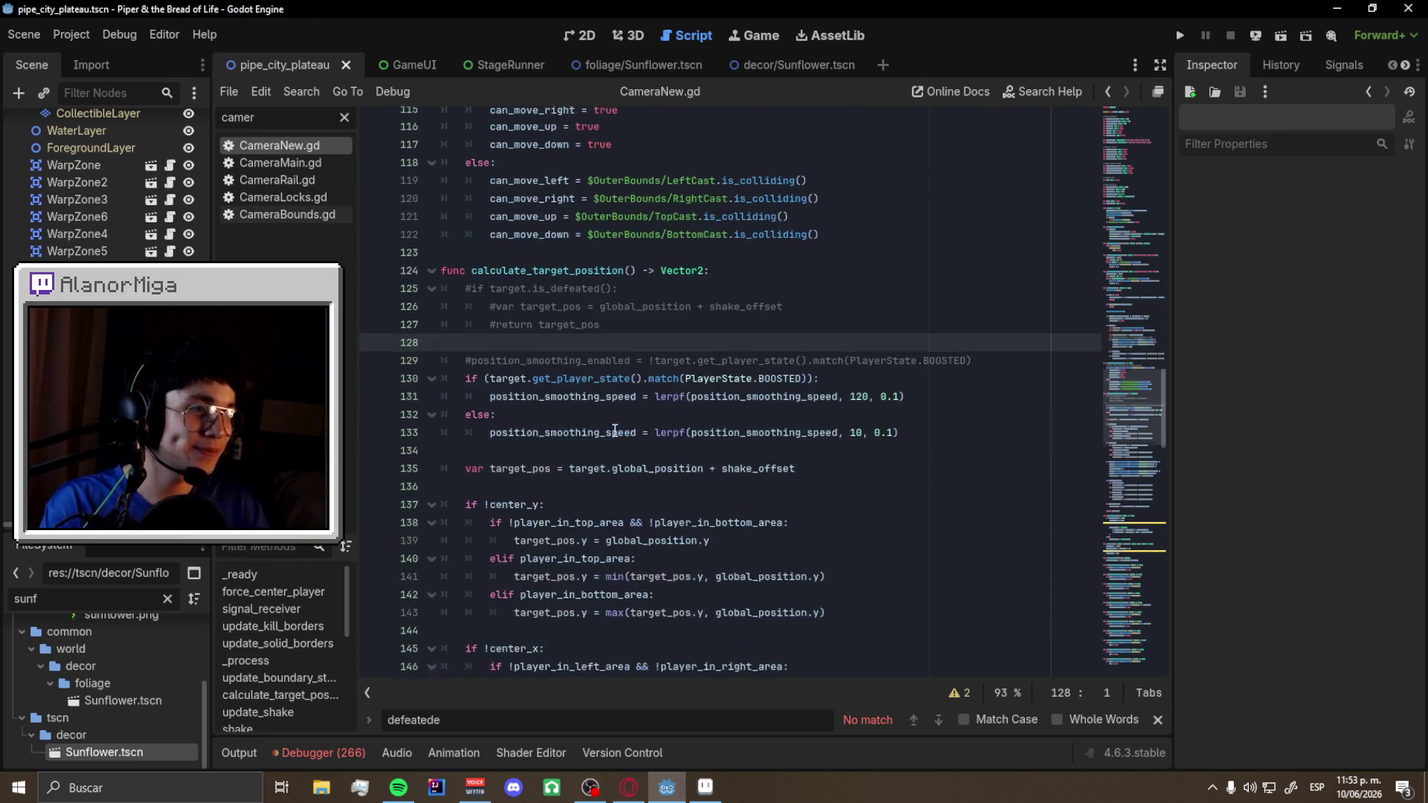
scroll(615, 432, "down", 12)
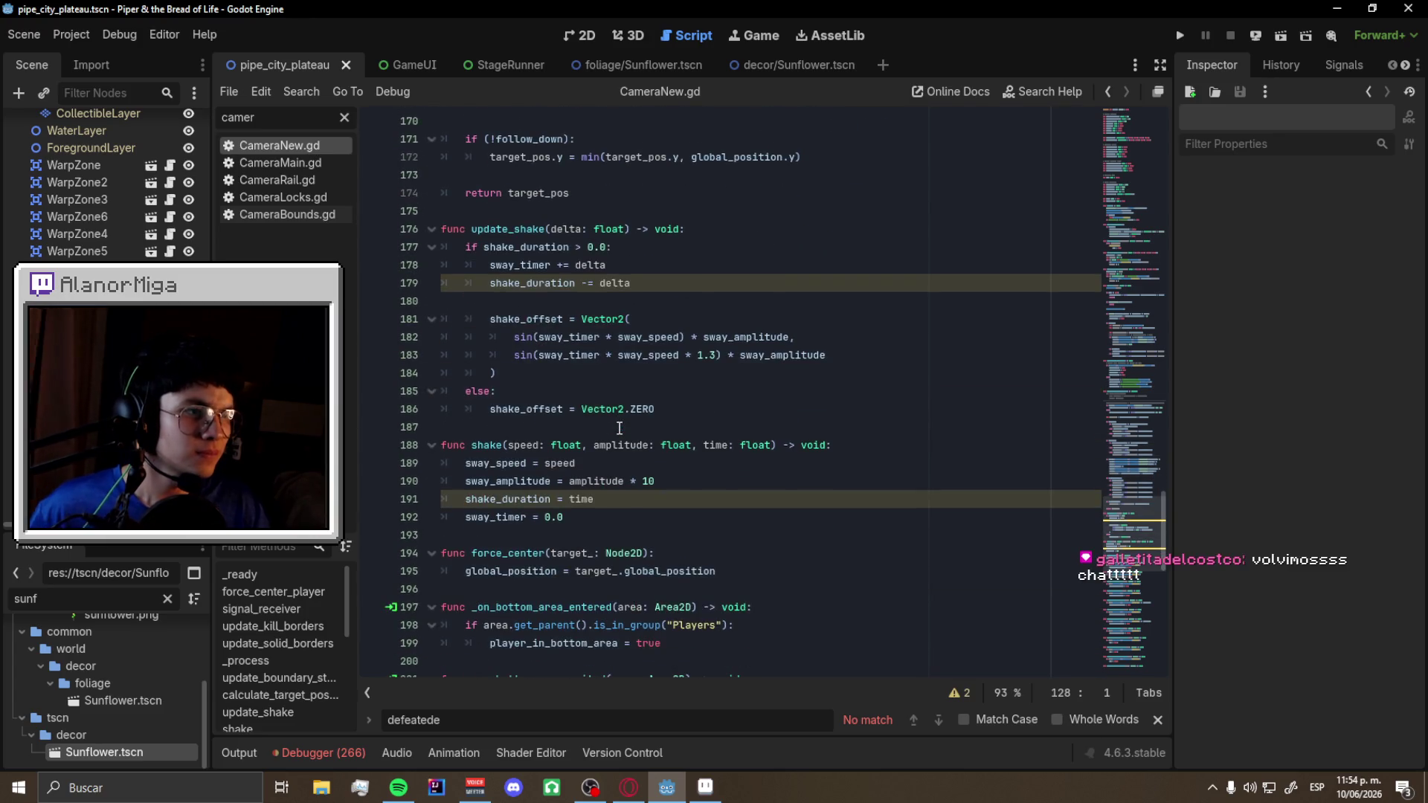
scroll(619, 428, "up", 15)
scroll(620, 427, "up", 5)
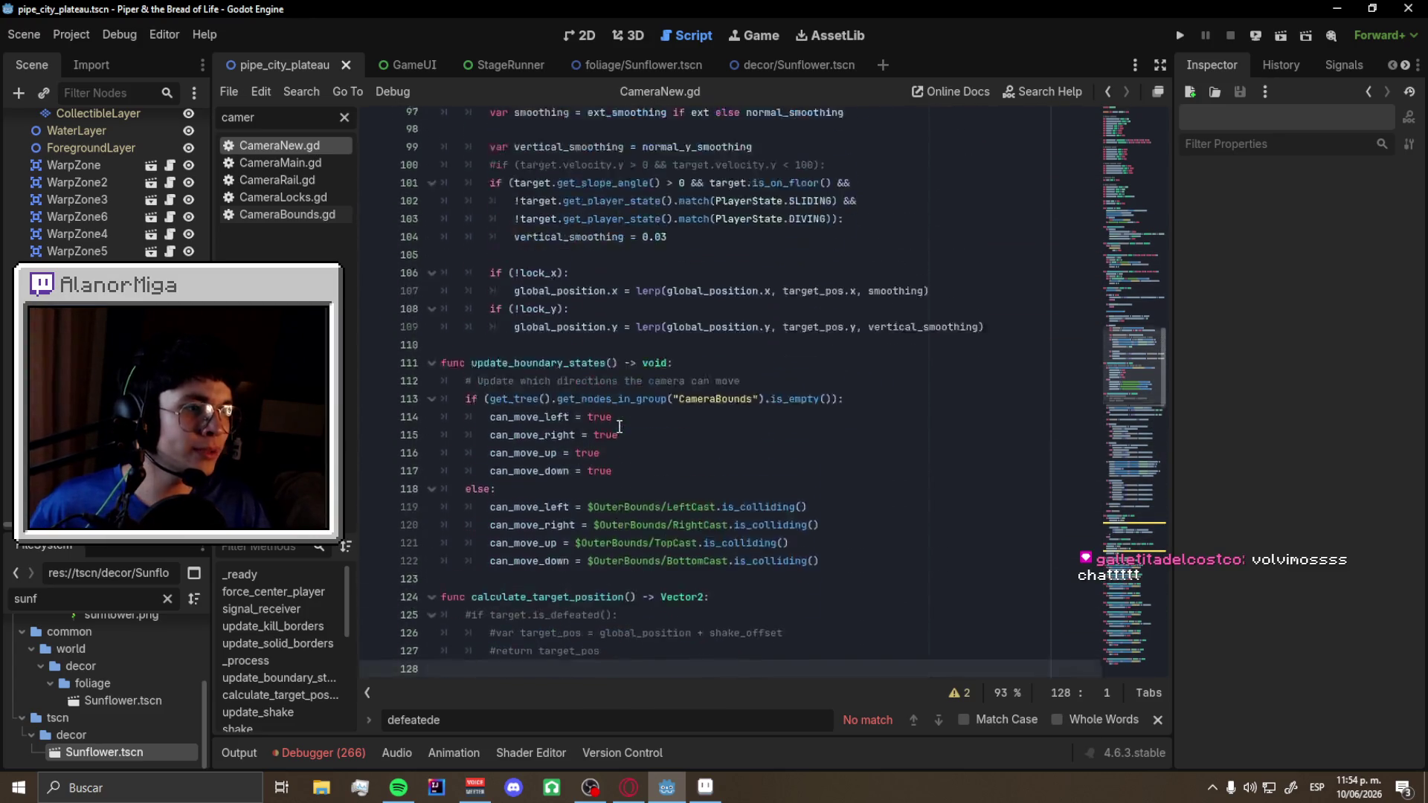
left_click(573, 35)
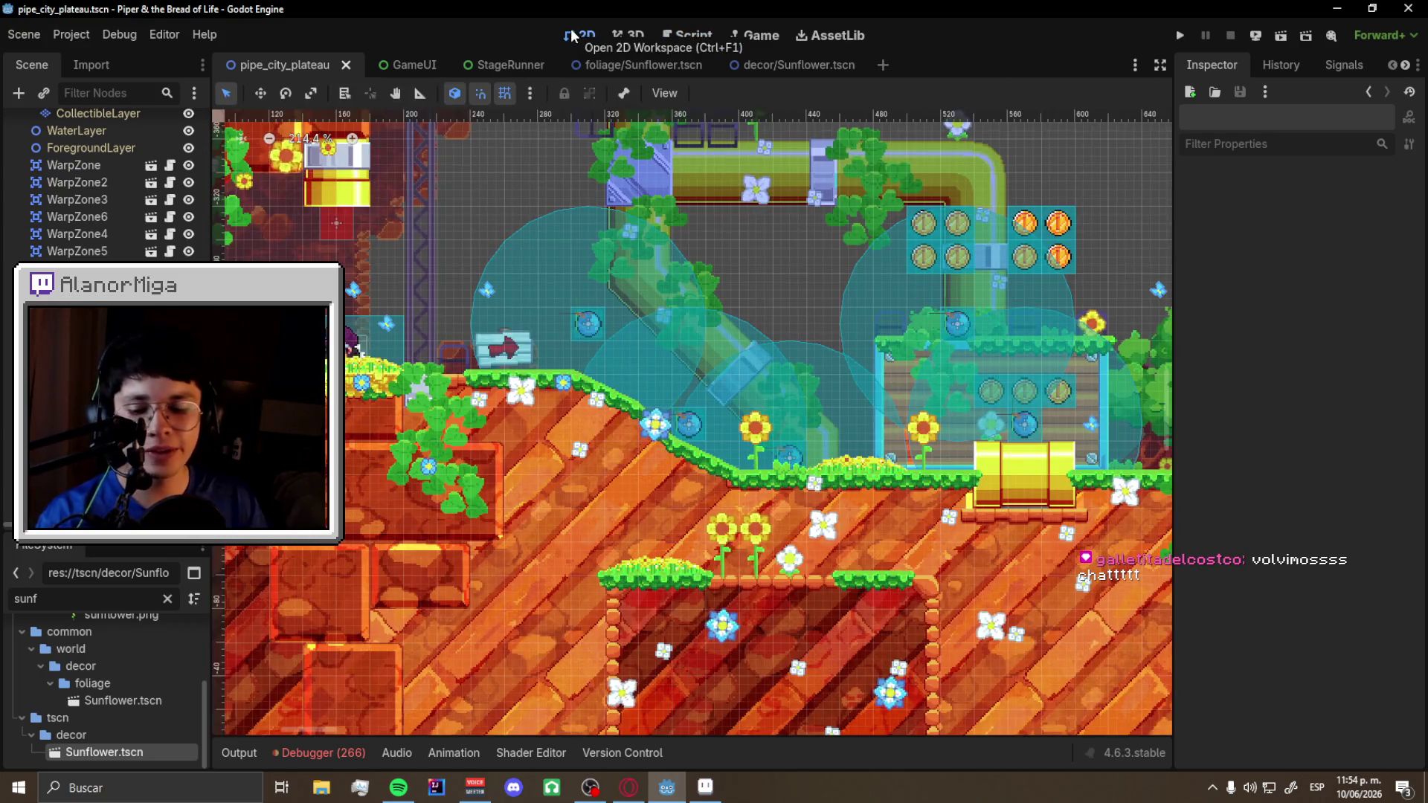
- Run the project and move the player right, jumping and attacking
key("F5")
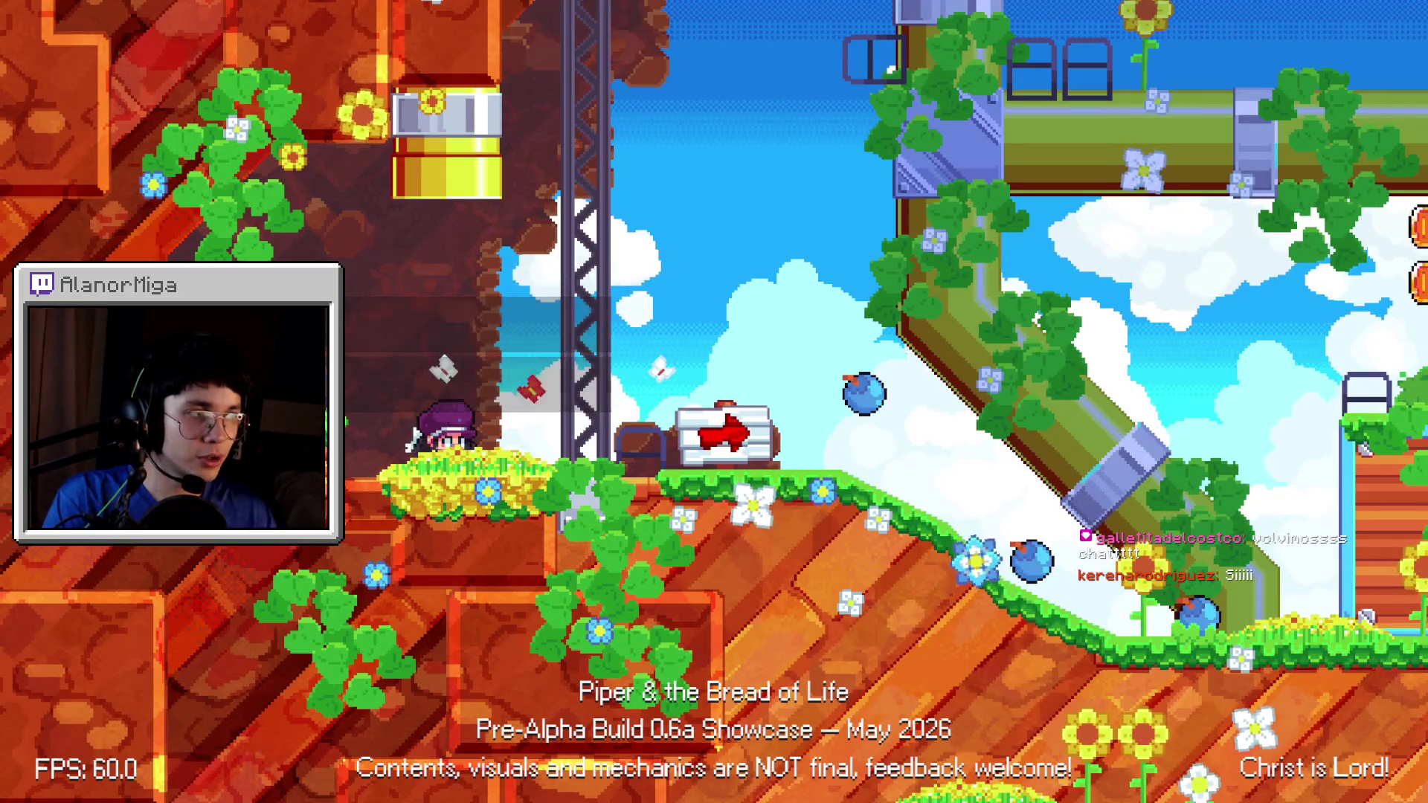
key("Right")
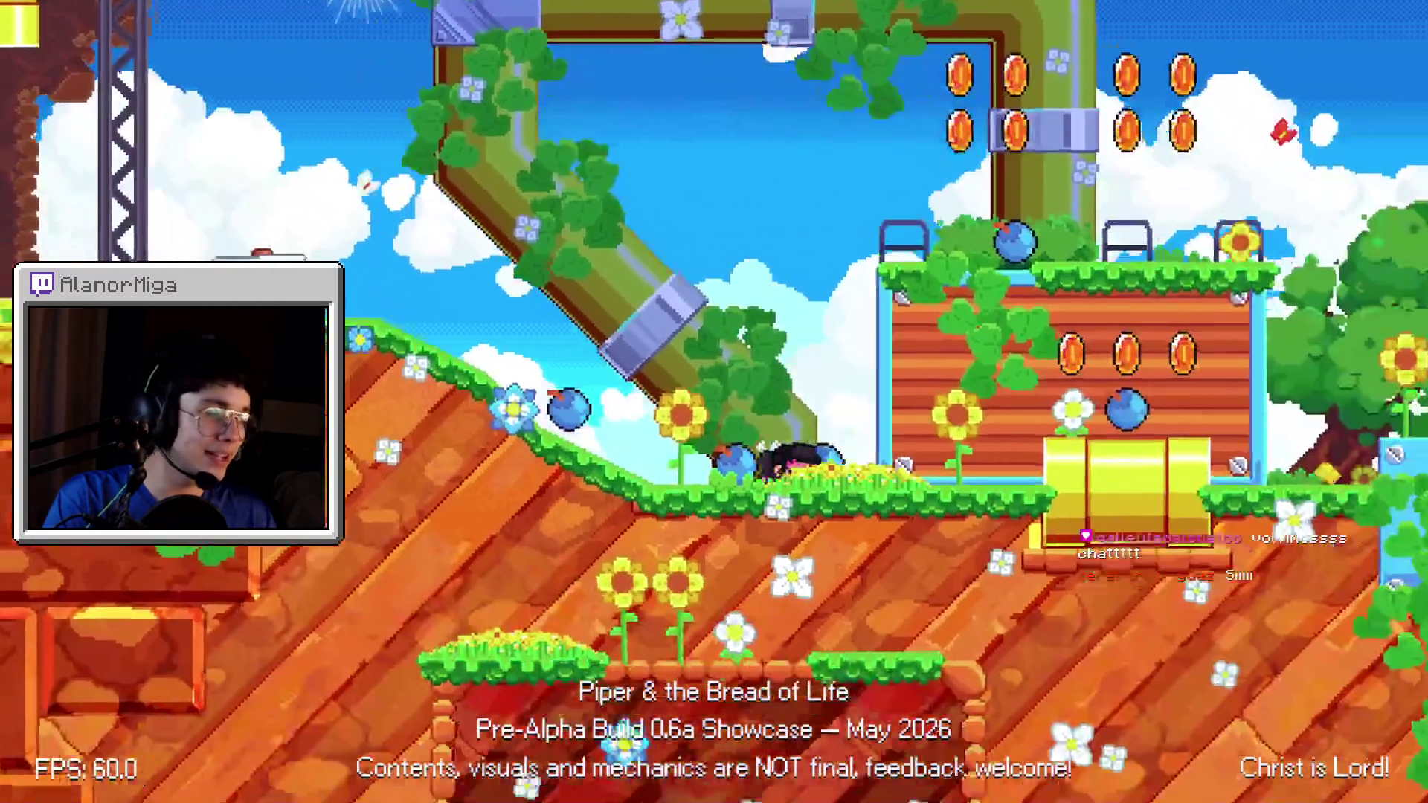
key("space")
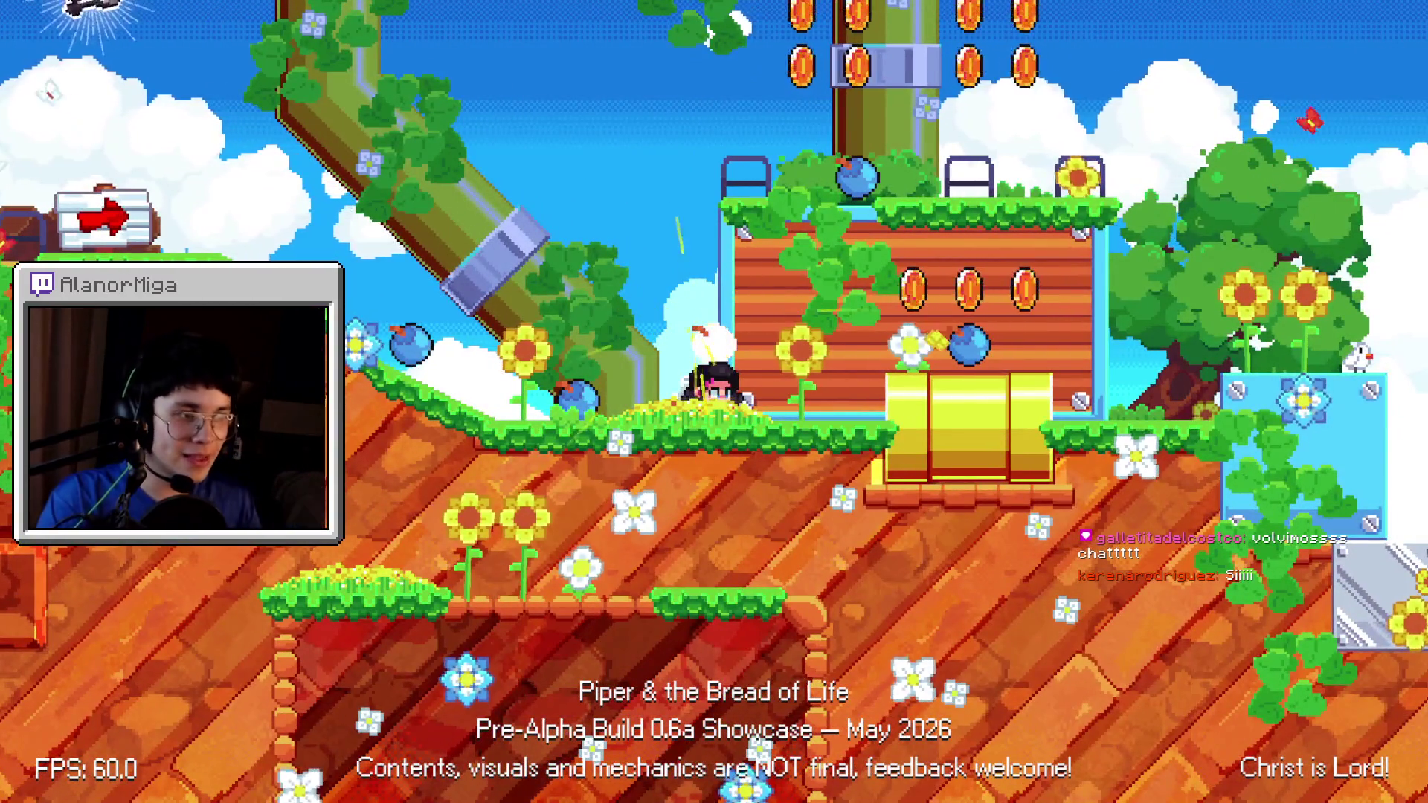
key("x")
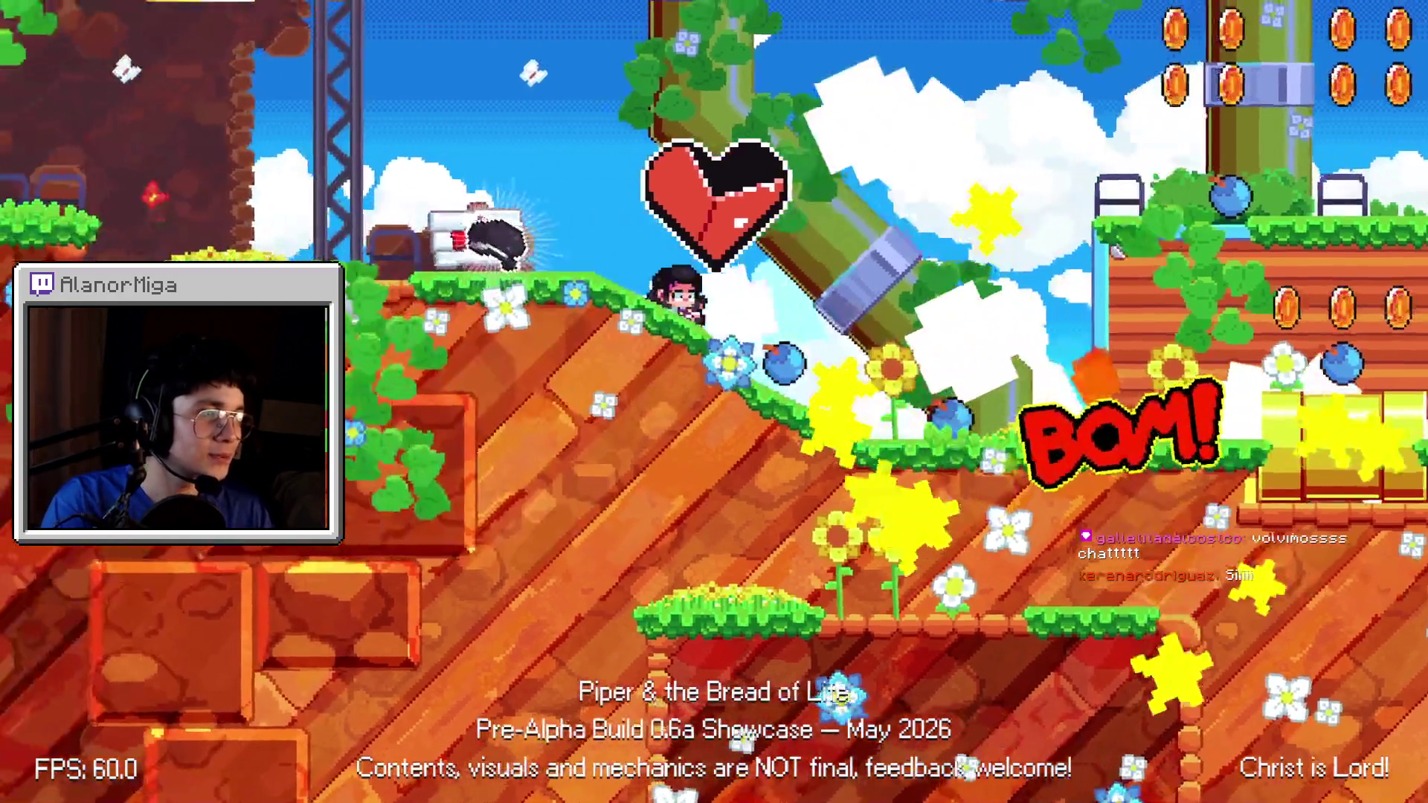
- Run across the ledges, jump onto the upper platform, attack twice, then close the game
key("Right")
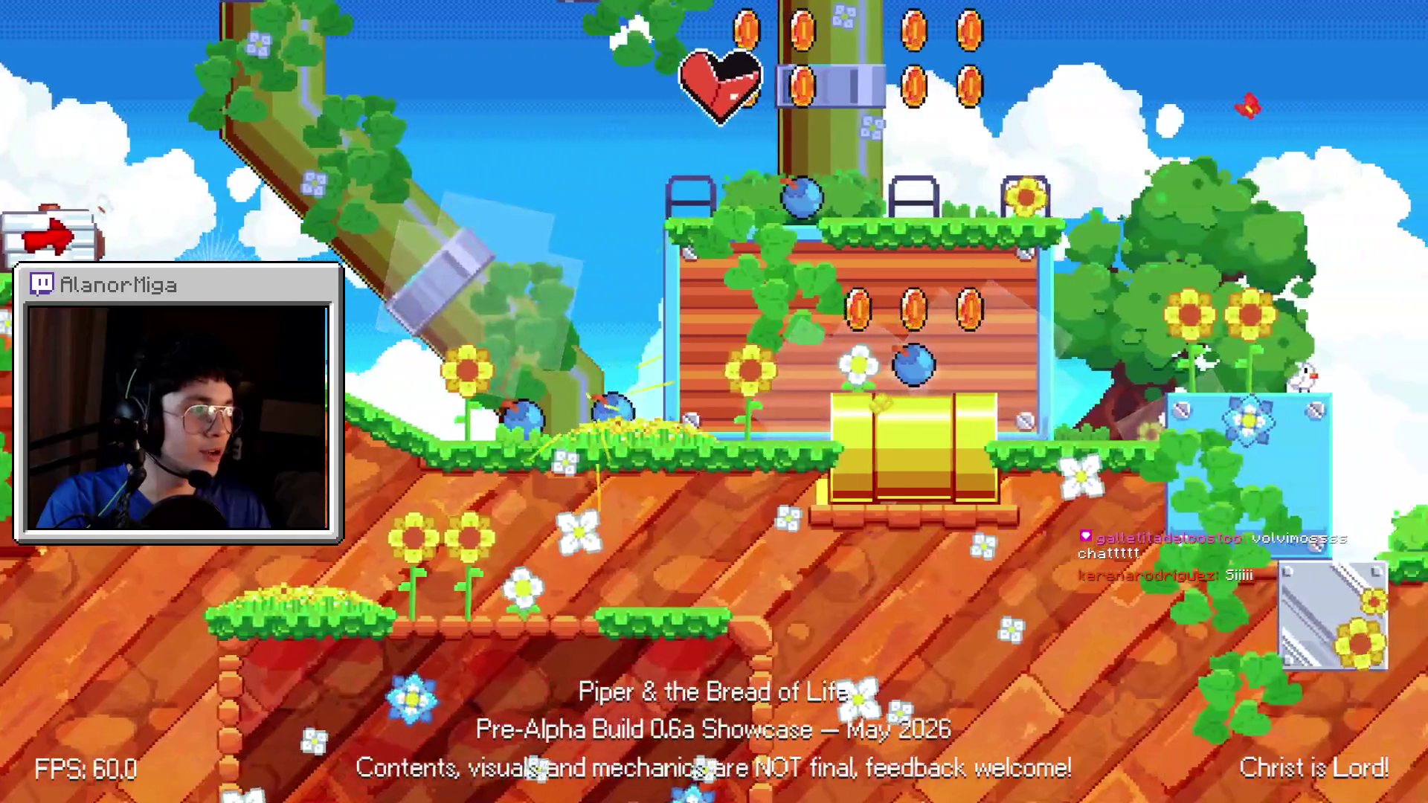
key("Left")
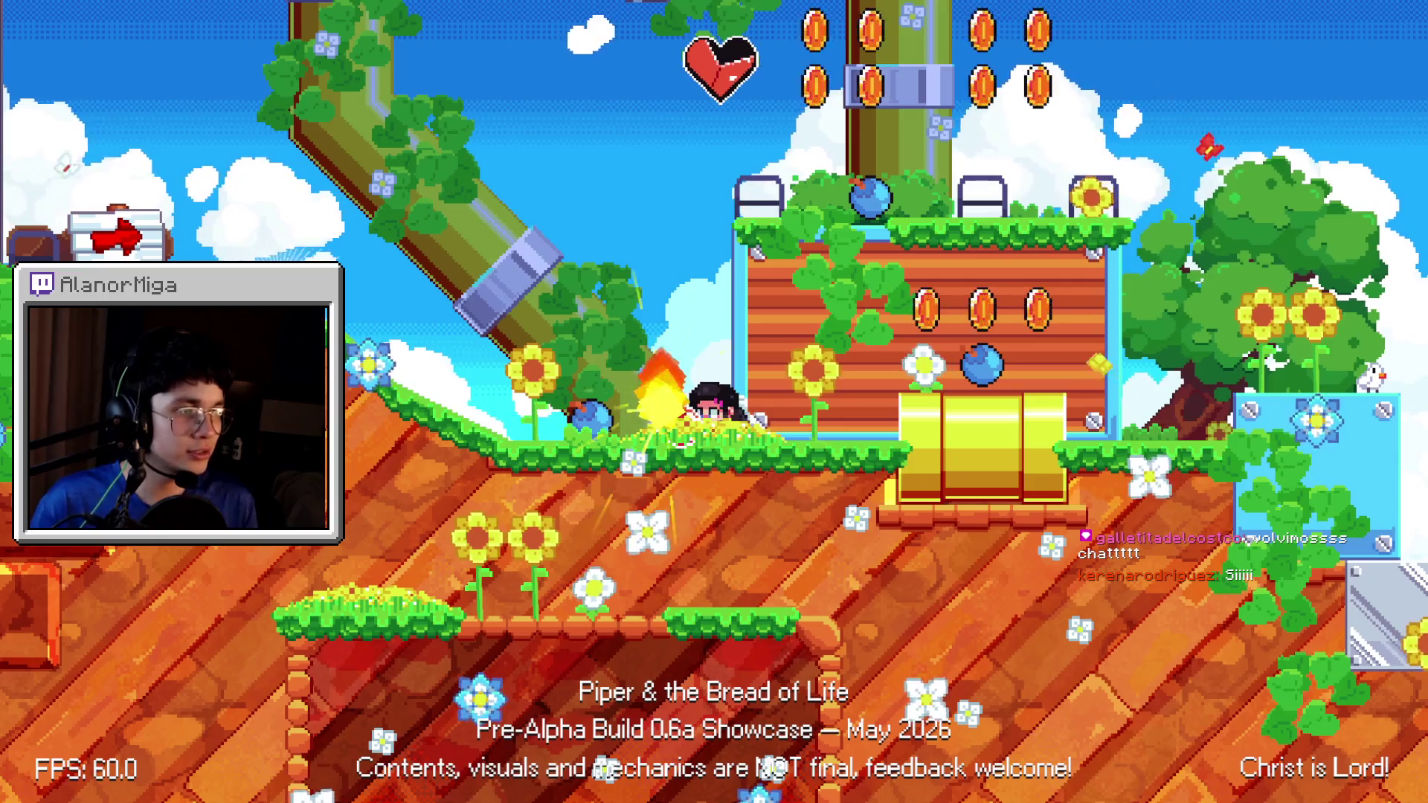
key("Right")
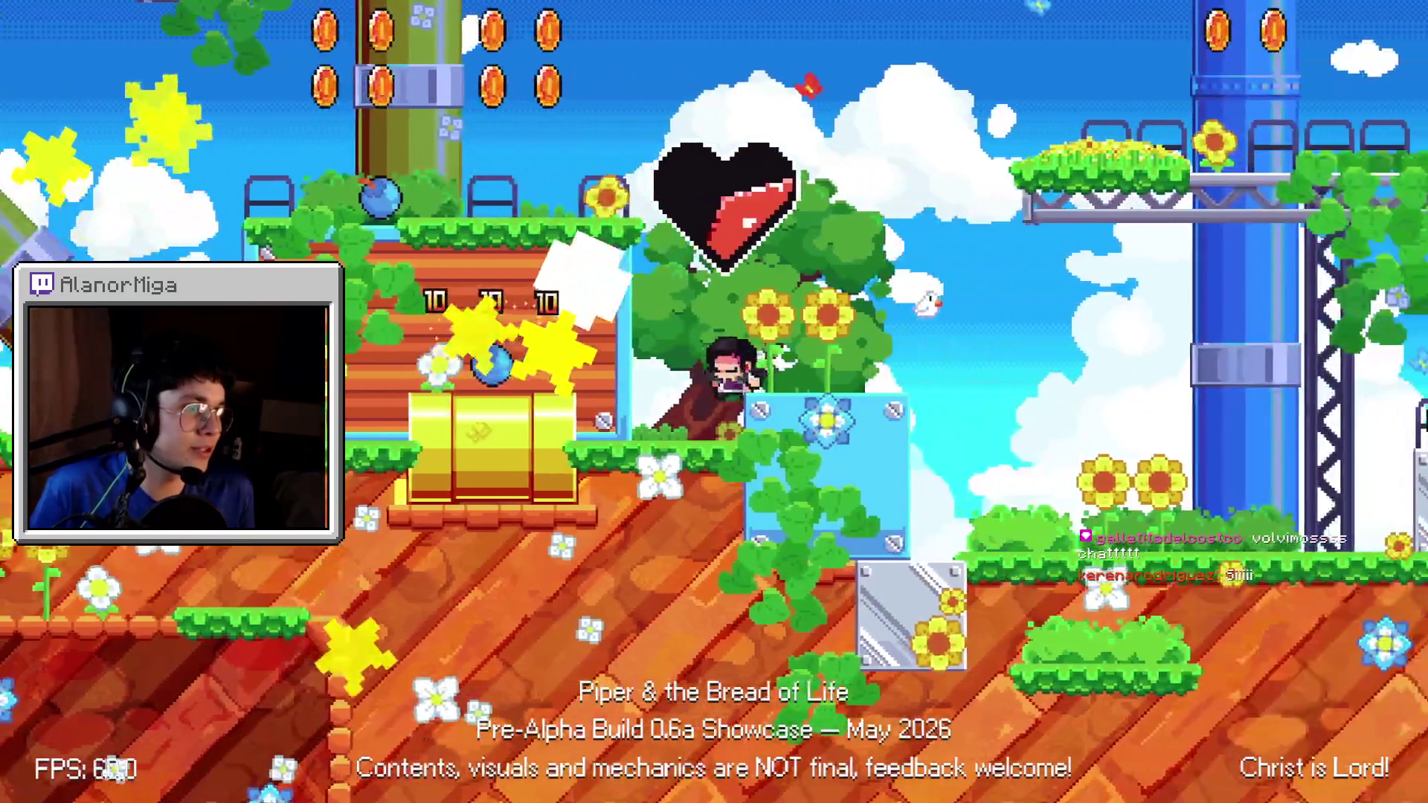
key("Left")
key("space")
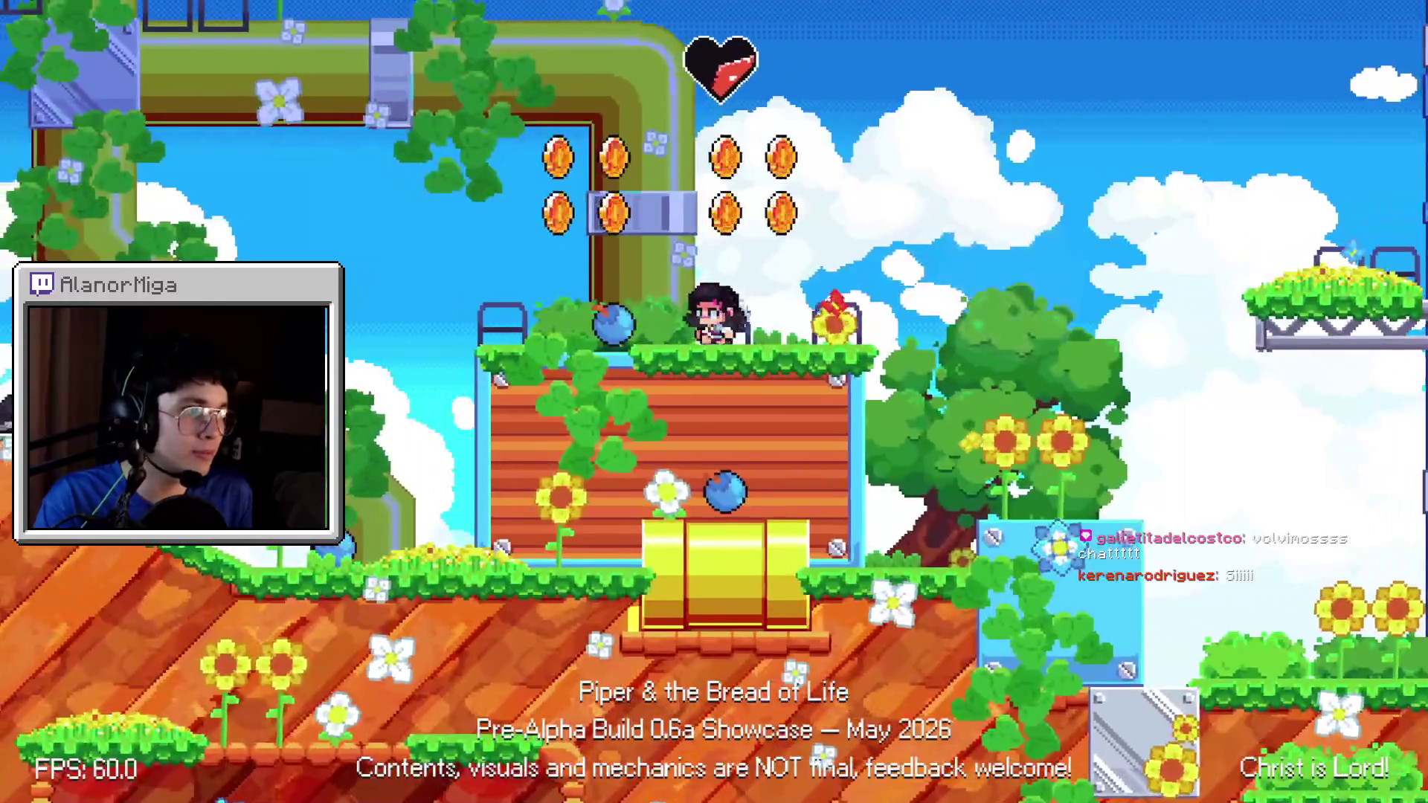
key("x")
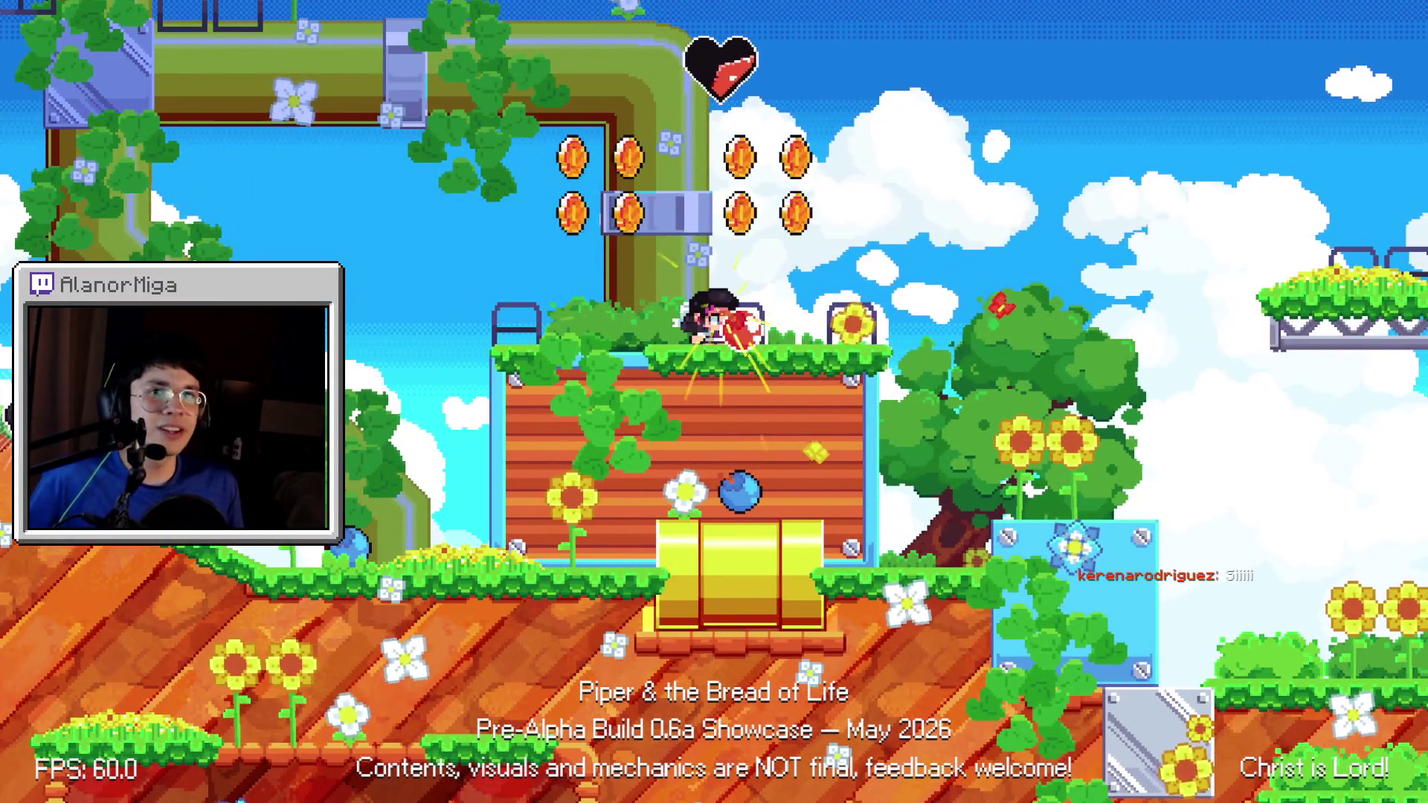
key("x")
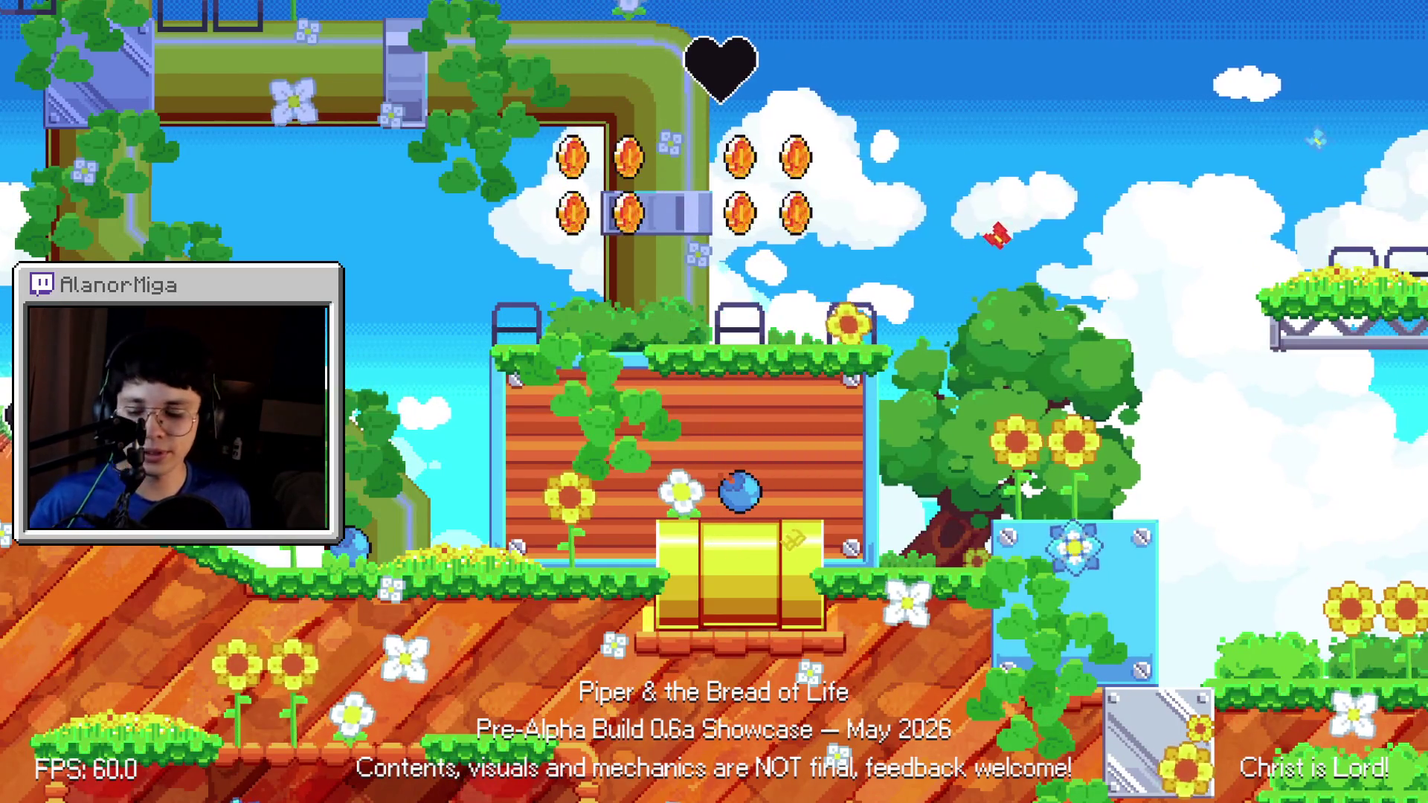
key("F8")
- Return to CameraNew.gd in the Script editor and scroll up through it
left_click(686, 35)
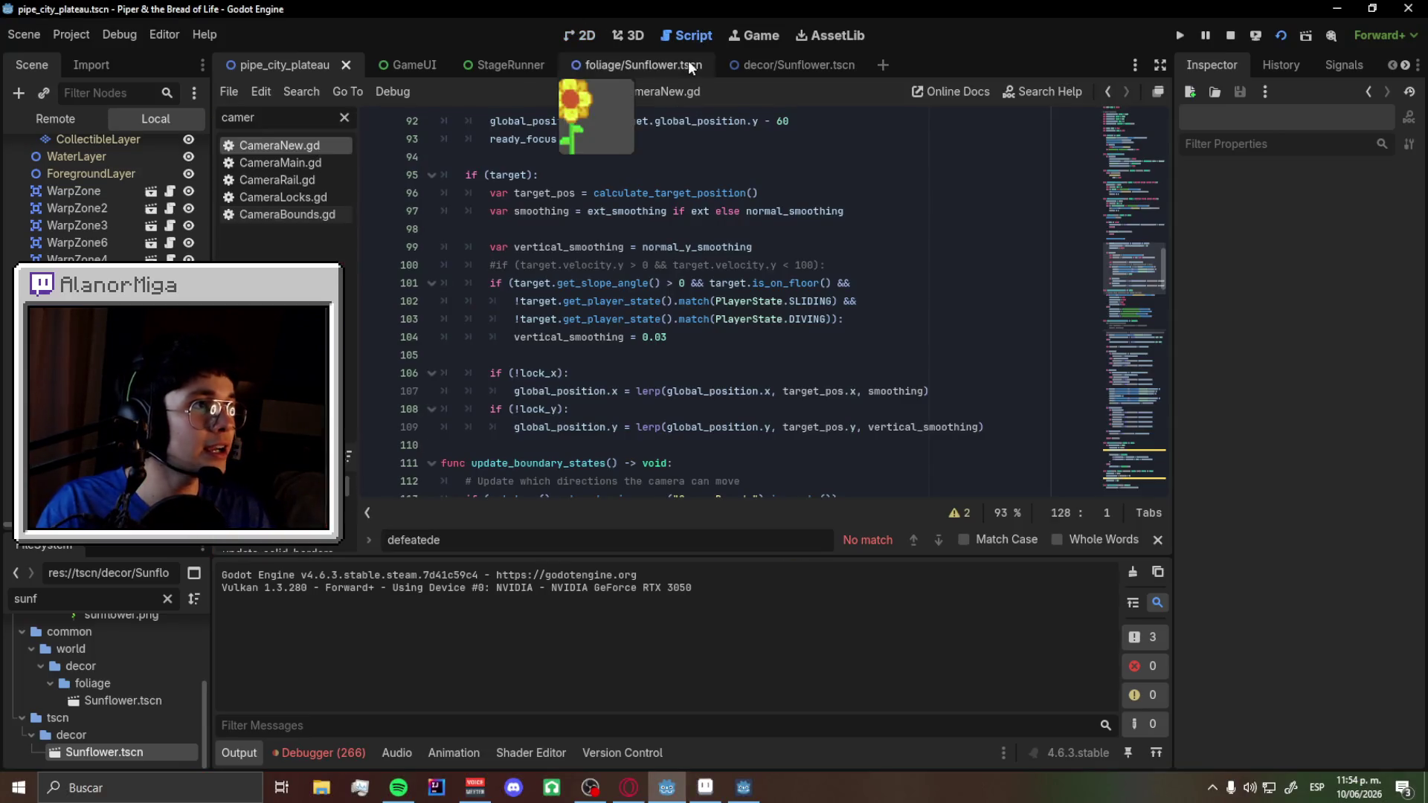
scroll(556, 333, "up", 5)
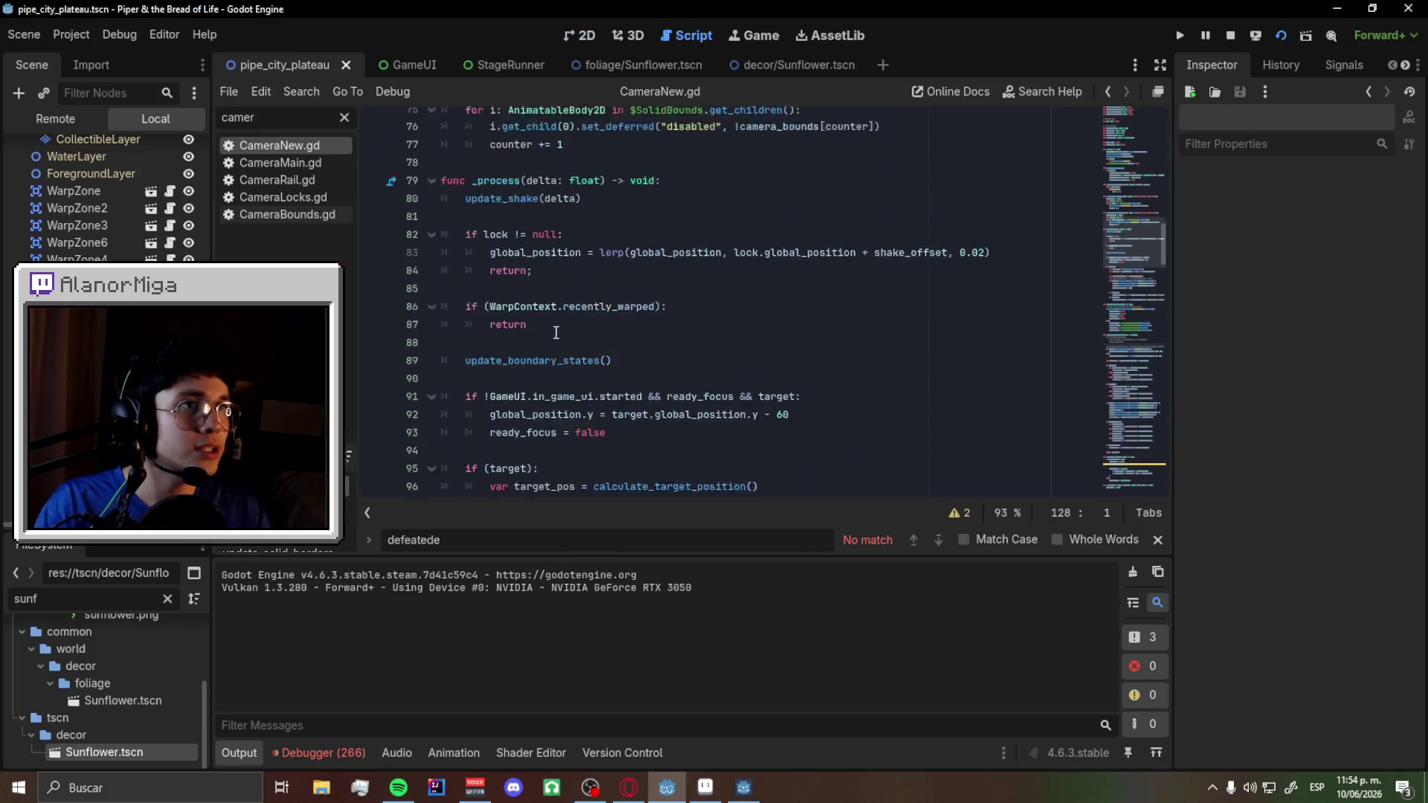
scroll(556, 332, "up", 1)
scroll(568, 330, "up", 1)
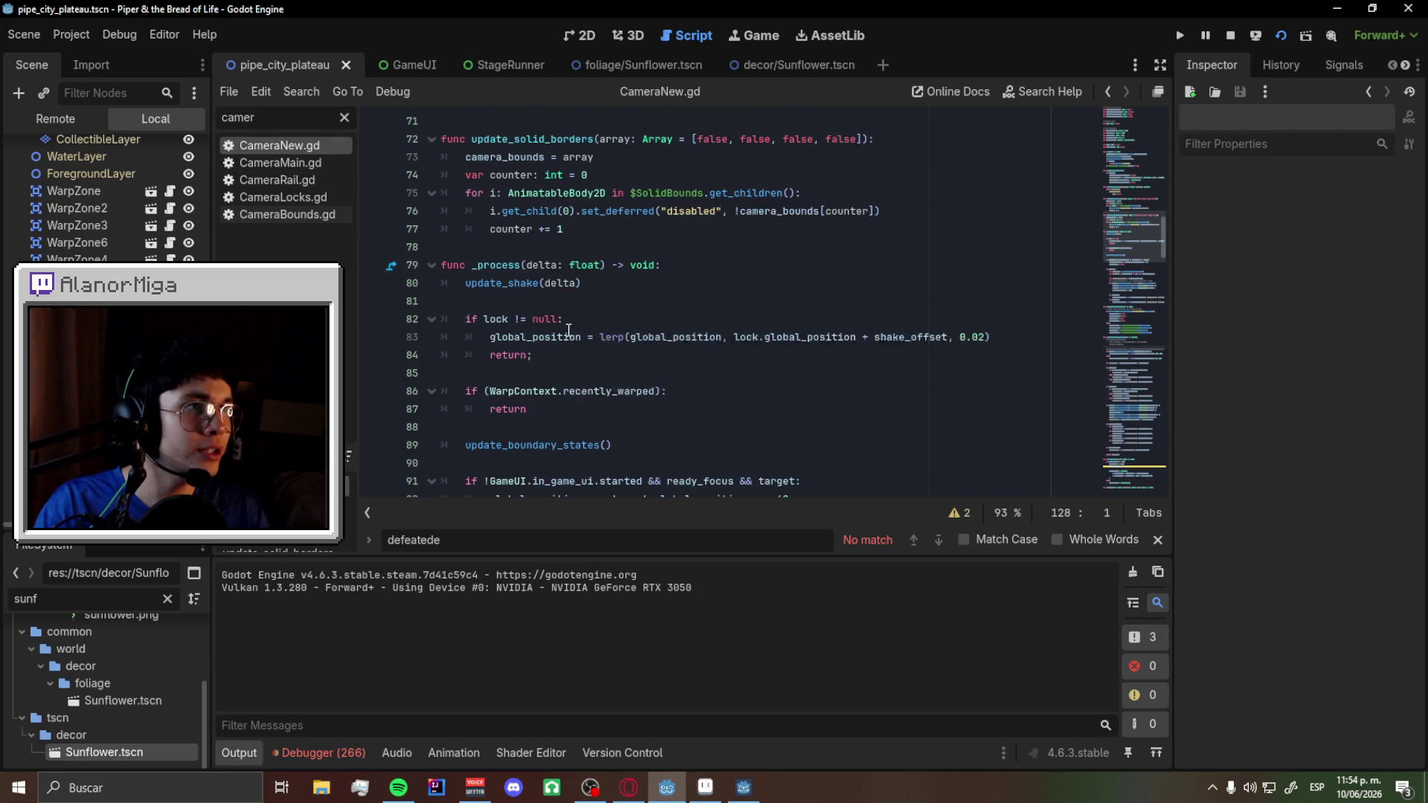
scroll(569, 329, "up", 2)
- Search for 'defeated' and select the is_defeated identifier on line 125
key("ctrl+f")
type("defeat")
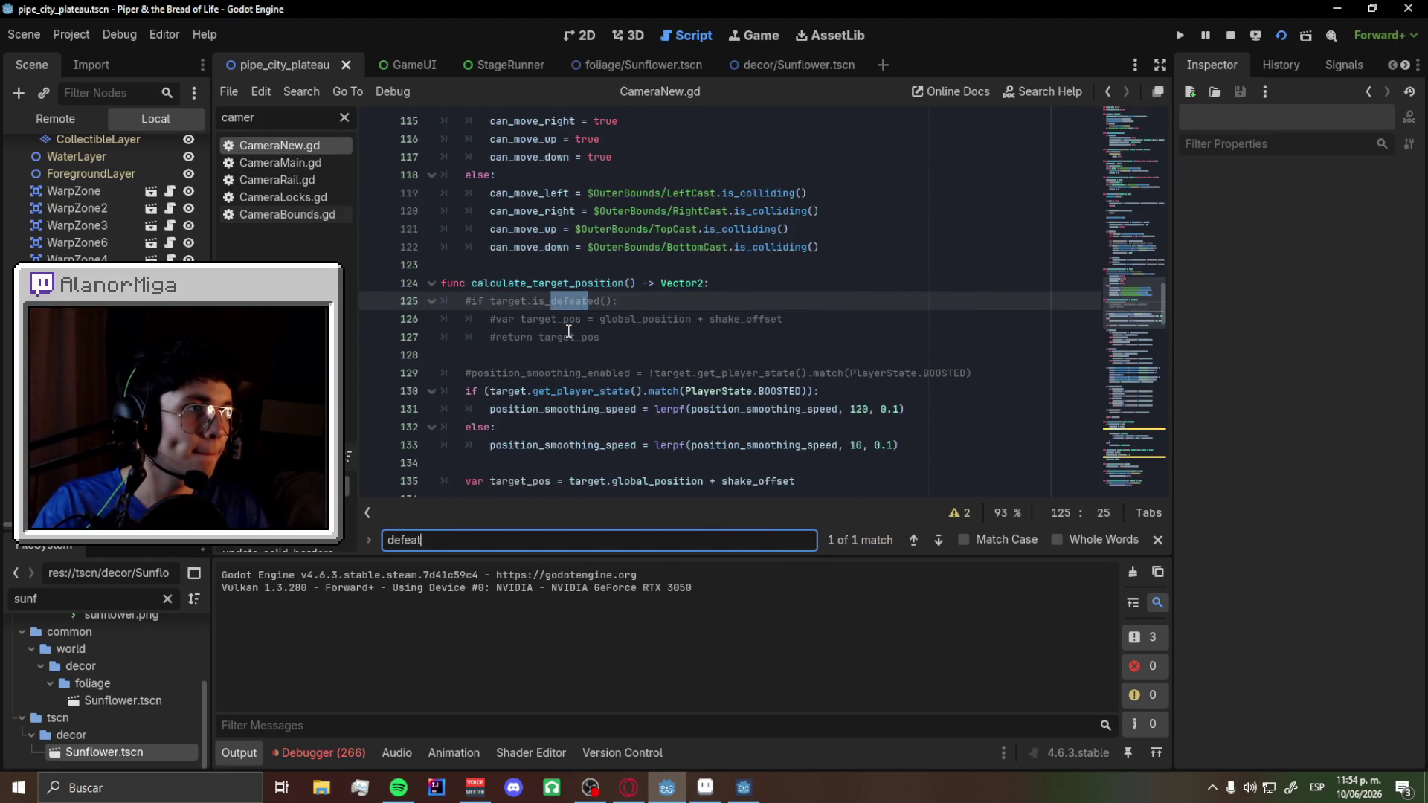
type("ed")
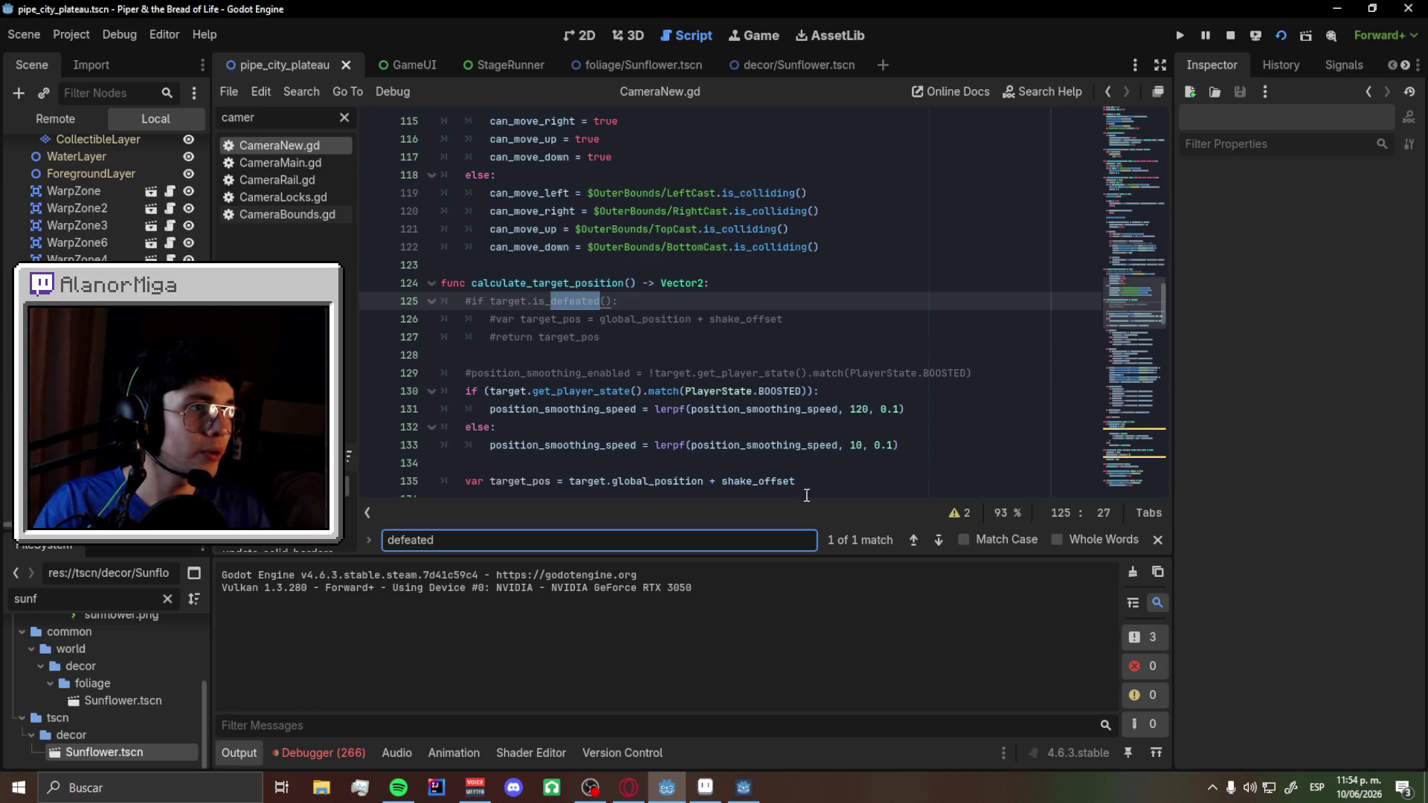
scroll(862, 438, "down", 7)
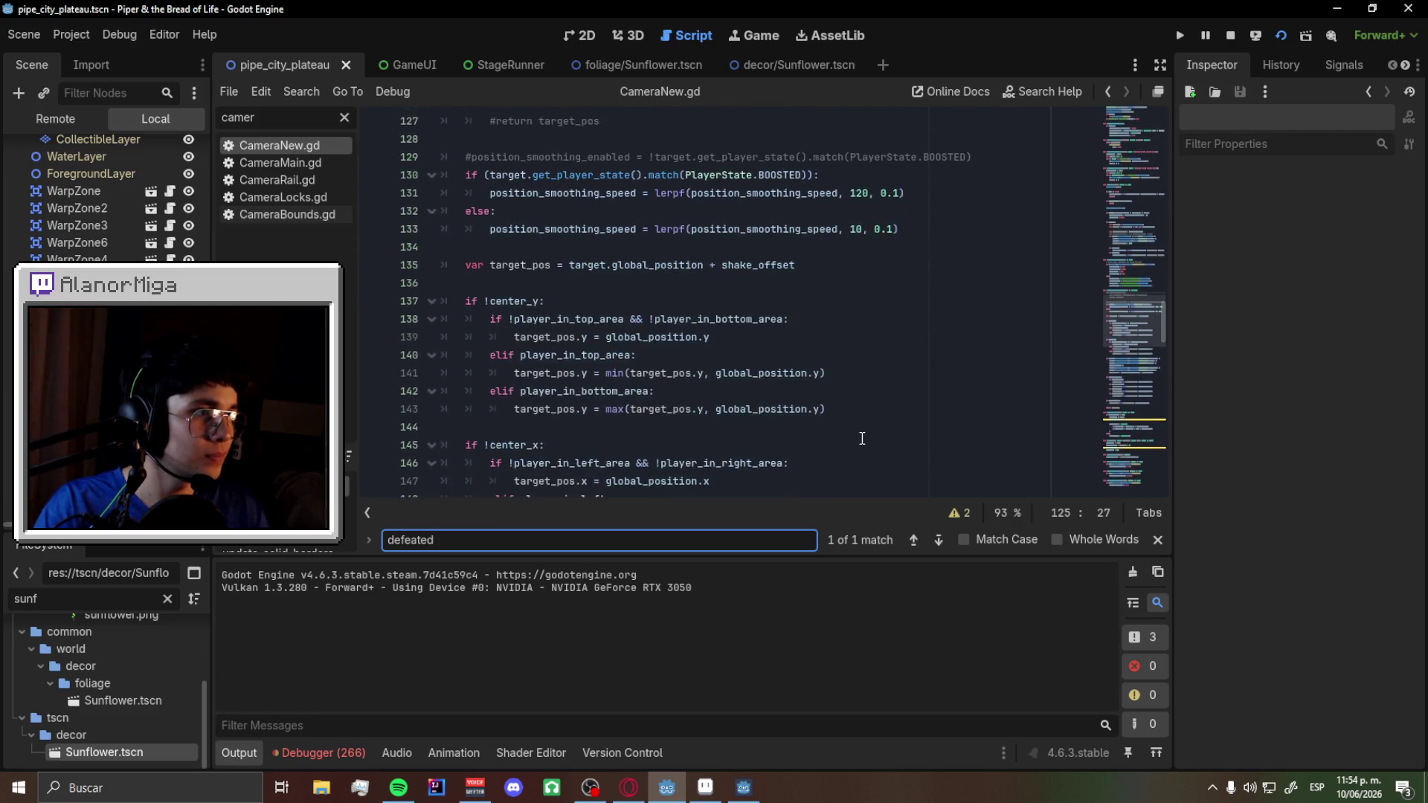
scroll(862, 438, "down", 2)
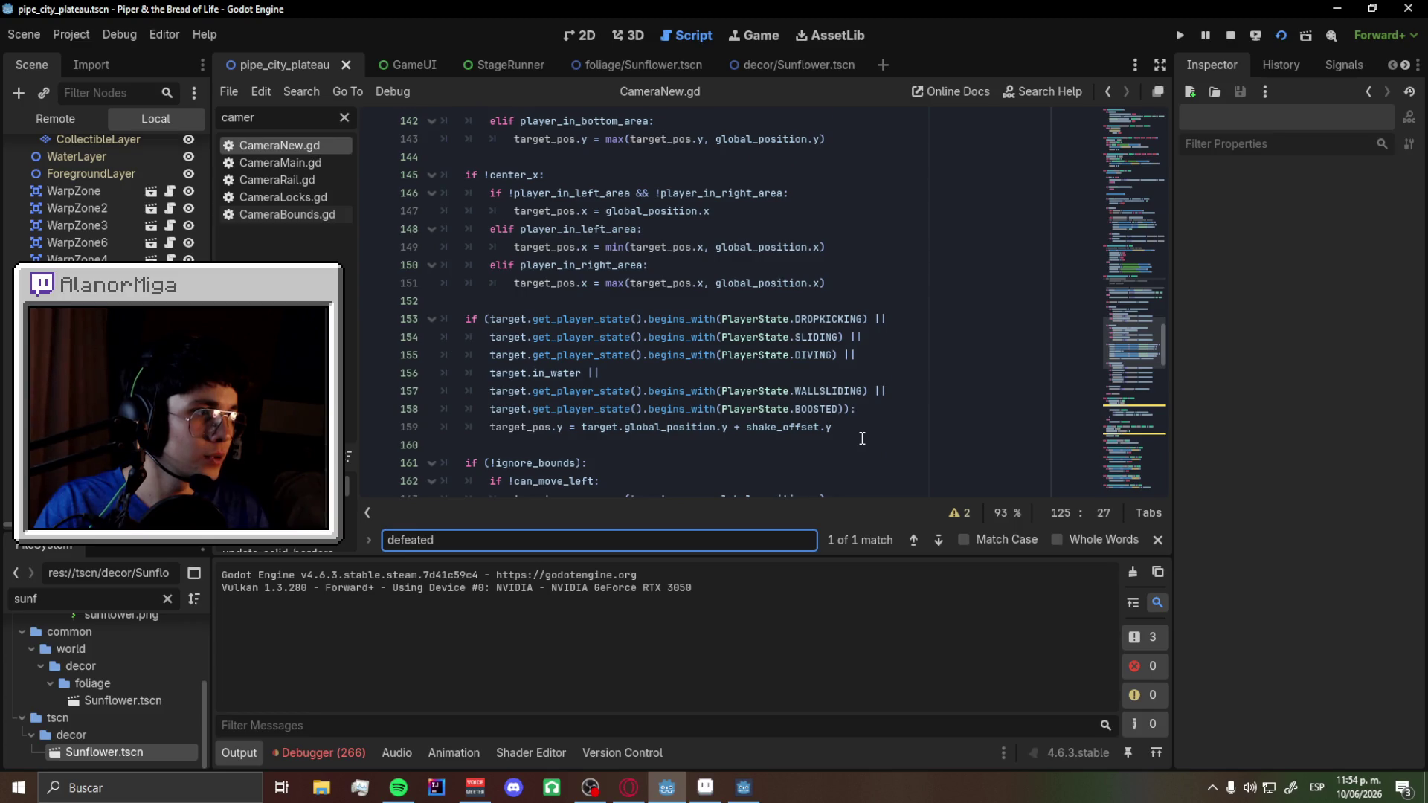
left_click(914, 540)
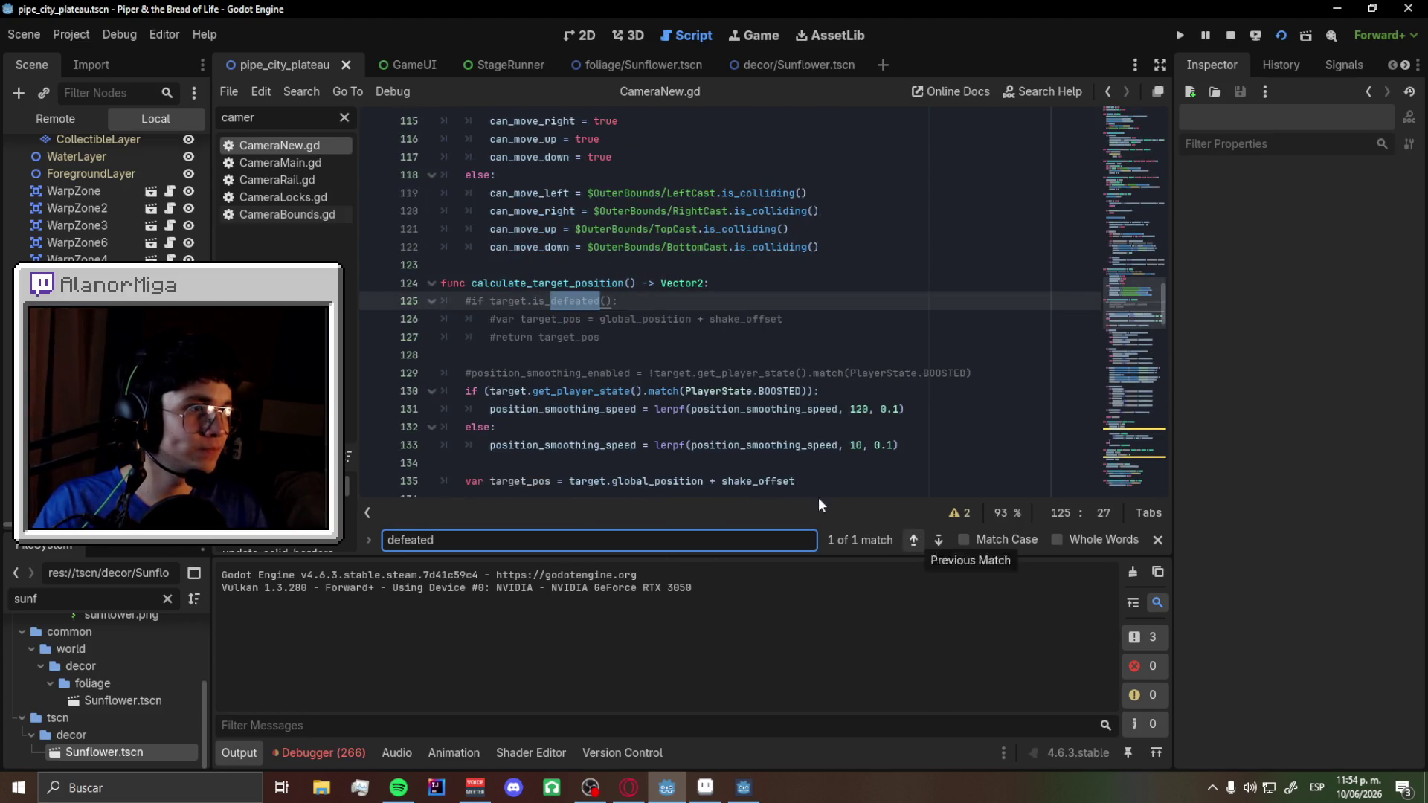
left_click(575, 303)
double_click(575, 302)
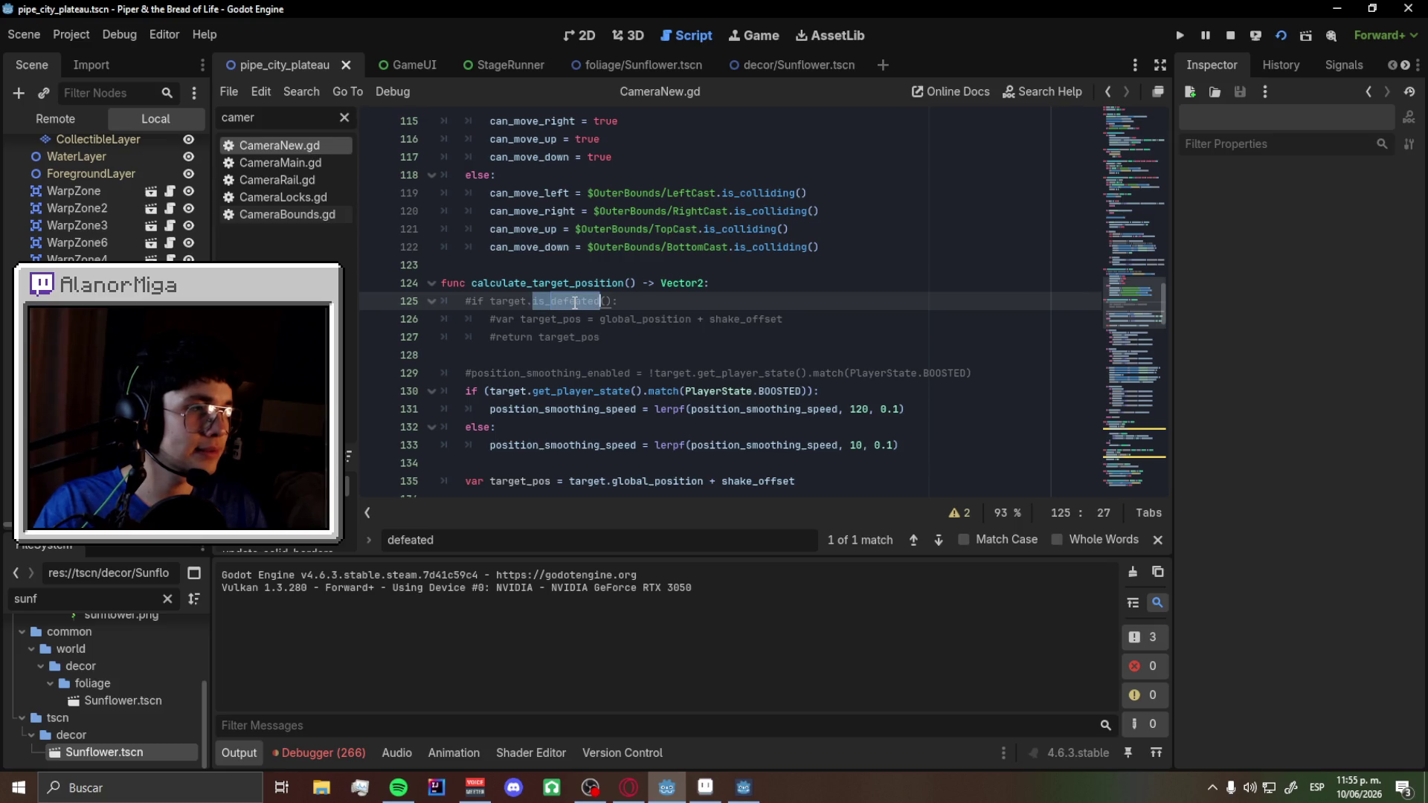
- Search the script for 'hurt', then briefly run and close the game
key("ctrl+f")
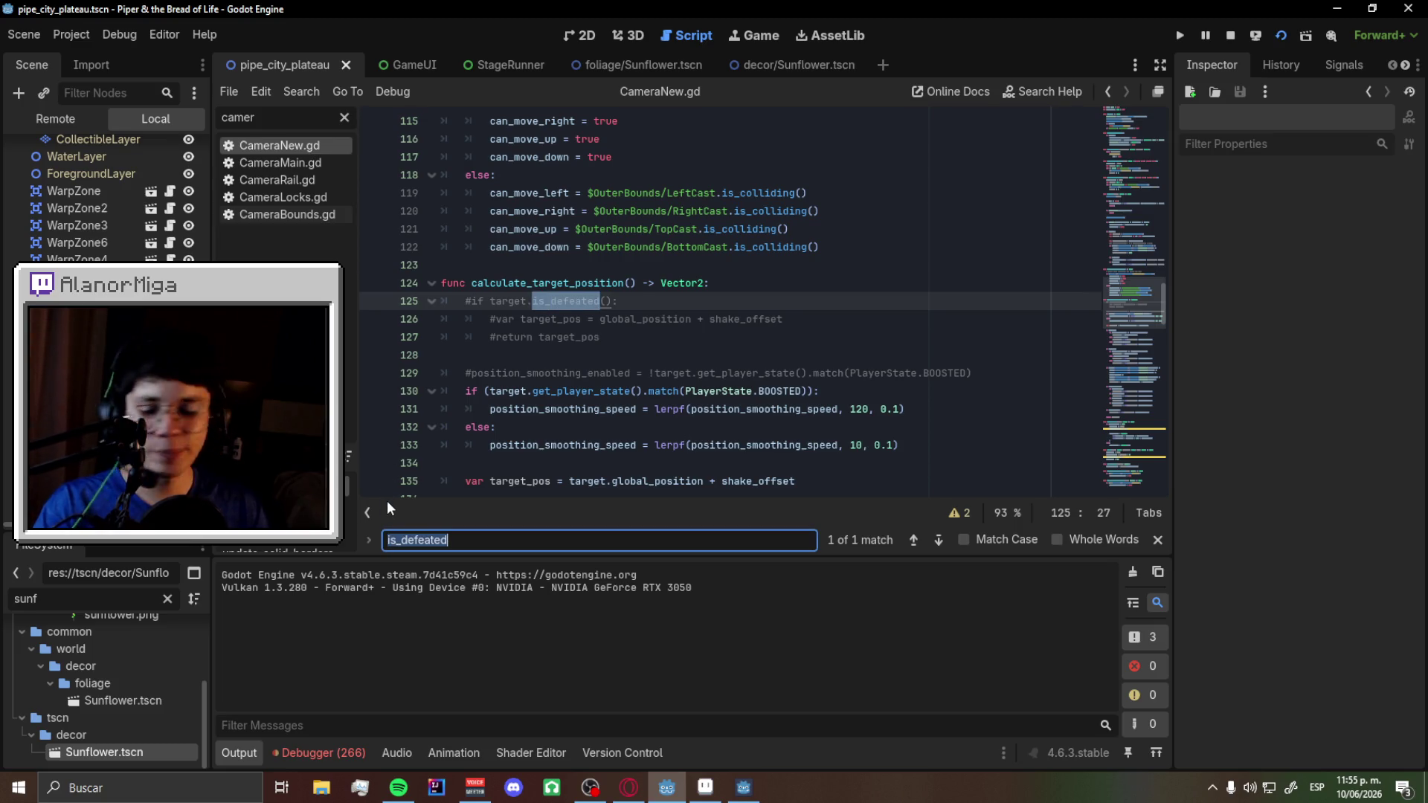
type("hurt")
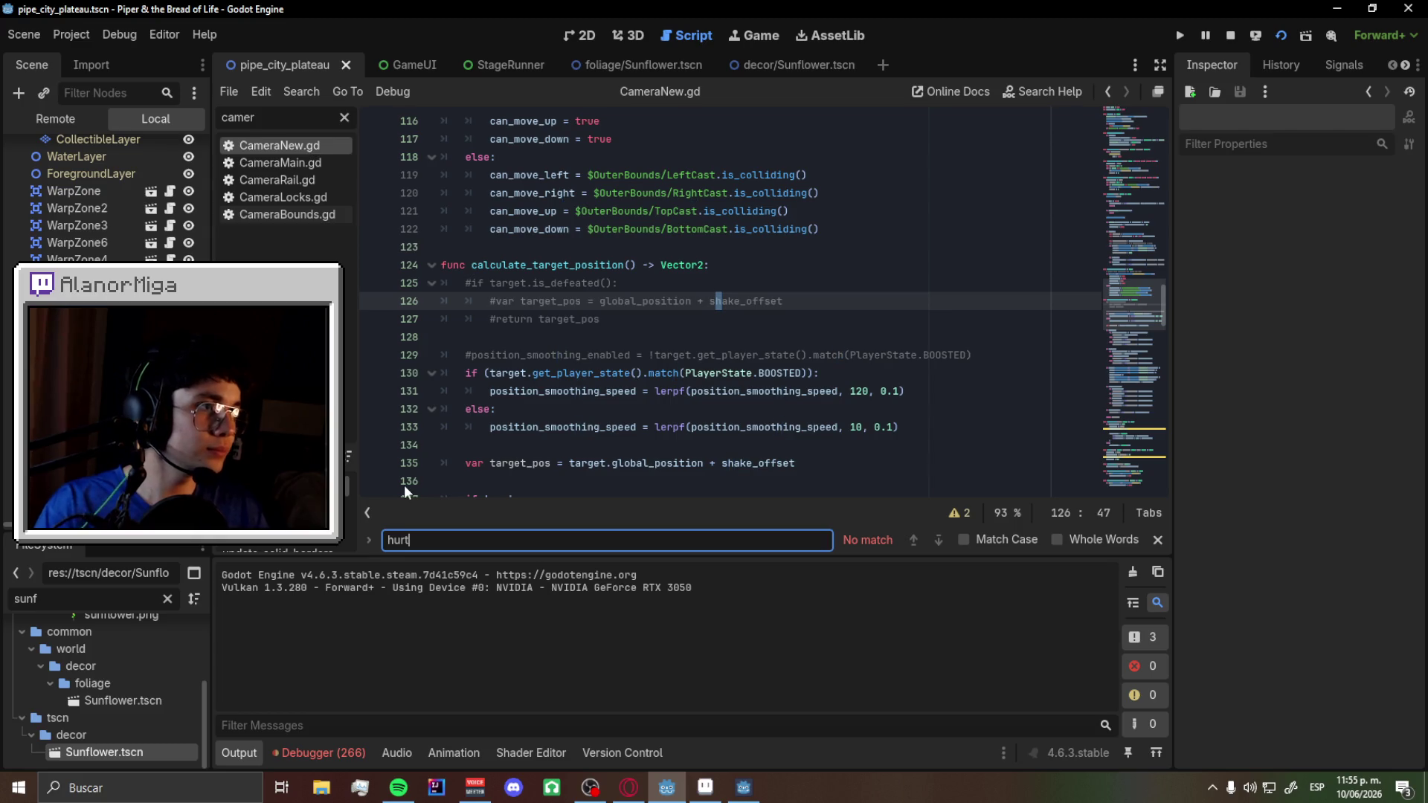
scroll(669, 335, "down", 5)
key("F6")
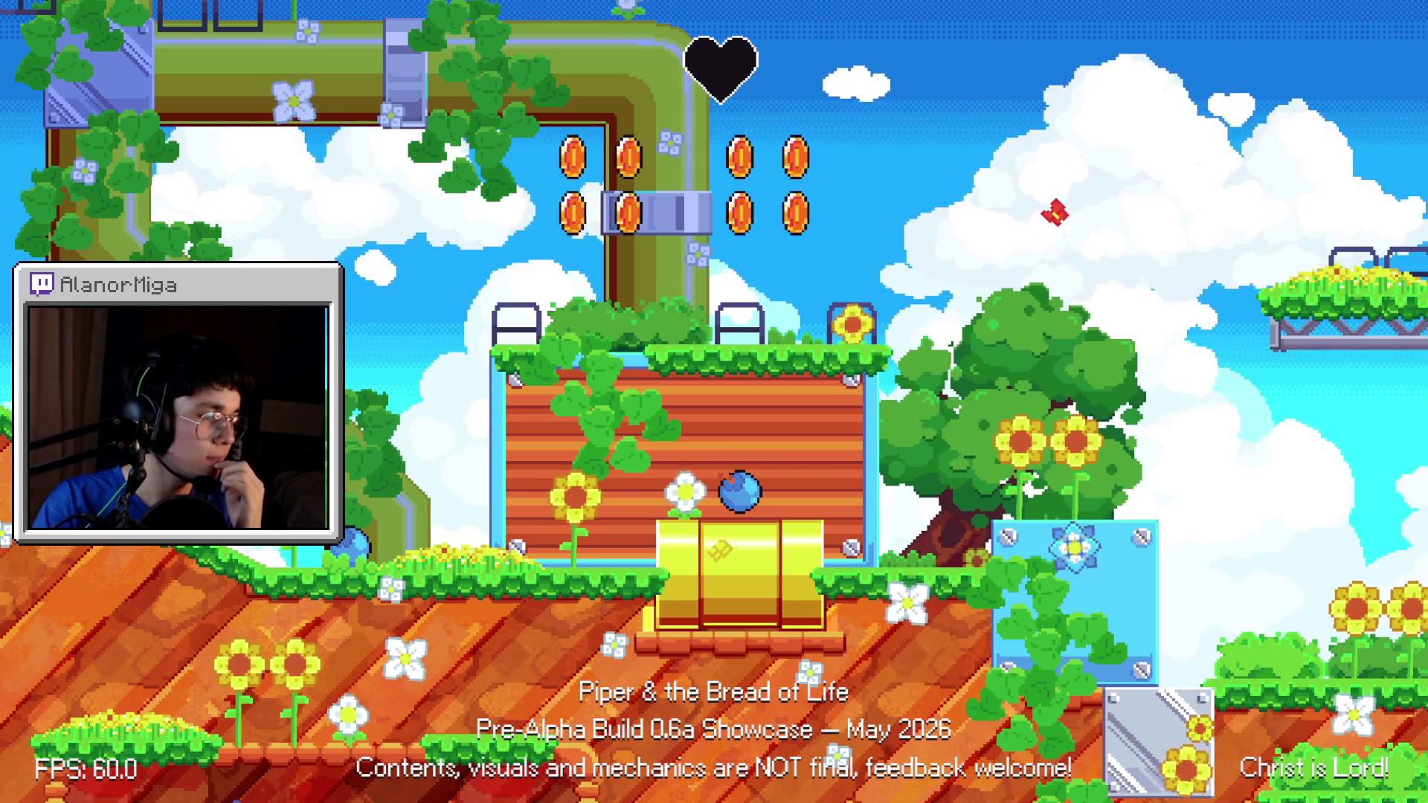
key("F8")
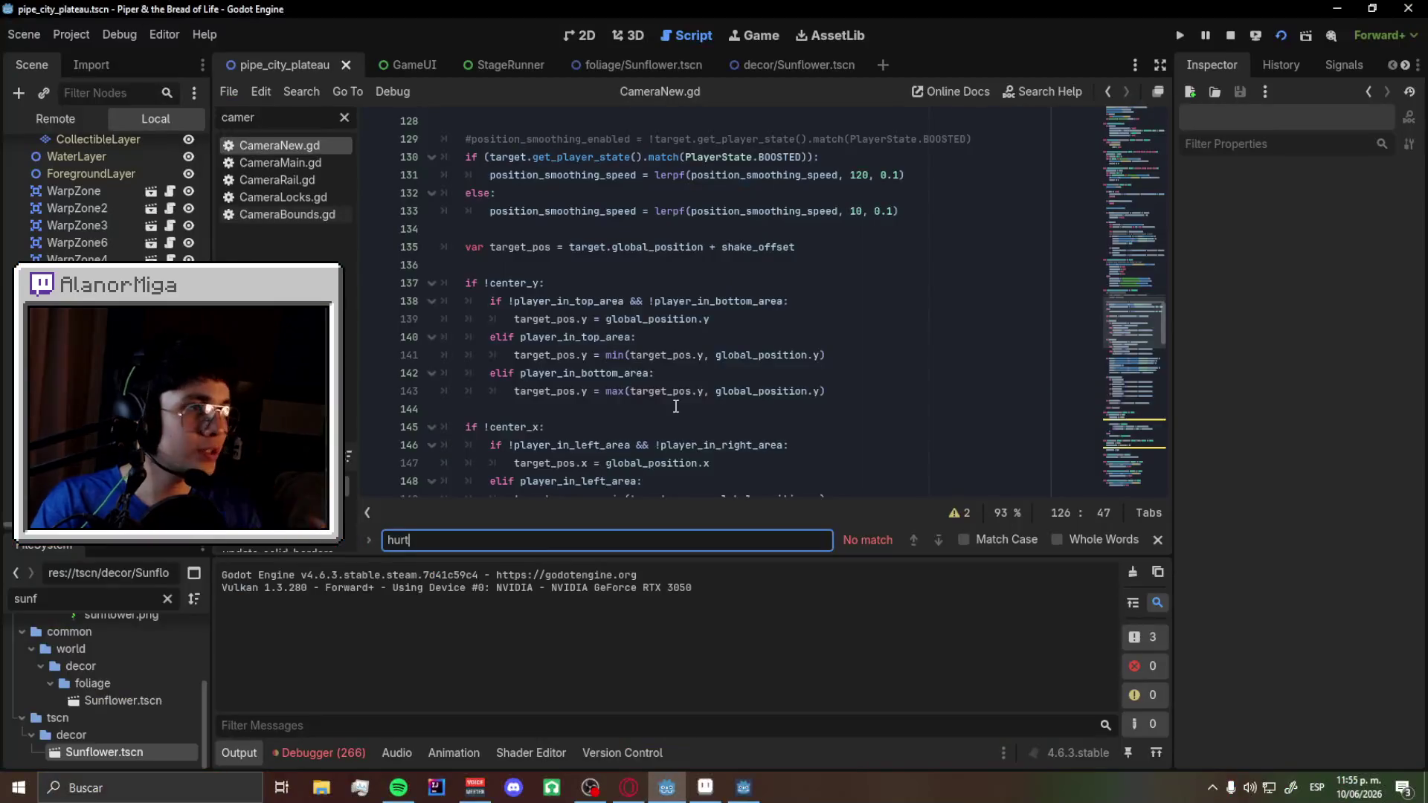
- Search for 'defeated' again and scroll to the calculate_target_position function
type("defeated")
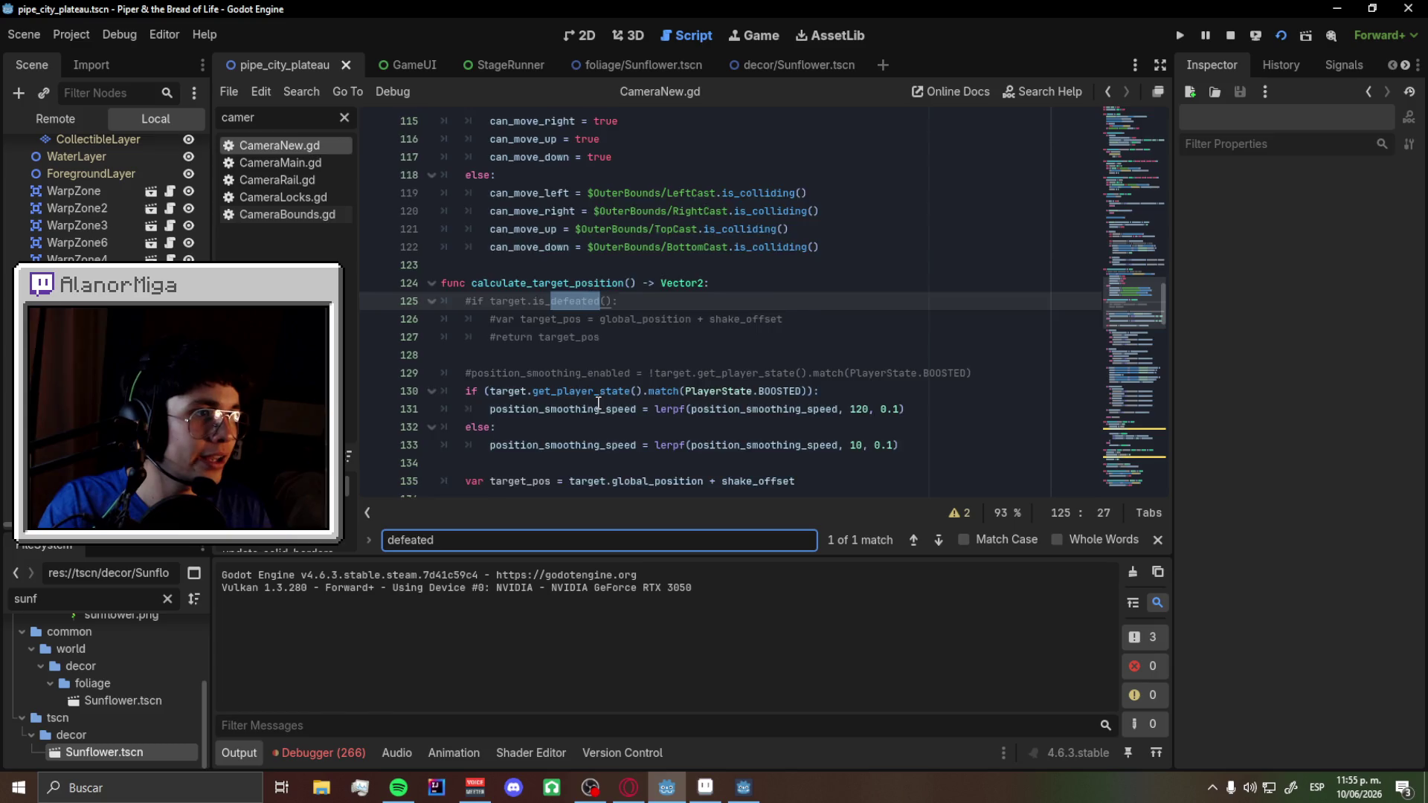
scroll(602, 372, "down", 3)
scroll(580, 244, "up", 1)
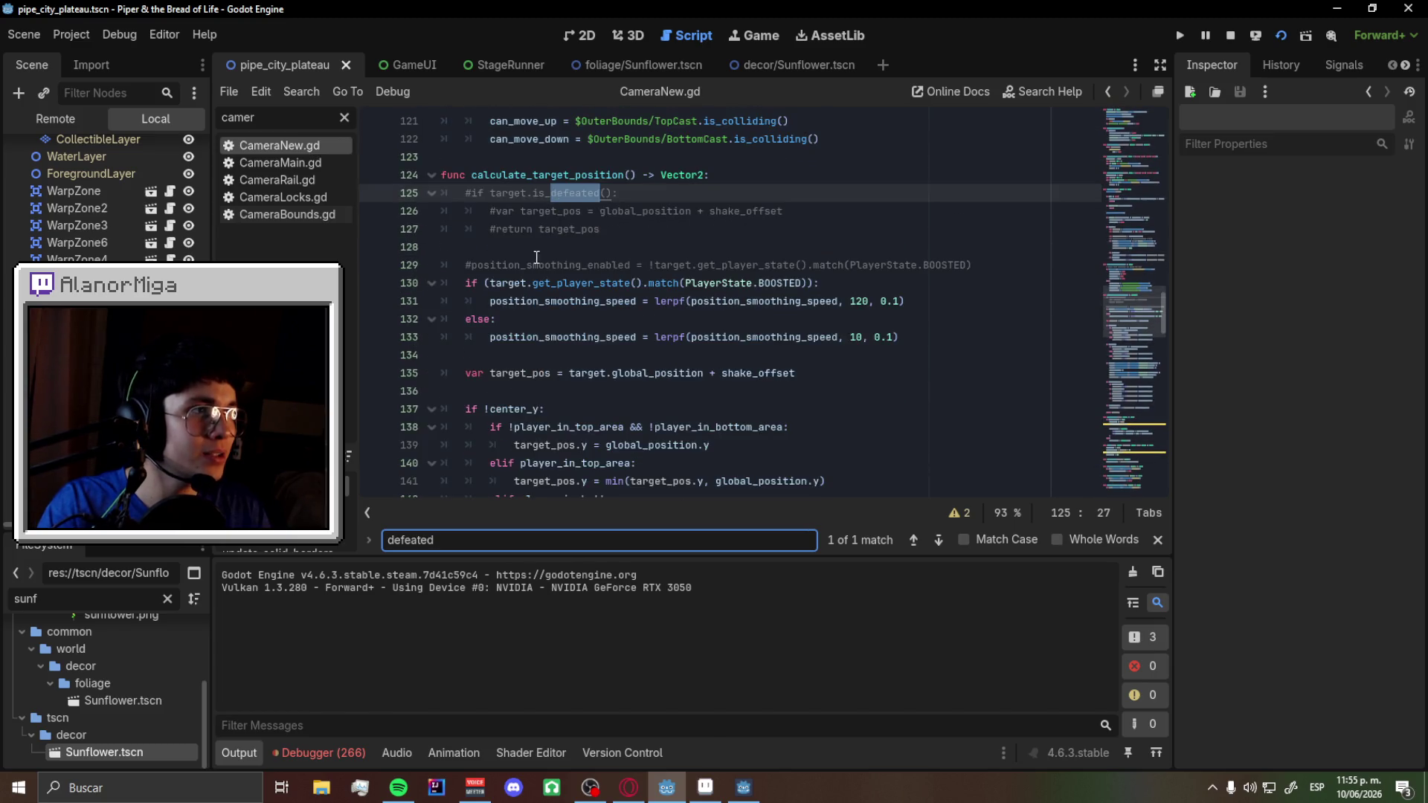
scroll(534, 290, "up", 1)
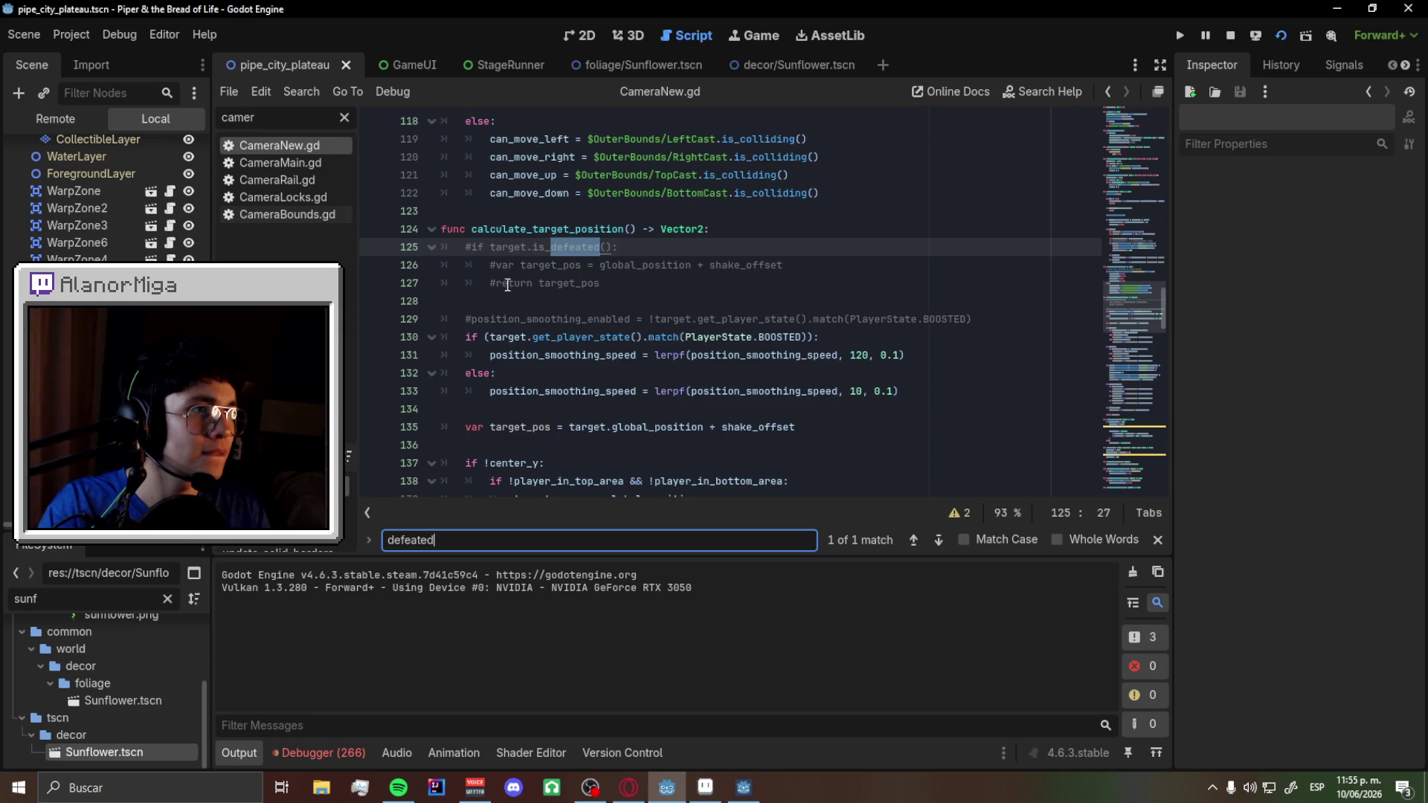
- Uncomment the is_defeated check on lines 125–127 of CameraNew.gd and save
left_click(474, 247)
key("BackSpace")
left_click(487, 265)
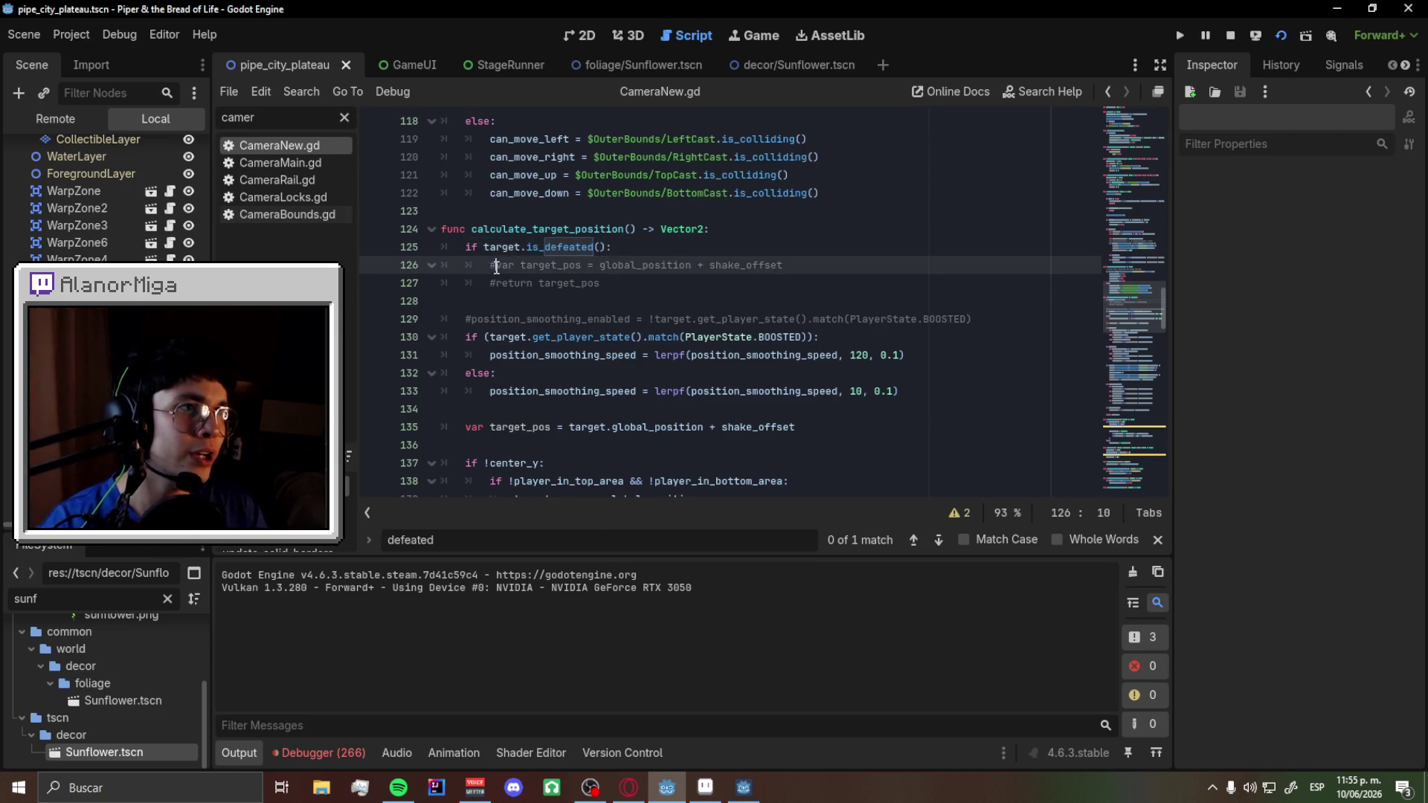
key("Delete")
left_click(491, 283)
key("Delete")
key("ctrl+s")
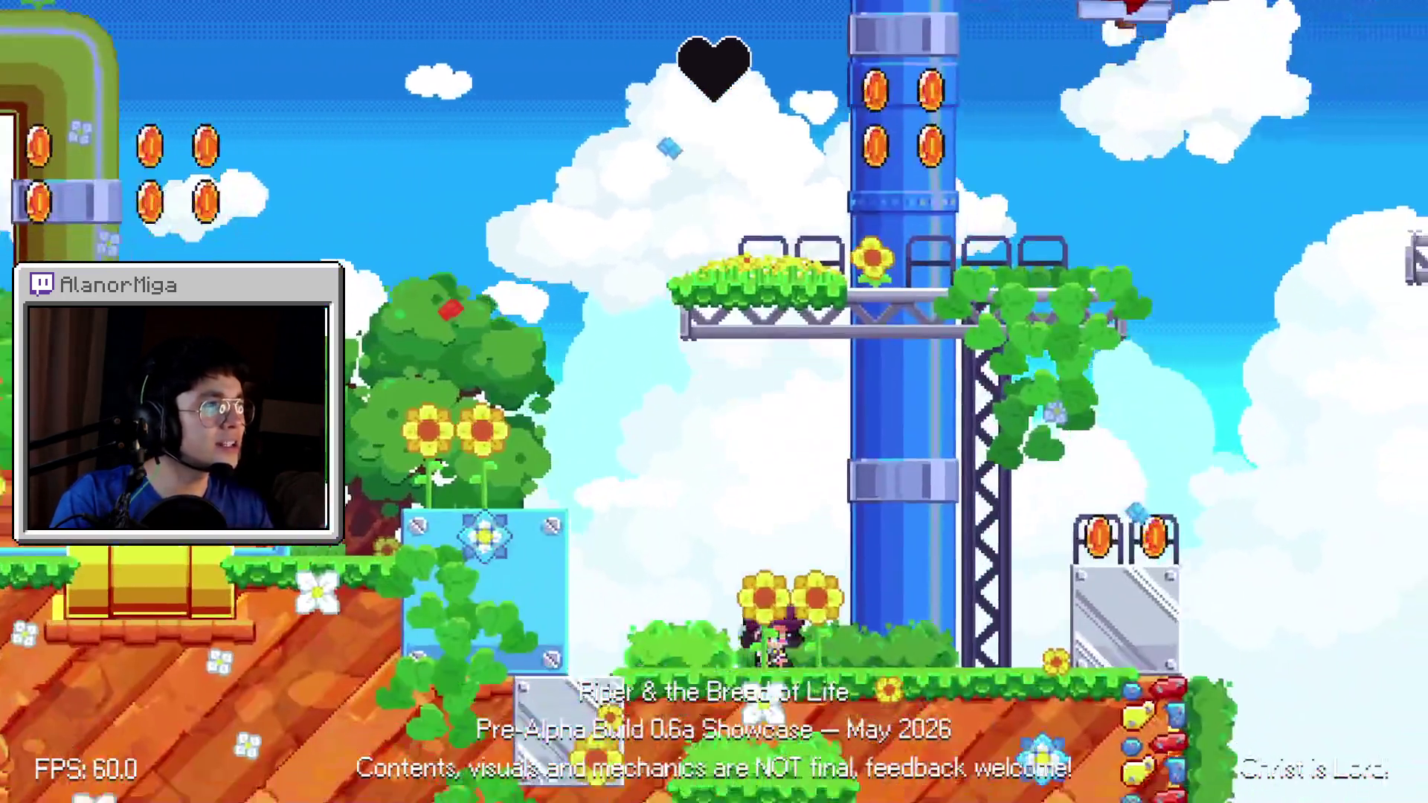
- In the running level, run right, jump onto the metal block, then stop the game
key("Right")
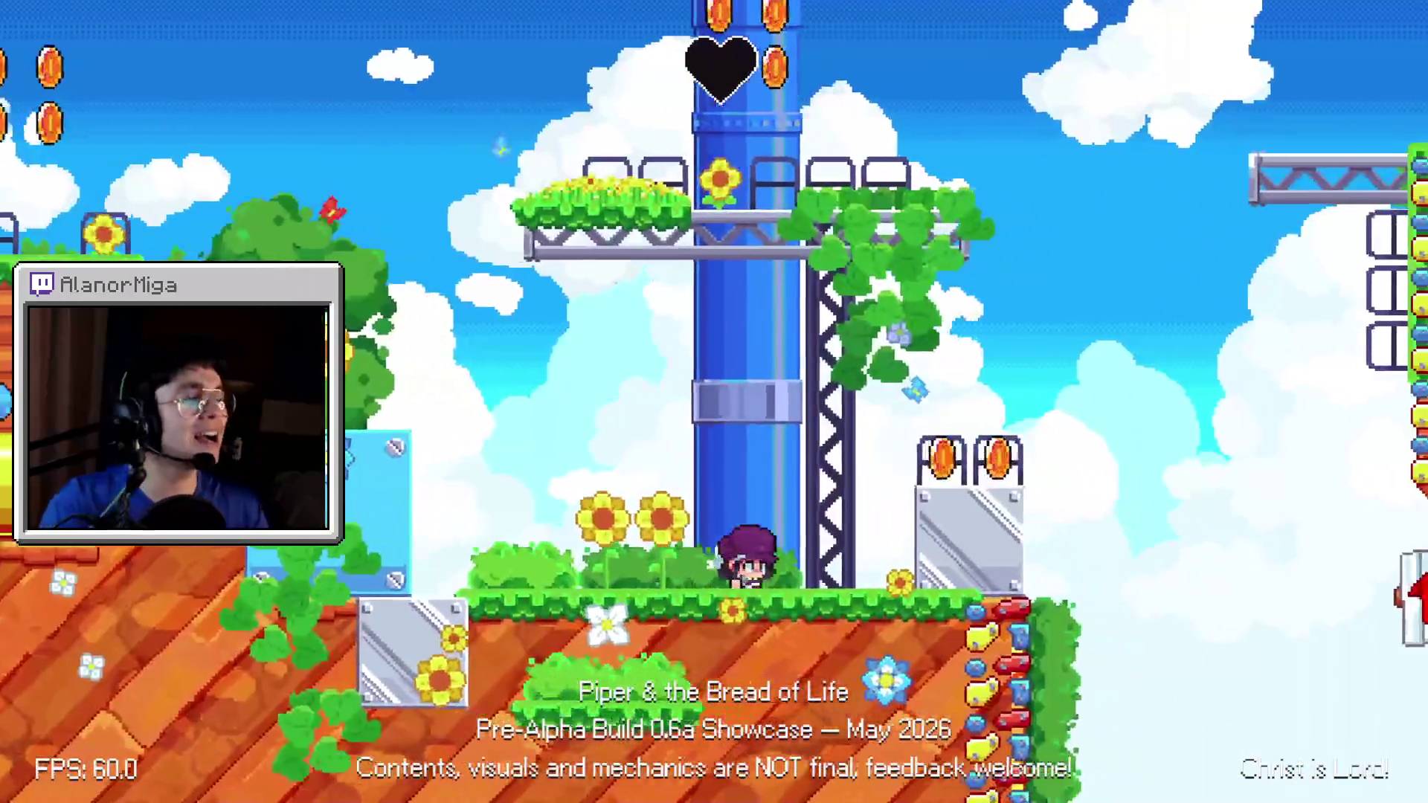
key("space")
key("space")
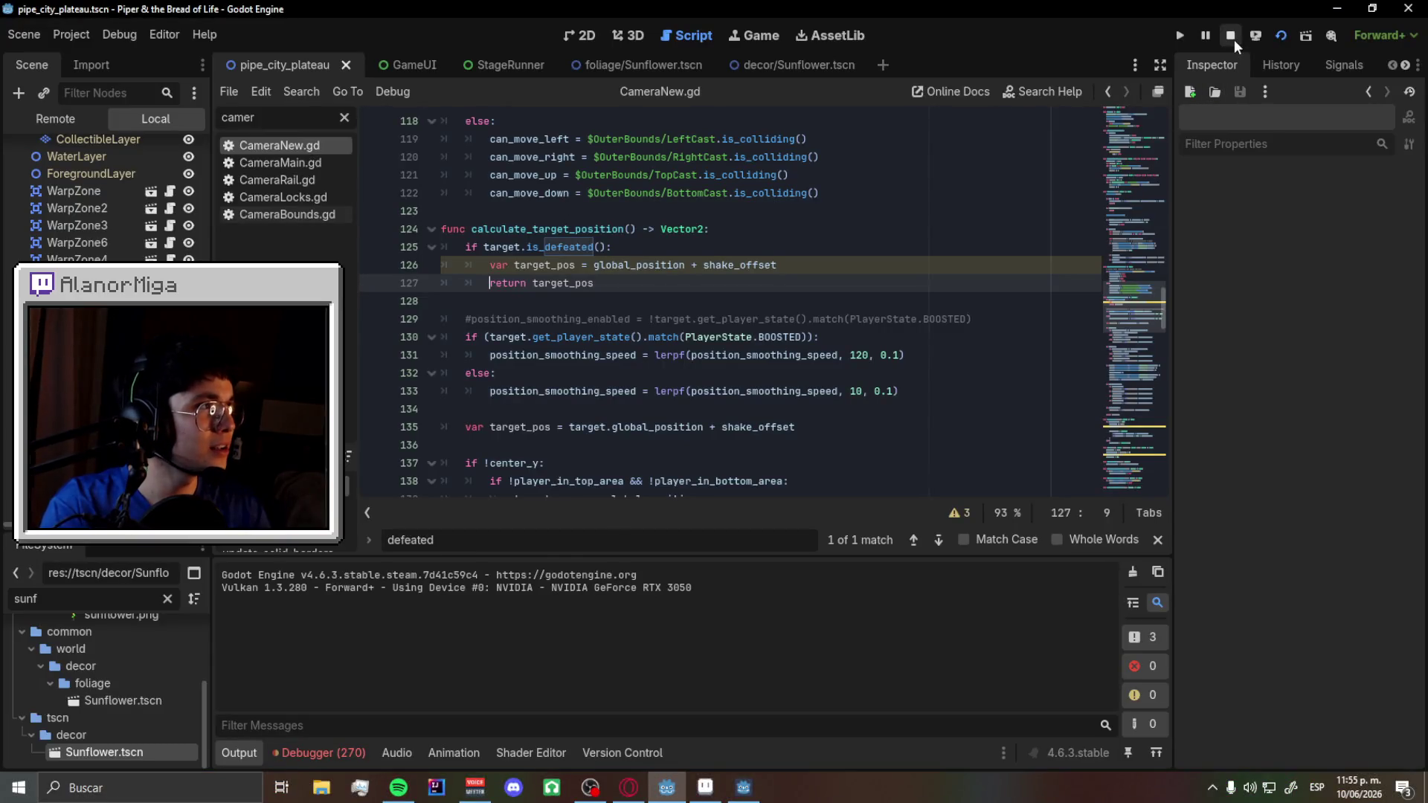
left_click(1230, 35)
- Comment out lines 125–127 of CameraNew.gd again and save
key("ctrl+k")
key("Up")
key("ctrl+k")
key("Up")
key("ctrl+k")
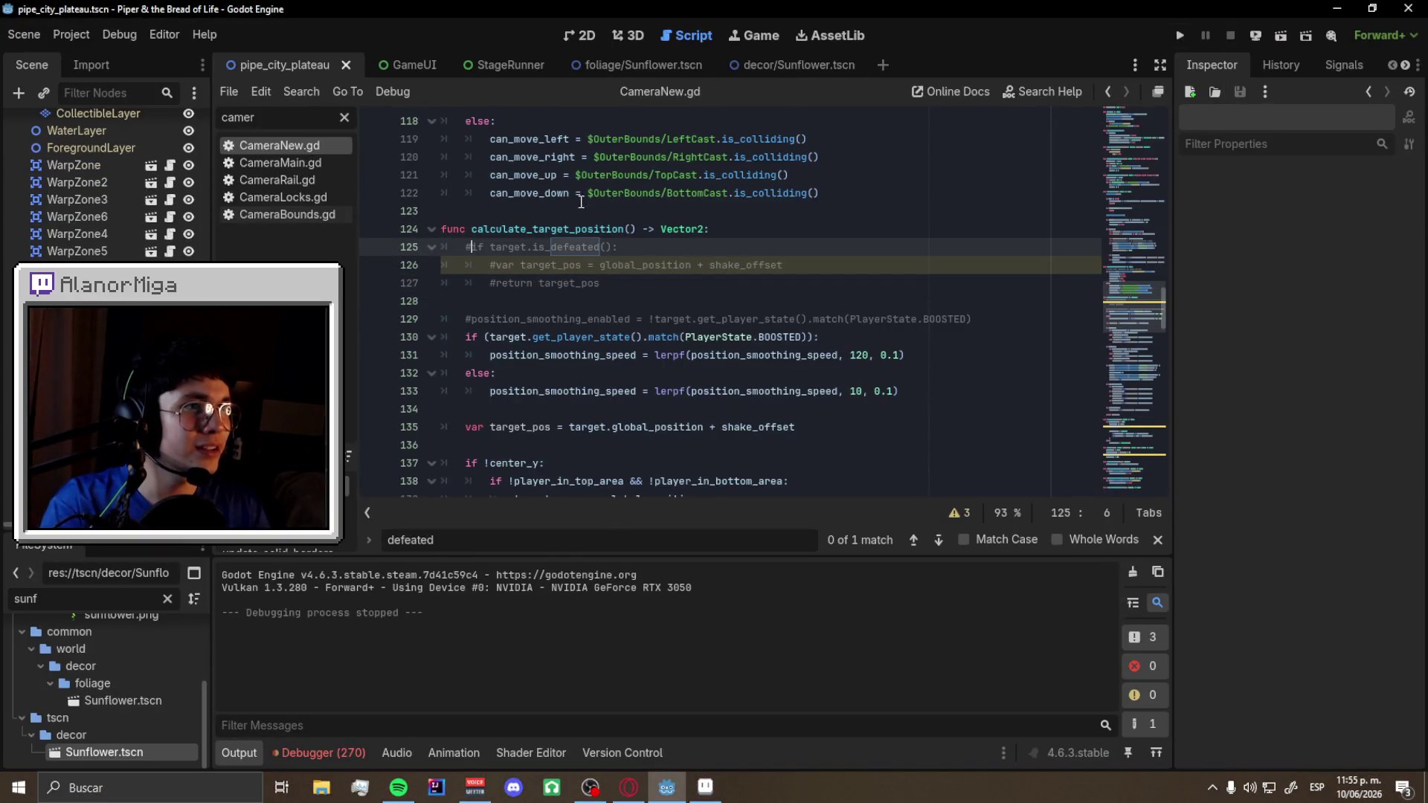
key("ctrl+s")
- Filter the script list for 'bubb' and open SafetyBubble.gd
left_click(342, 117)
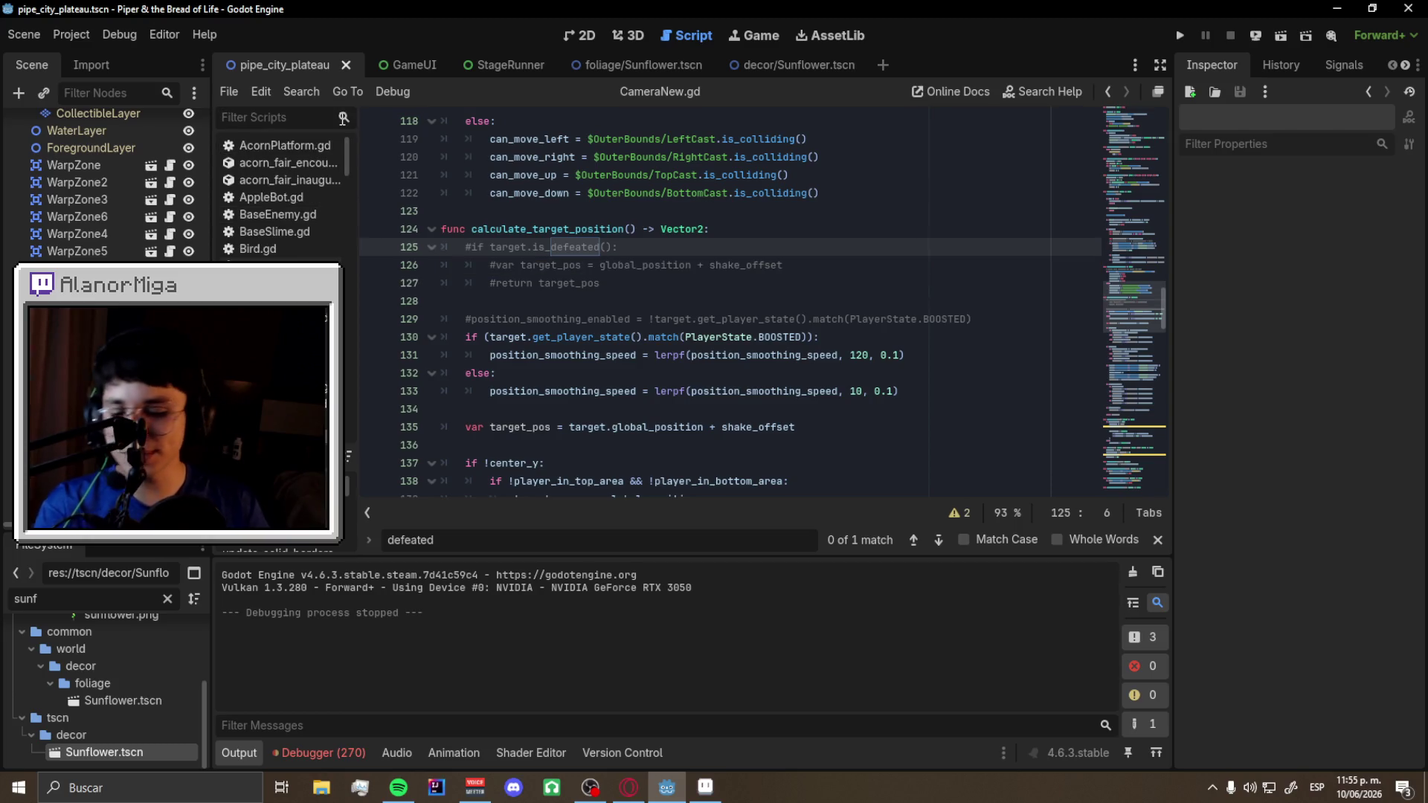
type("bubb")
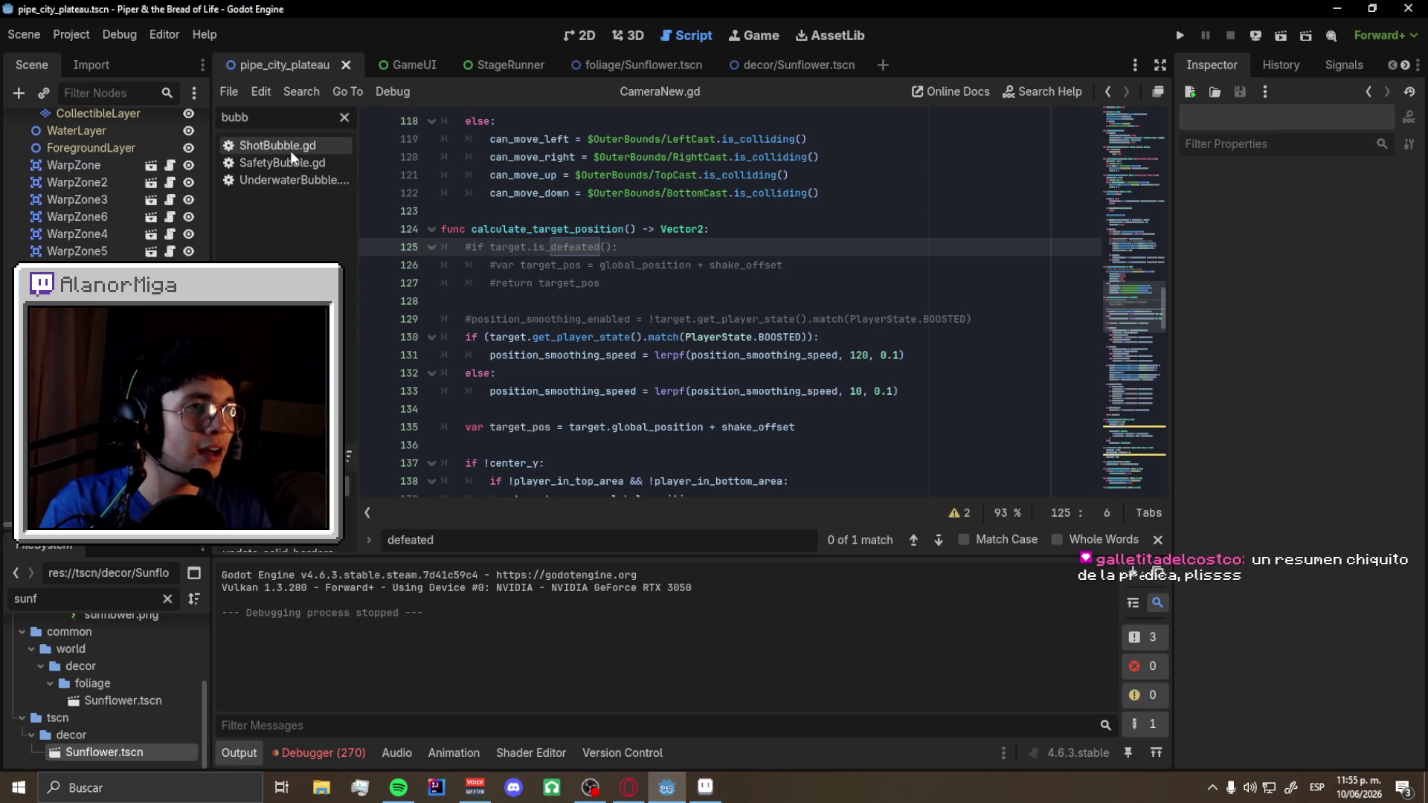
left_click(290, 159)
scroll(560, 343, "up", 10)
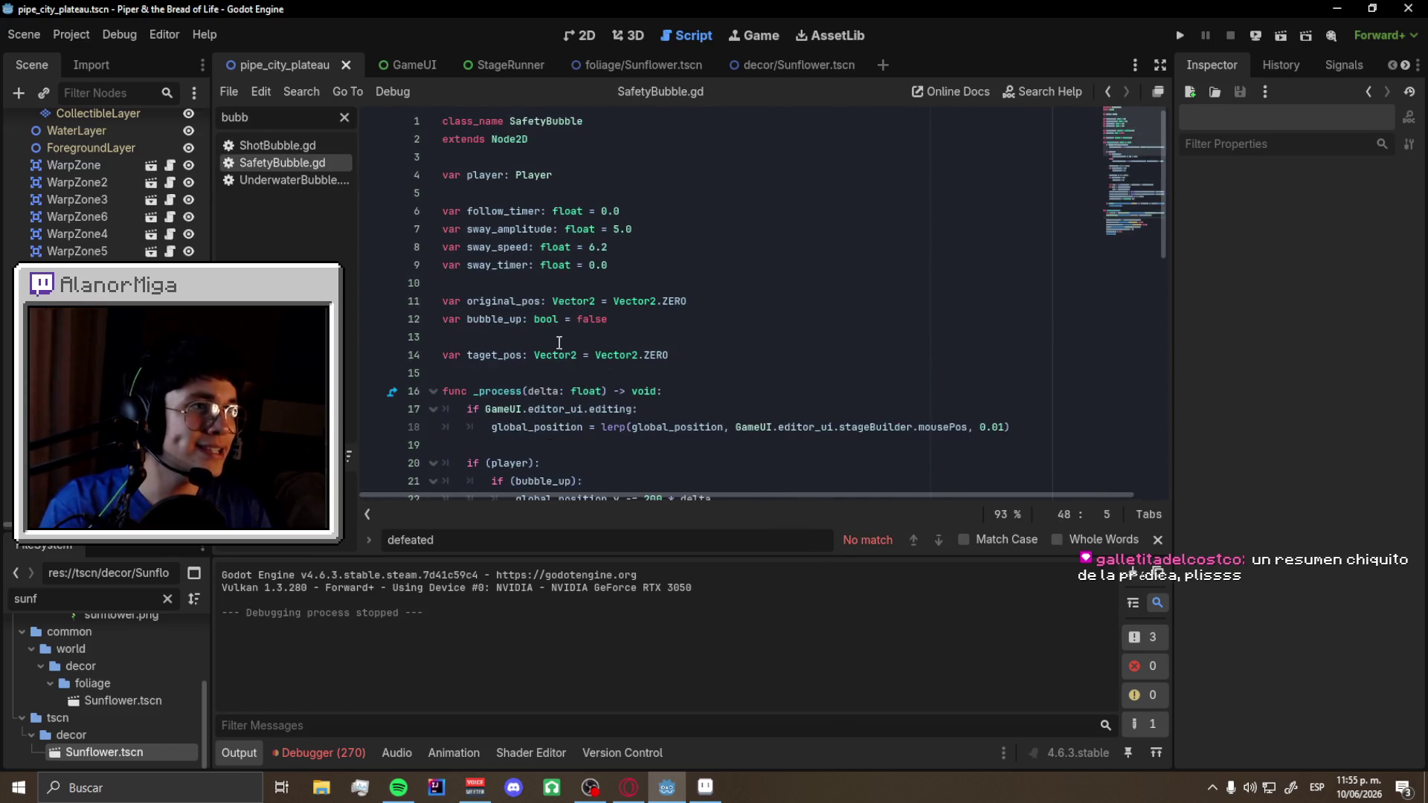
scroll(559, 343, "down", 8)
- Enlarge the code area and highlight the uses of global_position in SafetyBubble.gd
left_click(258, 752)
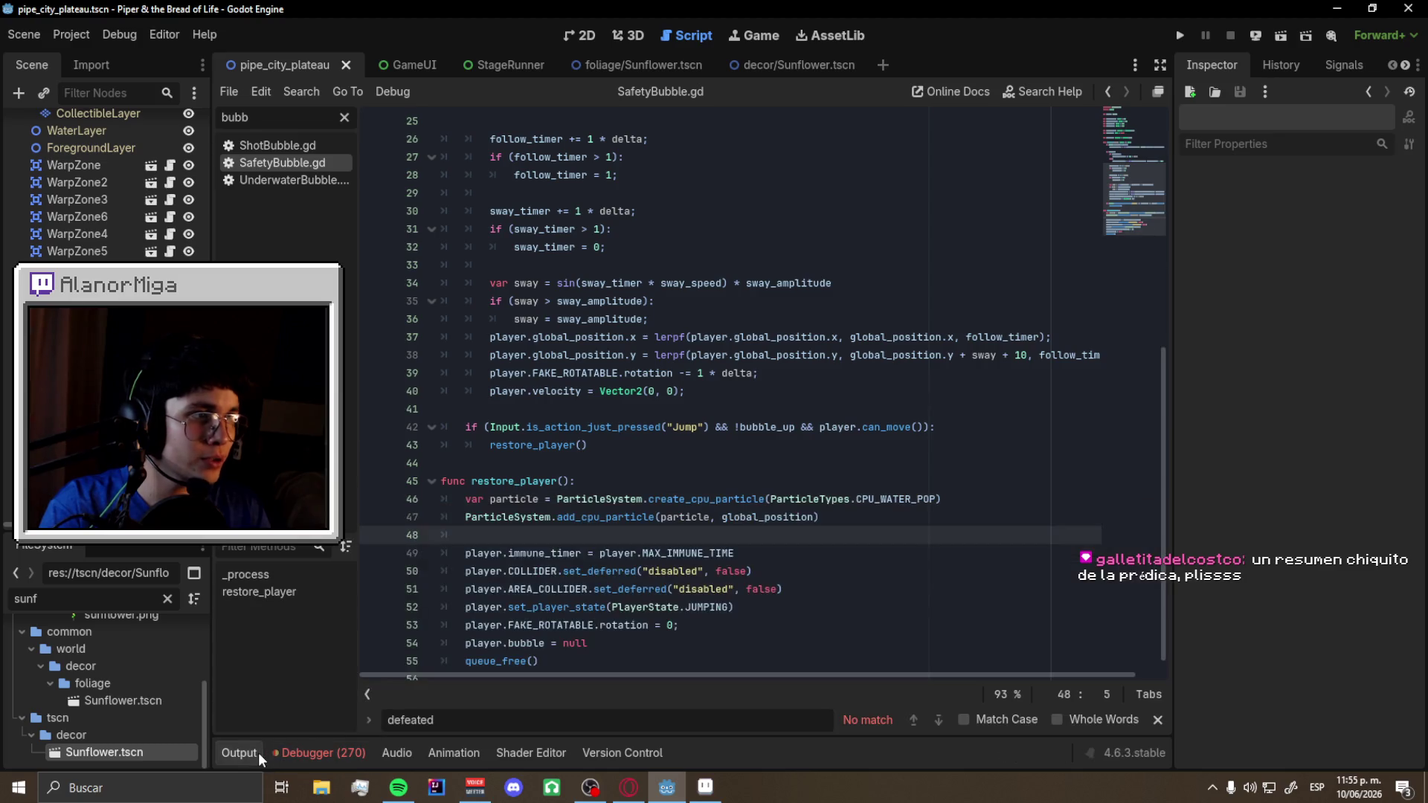
scroll(691, 581, "up", 6)
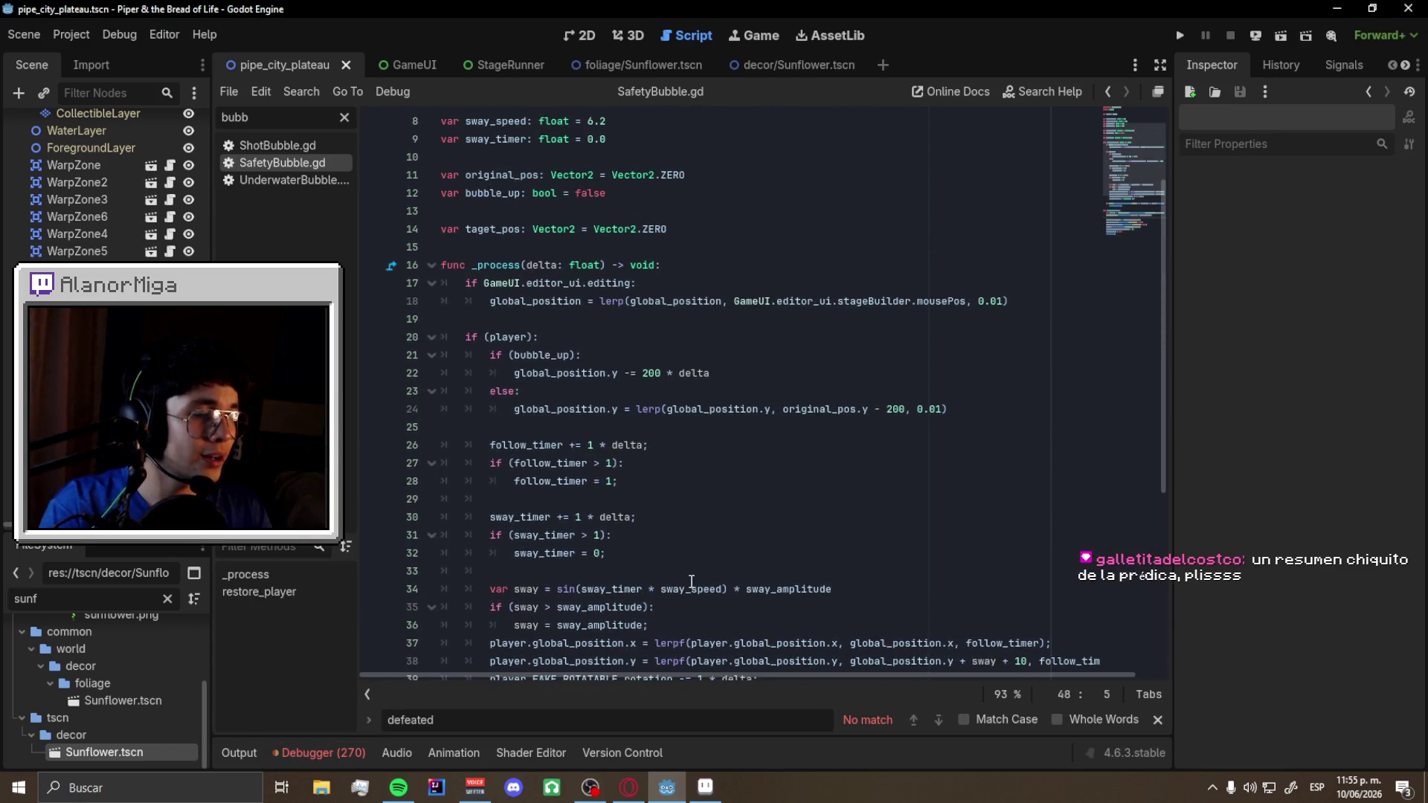
double_click(547, 373)
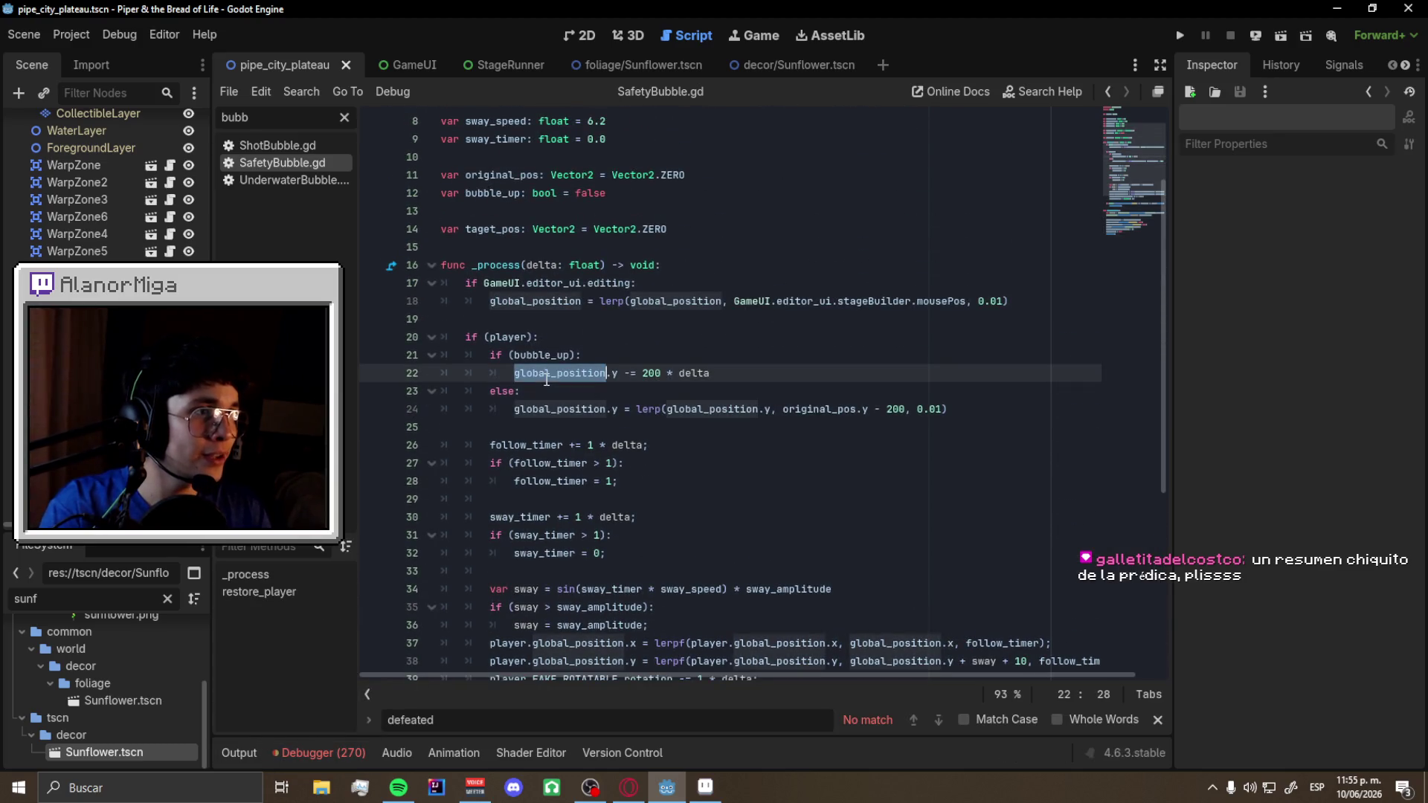
double_click(542, 304)
scroll(550, 320, "up", 3)
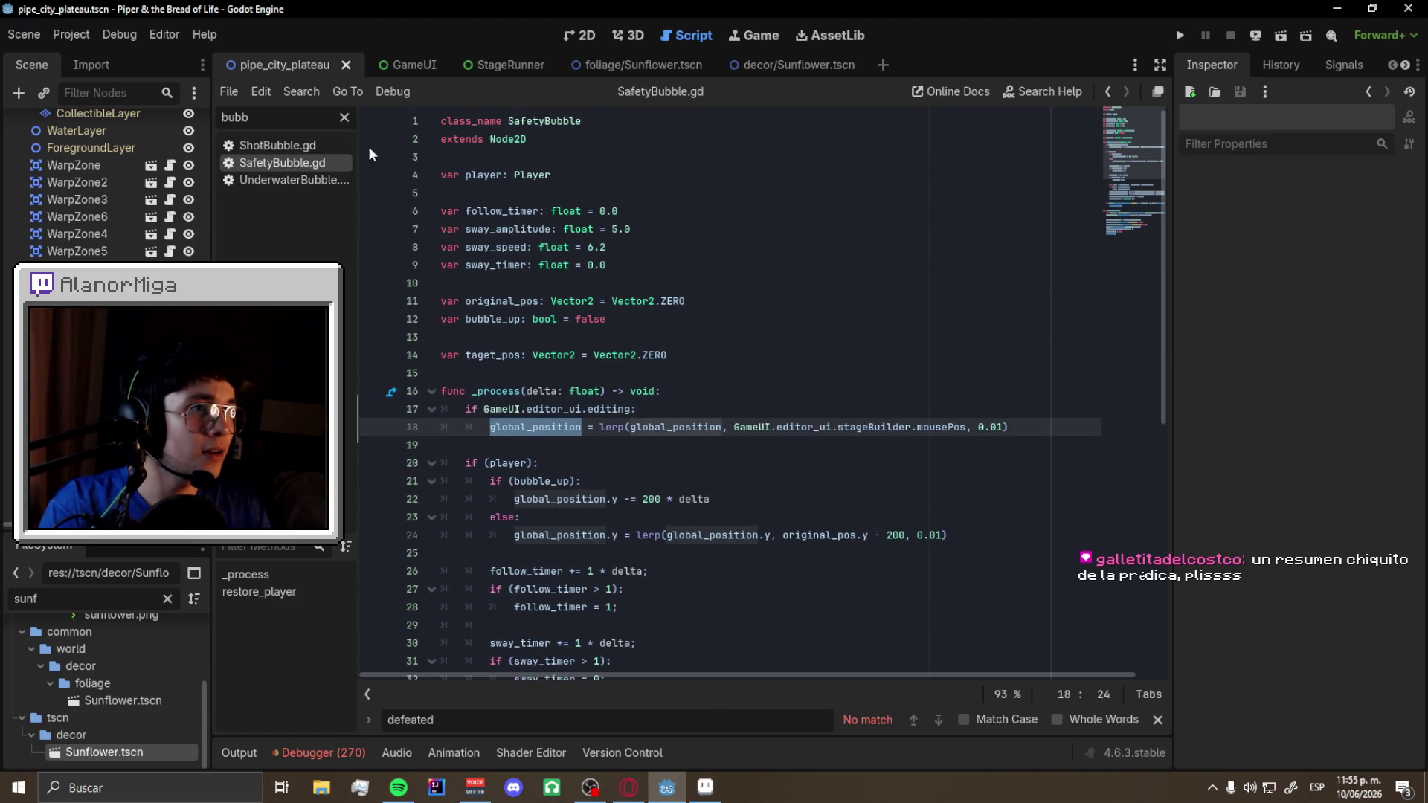
scroll(699, 342, "down", 6)
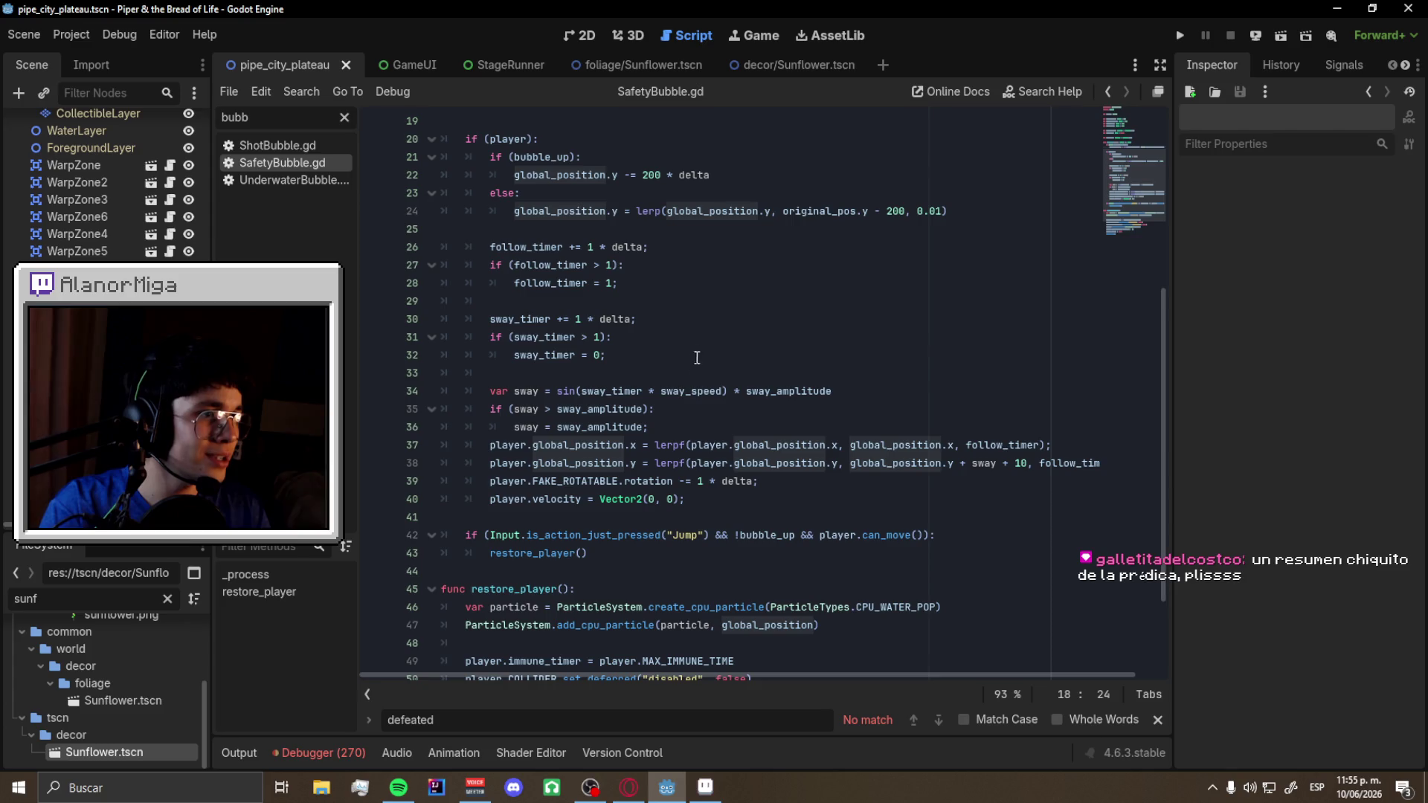
- Comment out the player.velocity = Vector2(0, 0) line 40 and save SafetyBubble.gd
double_click(569, 502)
scroll(569, 504, "up", 1)
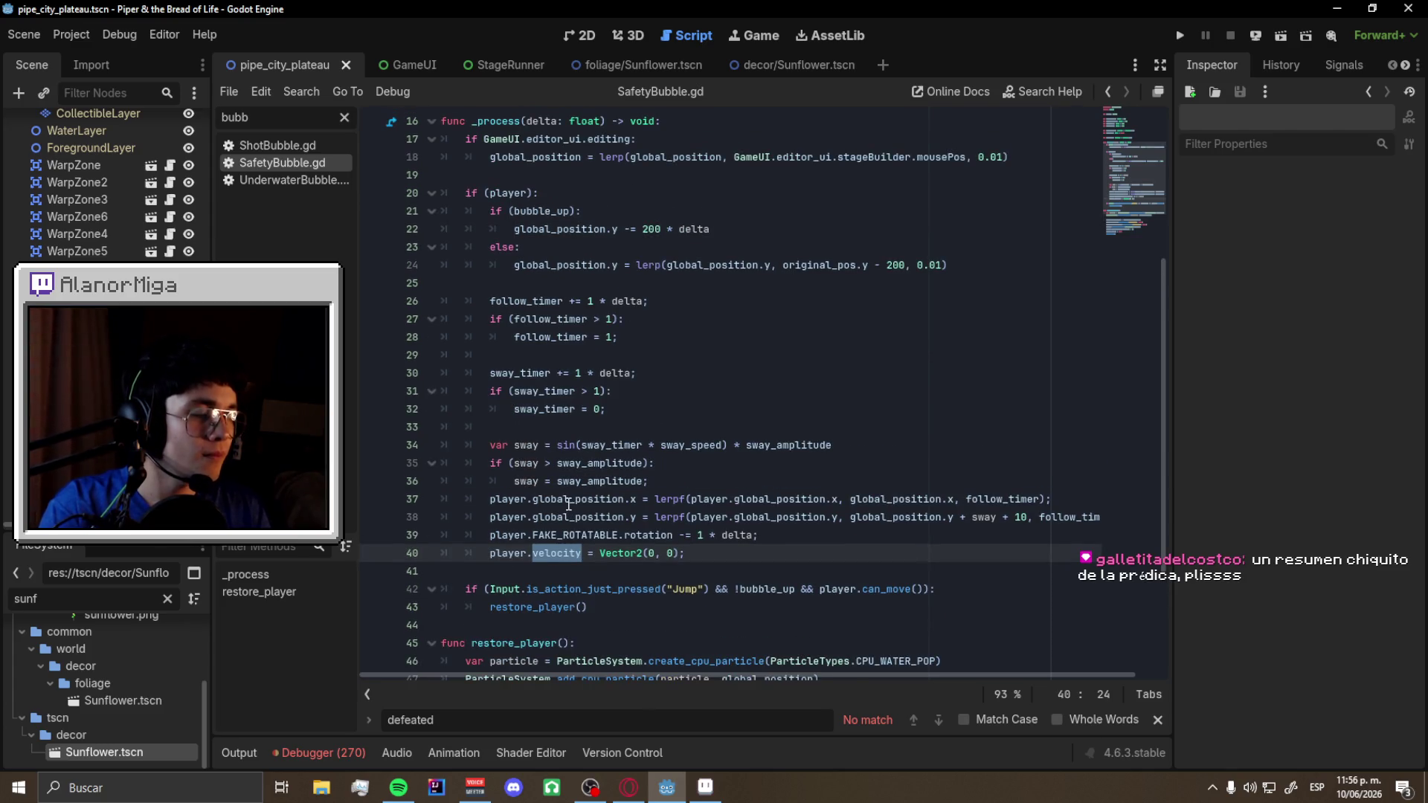
scroll(569, 504, "up", 3)
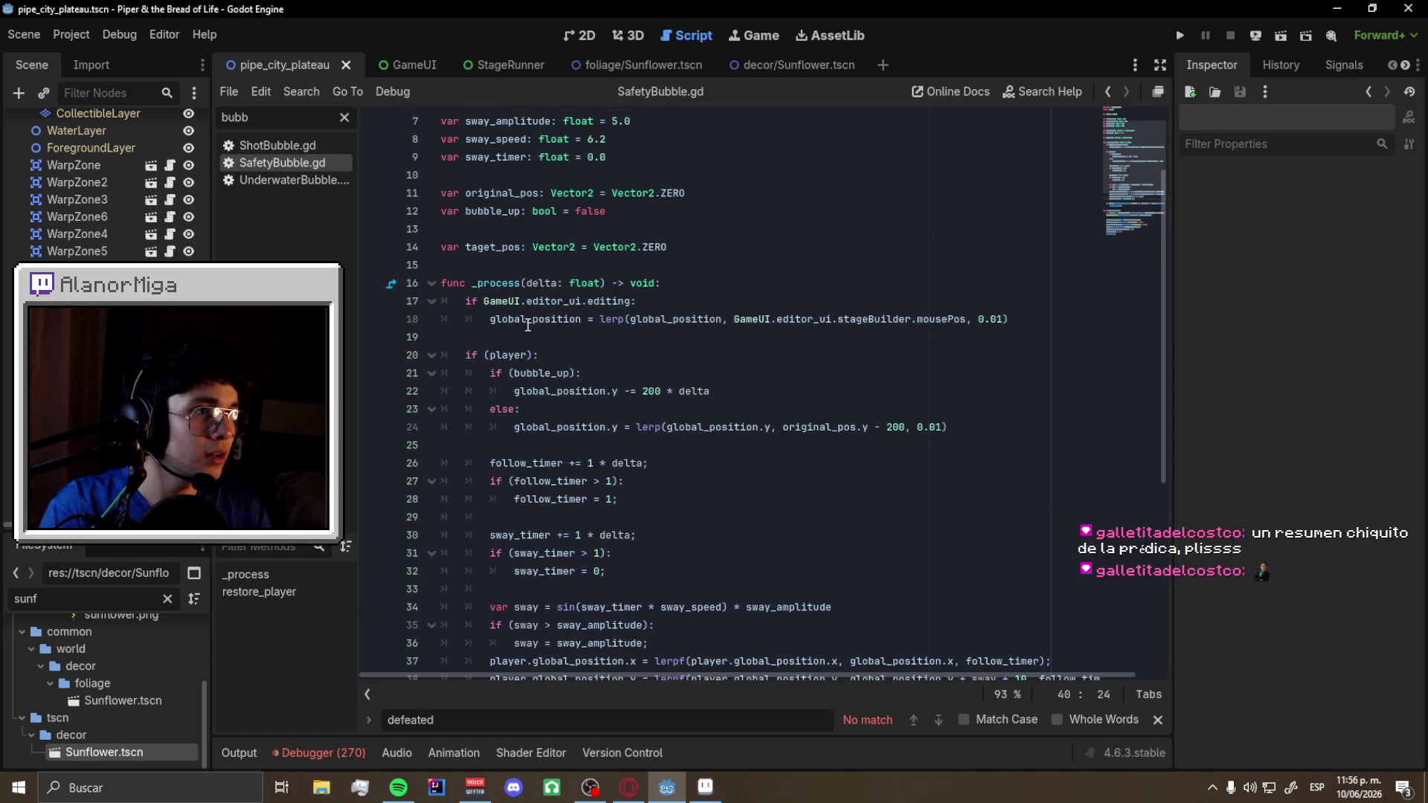
scroll(529, 330, "down", 2)
scroll(529, 329, "down", 1)
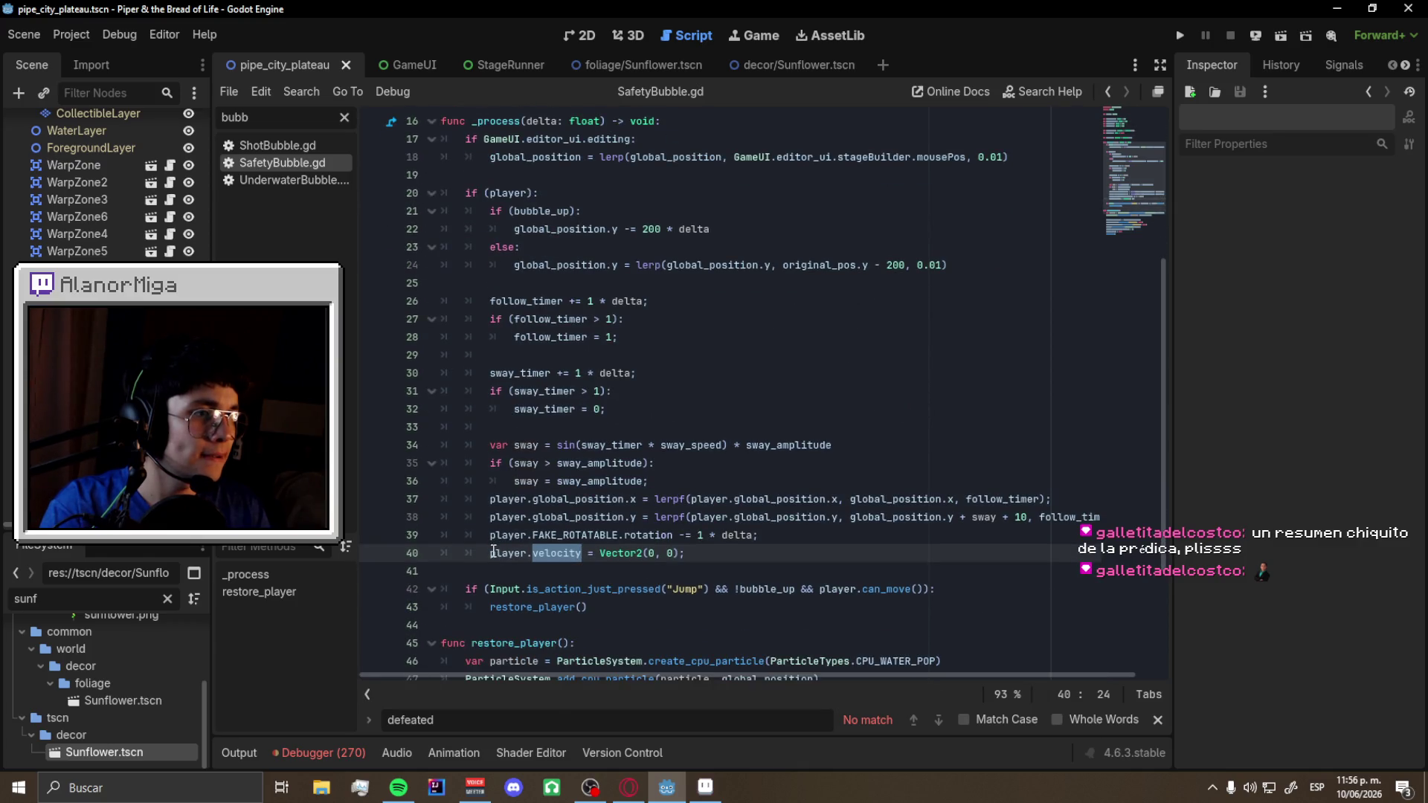
left_click(492, 552)
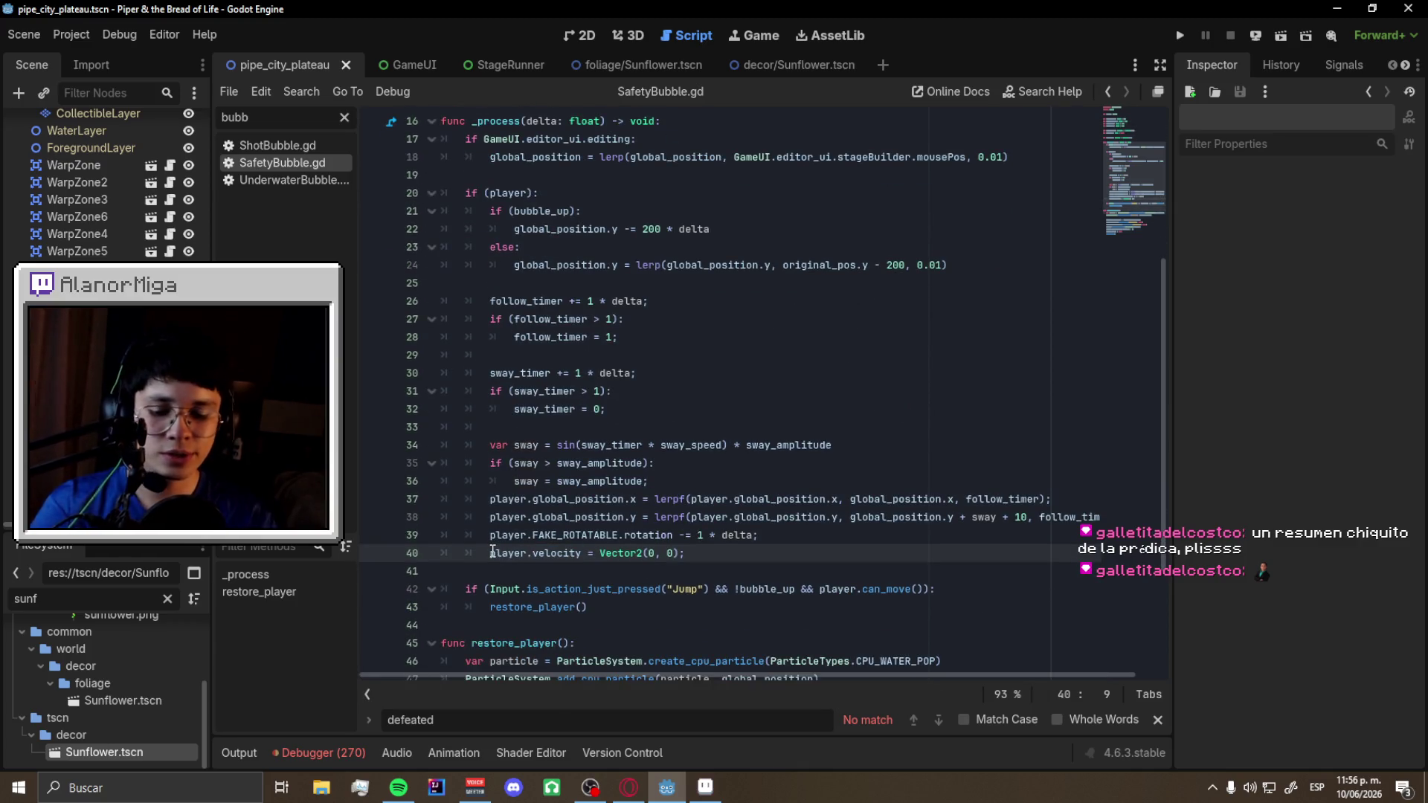
key("ctrl+k")
key("ctrl+s")
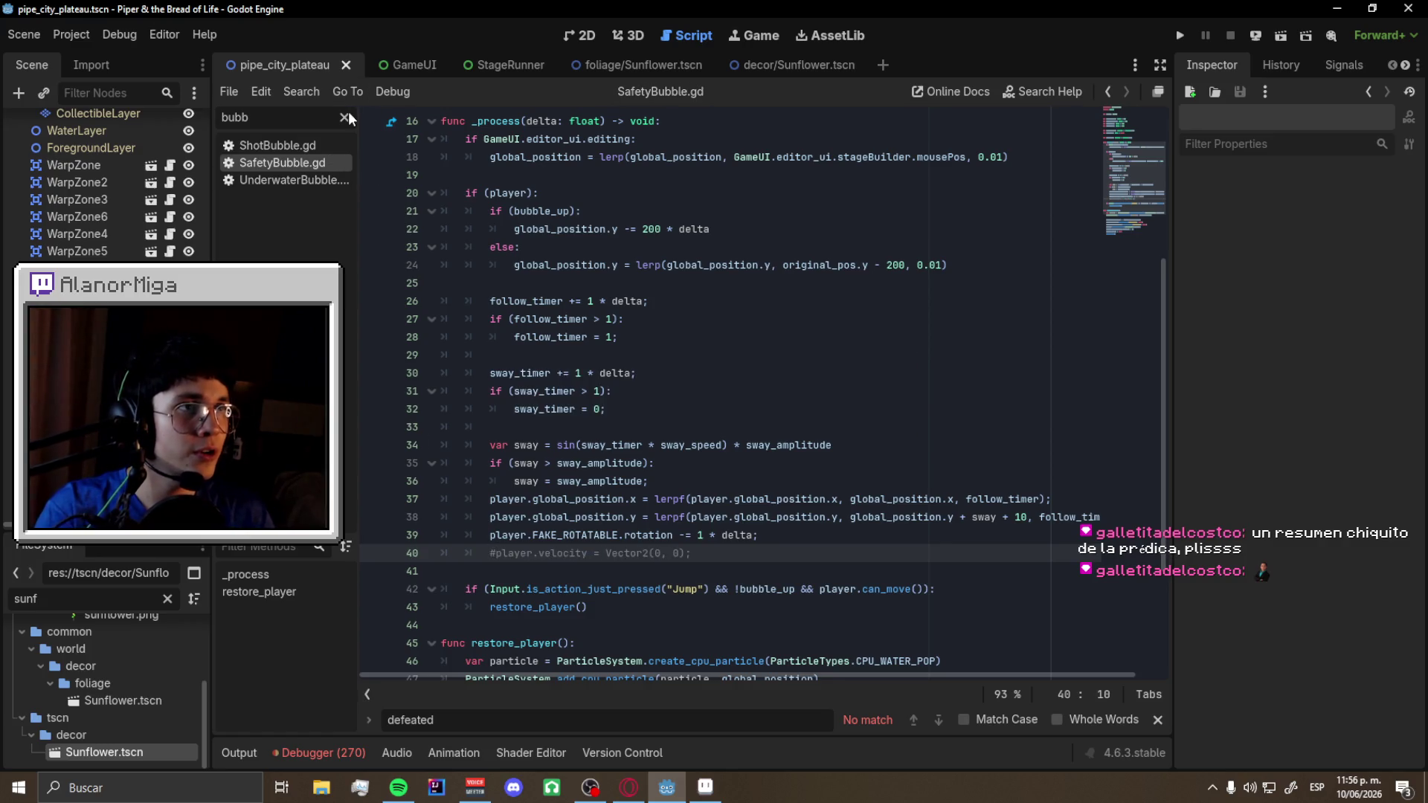
- Filter the script list for 'fe' and open Defeated.gd
left_click(344, 117)
type("fe")
key("Return")
scroll(533, 432, "up", 4)
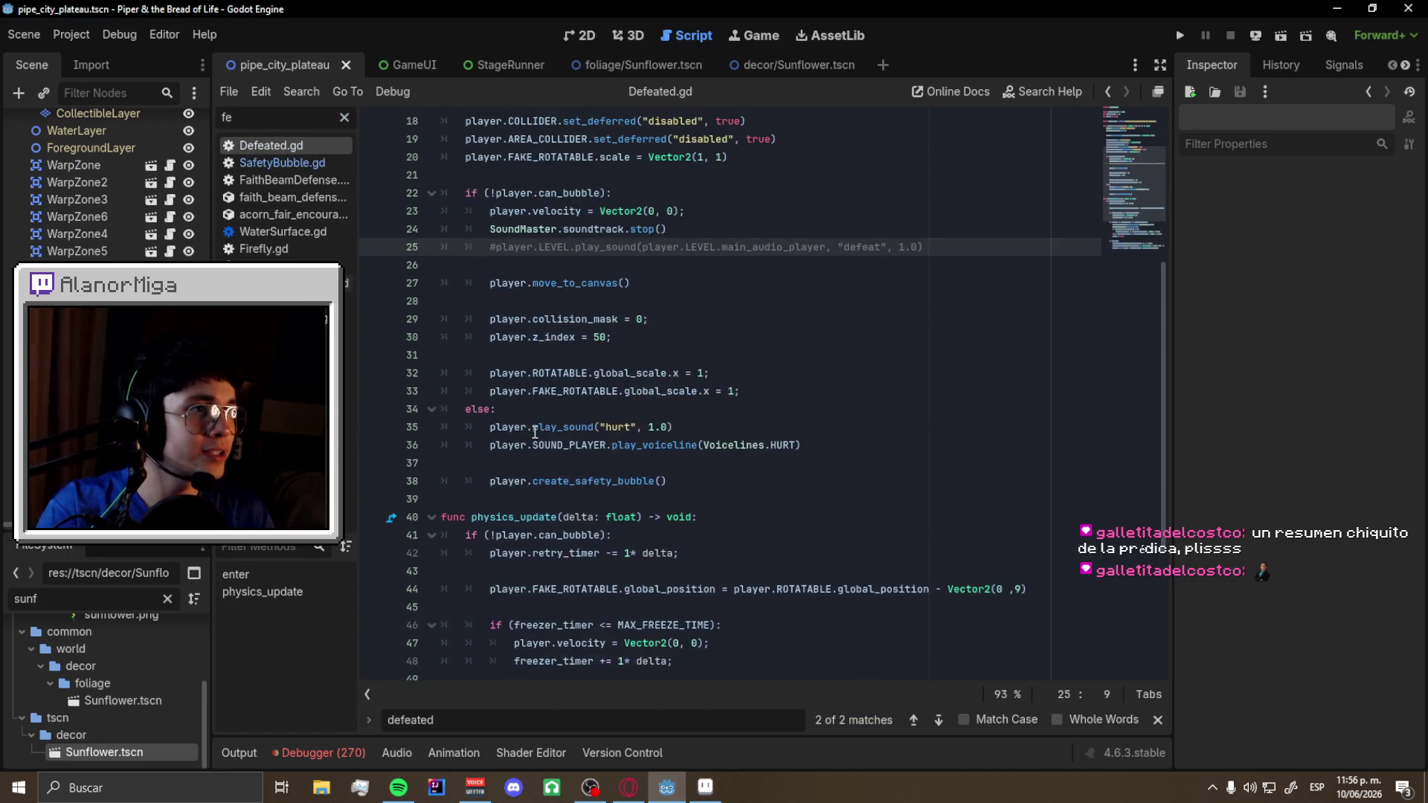
scroll(521, 428, "up", 1)
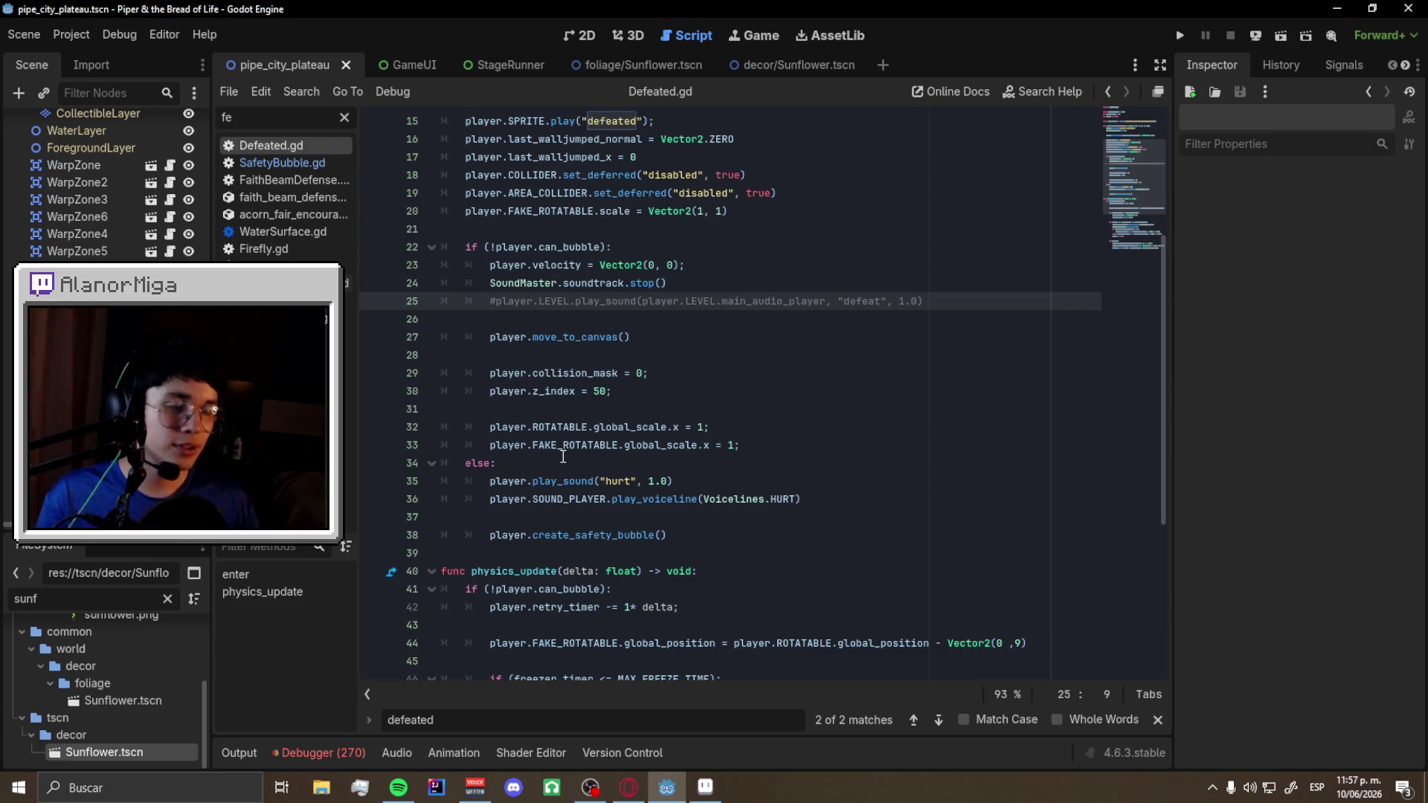
scroll(625, 344, "up", 2)
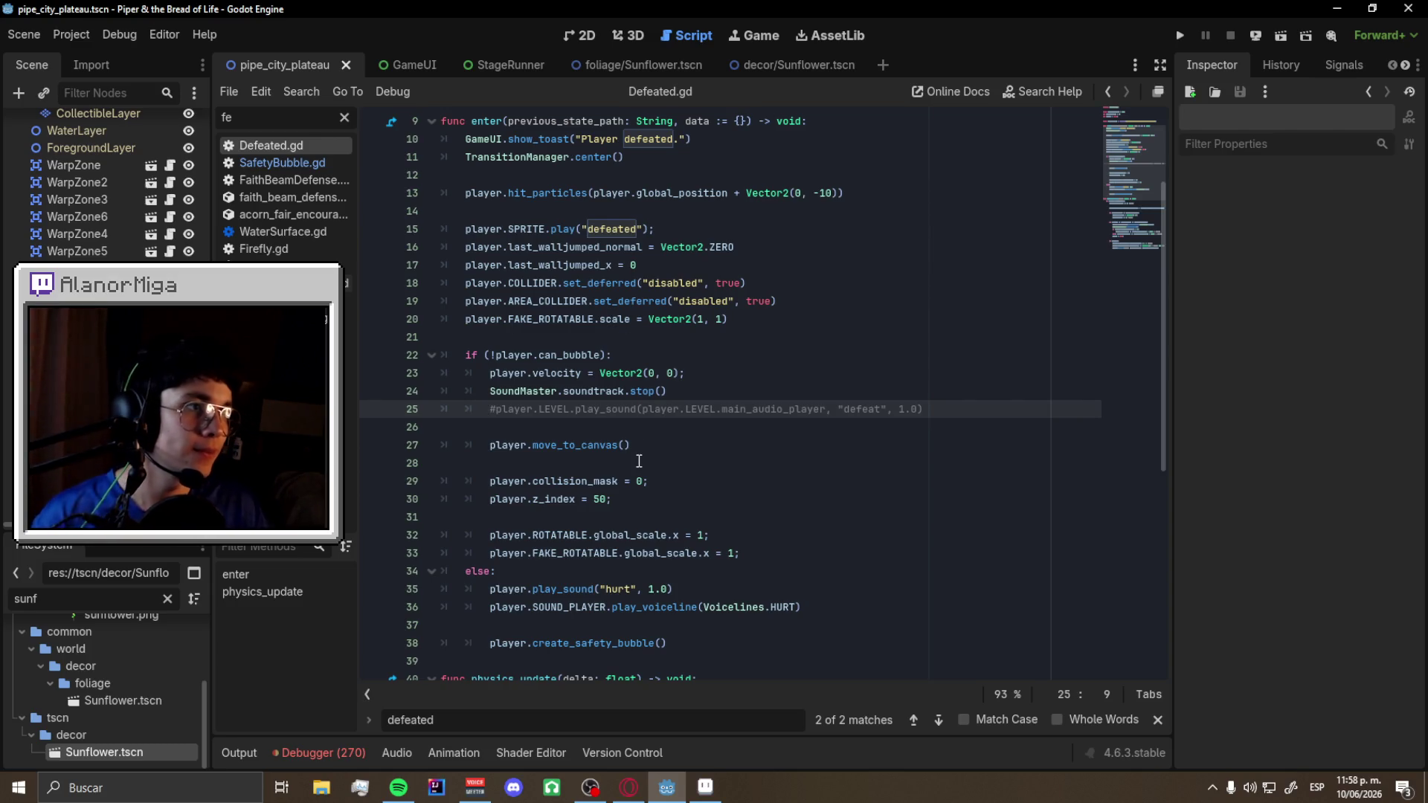
- Launch the game and show the level in the 2D editor
scroll(585, 470, "up", 2)
scroll(500, 482, "down", 4)
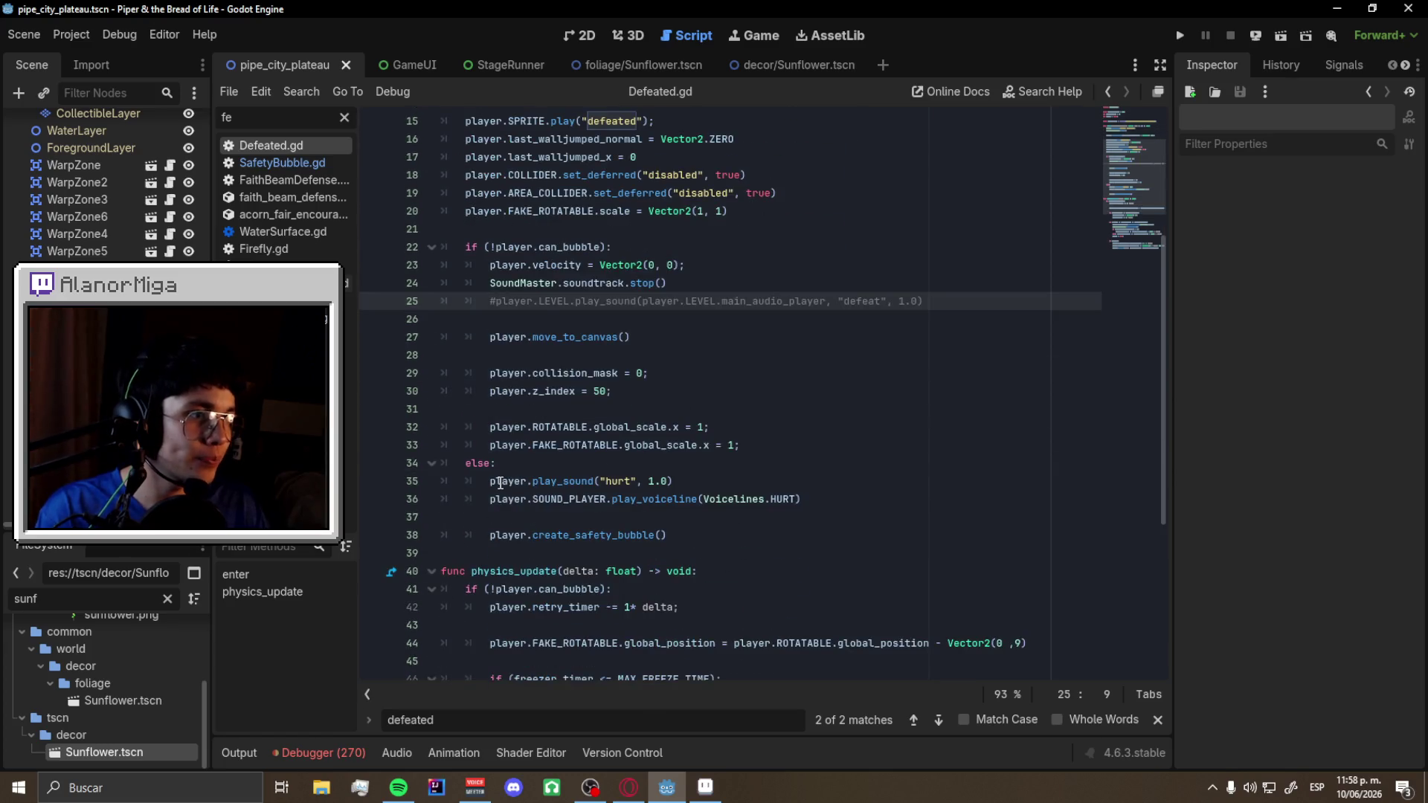
scroll(501, 483, "up", 3)
scroll(501, 482, "down", 3)
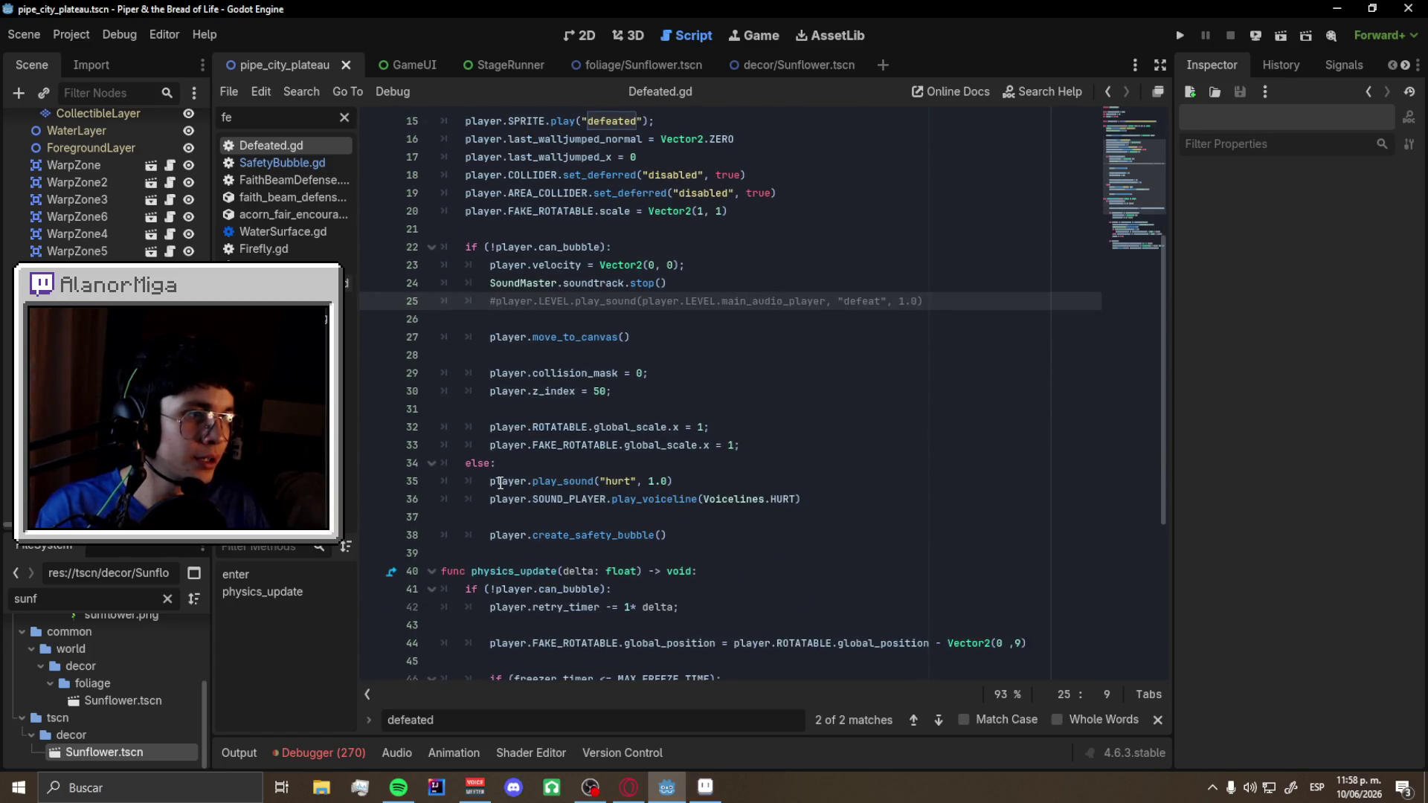
key("F5")
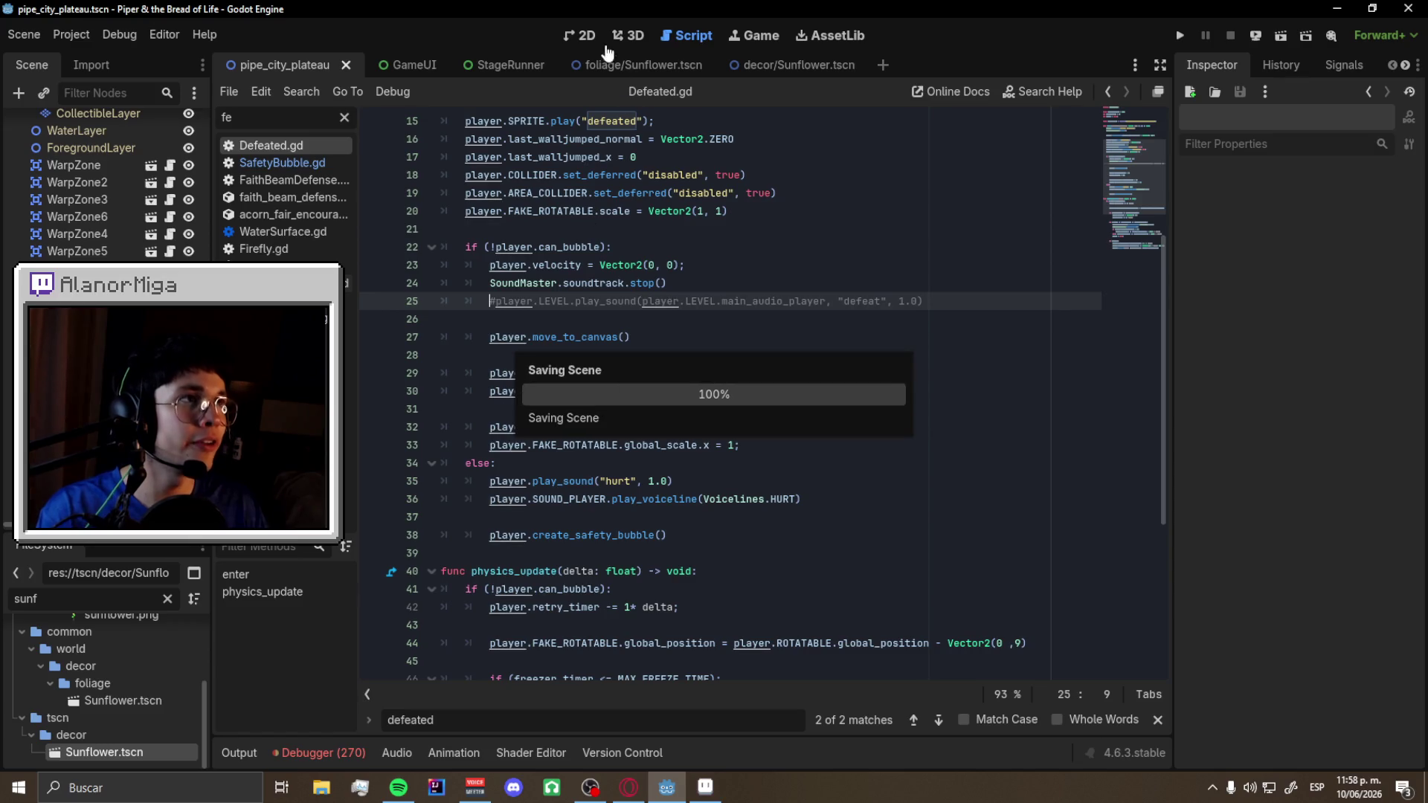
left_click(595, 39)
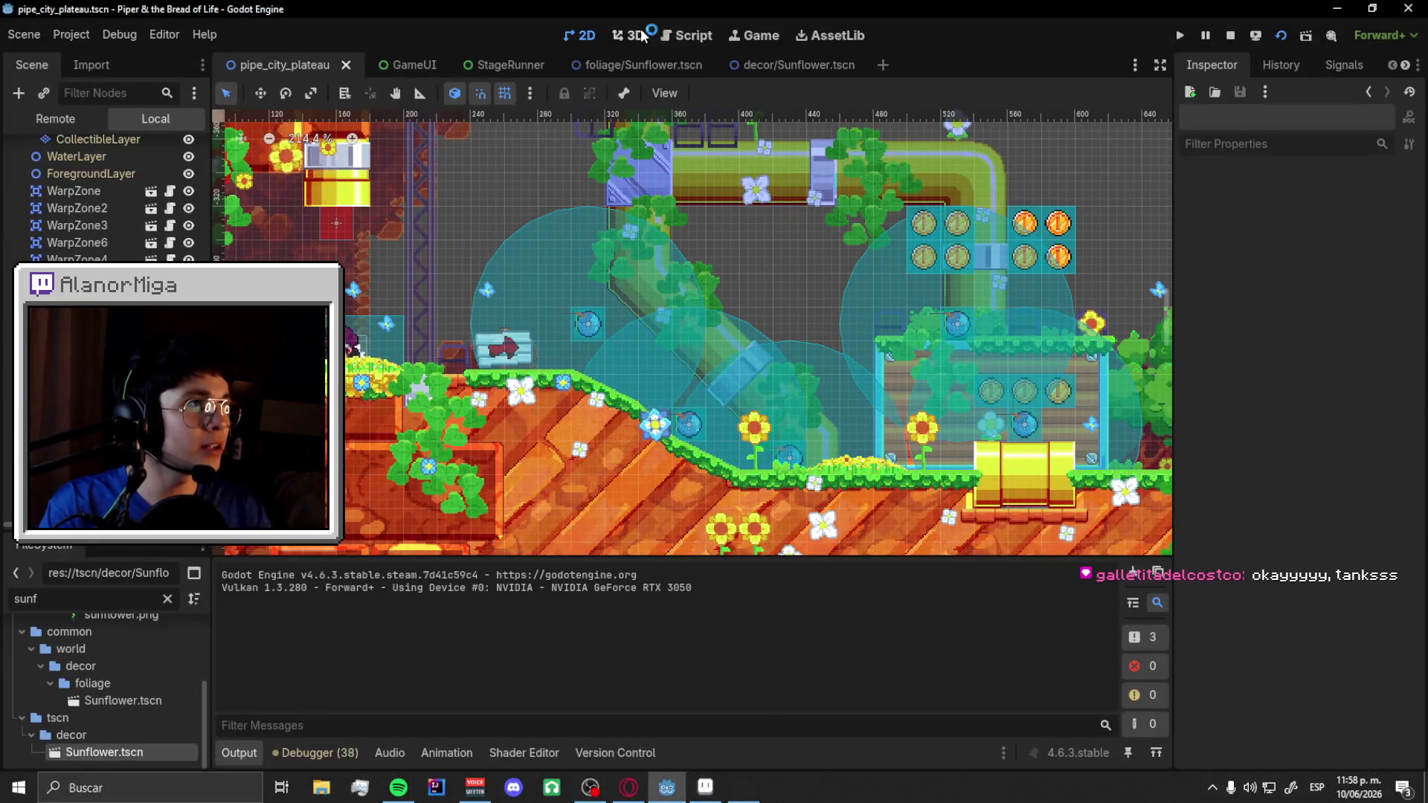
- Back in the scripts, filter for 'pl' and open Player.gd
left_click(688, 35)
scroll(676, 178, "up", 3)
scroll(594, 171, "down", 1)
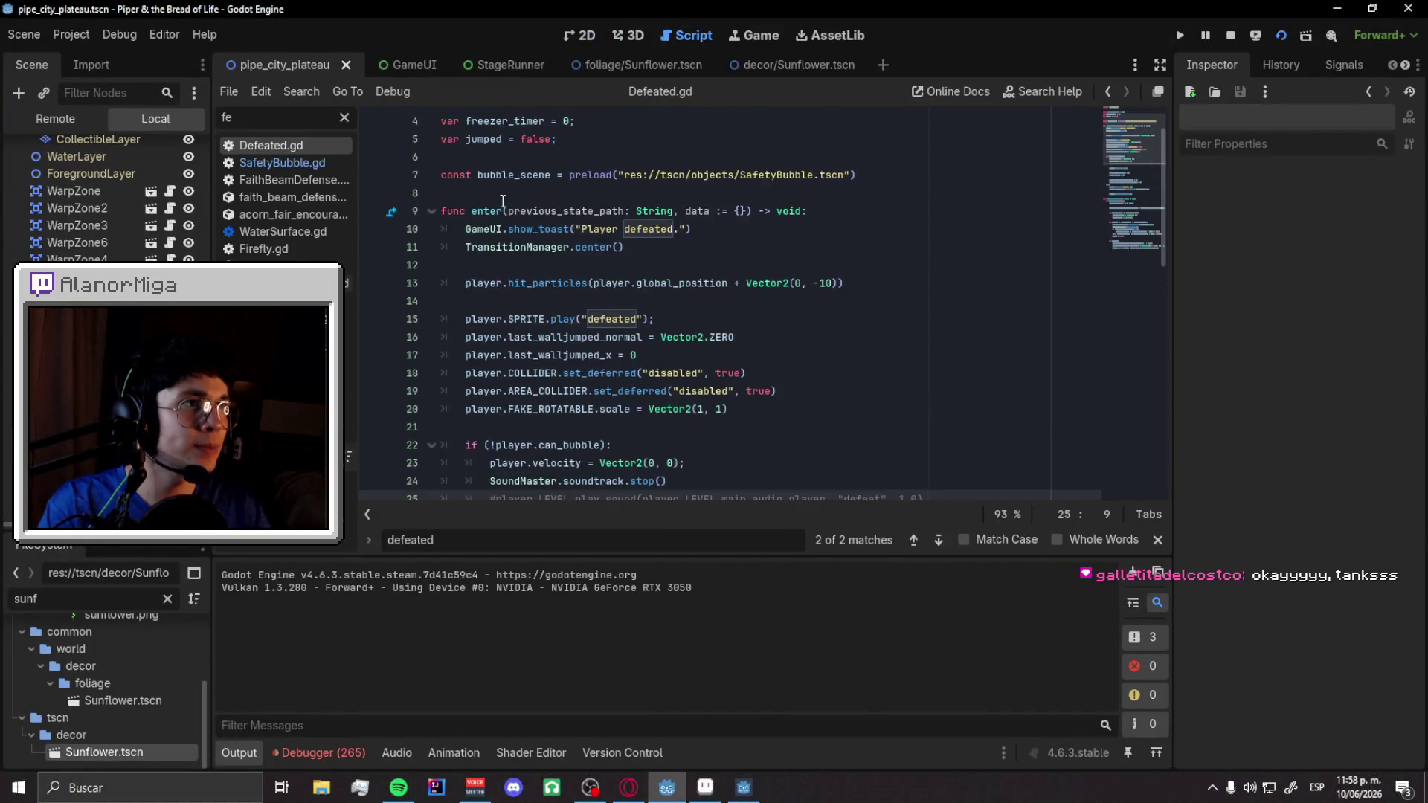
scroll(520, 171, "up", 1)
left_click(345, 118)
type("pl")
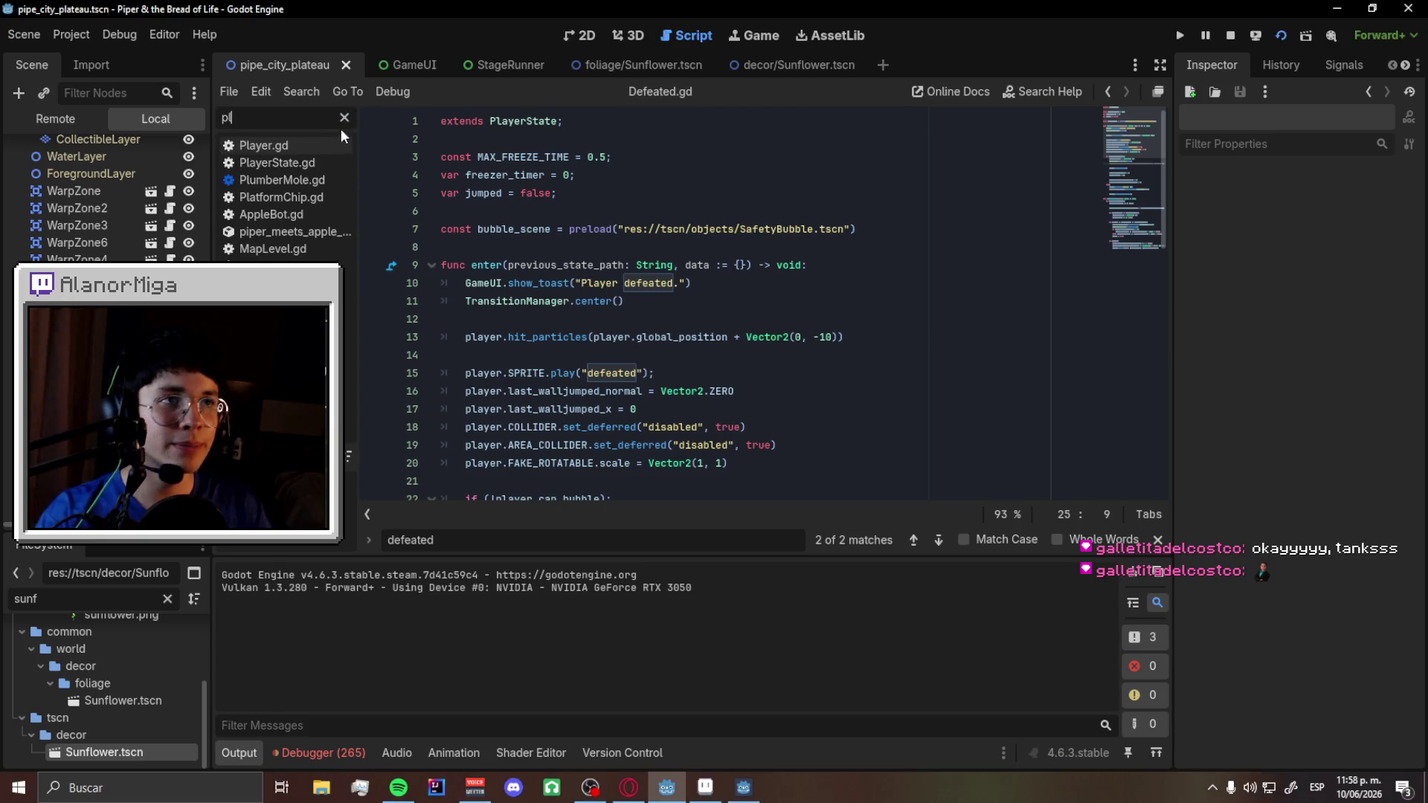
left_click(328, 144)
- Change starting health to 1 and bubbles to 100, save Player.gd, and run the game
left_click_drag(1138, 364, 1157, 115)
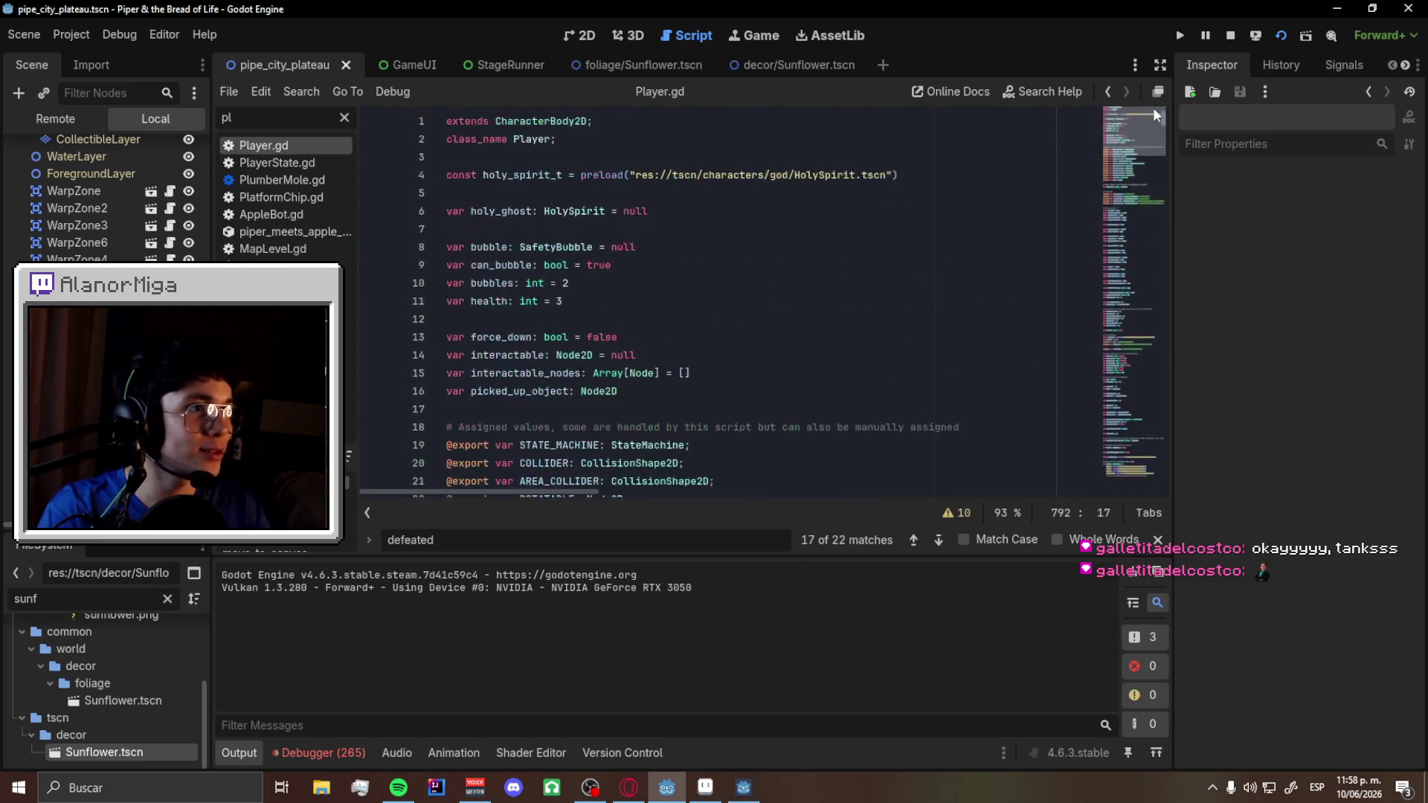
double_click(559, 300)
type("1")
double_click(566, 283)
type("10")
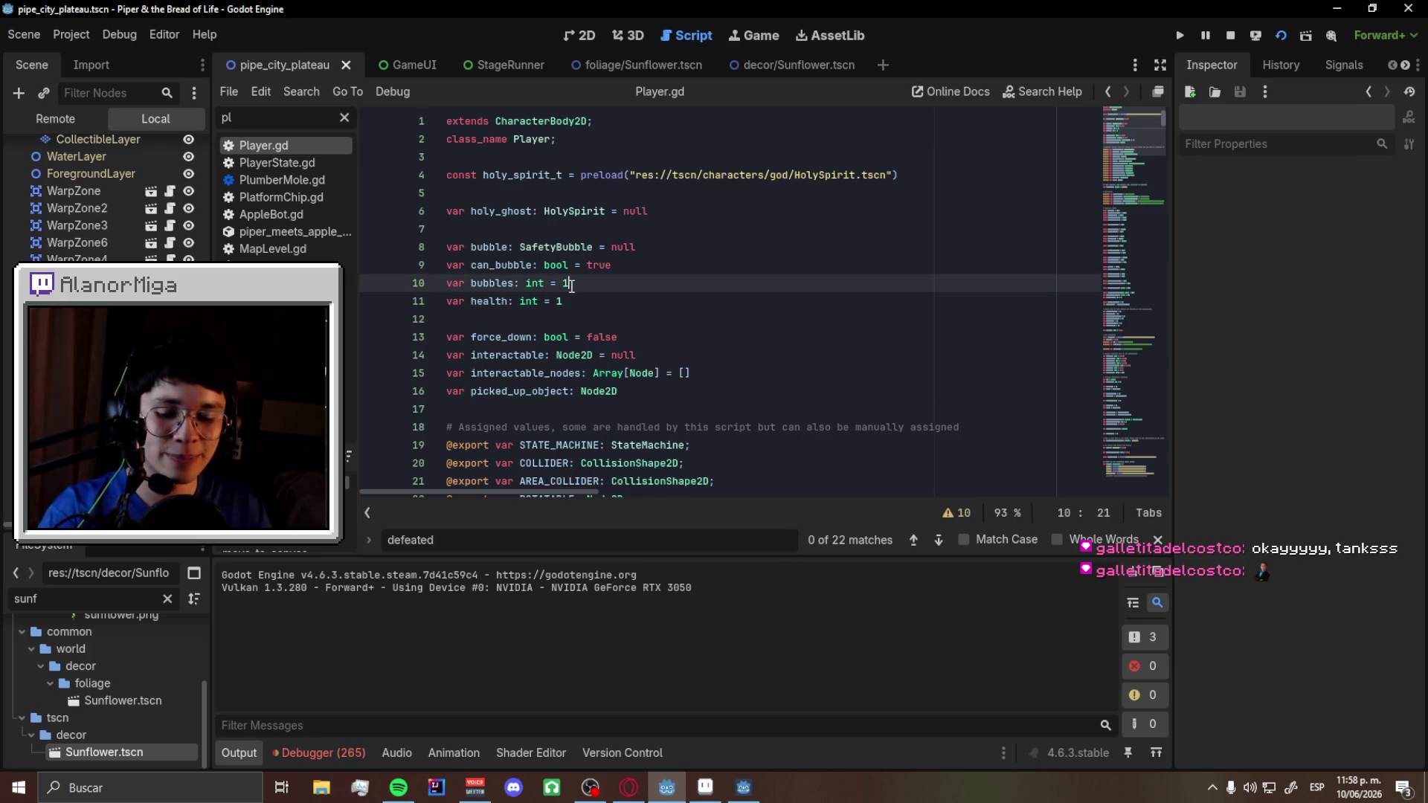
type("0")
key("ctrl+s")
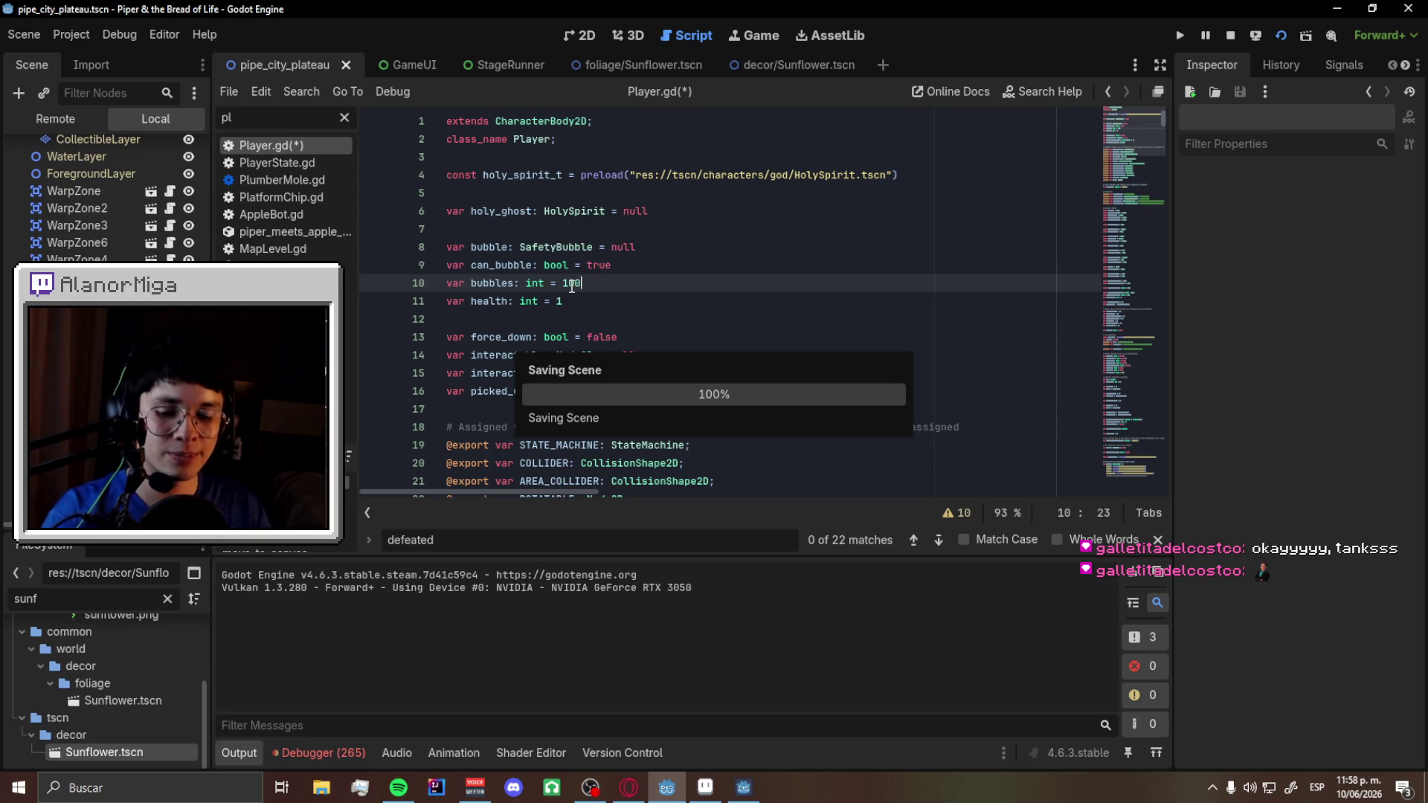
key("F5")
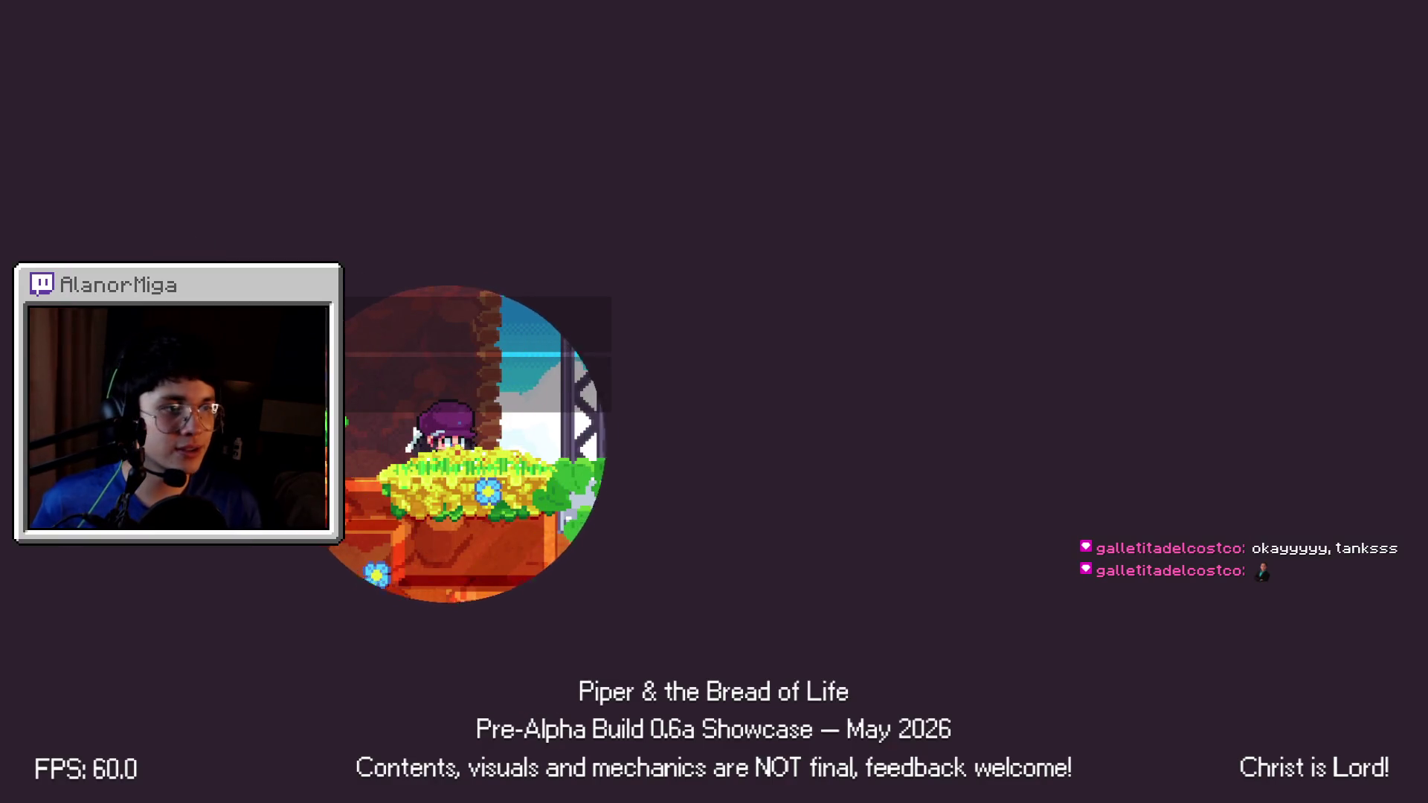
- Run the player right across the level, then switch back to the Godot editor
key("Right")
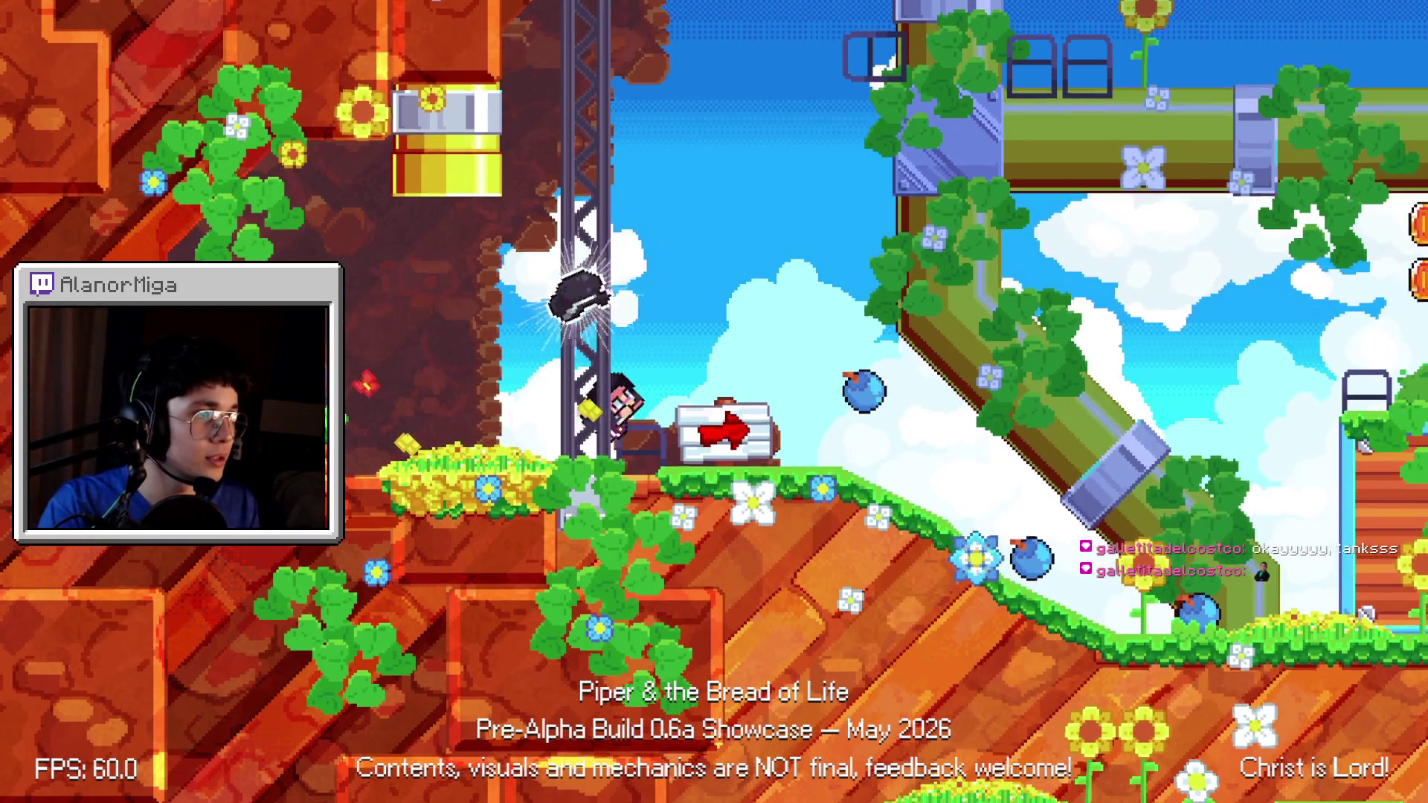
key("Right")
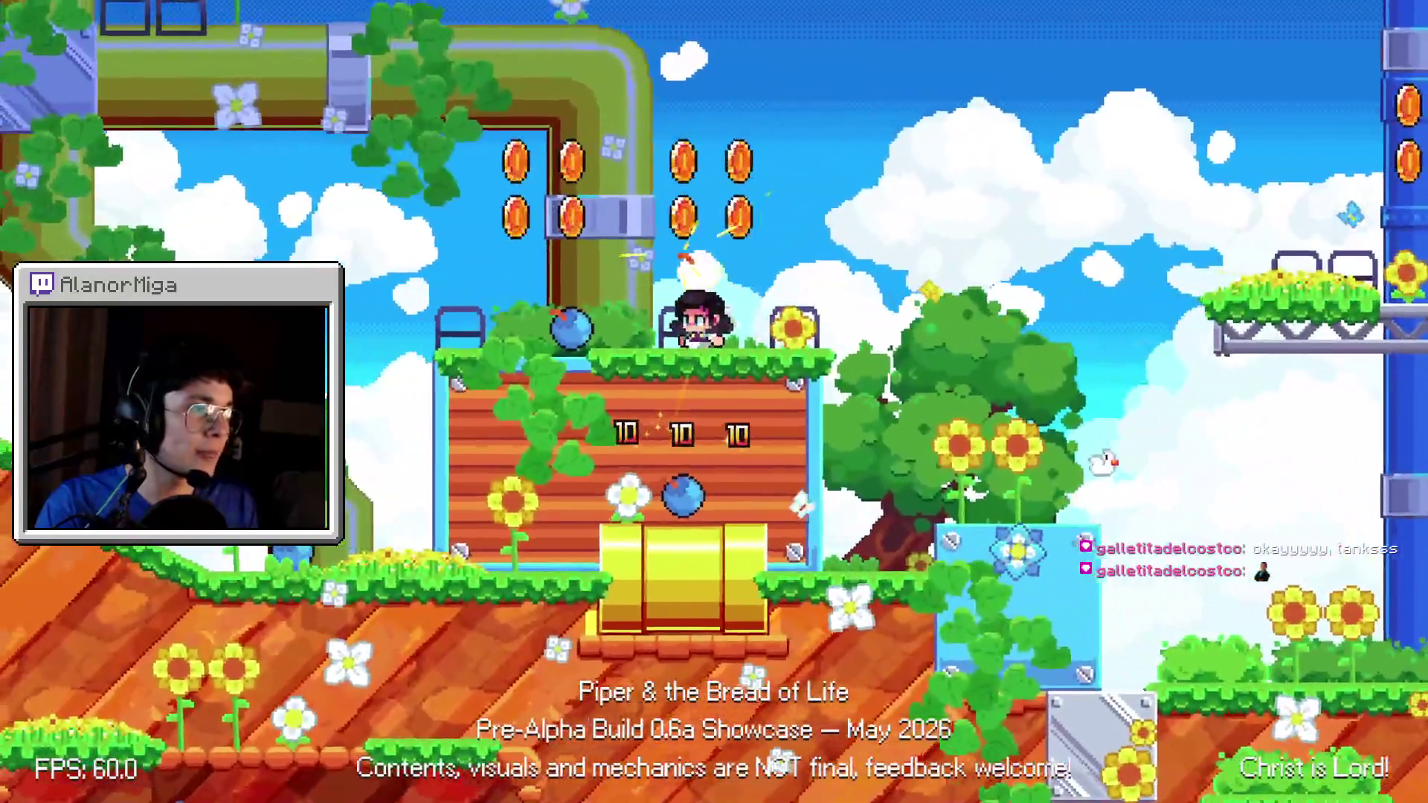
key("Right")
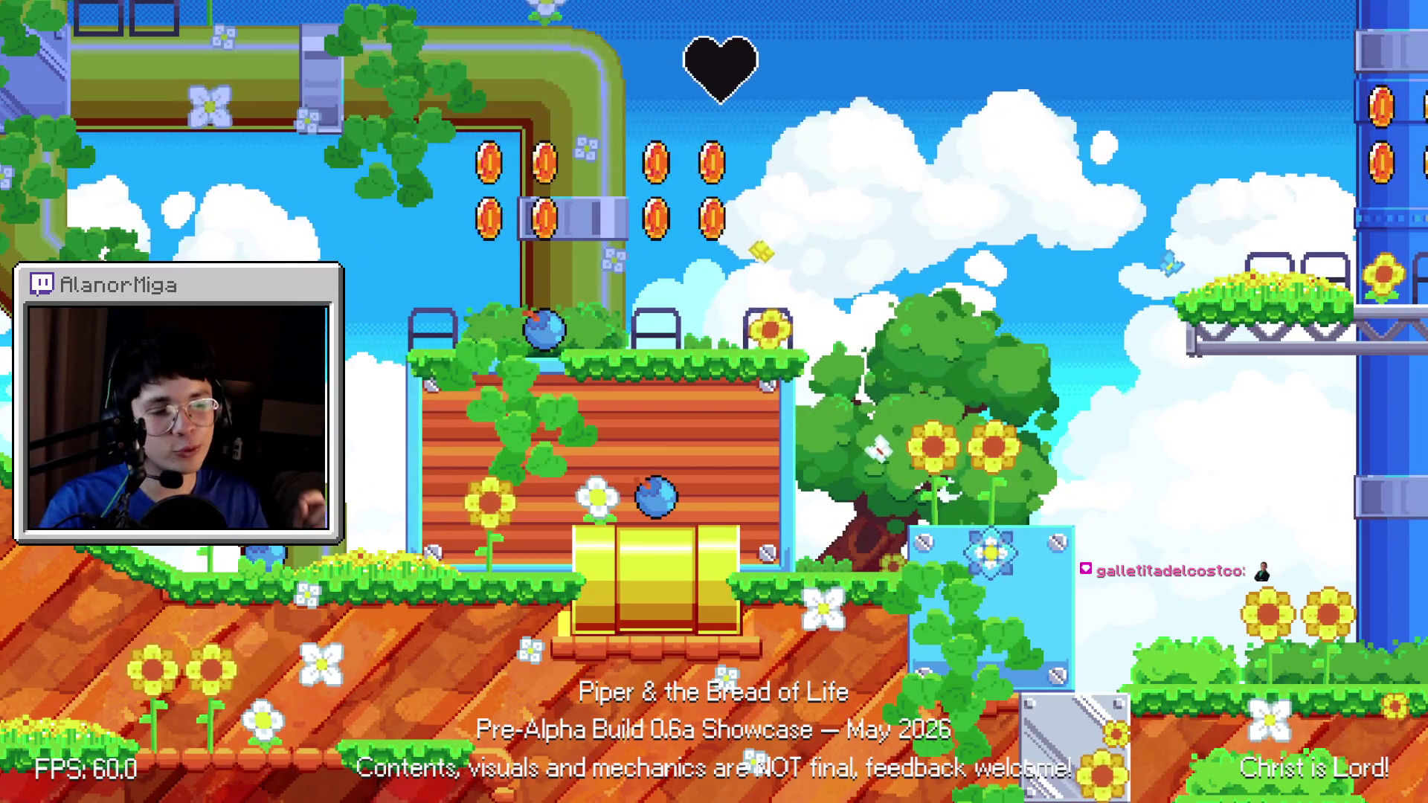
key("alt+Tab")
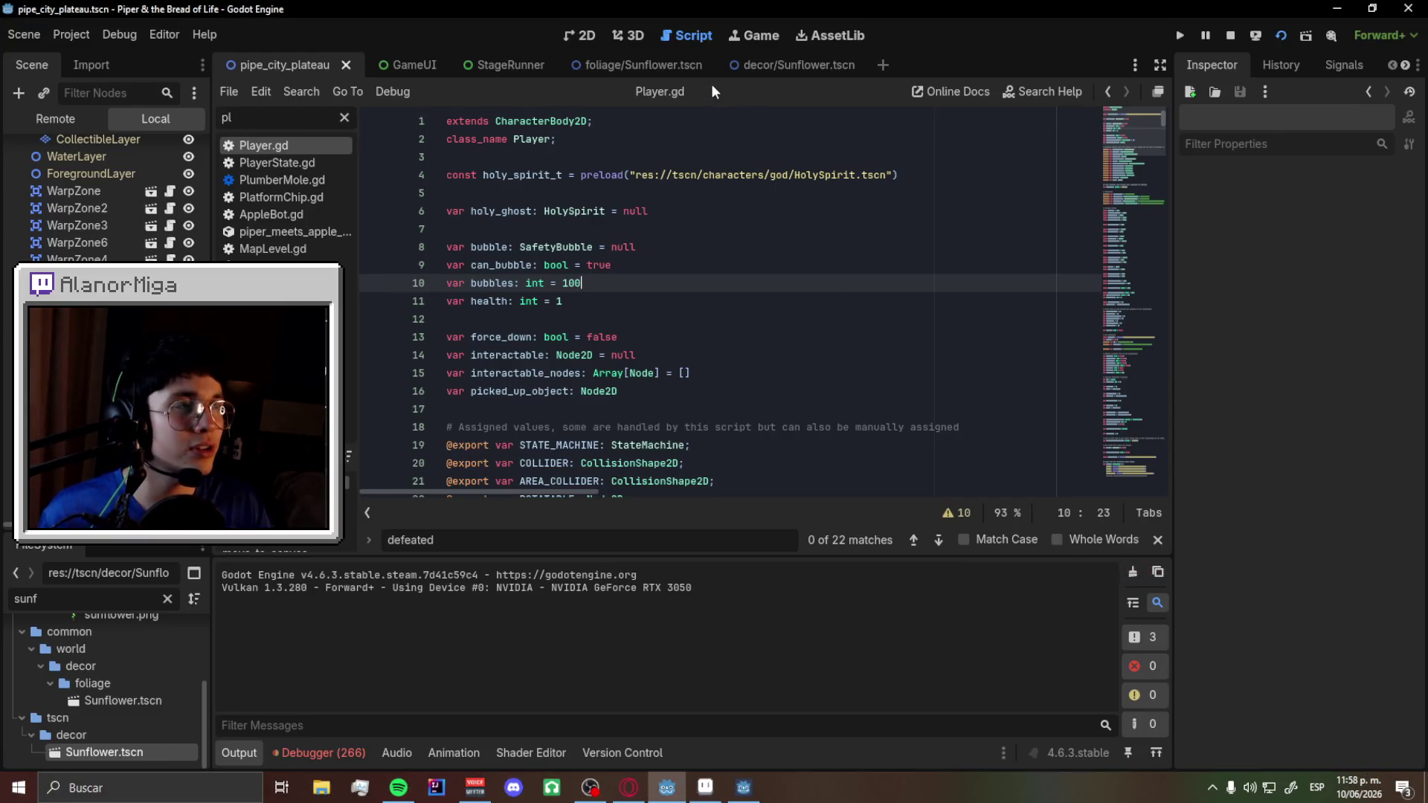
- Filter the script list for 'defea' and open Defeated.gd
left_click(344, 119)
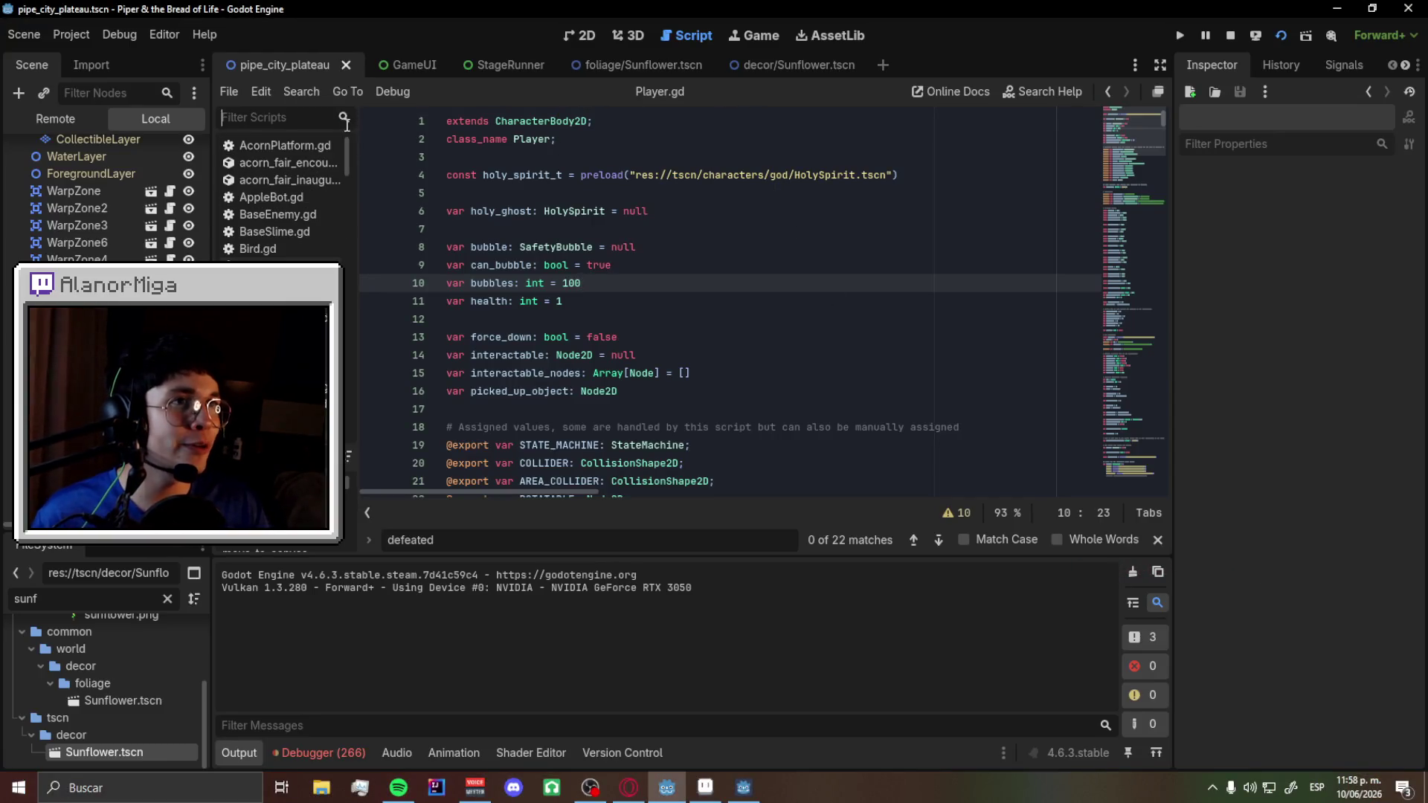
scroll(290, 215, "down", 3)
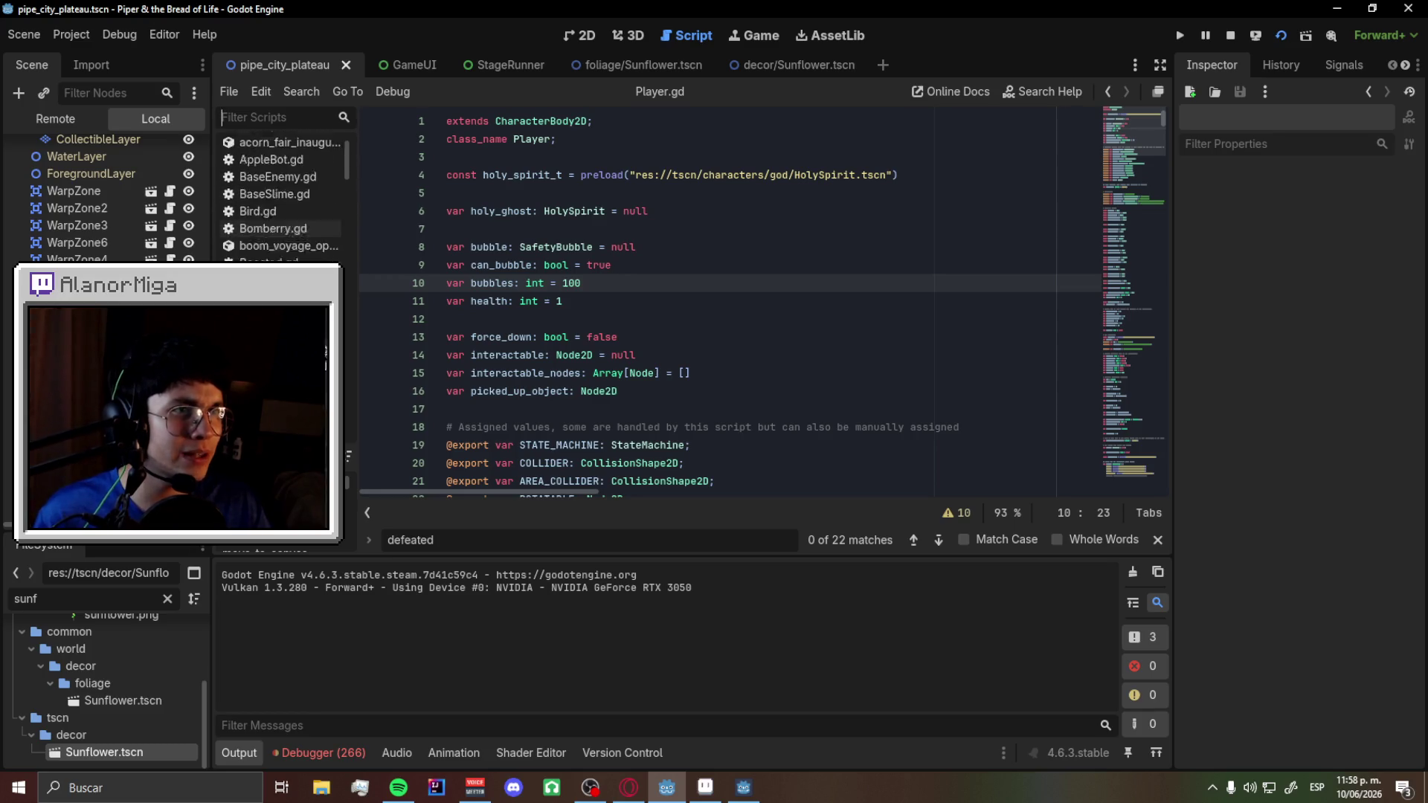
scroll(286, 223, "up", 3)
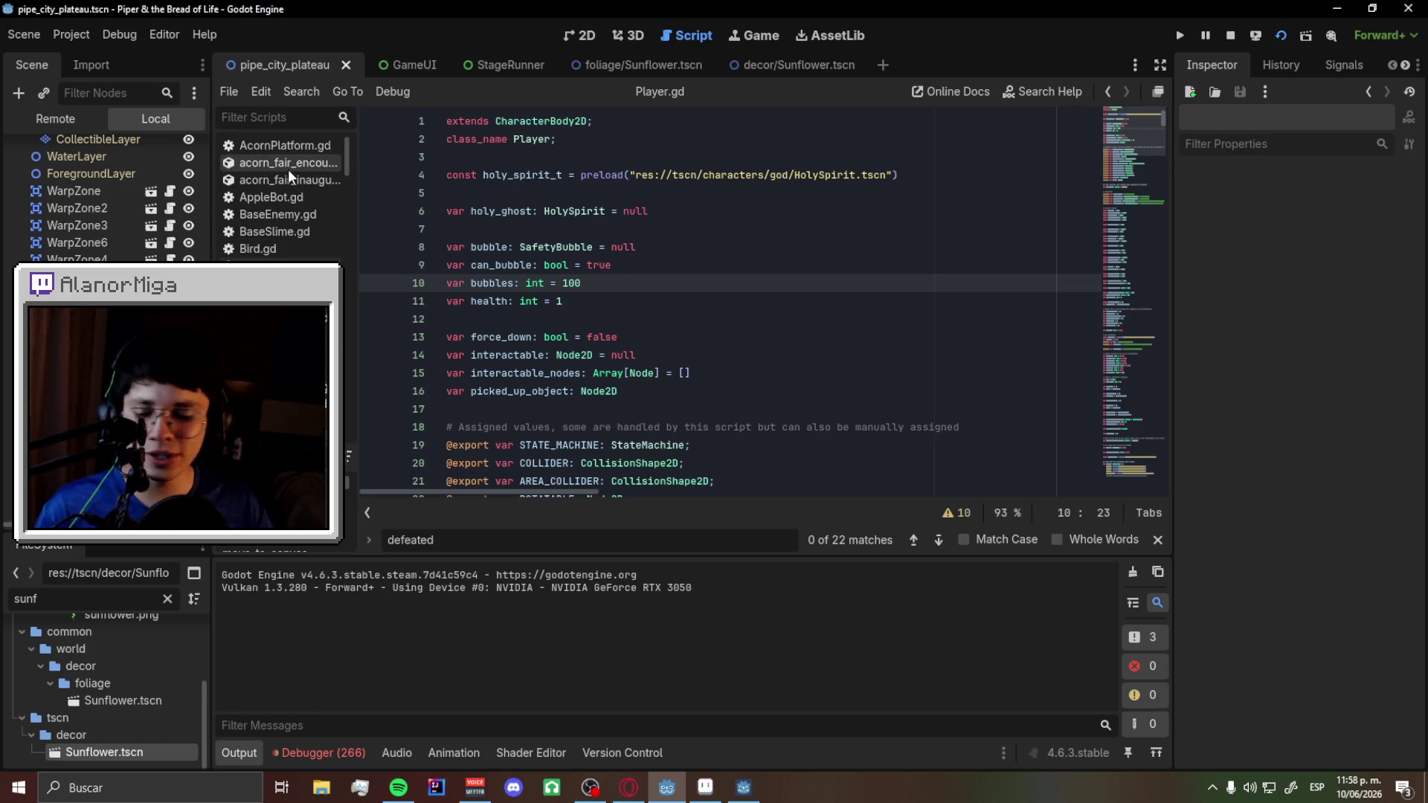
type("defea")
key("Return")
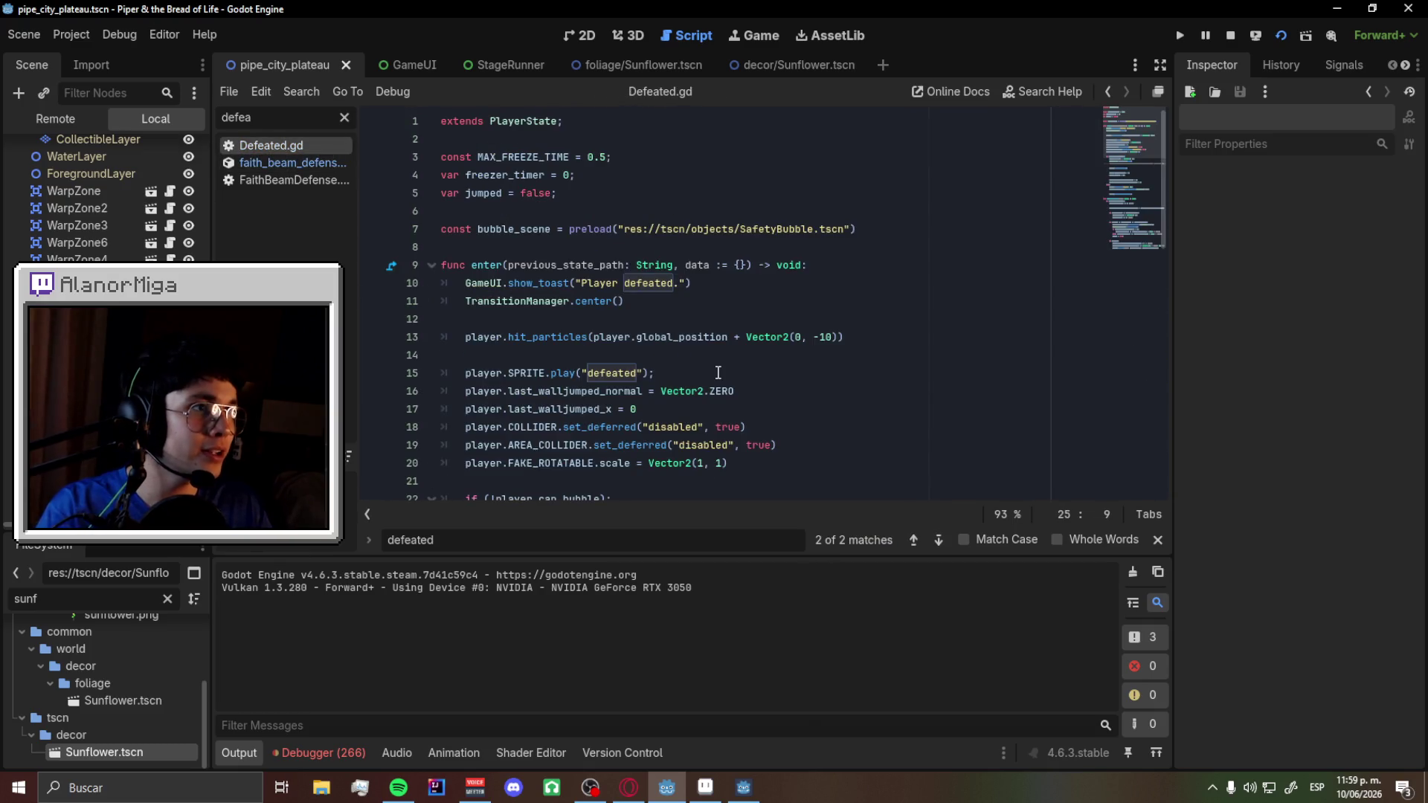
scroll(718, 372, "down", 6)
- Highlight player's uses and search for the create_safety_bubble call on line 38
left_click(527, 195)
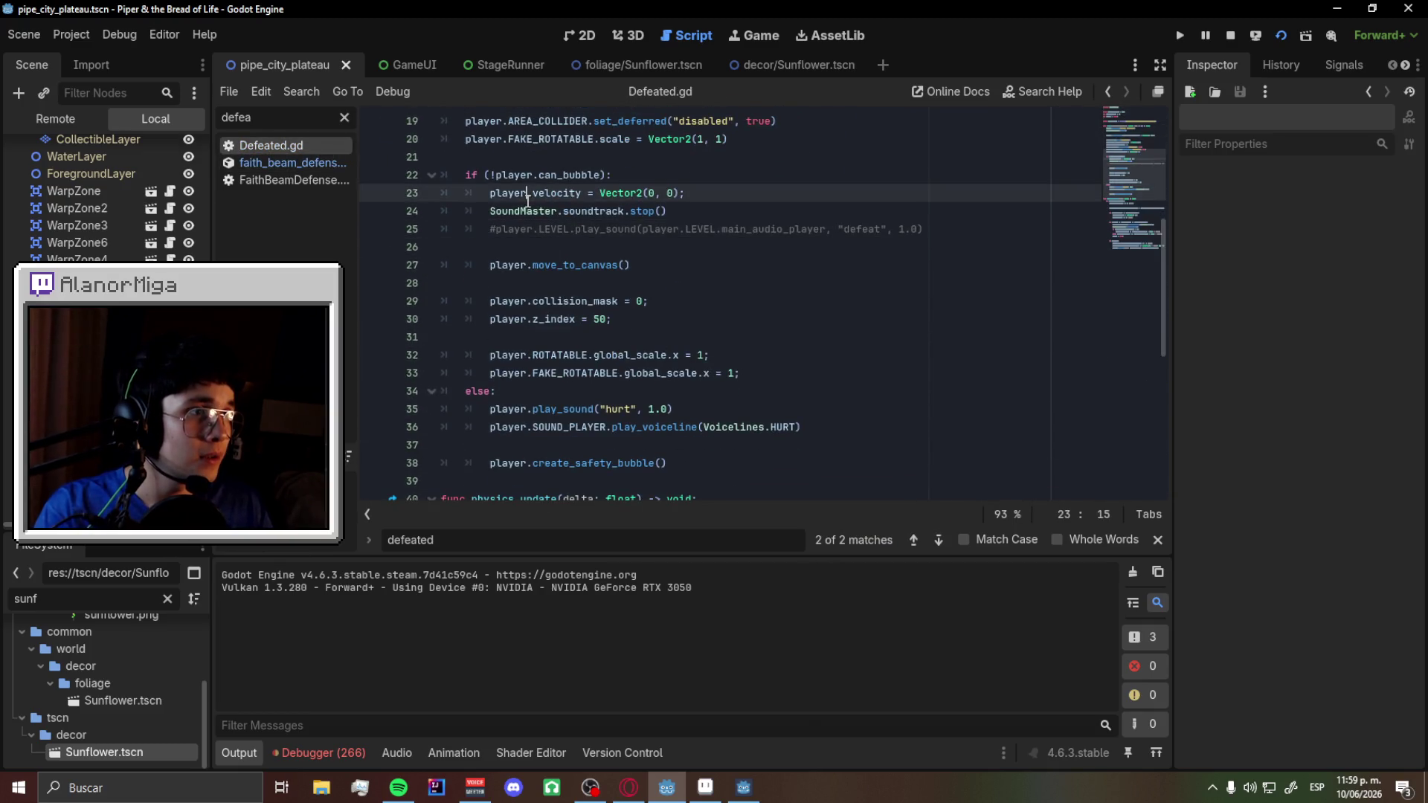
double_click(527, 198)
scroll(527, 193, "down", 1)
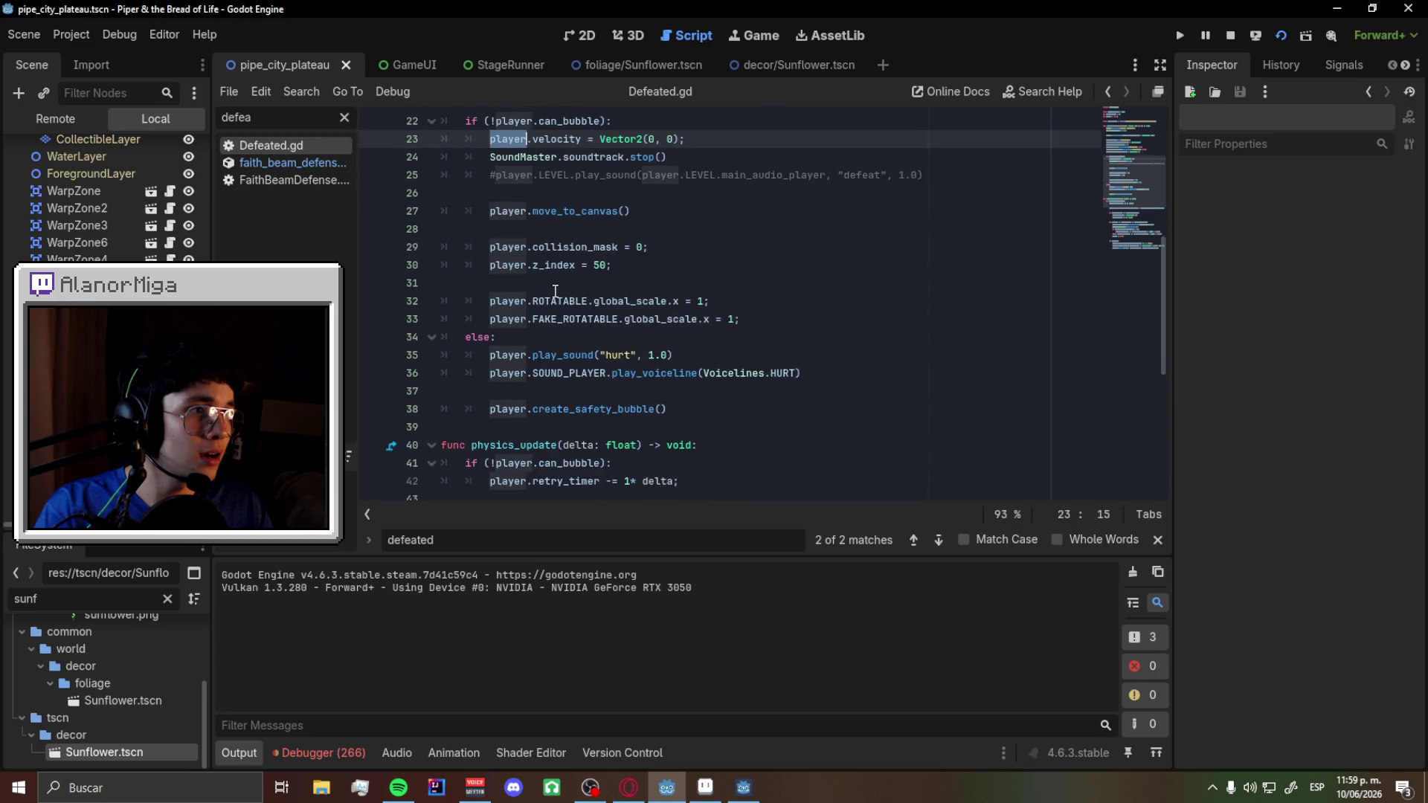
double_click(589, 409)
key("ctrl+f")
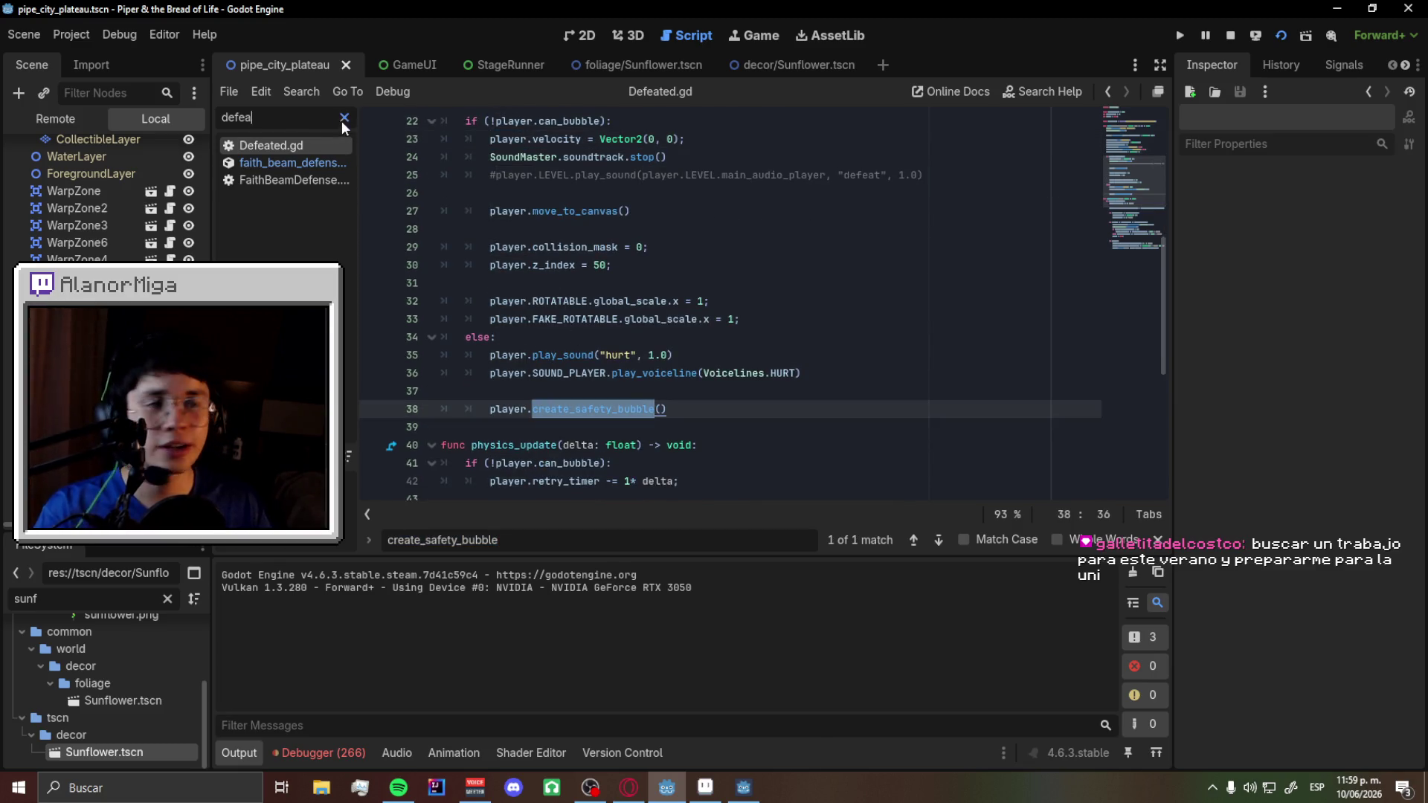
left_click(343, 117)
- Open Player.gd and jump to the create_safety_bubble definition at line 899
type("player")
left_click(327, 149)
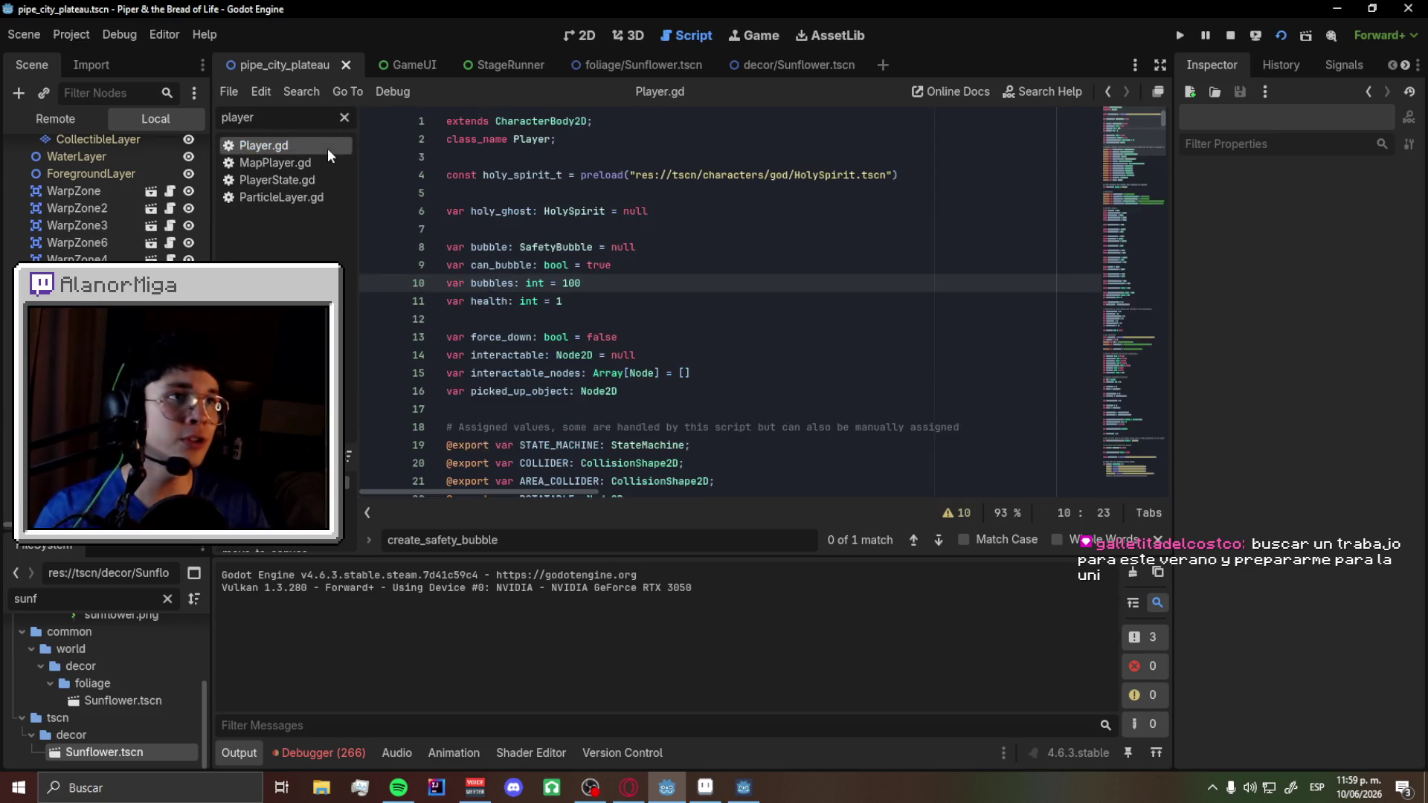
key("ctrl+f")
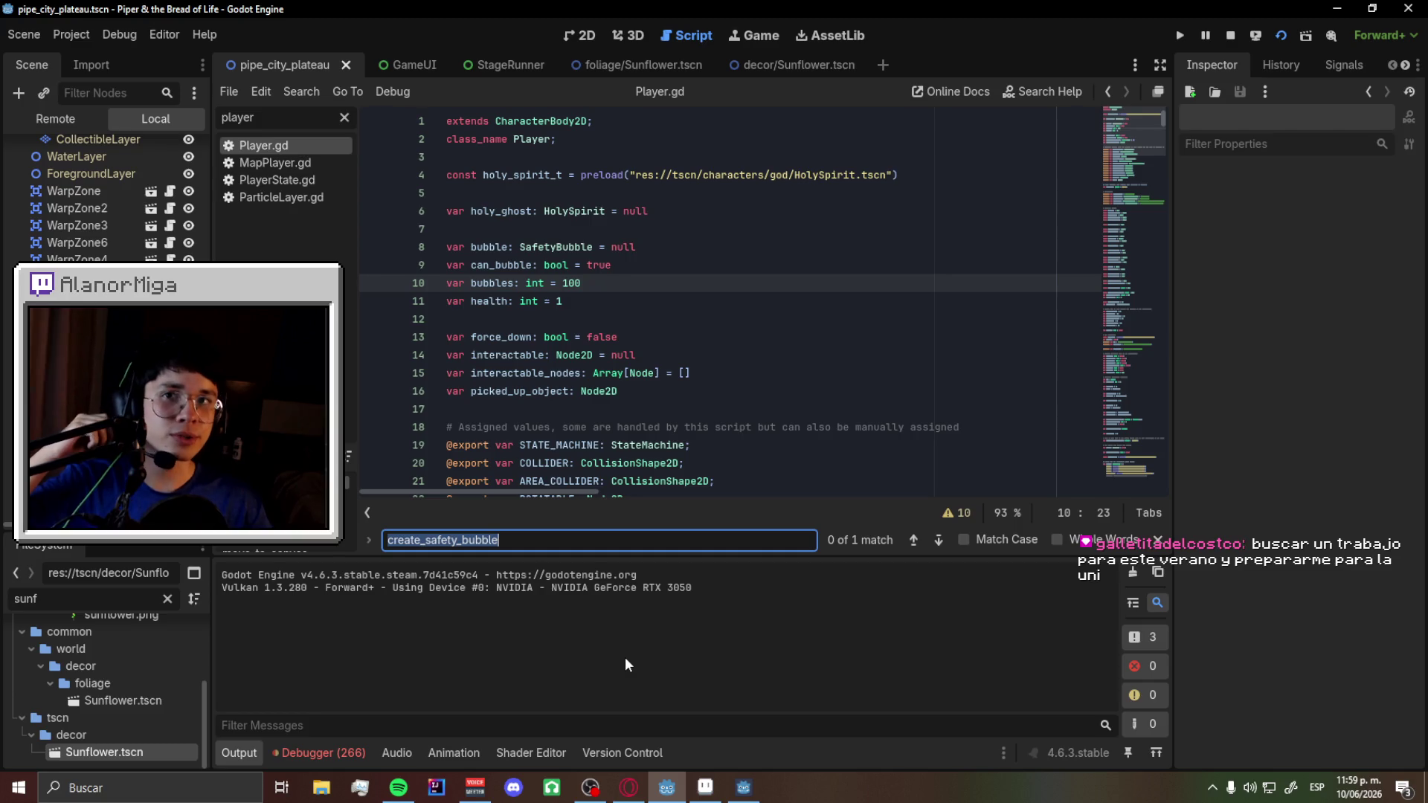
left_click(943, 546)
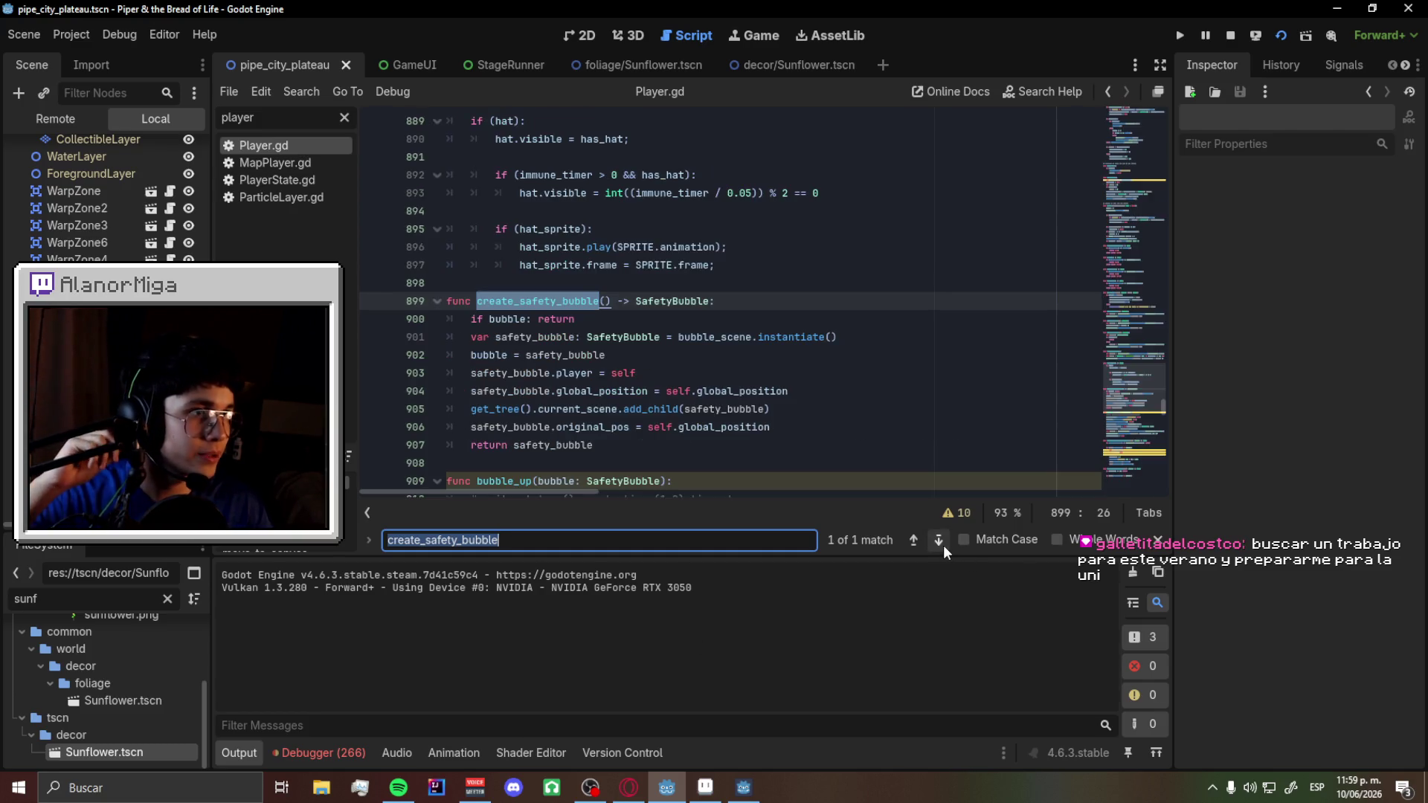
- Insert a new line after line 903 inside create_safety_bubble
scroll(617, 420, "down", 1)
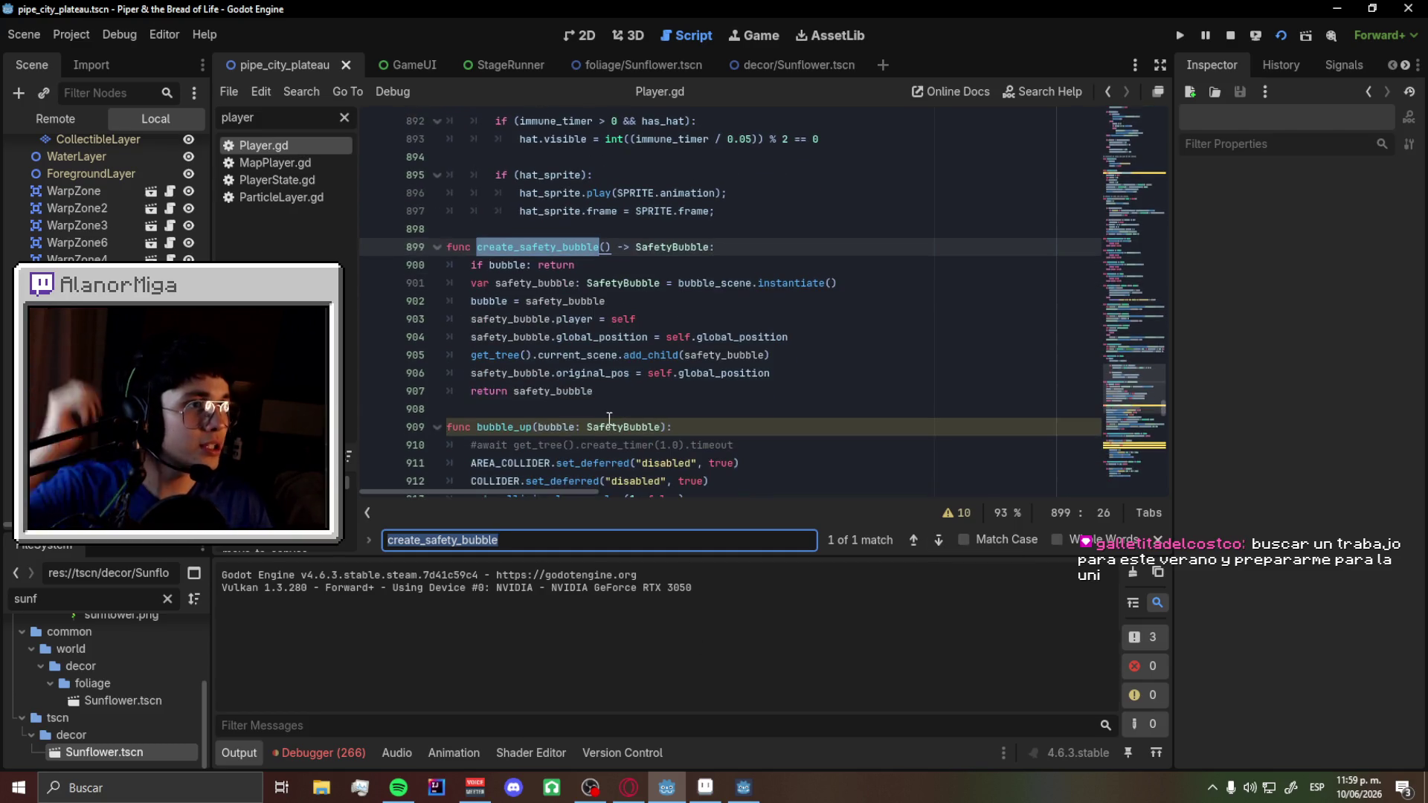
left_click(629, 300)
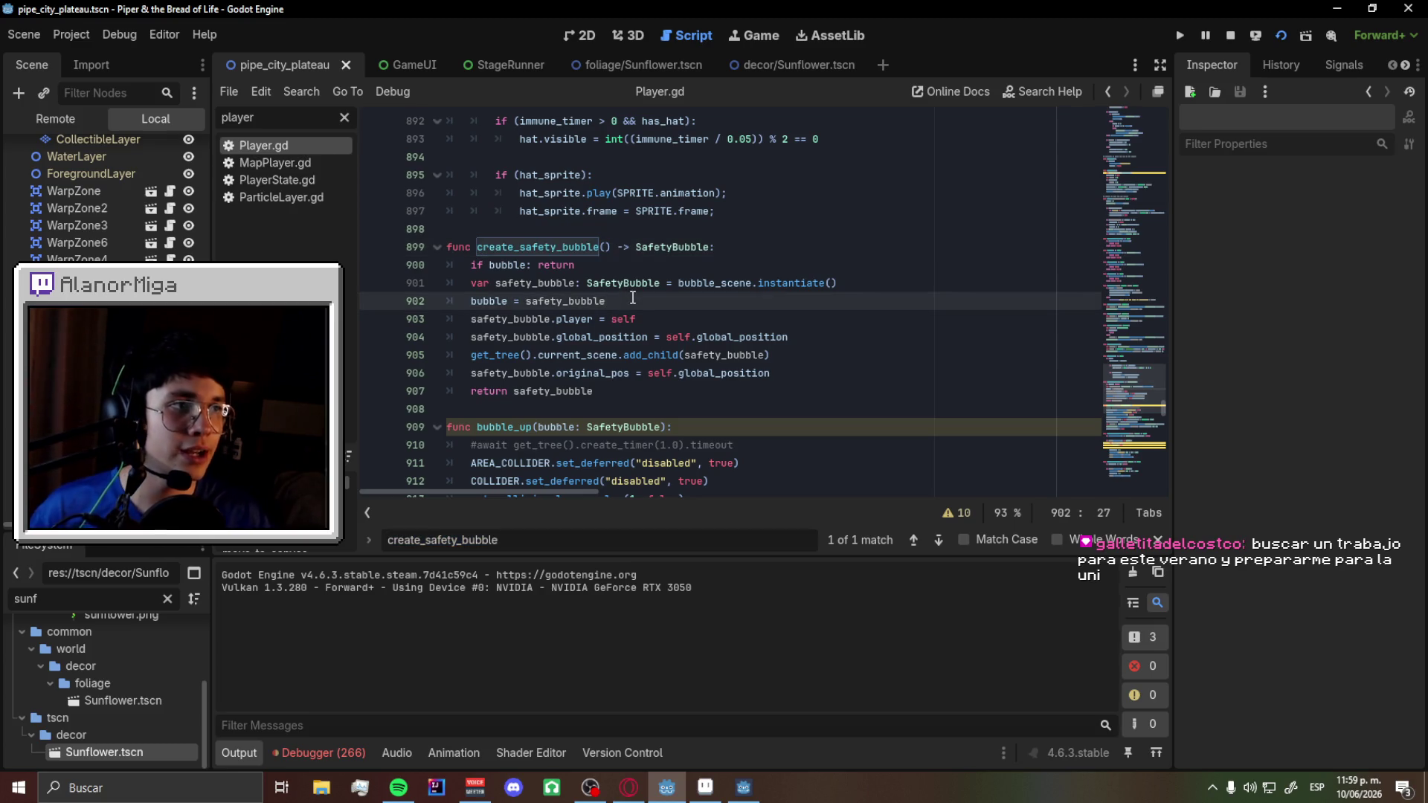
key("Down")
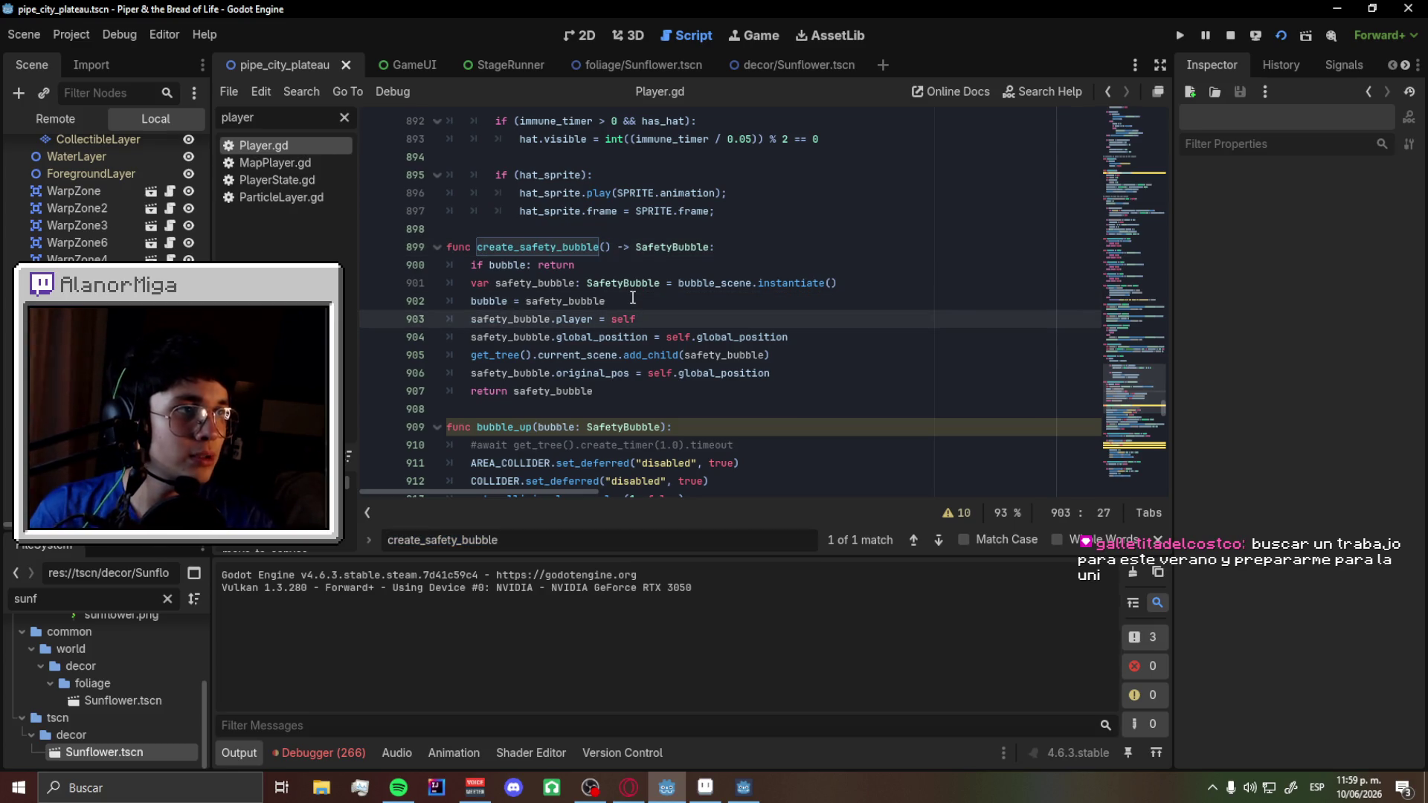
key("End")
key("Return")
key("Return")
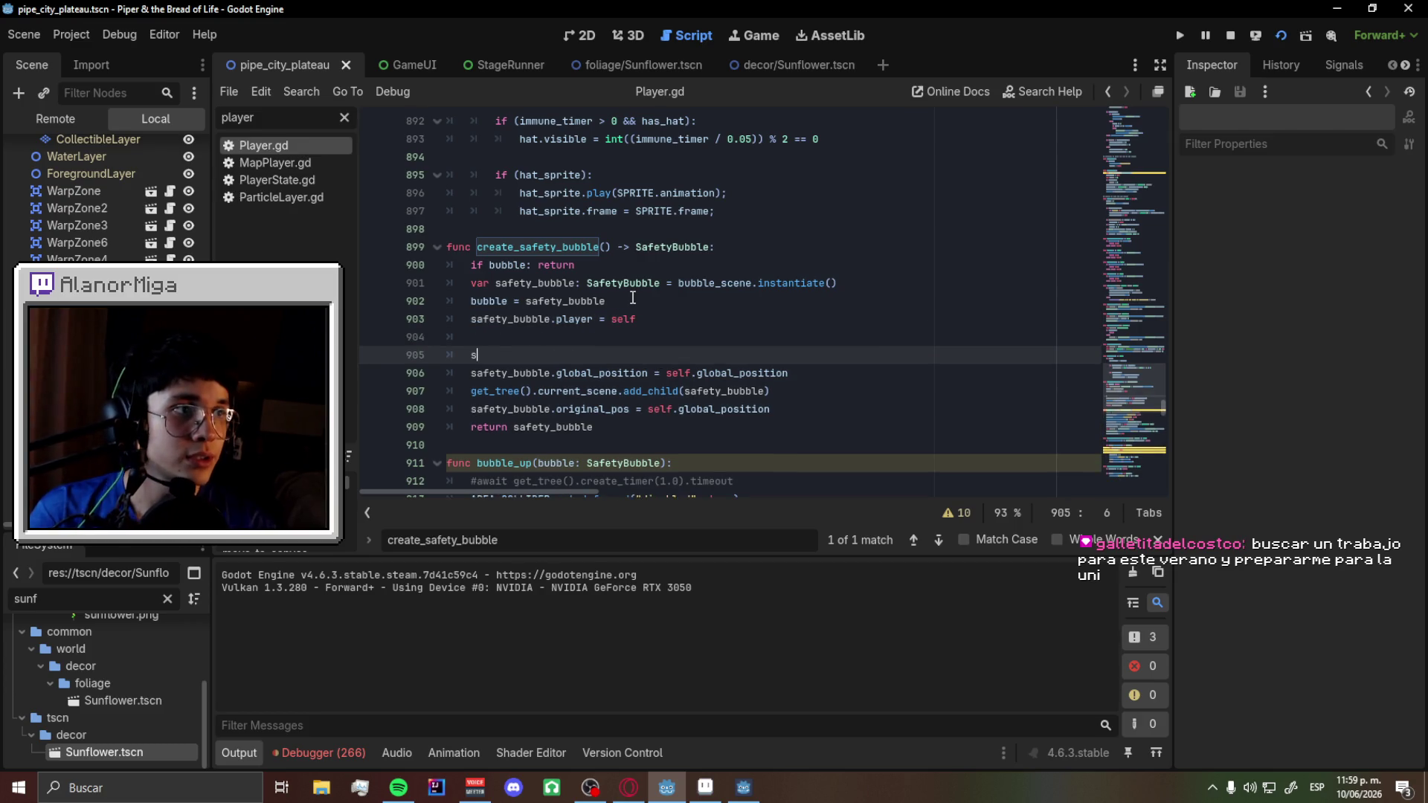
key("BackSpace")
key("BackSpace")
- Write safety_bubble.velocity = self.velocity on that line and save
type("safe")
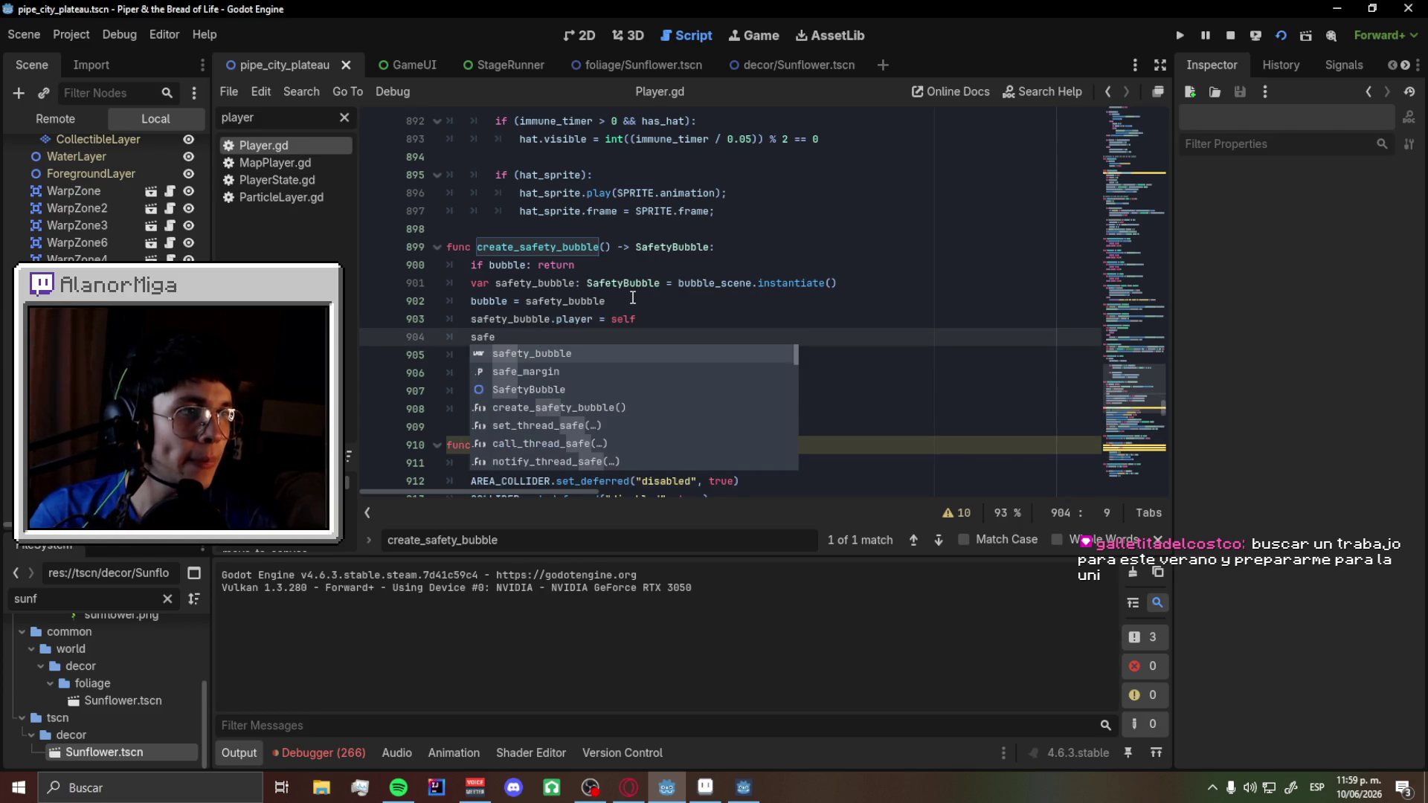
type("ty_bubble.velocity =")
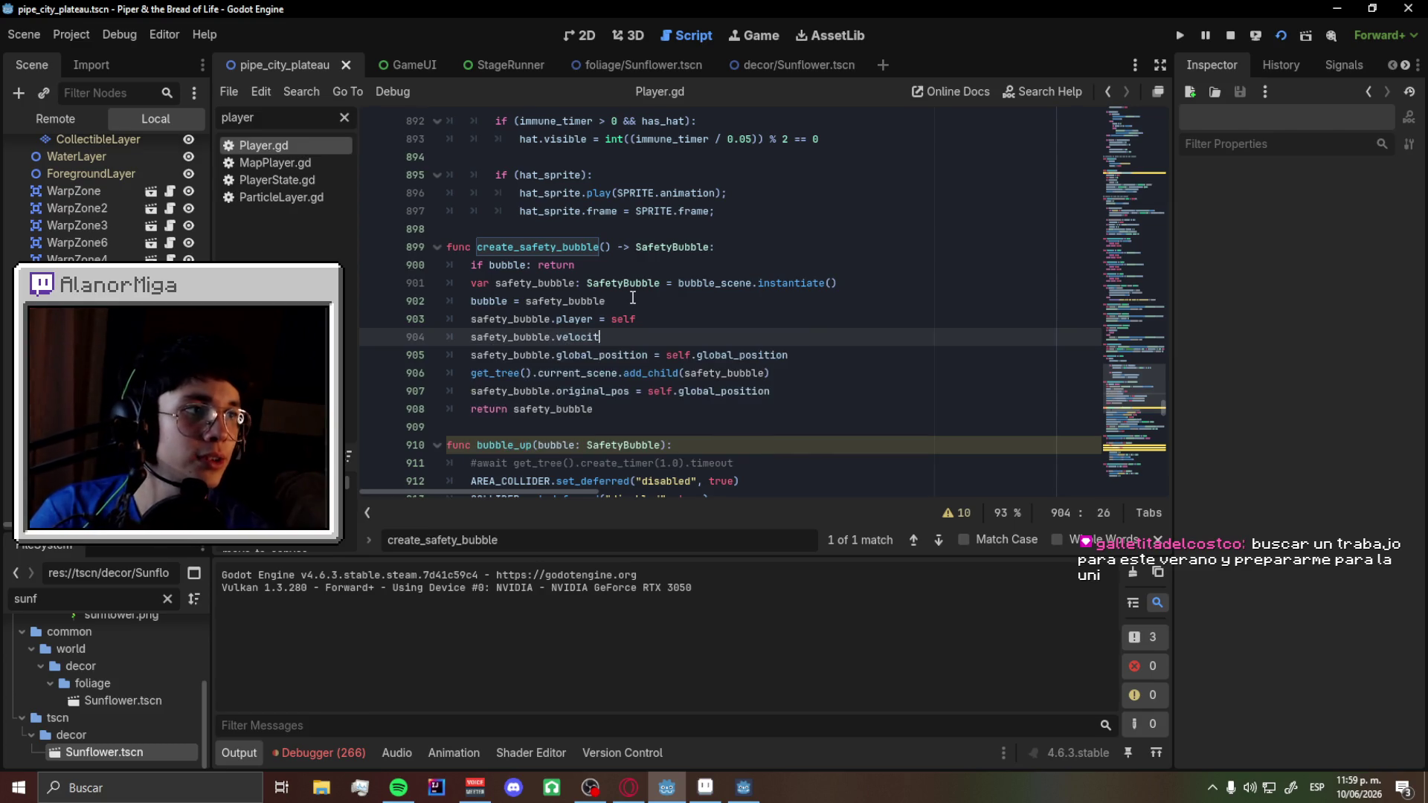
key("BackSpace")
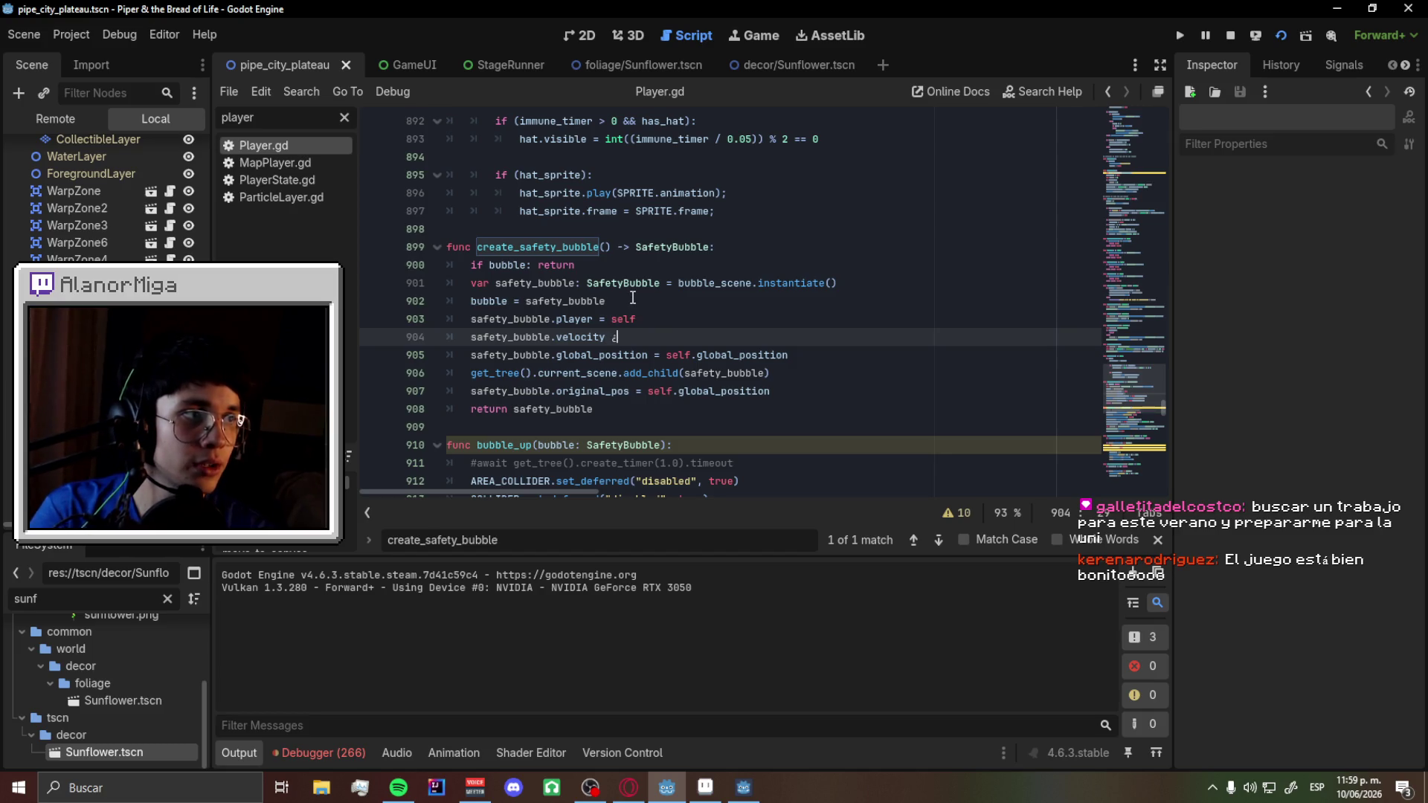
key("BackSpace")
key("alt+shift")
type("= play")
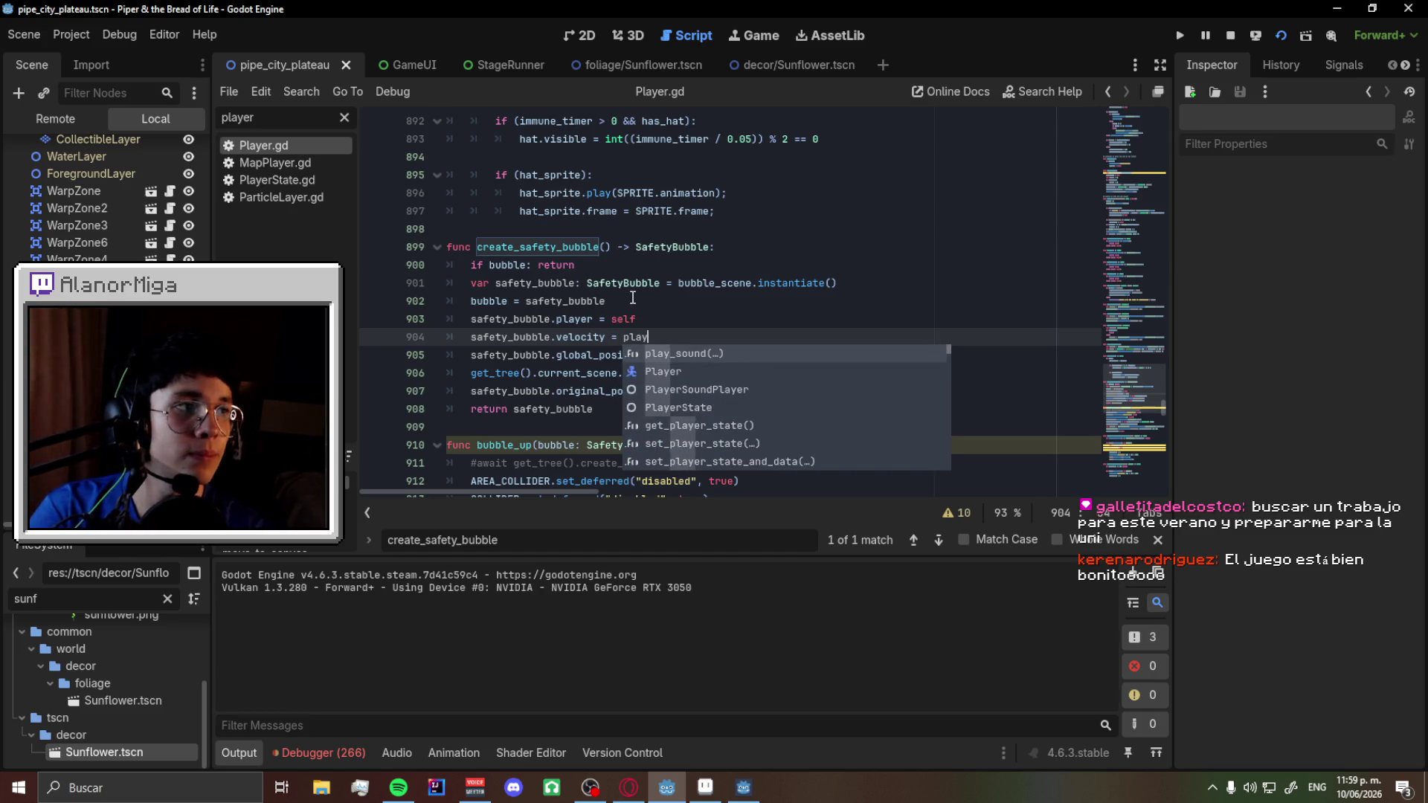
key("BackSpace")
key("BackSpace")
key("BackSpace")
key("BackSpace")
type("self.velocit")
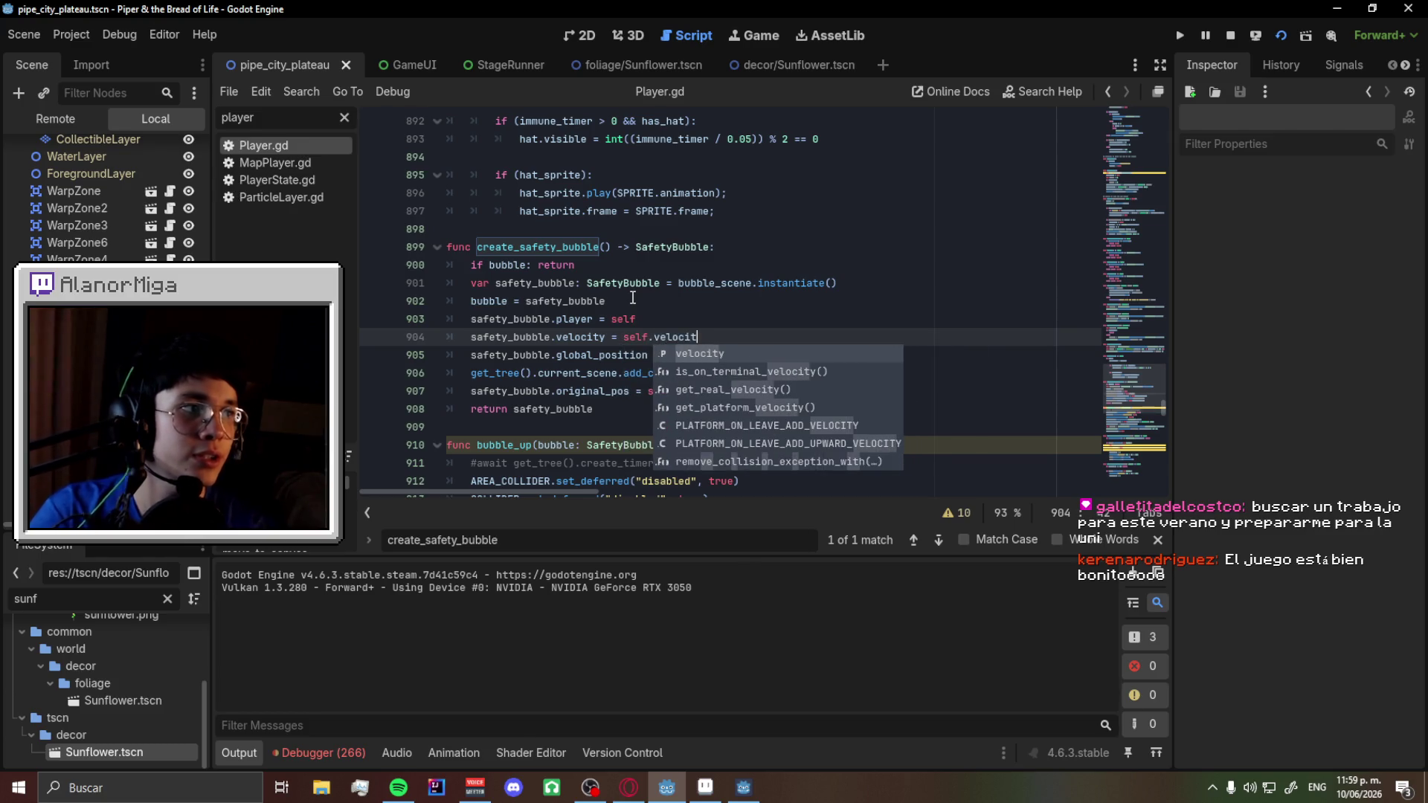
type("y")
key("ctrl+s")
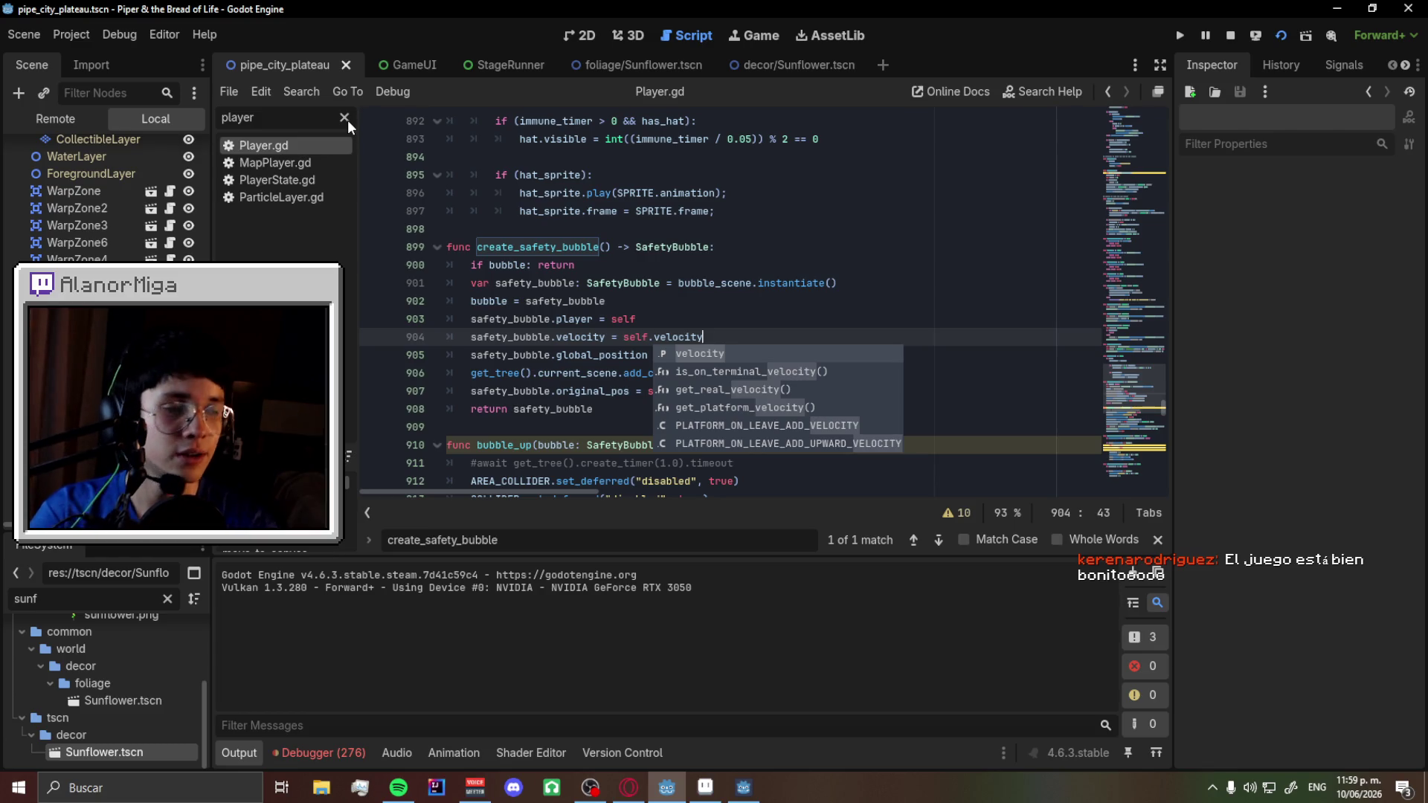
- Add self.velocity = Vector2(0, 0) on the following line and save Player.gd
key("Escape")
key("Return")
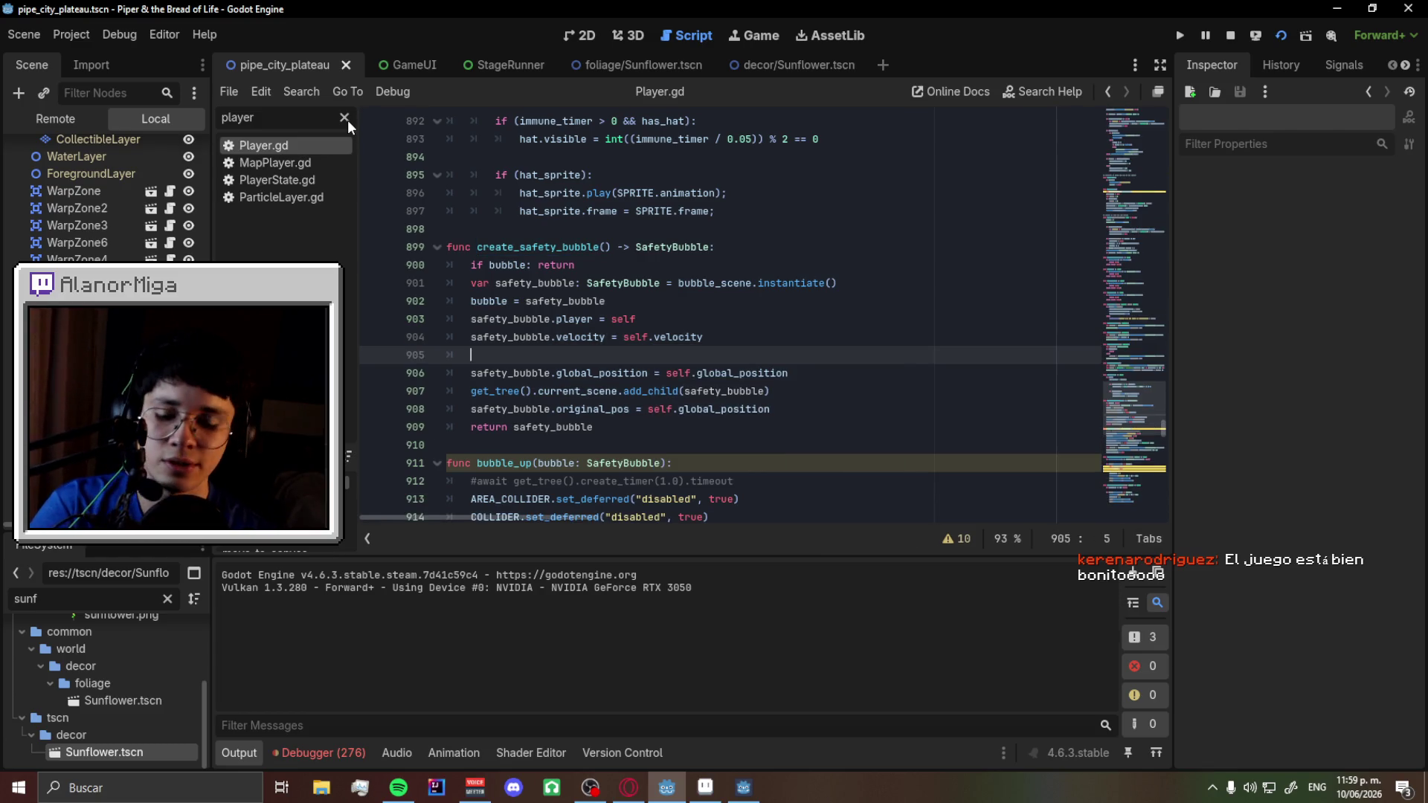
type("self.vel")
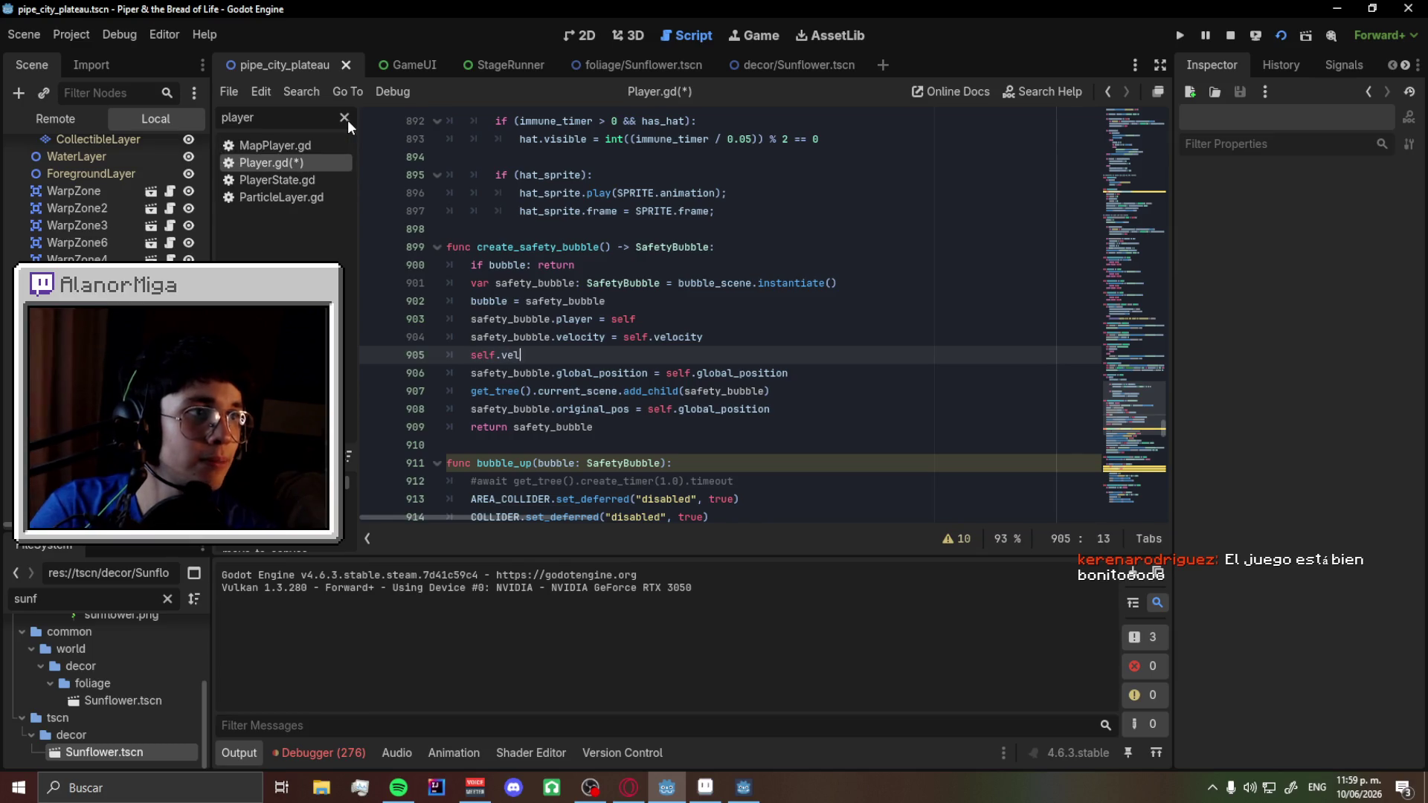
type("ocity = Vectro")
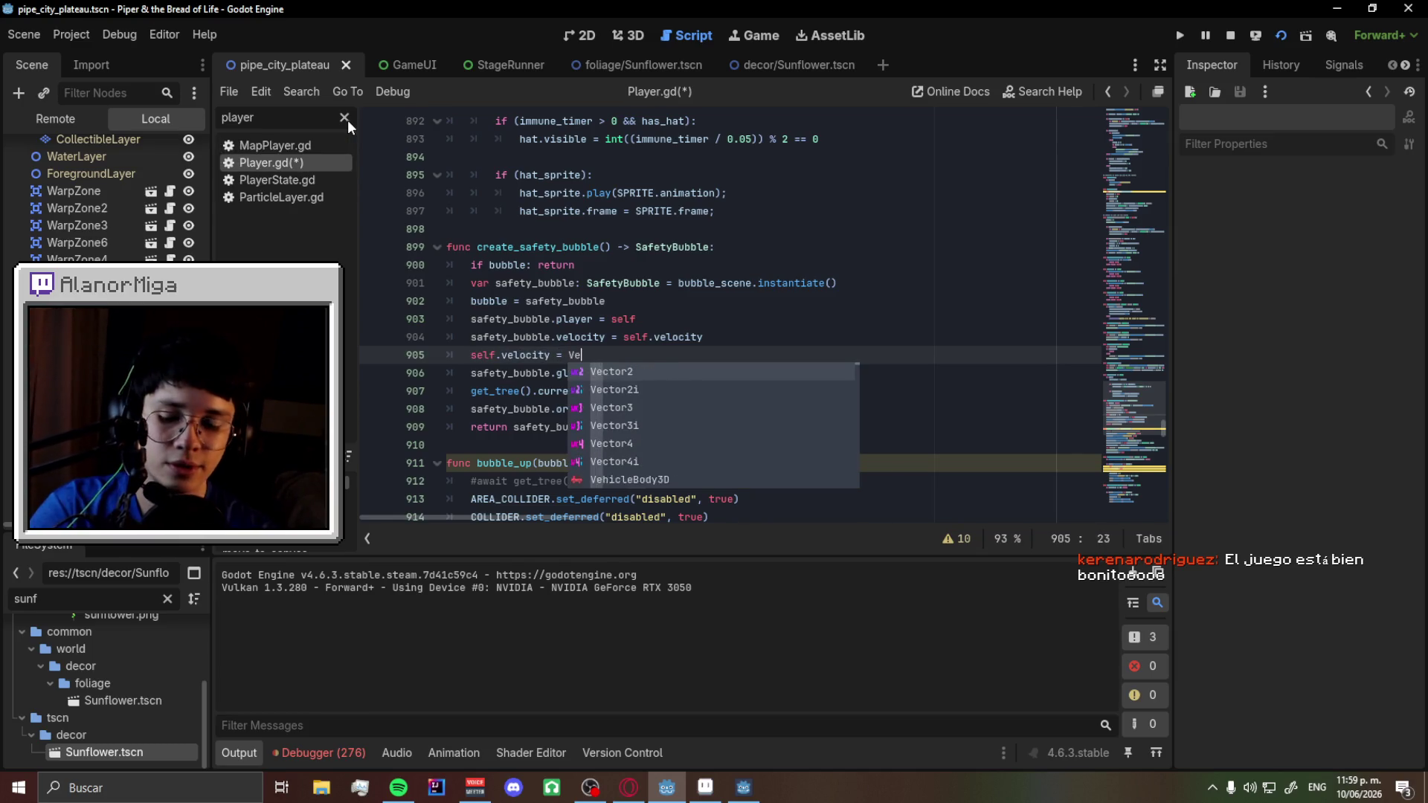
key("BackSpace")
key("BackSpace")
type("or2(0, 0")
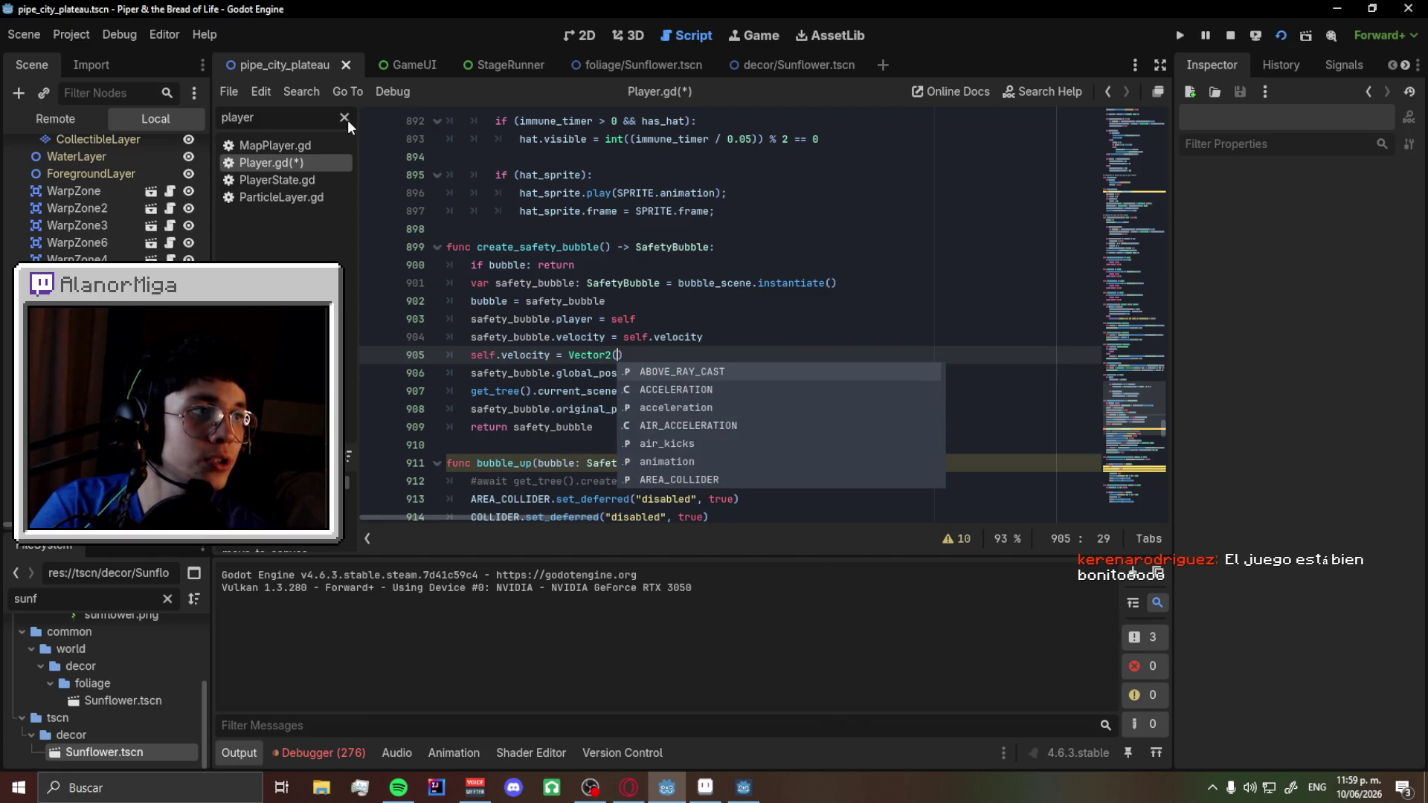
key("ctrl+s")
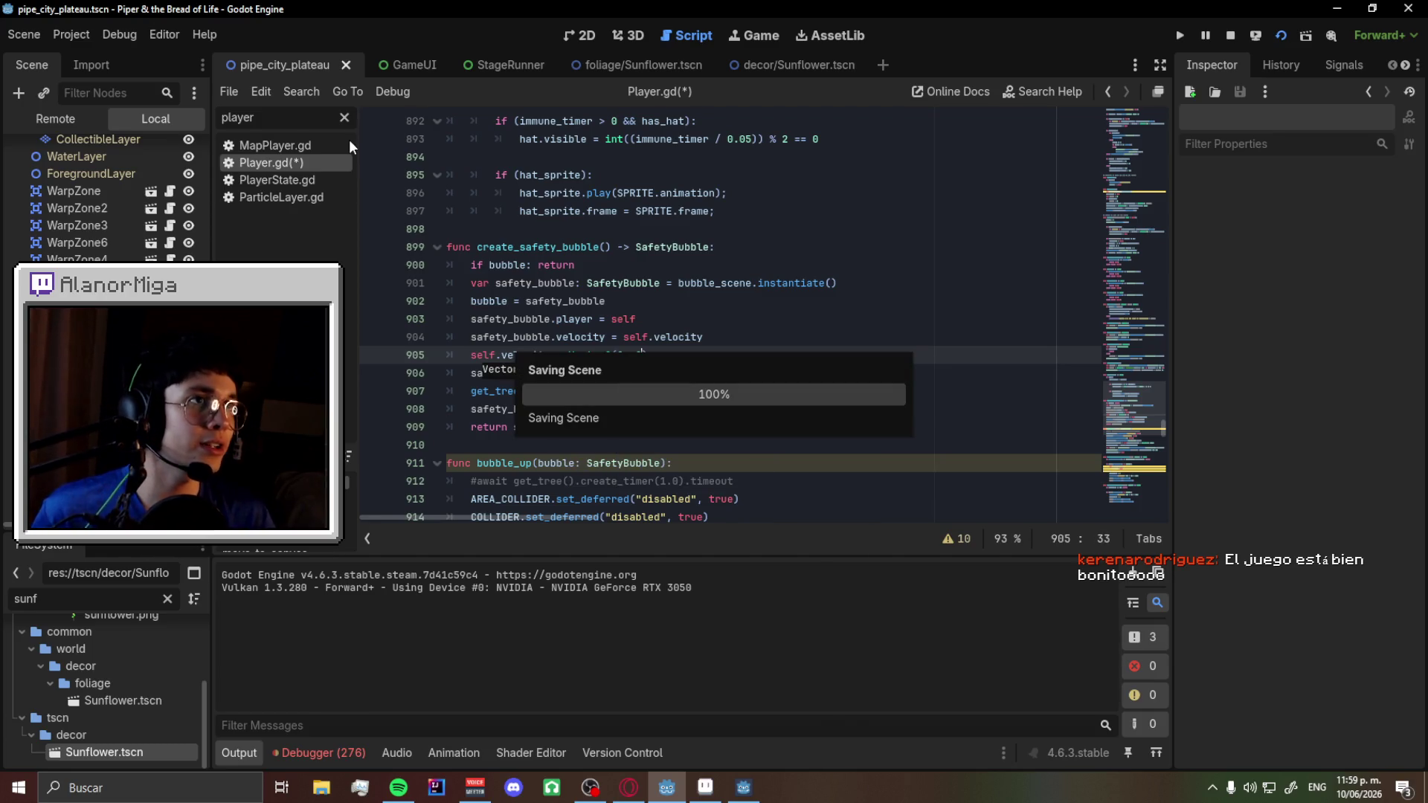
left_click(345, 124)
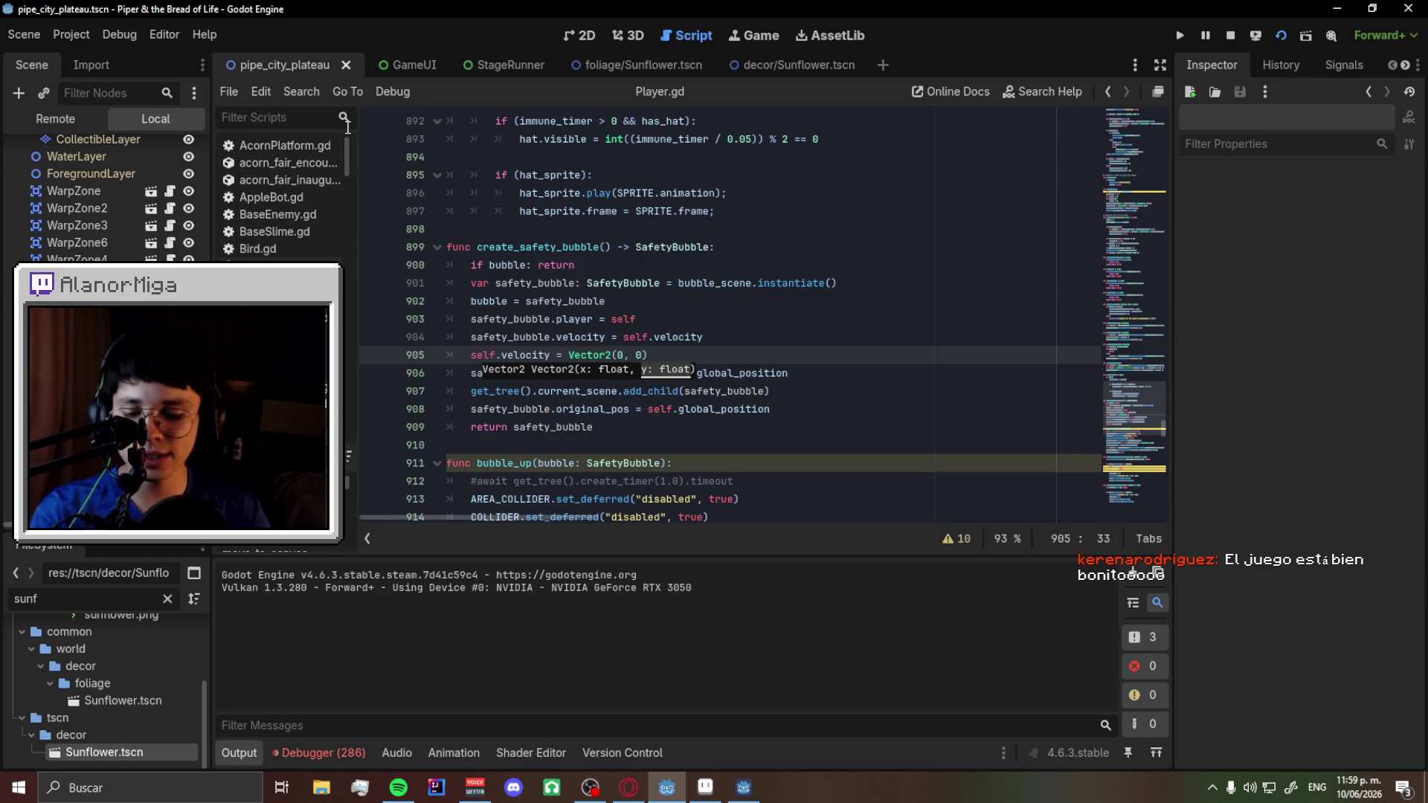
- Open SafetyBubble.gd by filtering the script list for 'bubb'
type("bubb")
left_click(324, 157)
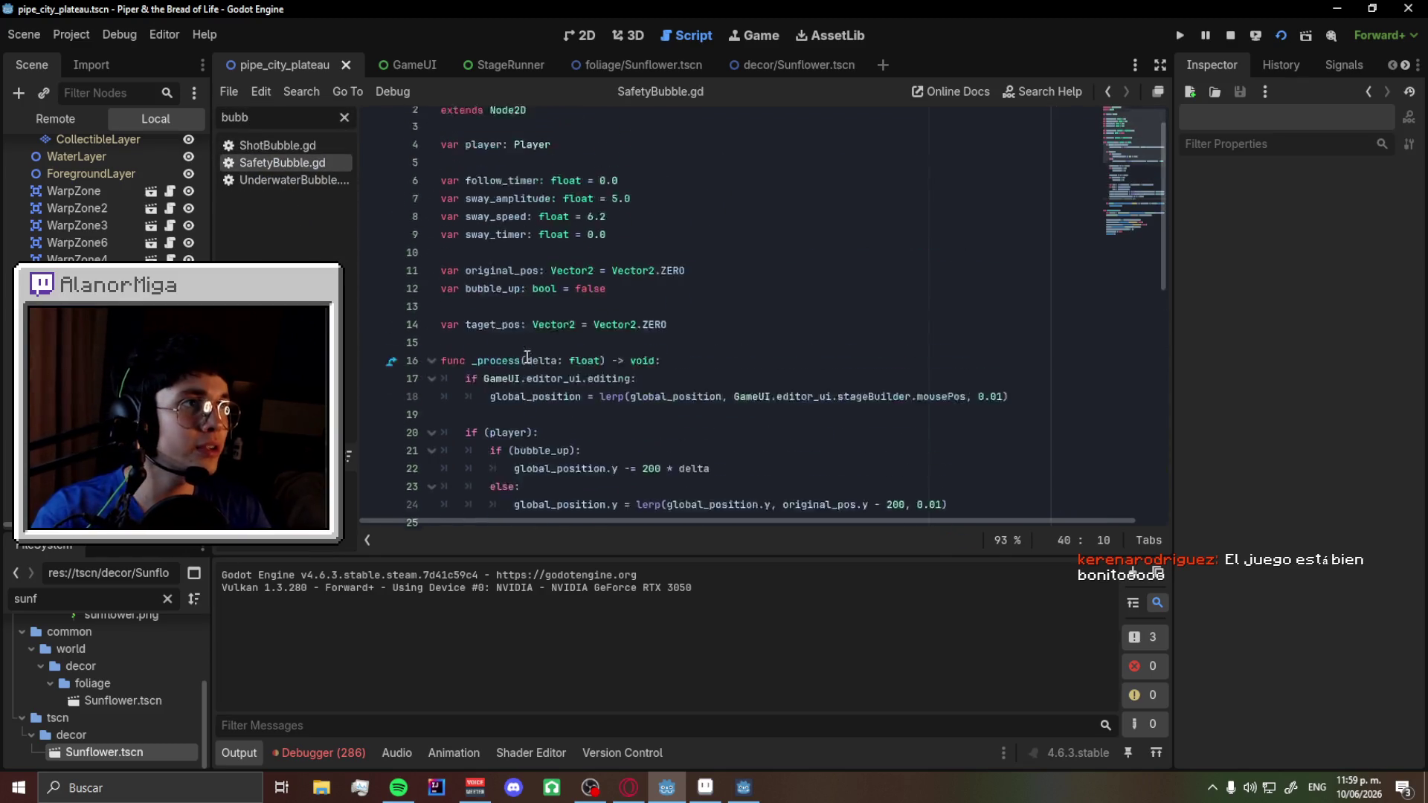
scroll(527, 358, "up", 1)
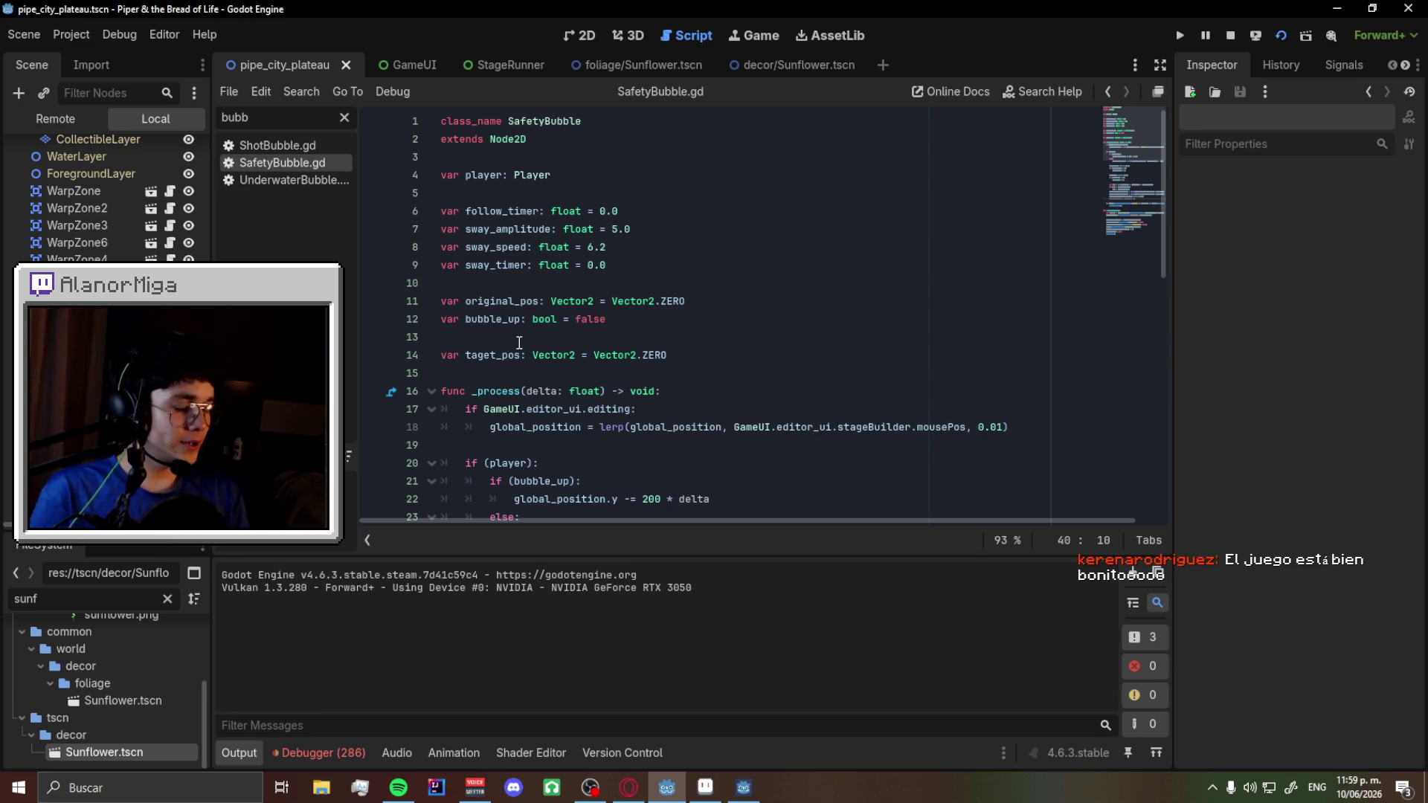
- Declare var velocity: Vector2 = Vector2.ZERO below the taget_pos declaration
left_click(678, 360)
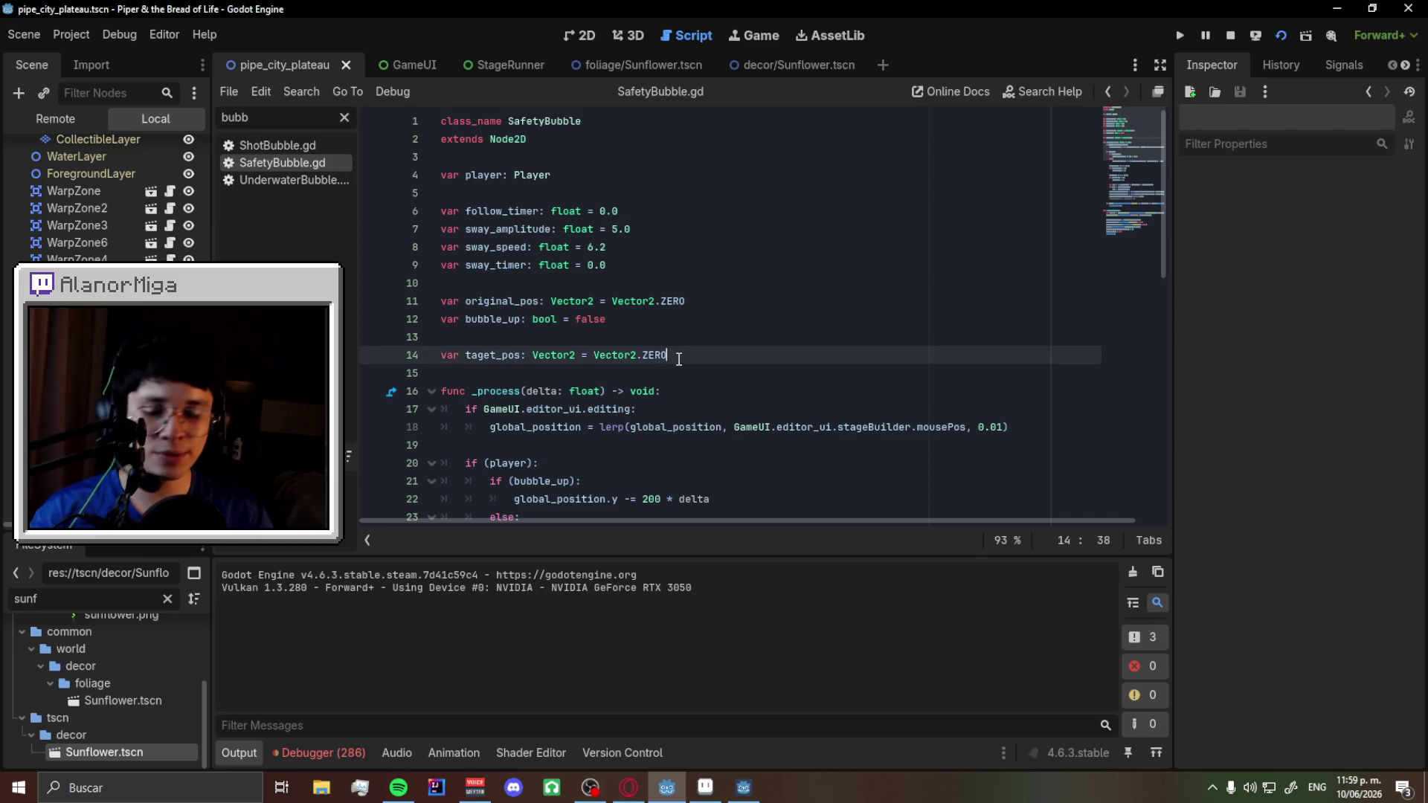
key("Return")
key("Return")
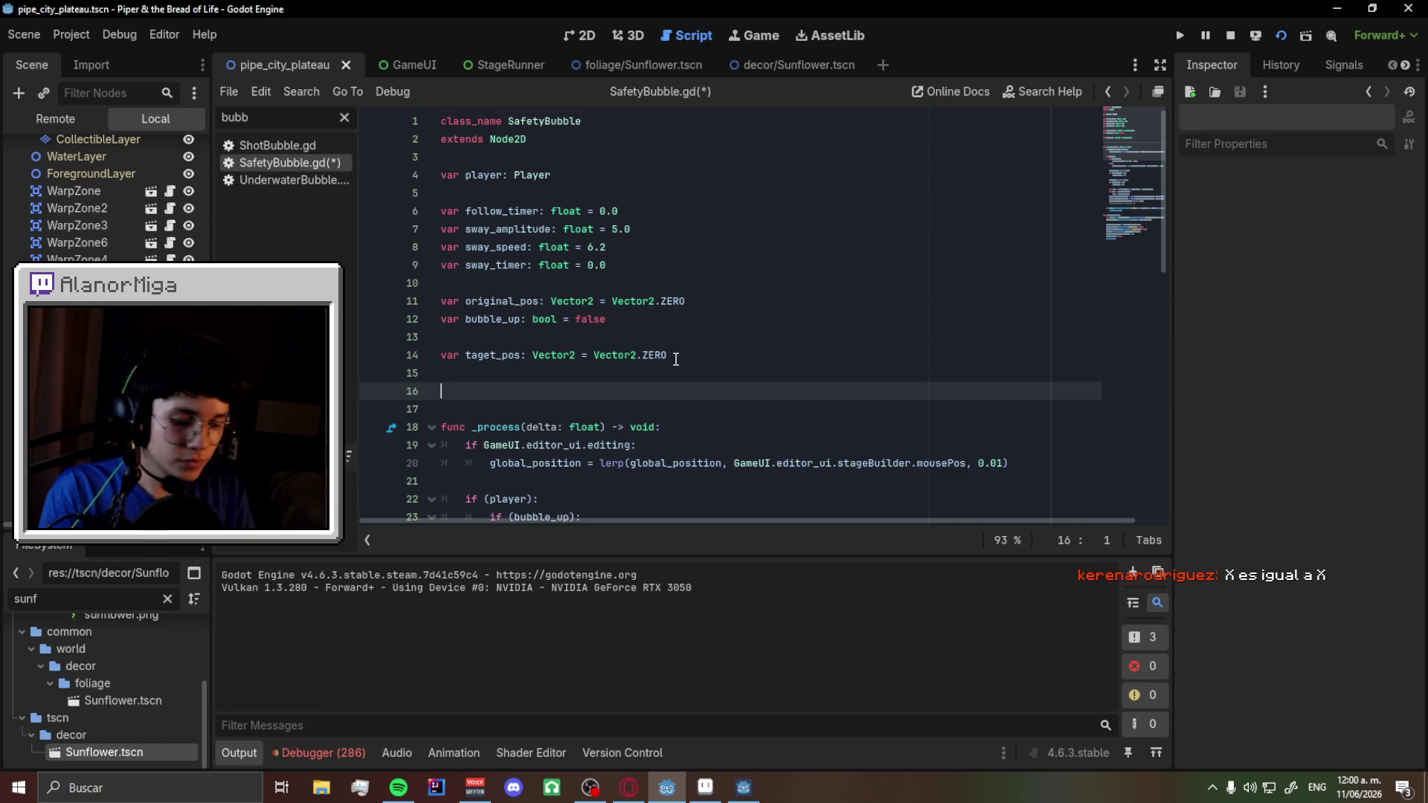
type("var ")
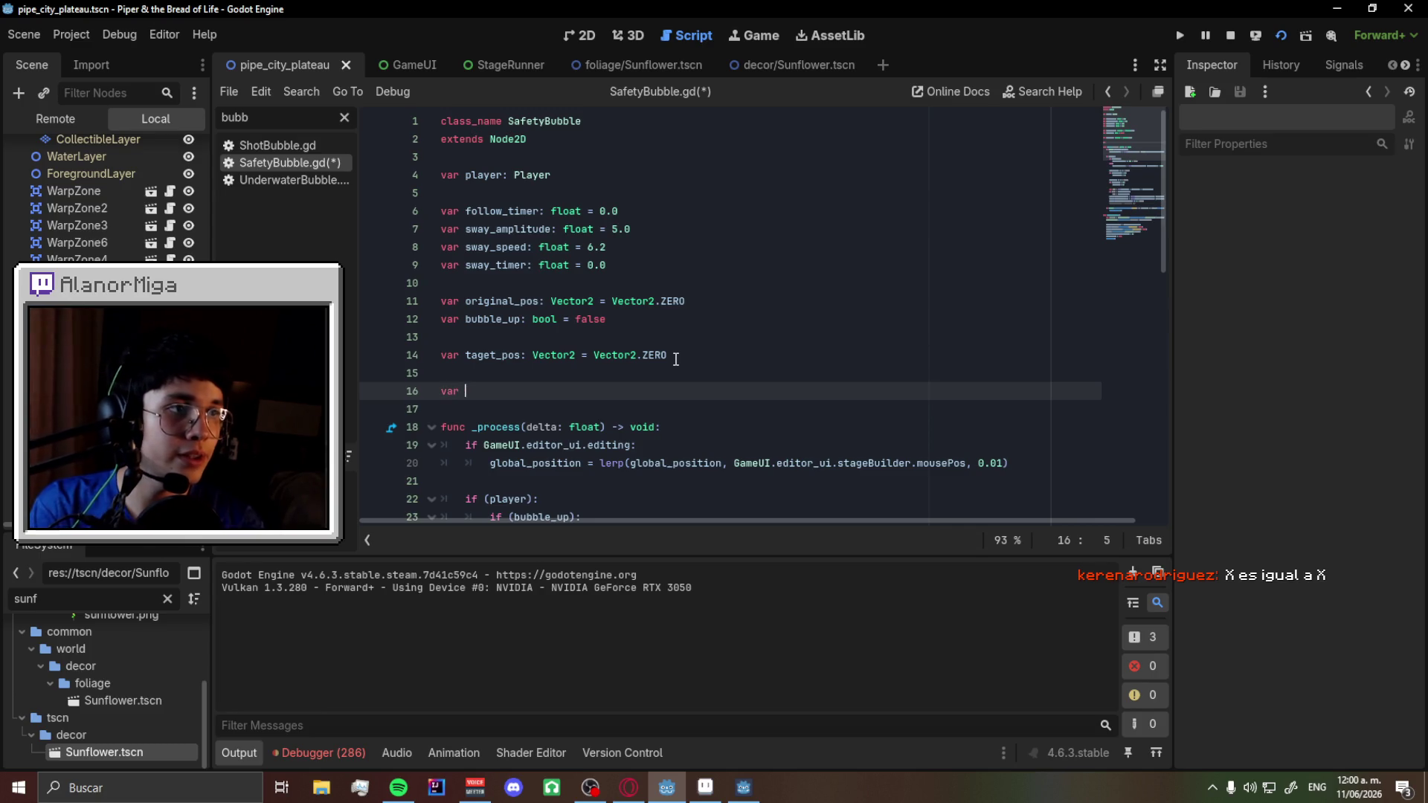
type("velocity:")
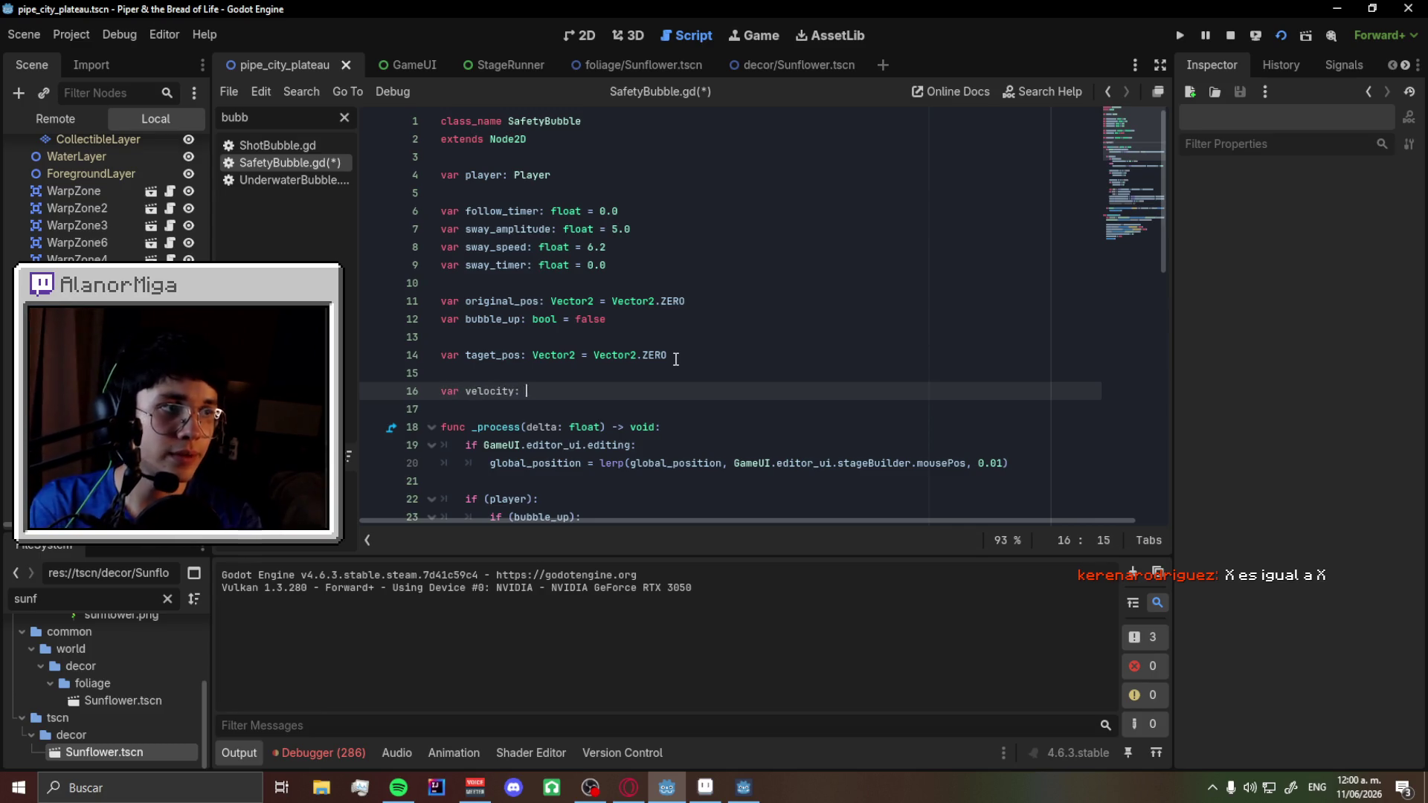
type("Ve")
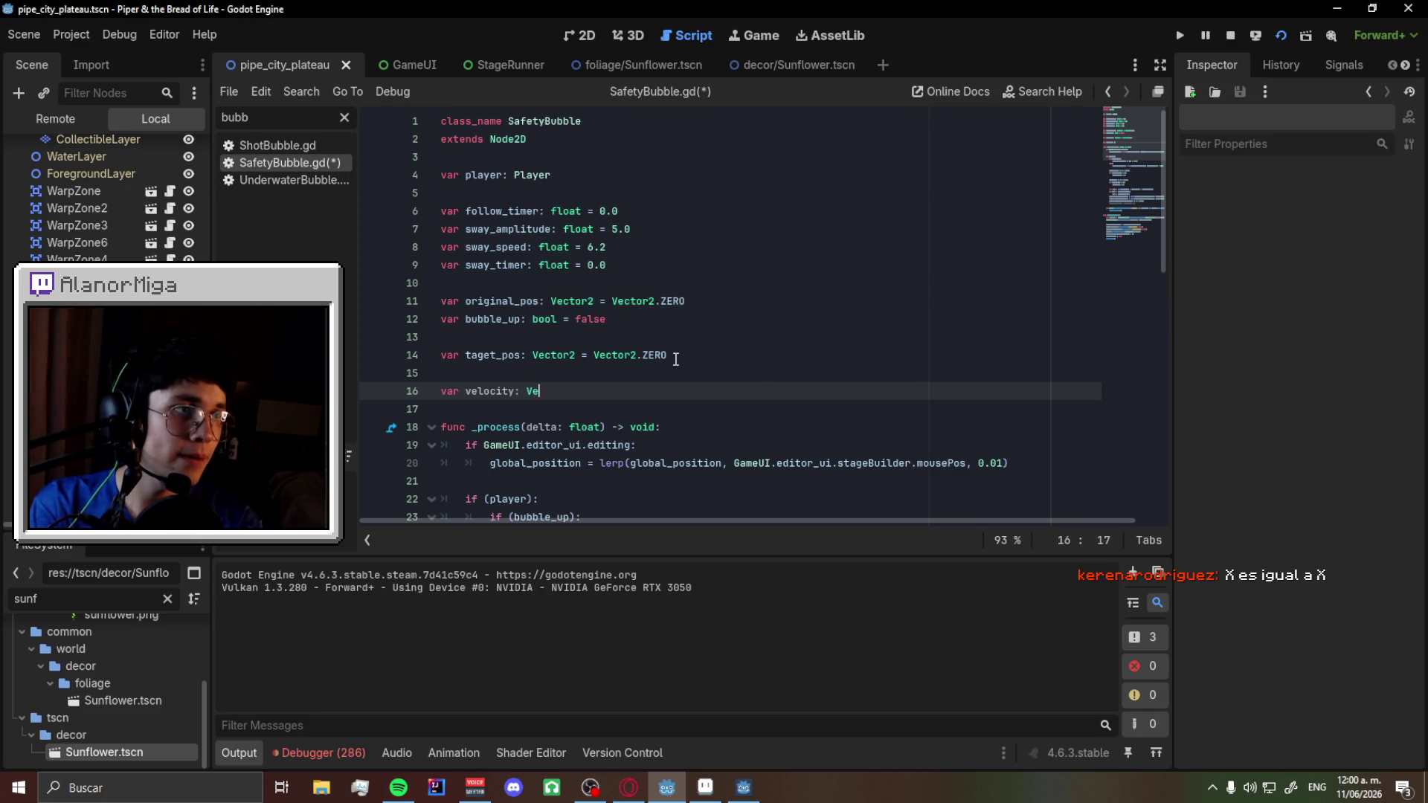
type("ctor2(")
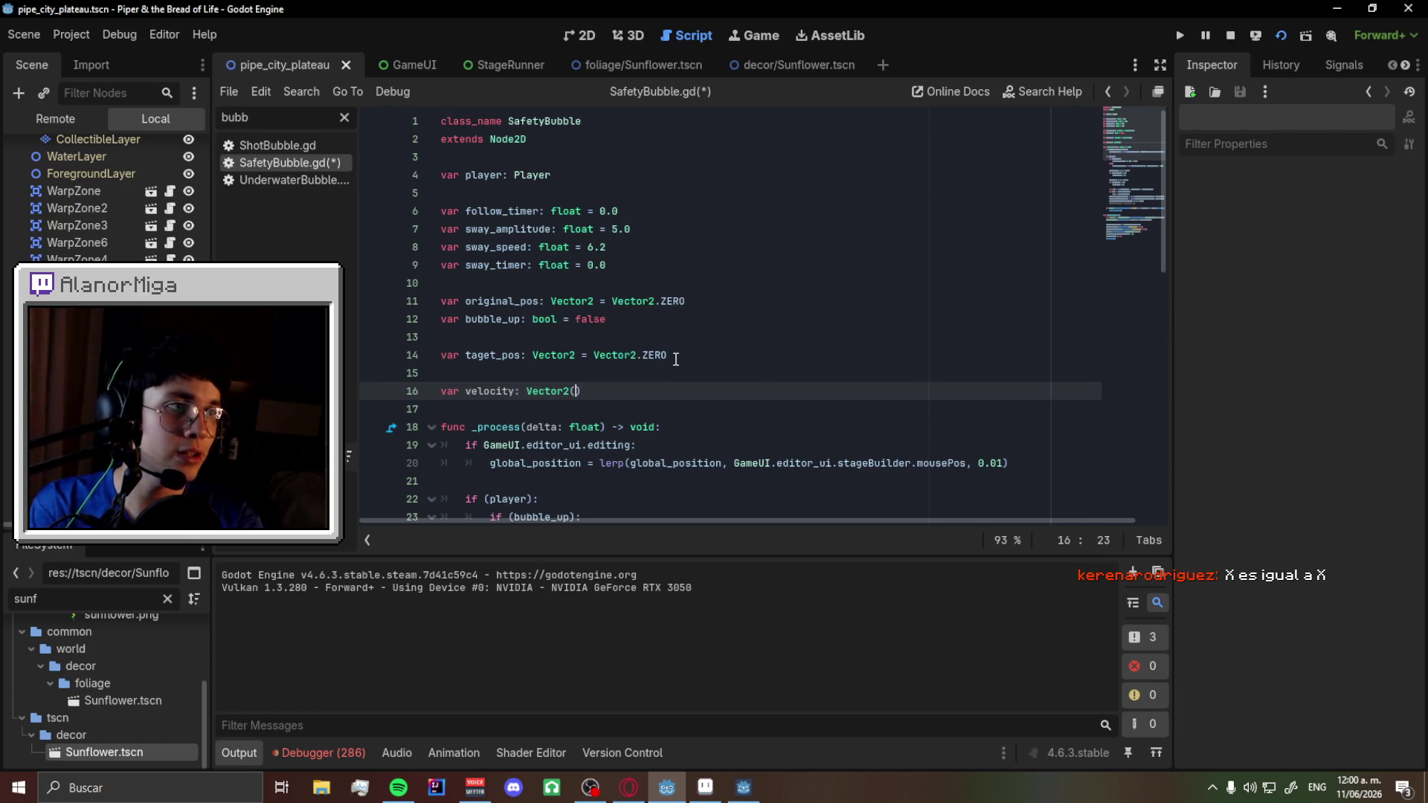
key("BackSpace")
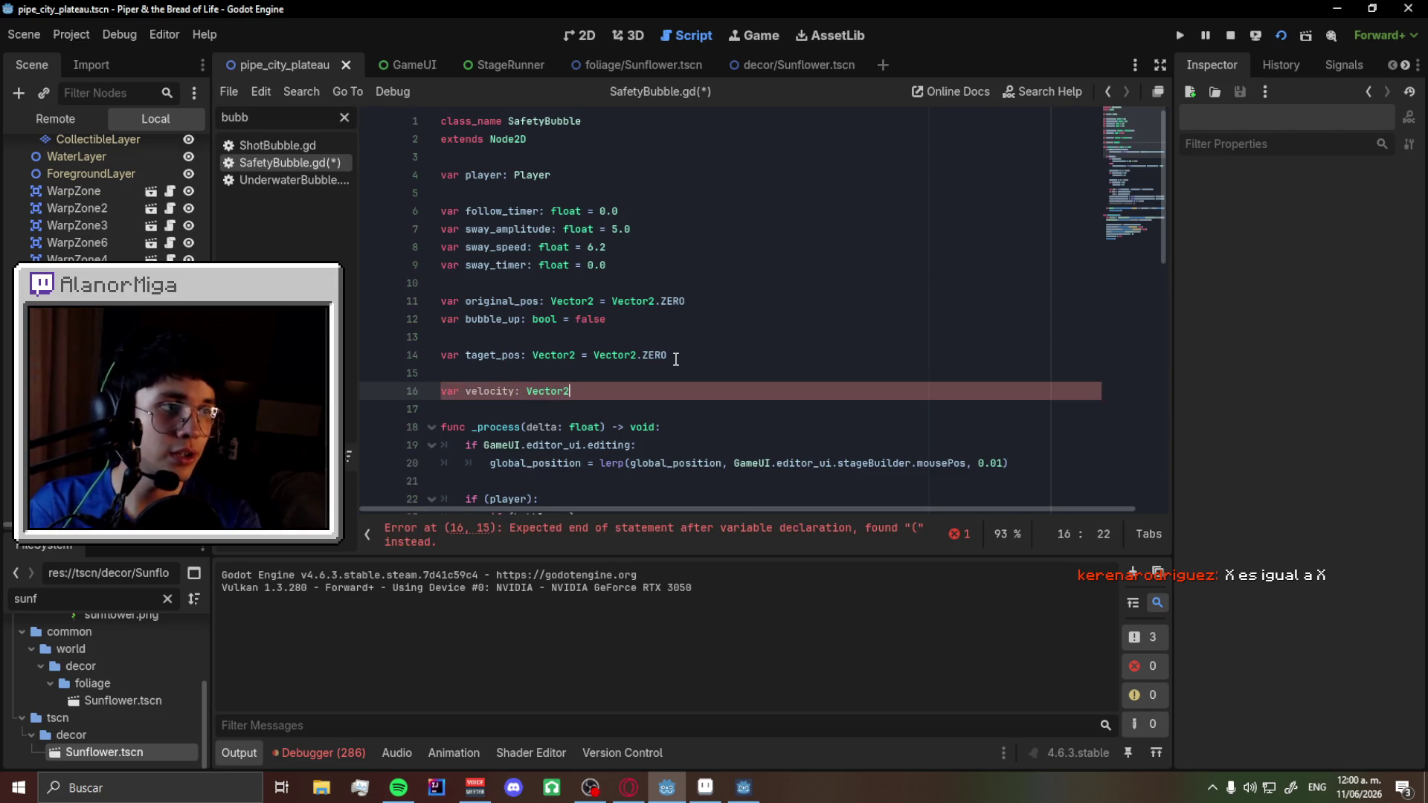
type(" = Vector2.")
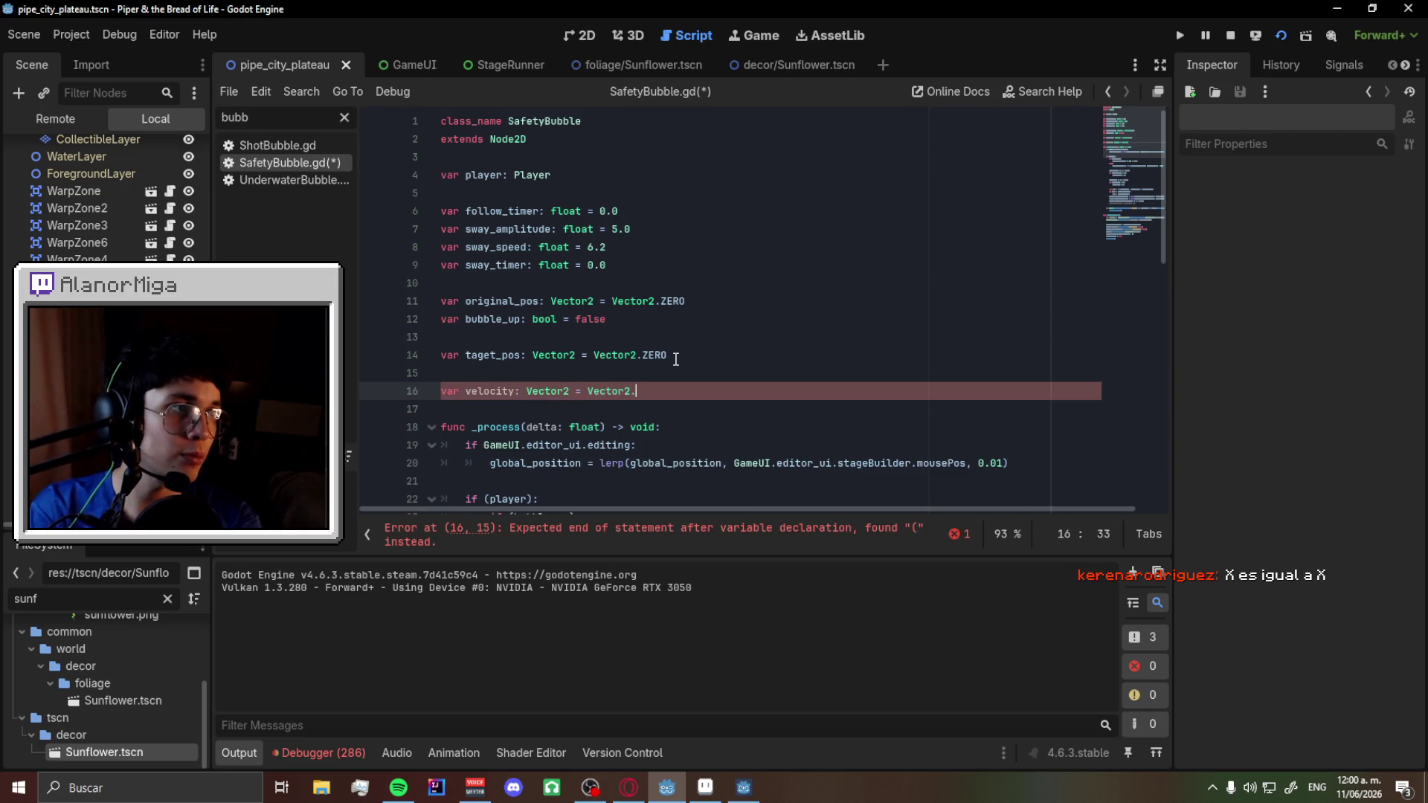
type("ZERO")
scroll(676, 359, "down", 3)
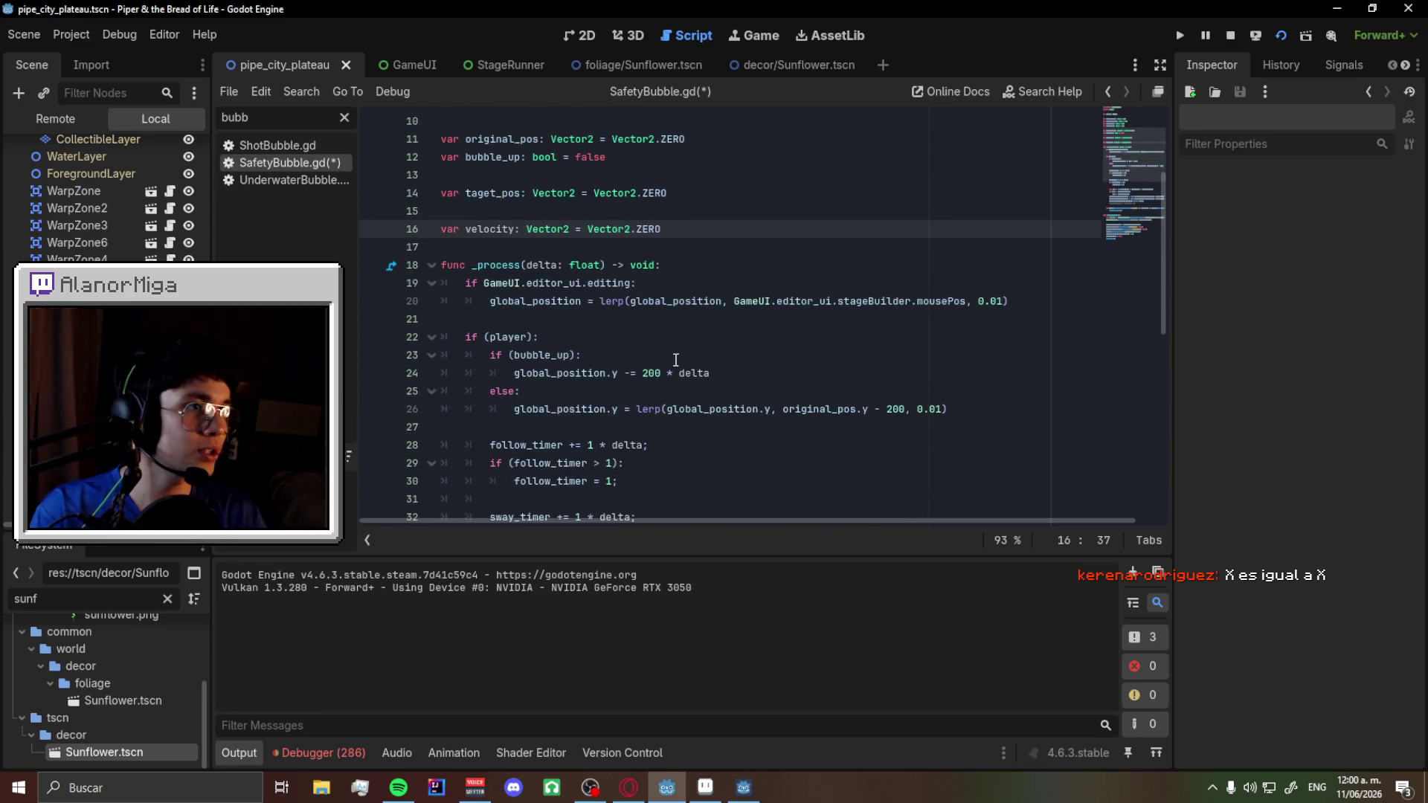
scroll(676, 359, "down", 1)
- Comment out the editing check and the mouse-following position line with Ctrl+K
left_click(526, 247)
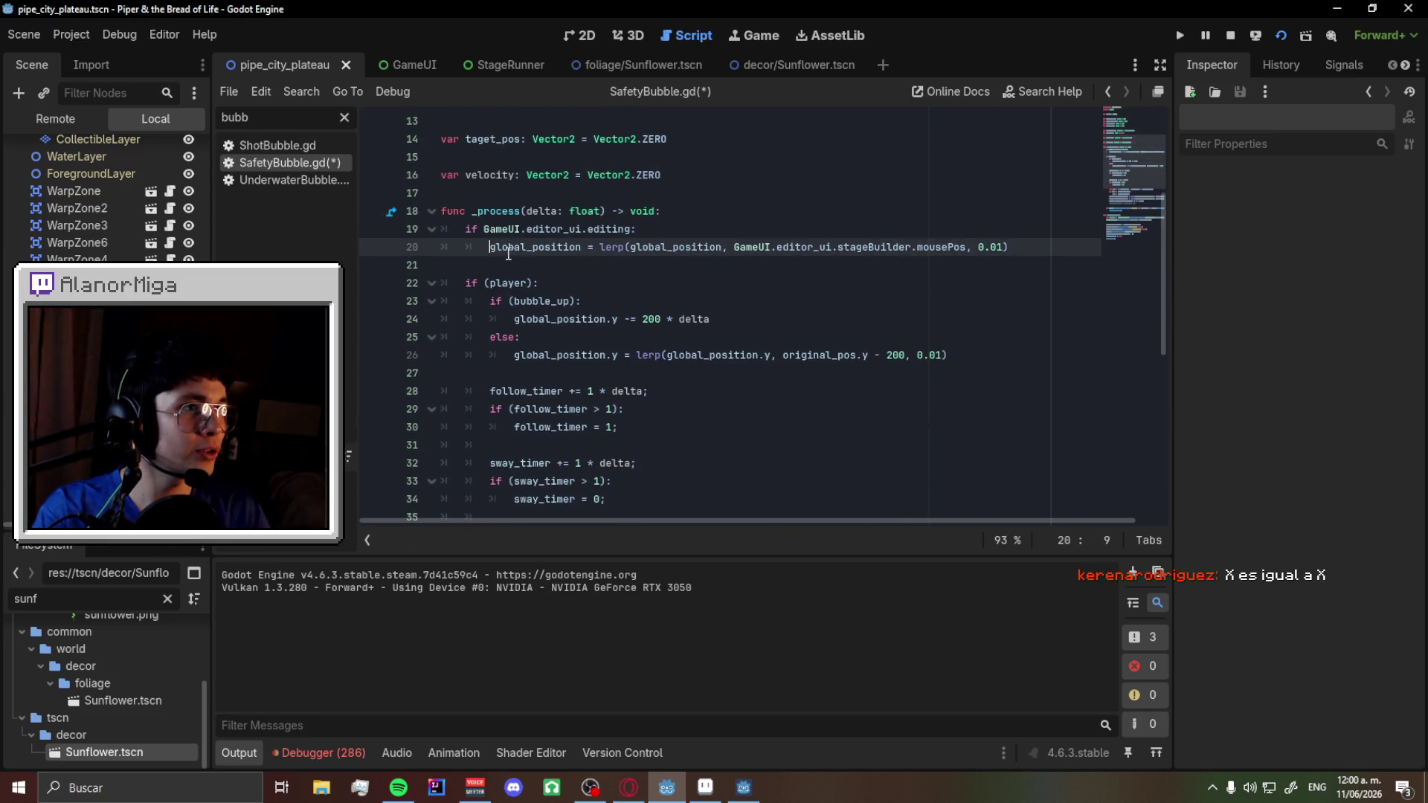
scroll(545, 259, "down", 1)
scroll(547, 262, "up", 1)
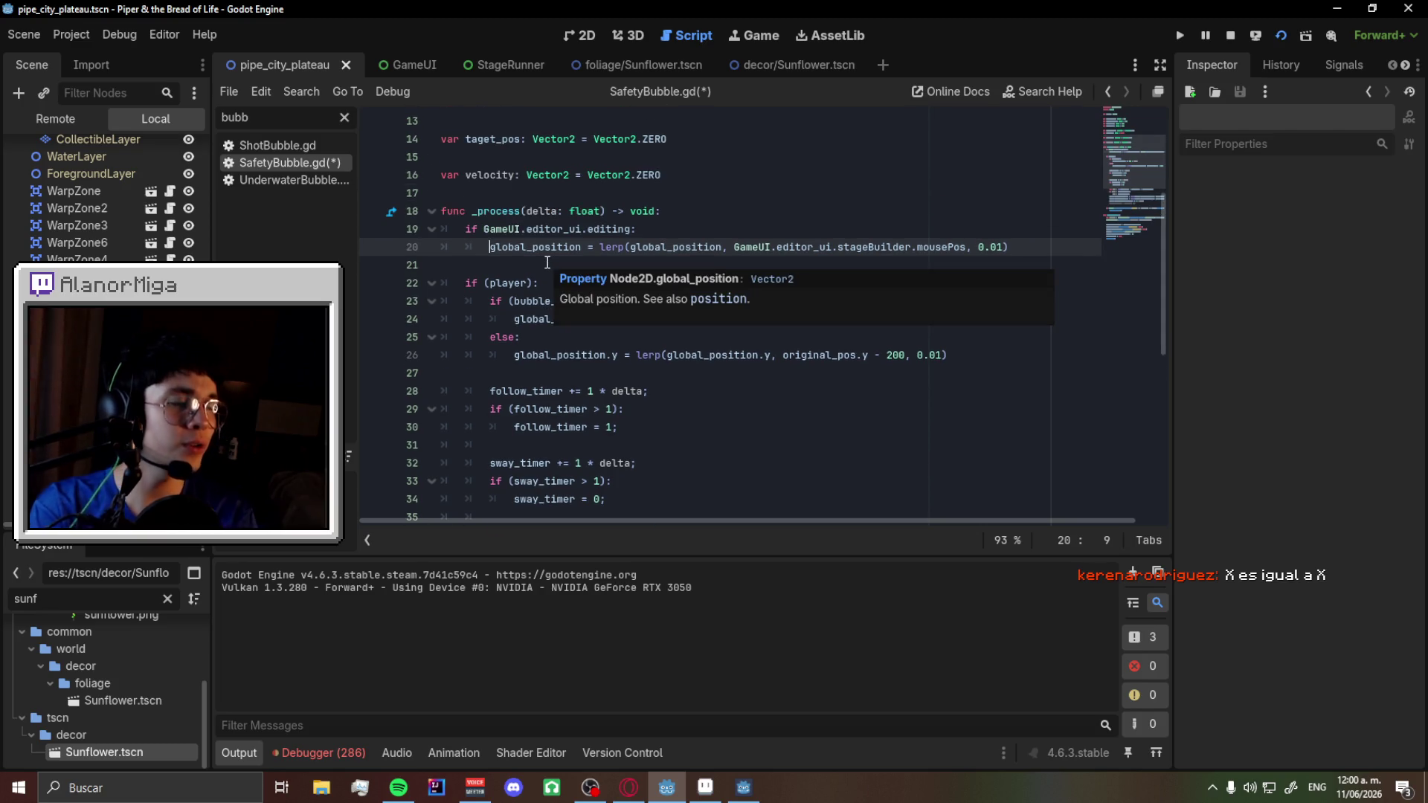
key("ctrl+k")
key("Up")
key("ctrl+k")
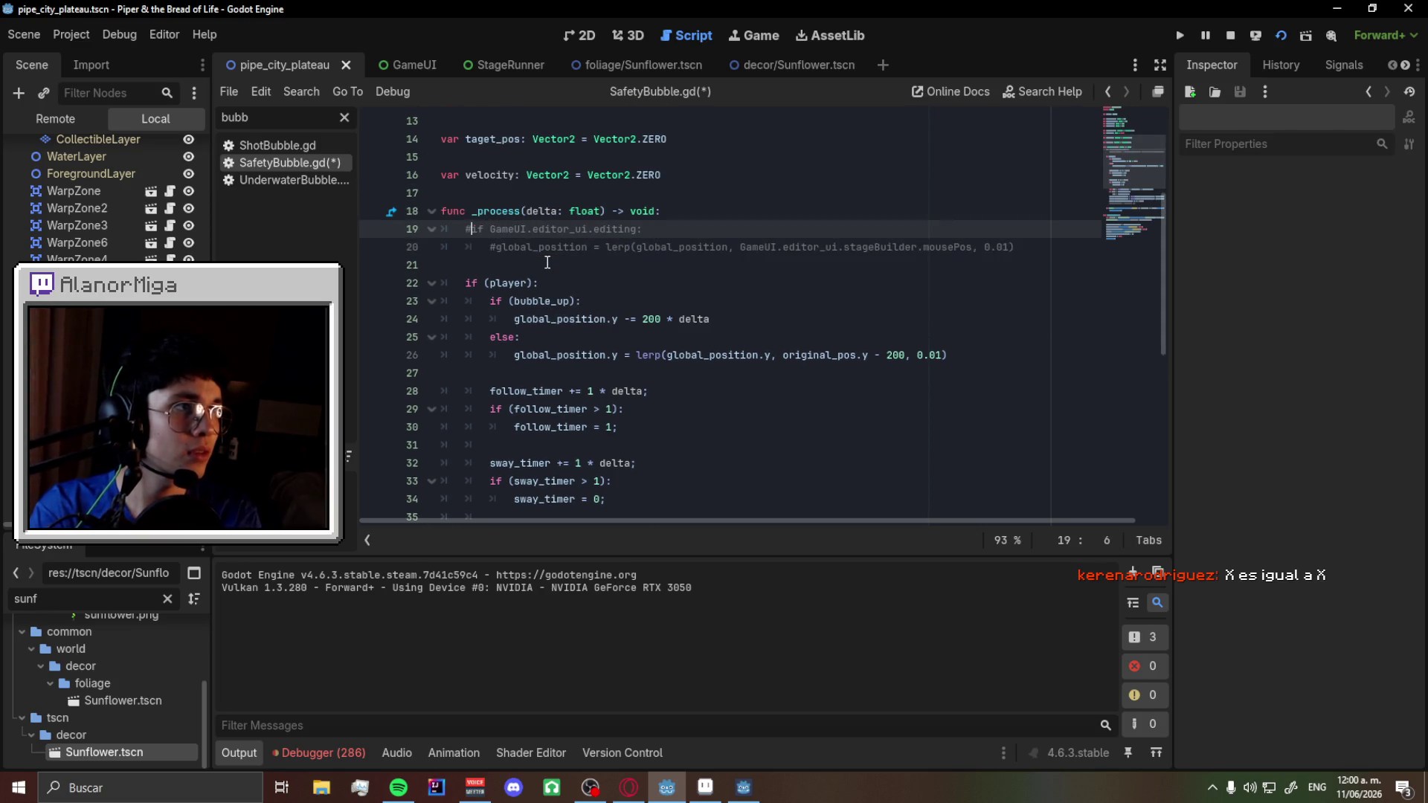
scroll(554, 294, "down", 2)
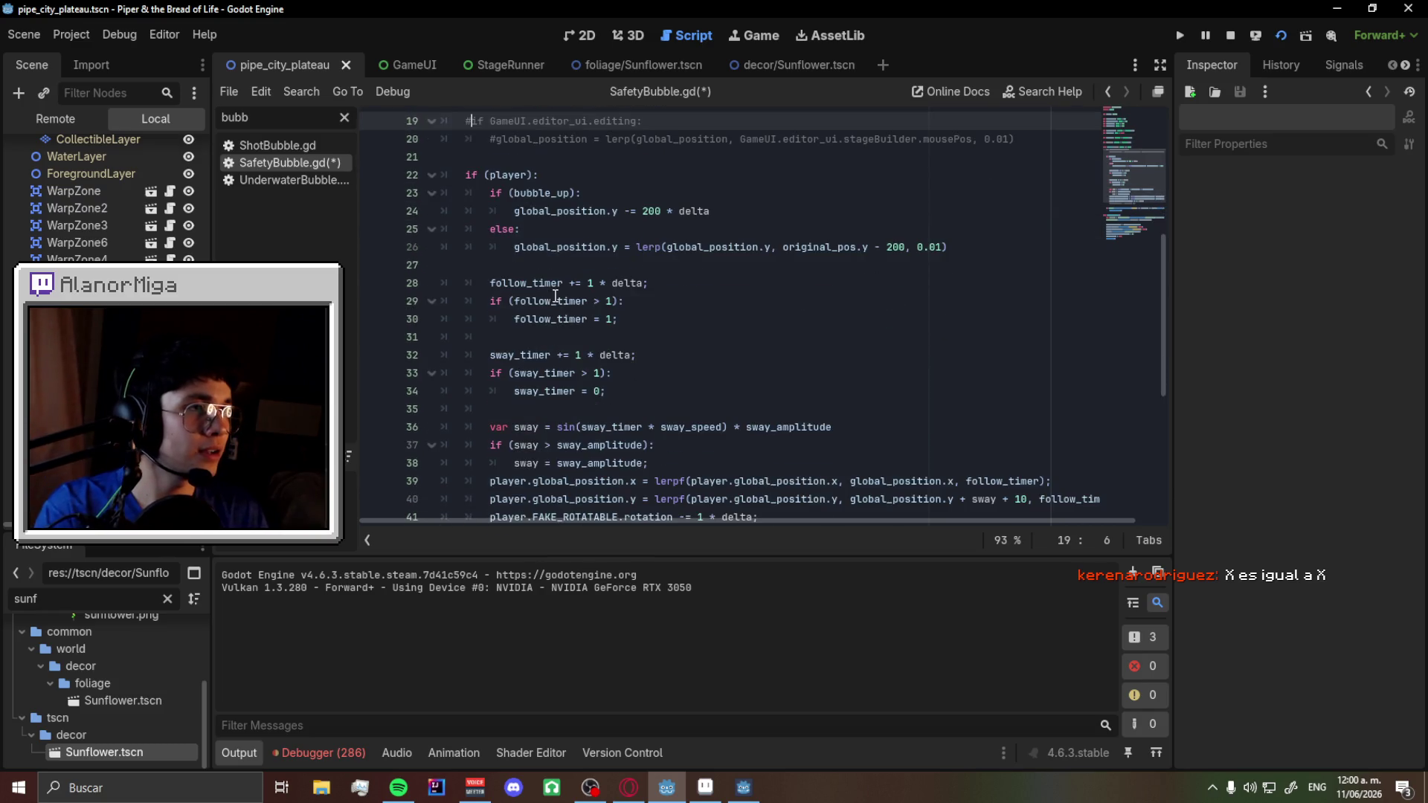
- Comment out the whole bubble_up if/else block, including the rising and lerp lines
double_click(551, 250)
scroll(594, 297, "down", 2)
scroll(664, 351, "up", 1)
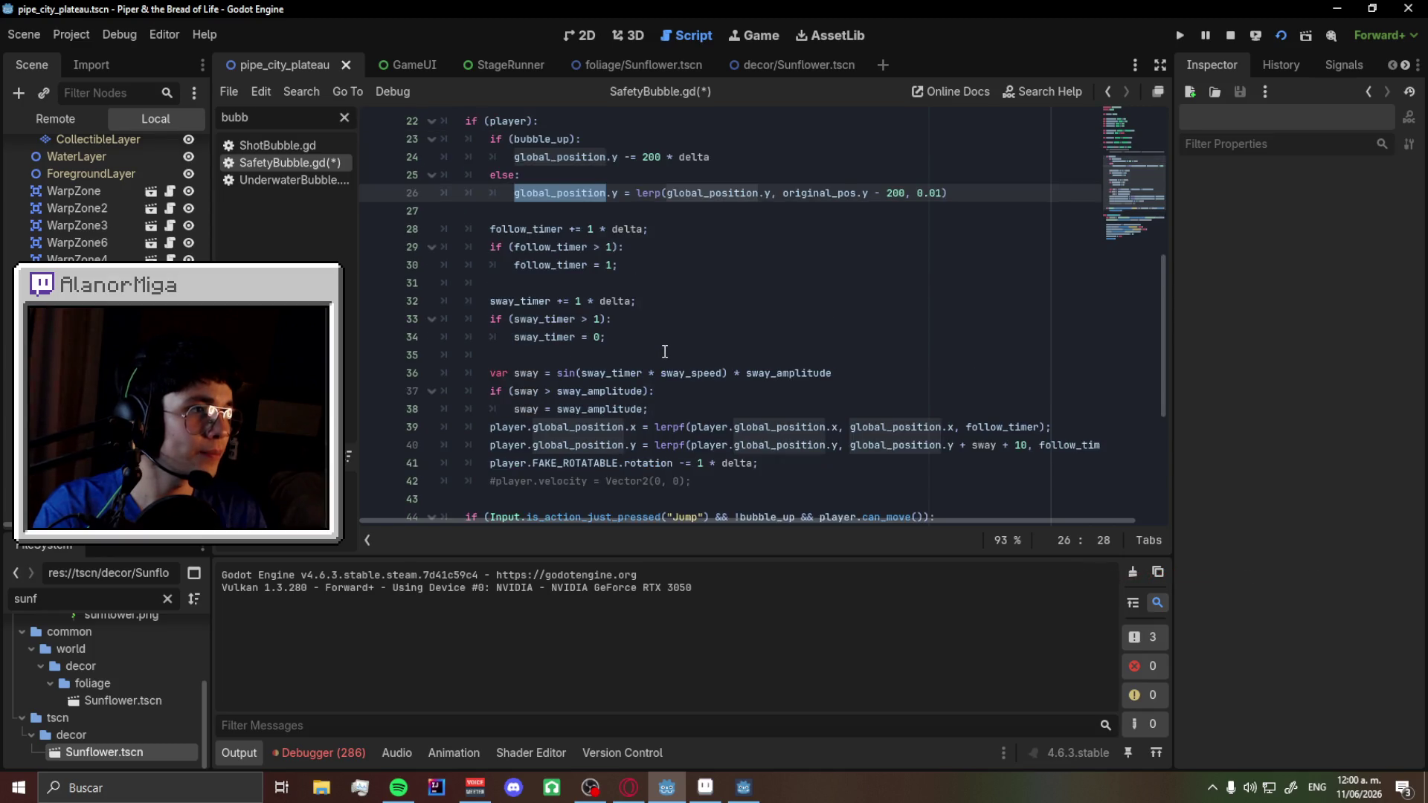
scroll(664, 351, "up", 2)
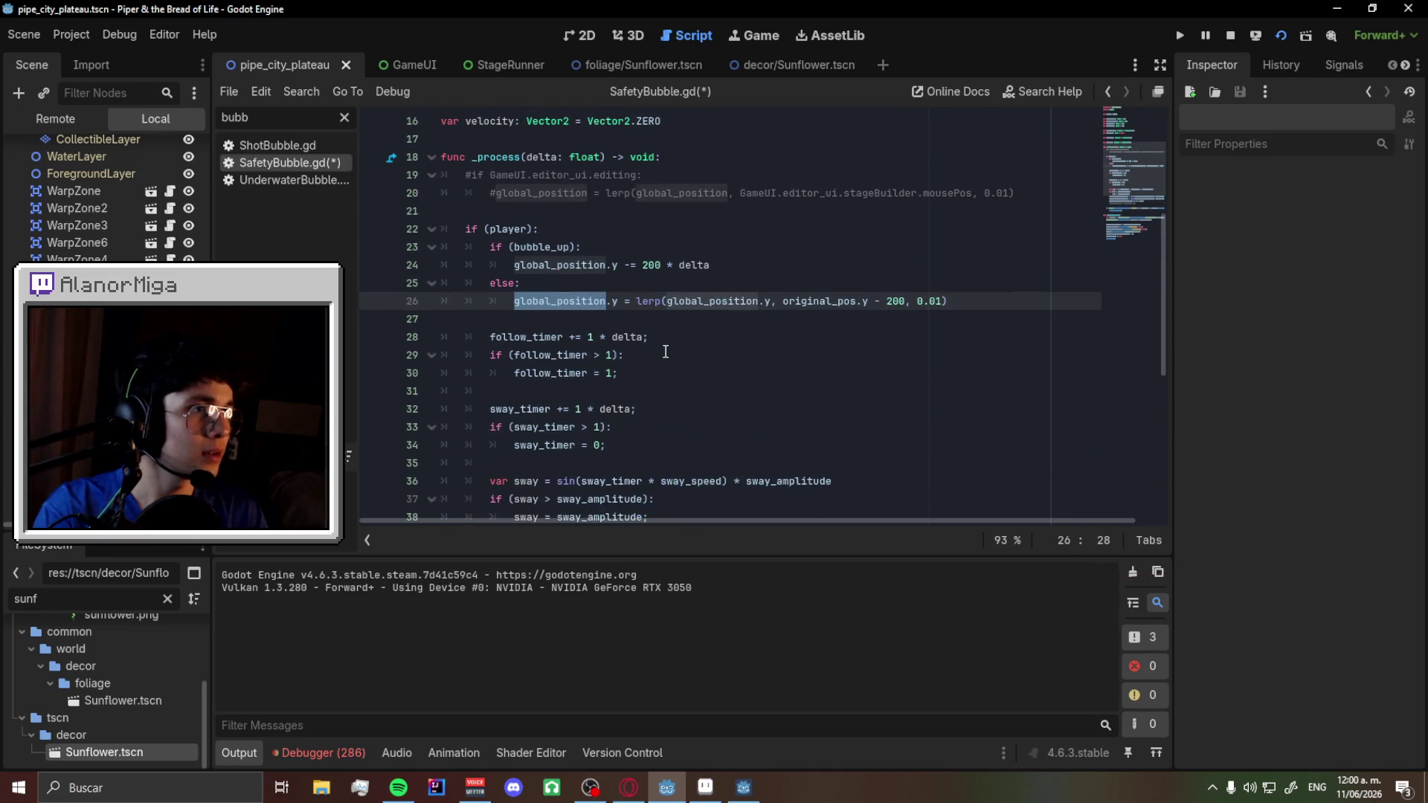
left_click(496, 246)
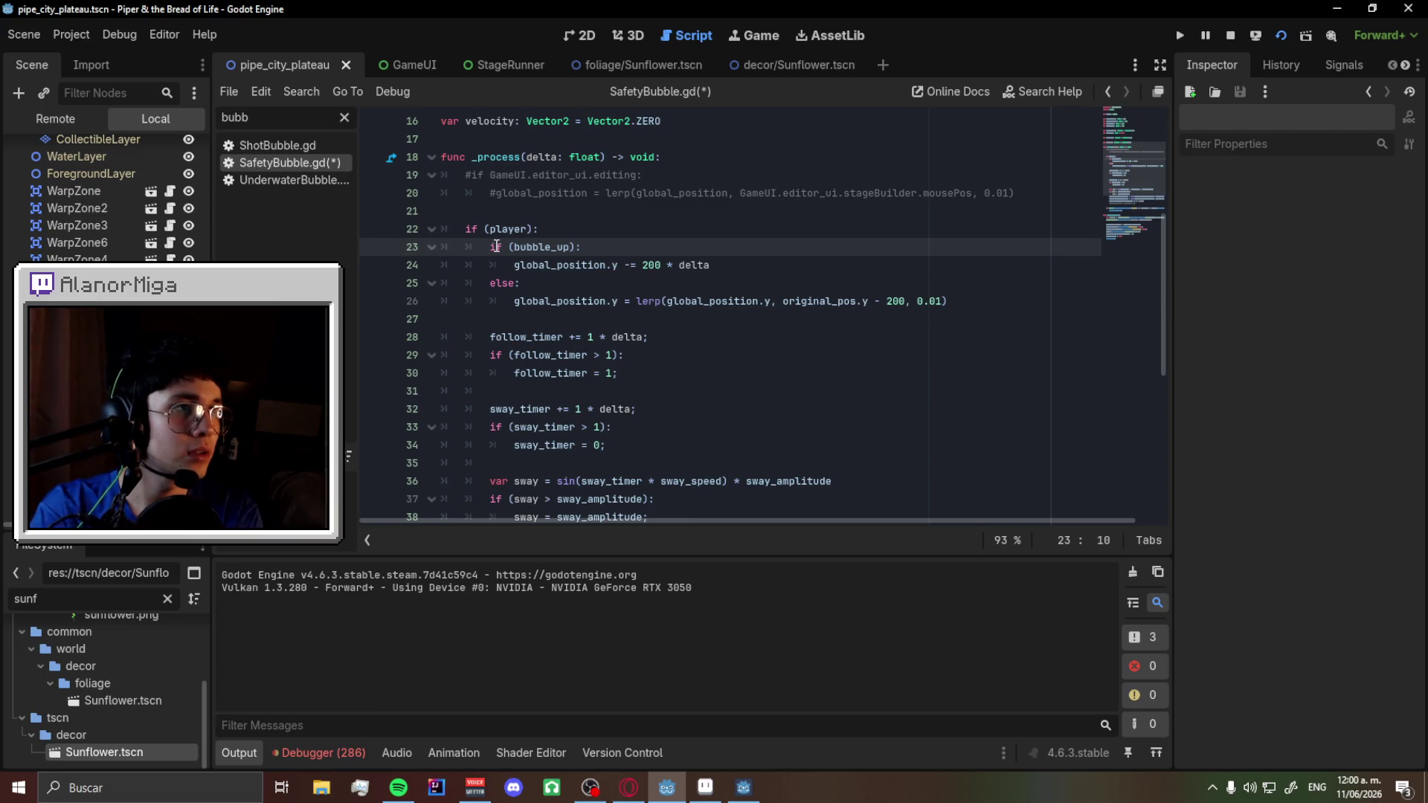
key("Down")
key("Down")
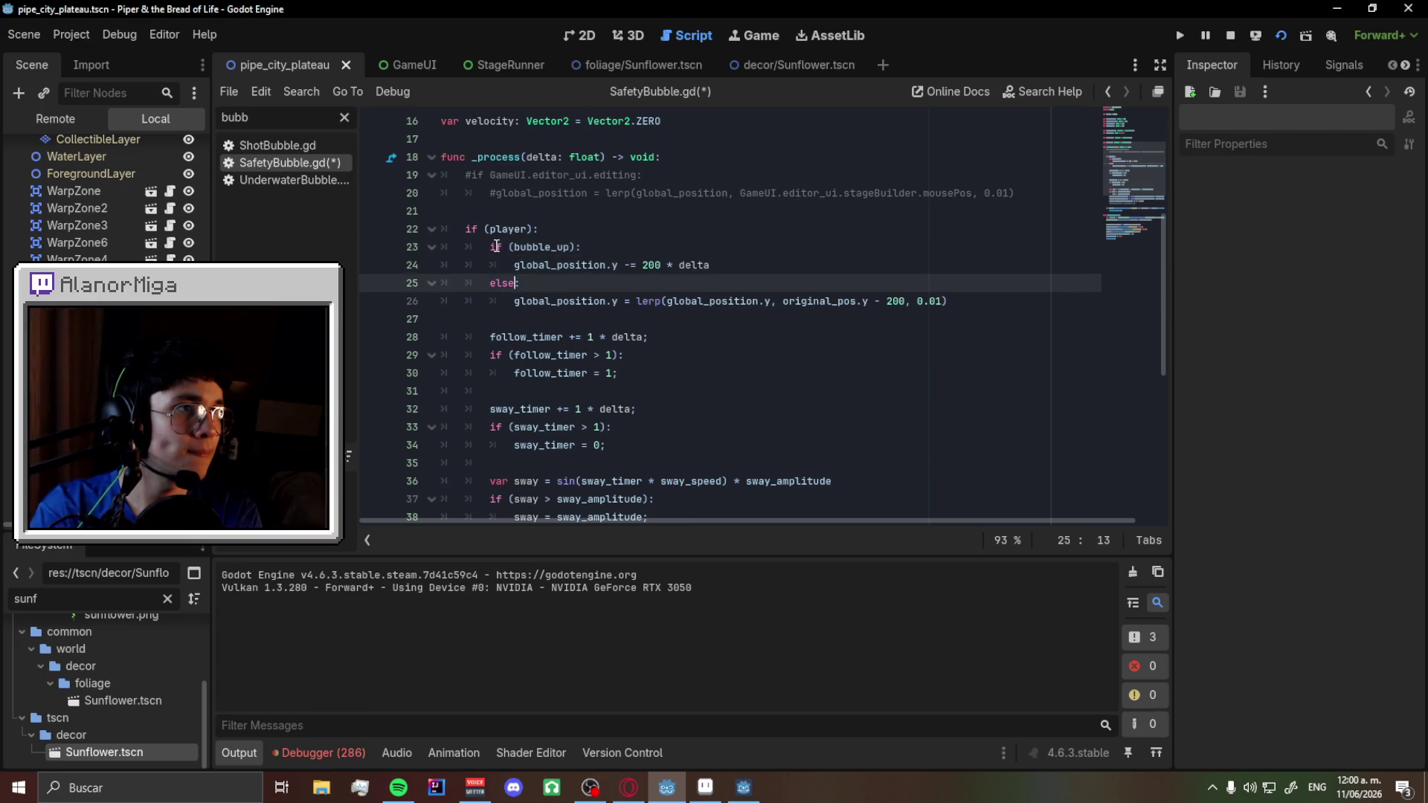
key("ctrl+k")
key("Down")
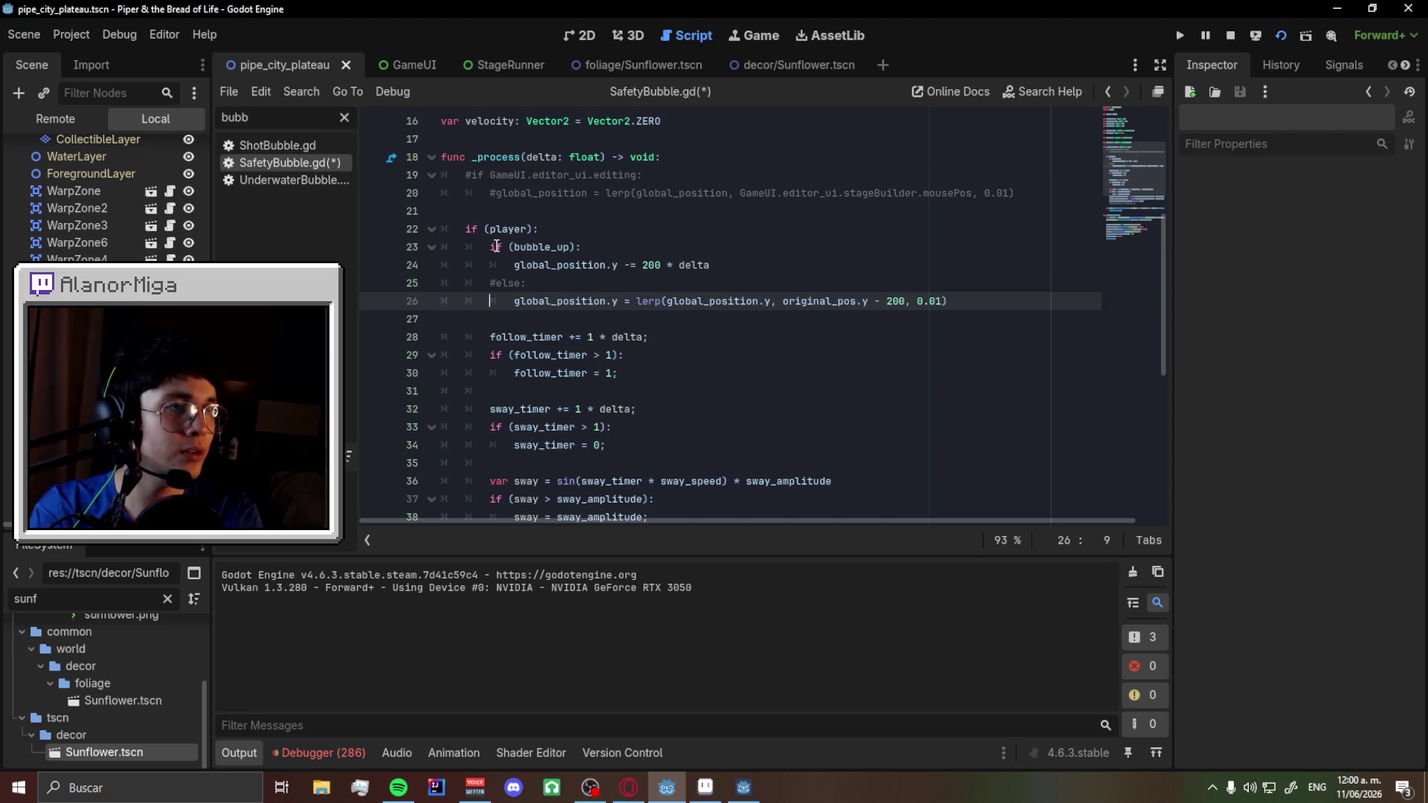
key("ctrl+k")
key("Up")
key("Up")
key("ctrl+k")
key("Up")
key("ctrl+k")
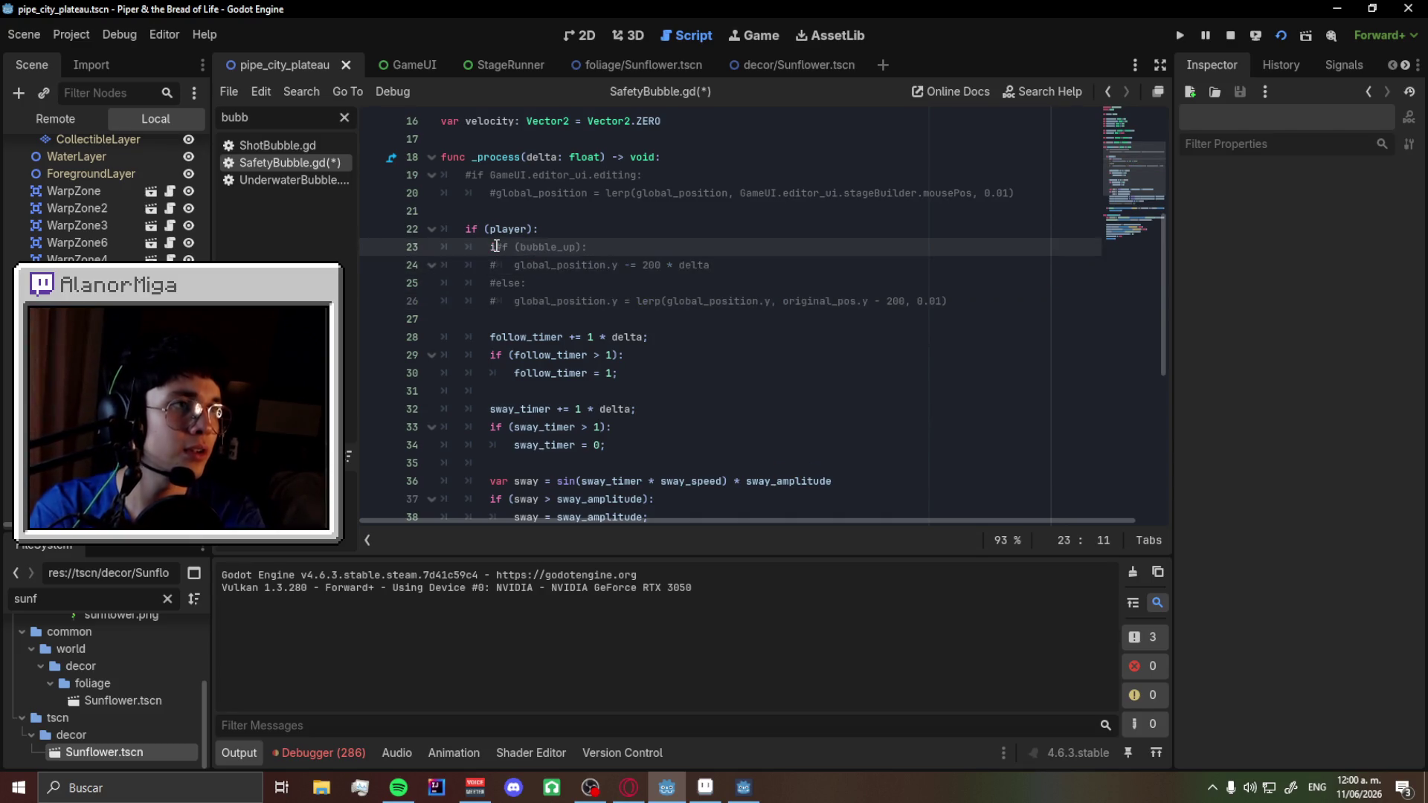
key("ctrl+k")
key("ctrl+k")
- Insert line 22 above the player check: global_position += velocity * delta
key("Up")
scroll(651, 397, "up", 4)
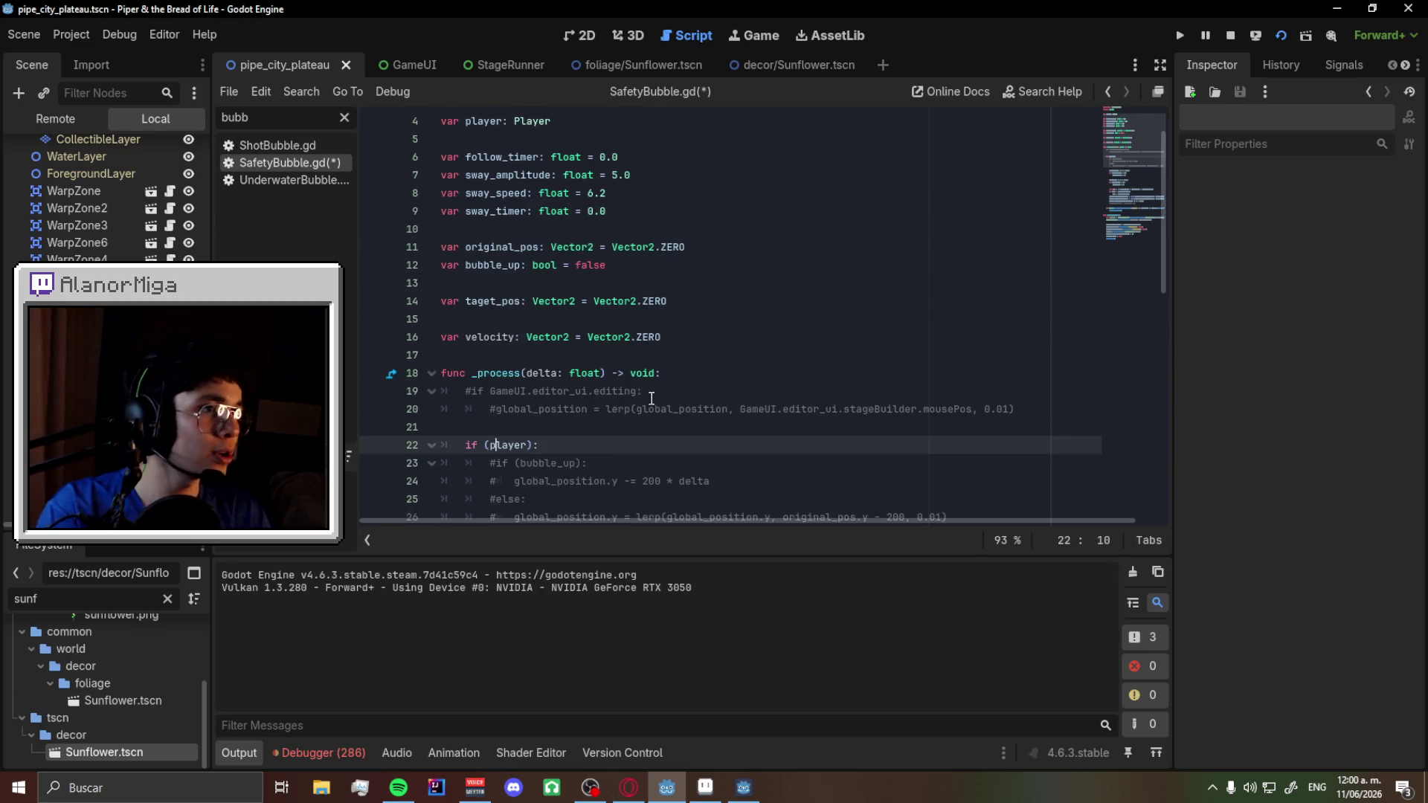
left_click(524, 423)
key("Return")
key("Return")
key("Up")
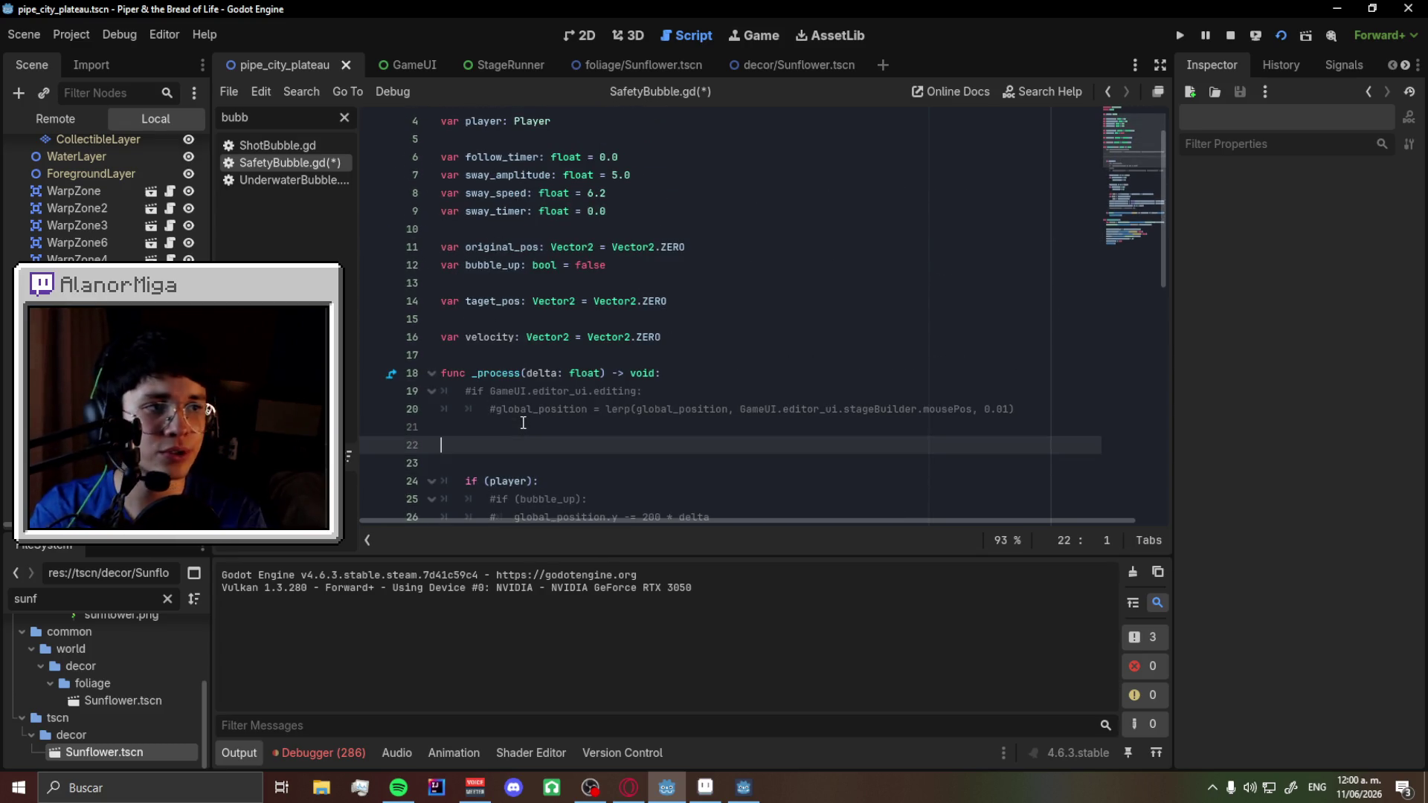
type("global_)")
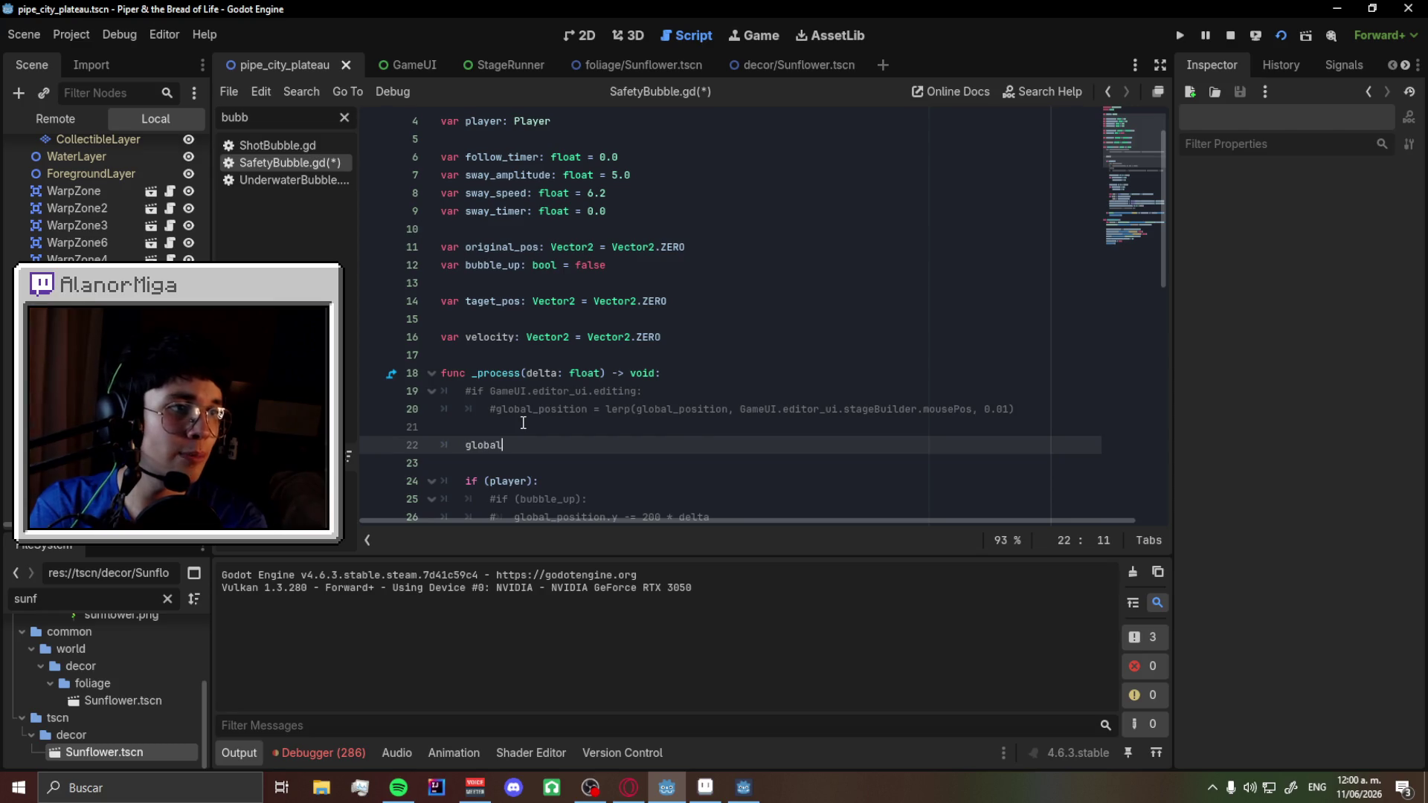
key("BackSpace")
type("position")
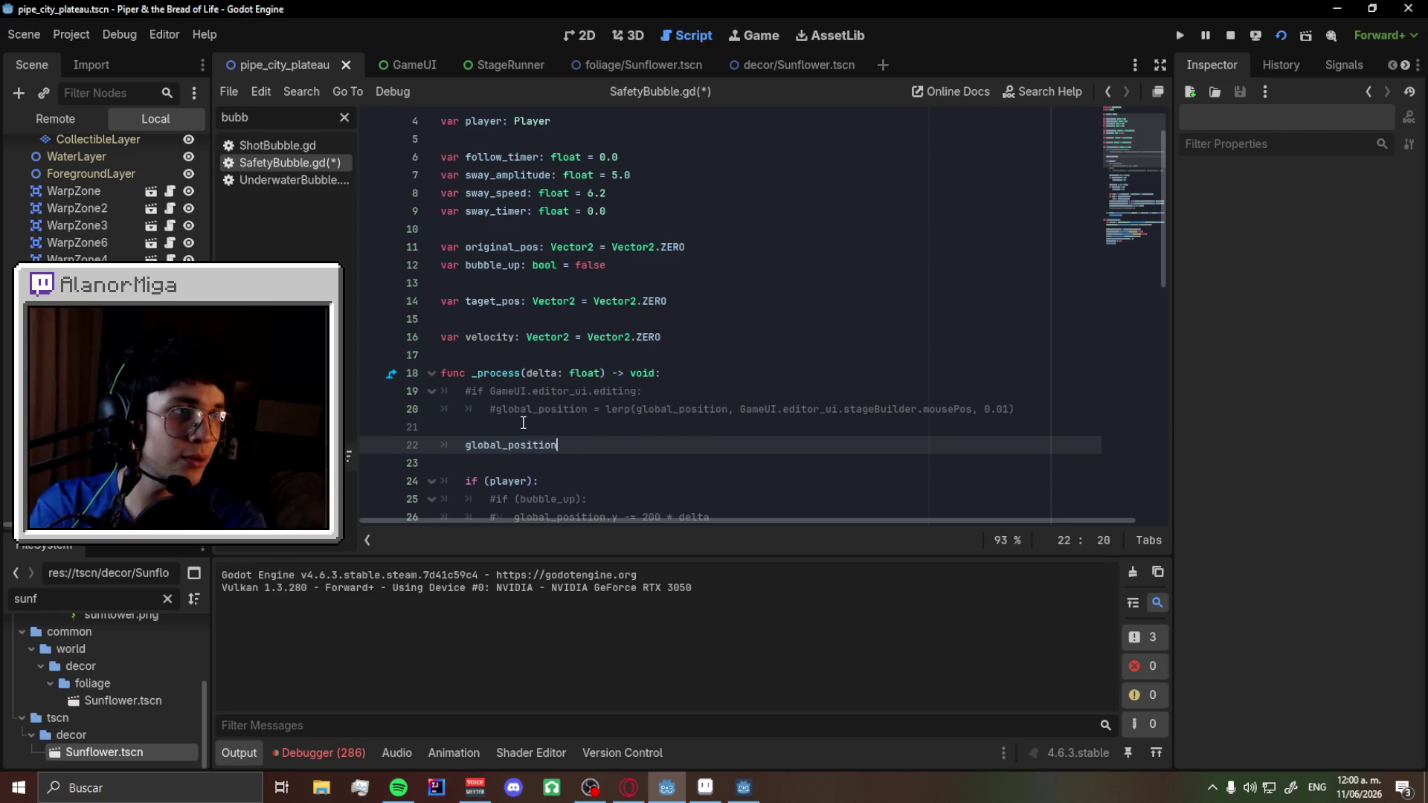
type(" += velo")
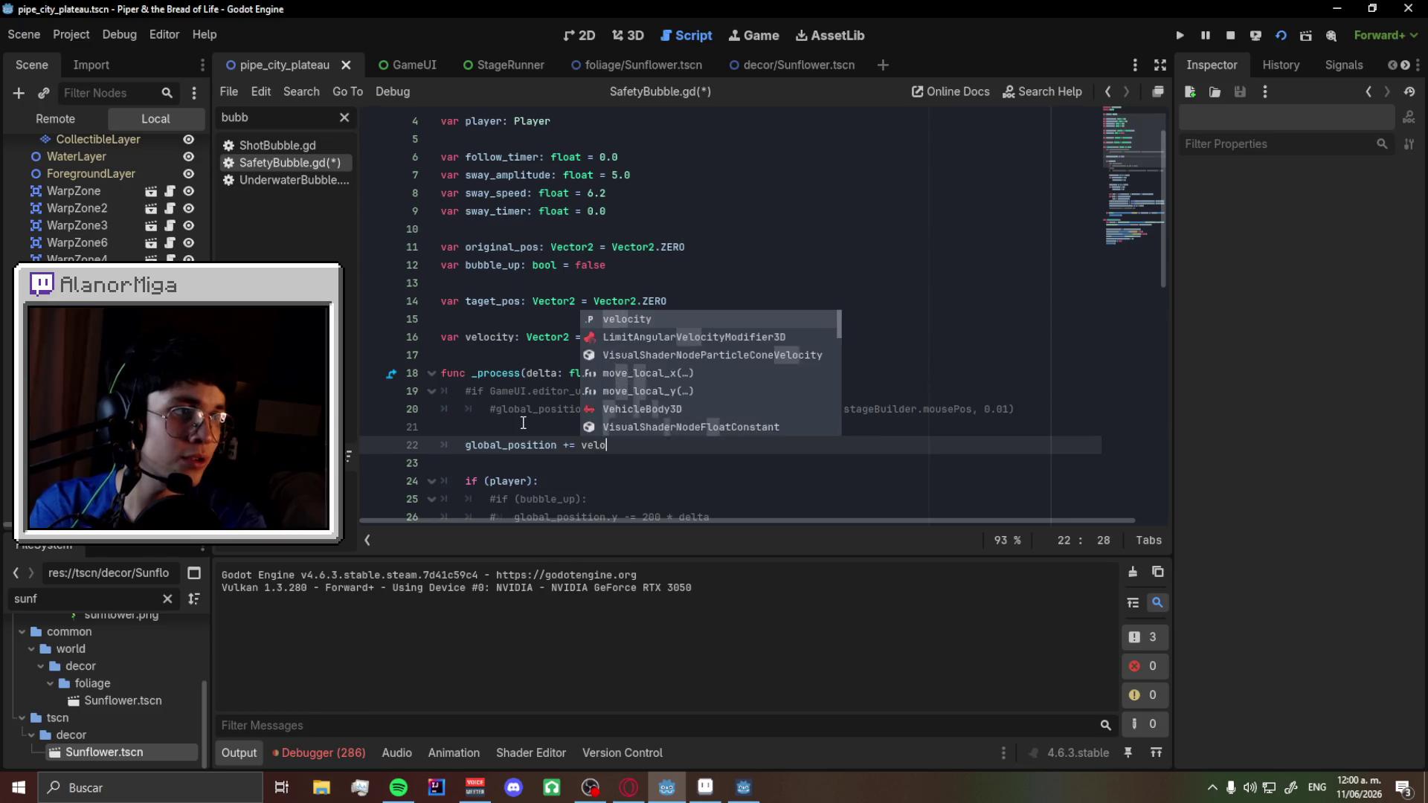
type("city * delta")
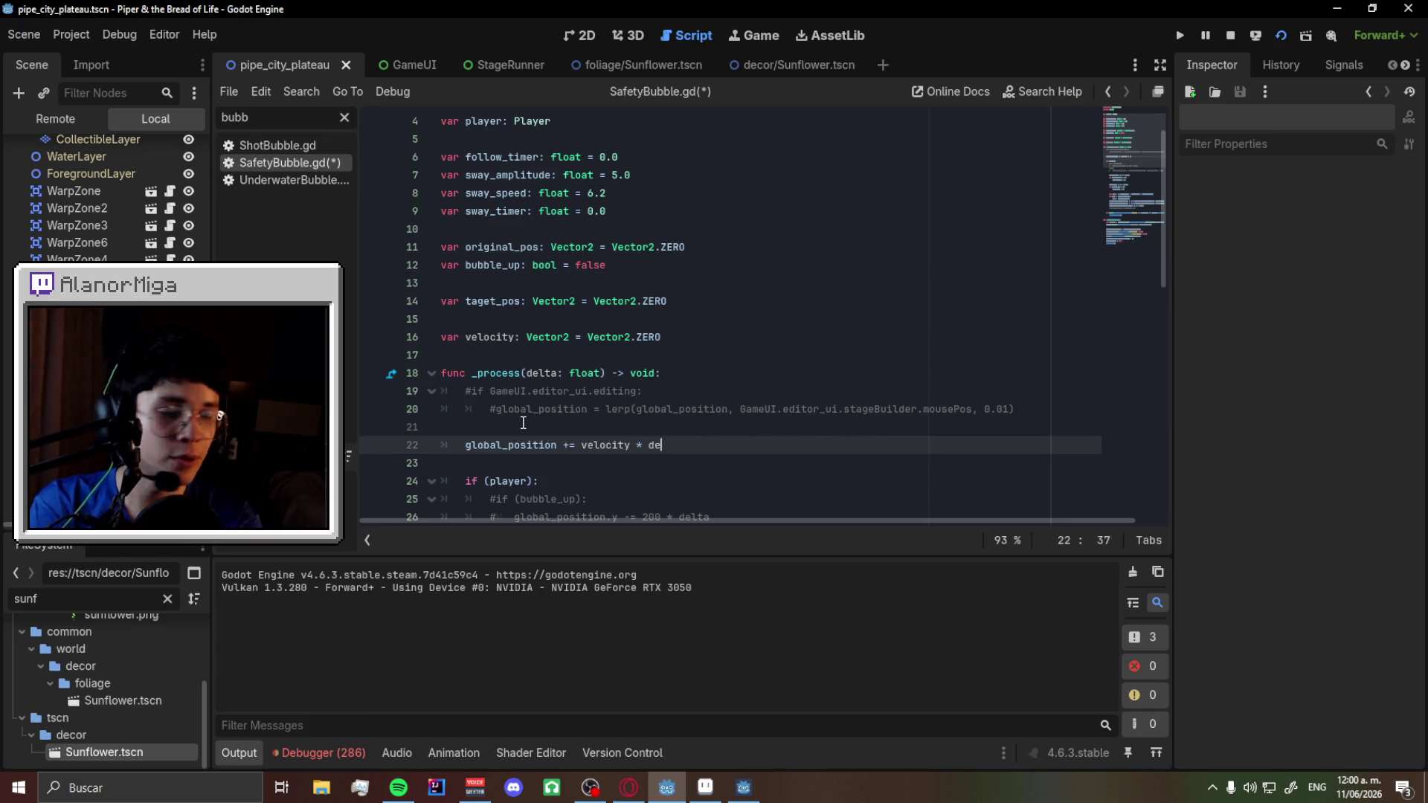
- Save and run the game with F5, then run right and jump onto the platforms and coin columns
key("F5")
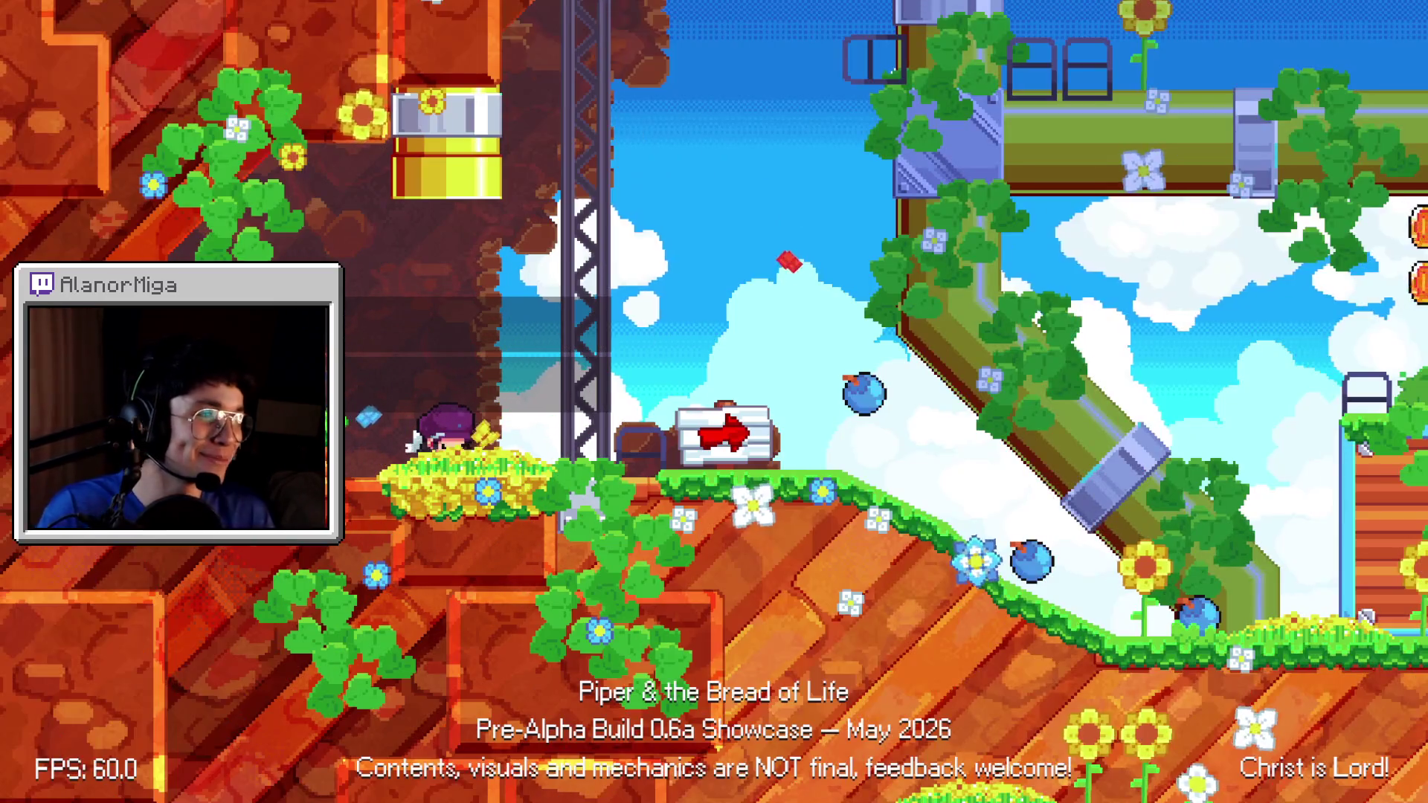
key("space")
key("Right")
key("space")
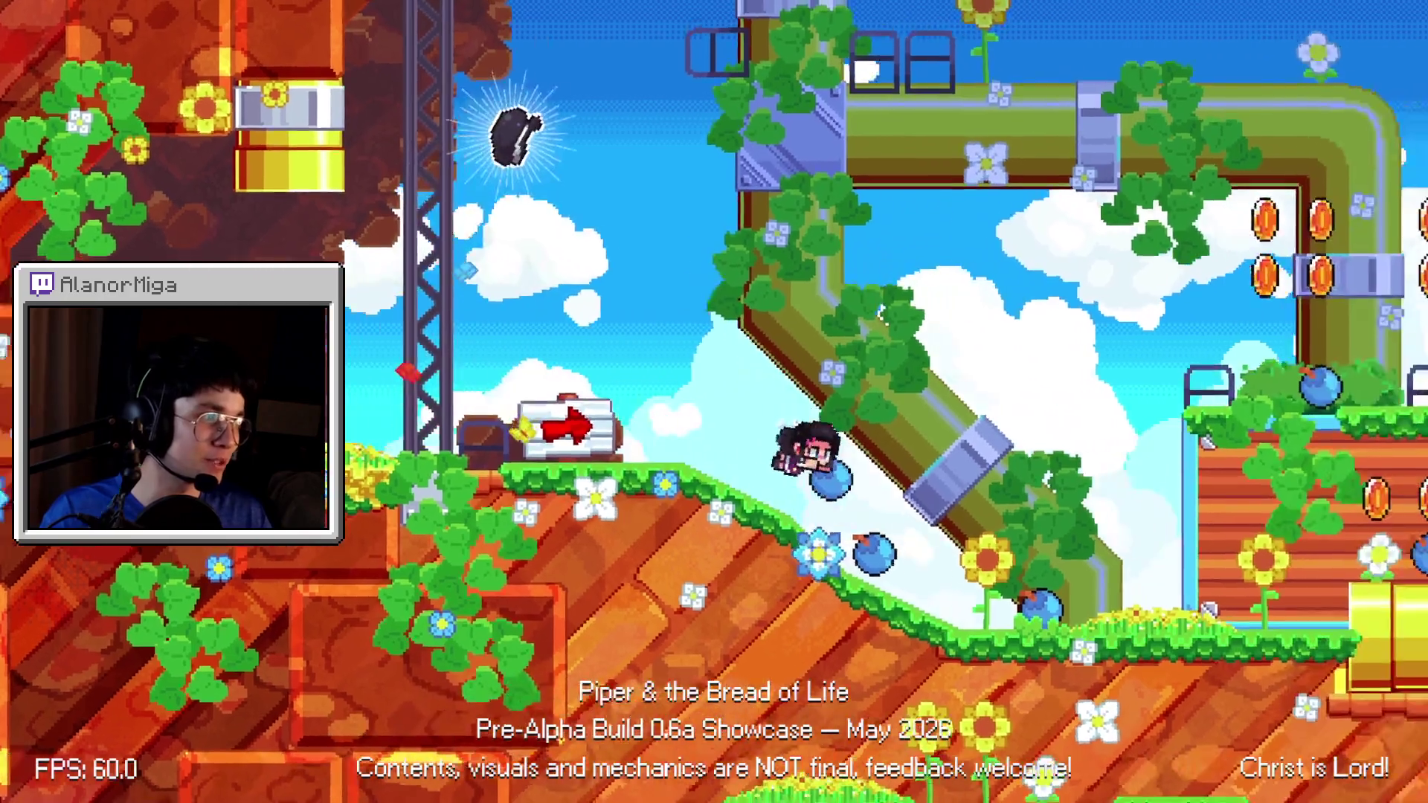
key("space")
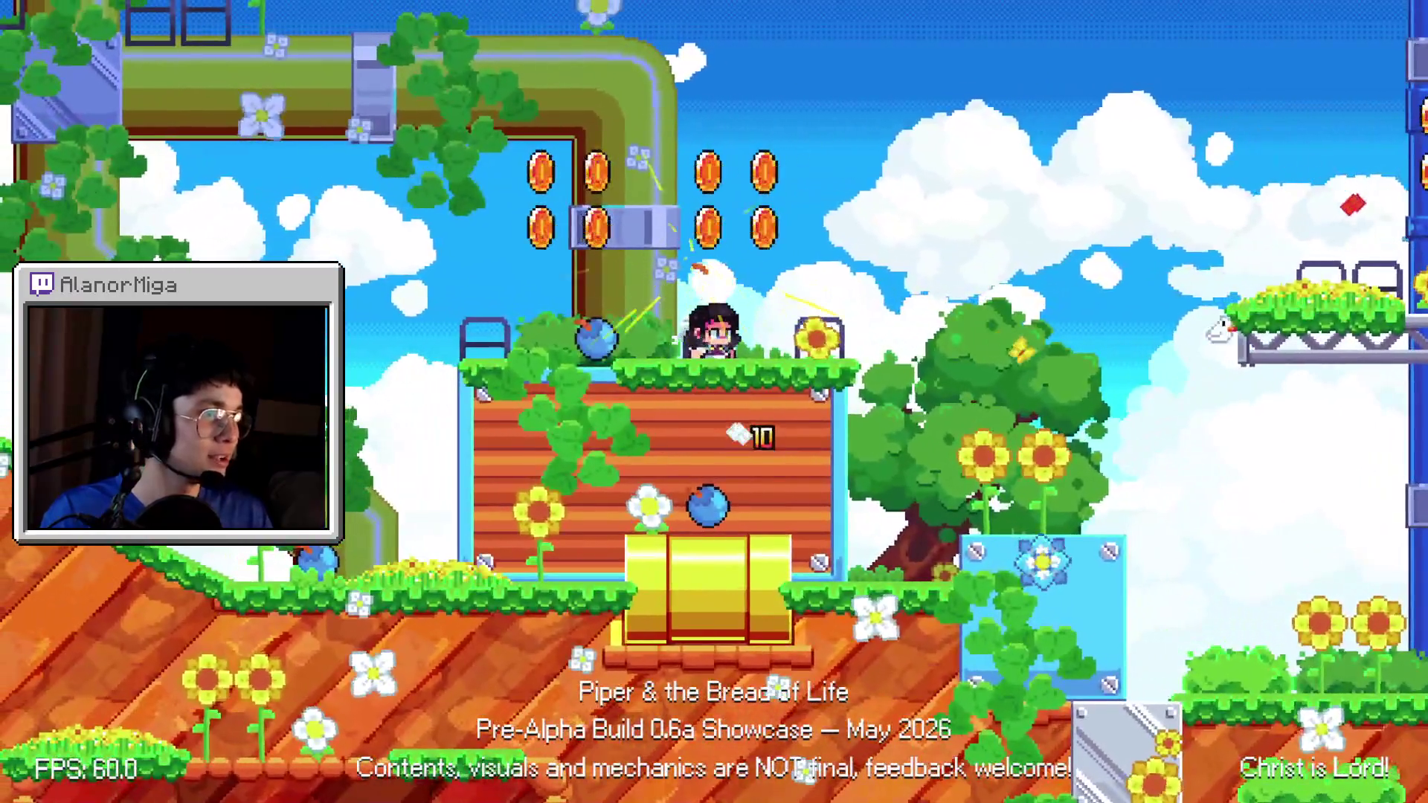
key("space")
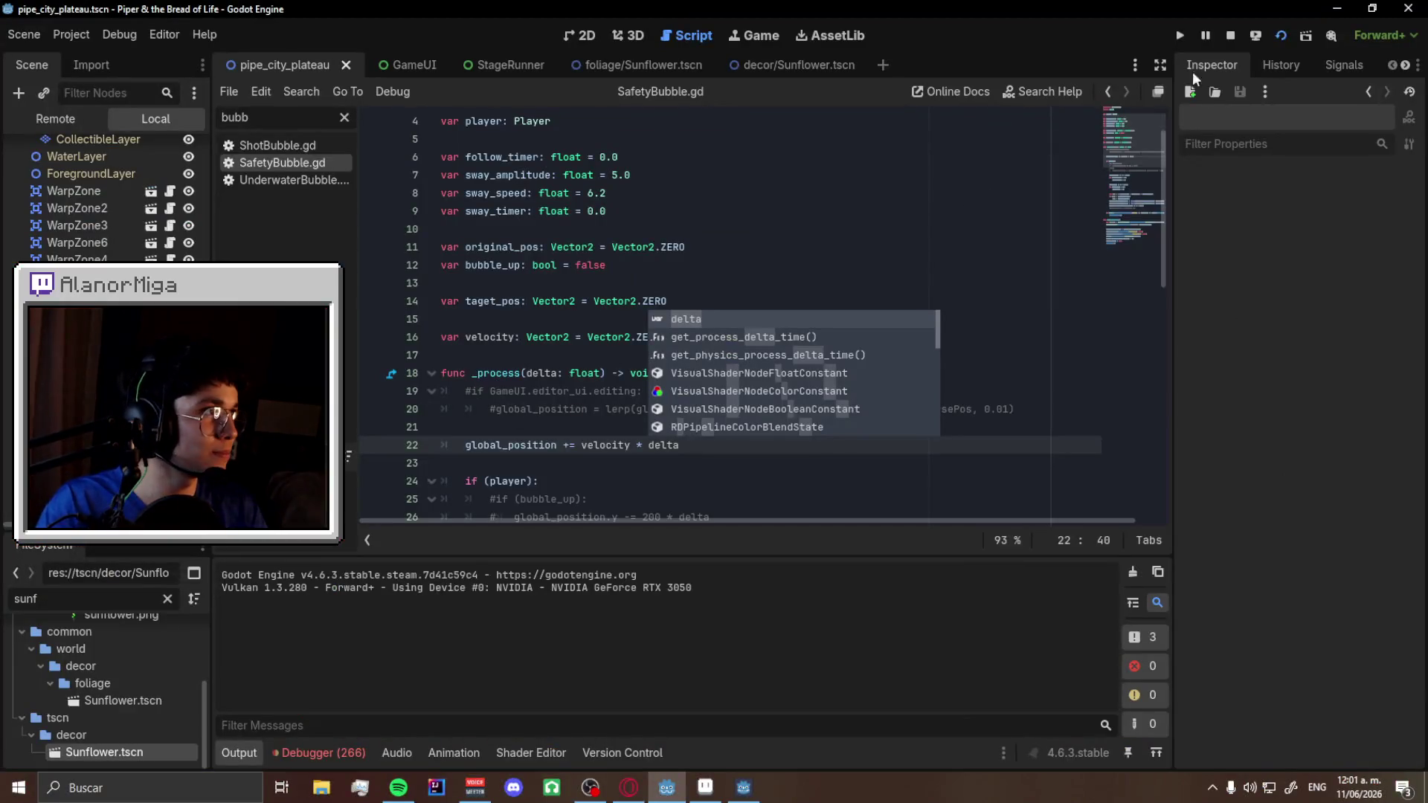
- Begin a new line 23 with the condition if abs(velocity.x) > 0
scroll(747, 356, "down", 1)
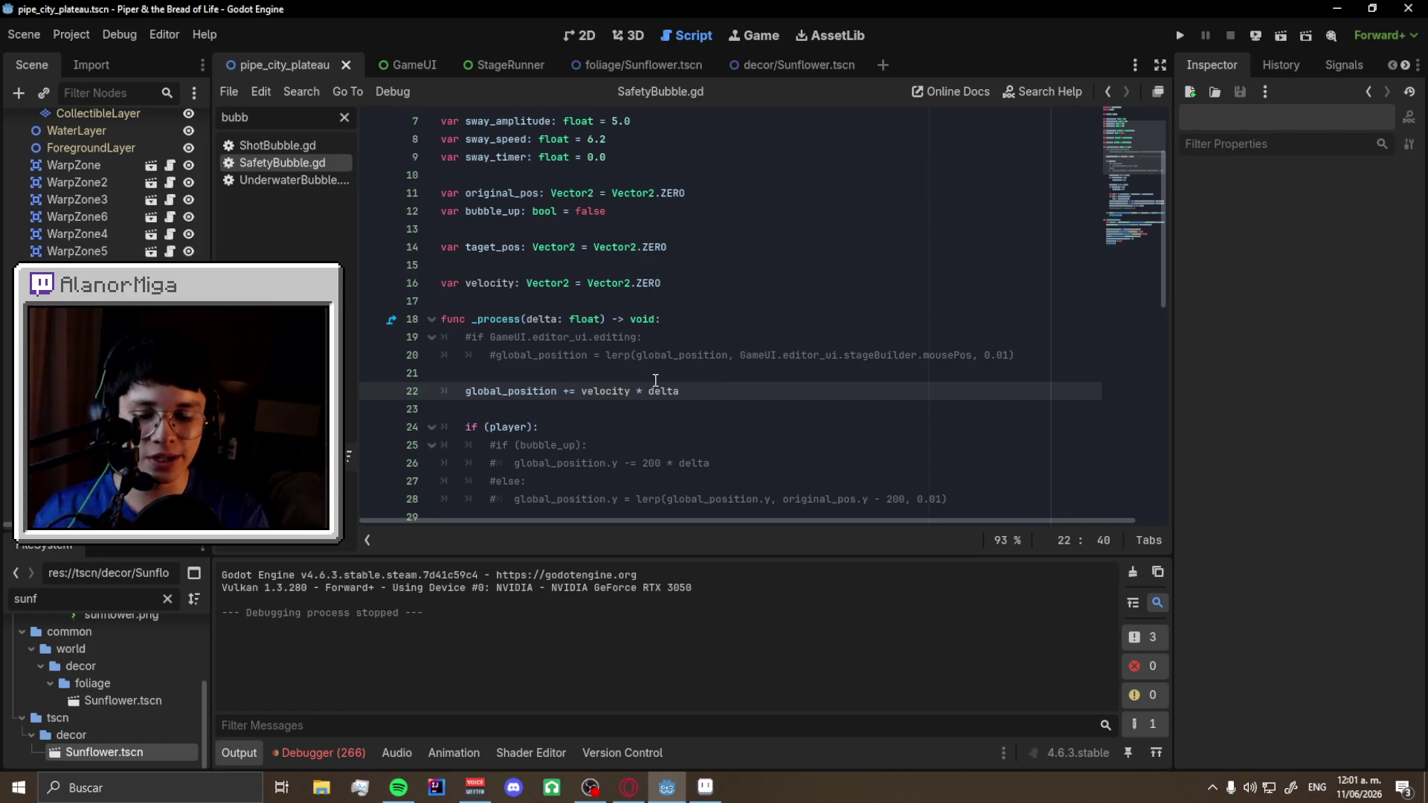
key("Return")
type("velocity")
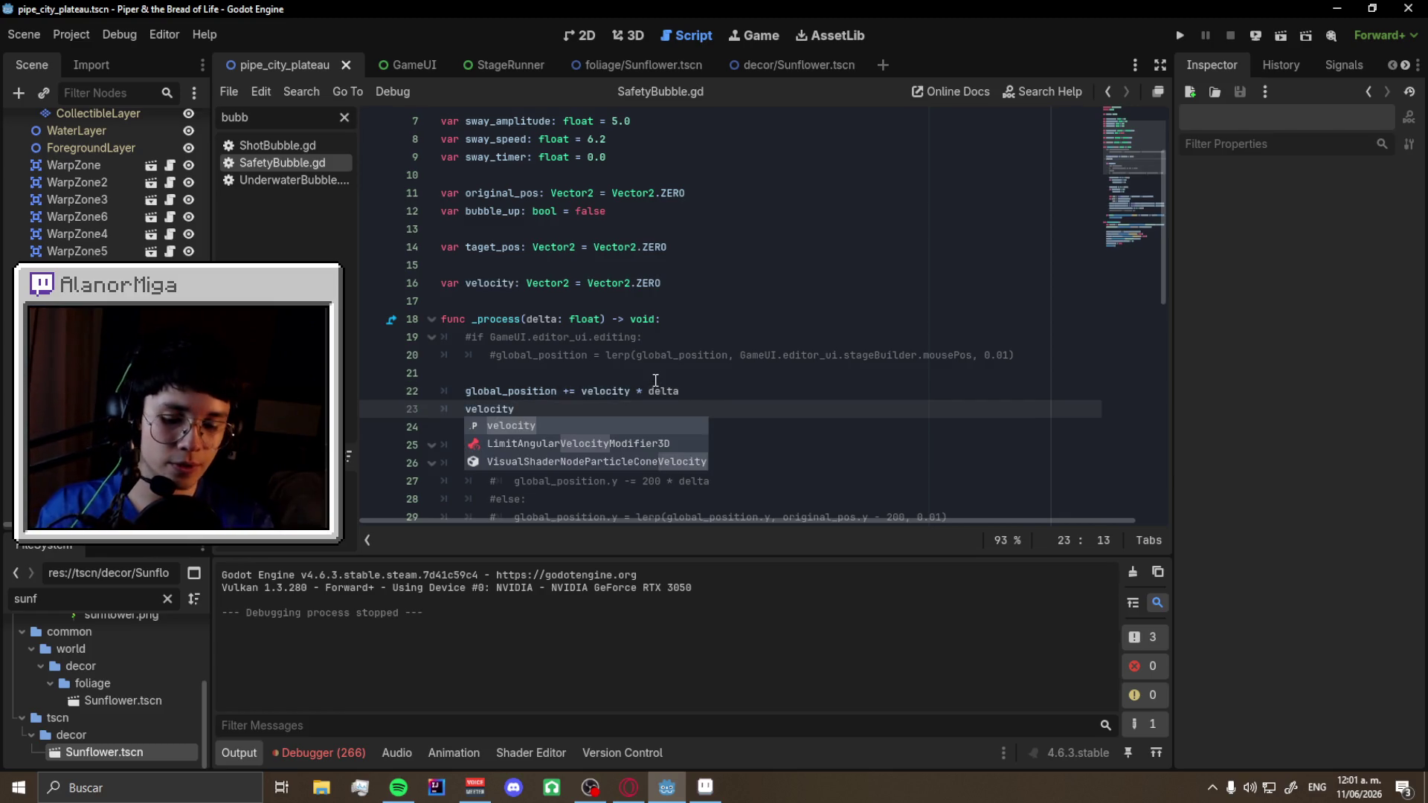
key("ctrl+BackSpace")
type("if ")
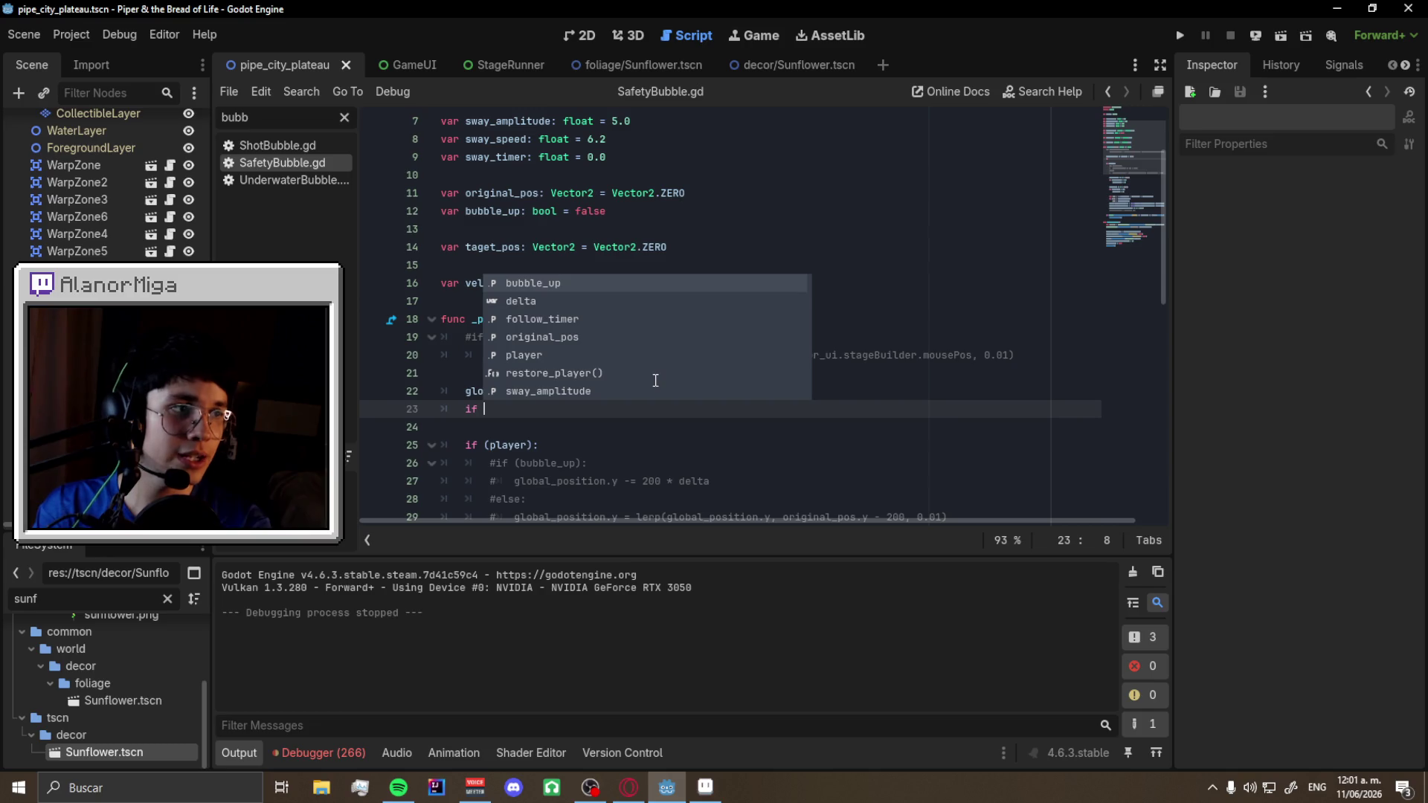
type("velocity ?")
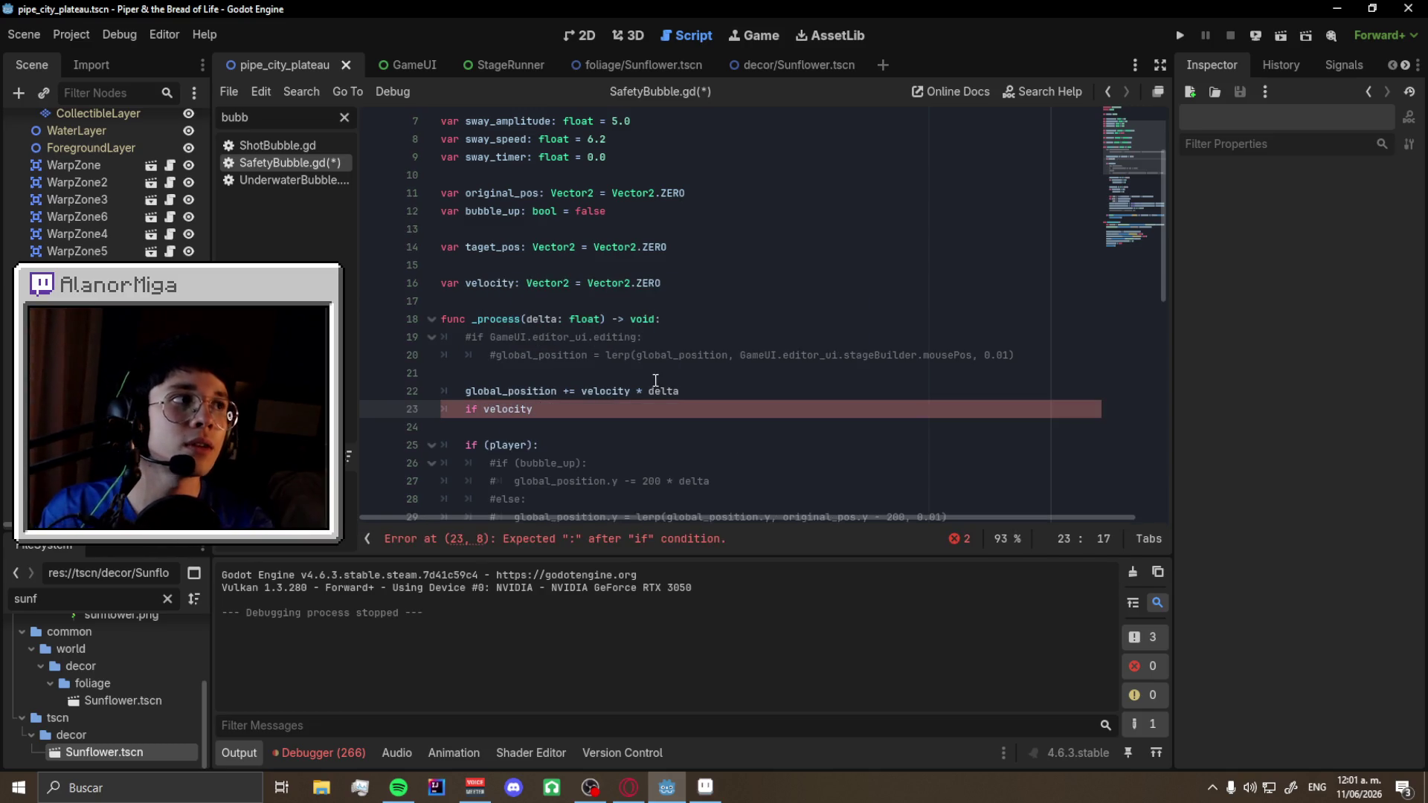
key("BackSpace")
type(".x")
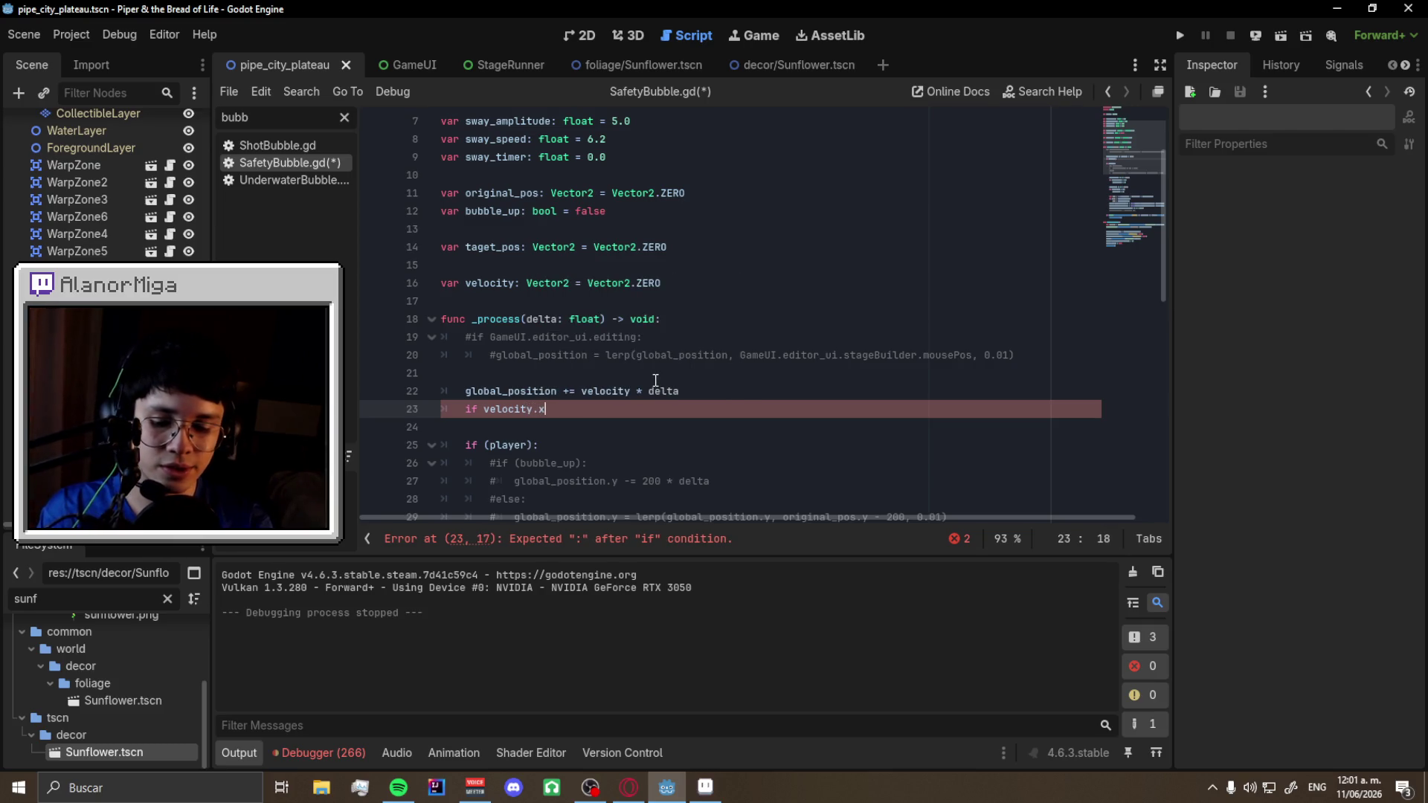
key("Return")
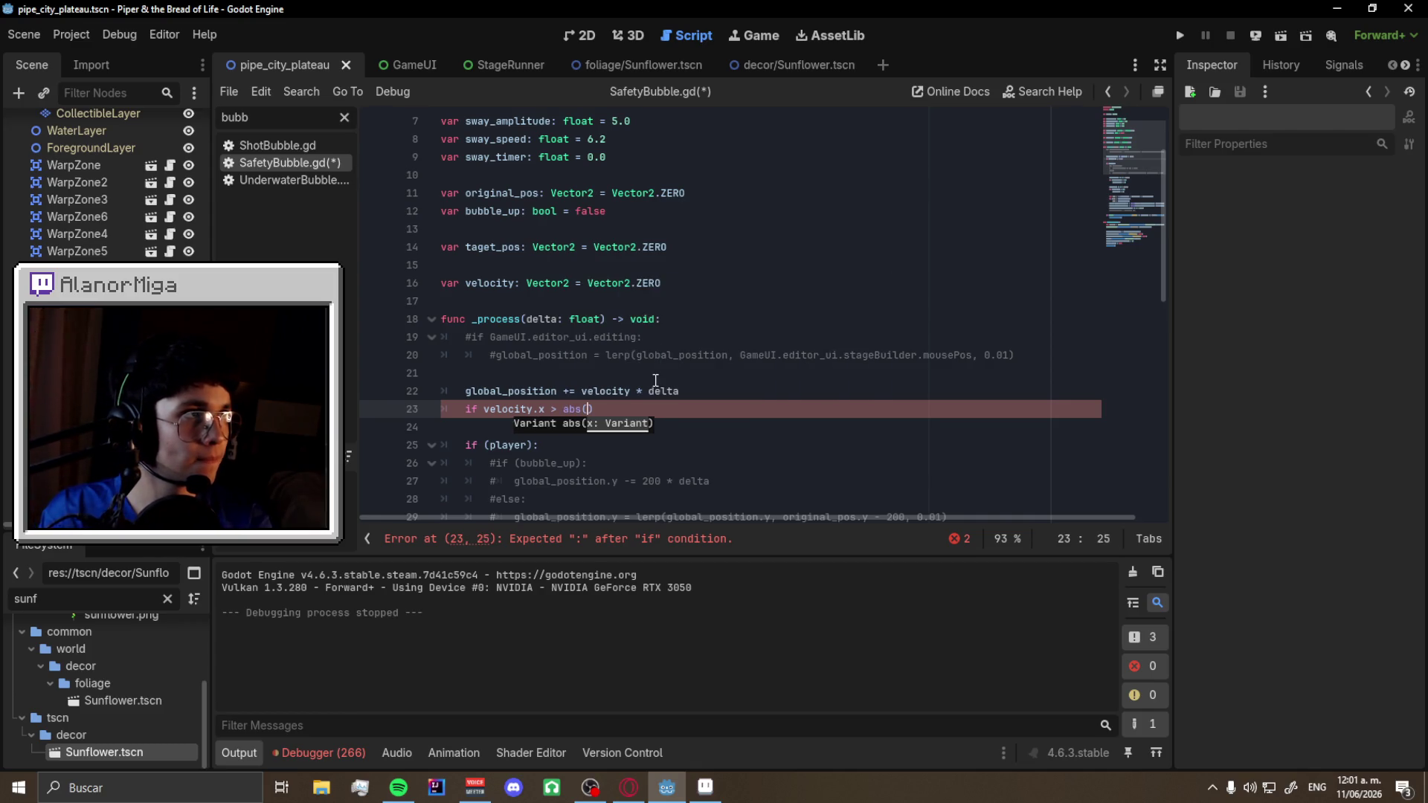
key("BackSpace")
key("BackSpace")
key("BackSpace")
key("Left")
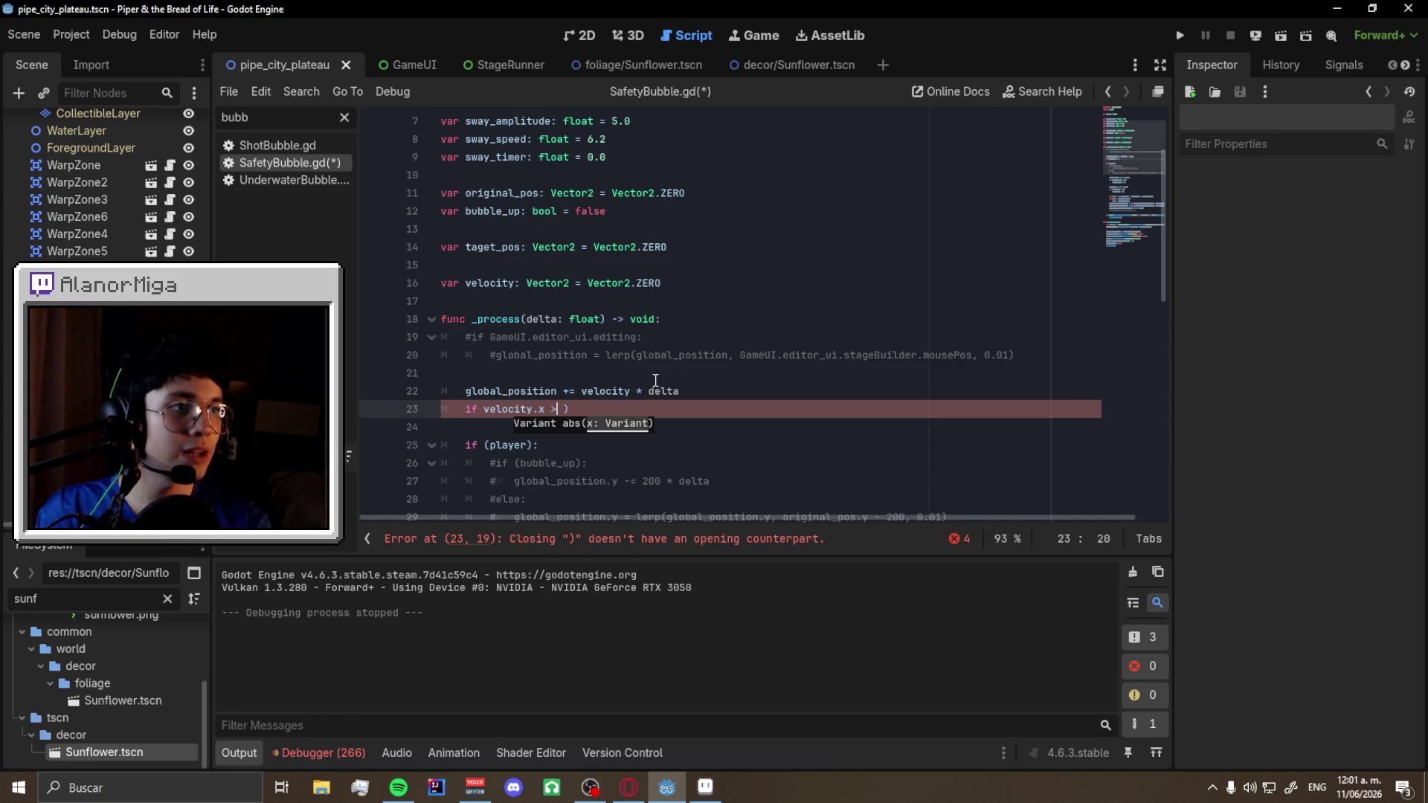
key("BackSpace")
type("0")
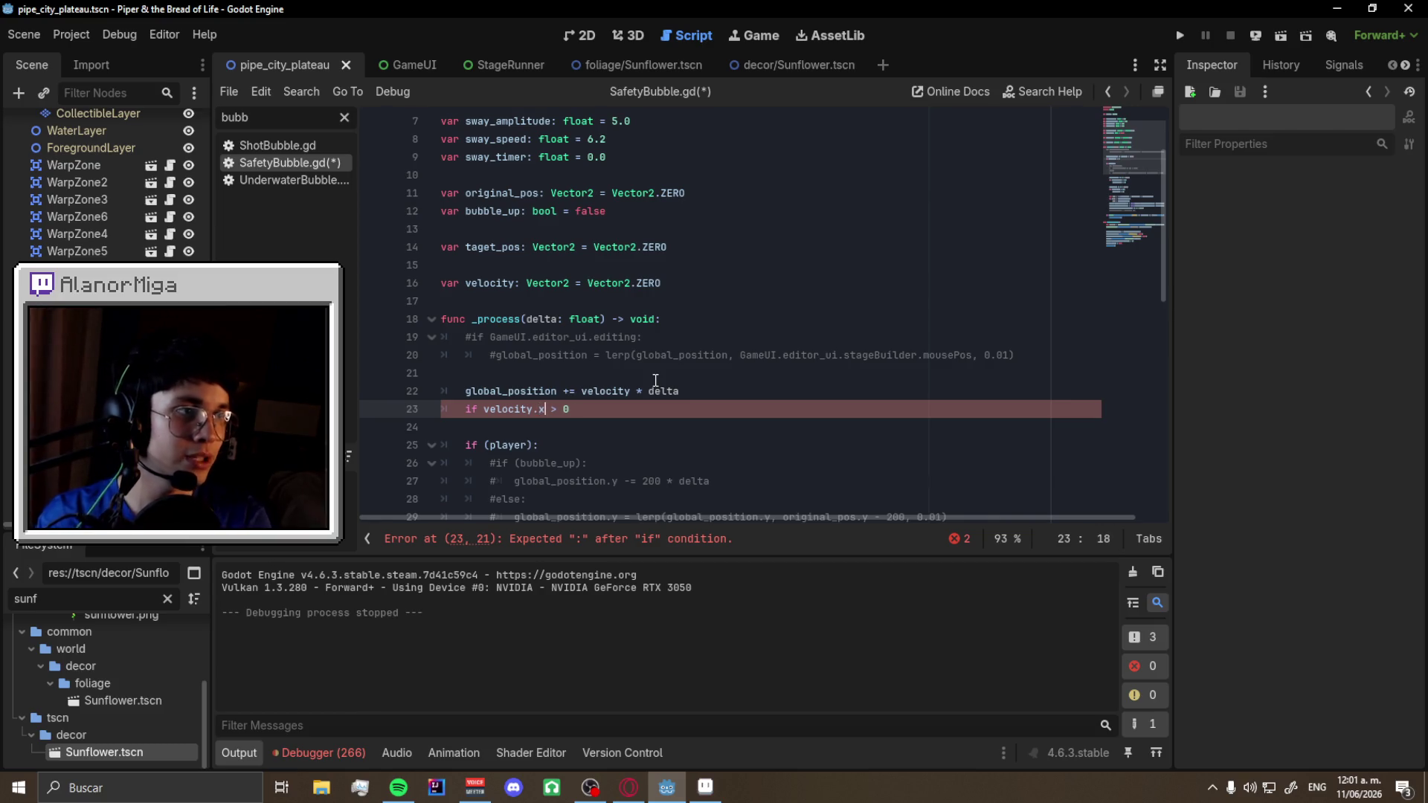
key("Right")
type(")")
key("Left")
key("Left")
key("Left")
type("abs(")
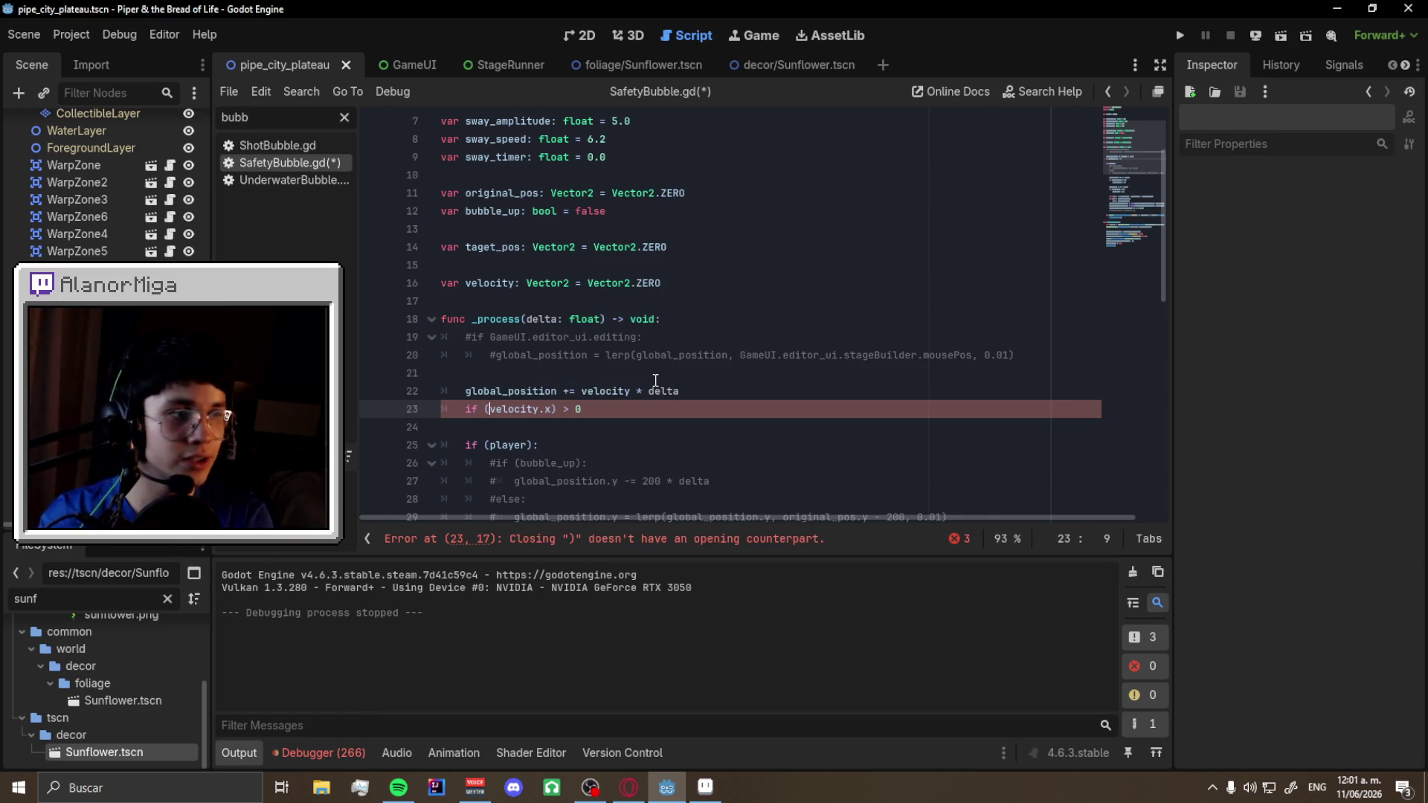
key("Right")
key("Right")
key("Right")
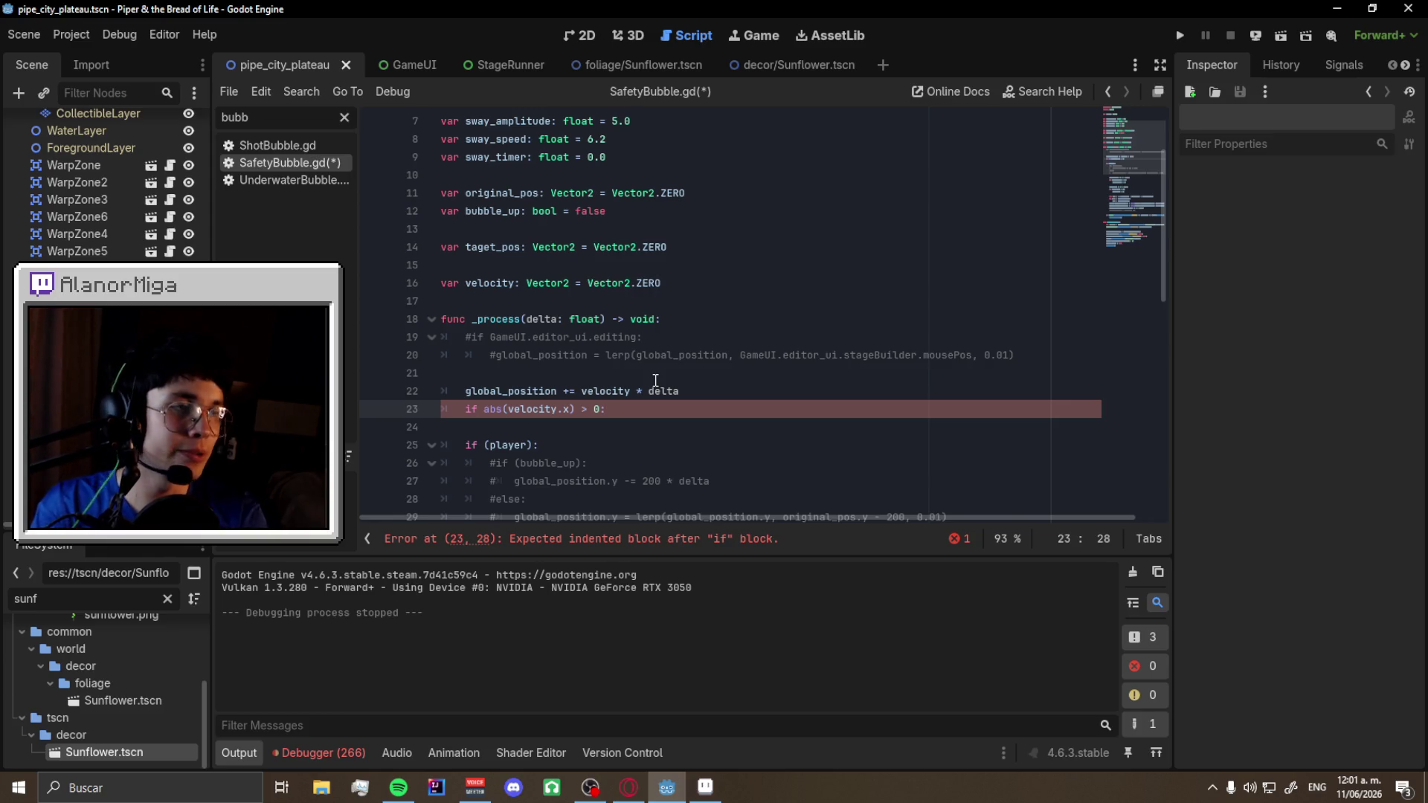
- Finish the line with velocity.x * 0.3 and save the script
type(" velocity * ")
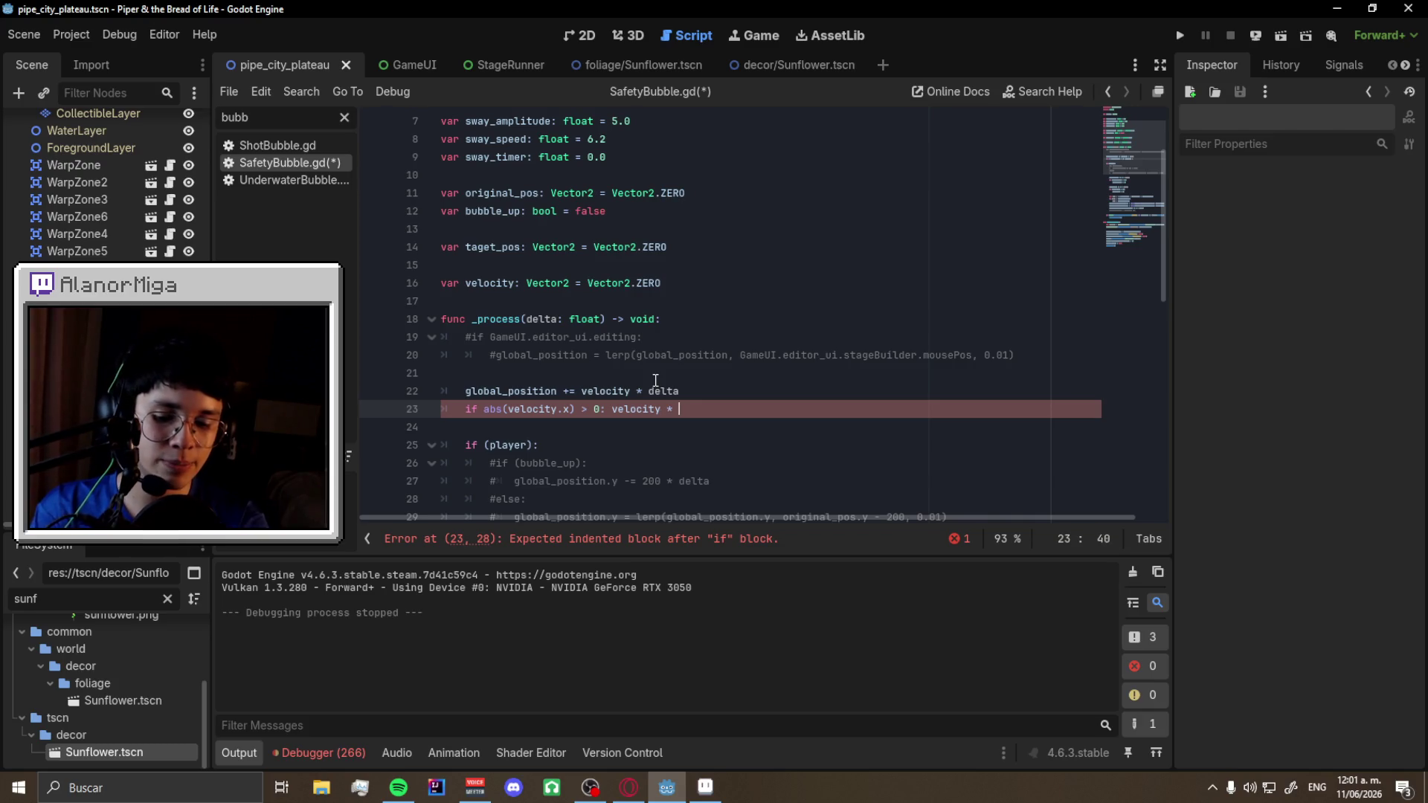
type("0.1")
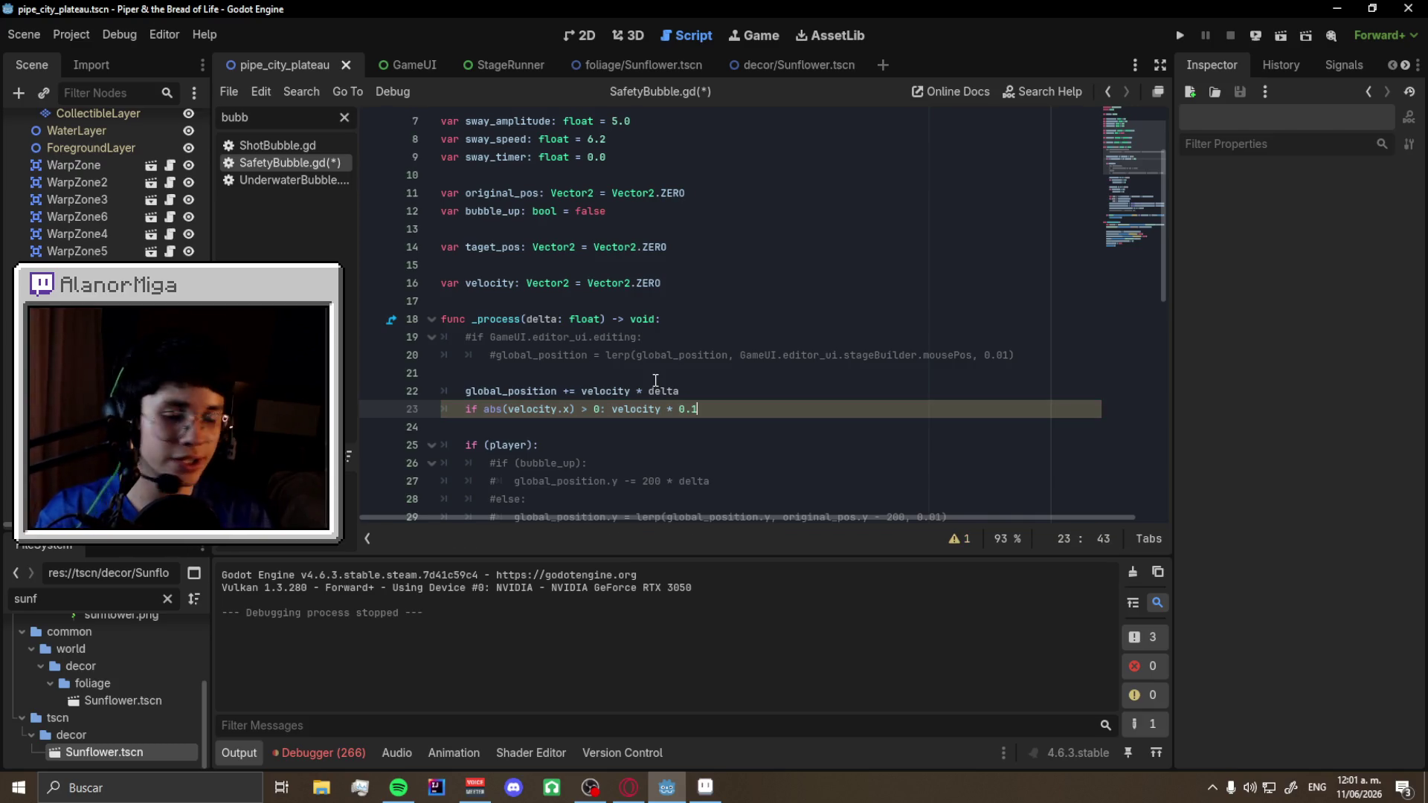
key("BackSpace")
type("3")
key("ctrl+s")
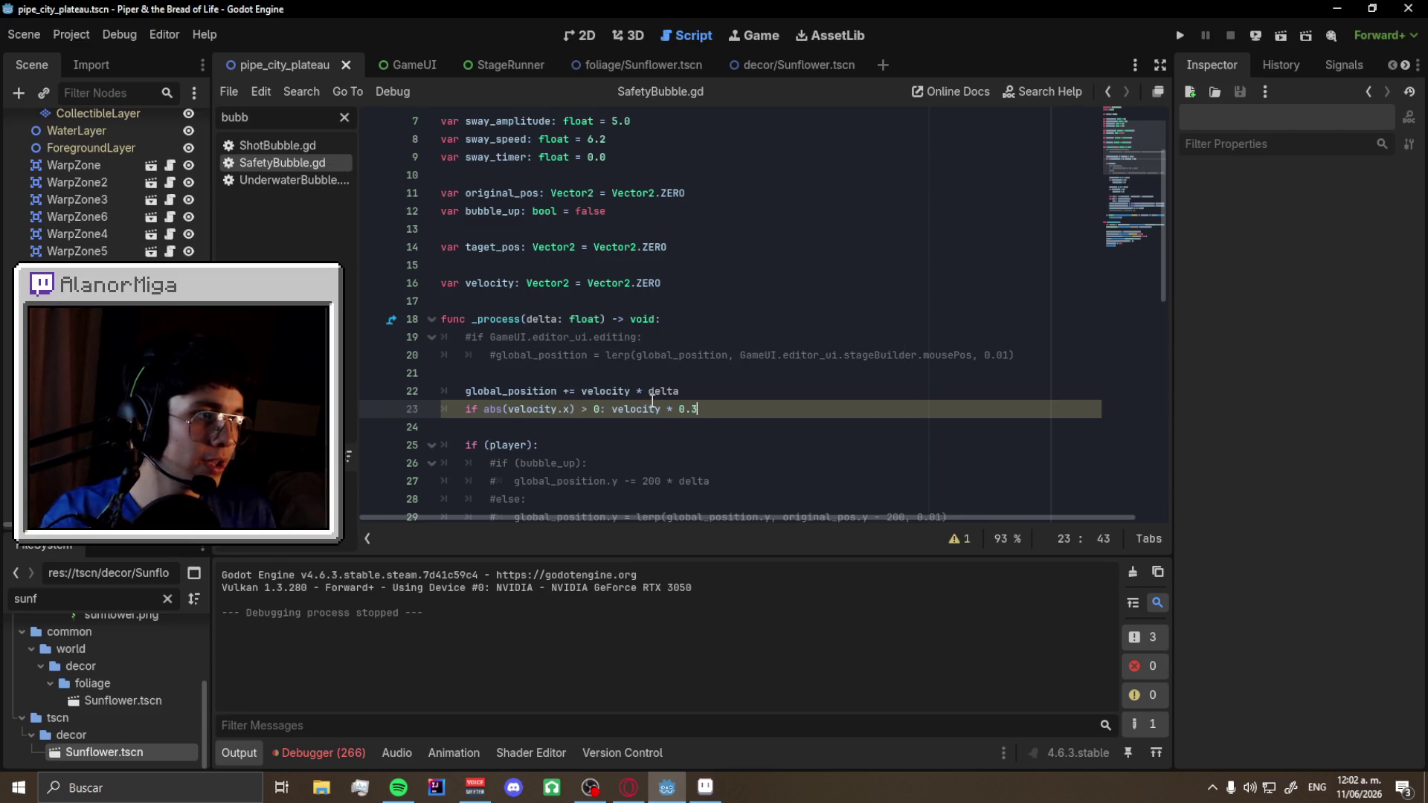
type(".x")
key("ctrl+s")
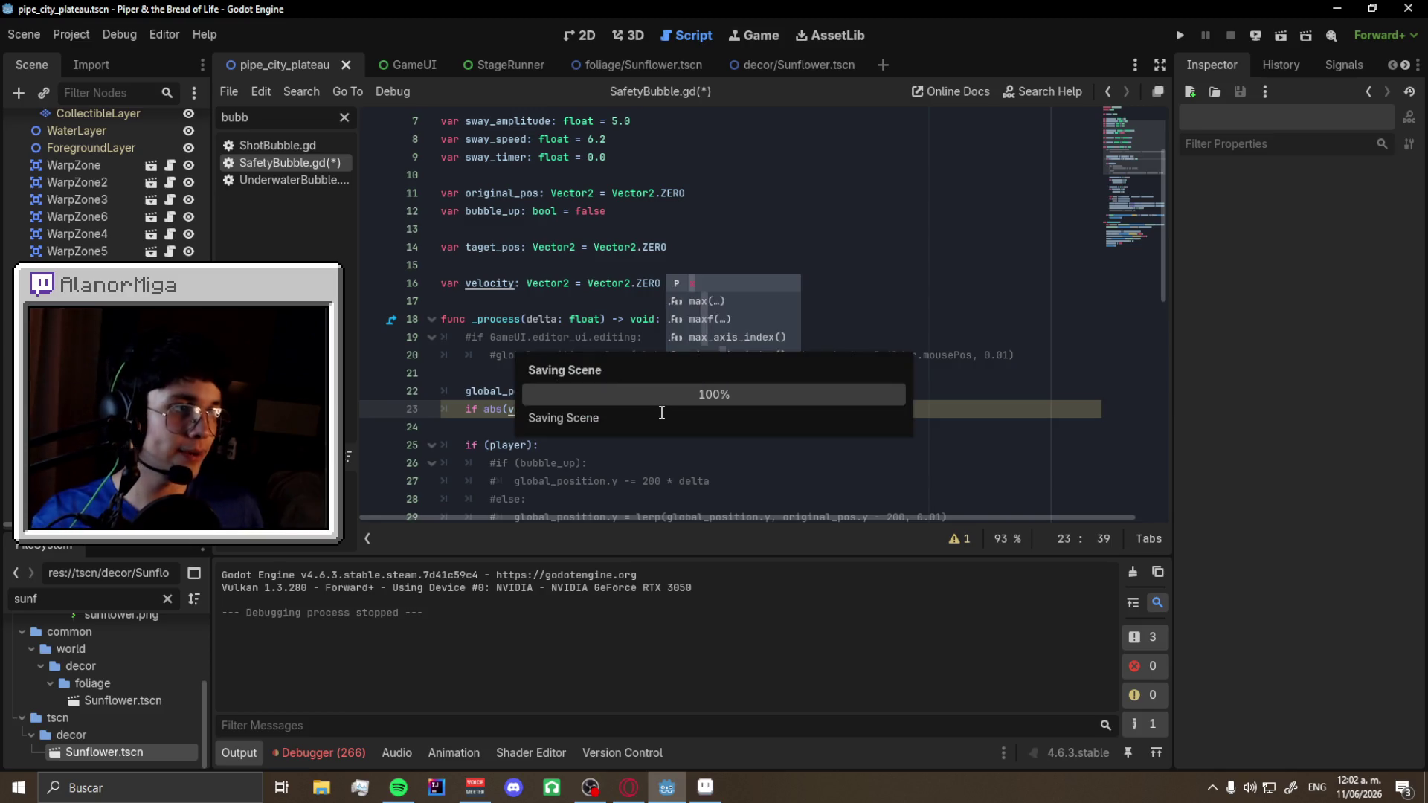
key("F5")
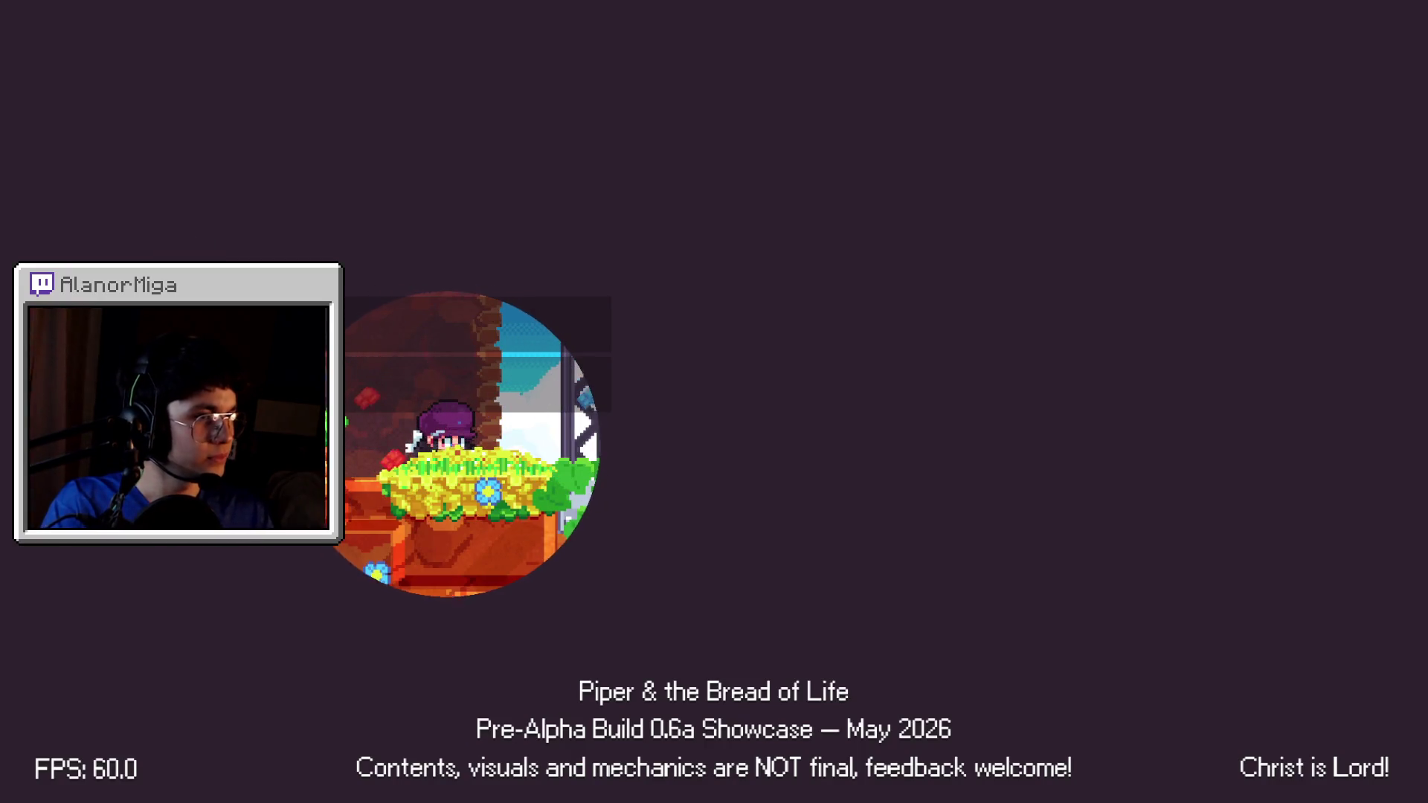
key("Right")
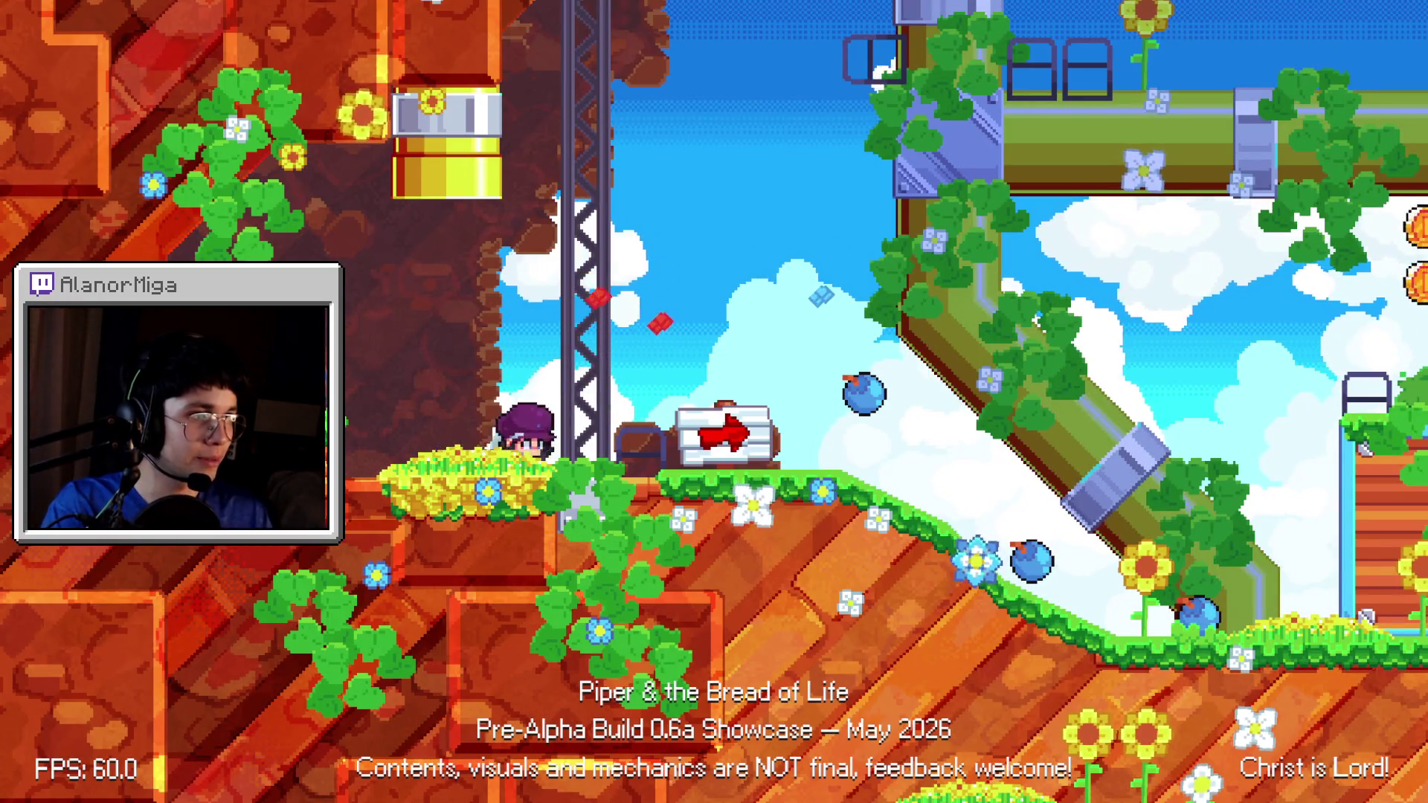
key("space")
key("Right")
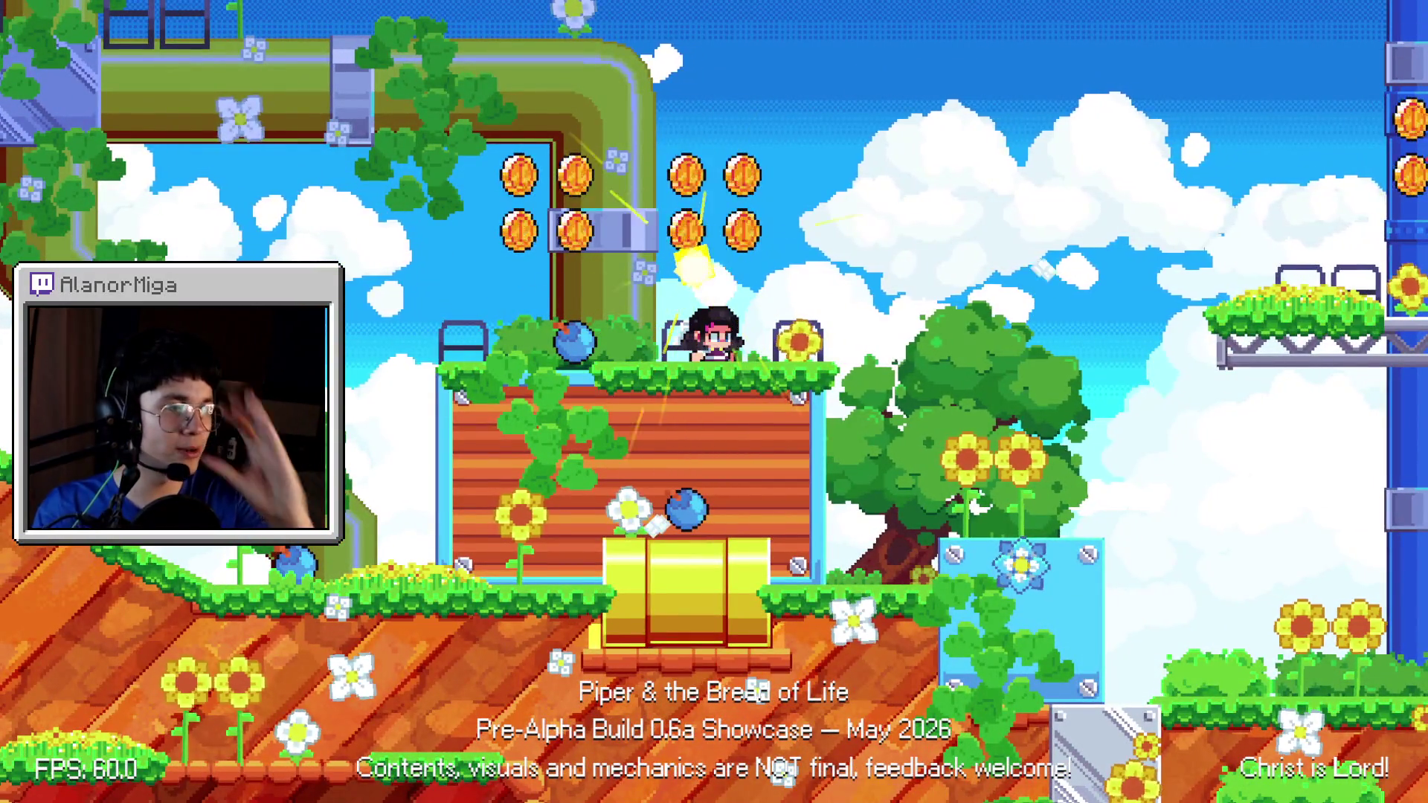
key("x")
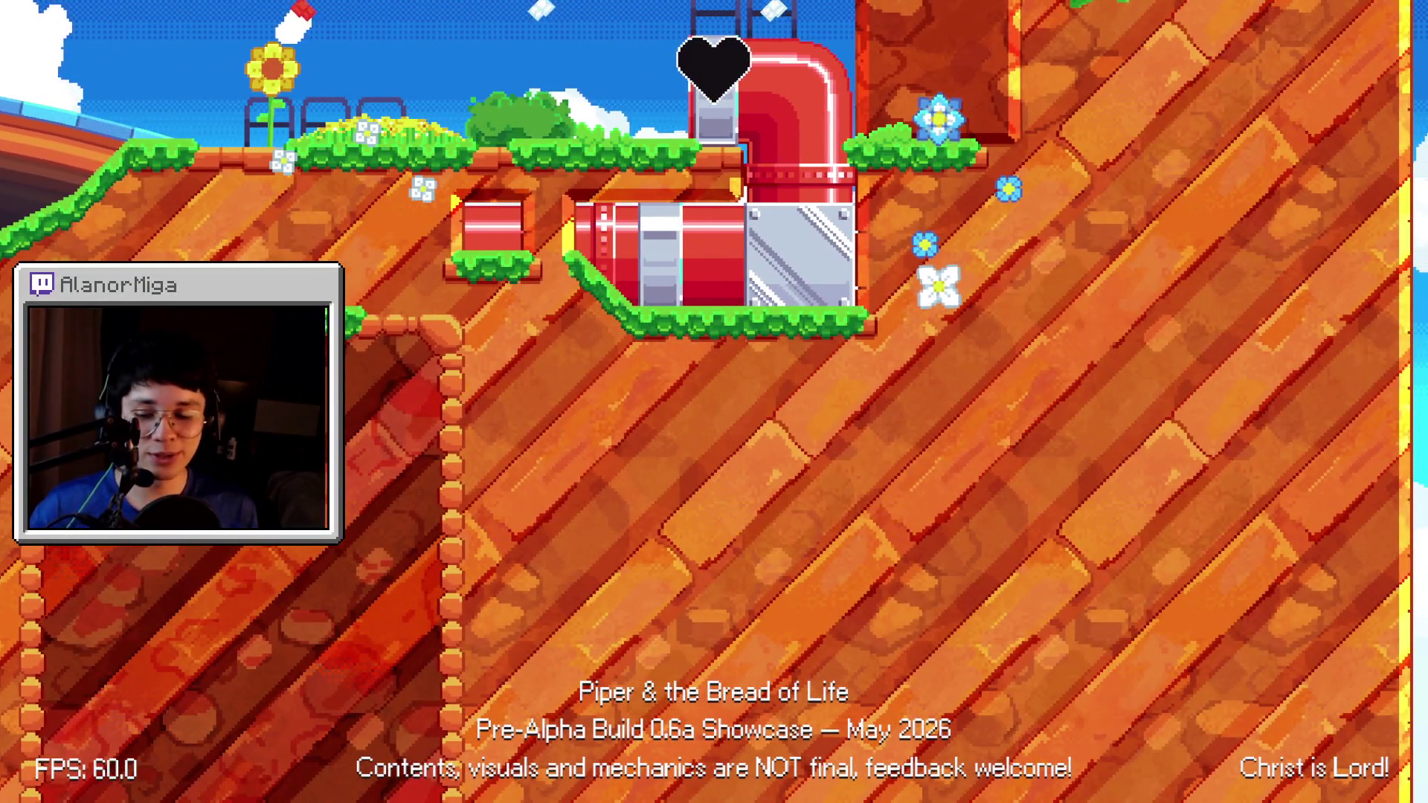
key("alt+Tab")
- Change line 23's factor from 0.3 to 0.1 and turn it into an assignment, then save
left_click(712, 411)
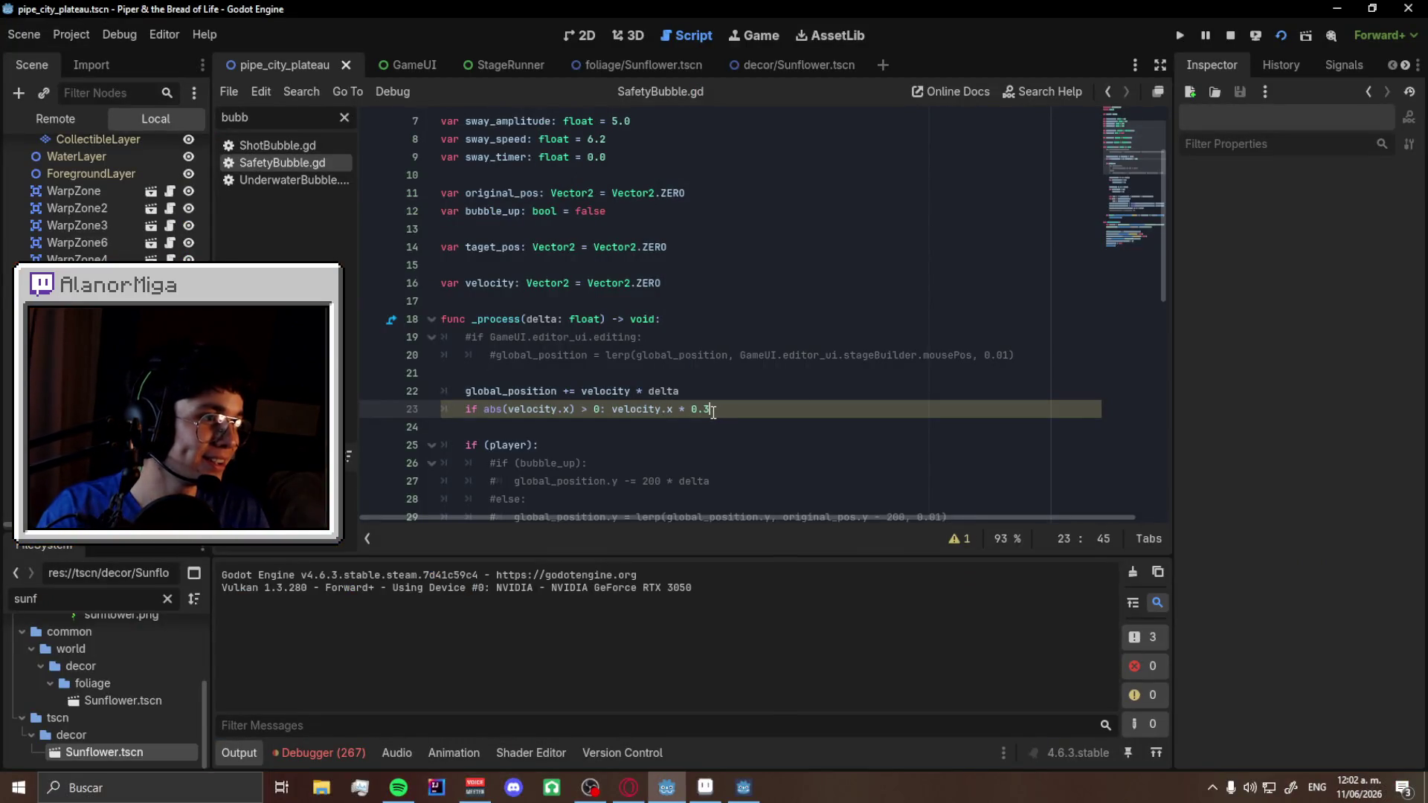
key("BackSpace")
type("1")
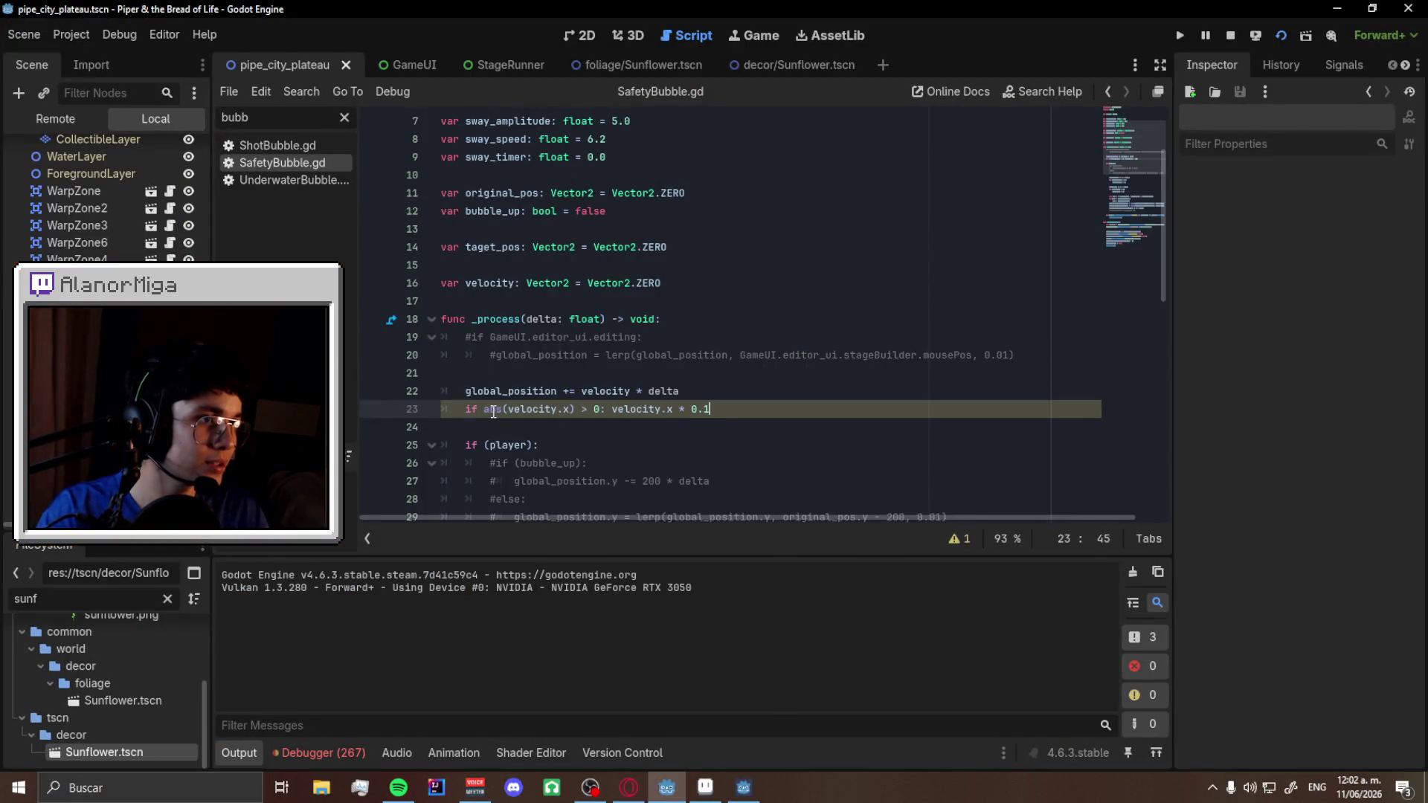
left_click(961, 542)
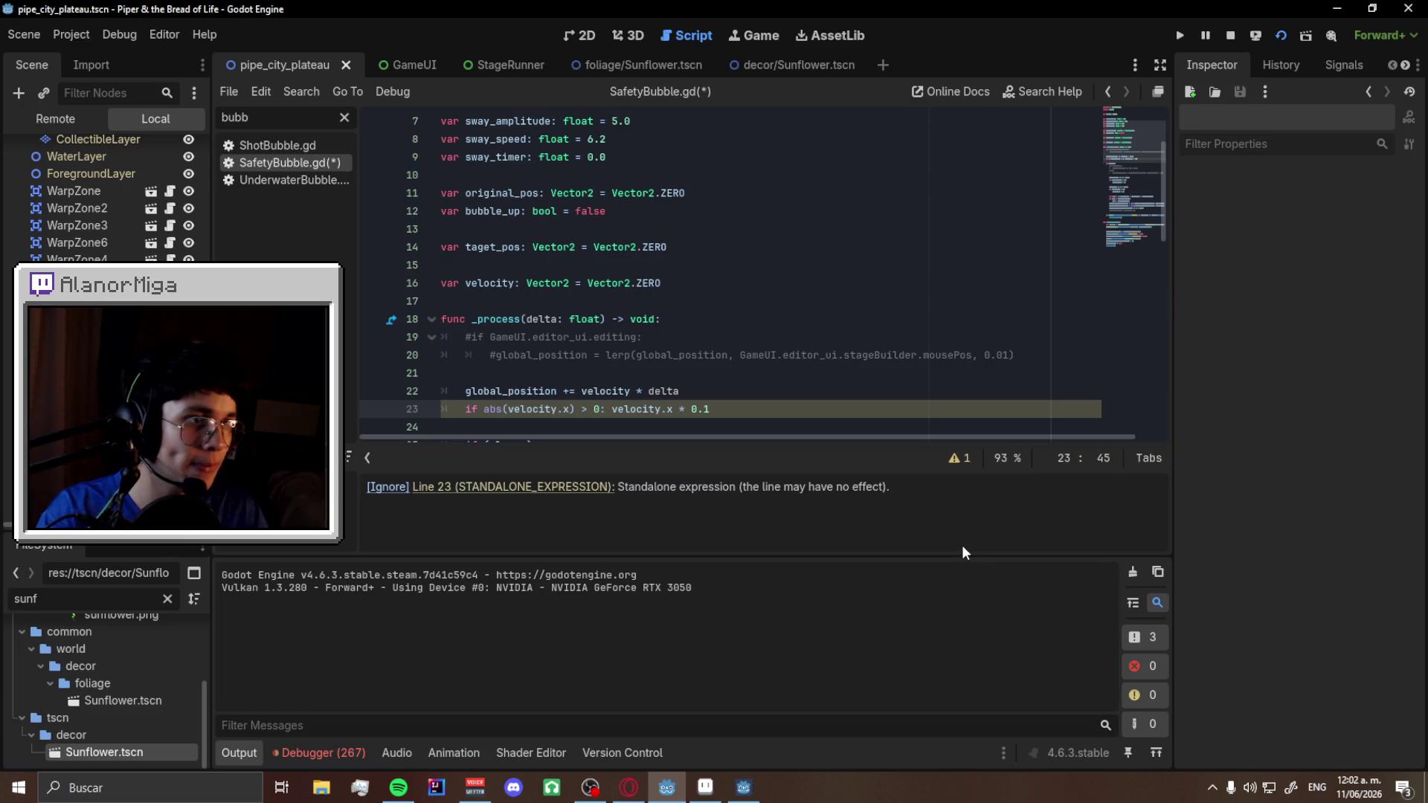
left_click(673, 409)
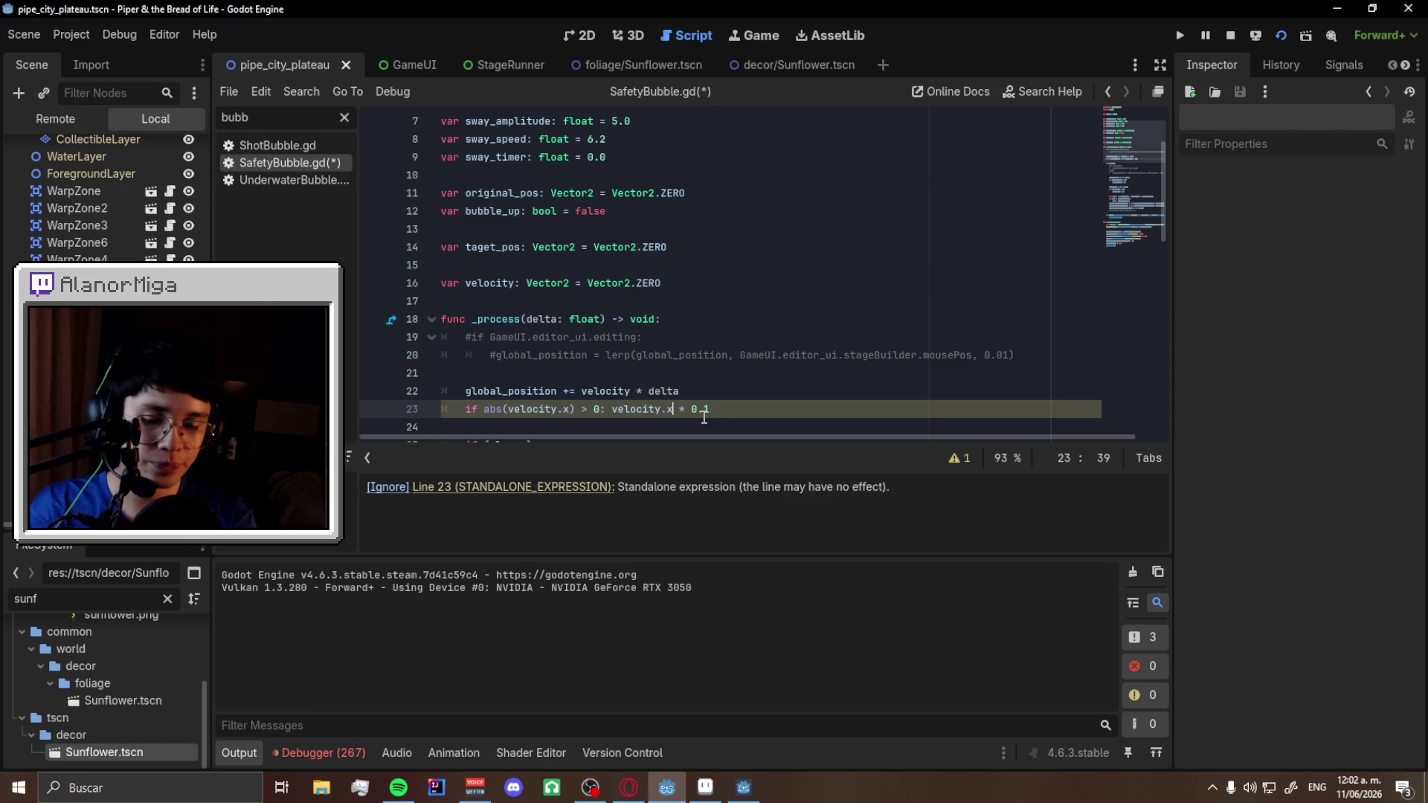
type("=")
key("ctrl+s")
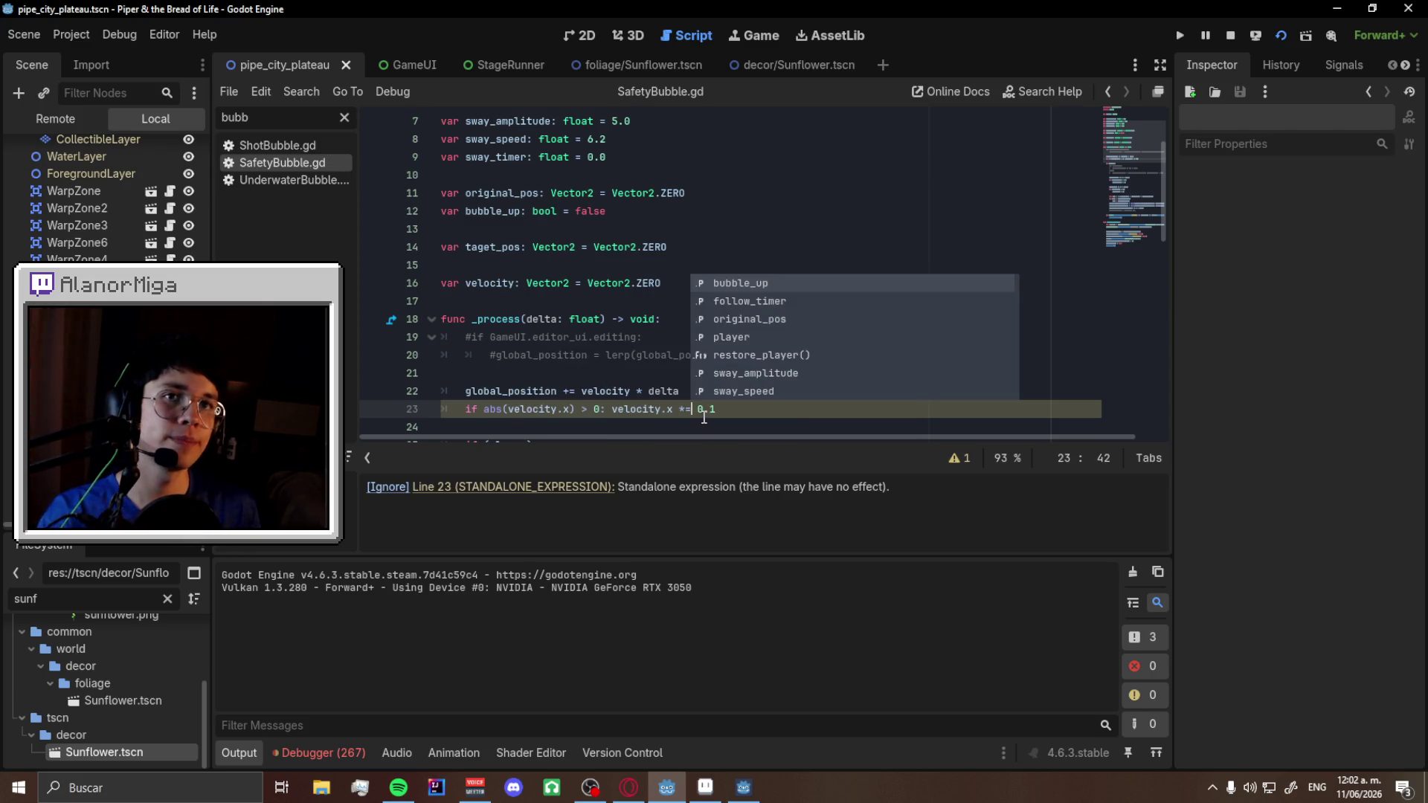
- Fix the operator on line 23 so it reads velocity.x *= 0.1, saving along the way
scroll(689, 415, "up", 5, "ctrl")
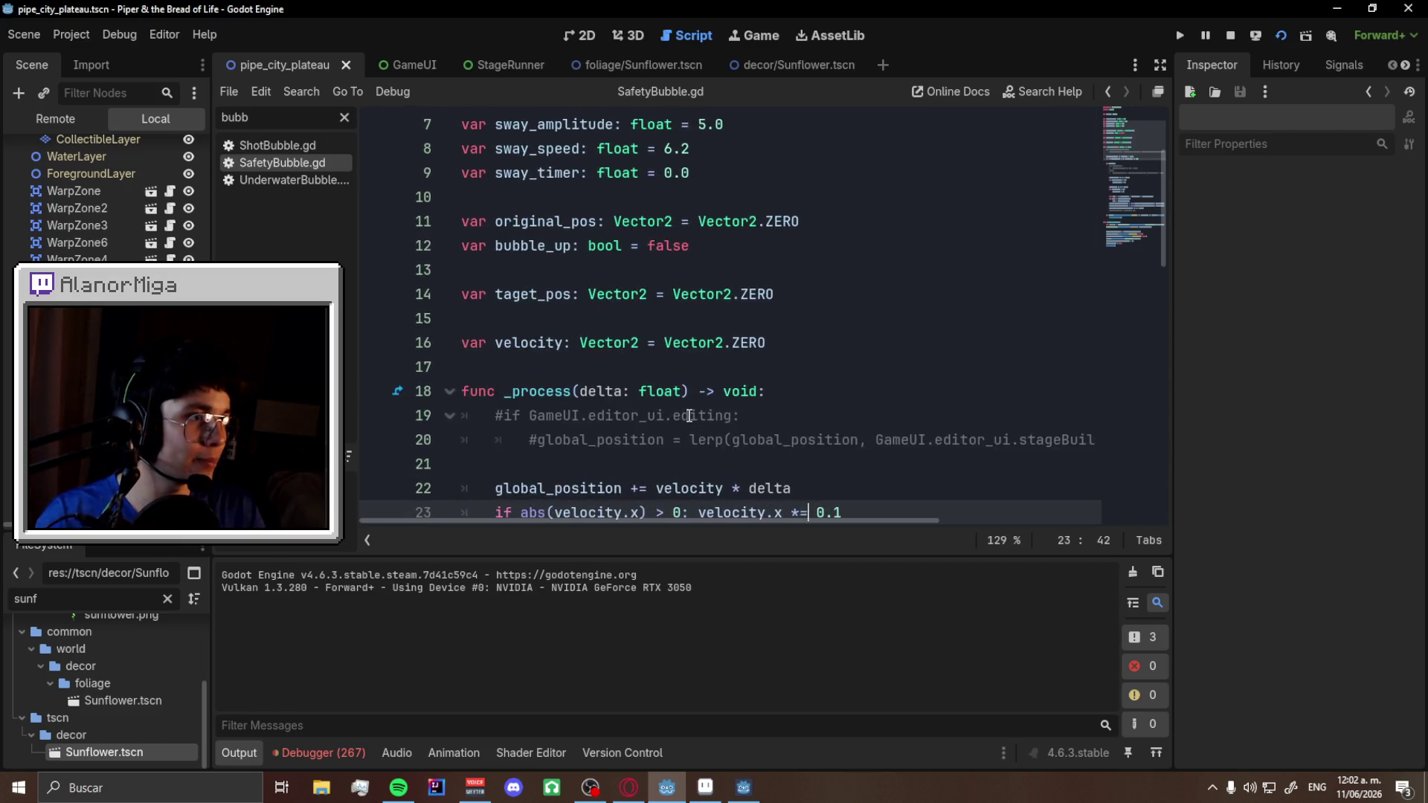
scroll(692, 401, "down", 6)
scroll(857, 338, "up", 3, "ctrl")
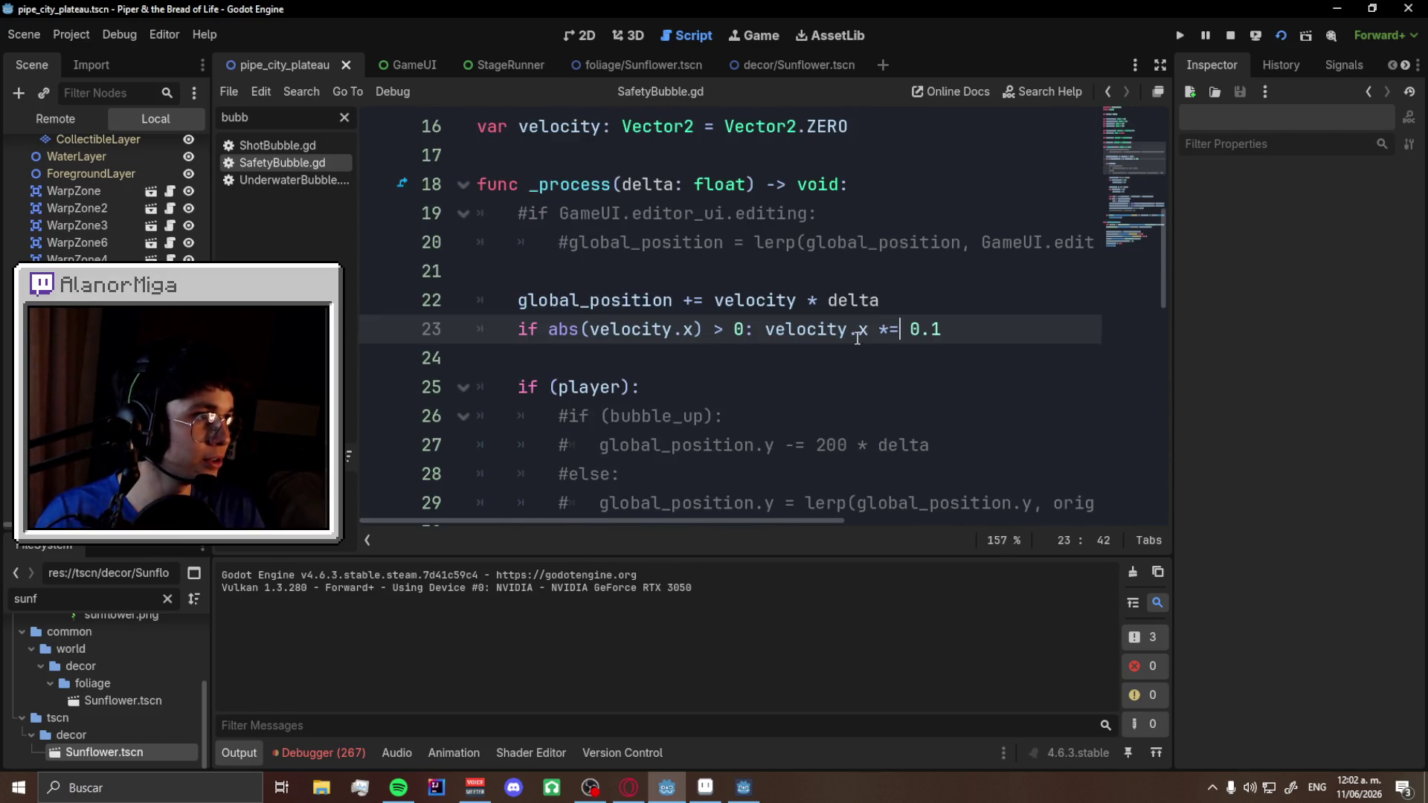
left_click(890, 327)
key("BackSpace")
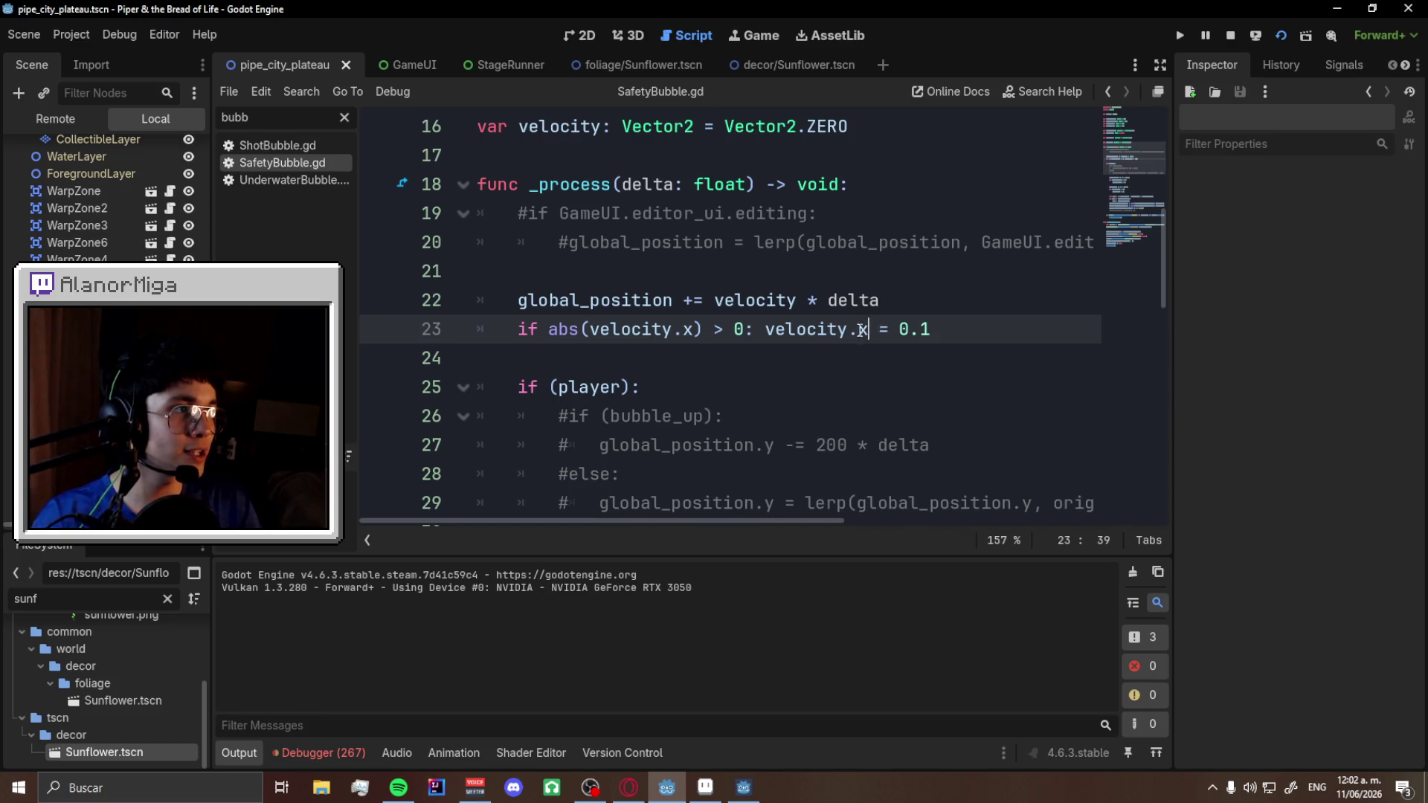
left_click_drag(869, 330, 767, 339)
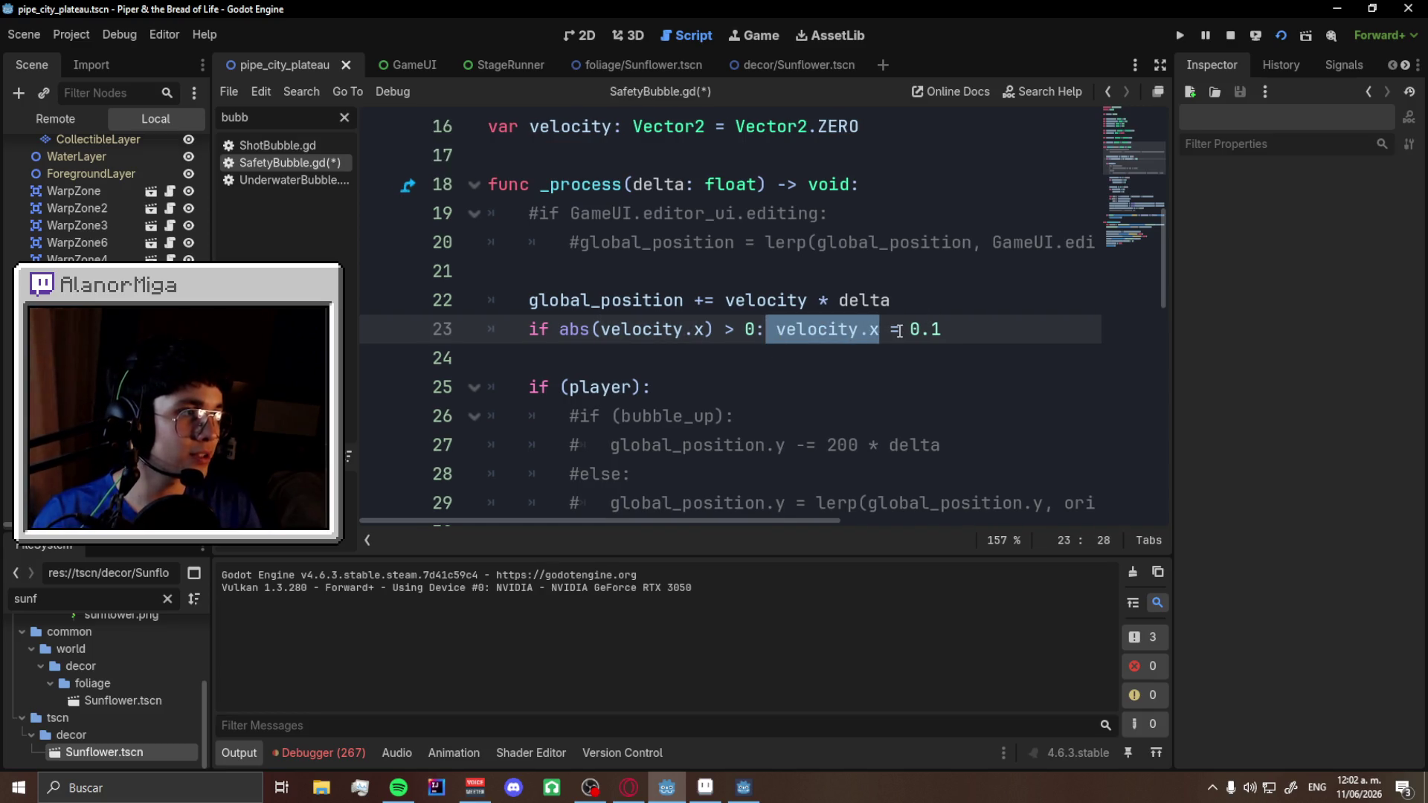
left_click_drag(898, 331, 931, 329)
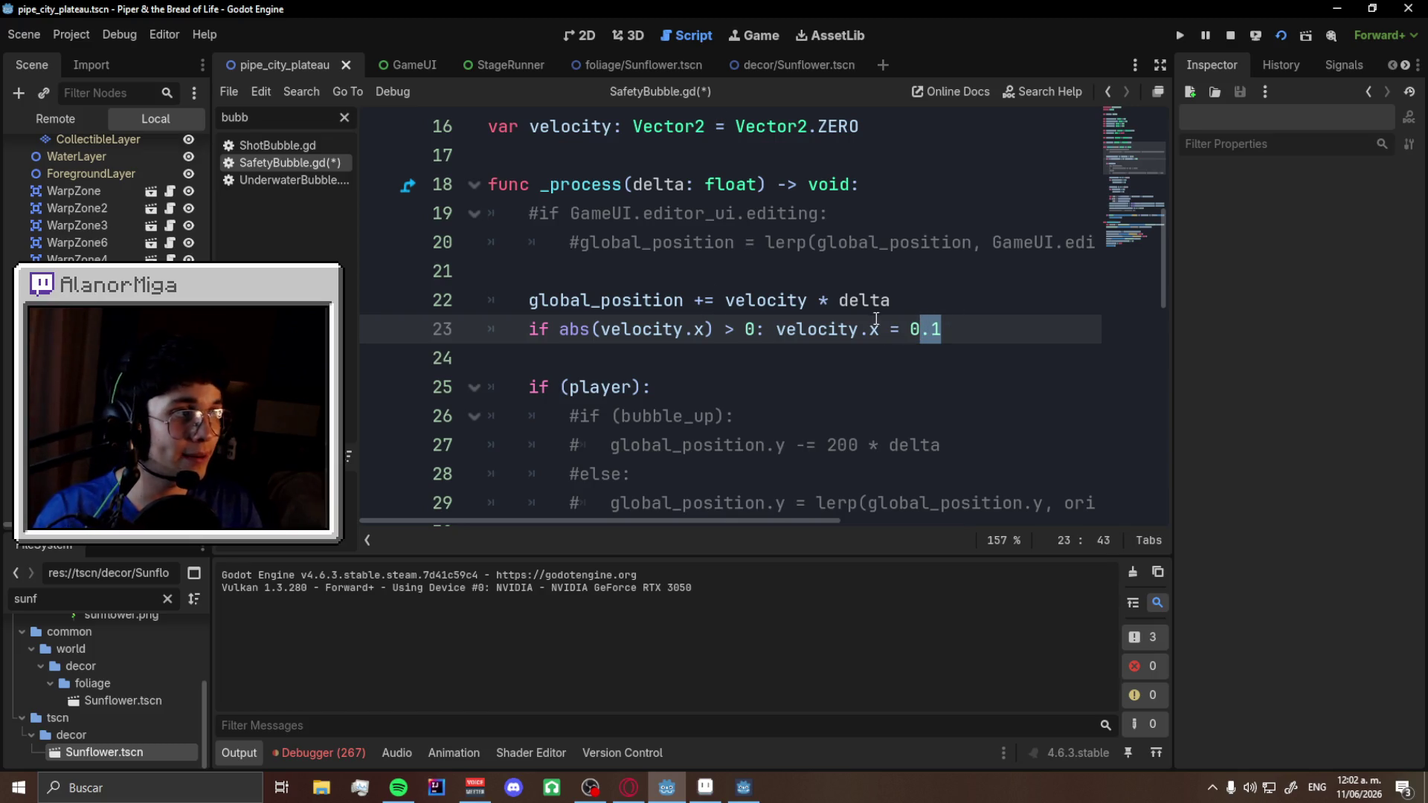
left_click(887, 327)
type("*")
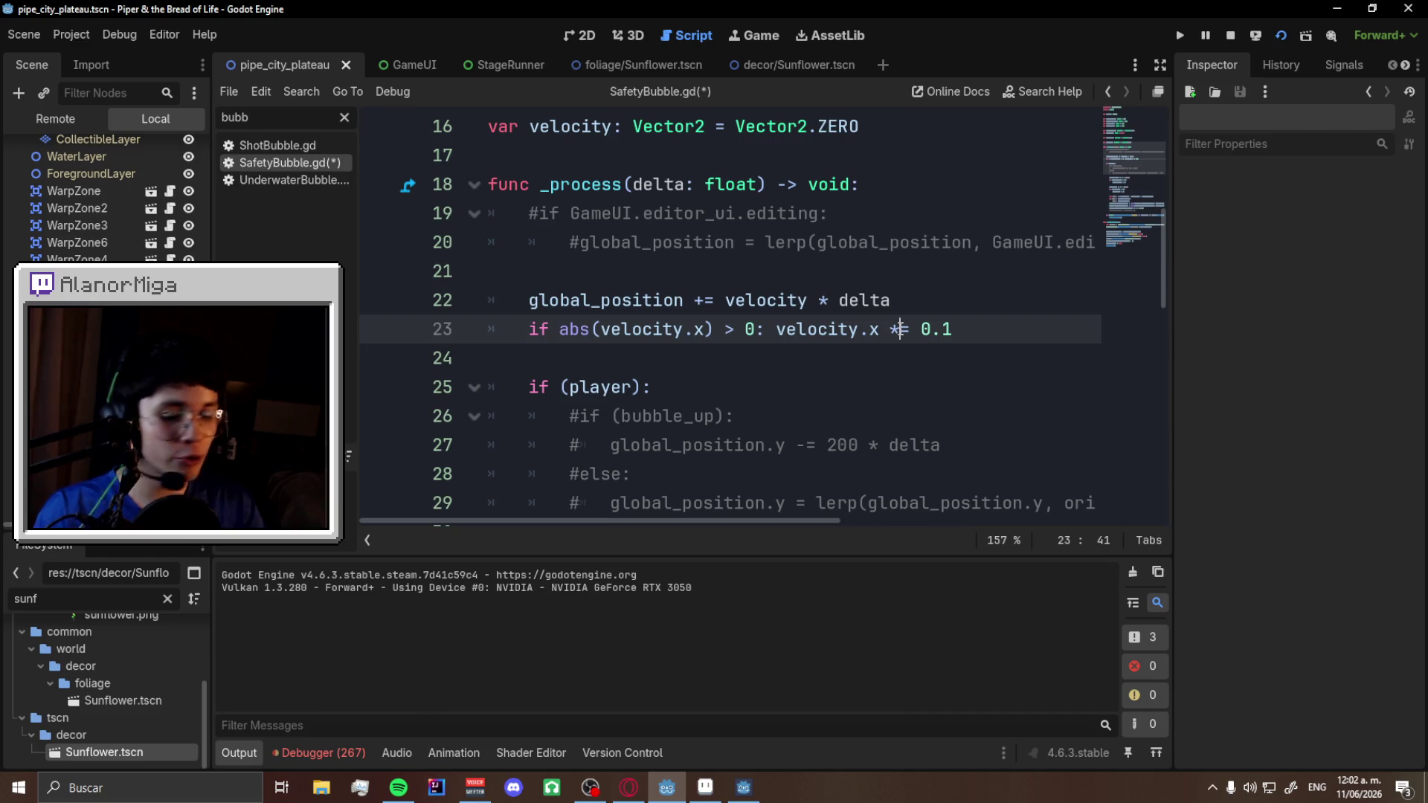
key("ctrl+s")
key("BackSpace")
type("+")
type("*")
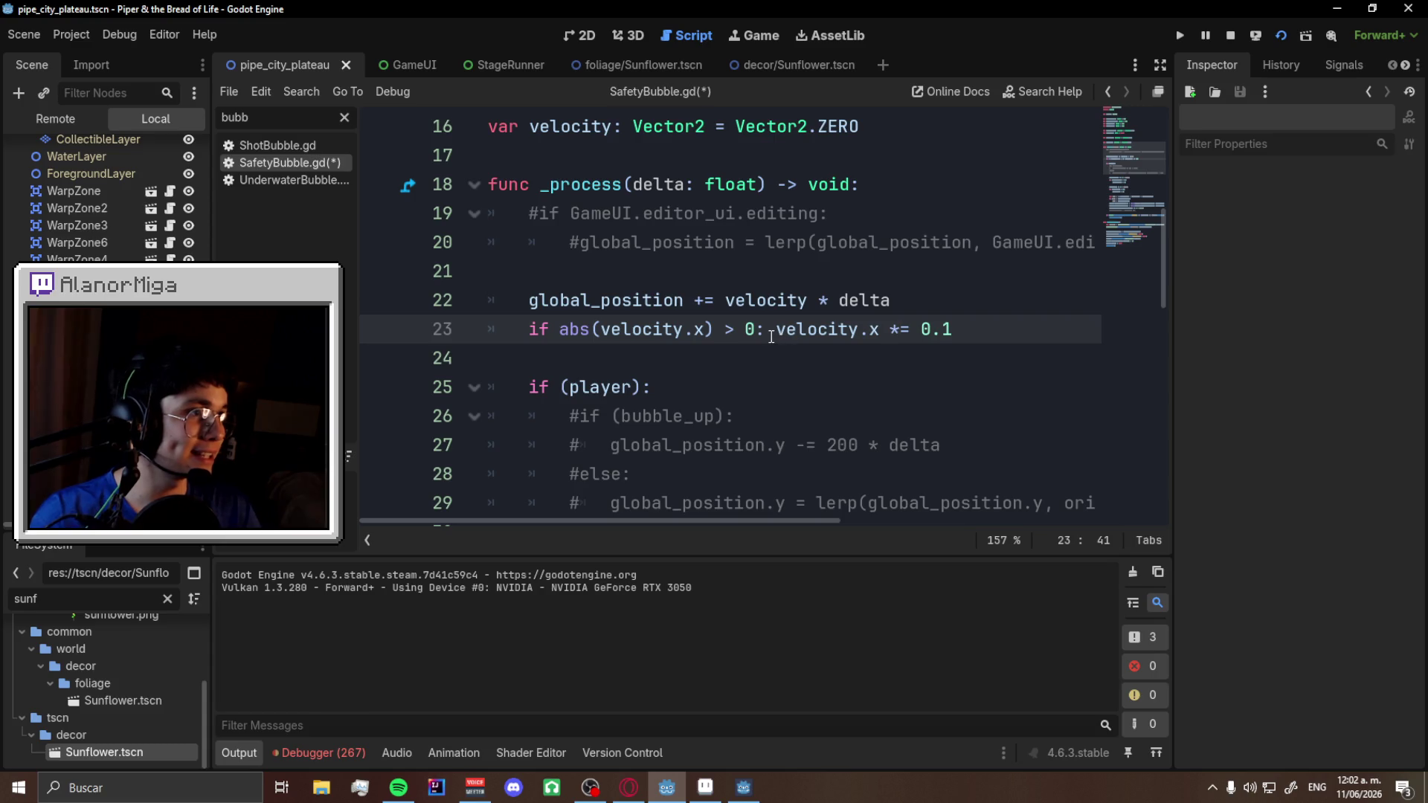
left_click_drag(776, 329, 879, 329)
double_click(896, 328)
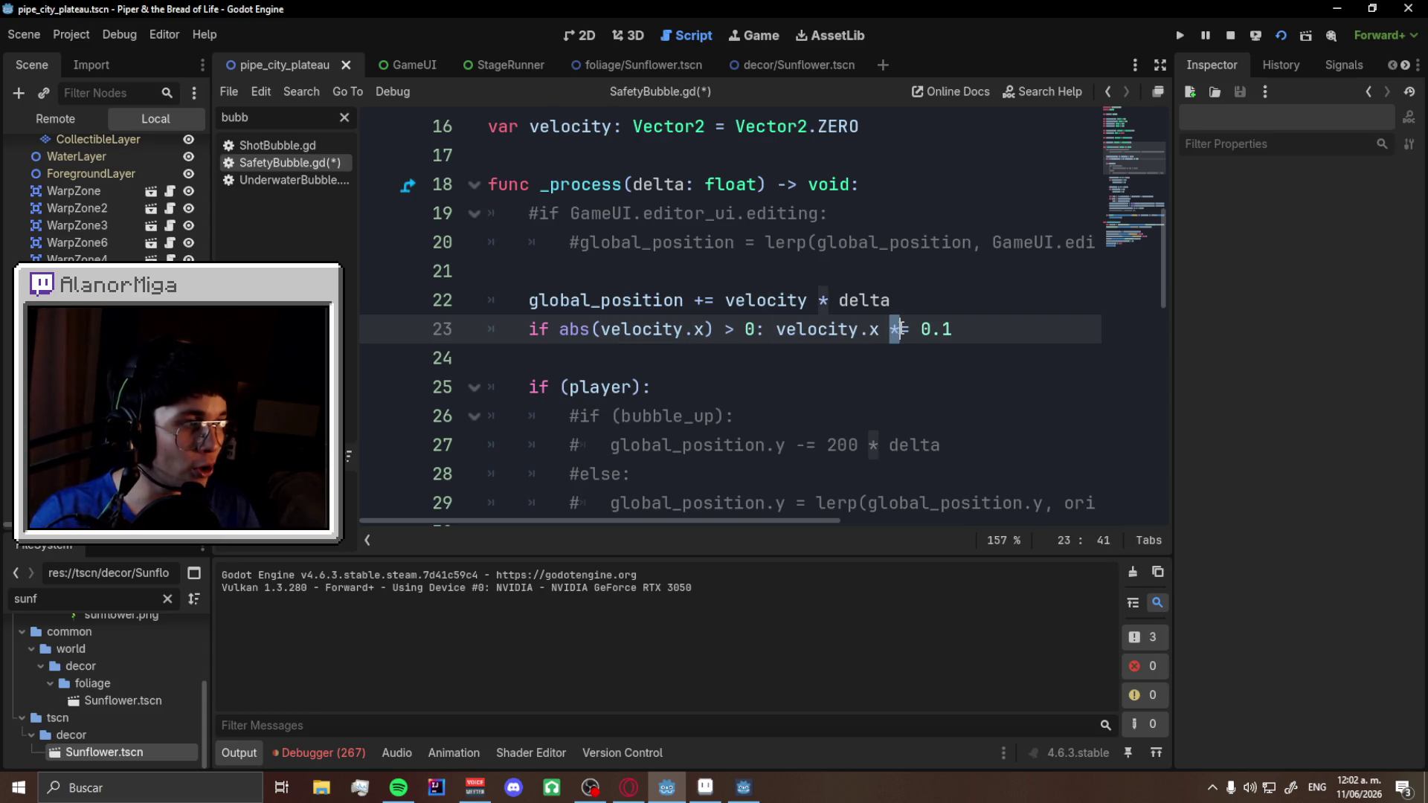
double_click(934, 328)
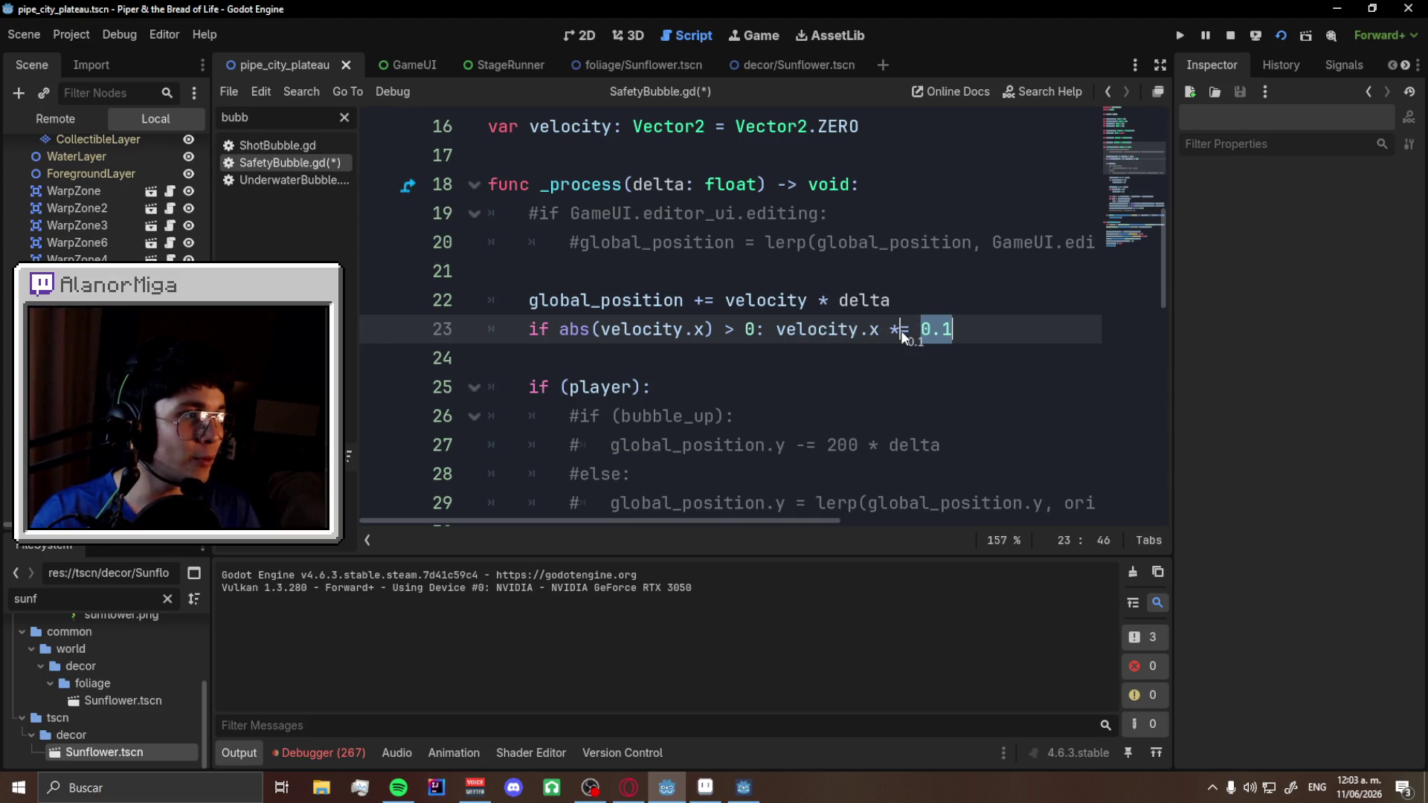
- Save, playtest the level with the 0.1 factor by running and jumping, then return to the editor
key("ctrl+s")
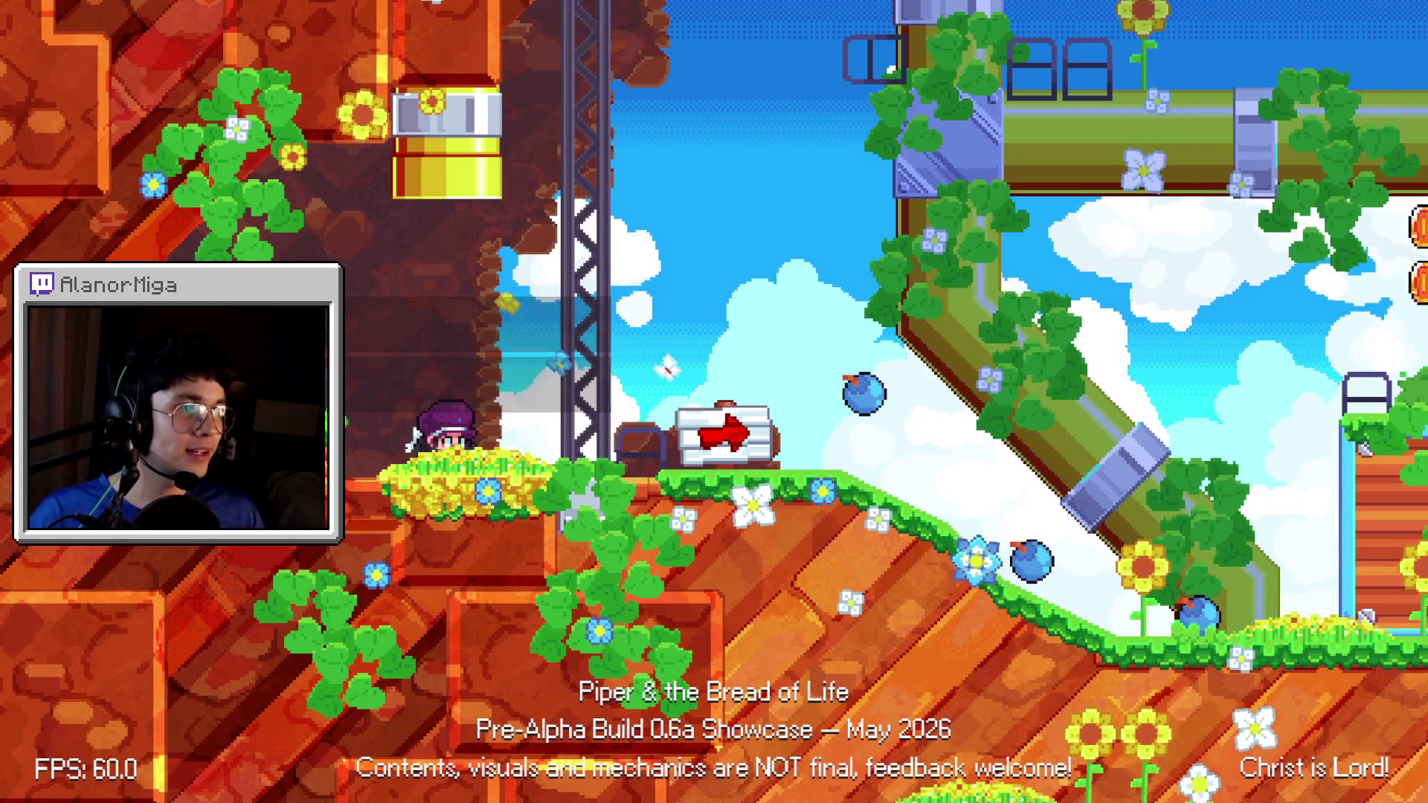
key("Right")
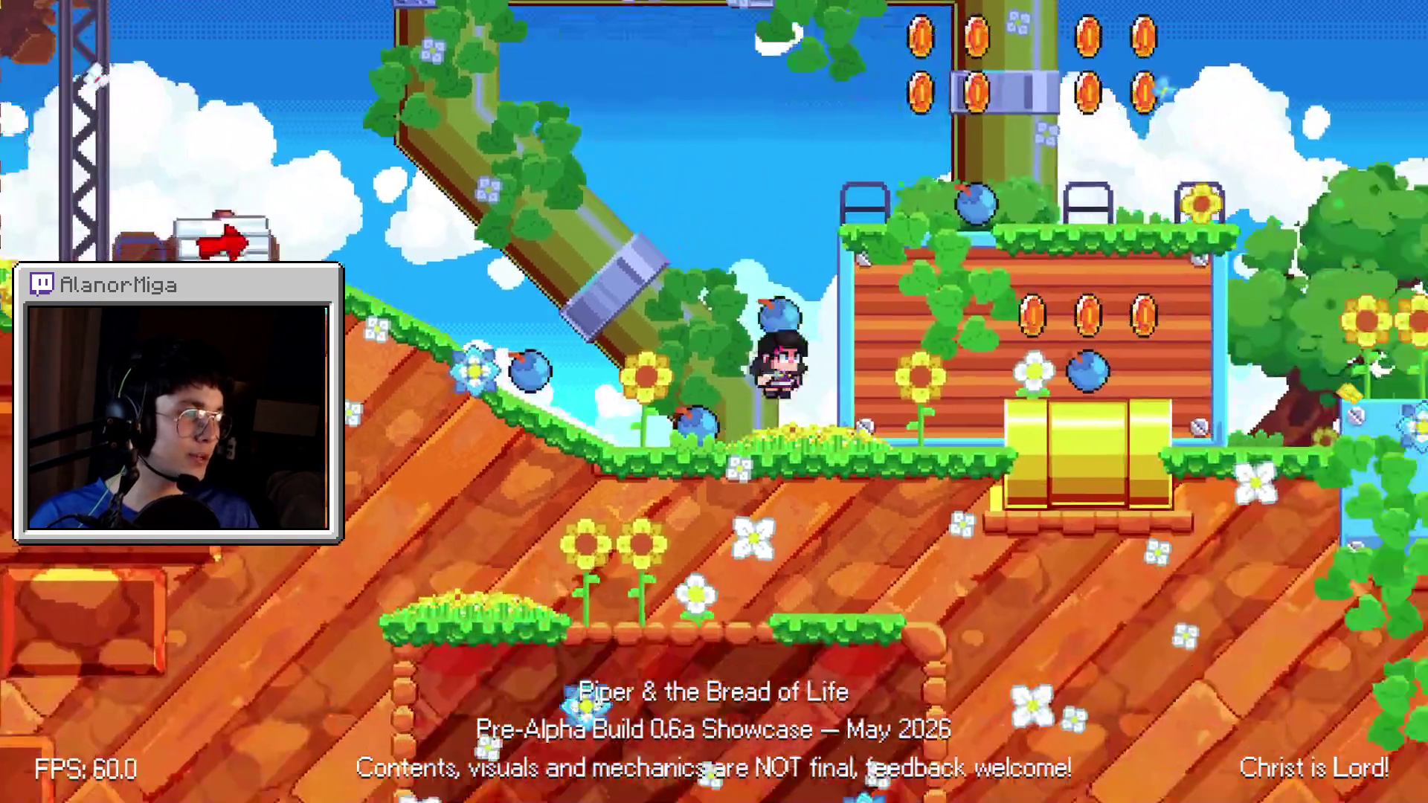
key("space")
key("Right")
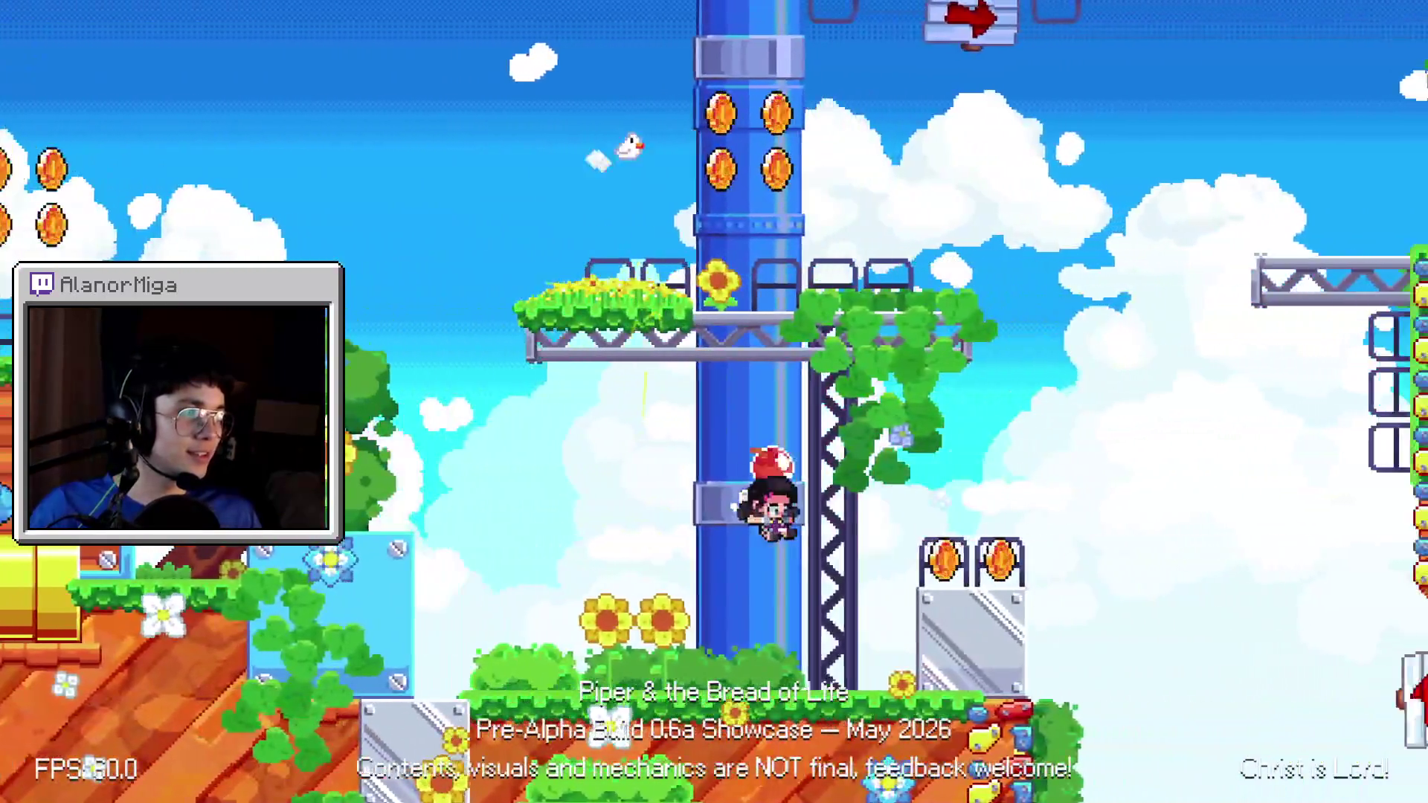
key("Left")
key("space")
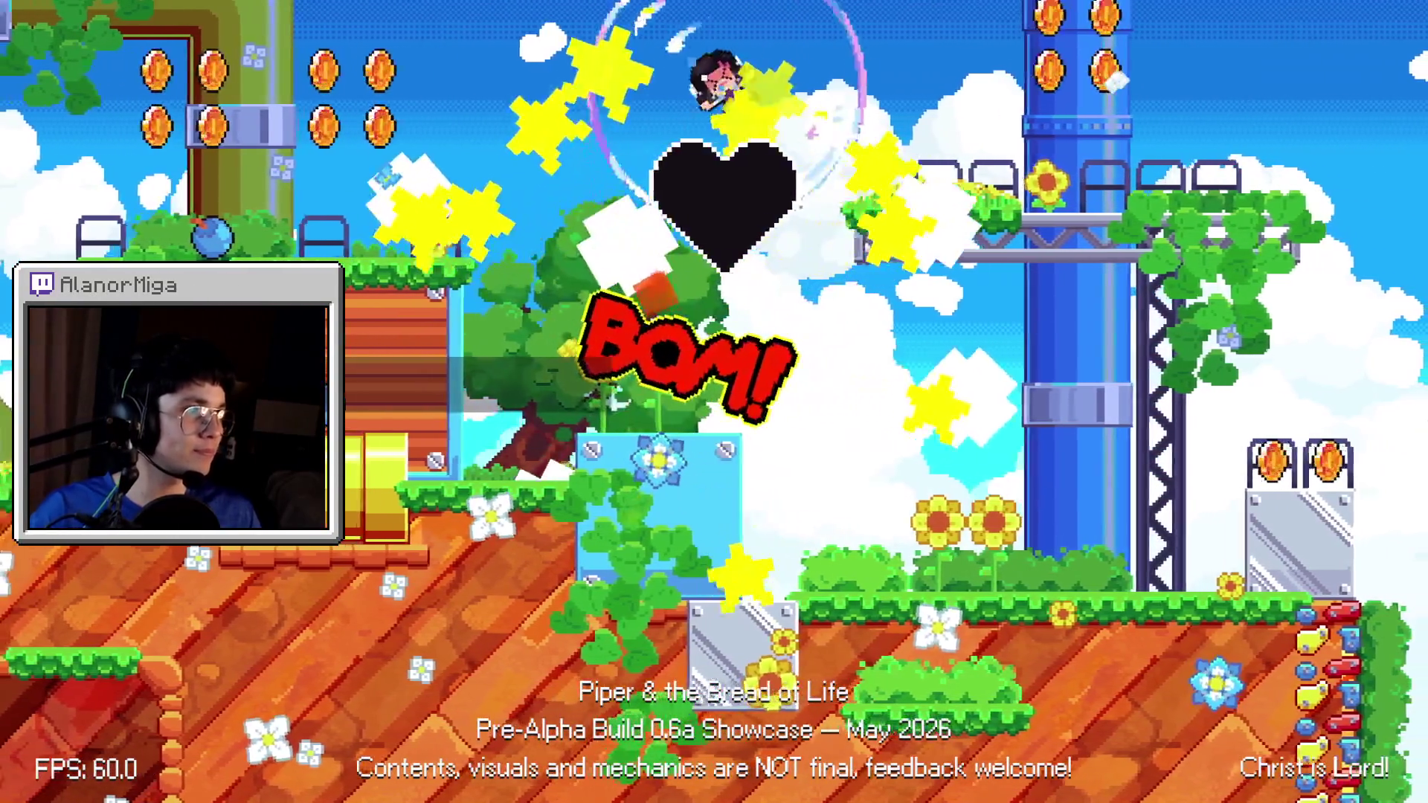
key("alt+Tab")
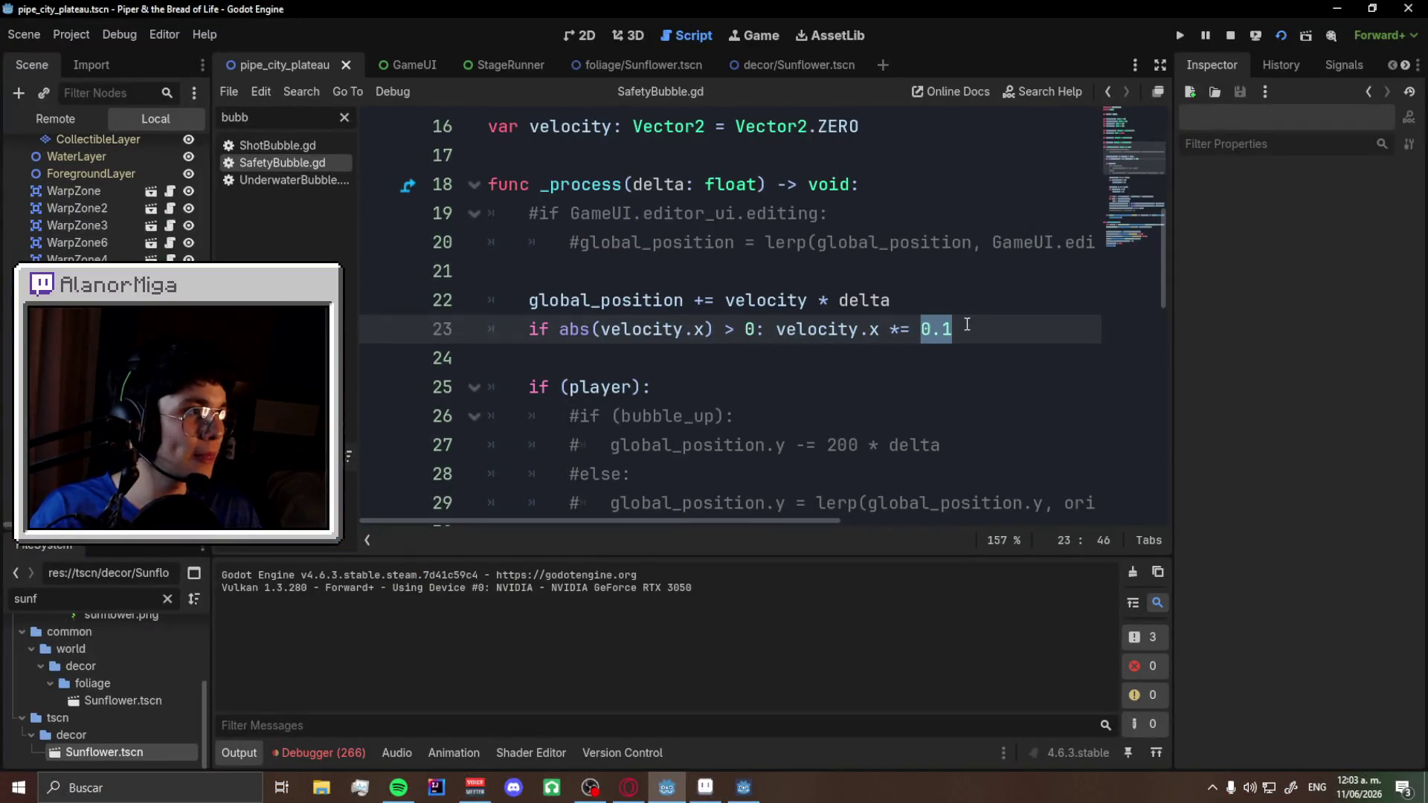
- Set line 23's damping factor to 0.5, save, and launch the game
left_click(966, 325)
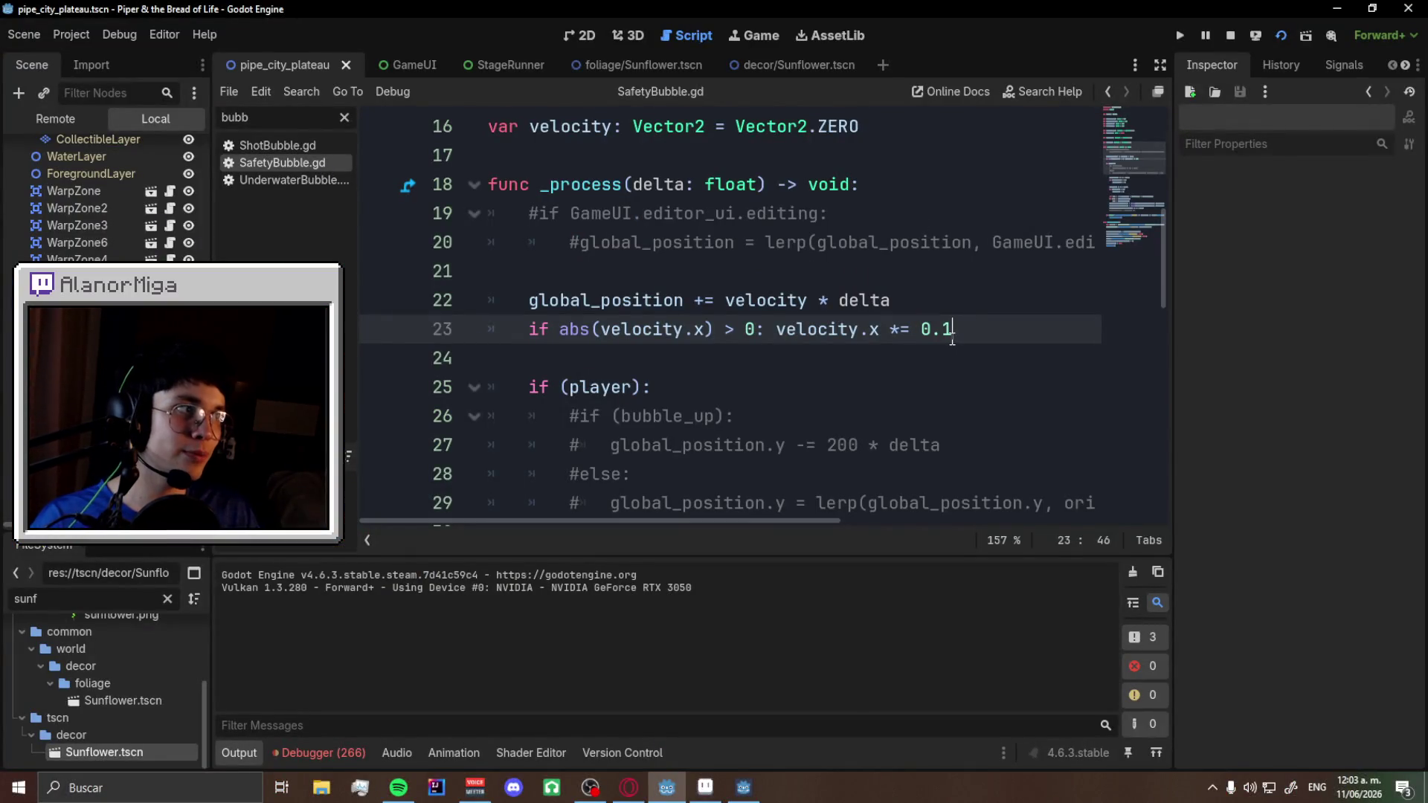
type("5")
key("ctrl+s")
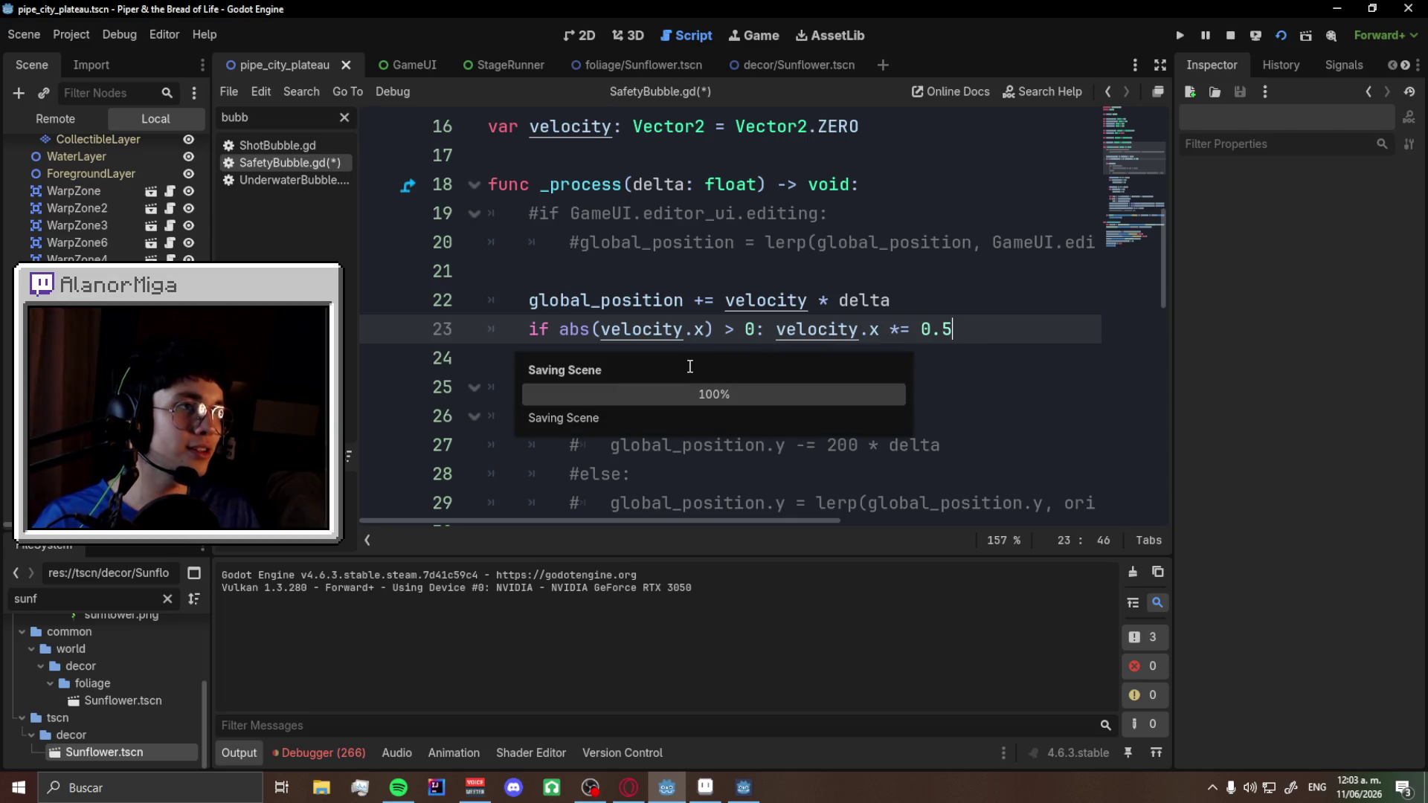
key("F5")
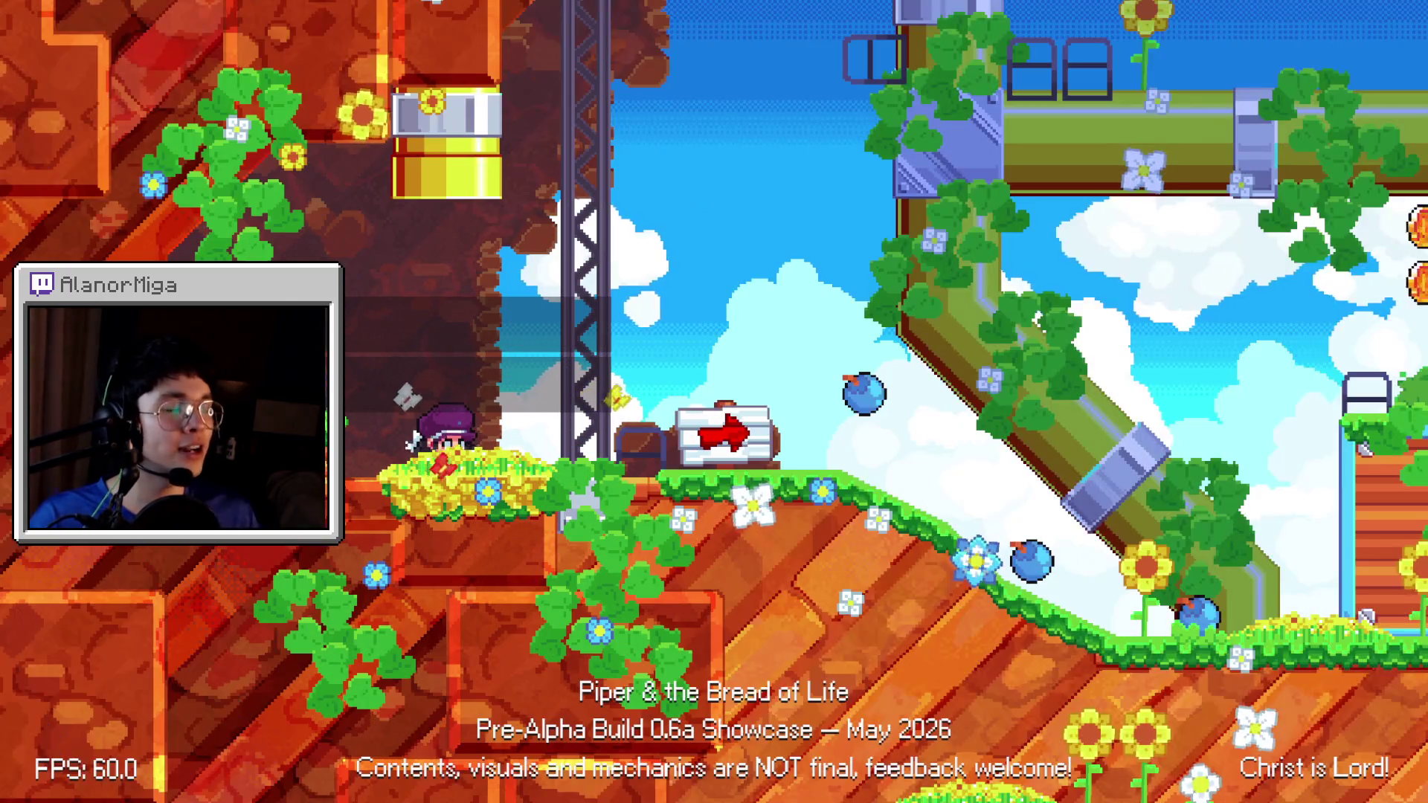
- Run and jump through the level to test the 0.5 factor until the bubble bursts
key("Right")
key("Right")
key("space")
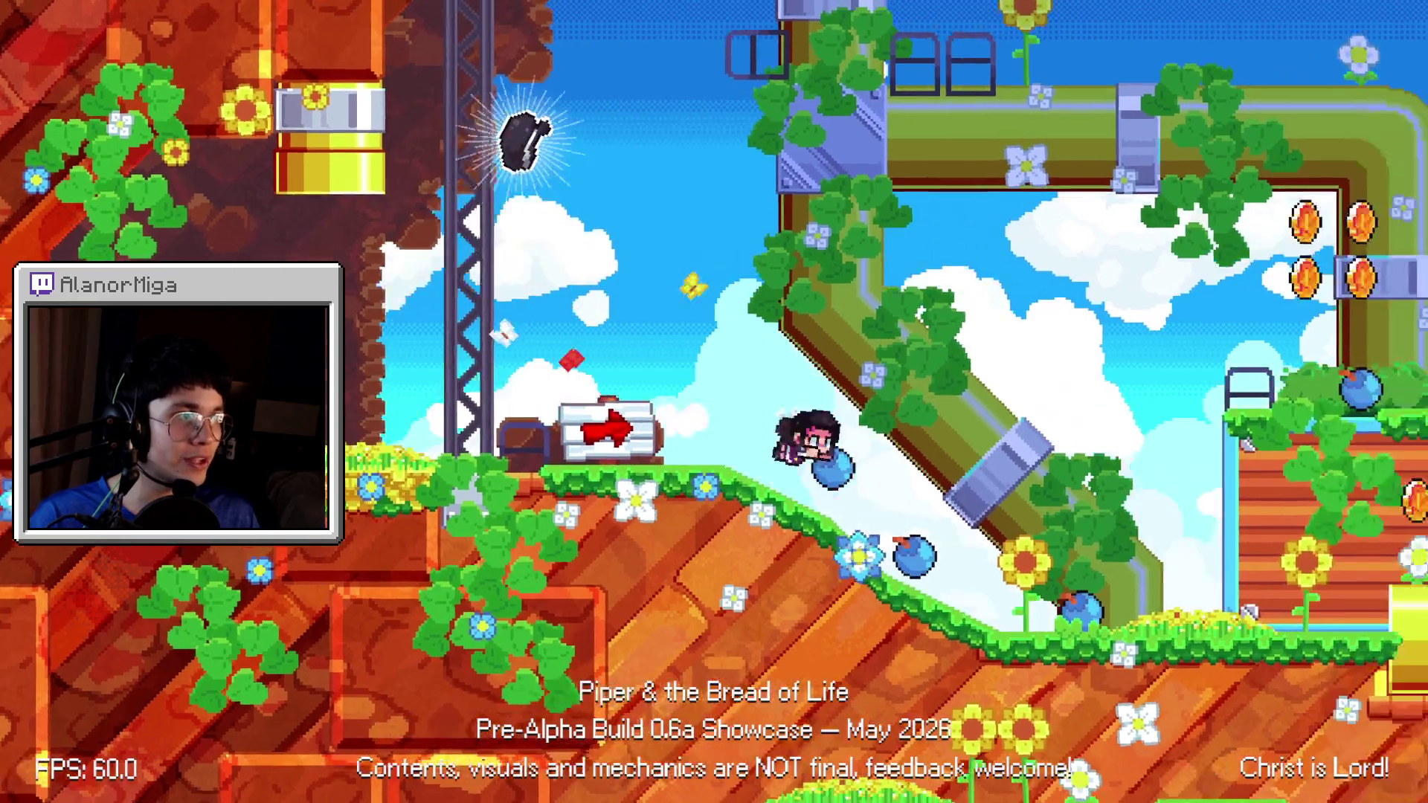
key("Right")
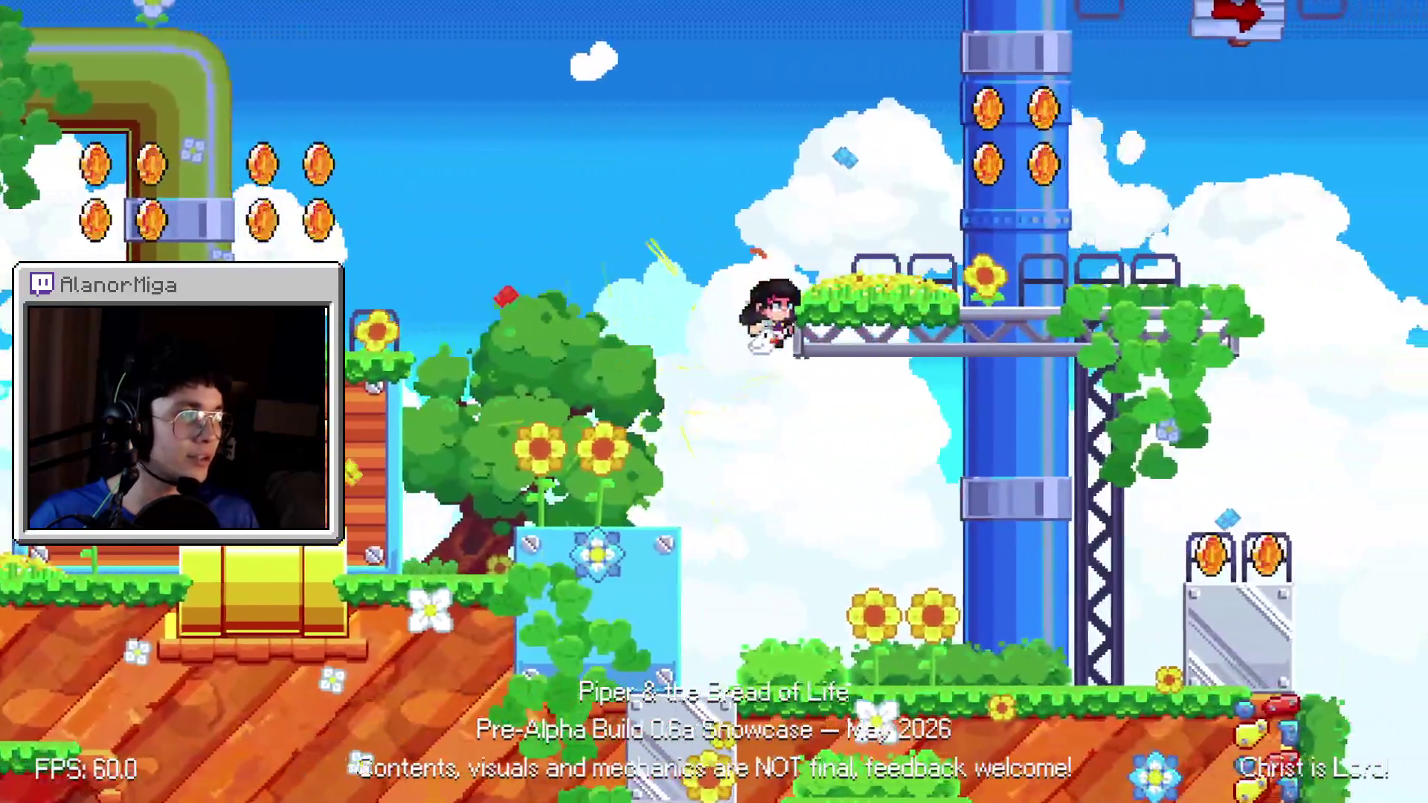
key("Left")
key("space")
key("Left")
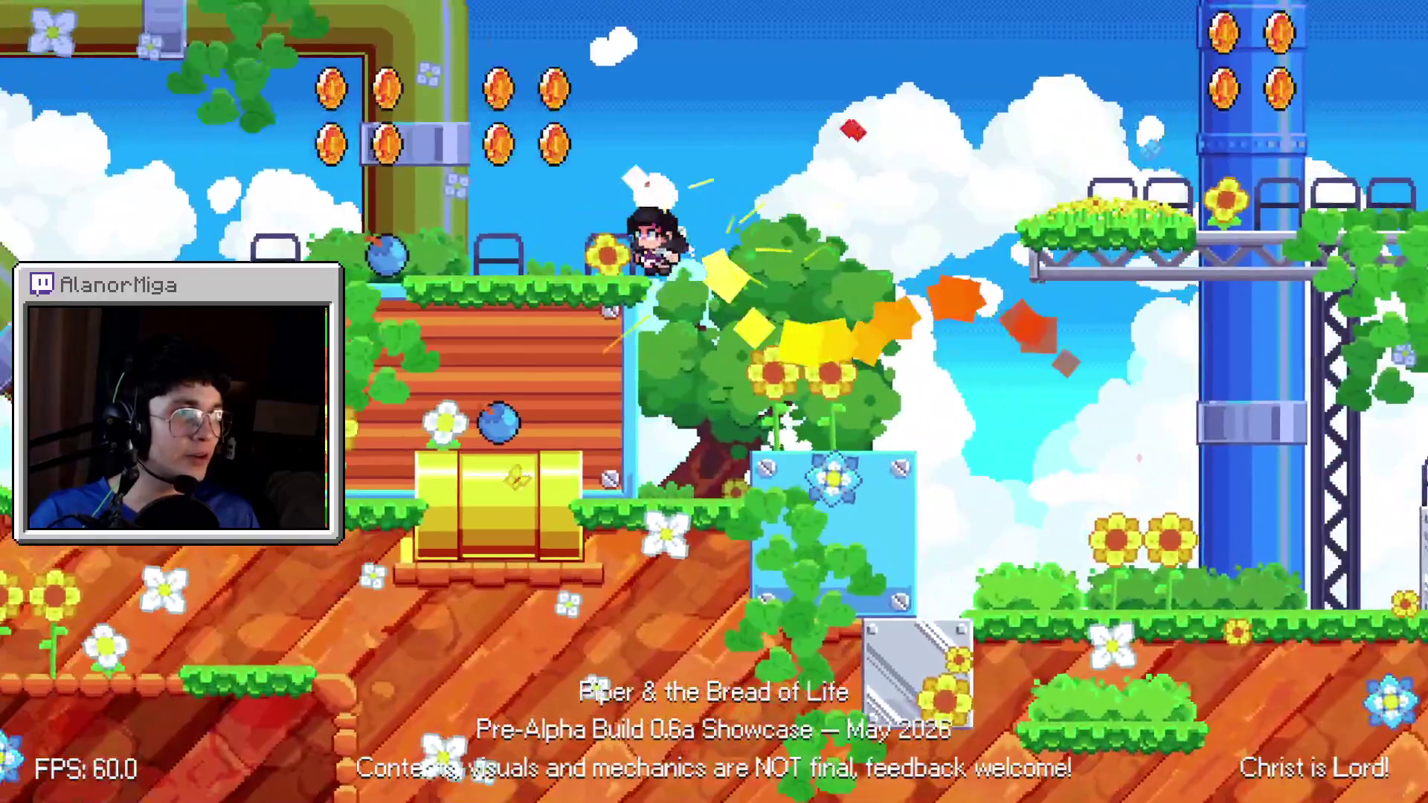
key("space")
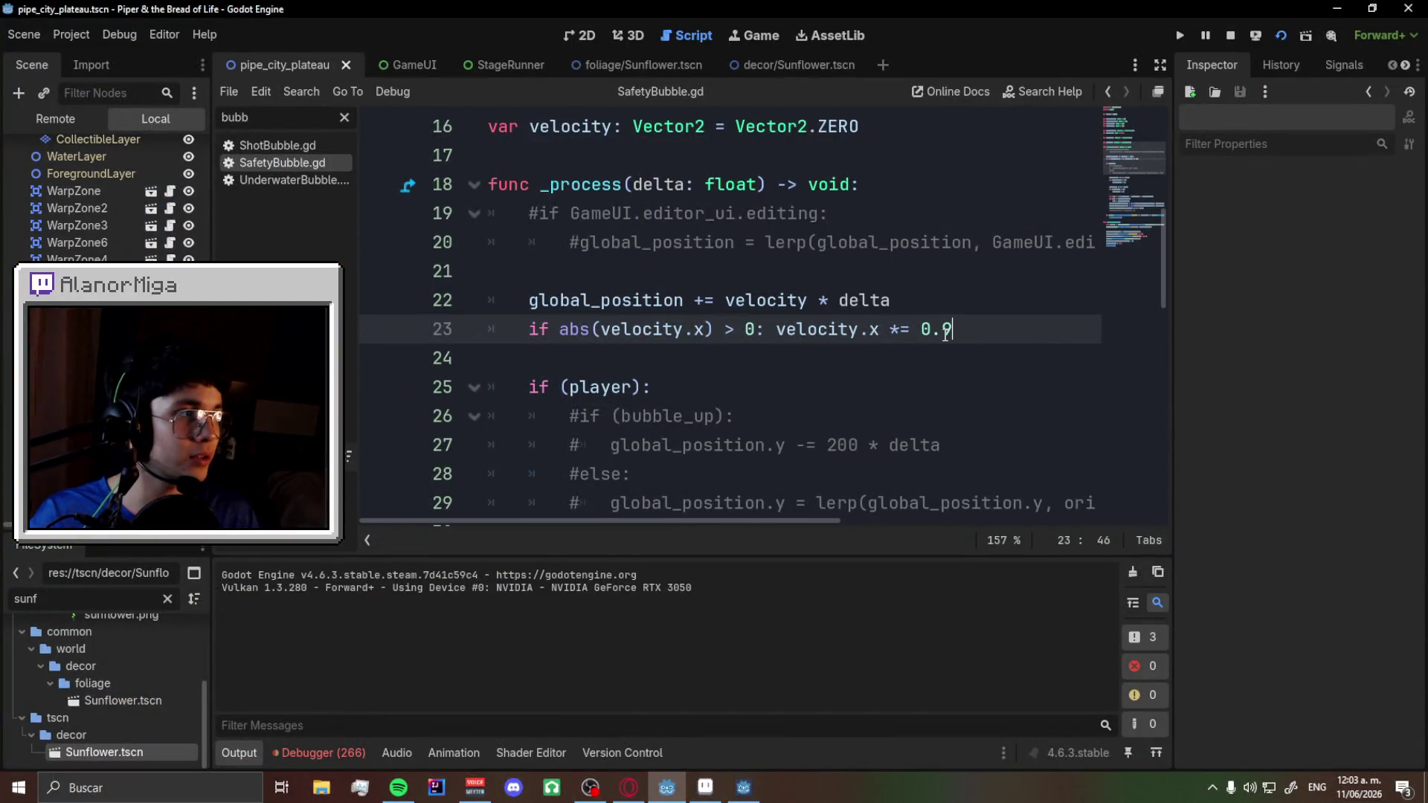
- Run the game with the 0.9 factor, jump onto the platform for coins, then return to the script editor
key("F5")
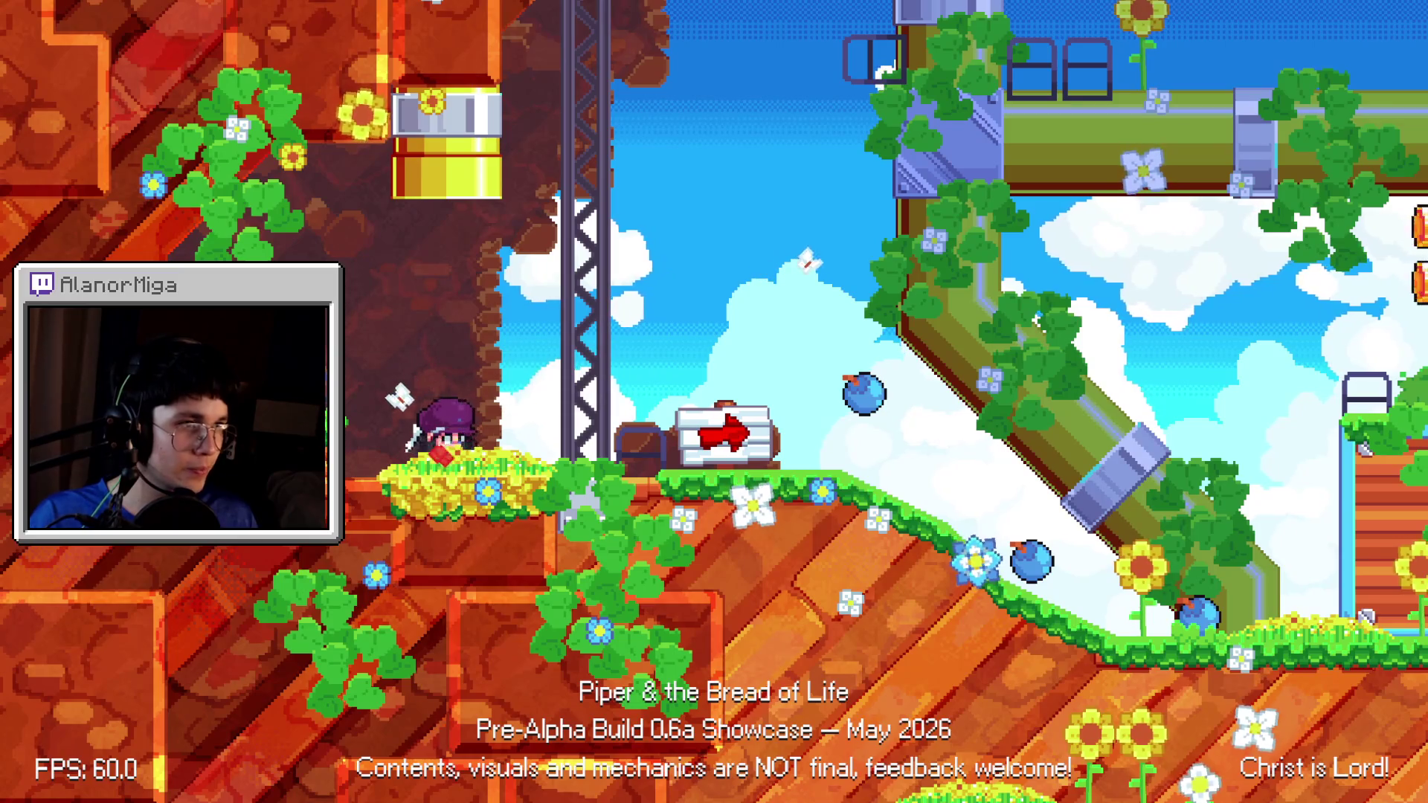
key("Right")
key("space")
key("space")
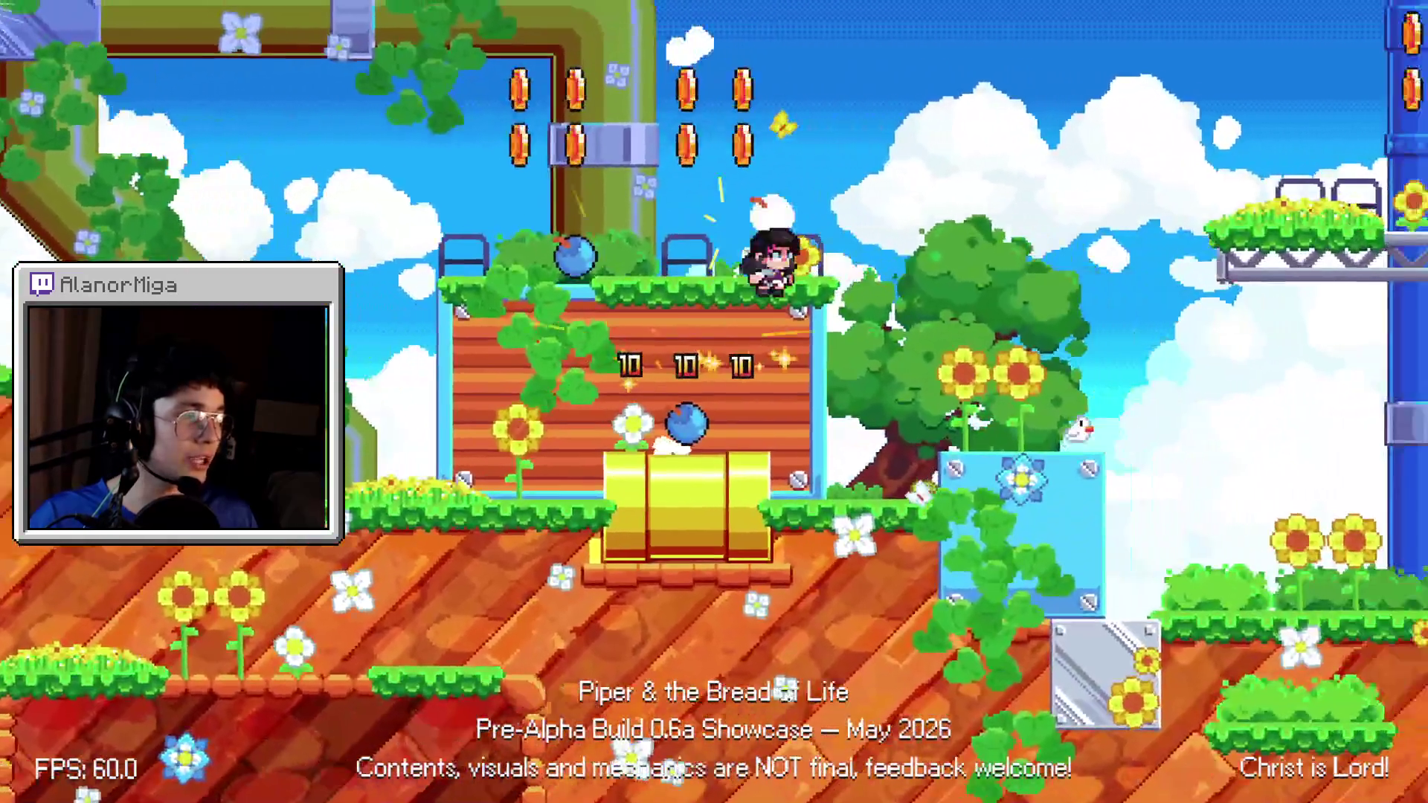
key("Right")
key("space")
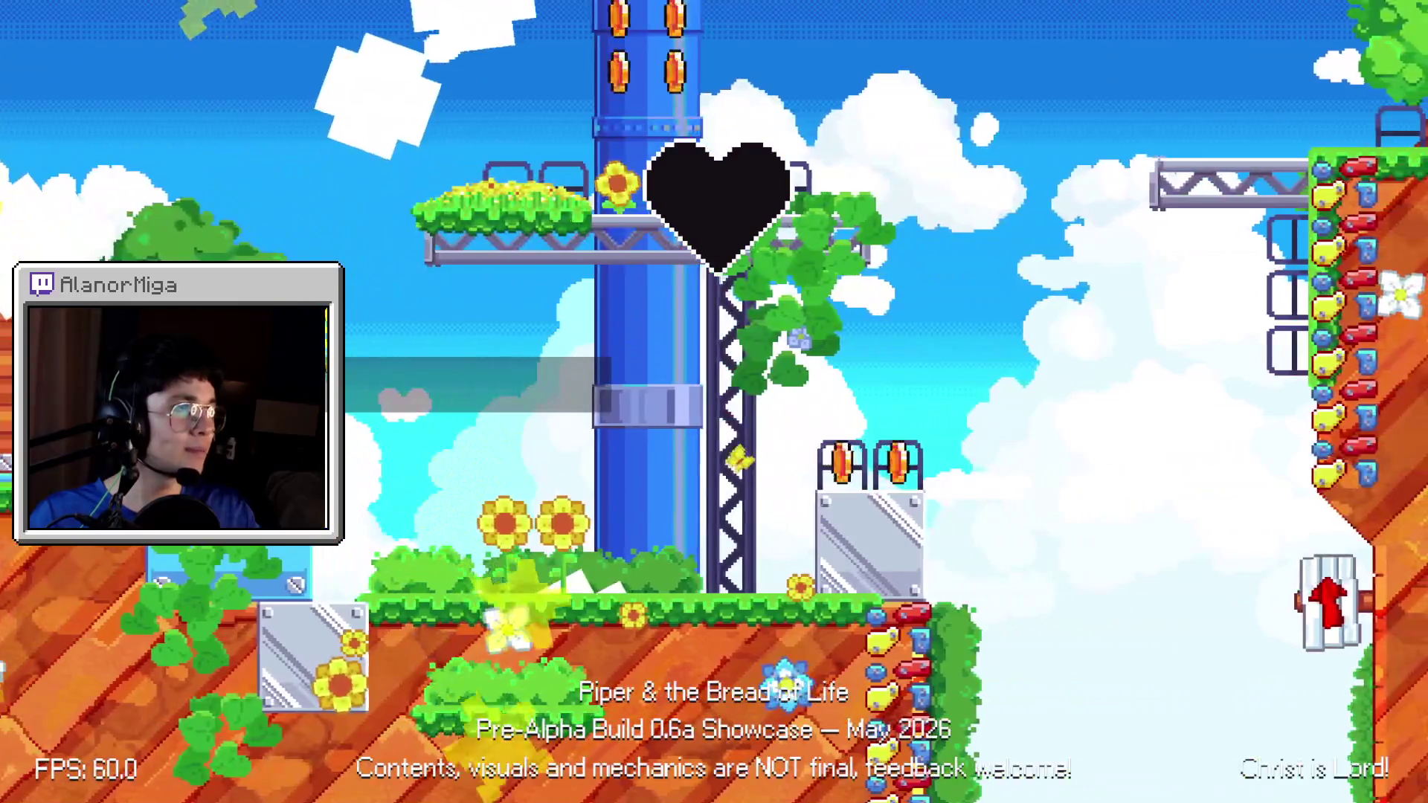
key("alt+Tab")
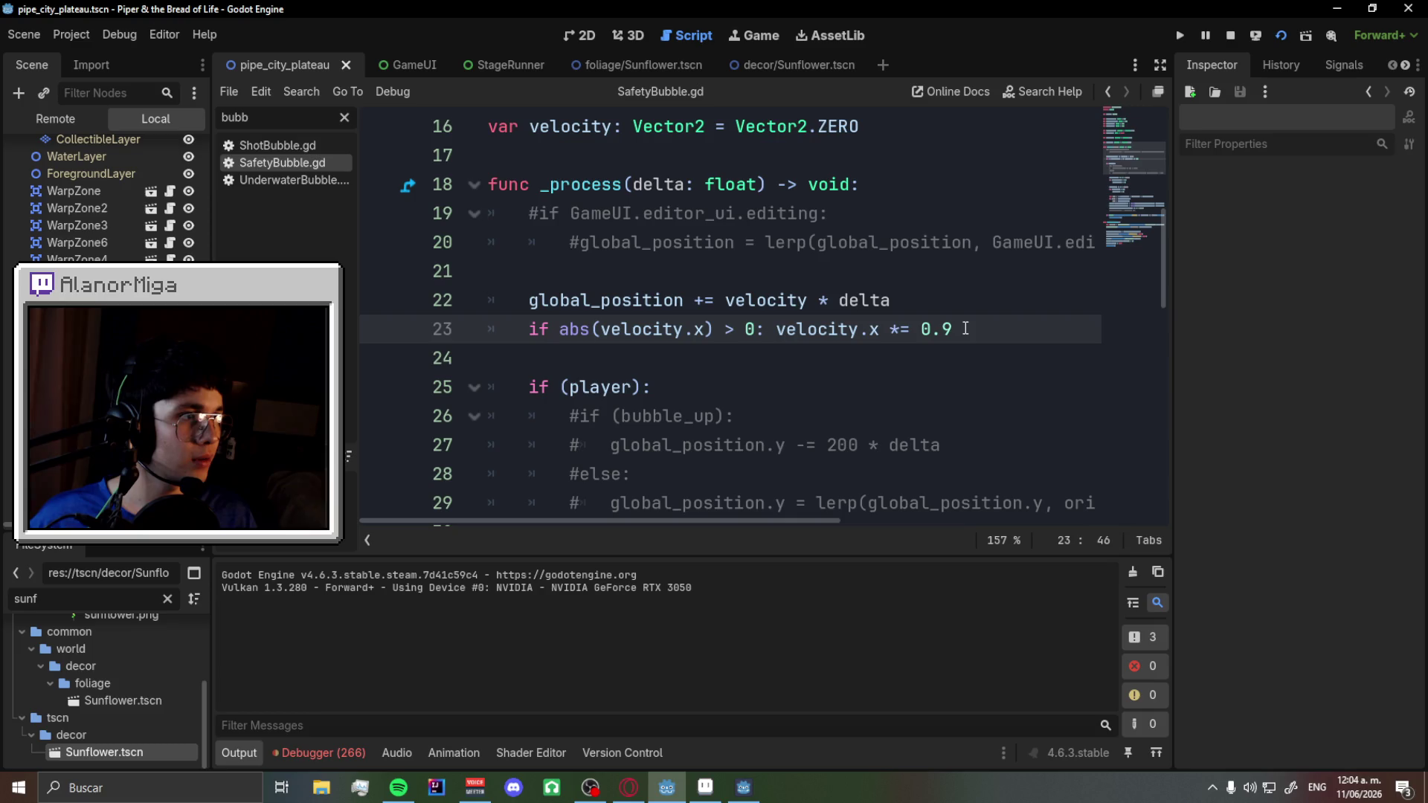
- Replace the *= 0.9 damping with velocity.x = lerpf(velocity.x, 0, 0.05), save, and run the game
left_click_drag(964, 328, 774, 334)
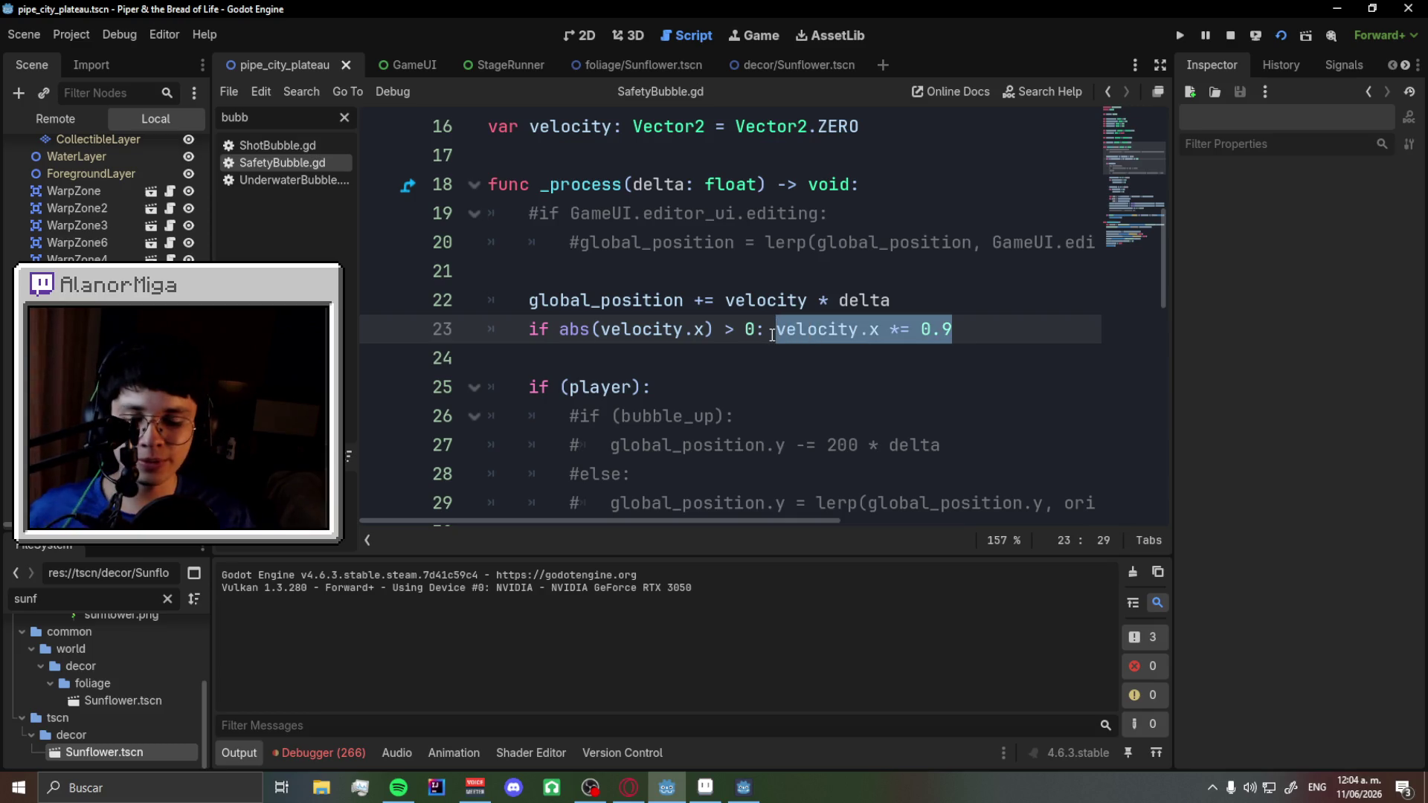
key("End")
key("shift+Left")
key("shift+Left")
key("shift+Left")
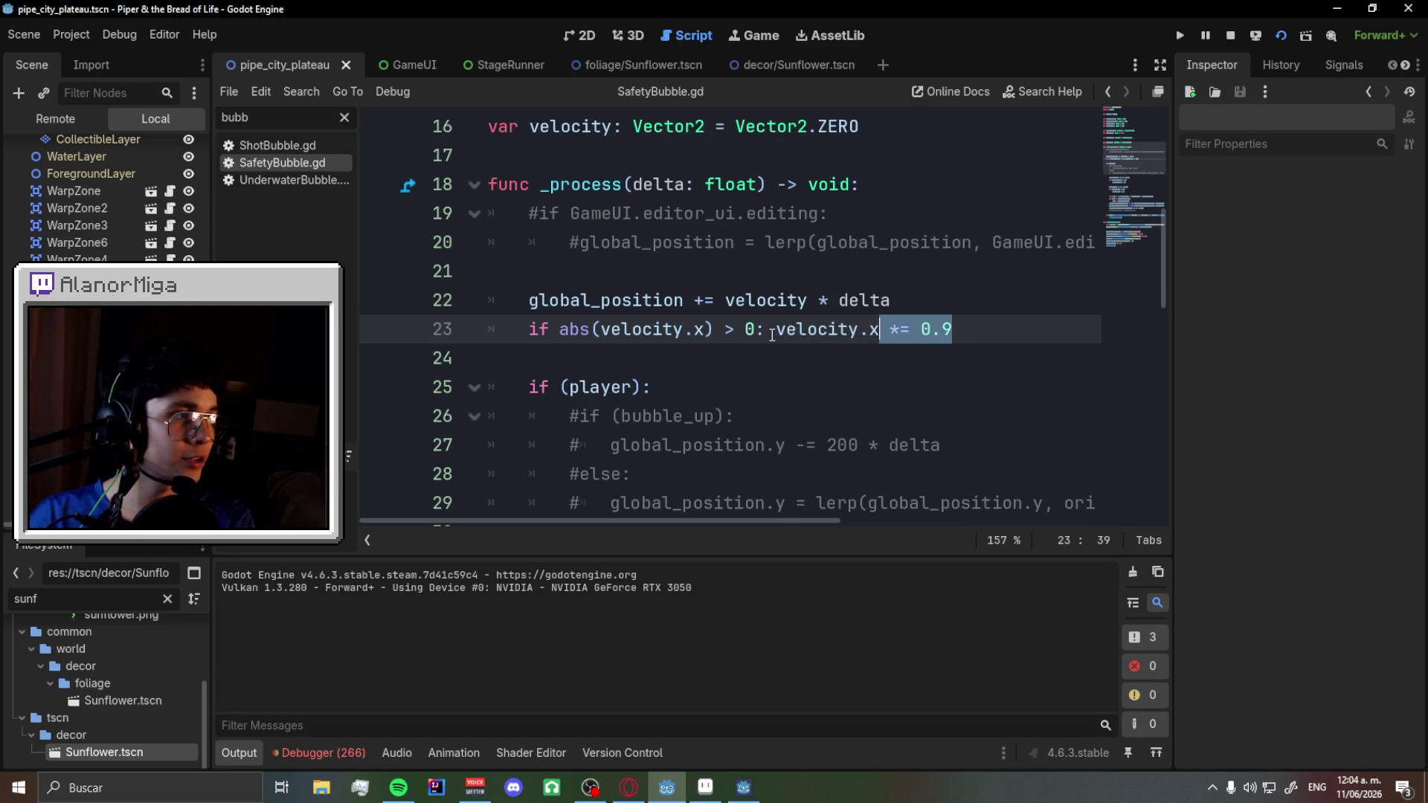
key("BackSpace")
type("lerpf")
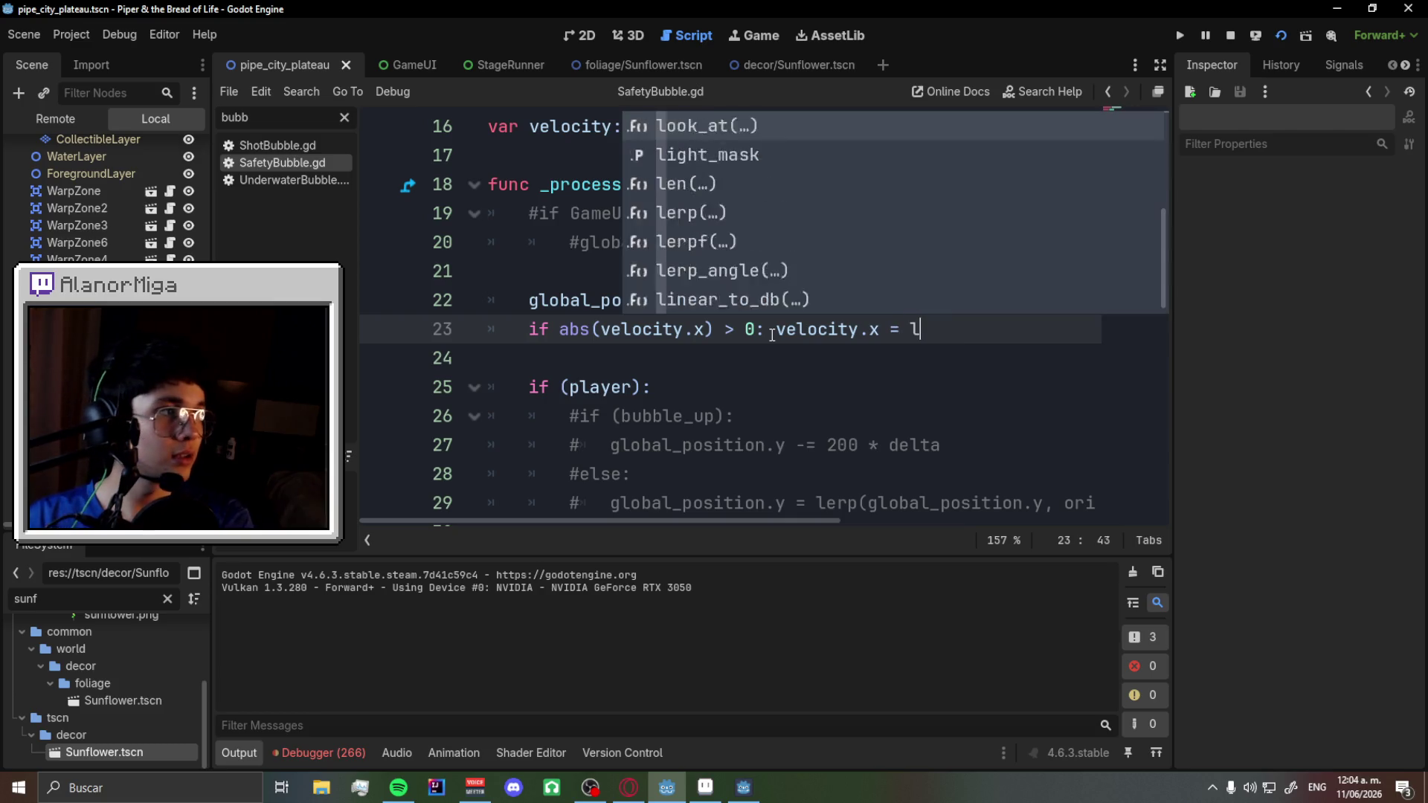
key("Return")
type("*")
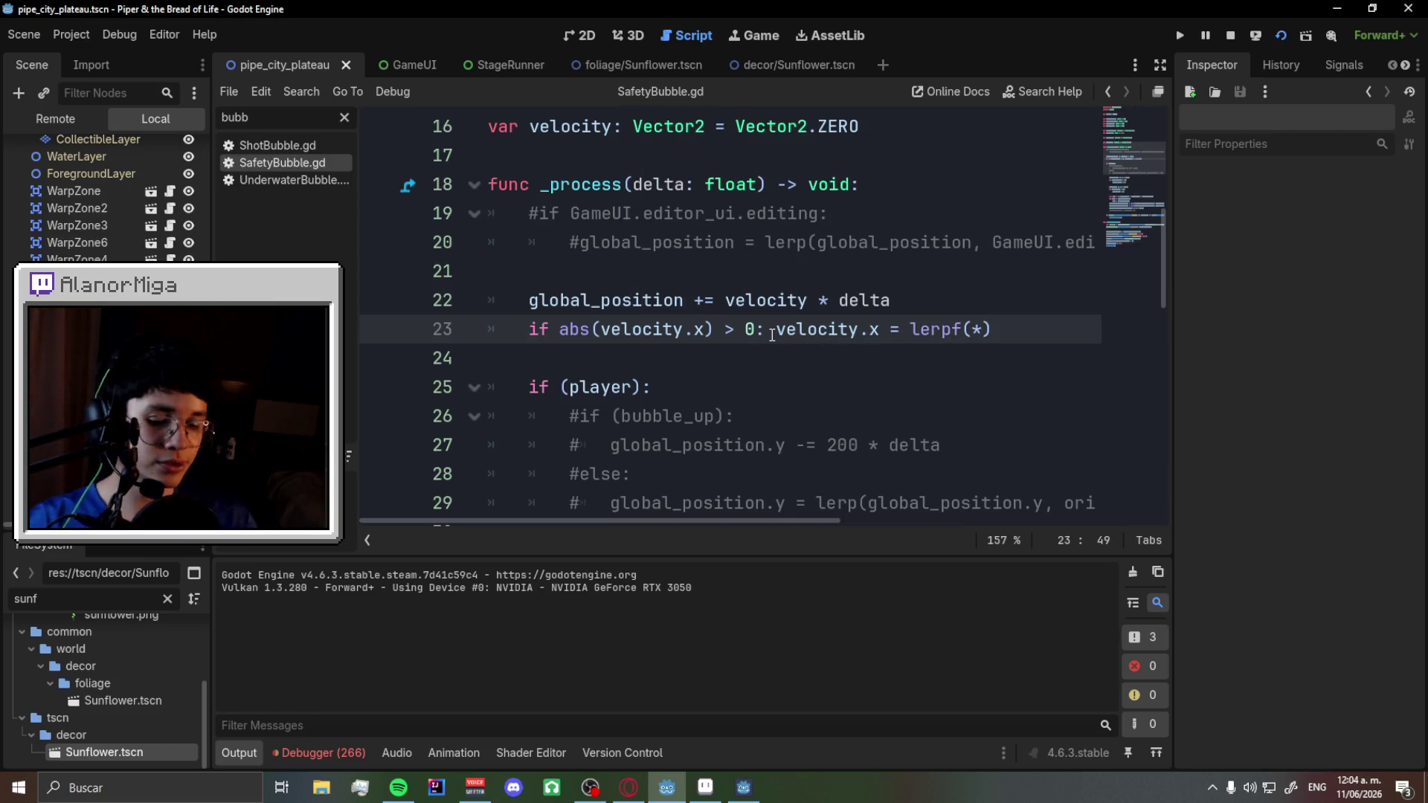
type("velocity")
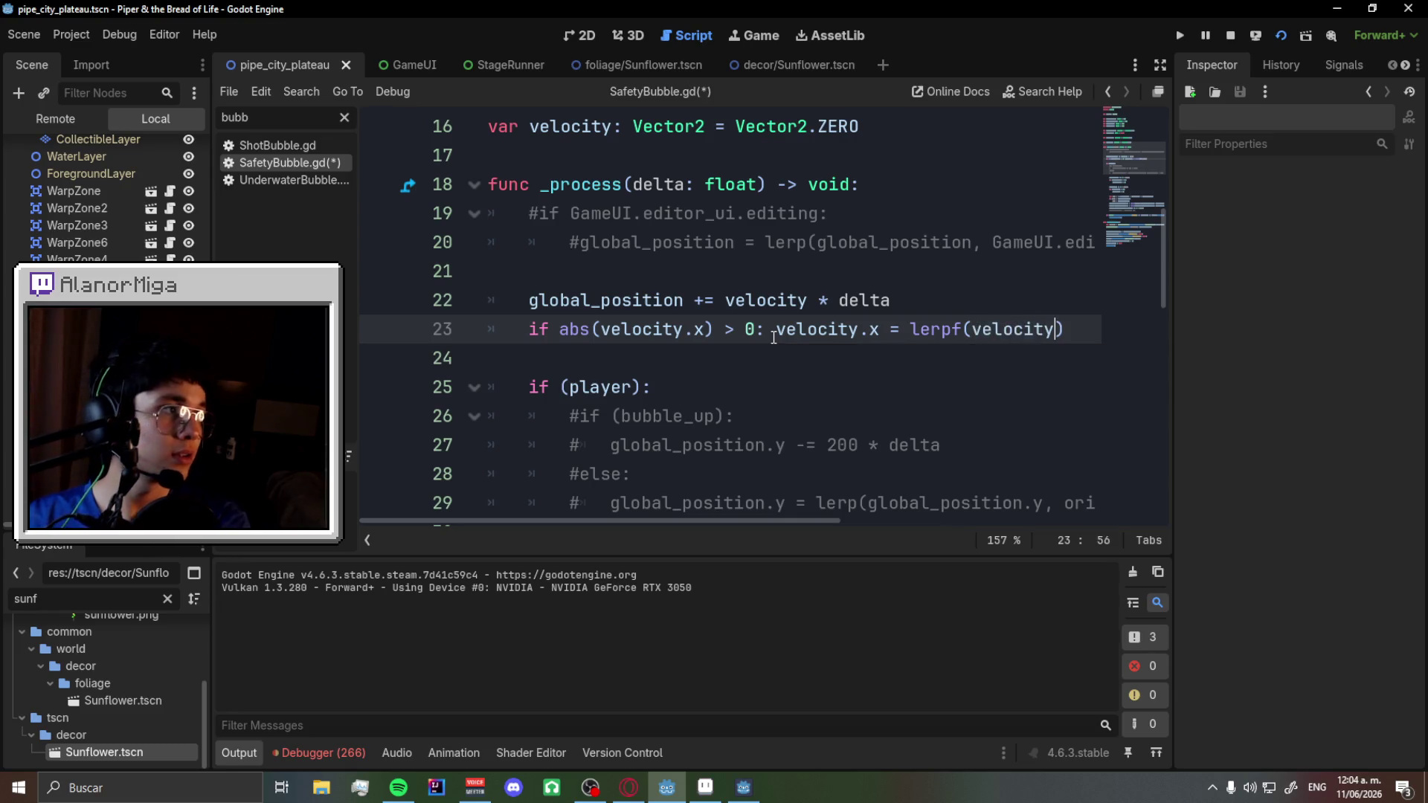
type(".x, 0, 0.")
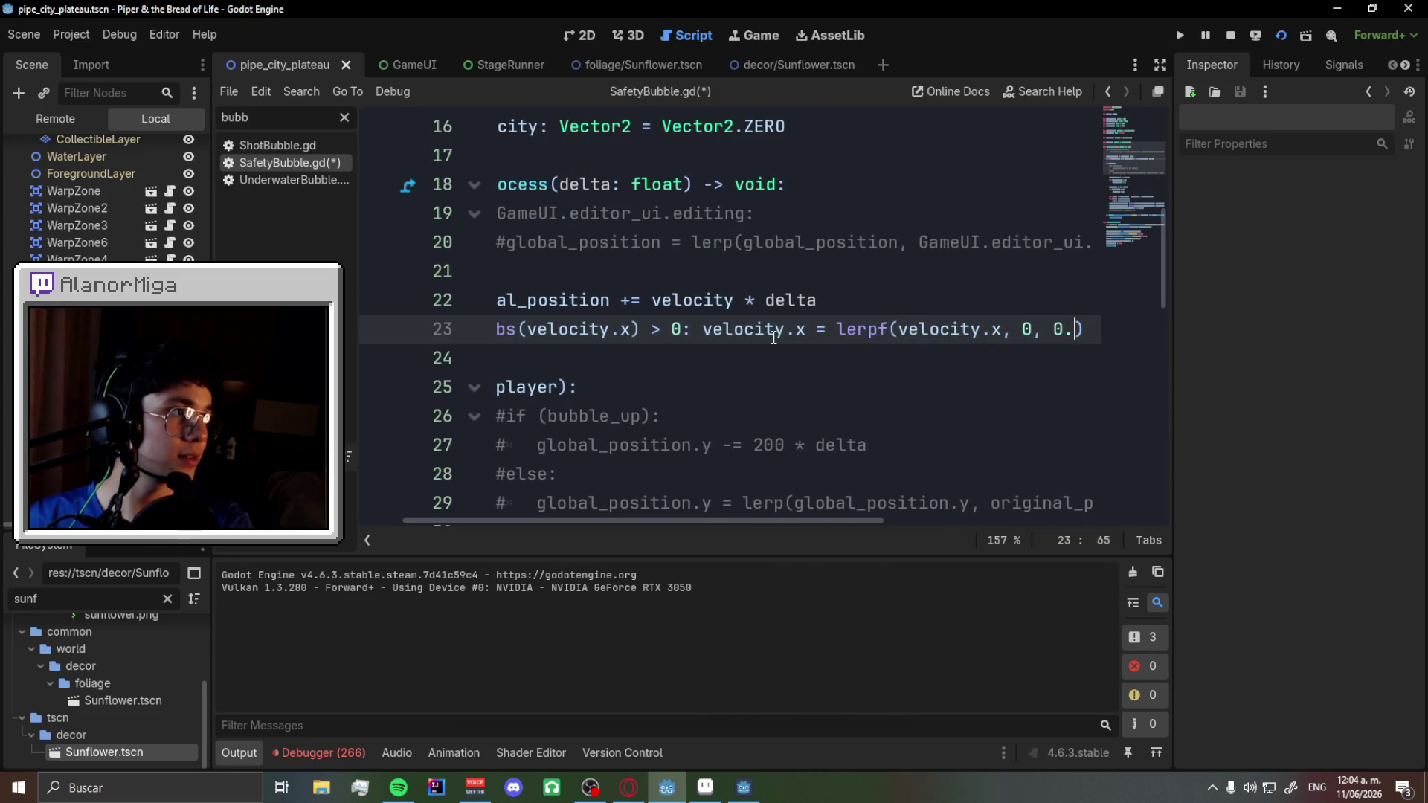
type("1")
key("BackSpace")
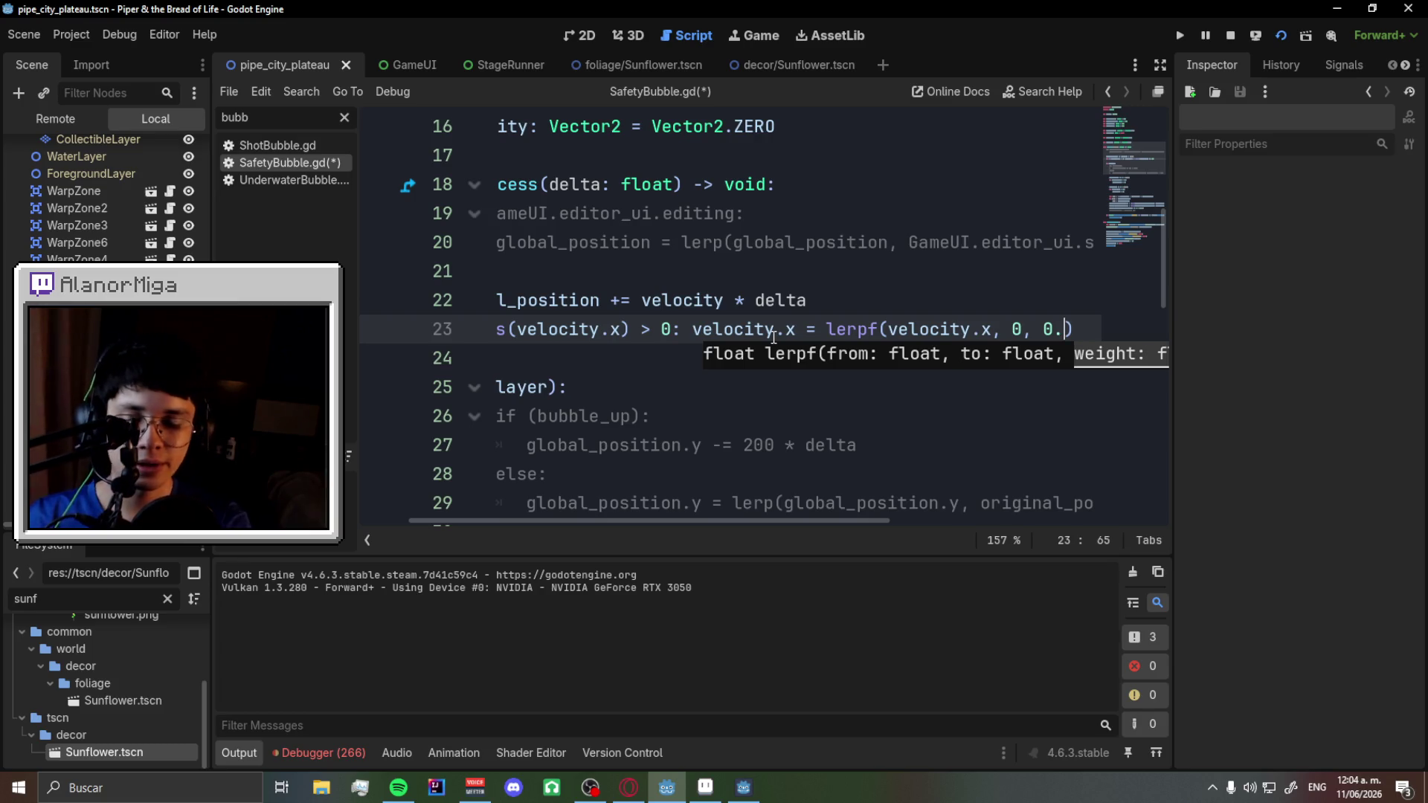
type("05")
key("ctrl+s")
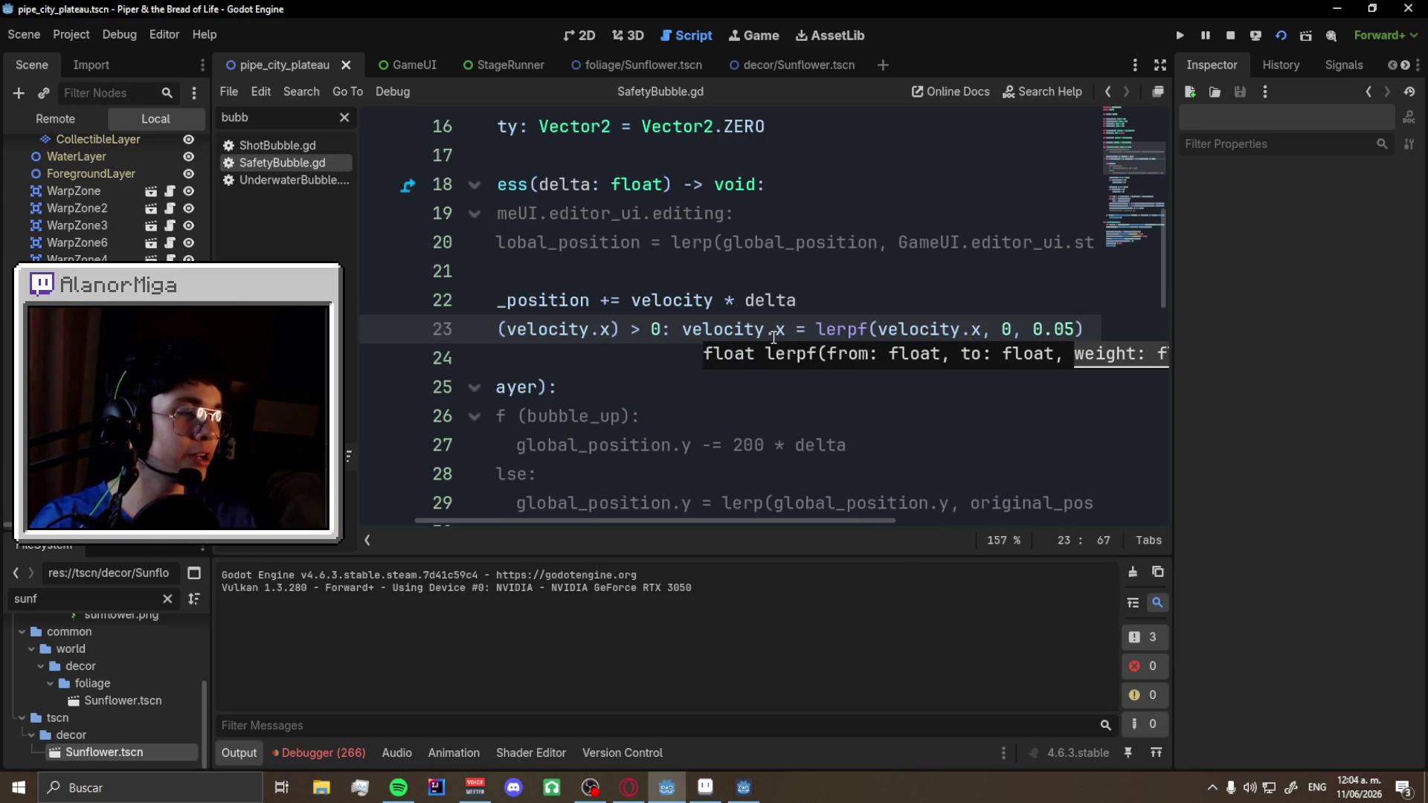
key("F5")
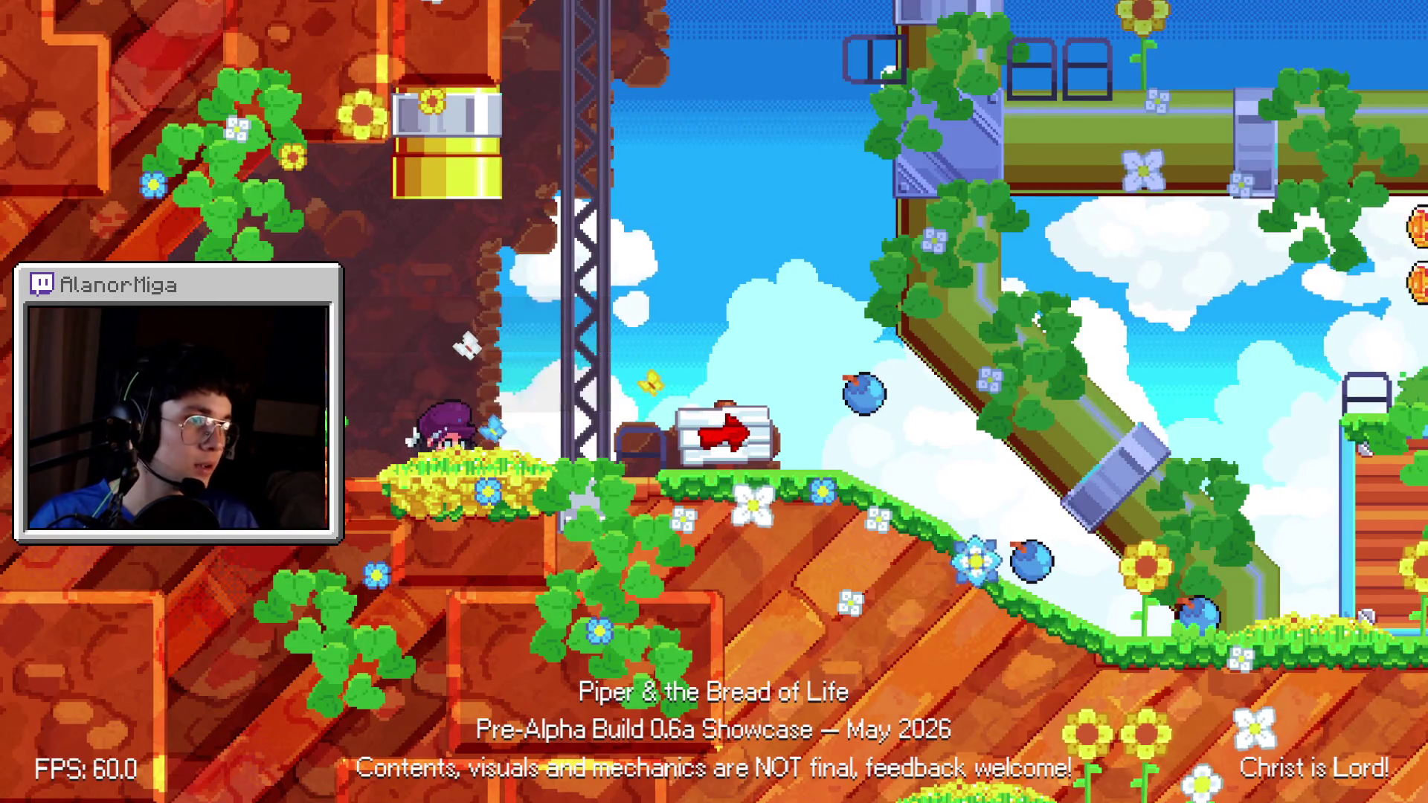
- Run right and jump across the slope to test the lerpf easing, then return to the Godot editor
key("Right")
key("space")
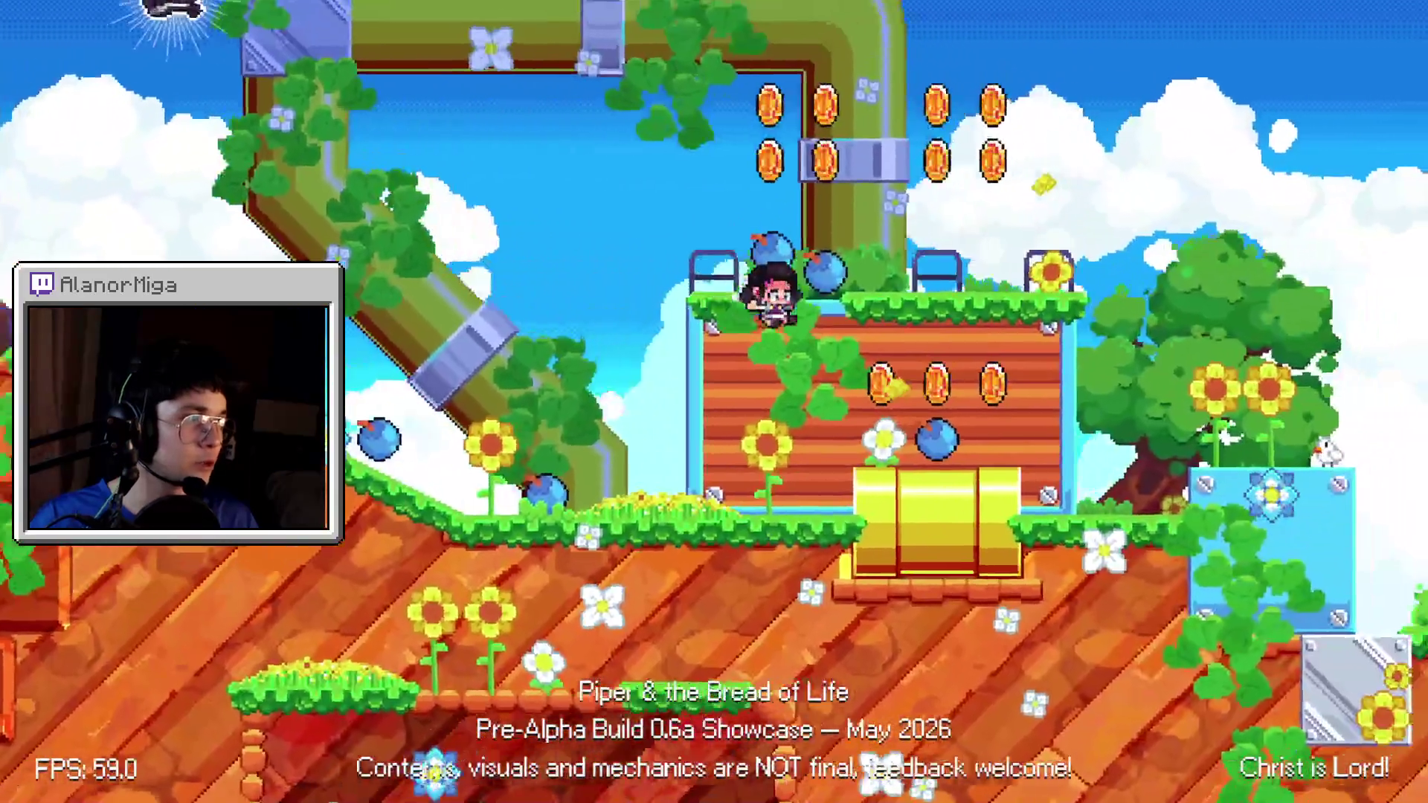
key("Left")
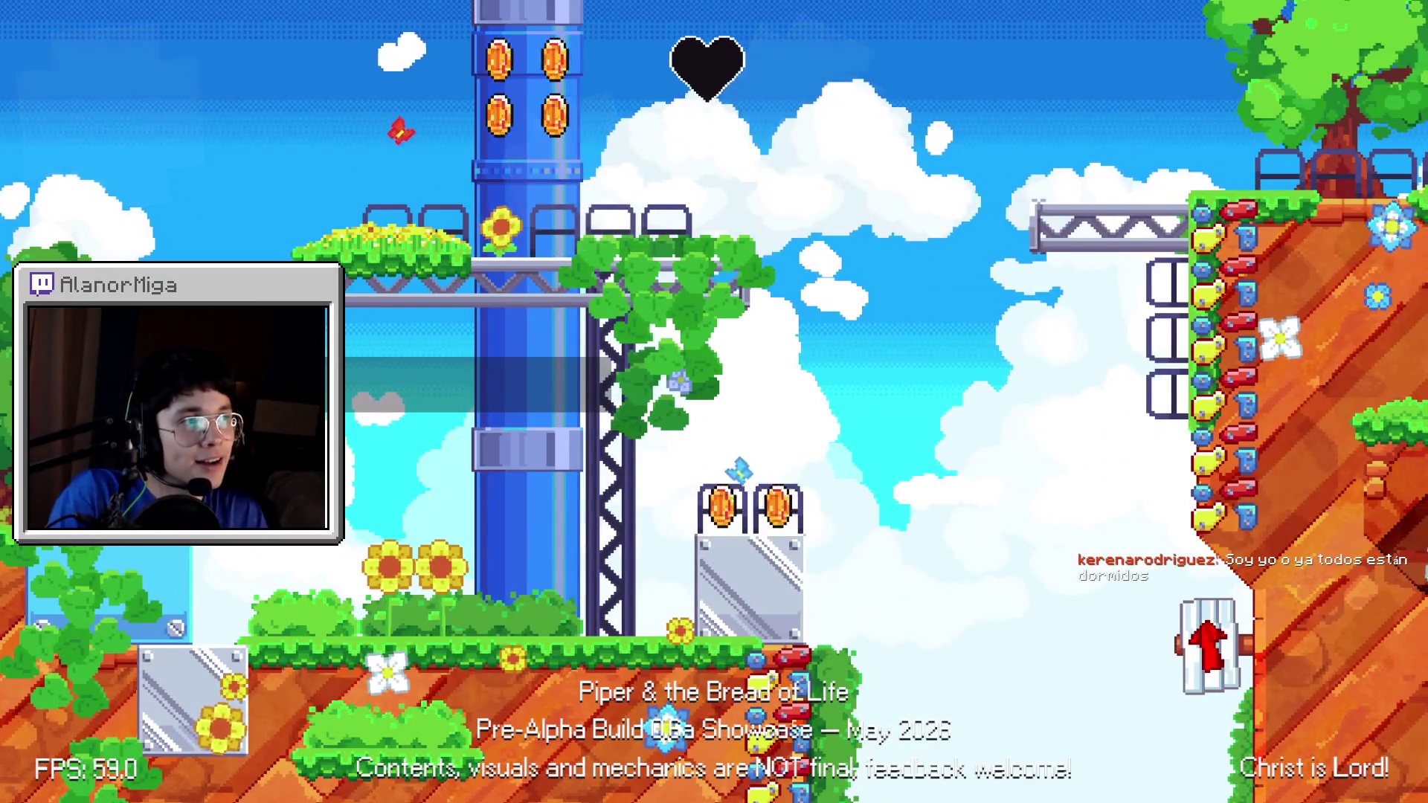
key("alt+Tab")
left_click(772, 336)
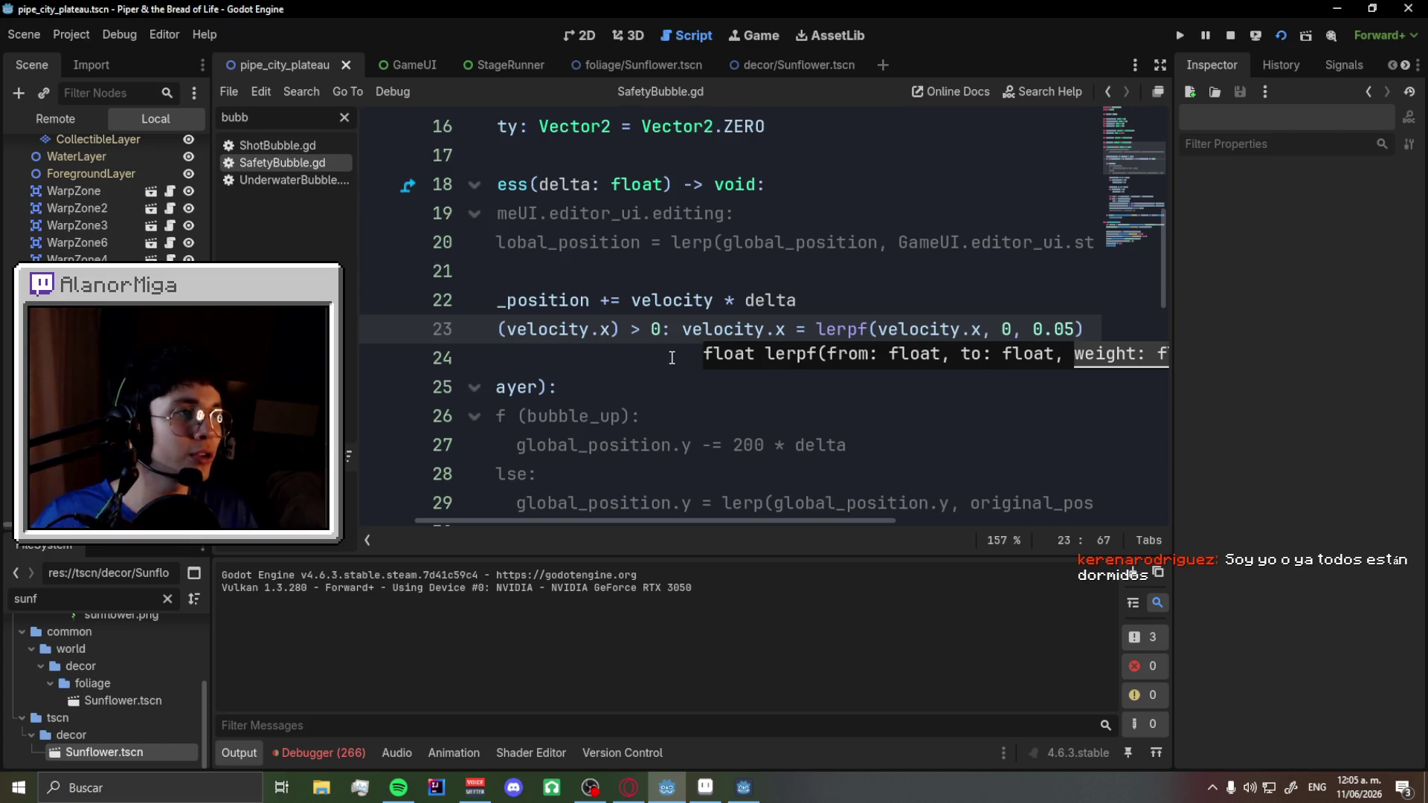
- Search SafetyBubble.gd for original_pos and step through its uses, up to the player y-position line 43
scroll(663, 313, "down", 3, "ctrl")
scroll(662, 312, "down", 3, "ctrl")
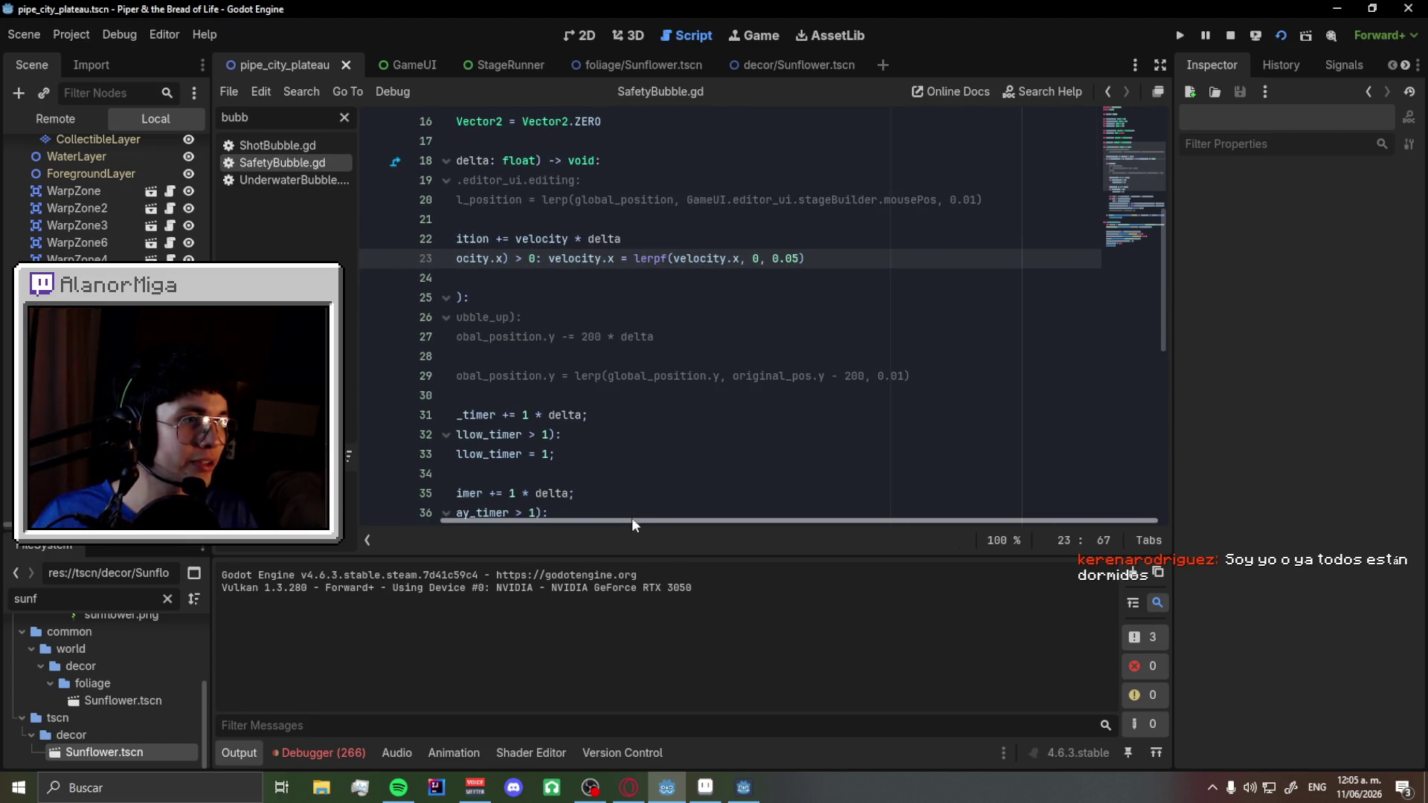
scroll(663, 376, "down", 1, "ctrl")
scroll(662, 376, "down", 5)
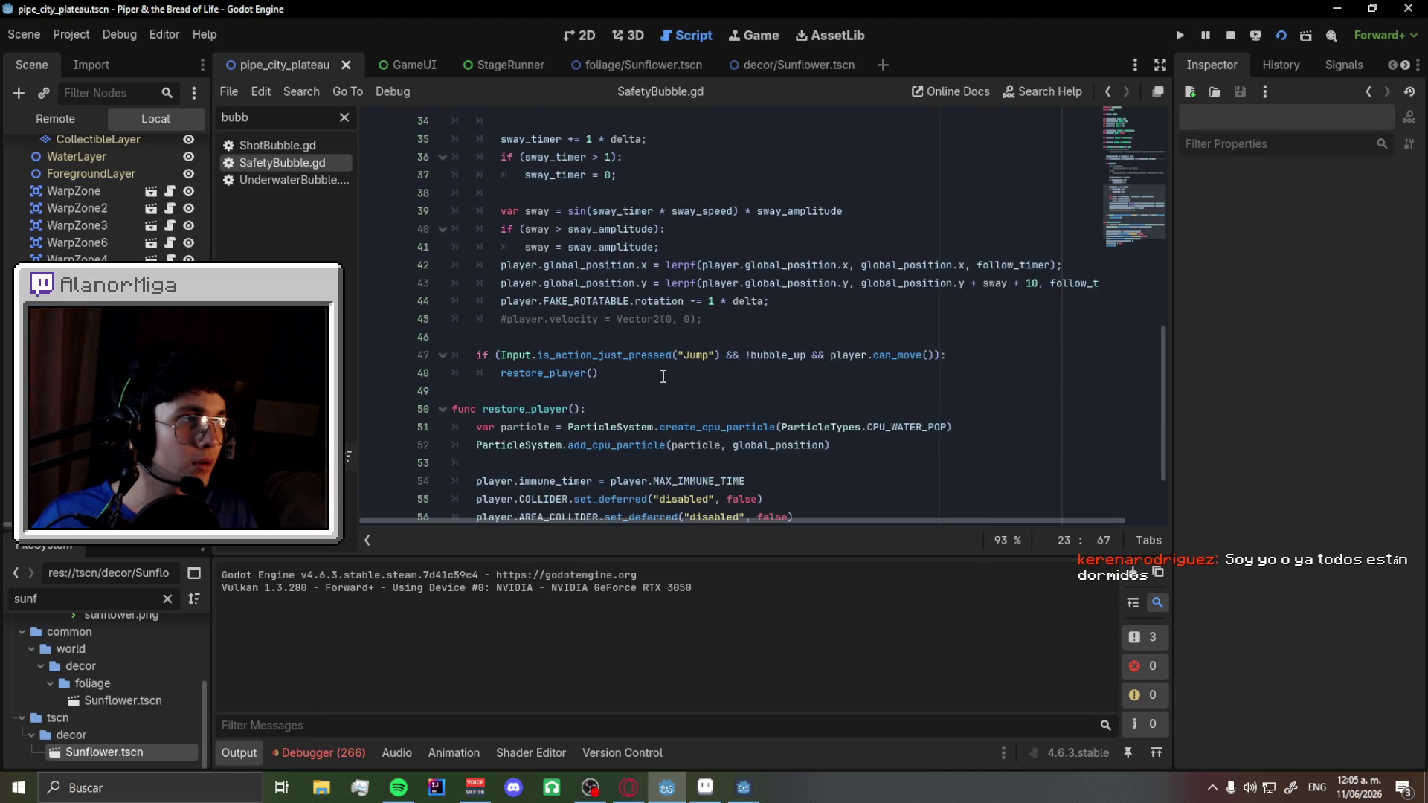
scroll(663, 377, "up", 2)
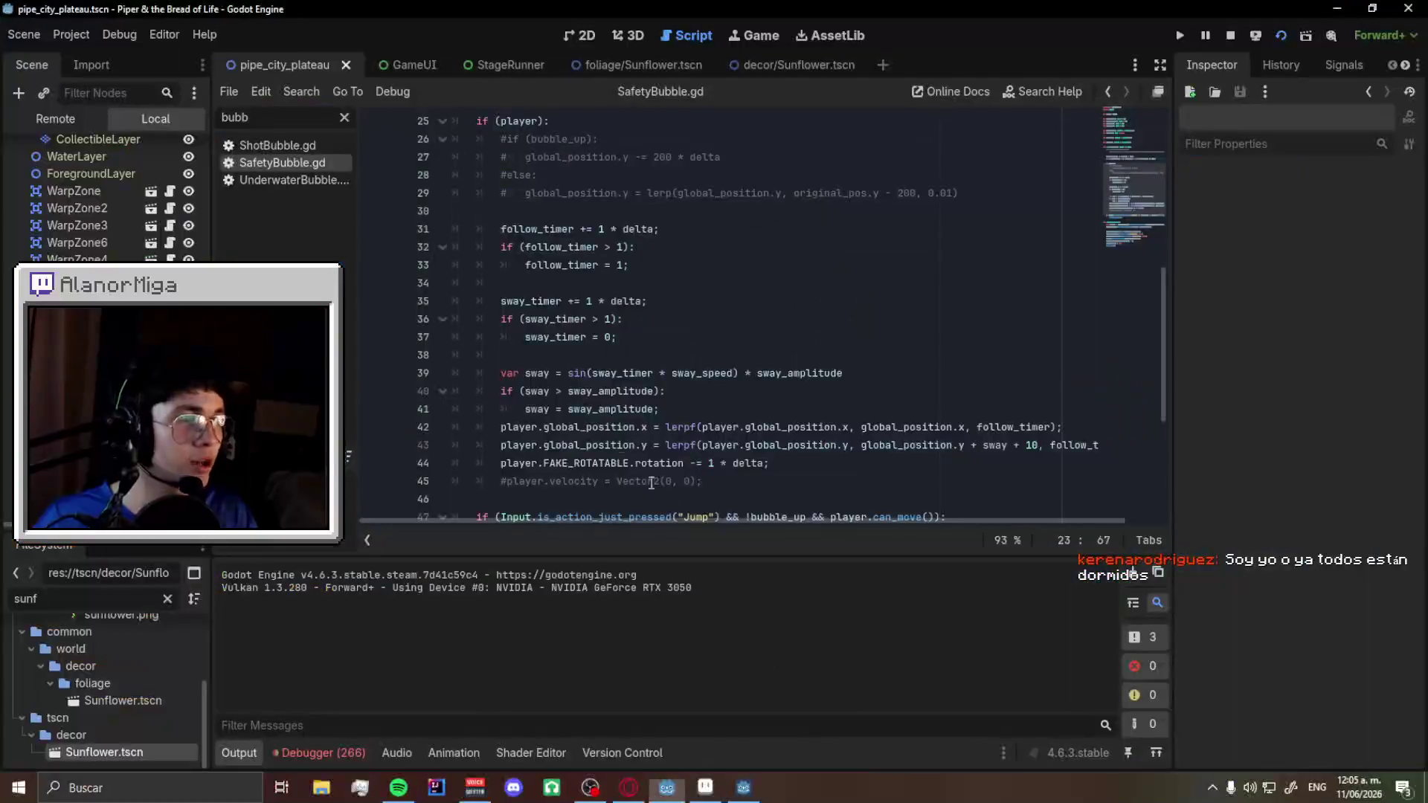
scroll(805, 414, "down", 1)
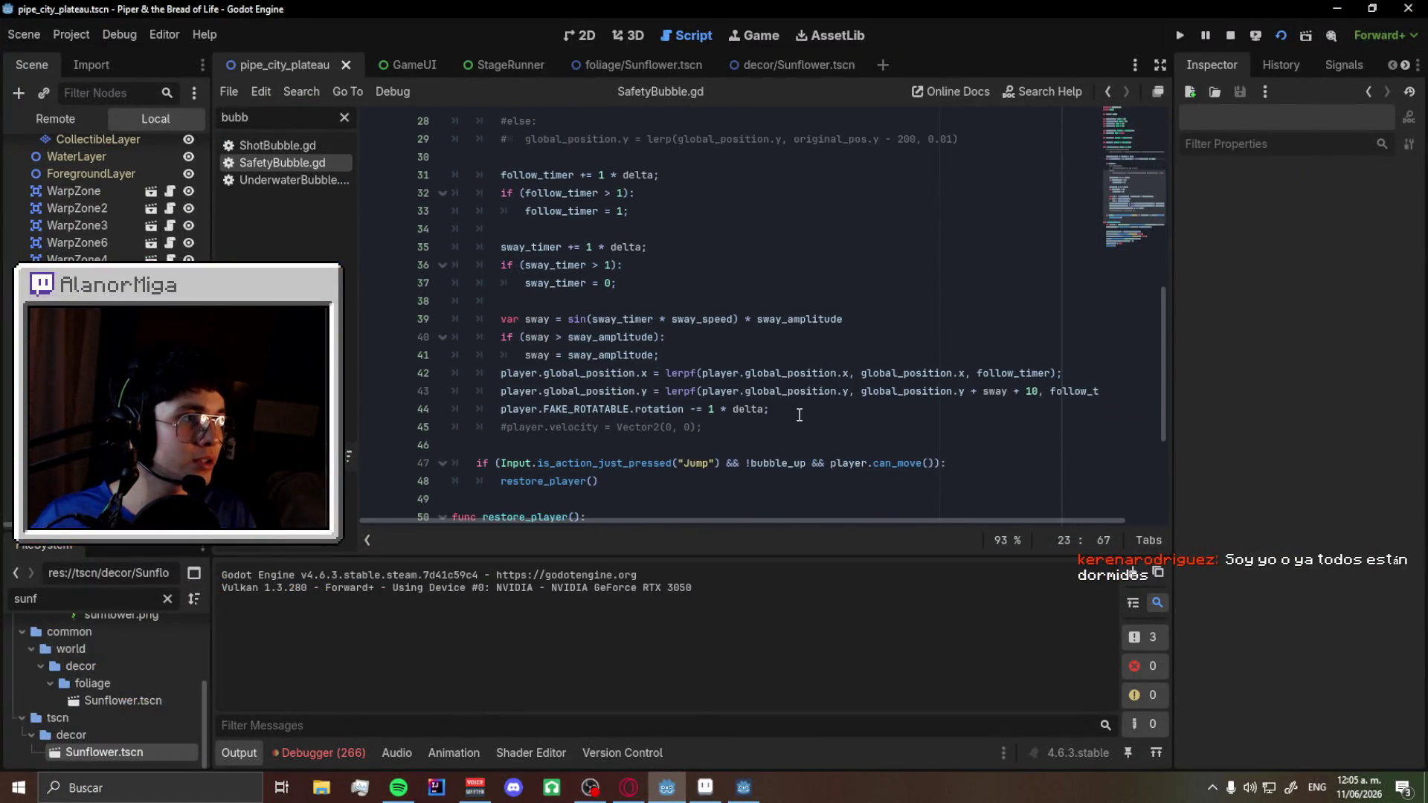
scroll(805, 414, "up", 2)
scroll(805, 414, "up", 6)
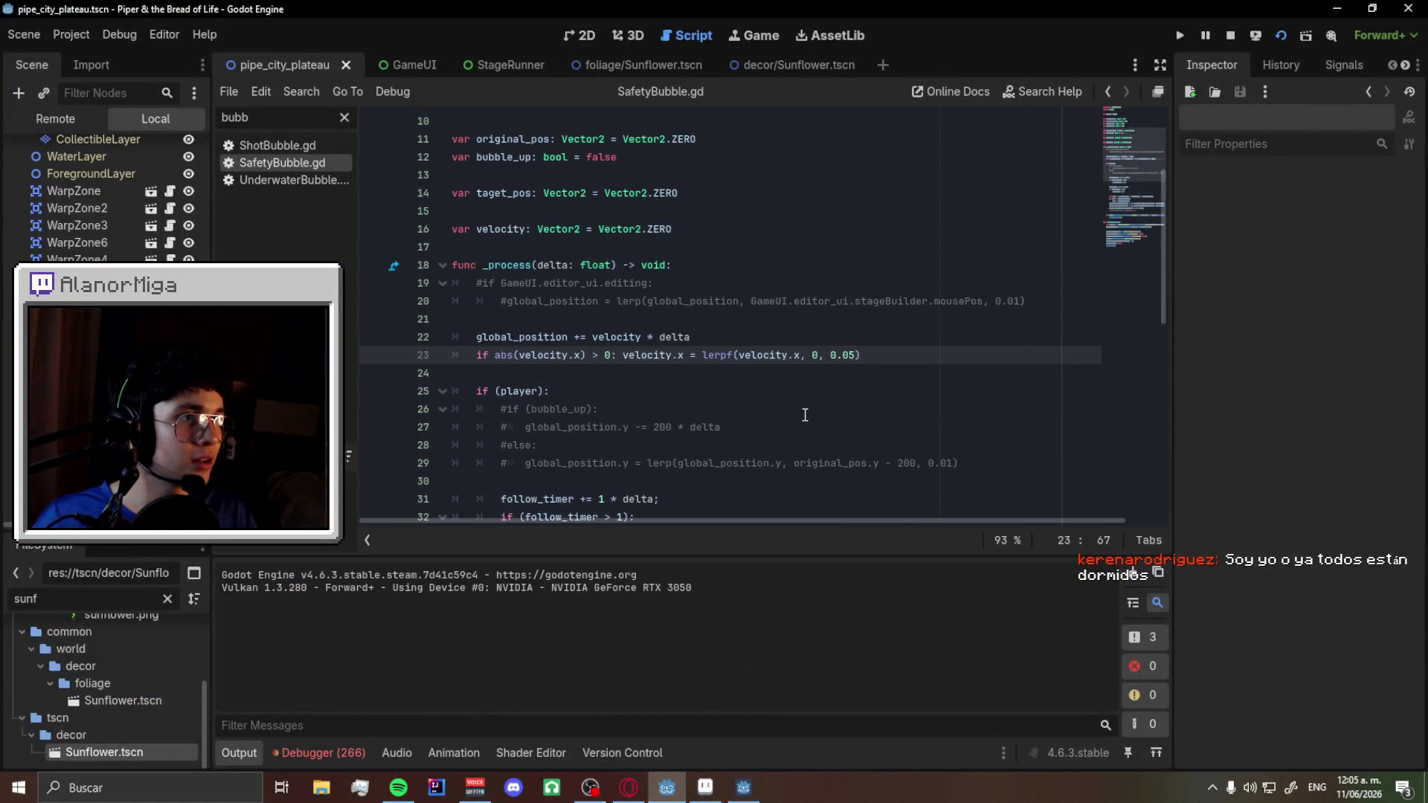
double_click(508, 253)
key("ctrl+f")
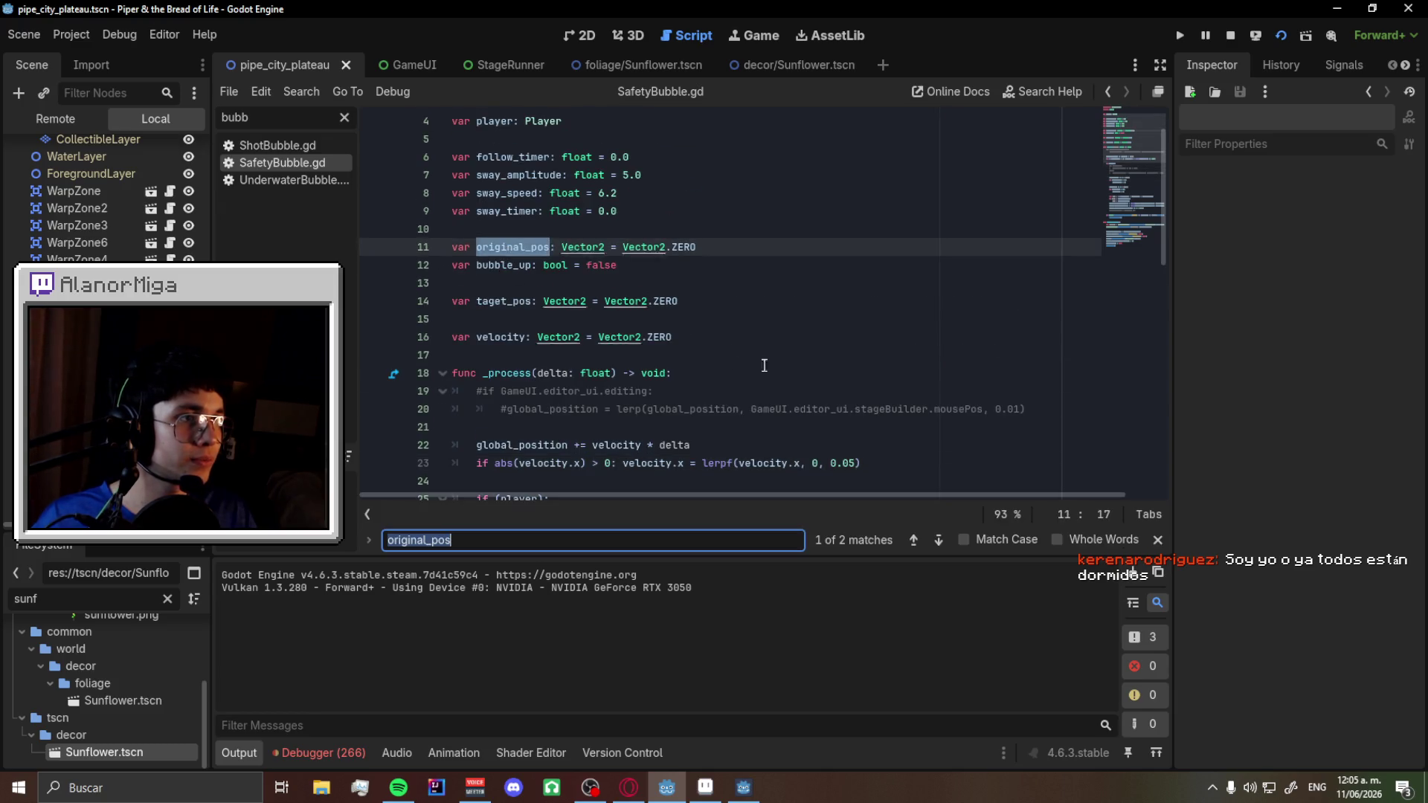
scroll(786, 372, "down", 10)
scroll(787, 371, "up", 5)
scroll(787, 371, "down", 6)
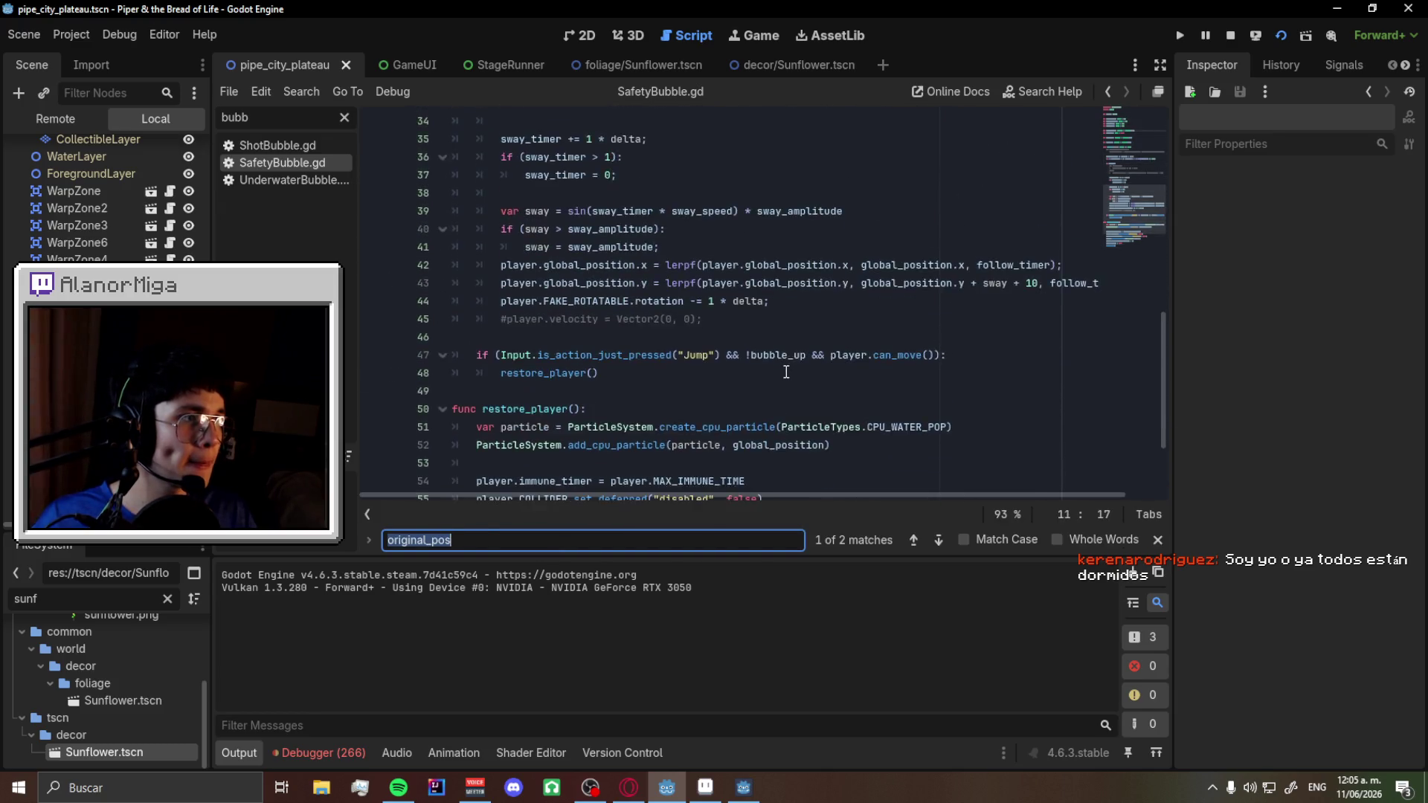
scroll(786, 372, "up", 4)
scroll(786, 371, "down", 5)
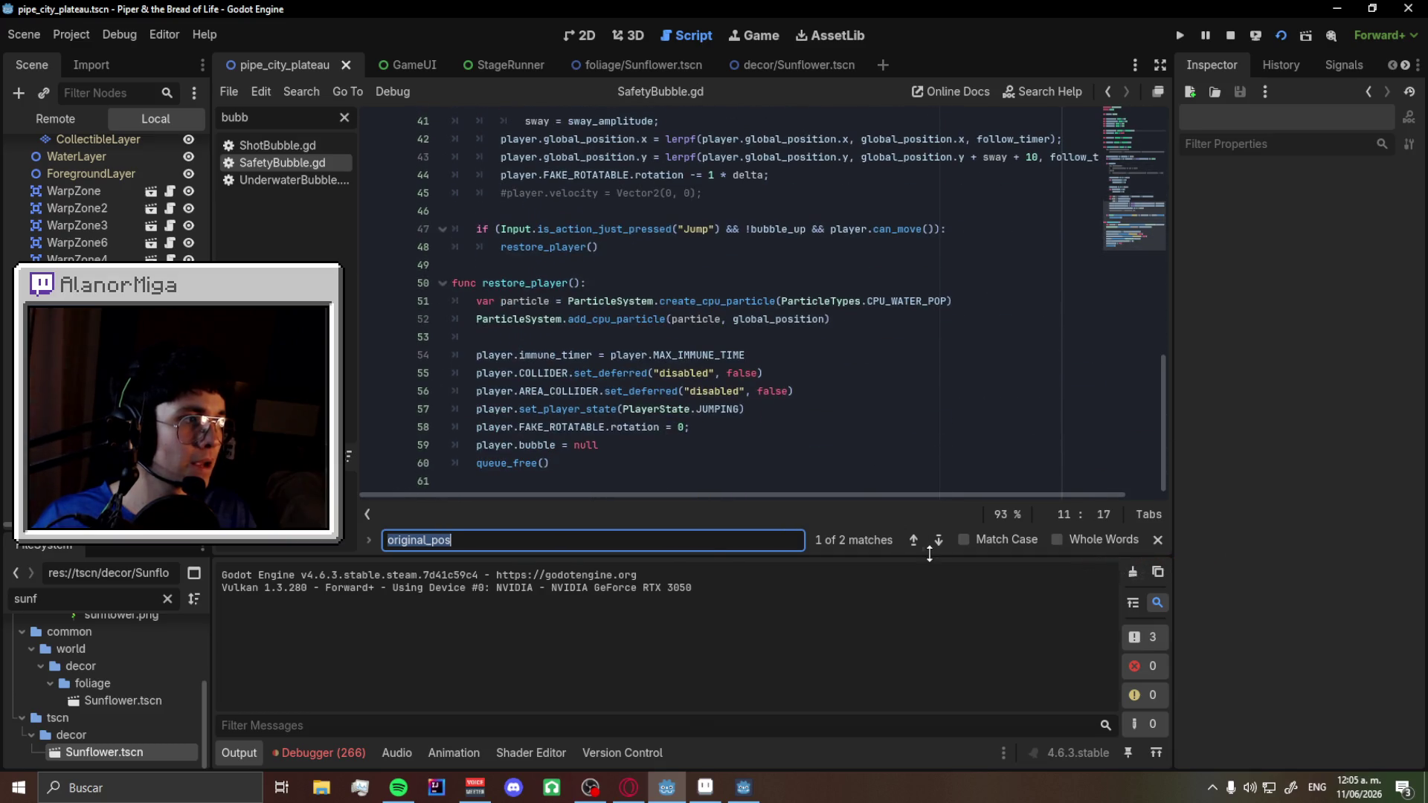
left_click(937, 540)
scroll(697, 434, "down", 3)
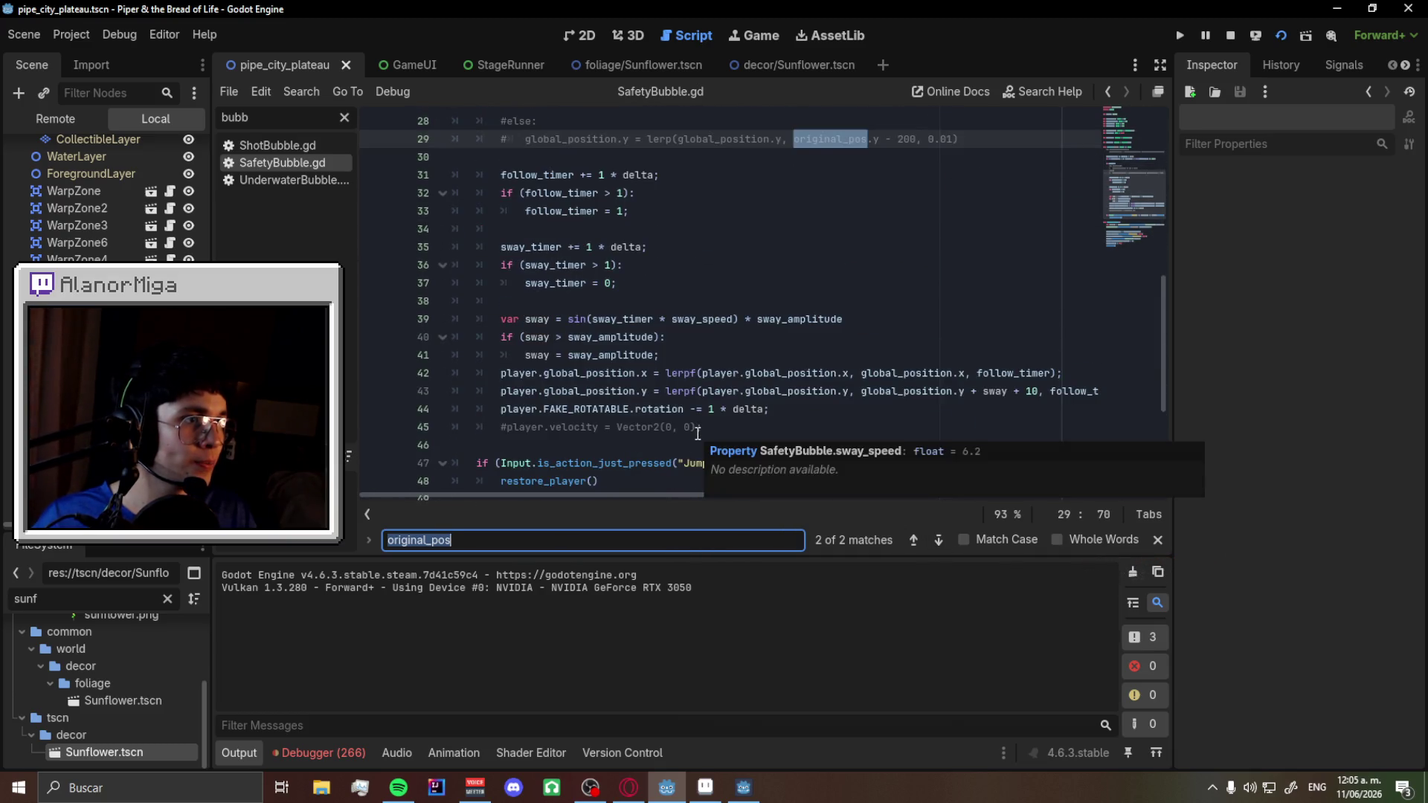
scroll(680, 394, "down", 1)
left_click(621, 344)
- Review the sway_timer and sway code on lines 35 and 41, then bring the running game forward
scroll(632, 353, "up", 3)
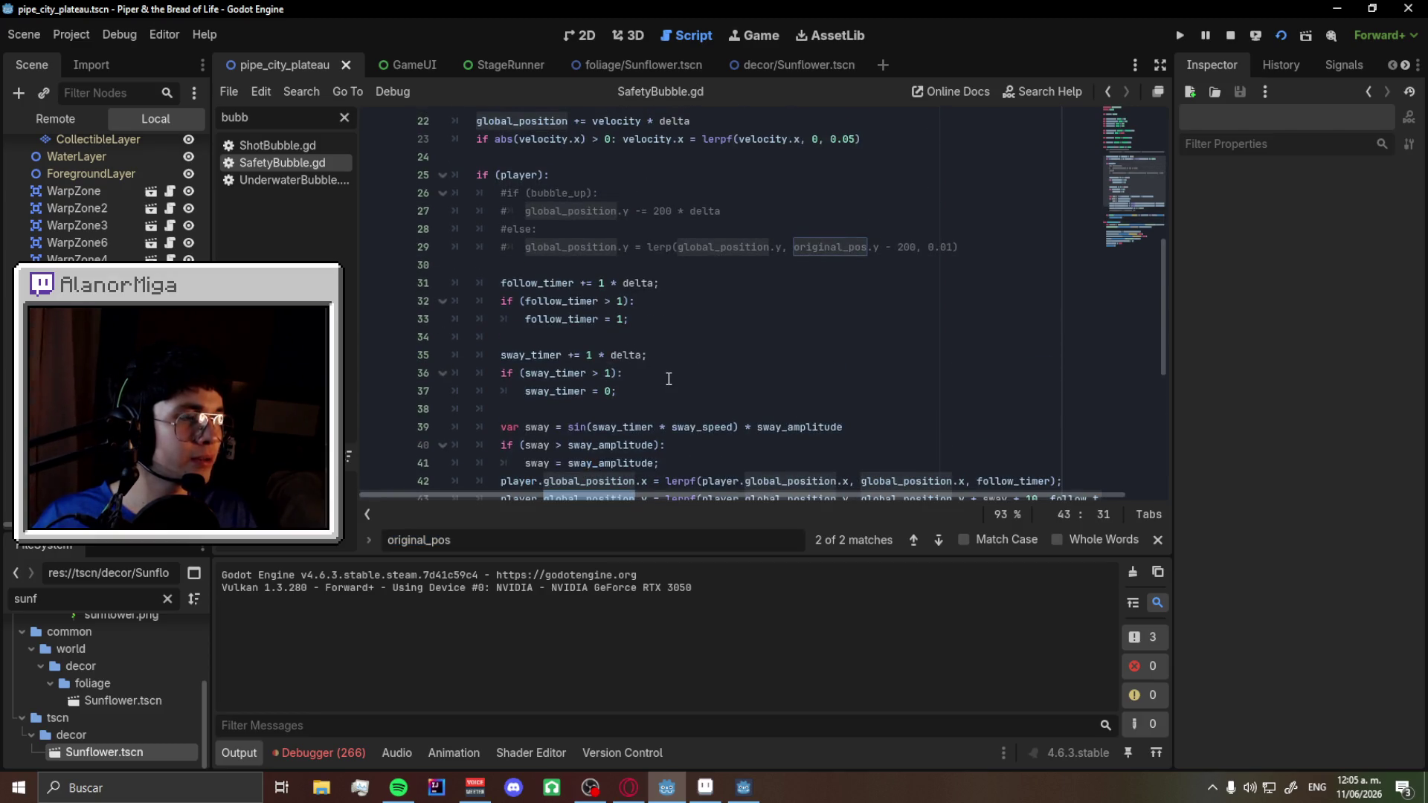
scroll(669, 378, "up", 2)
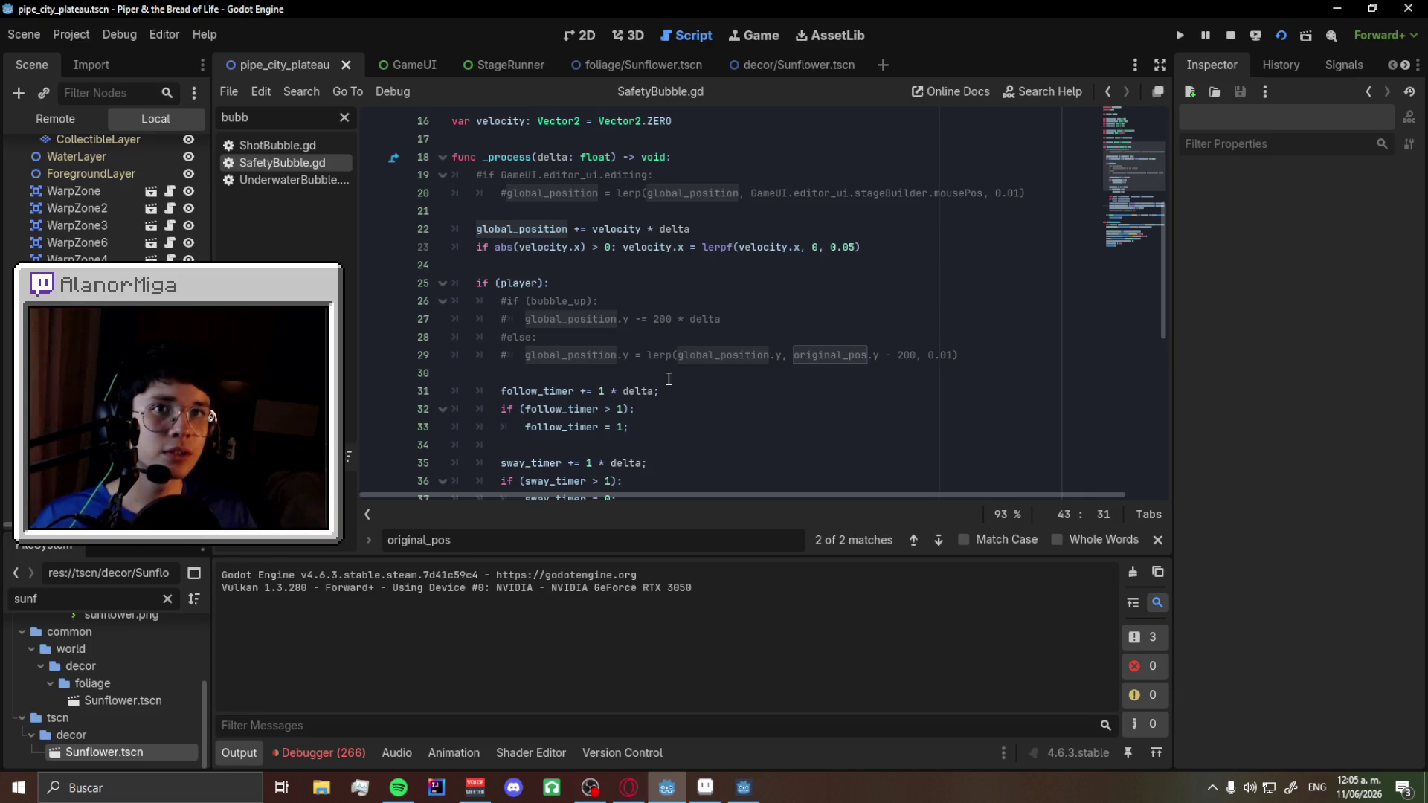
scroll(670, 380, "down", 3)
scroll(671, 379, "down", 2)
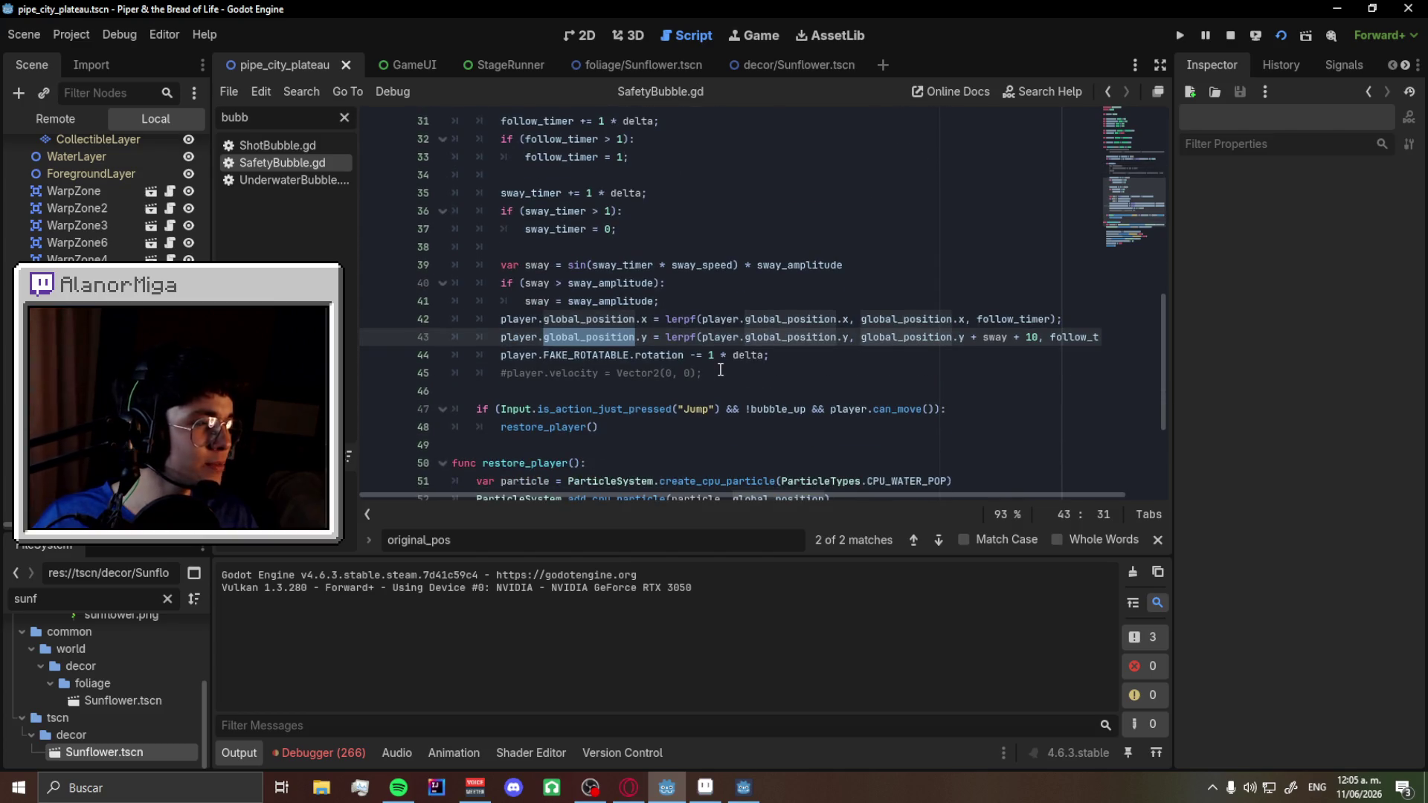
mouse_move(868, 493)
left_mouse_down()
mouse_move(1023, 494)
mouse_move(769, 497)
left_mouse_up()
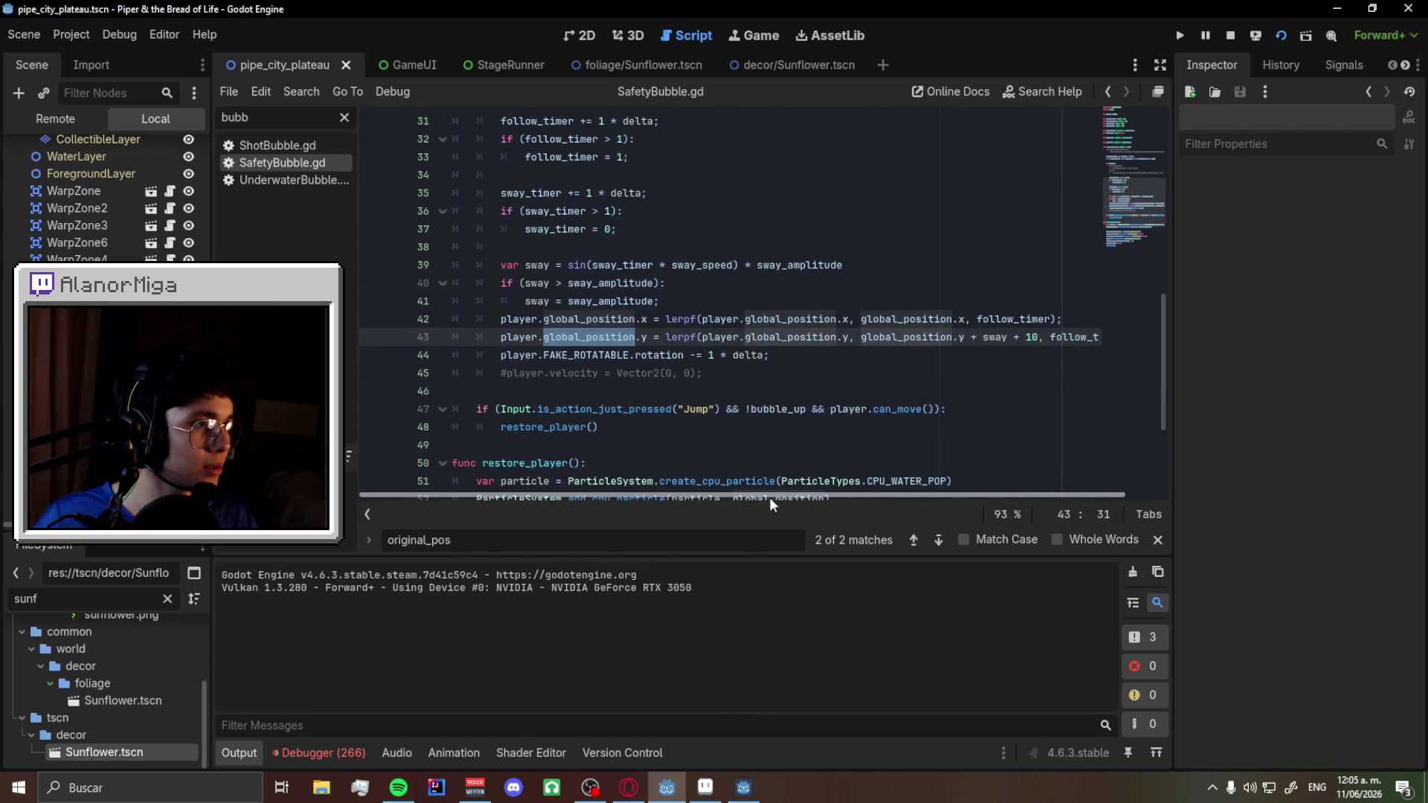
scroll(697, 450, "down", 2)
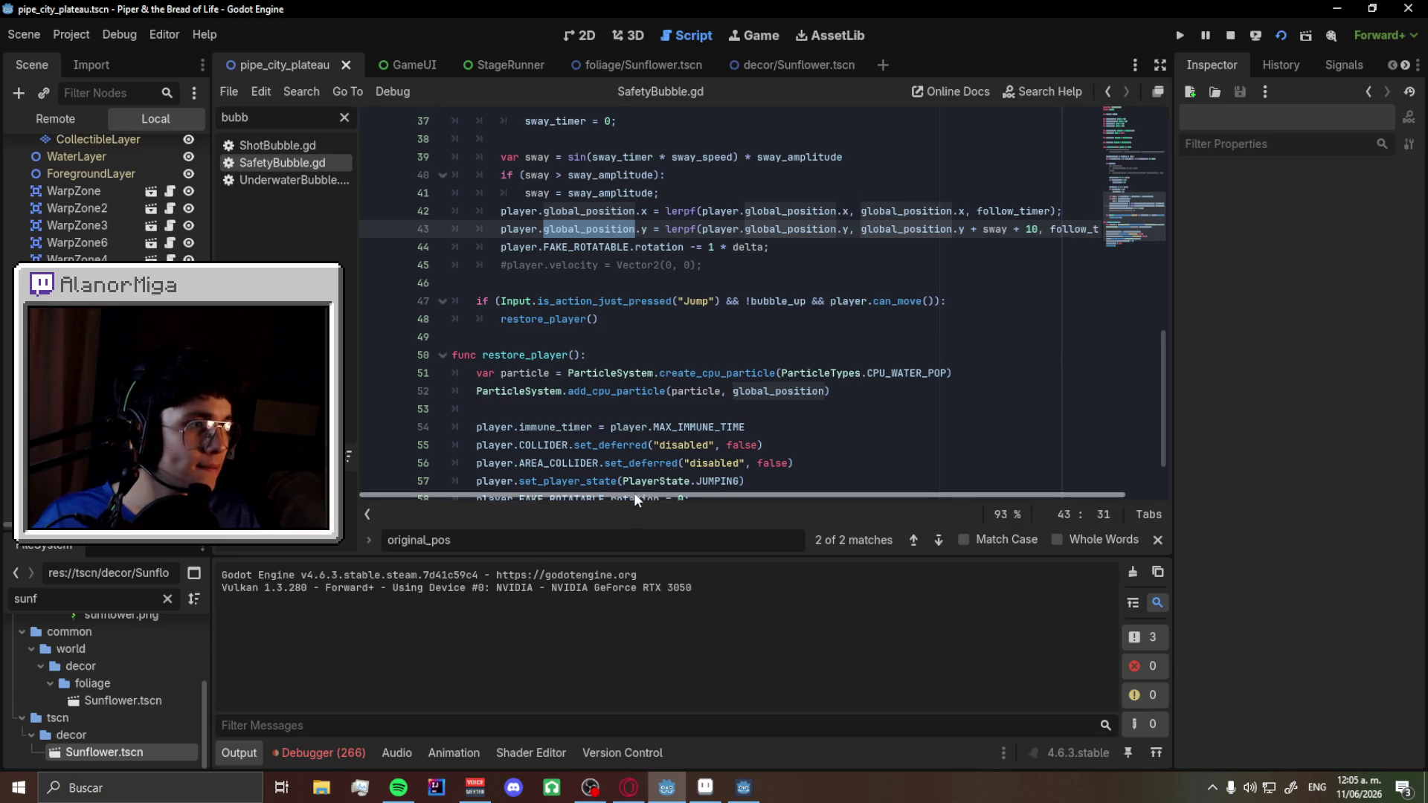
scroll(632, 424, "up", 4)
scroll(630, 424, "up", 4)
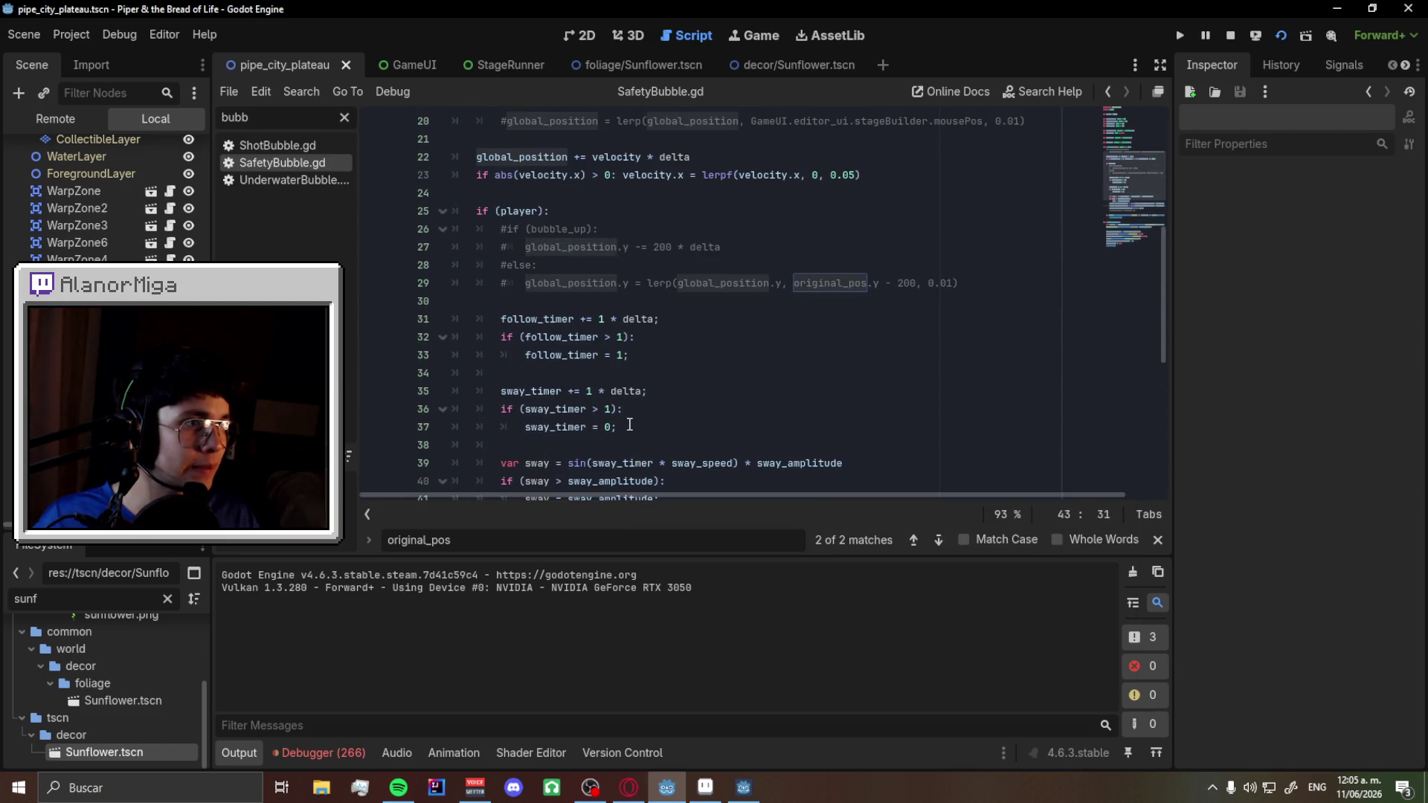
scroll(631, 424, "up", 2, "ctrl")
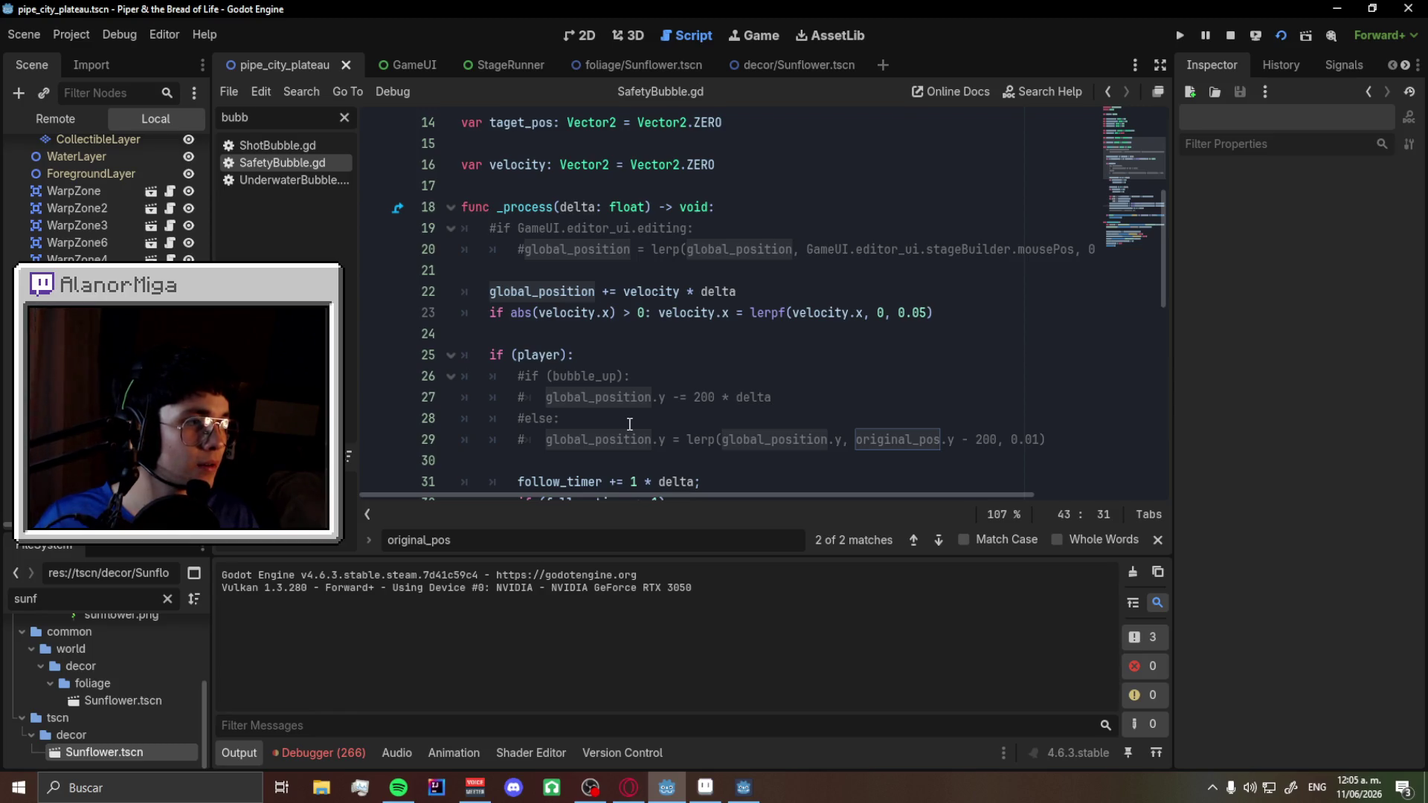
scroll(664, 440, "down", 6)
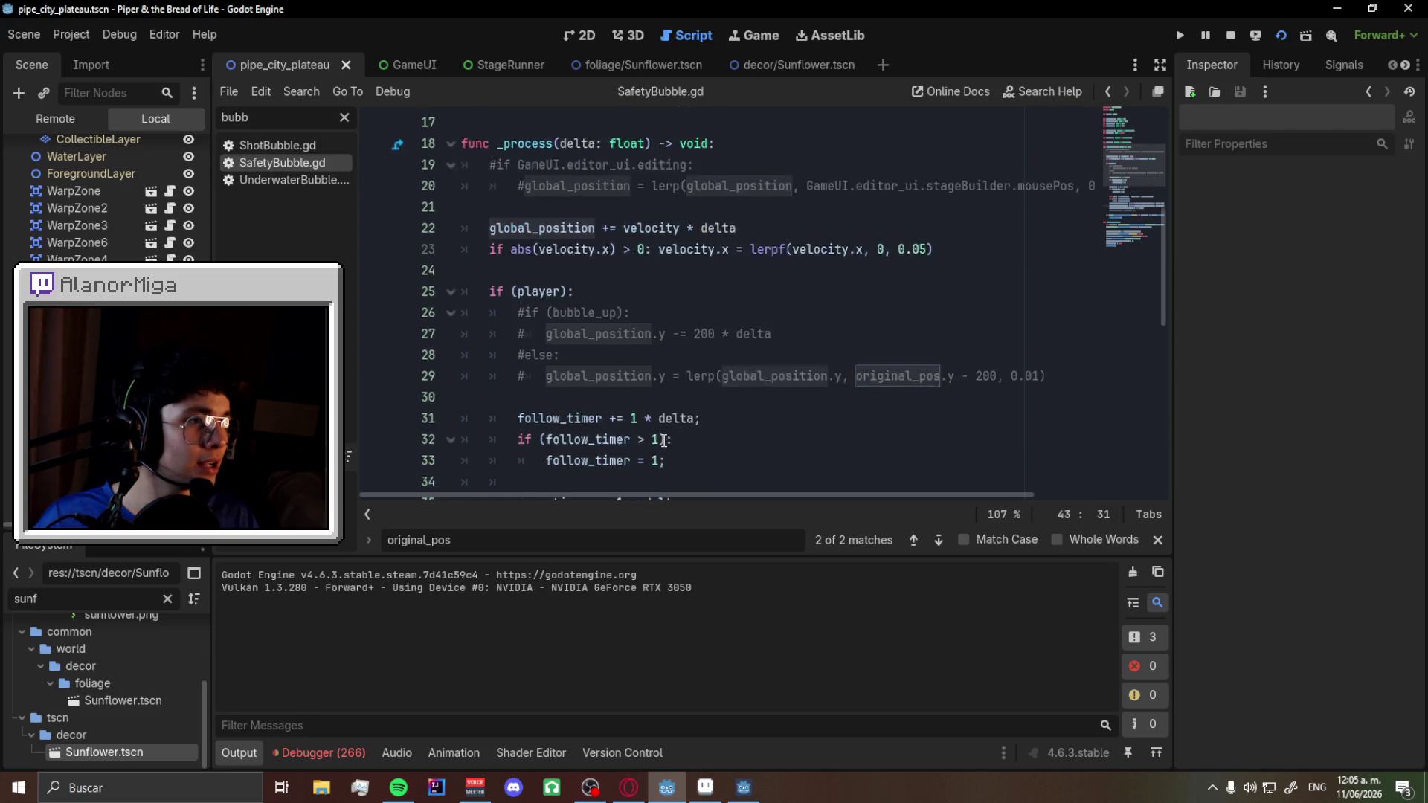
scroll(664, 440, "down", 3)
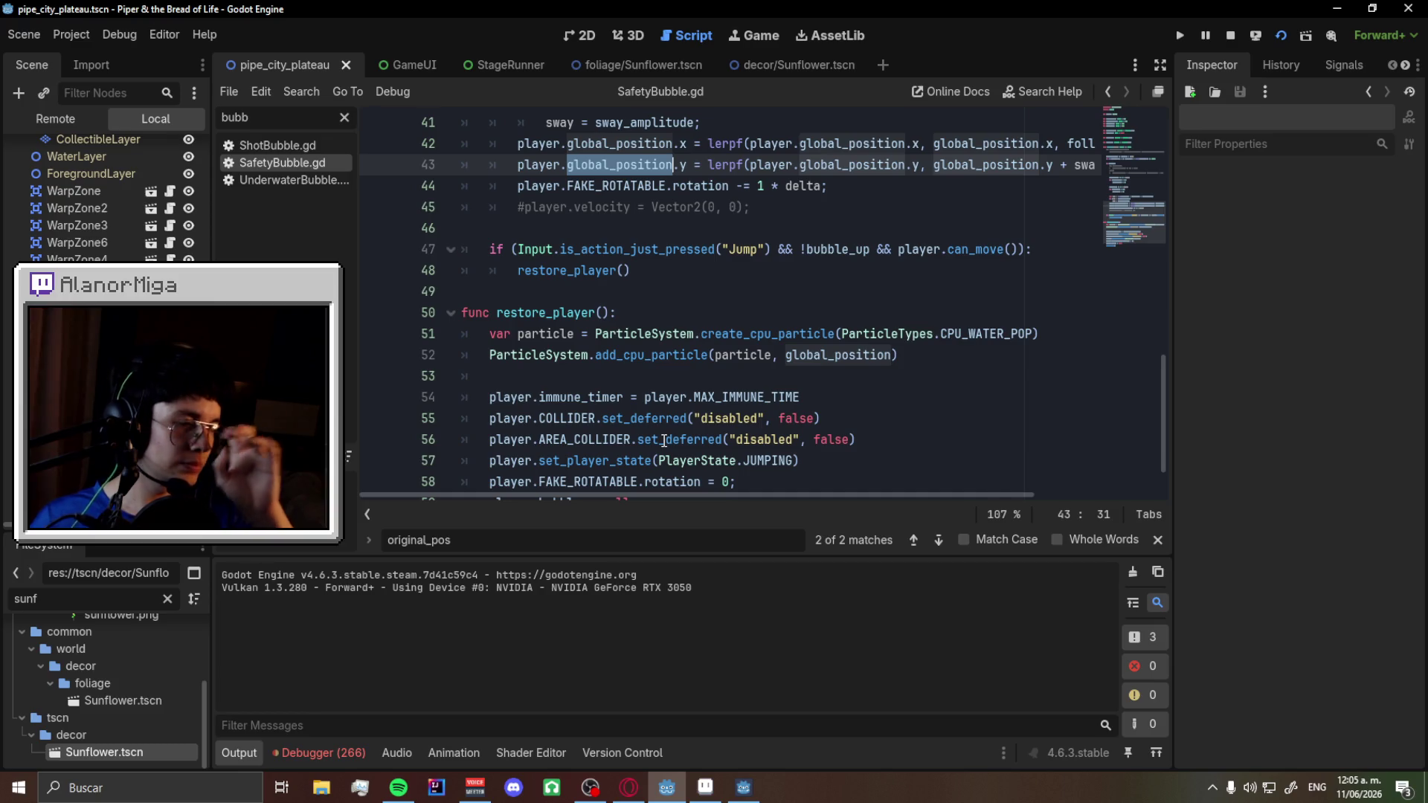
scroll(664, 441, "up", 7)
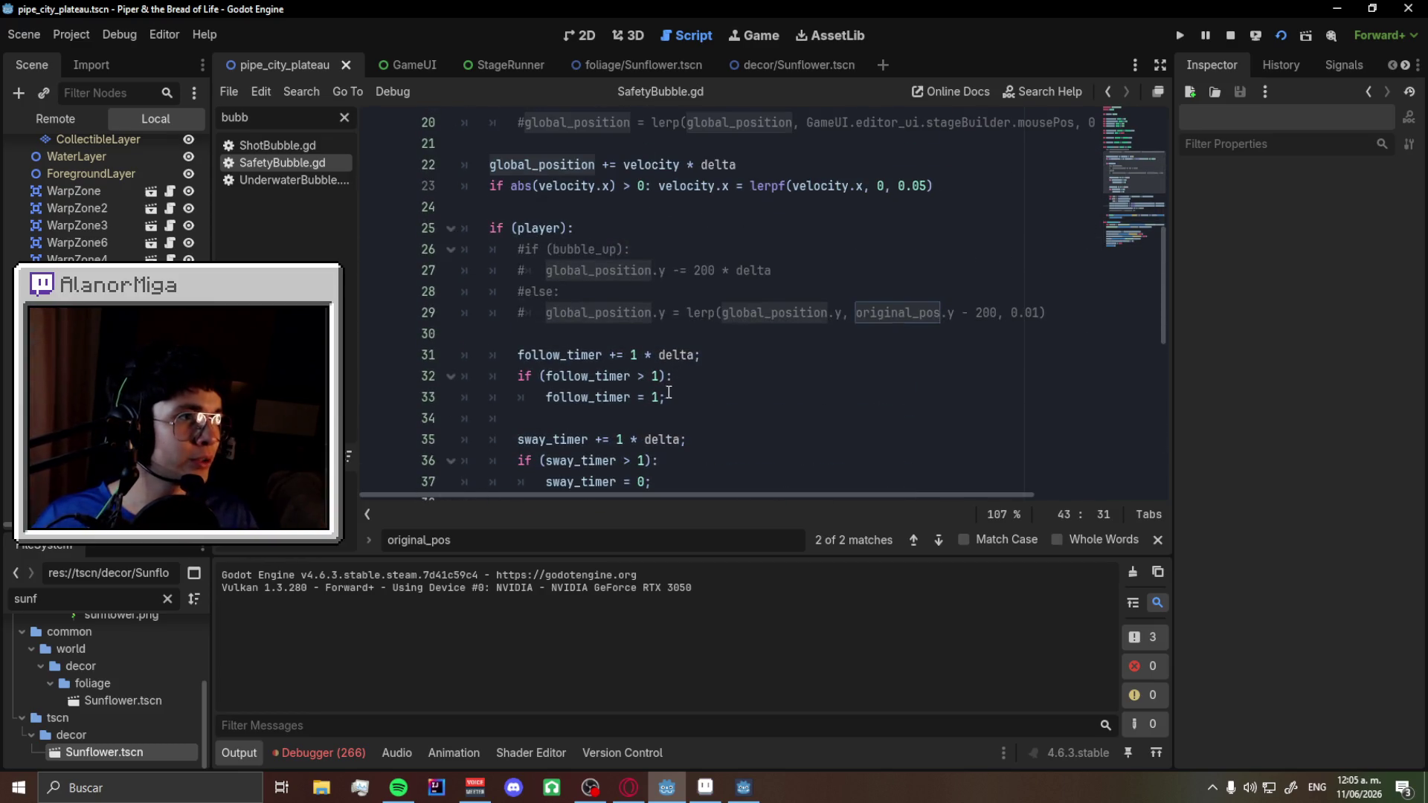
scroll(617, 396, "down", 1)
double_click(563, 376)
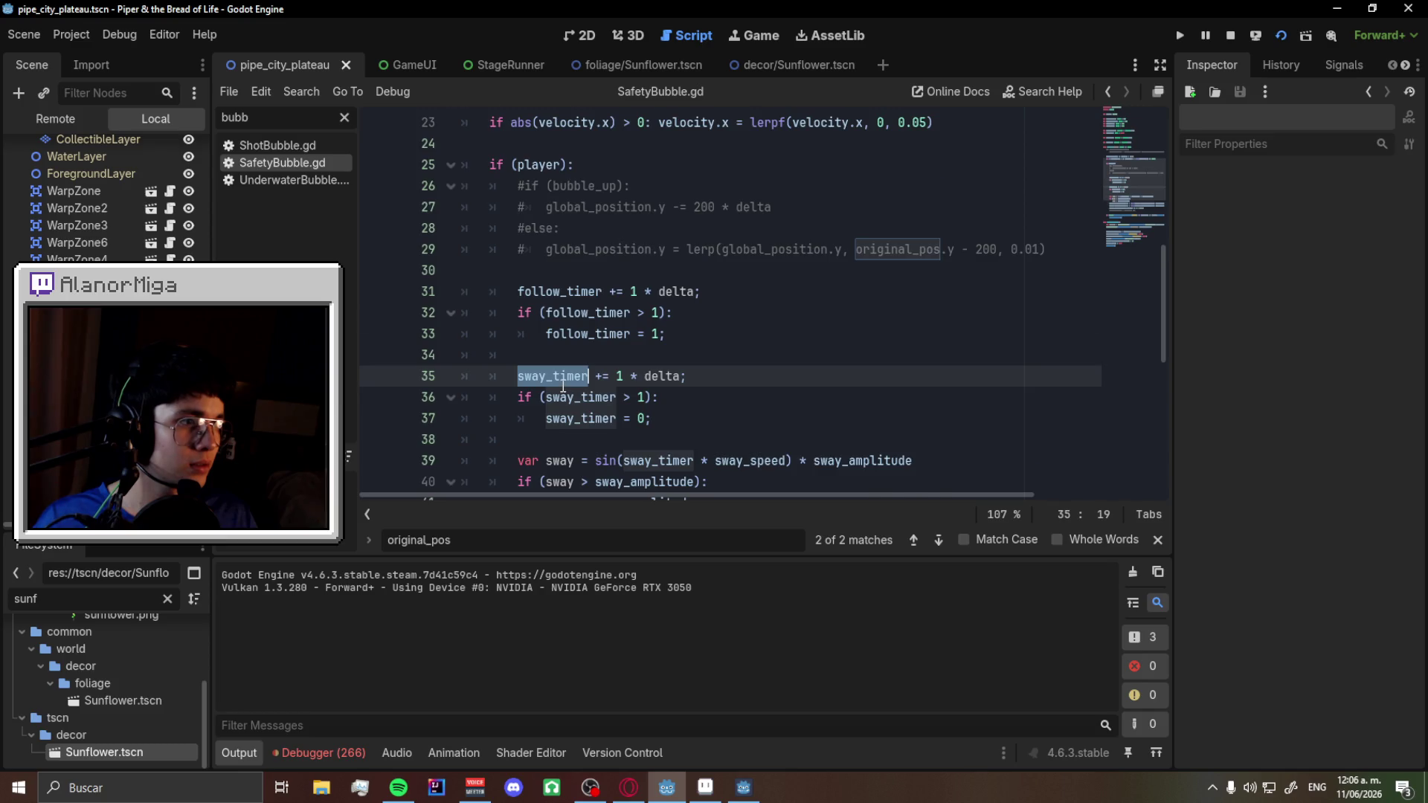
scroll(563, 386, "down", 2)
double_click(552, 376)
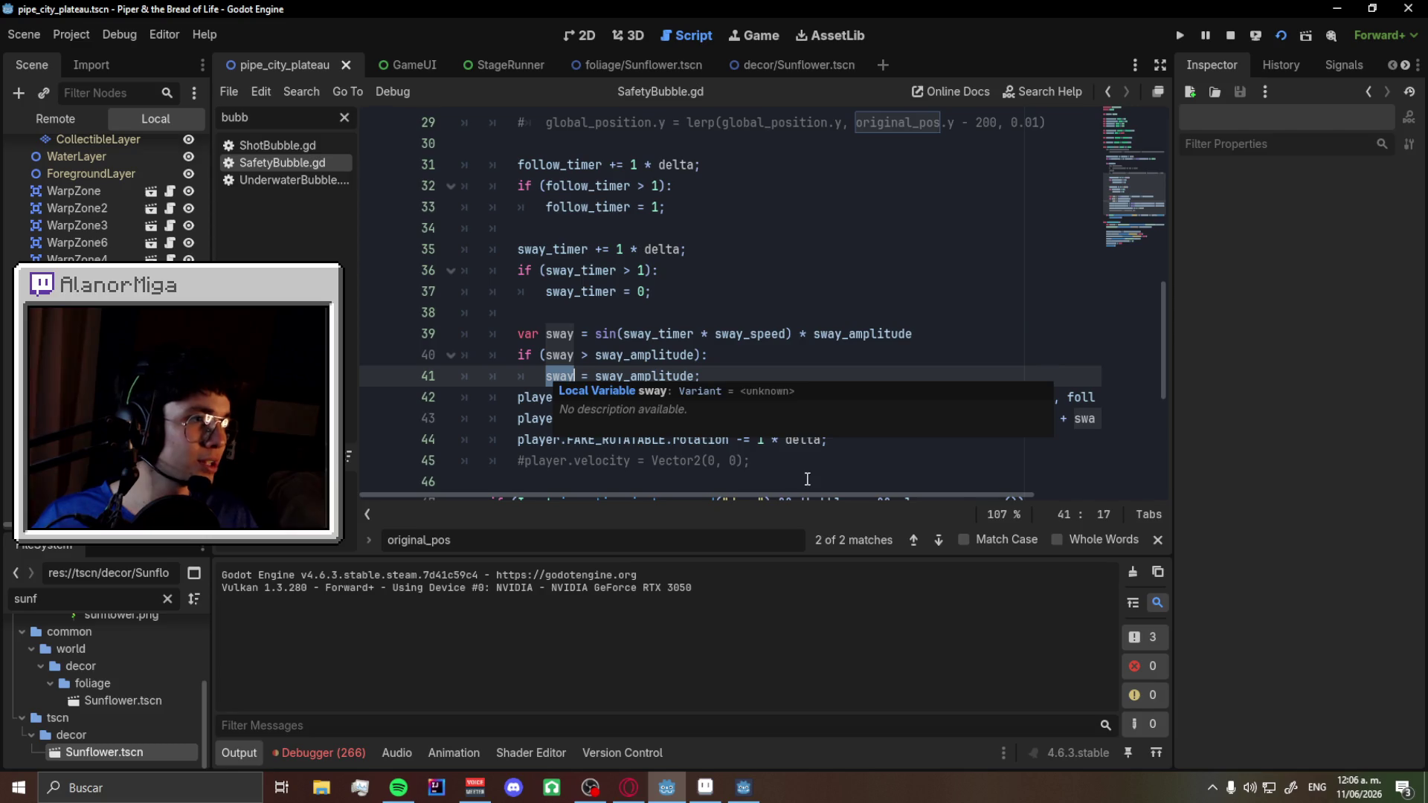
scroll(719, 480, "up", 6)
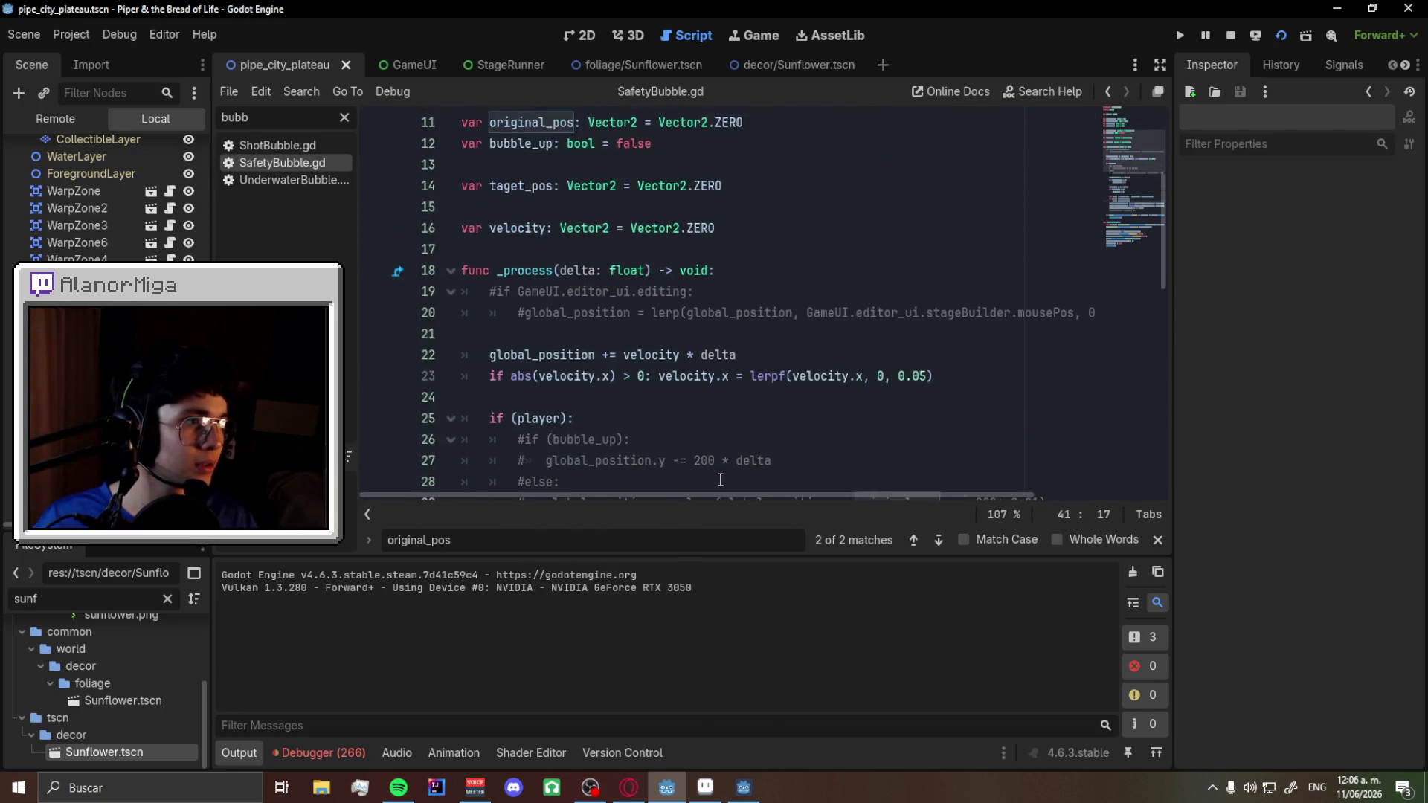
scroll(720, 479, "up", 1)
left_click(734, 780)
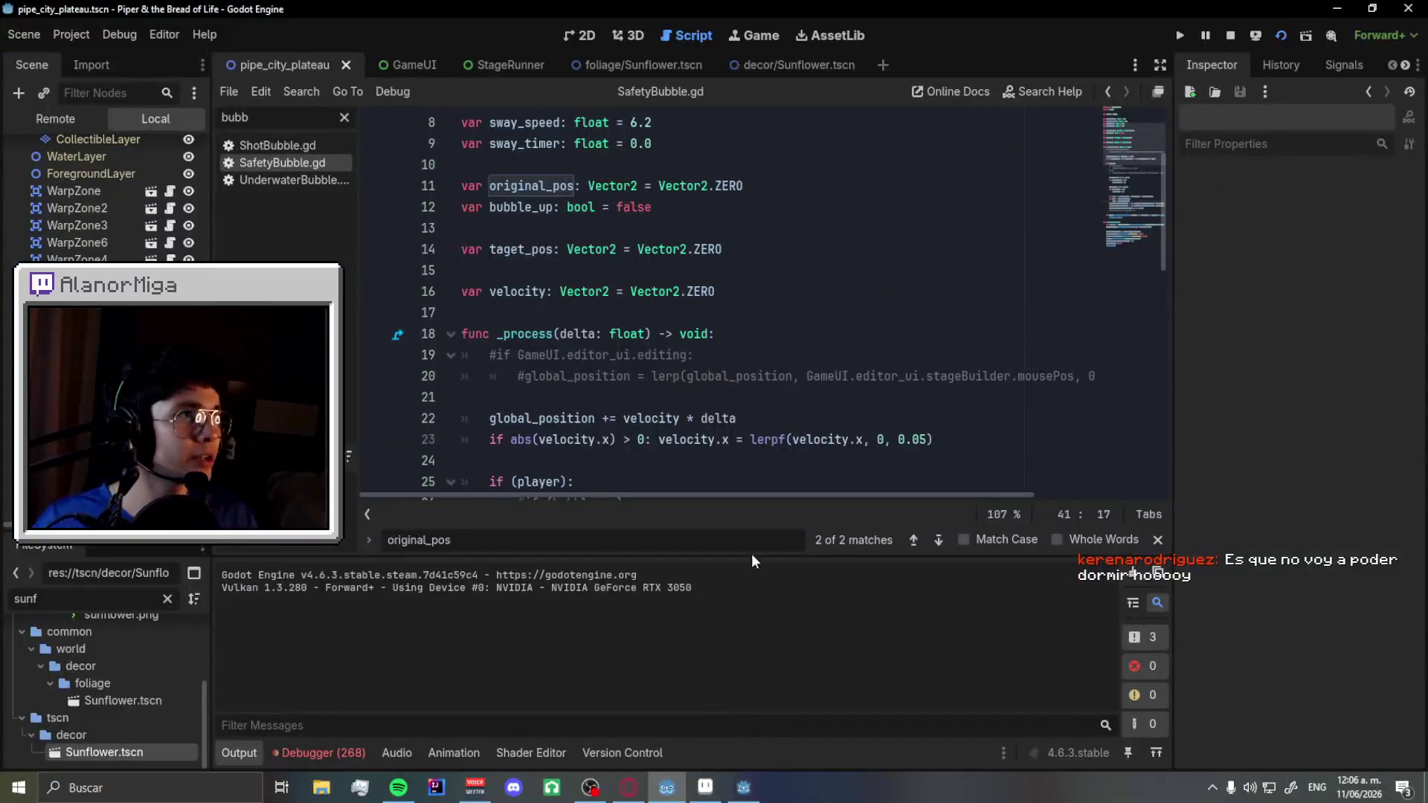
- Filter the script list by 'player', open Player.gd and go to bubble velocity line 904
left_click(345, 117)
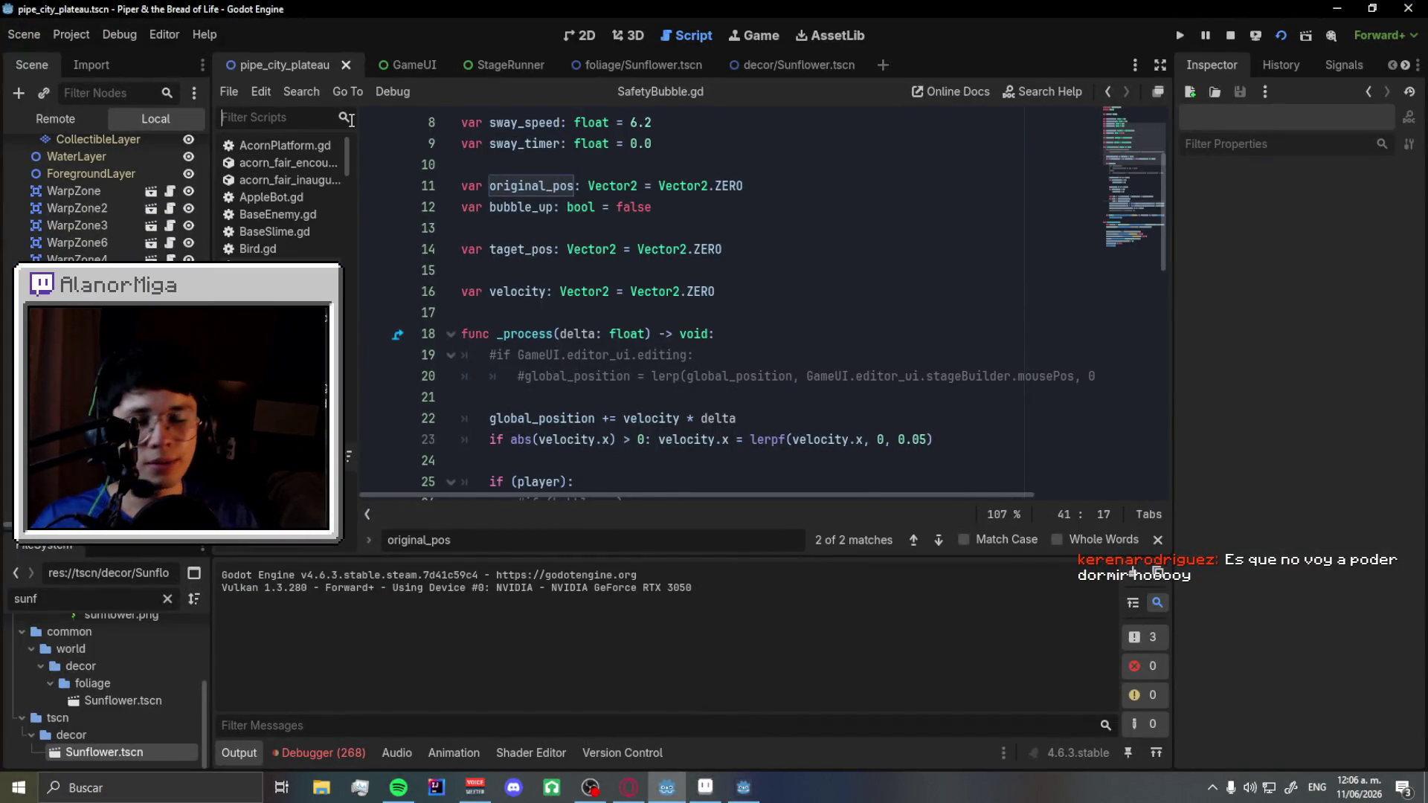
type("player")
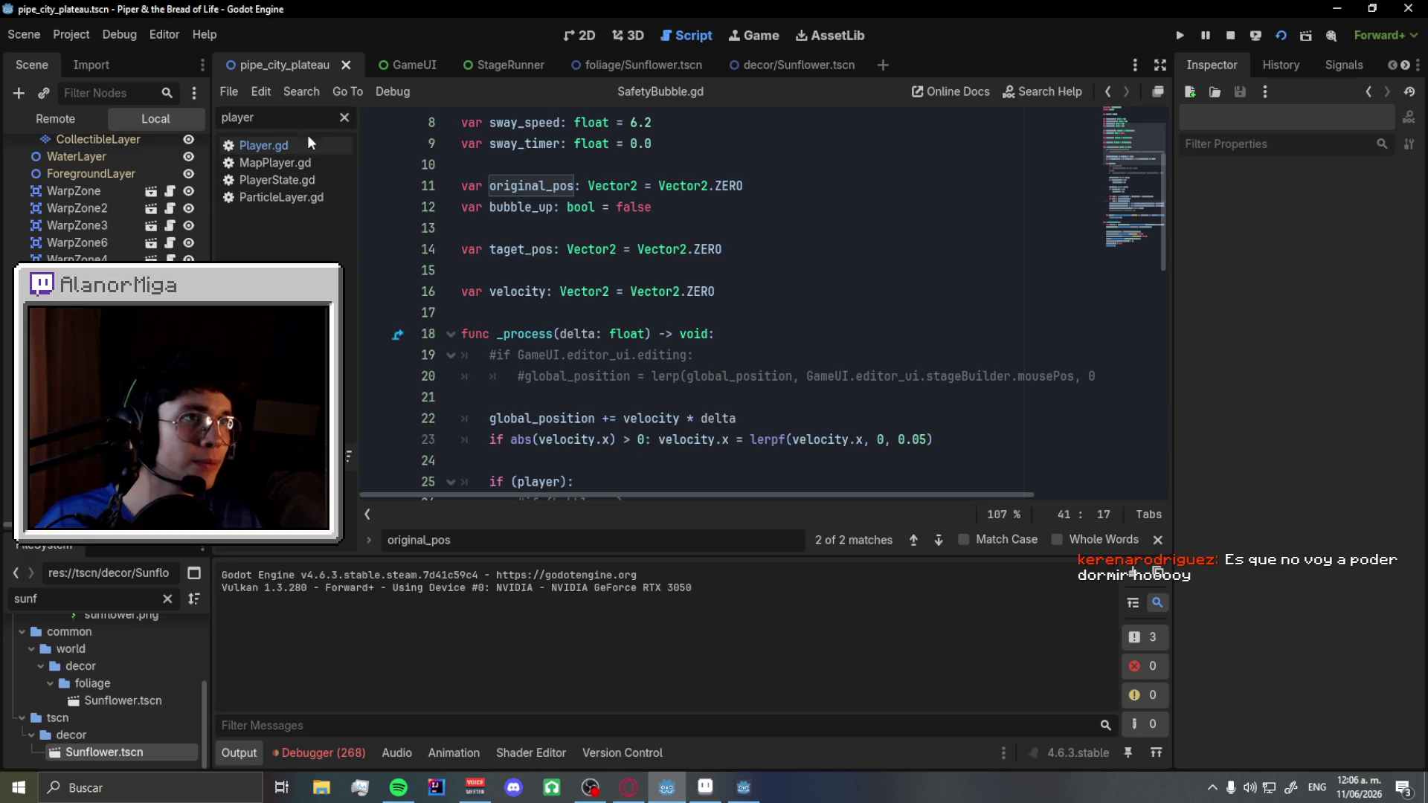
left_click(308, 144)
scroll(649, 348, "down", 2)
key("Right")
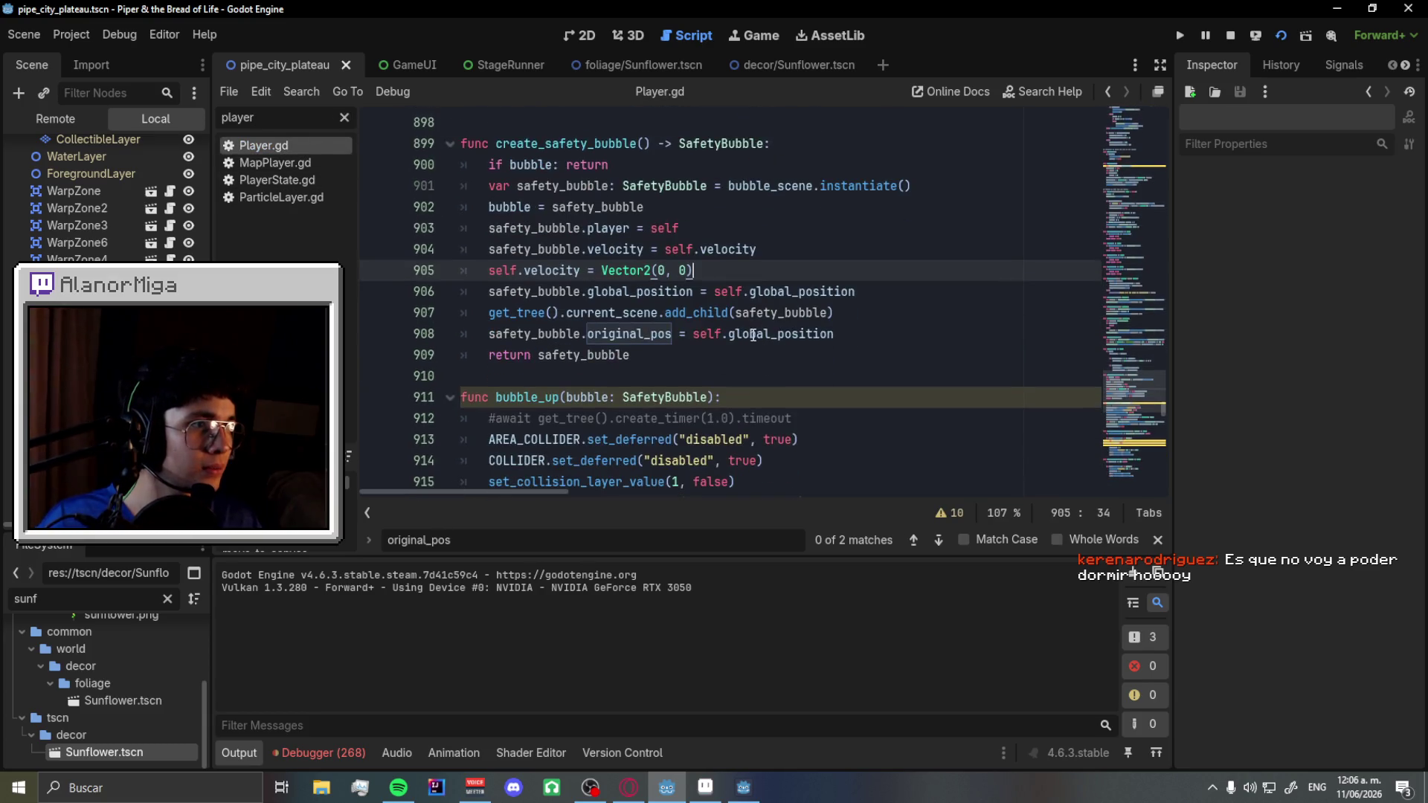
left_click(588, 333)
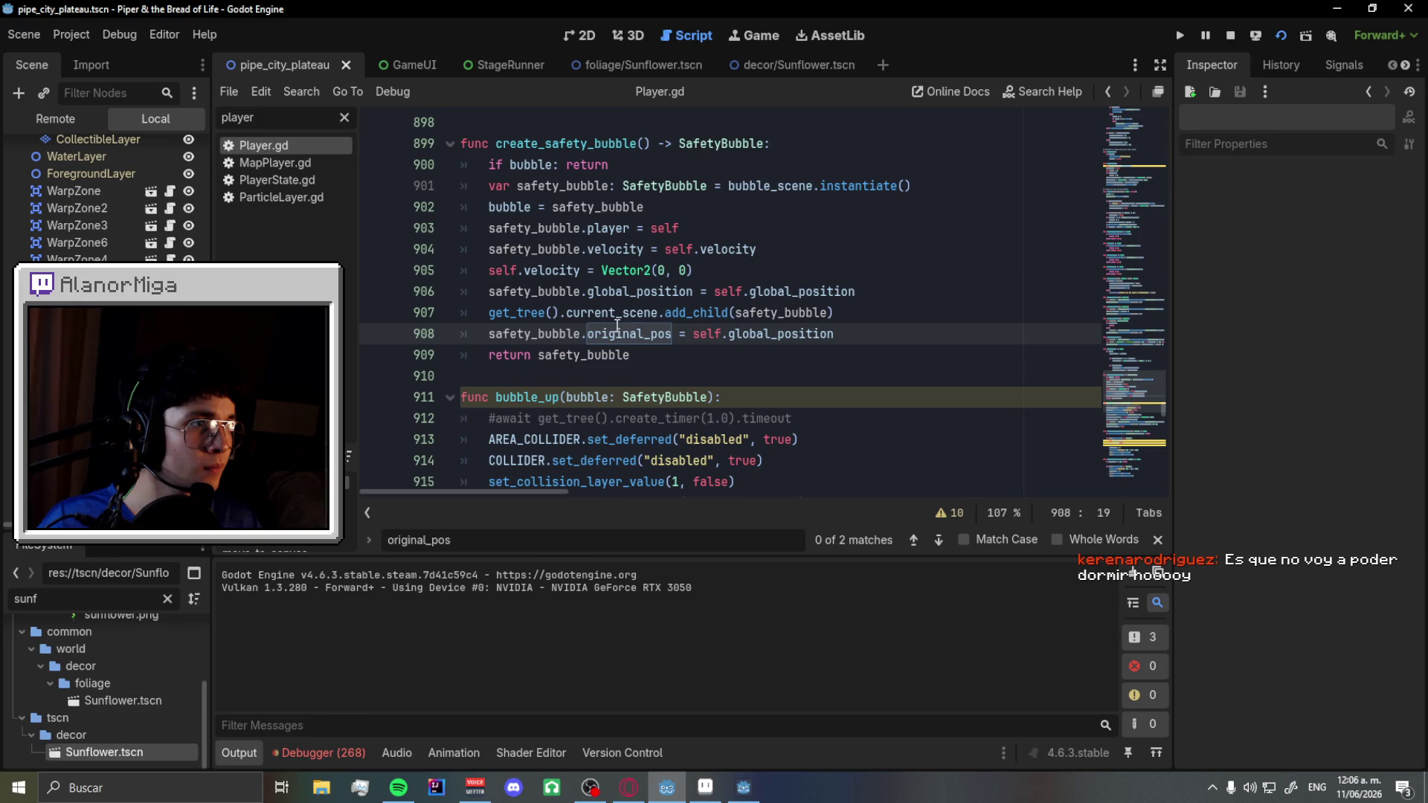
left_click(569, 250)
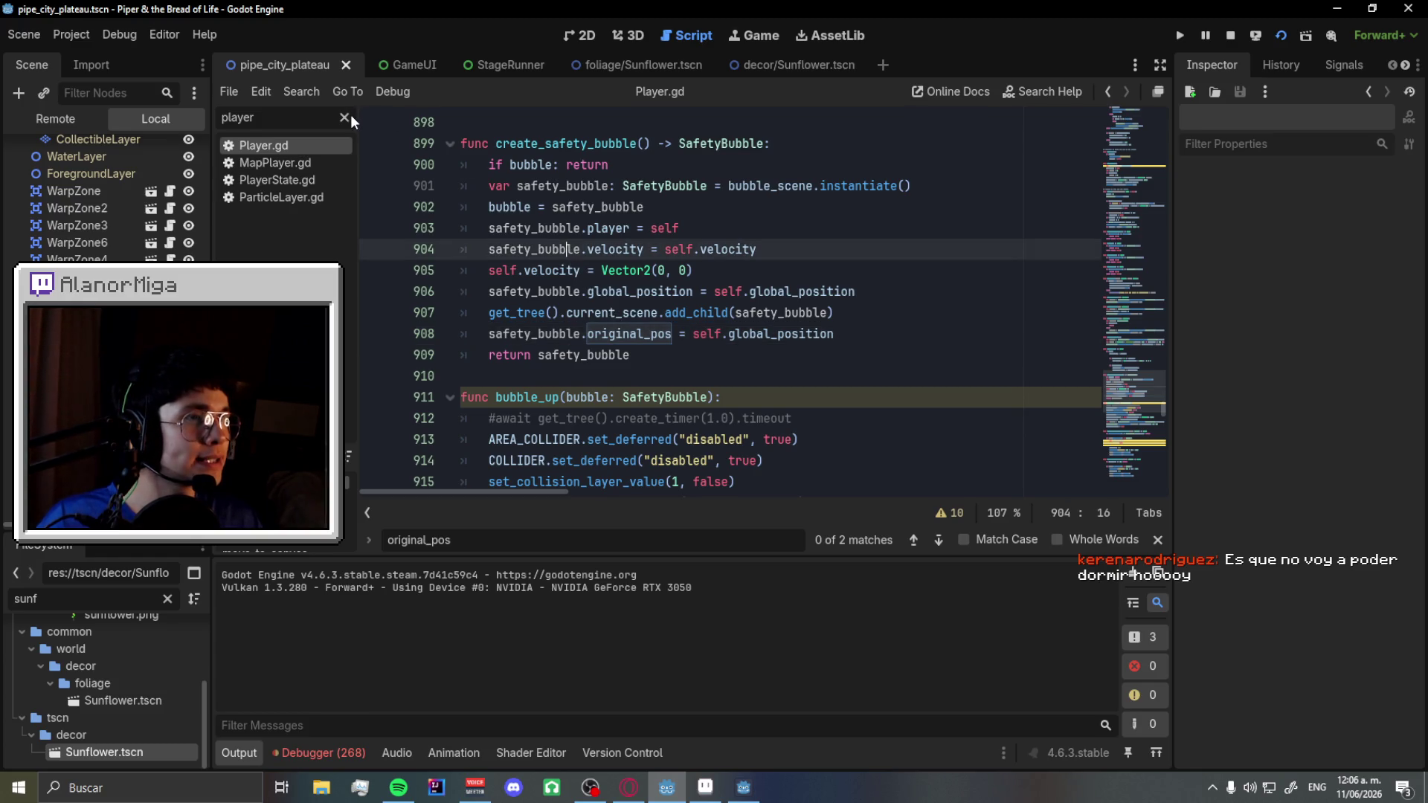
- Change line 904 to safety_bubble.velocity.x = self.velocity.x, save, and run the game with F5
left_click(349, 115)
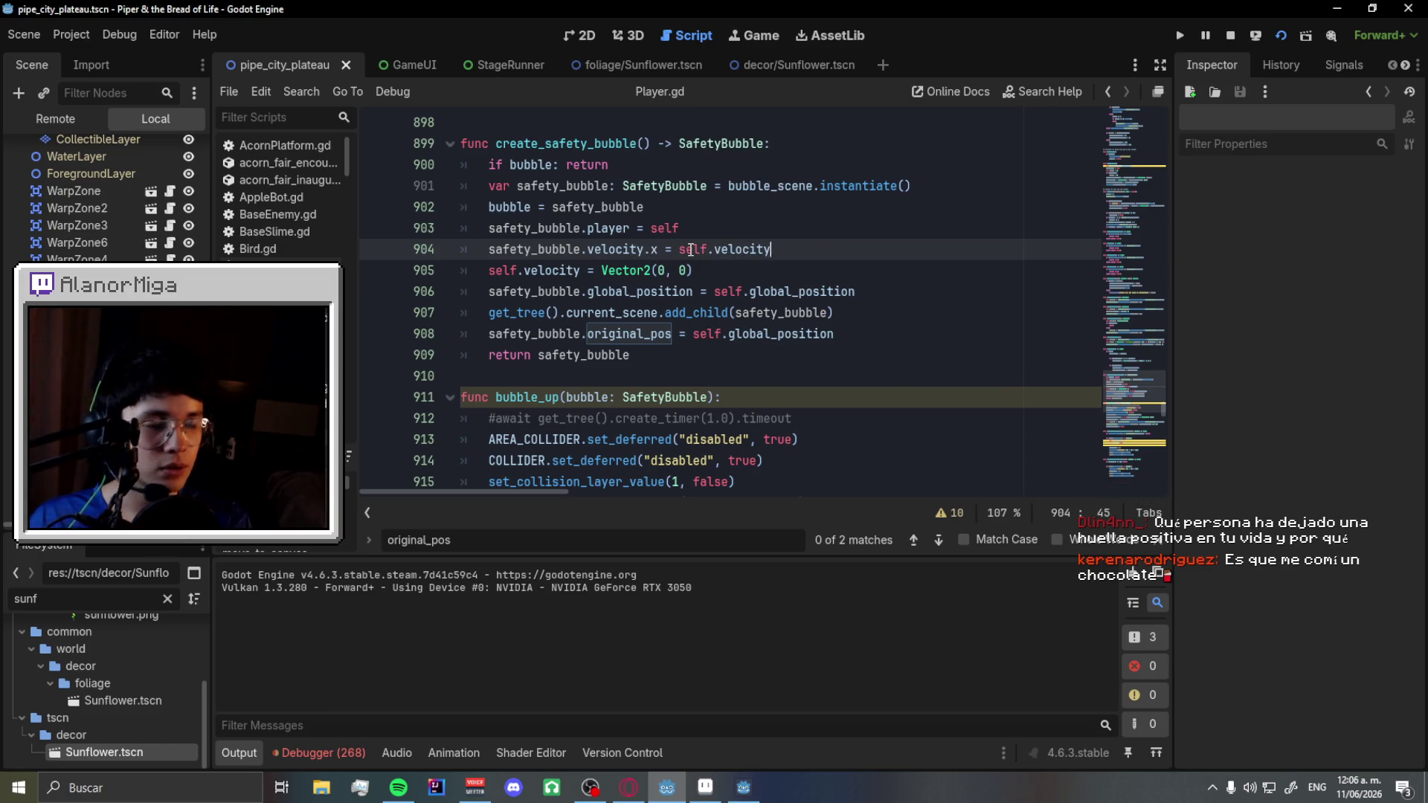
type(".x")
key("ctrl+s")
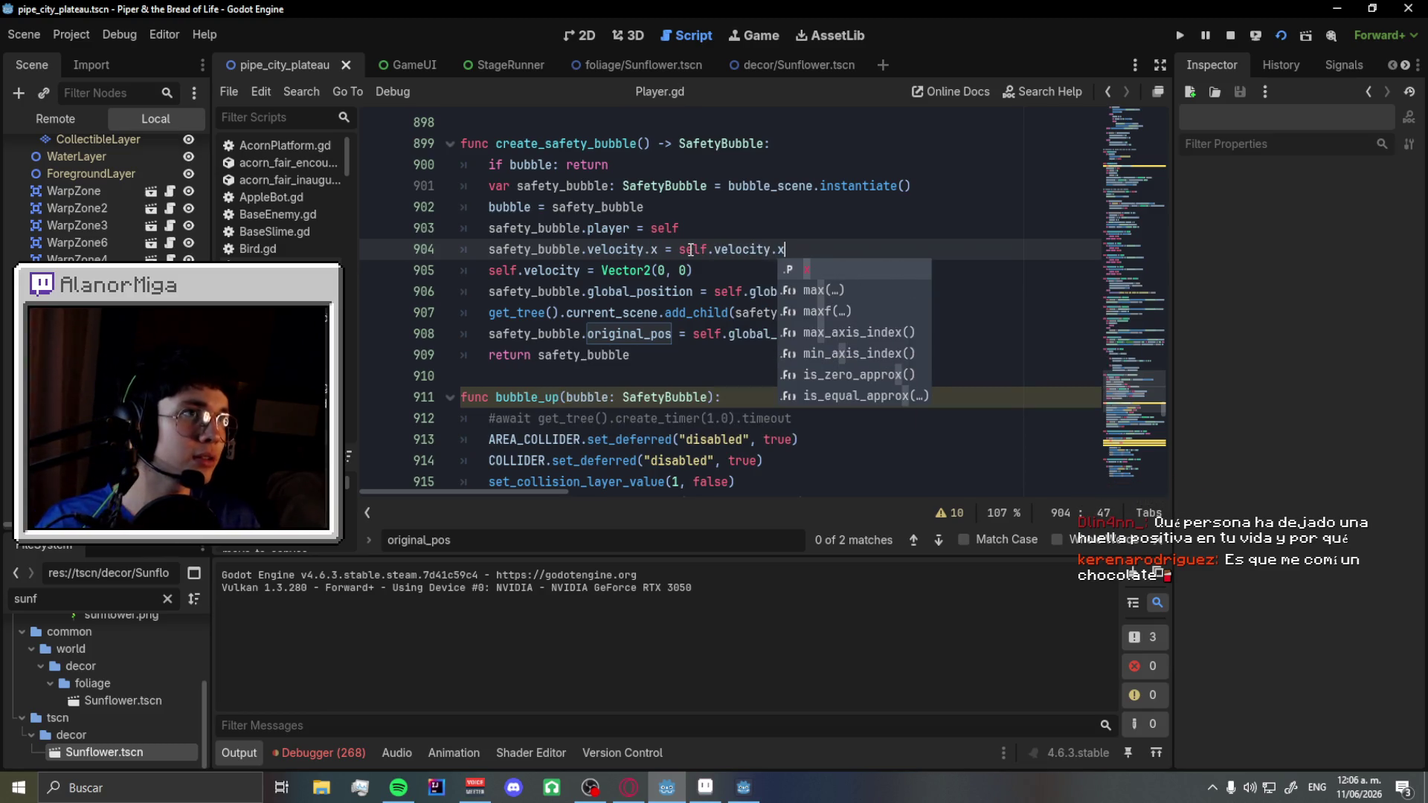
key("F5")
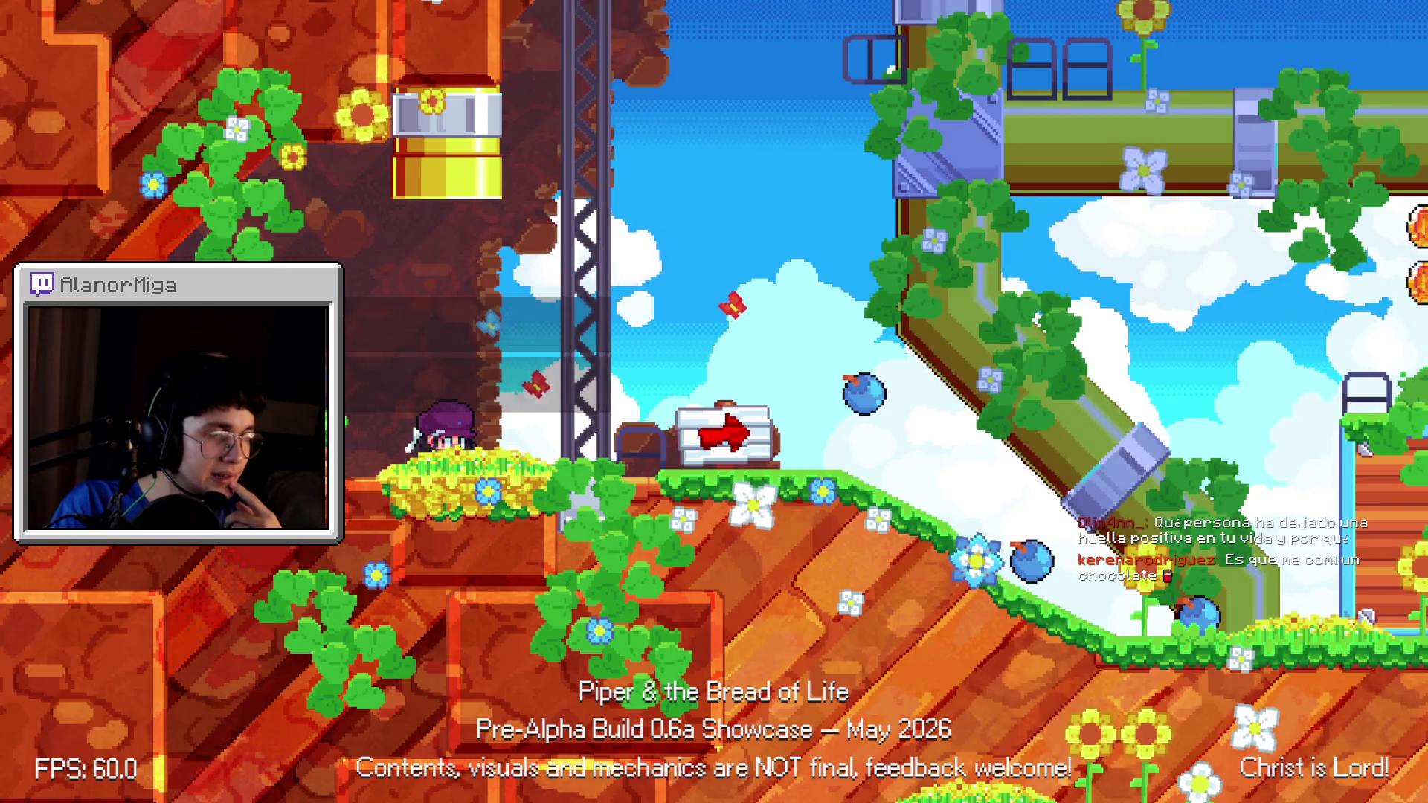
- Run right and jump onto the brick platform until bubbled, then return to the editor
key("Right")
key("Right")
key("space")
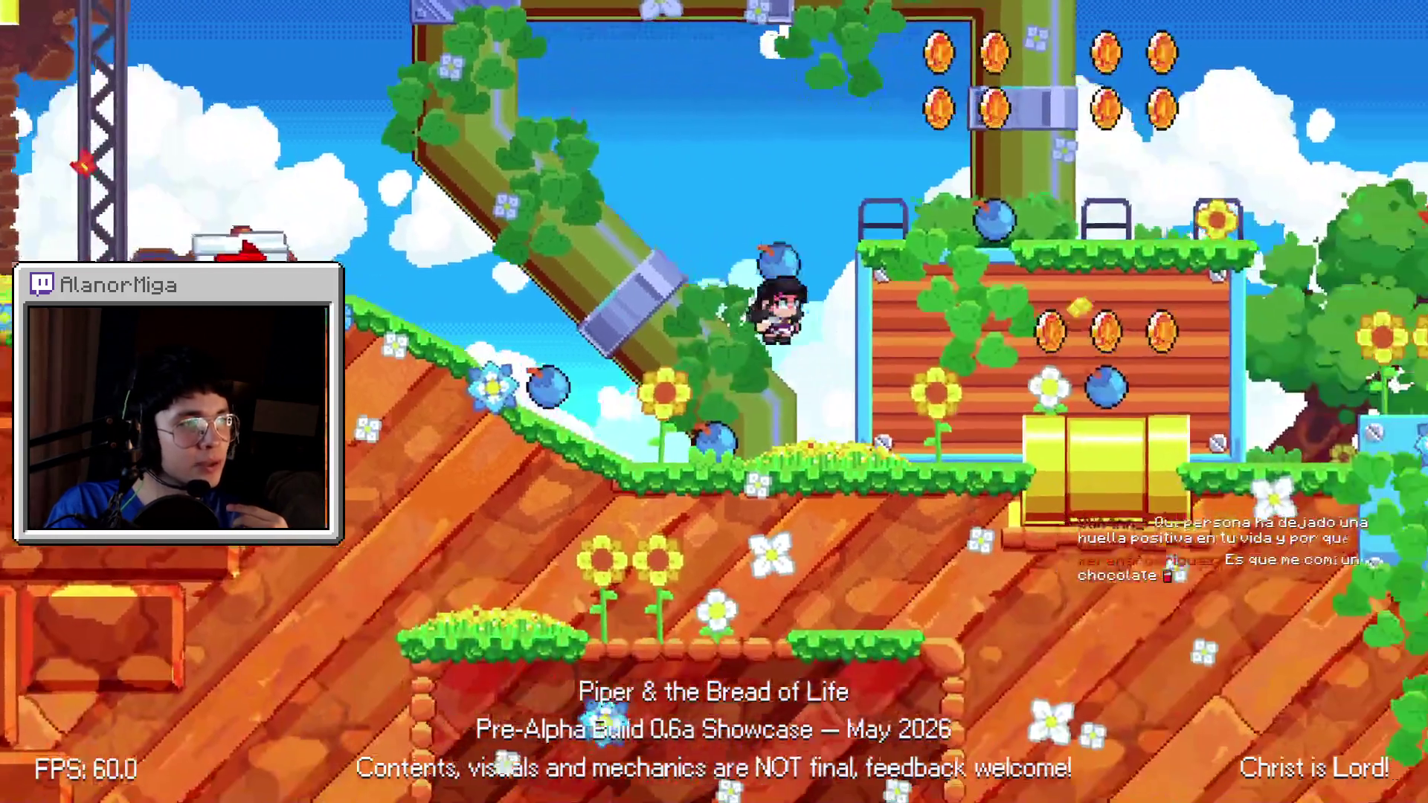
key("space")
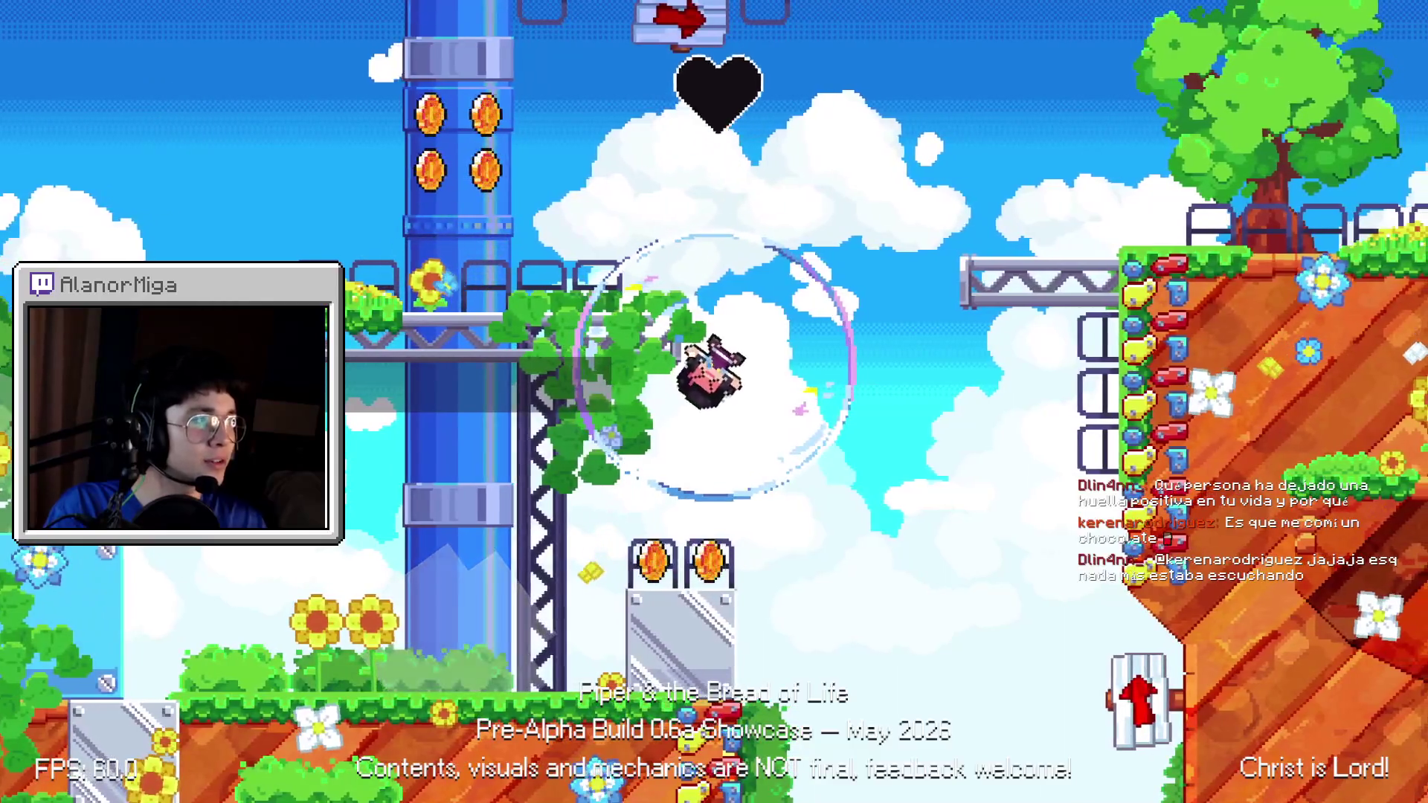
key("alt+Tab")
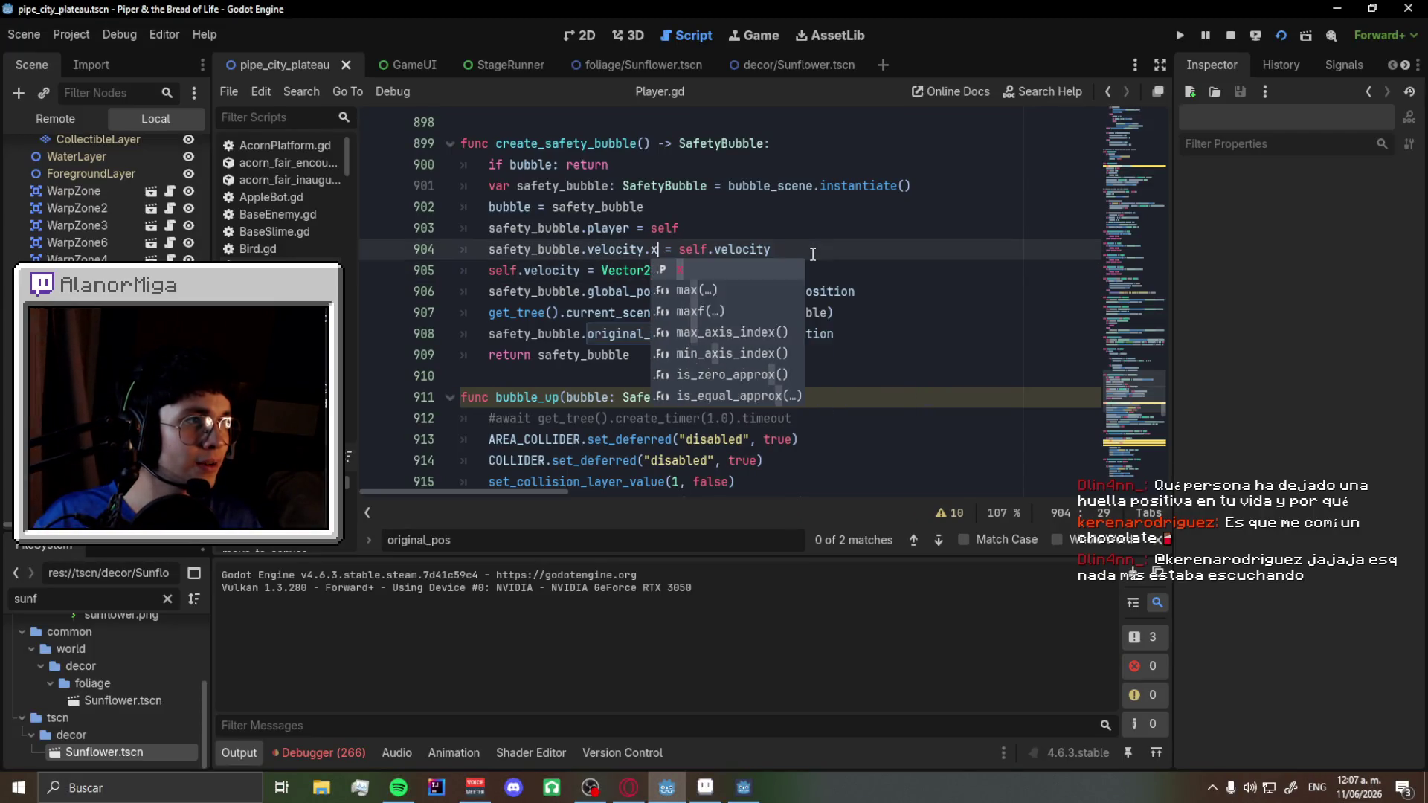
type(".x")
- Duplicate the halved x-velocity bubble line 904 as a matching y-velocity line, then save and run
left_click_drag(812, 253, 491, 254)
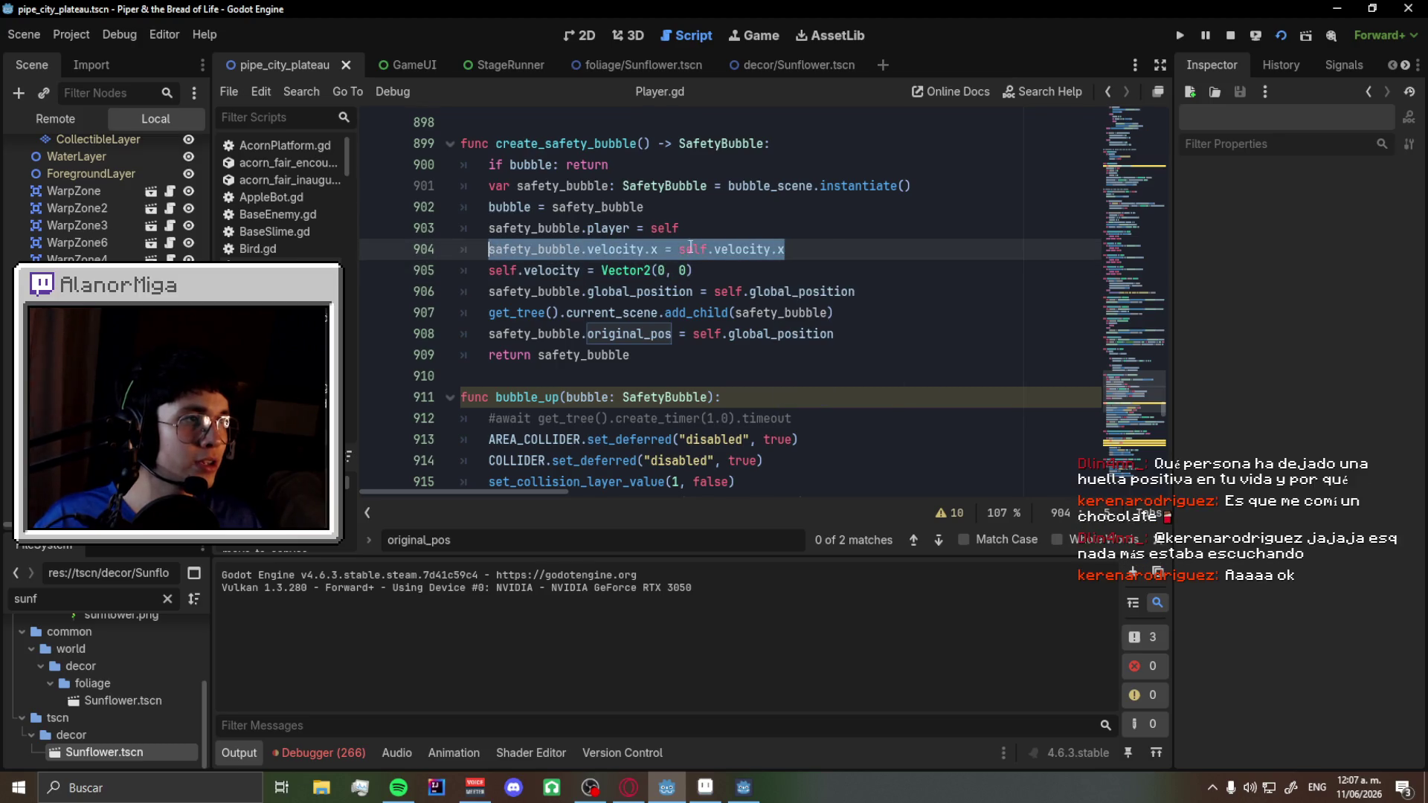
left_click(830, 250)
type("/ 2")
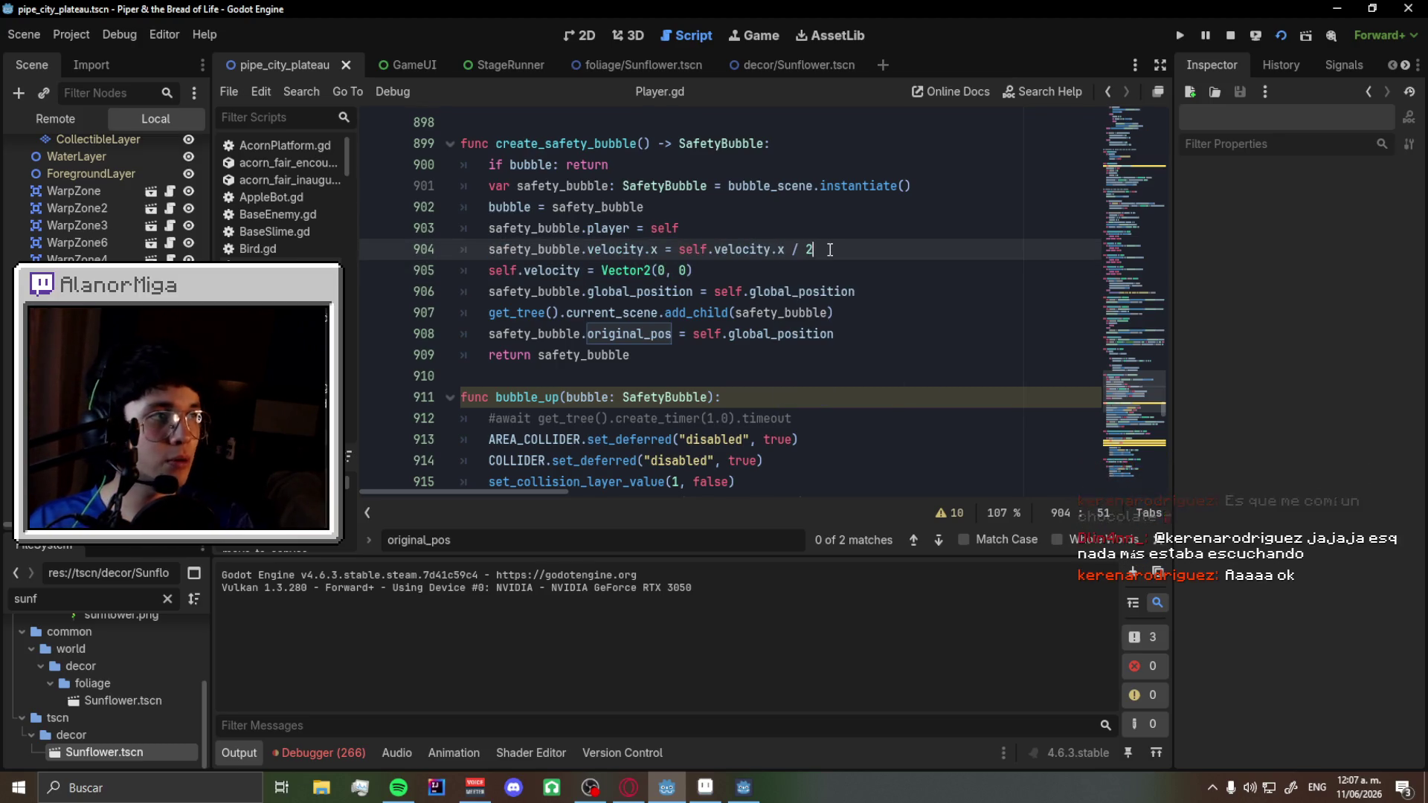
key("shift+Home")
key("ctrl+c")
key("End")
key("Return")
key("ctrl+v")
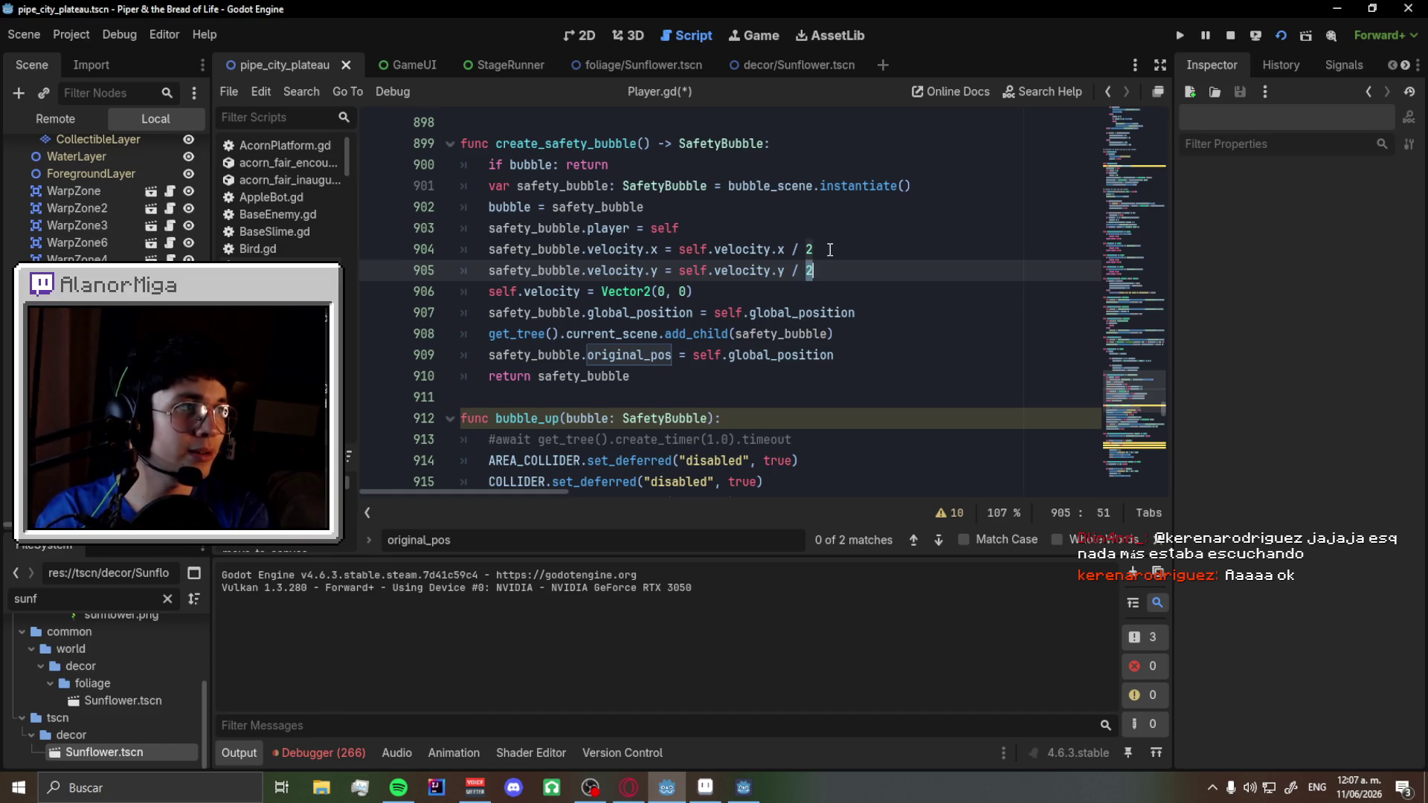
key("ctrl+s")
key("F5")
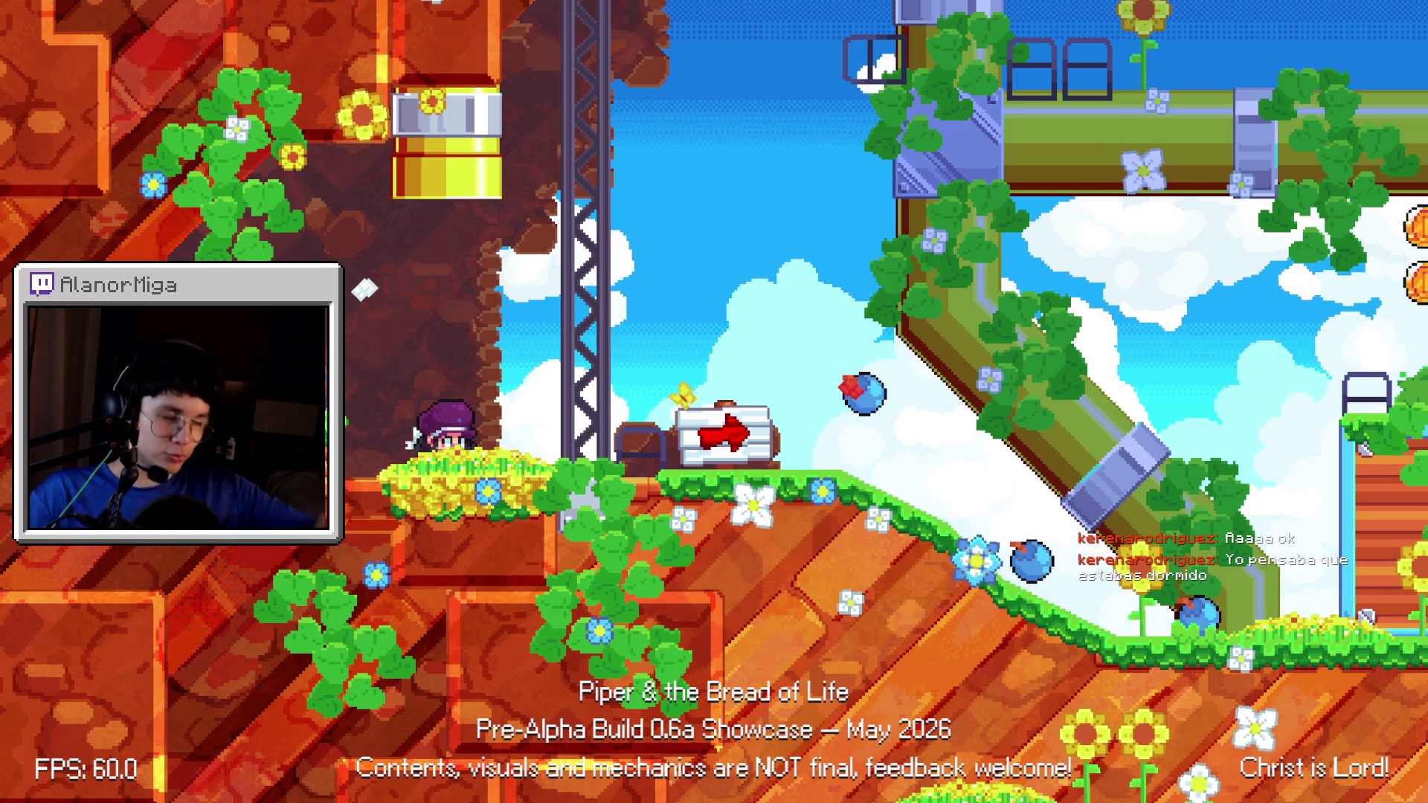
- Run right over the pipe onto the upper platform until a bomb bubbles the player, then return to the editor
key("Right")
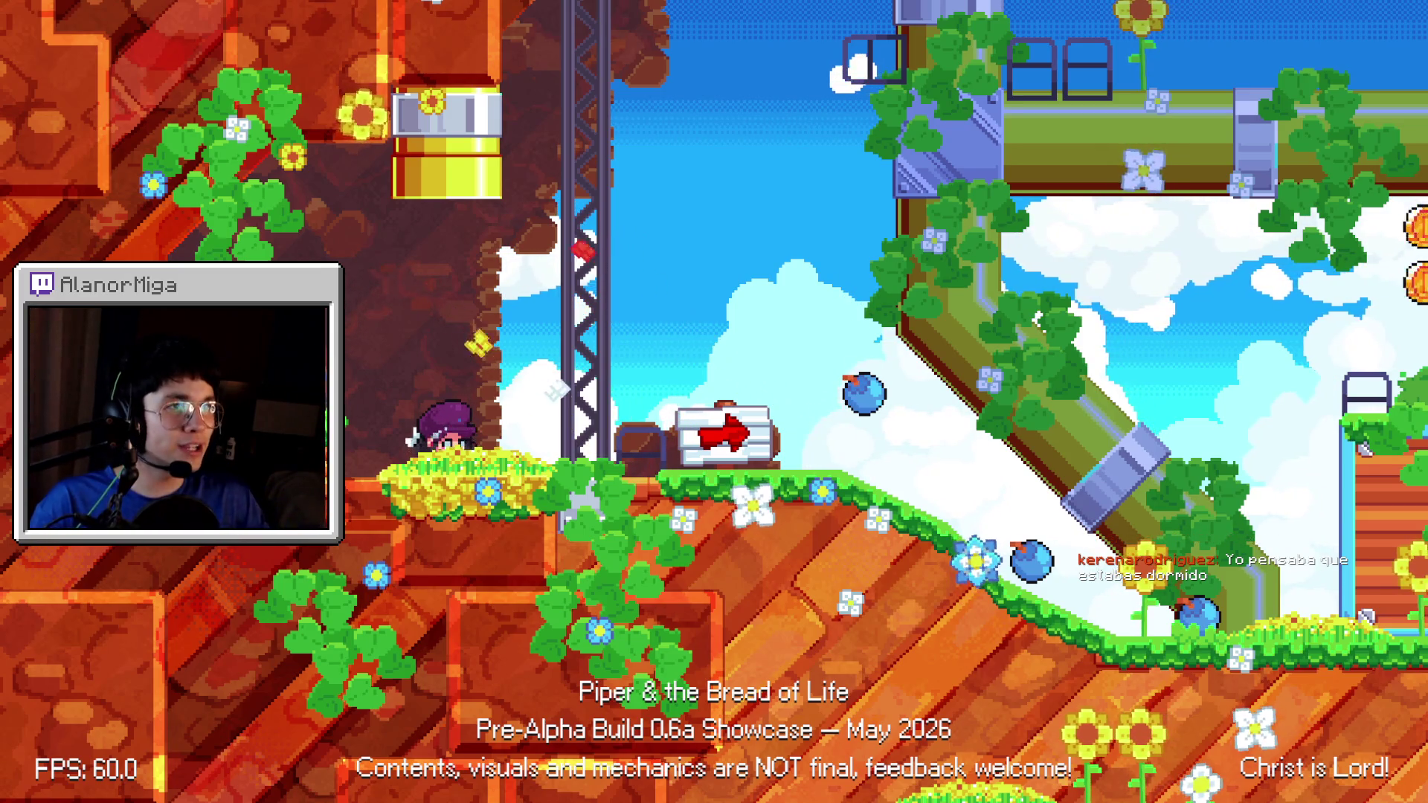
key("Right")
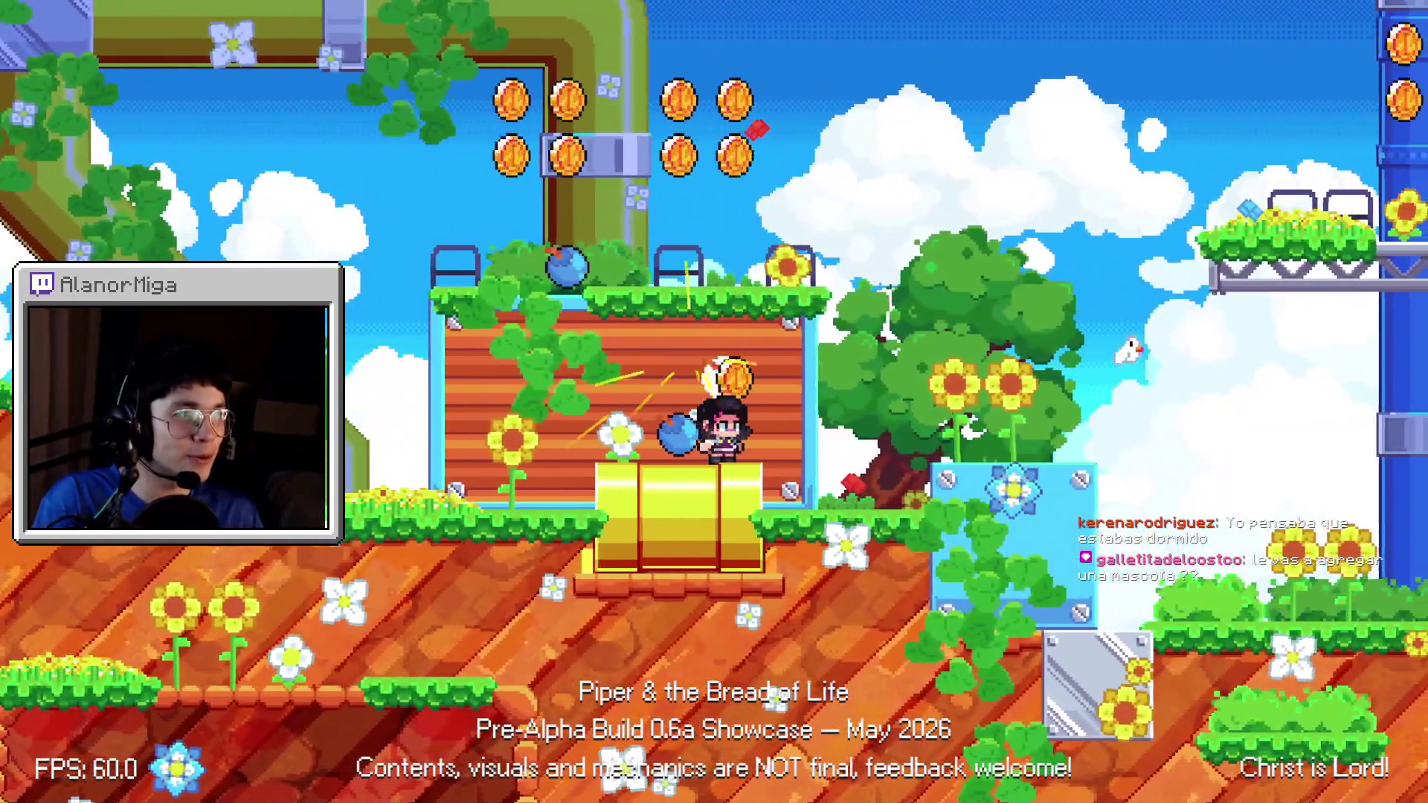
key("space")
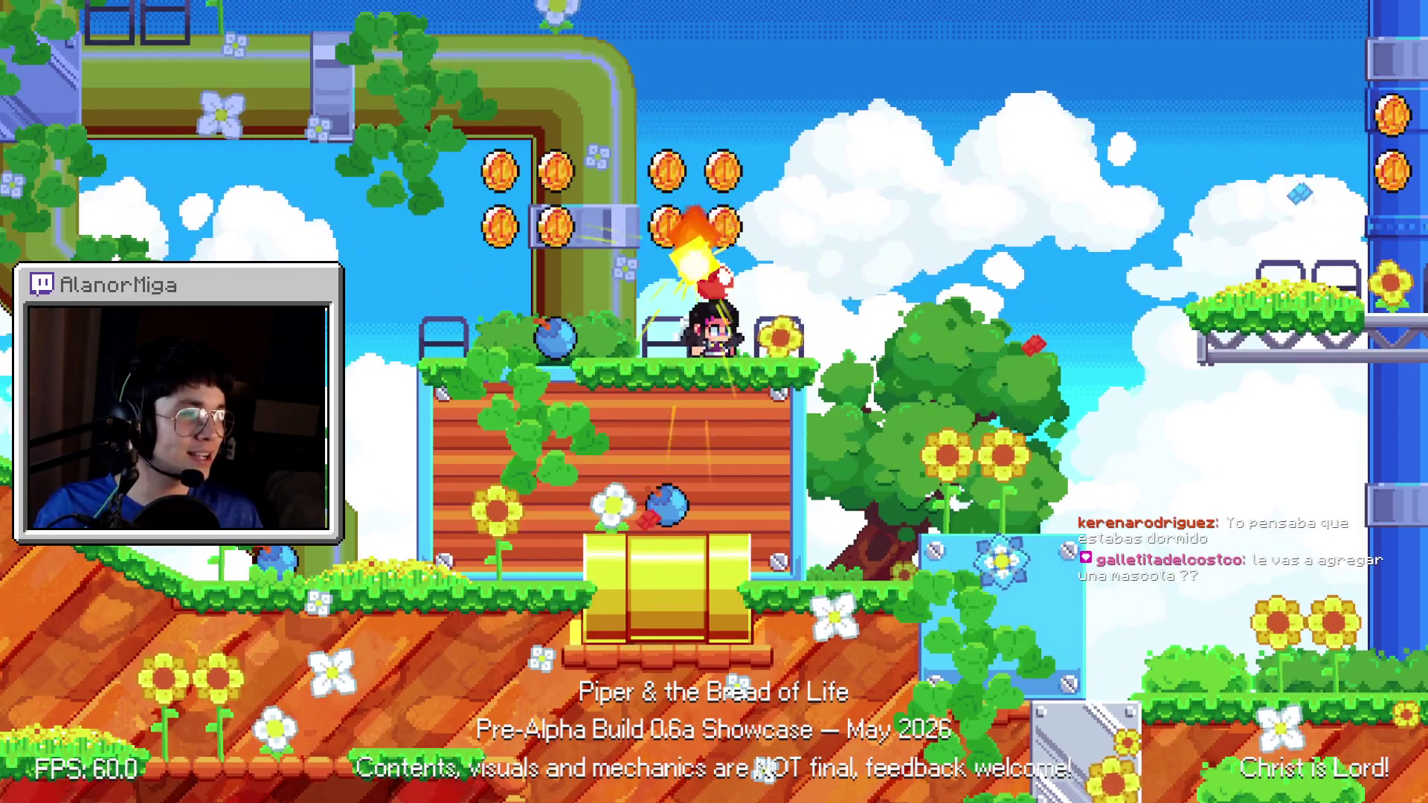
key("Right")
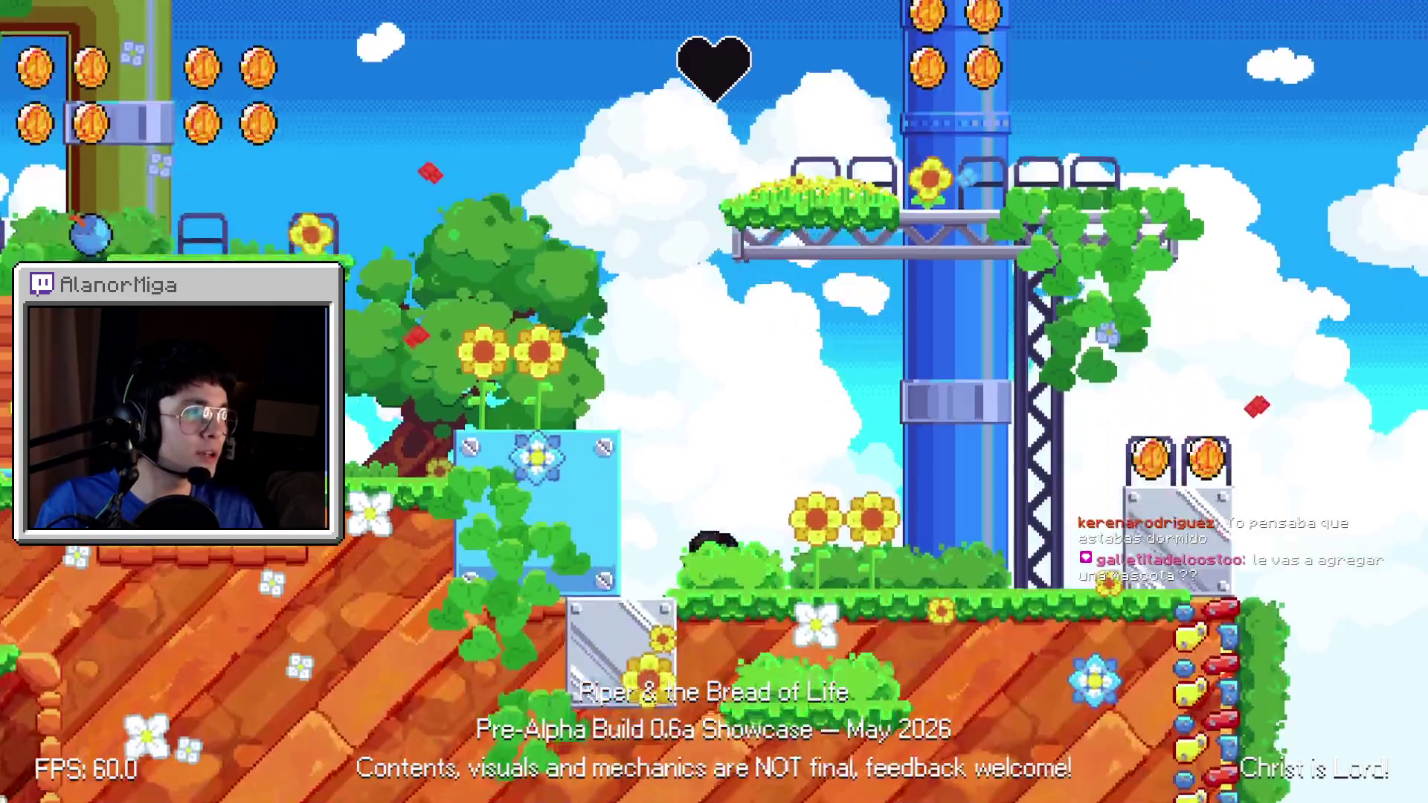
key("alt+Tab")
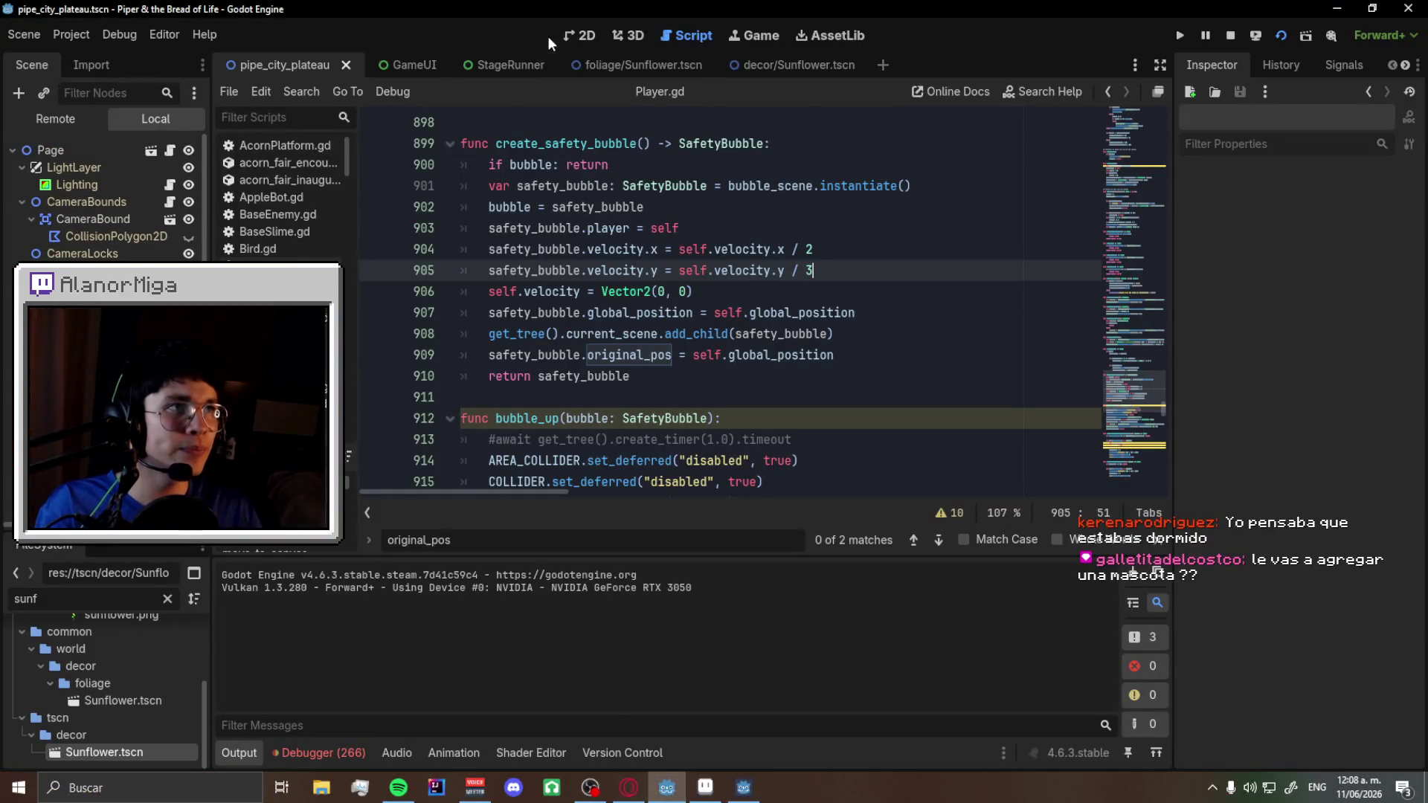
- In the 2D view, delete then restore CameraBound, drag it under CameraLocks, and save
left_click(572, 36)
scroll(357, 364, "down", 1)
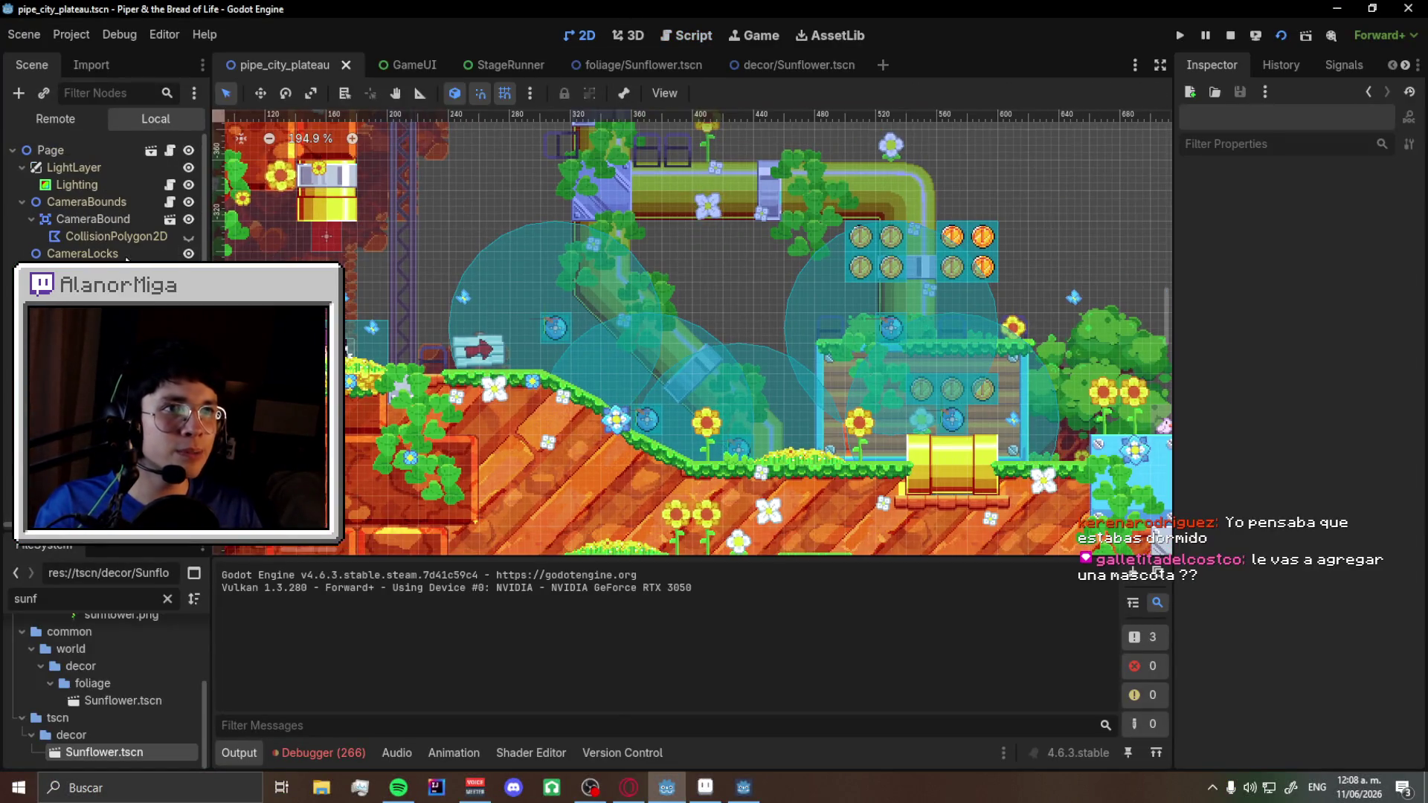
left_click(350, 355)
left_click(93, 219)
key("Delete")
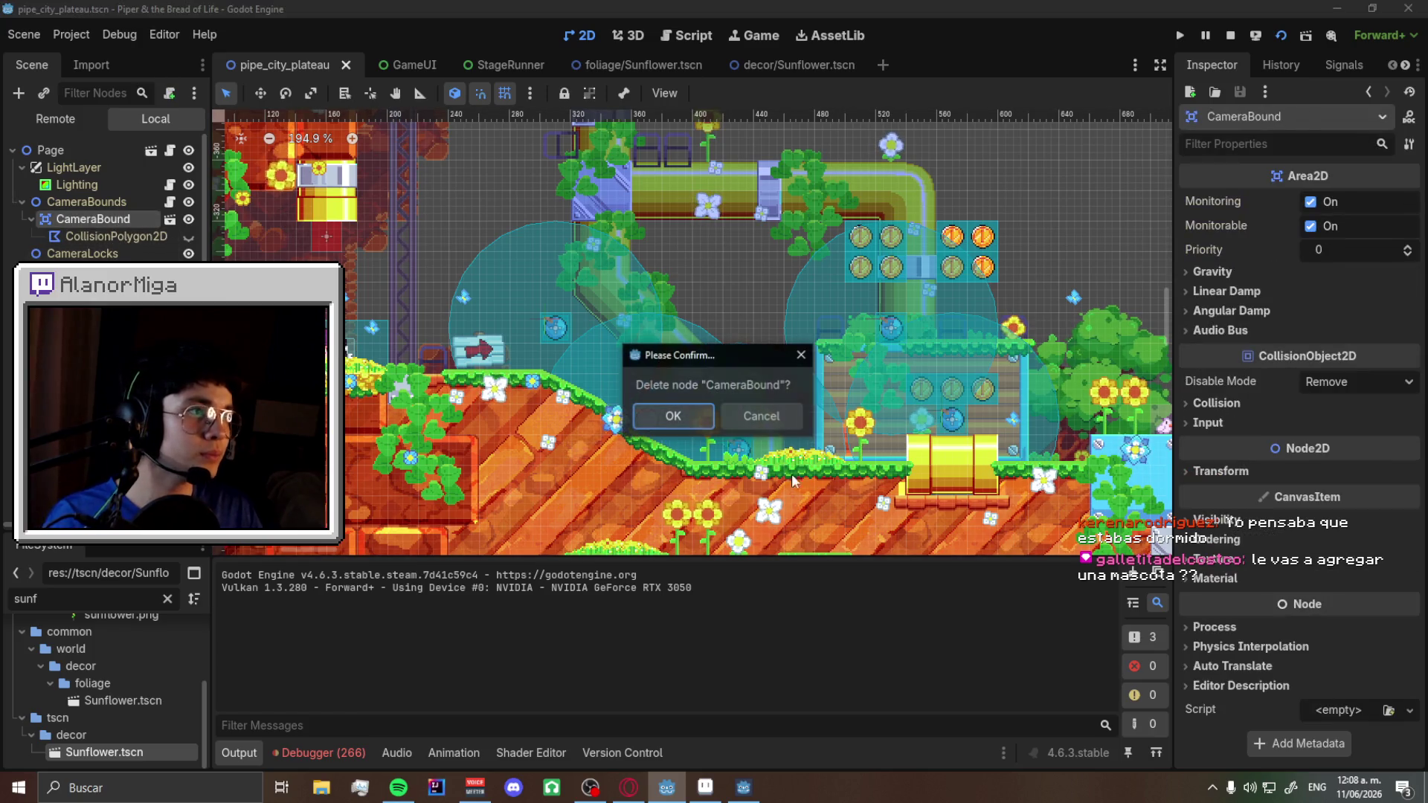
left_click(664, 417)
key("ctrl+s")
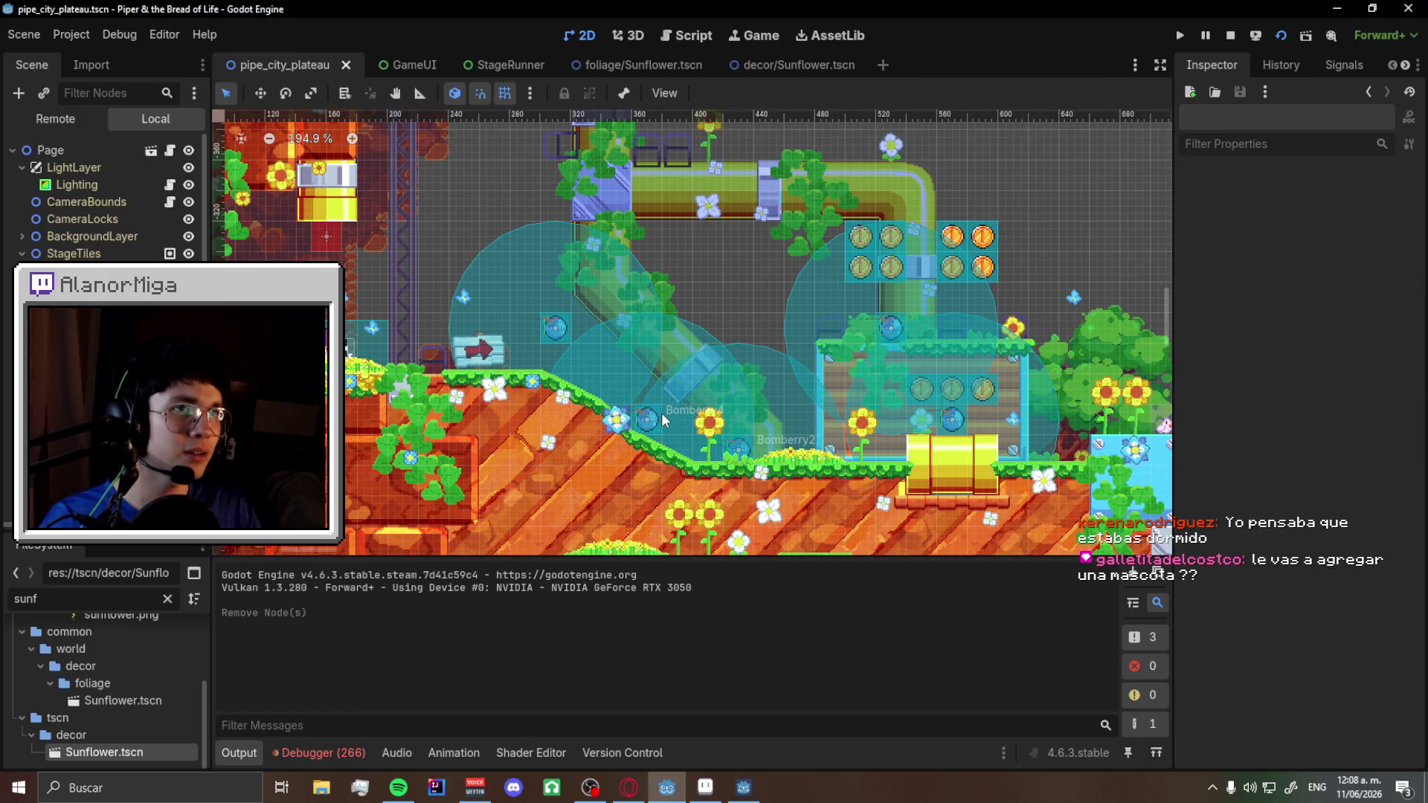
key("ctrl+z")
left_click_drag(96, 223, 82, 253)
key("ctrl+s")
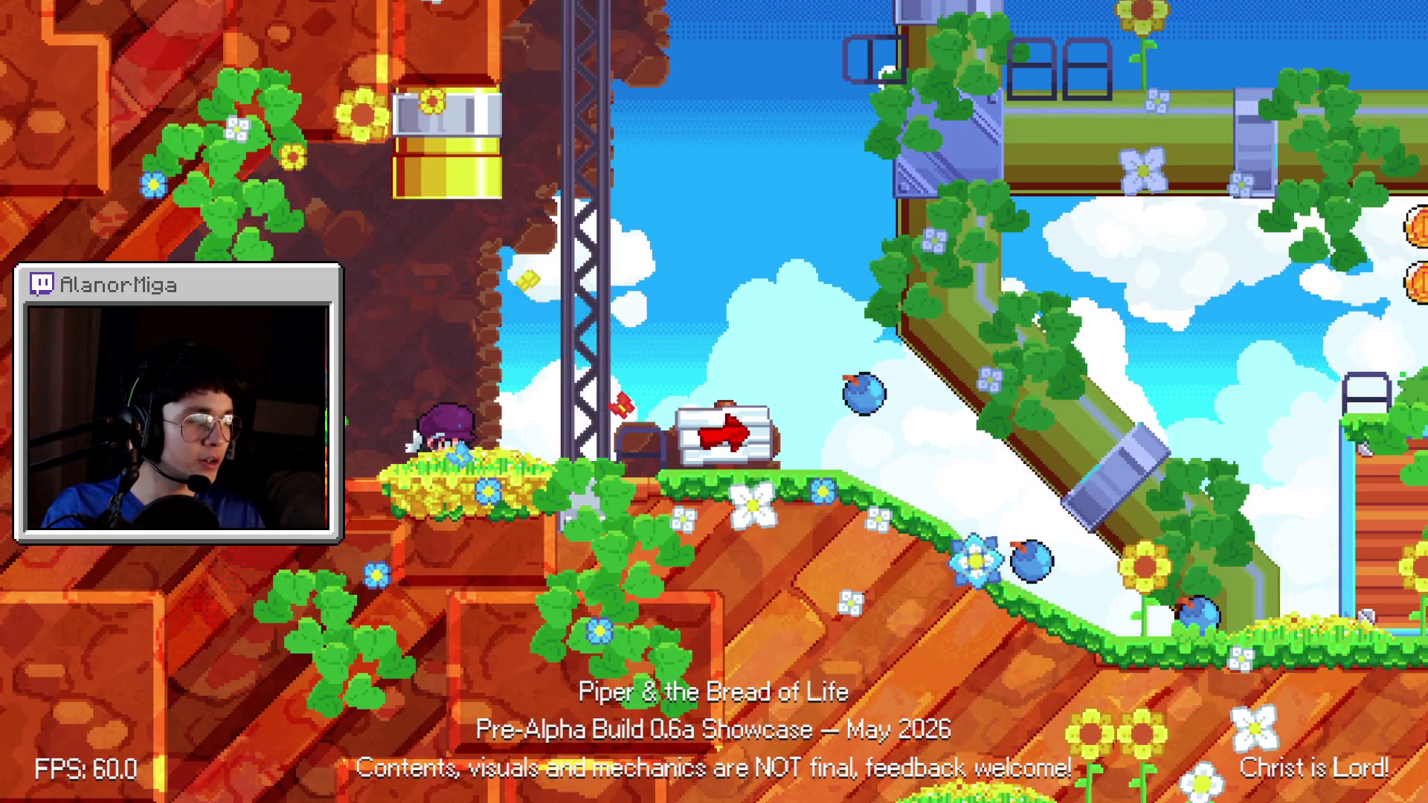
- Run the character right across the level, then stop the game with F8
key("Right")
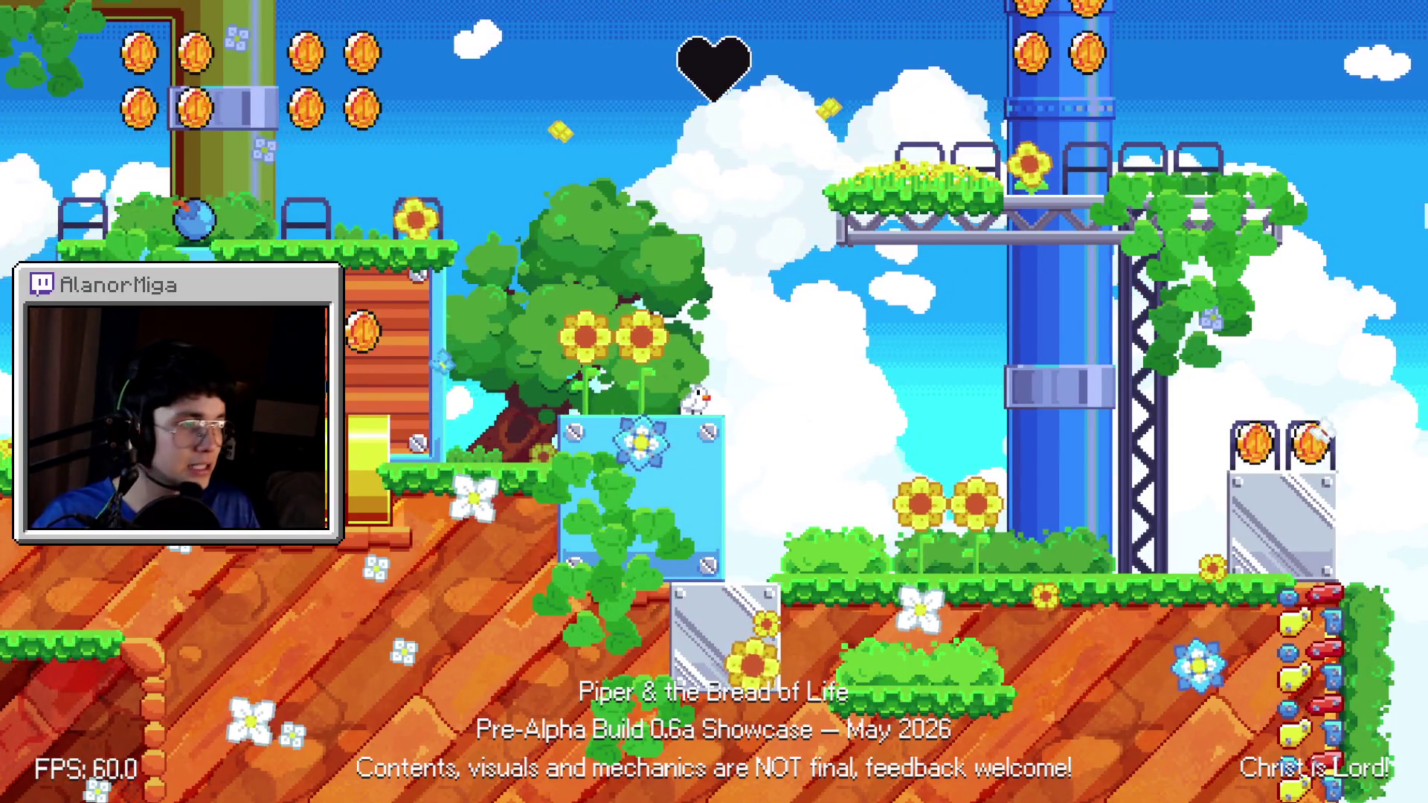
key("F8")
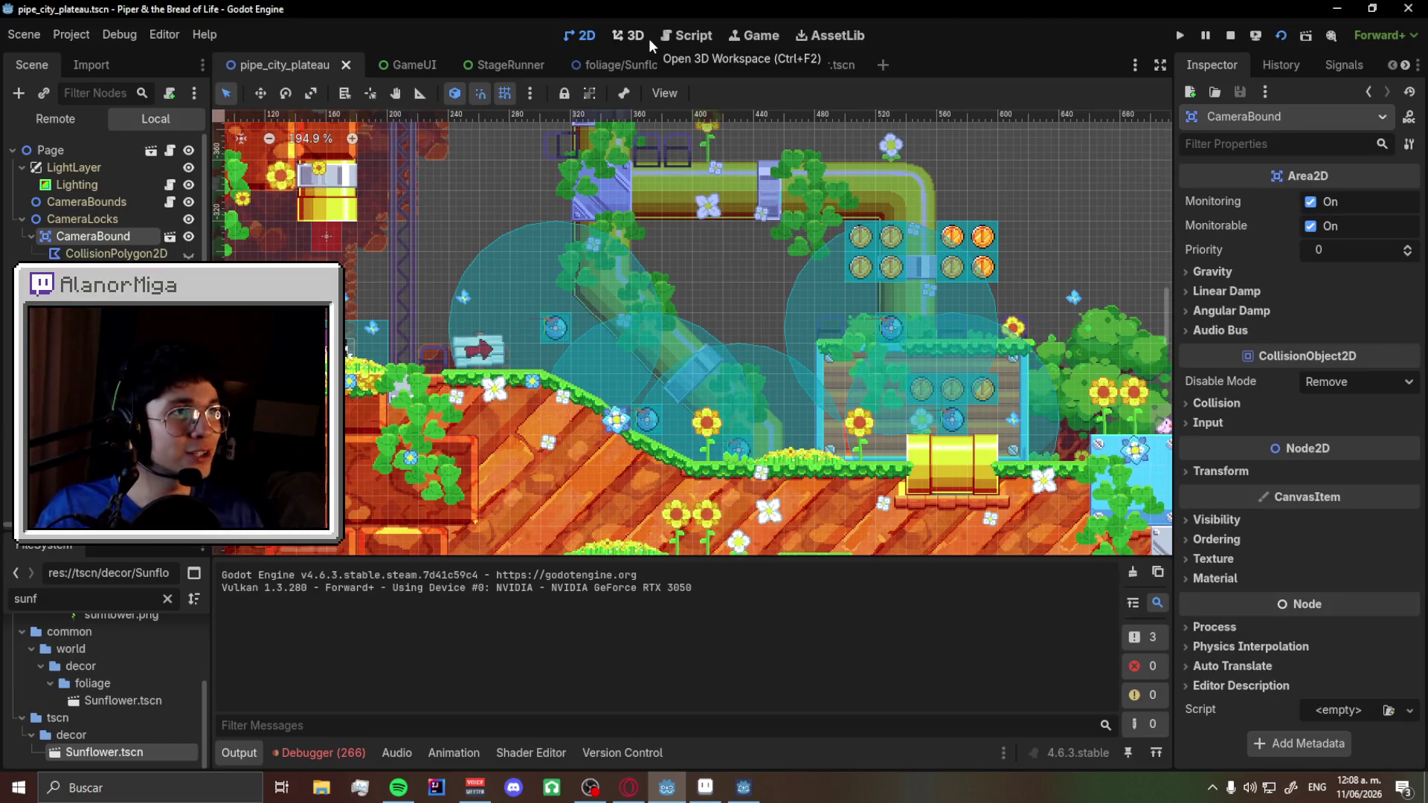
- Filter FileSystem for 'camera', open CameraNew.tscn, and show the PlayerBounds shapes
left_click(170, 598)
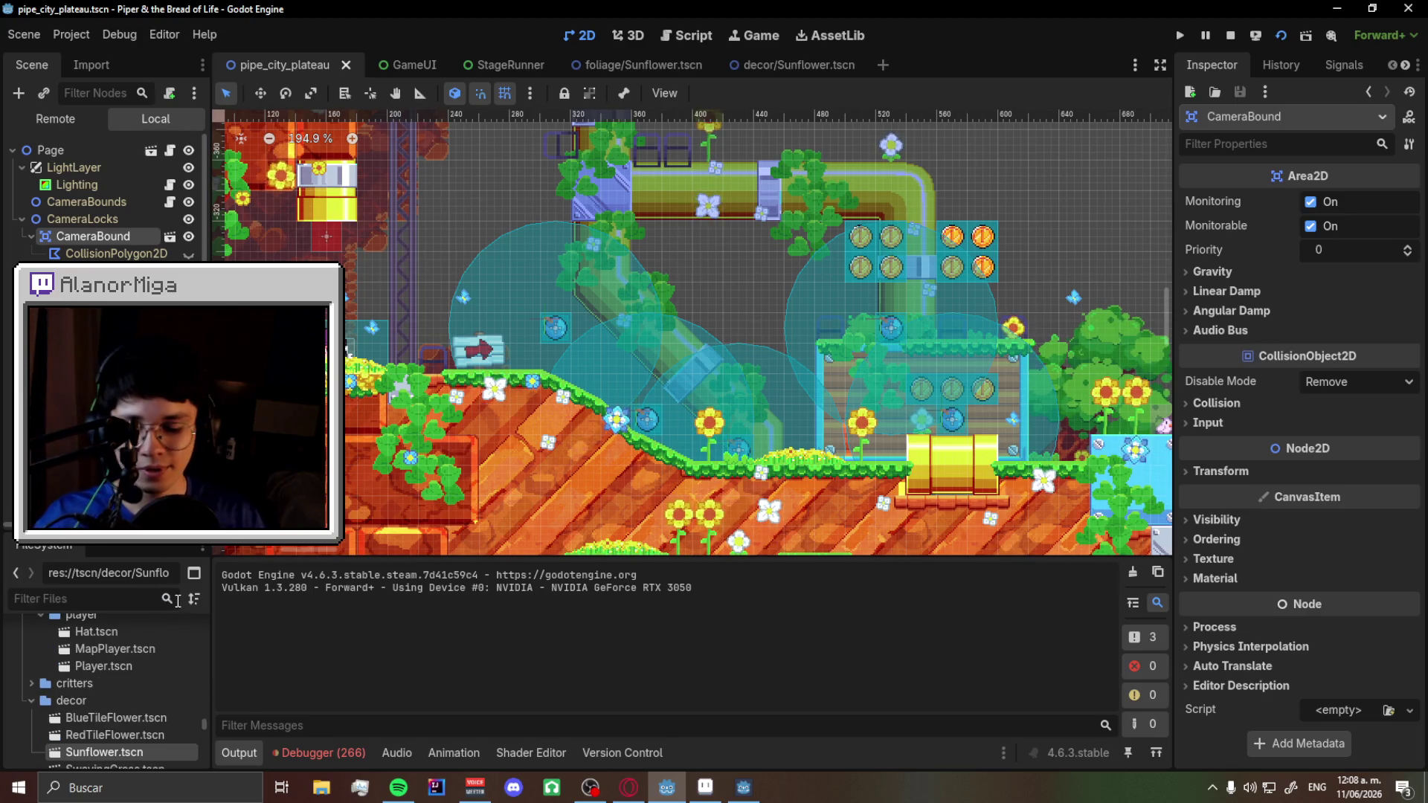
type("camera")
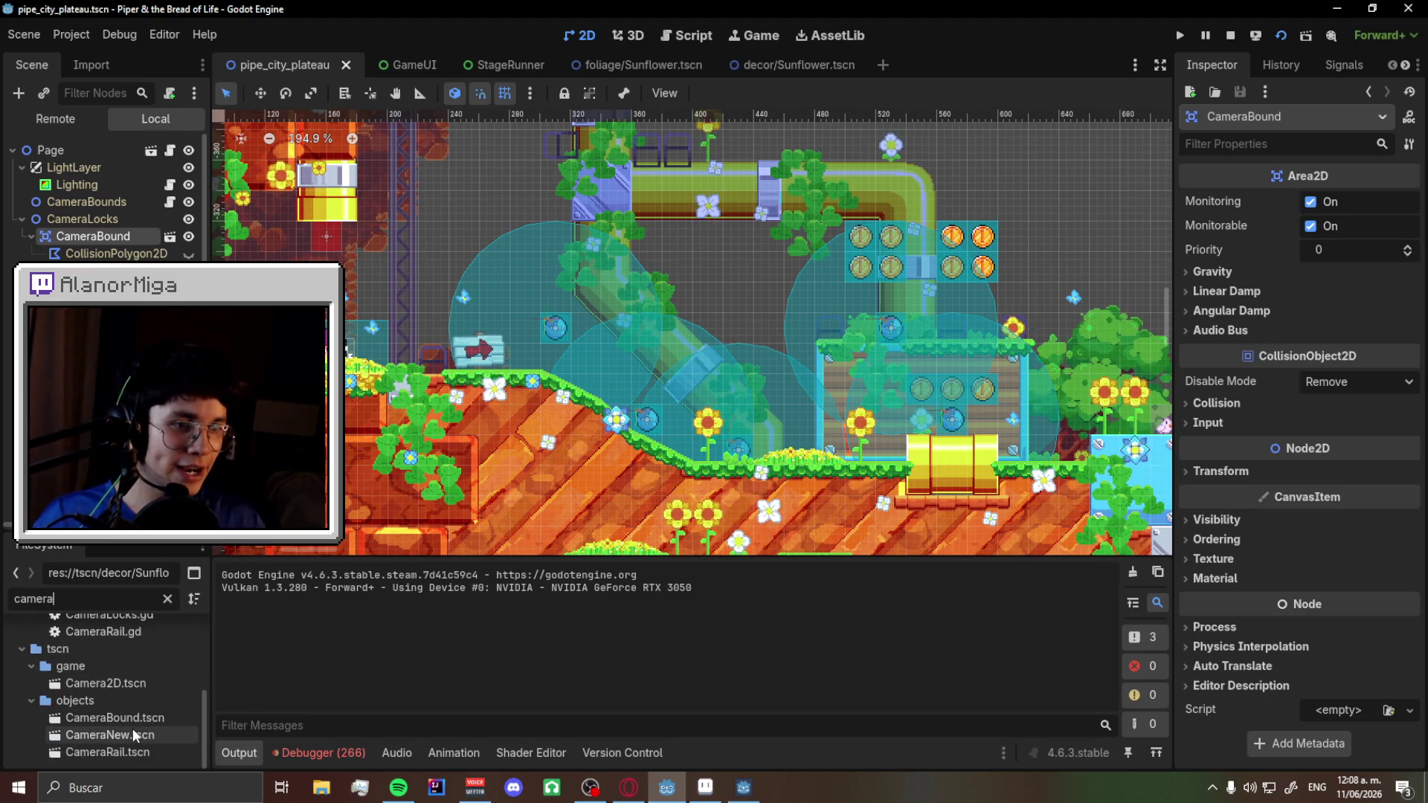
double_click(134, 735)
scroll(589, 367, "up", 5)
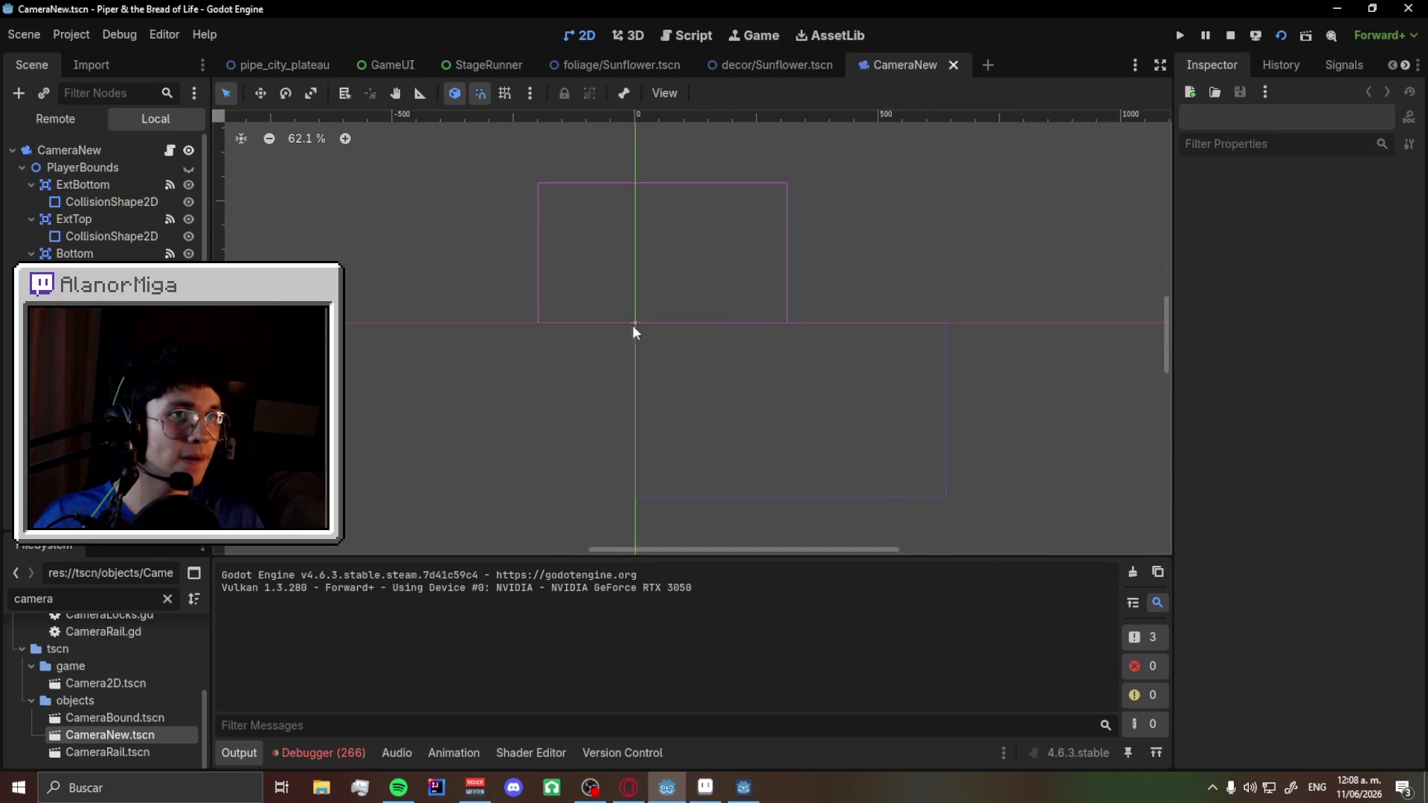
left_click(189, 168)
scroll(628, 452, "up", 3)
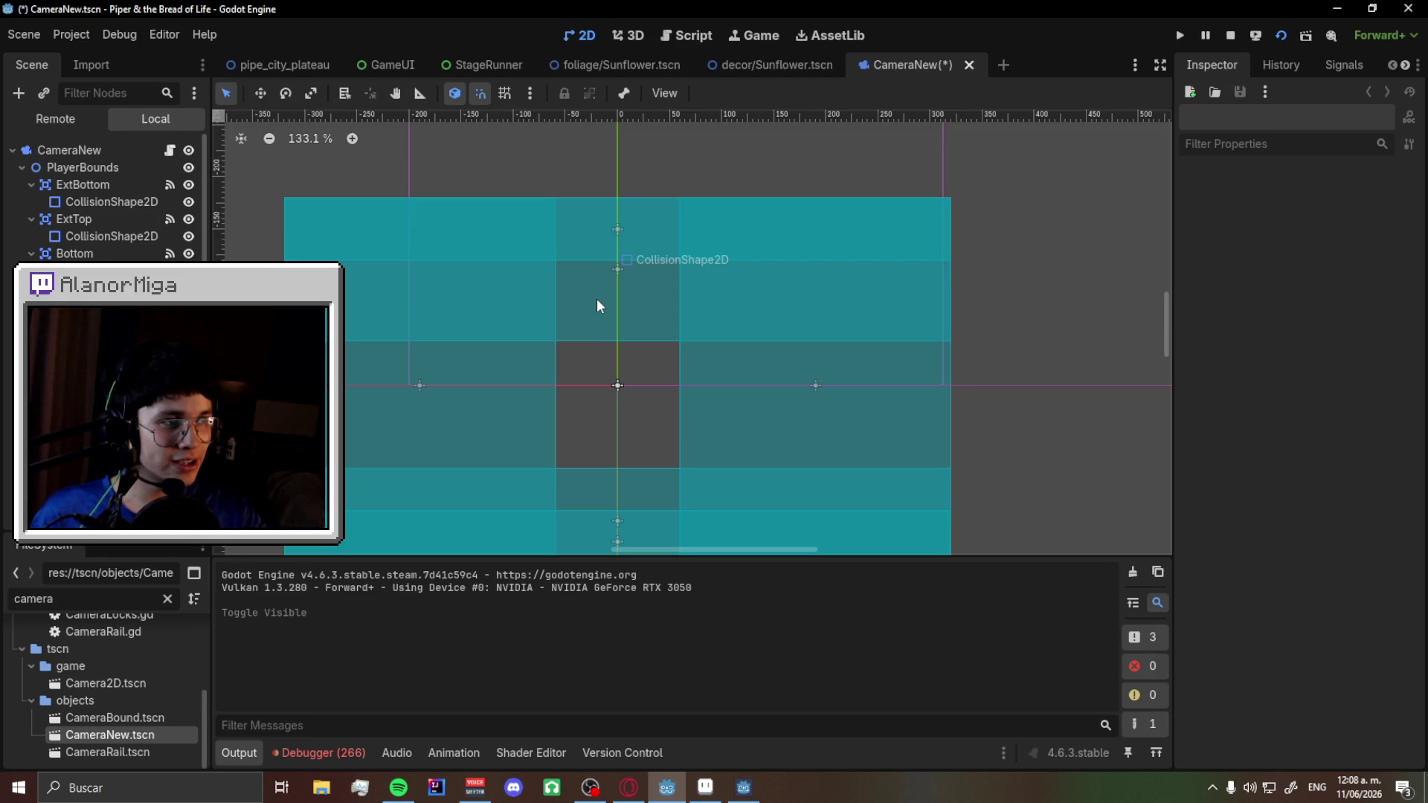
scroll(596, 305, "up", 4)
- Undo an accidental StageLight move, toggle ExtBottom and PlayerBounds visibility, save, and open CameraNew.gd
left_click(673, 475)
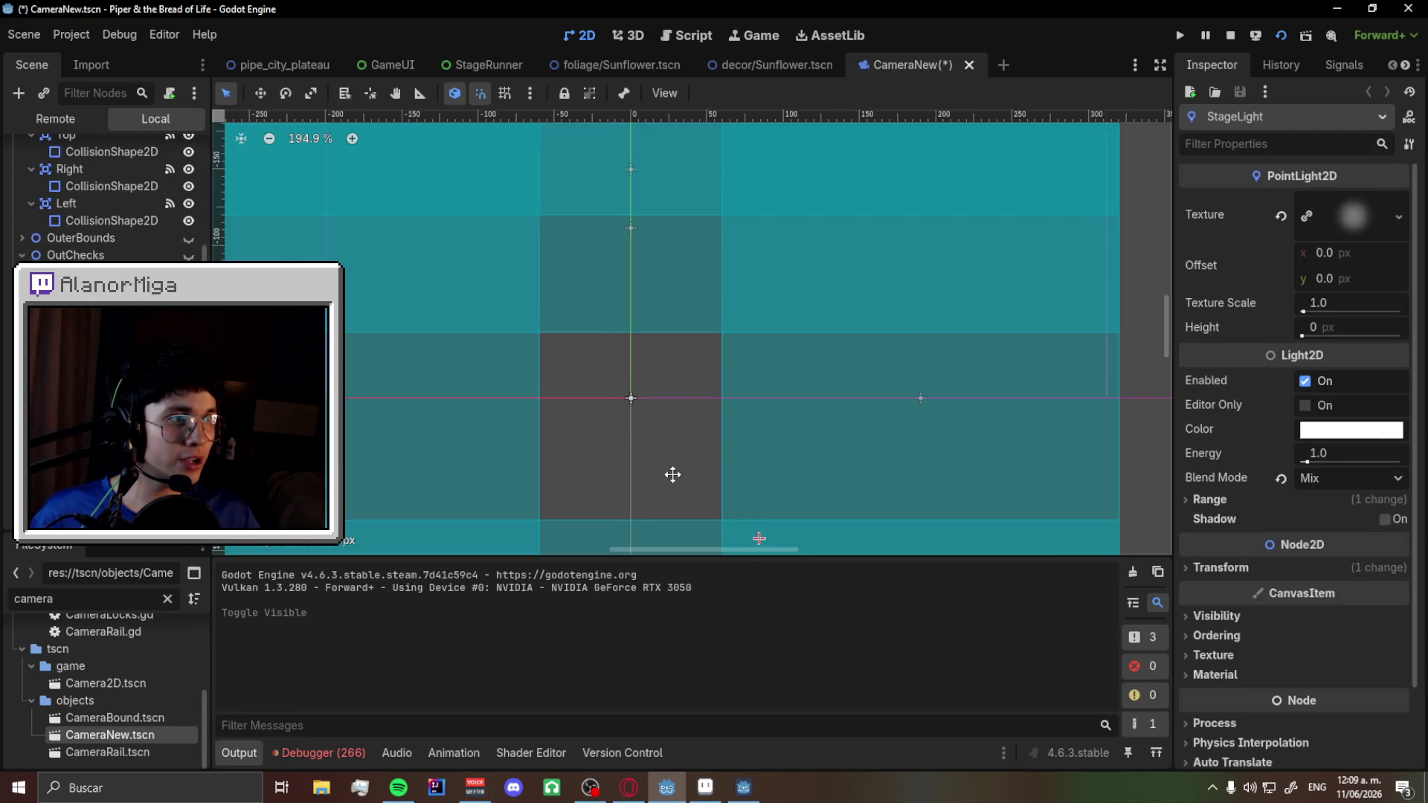
key("ctrl+z")
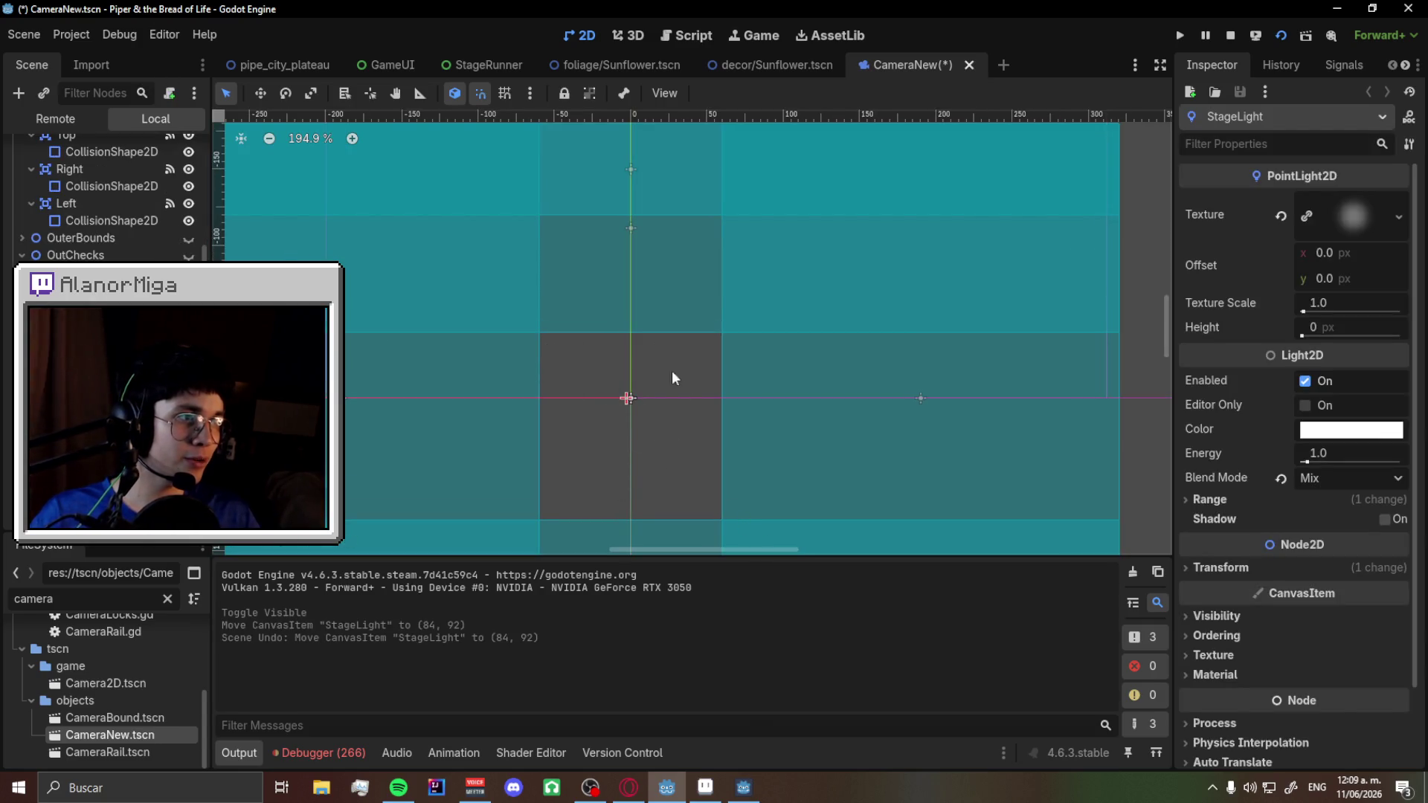
scroll(186, 193, "up", 5)
left_click(189, 185)
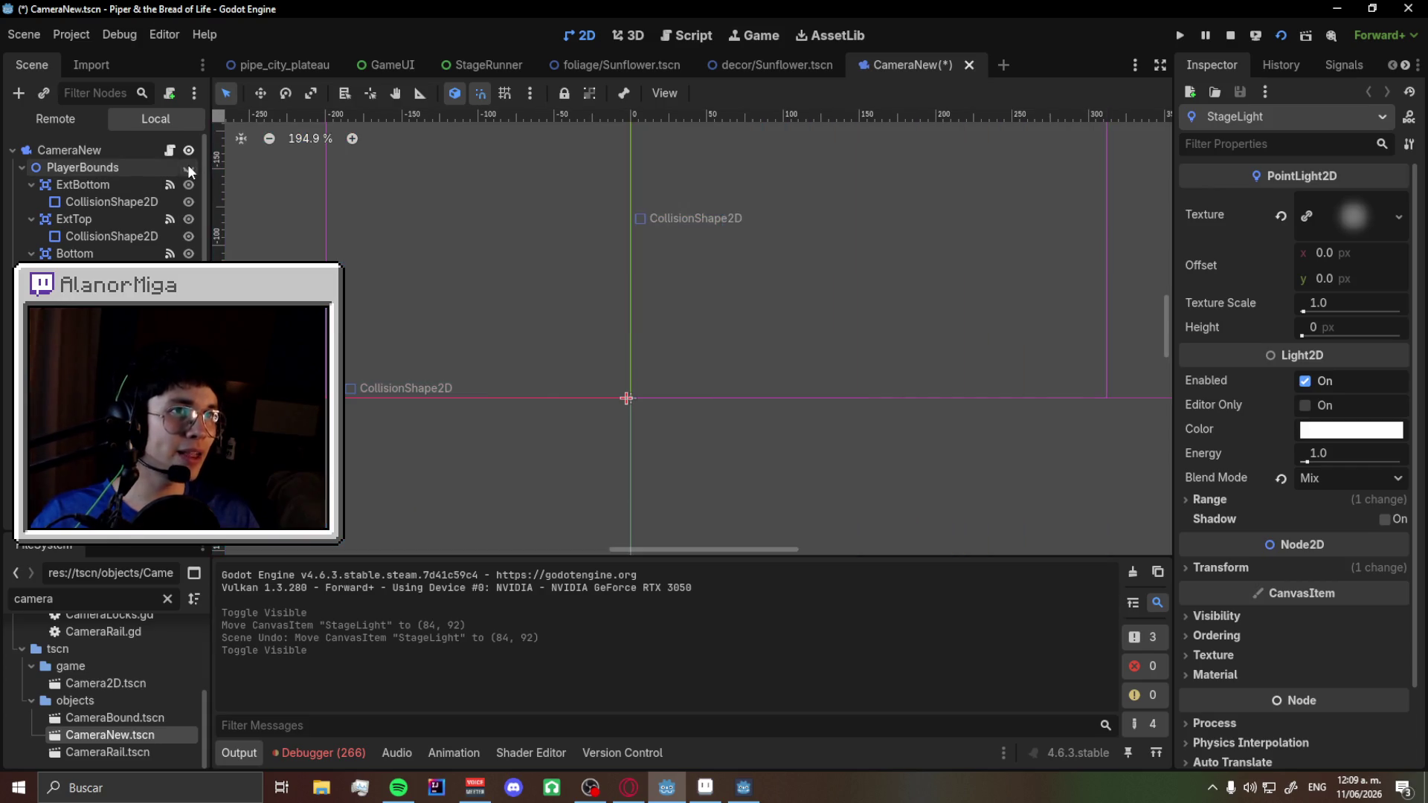
left_click(189, 184)
left_click(188, 186)
scroll(565, 381, "down", 4)
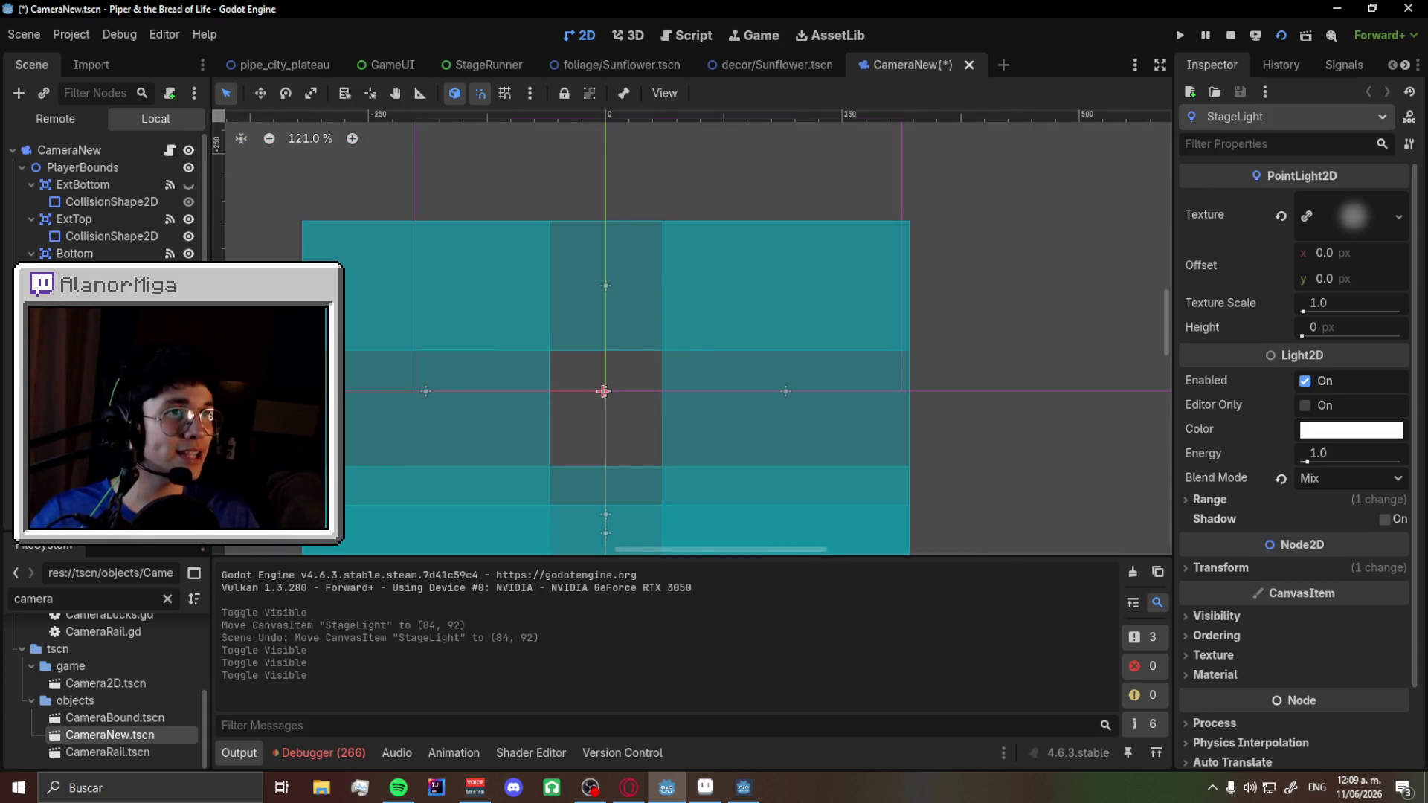
left_click(190, 182)
left_click(189, 167)
key("ctrl+s")
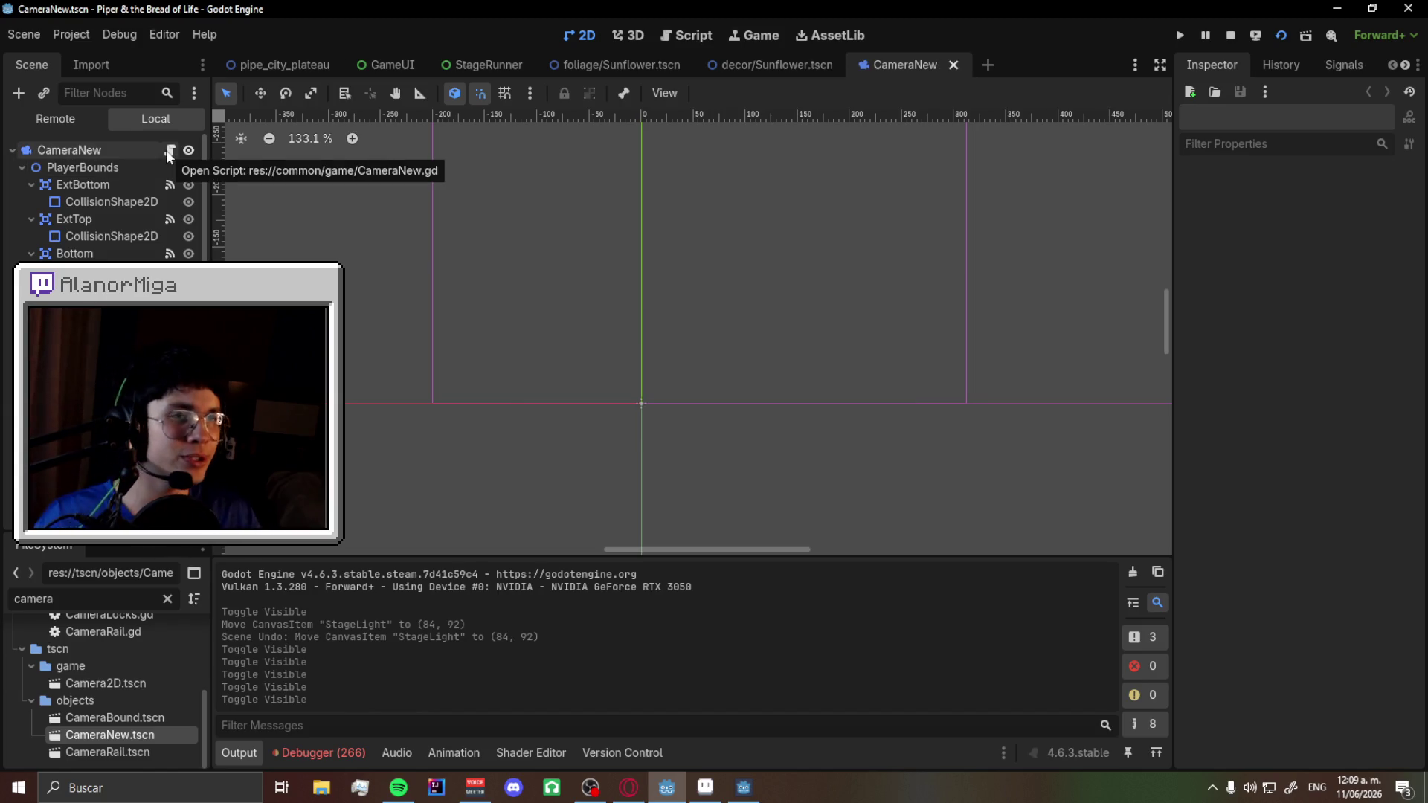
left_click(169, 152)
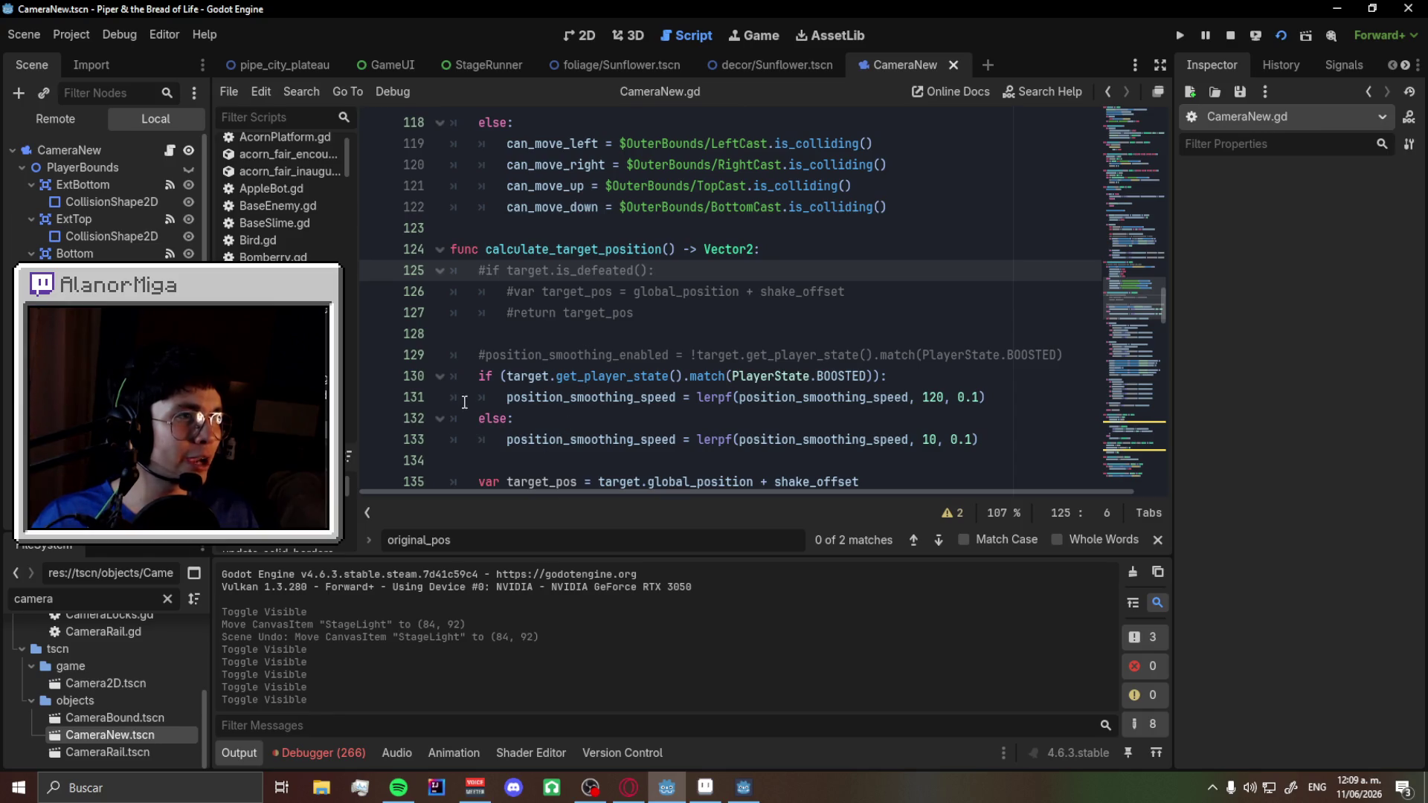
- Collapse the output panel, toggle the line 125 is_defeated check, and search for the y-follow code
left_click(247, 751)
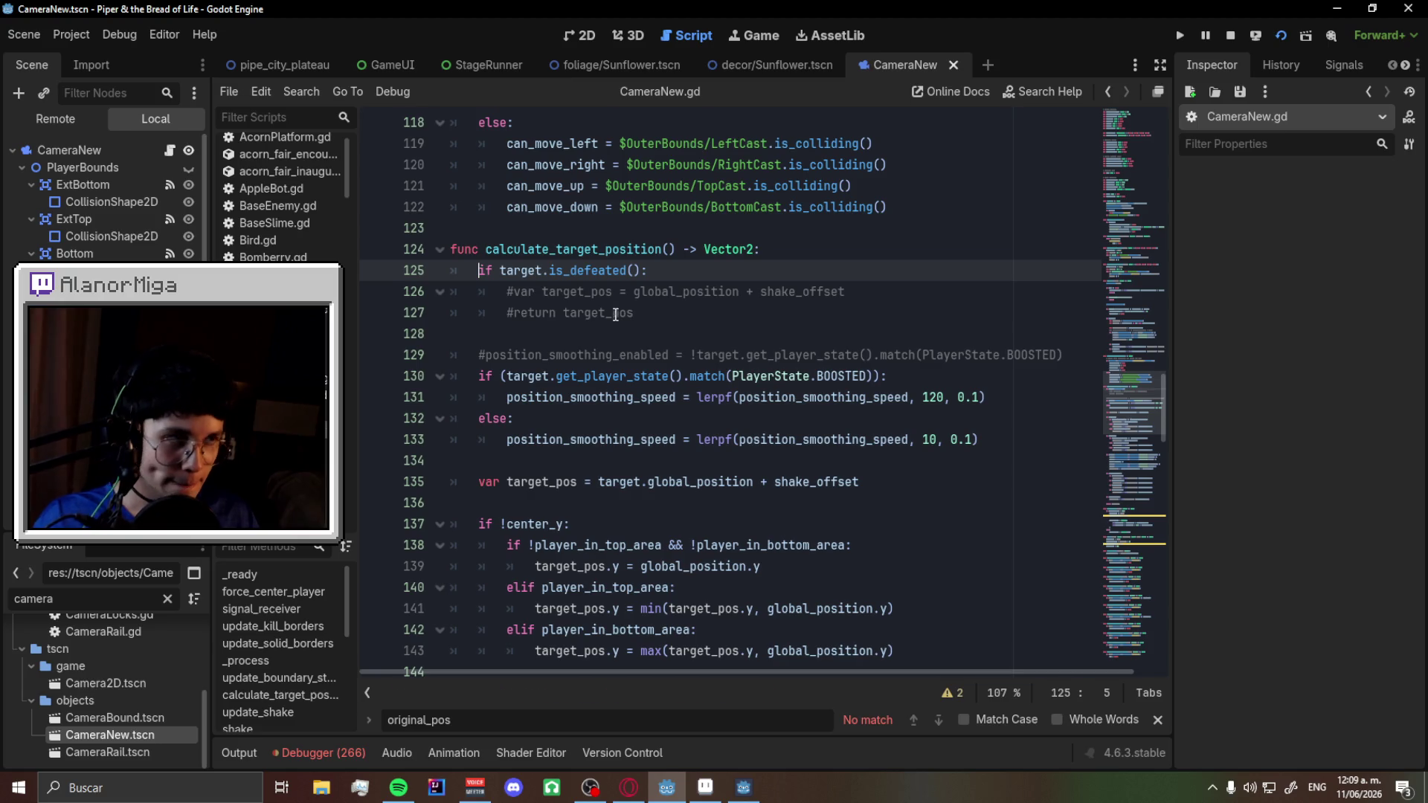
key("ctrl+z")
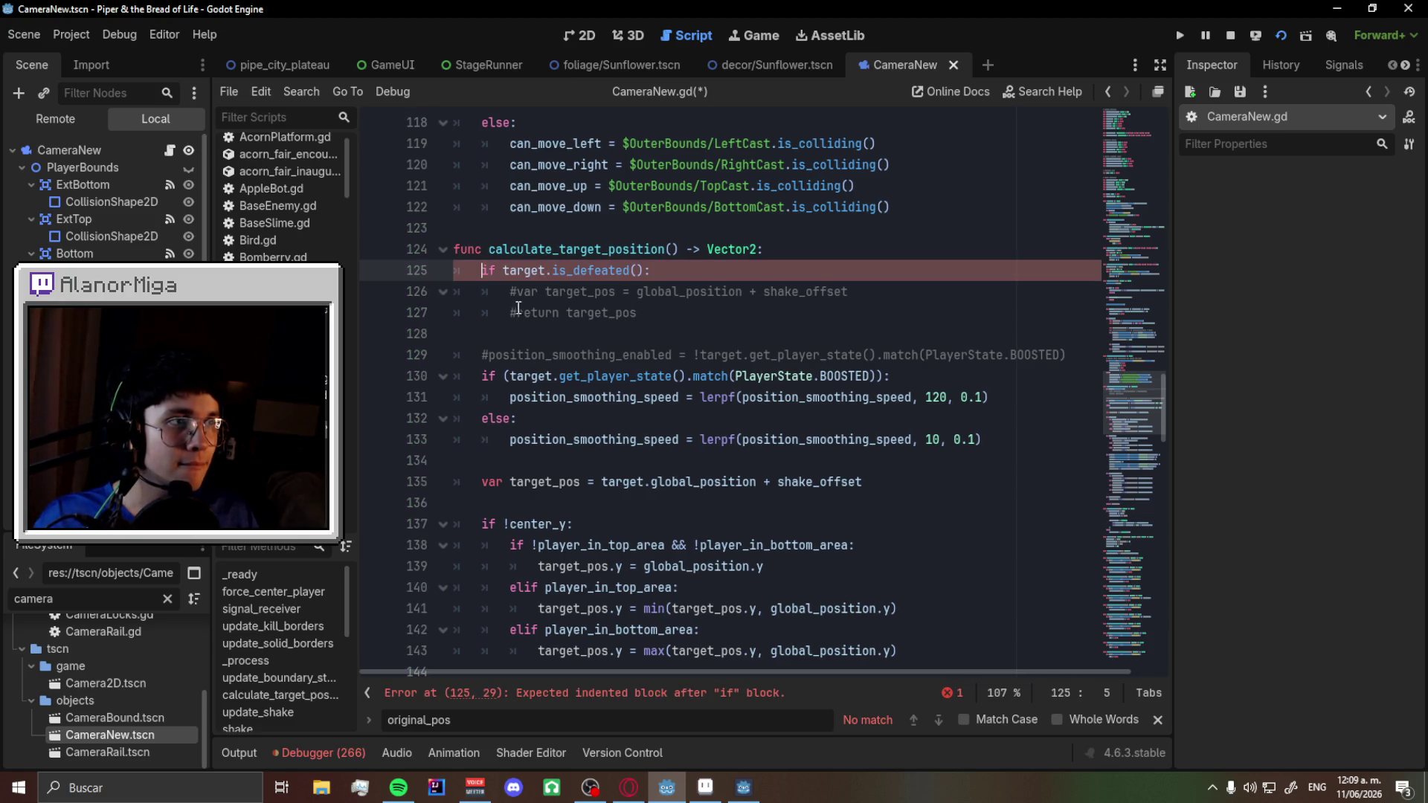
type("#")
key("ctrl+s")
left_click_drag(609, 268, 653, 271)
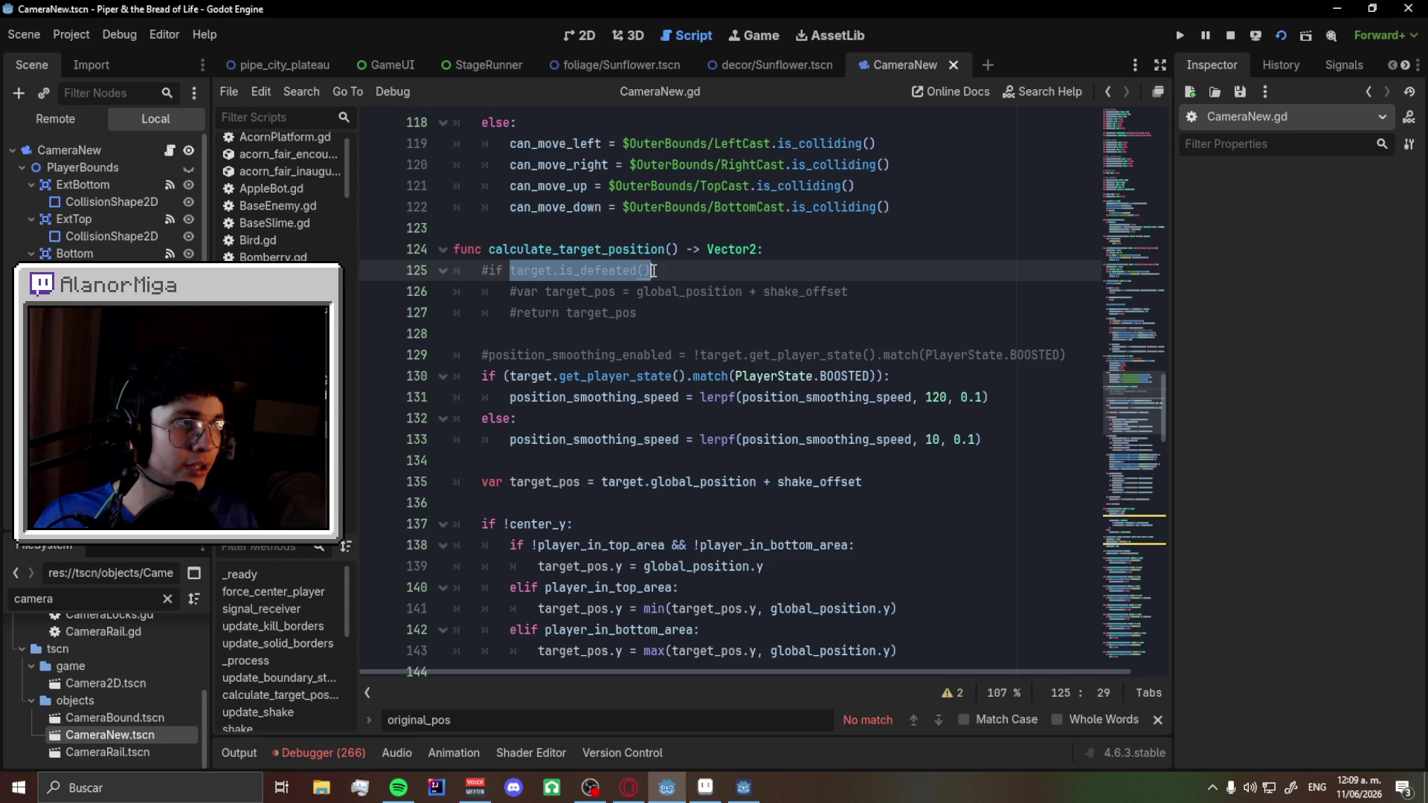
key("ctrl+f")
type("cxenter")
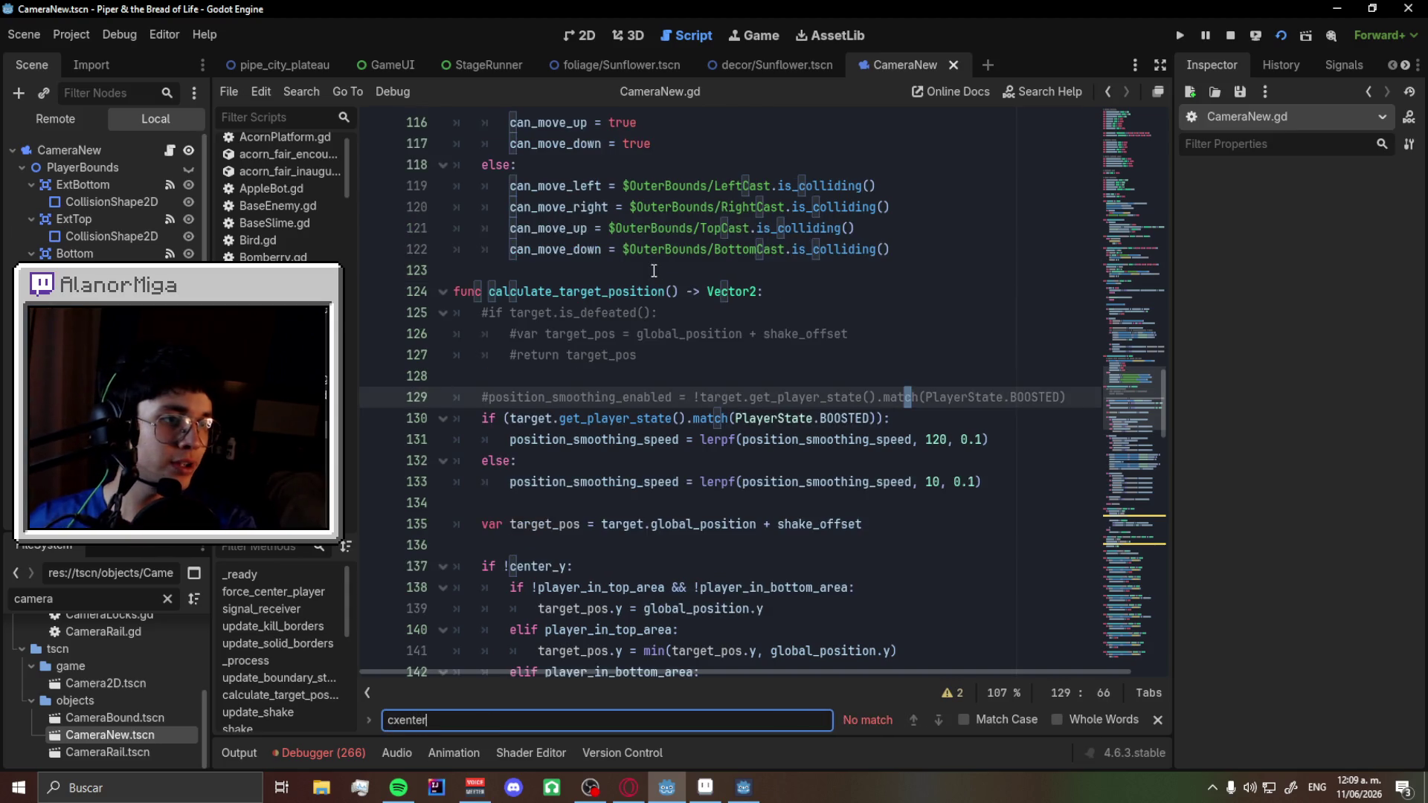
type("enter_y")
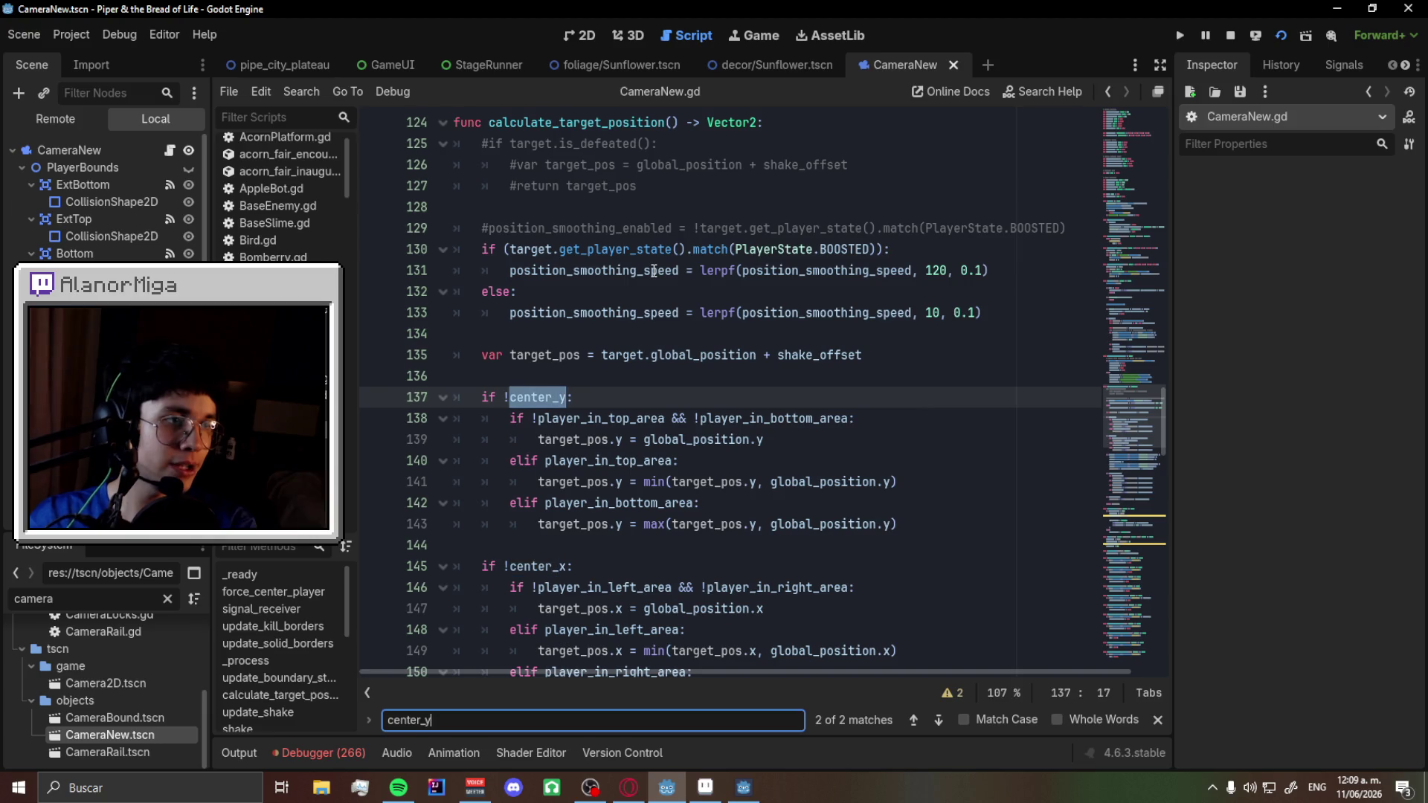
scroll(583, 341, "down", 1)
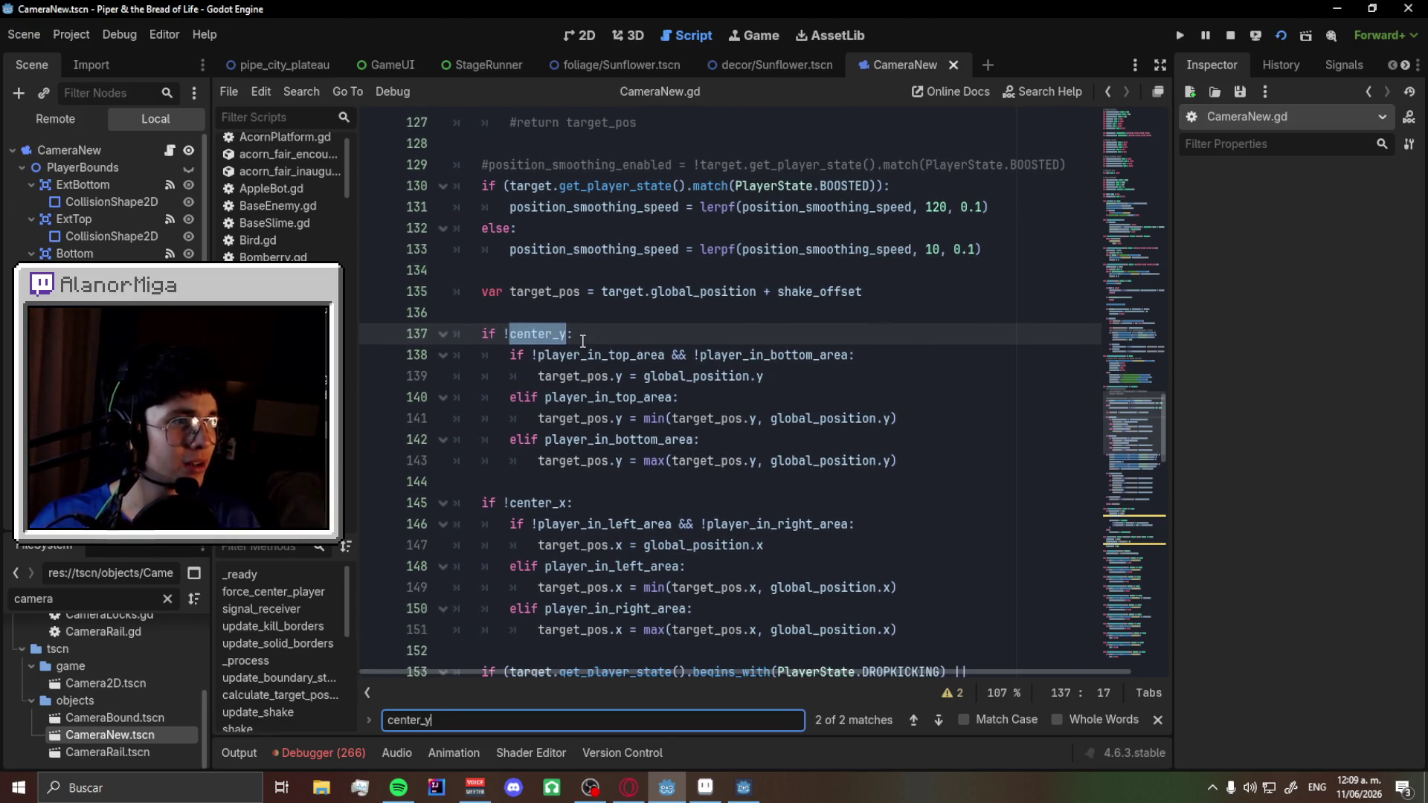
left_click(570, 334)
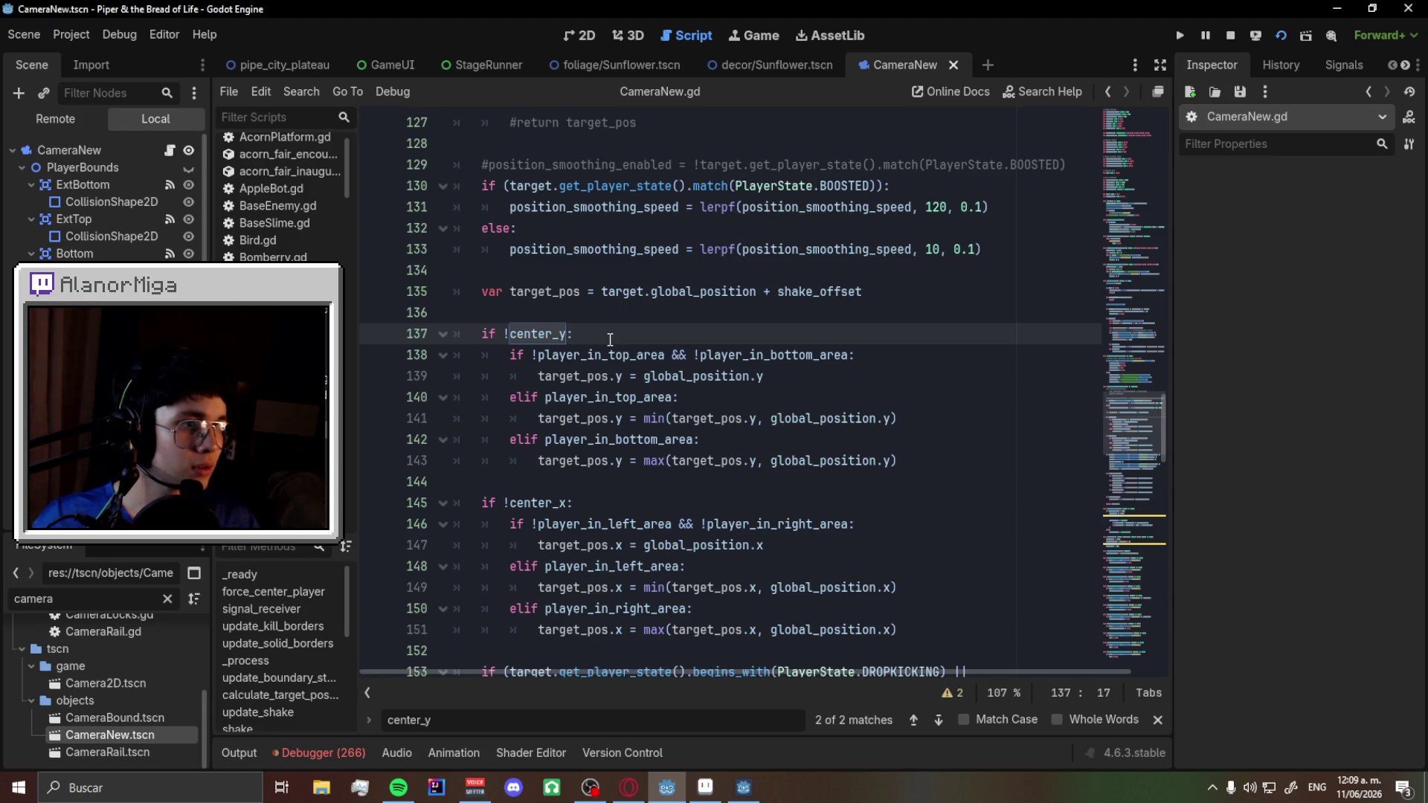
scroll(610, 340, "down", 3)
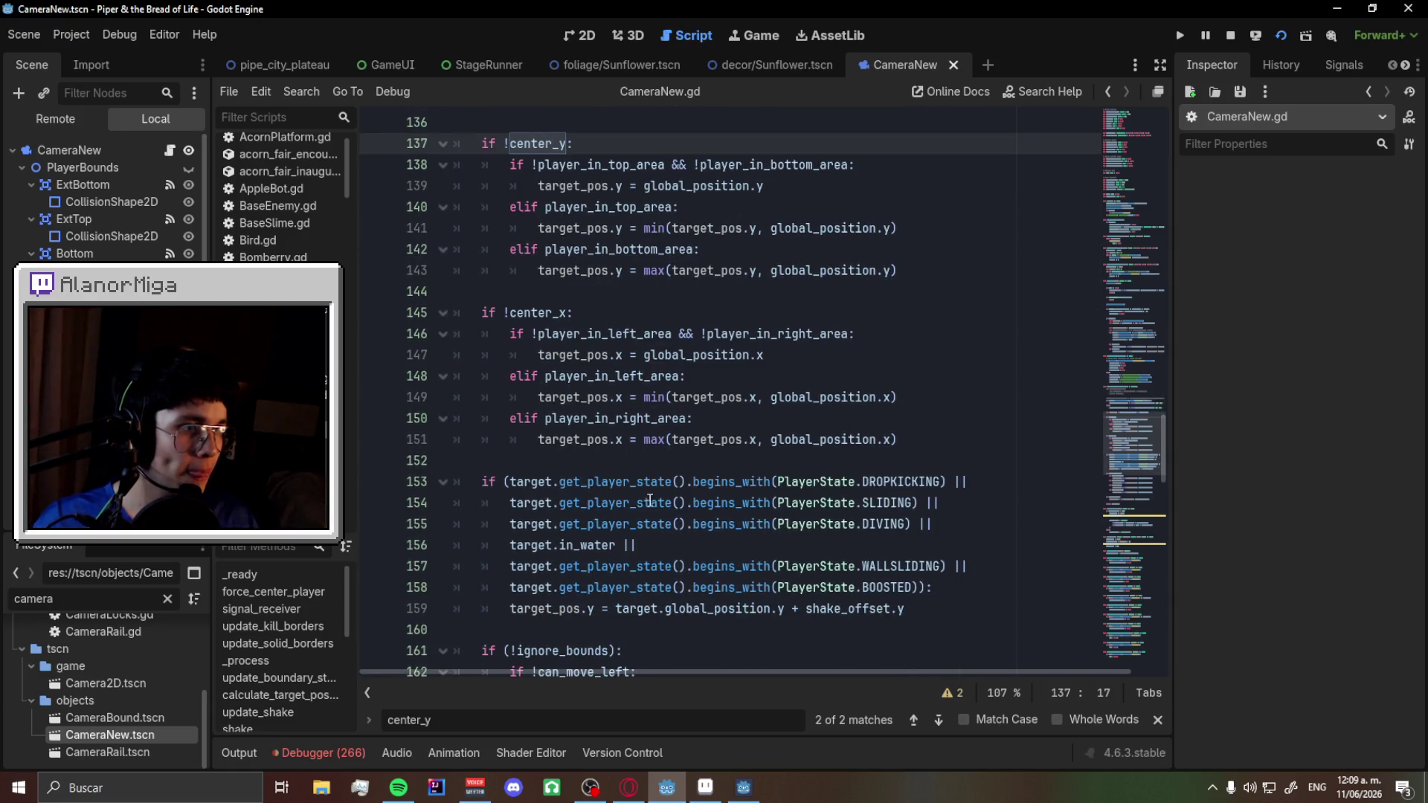
scroll(648, 499, "down", 2)
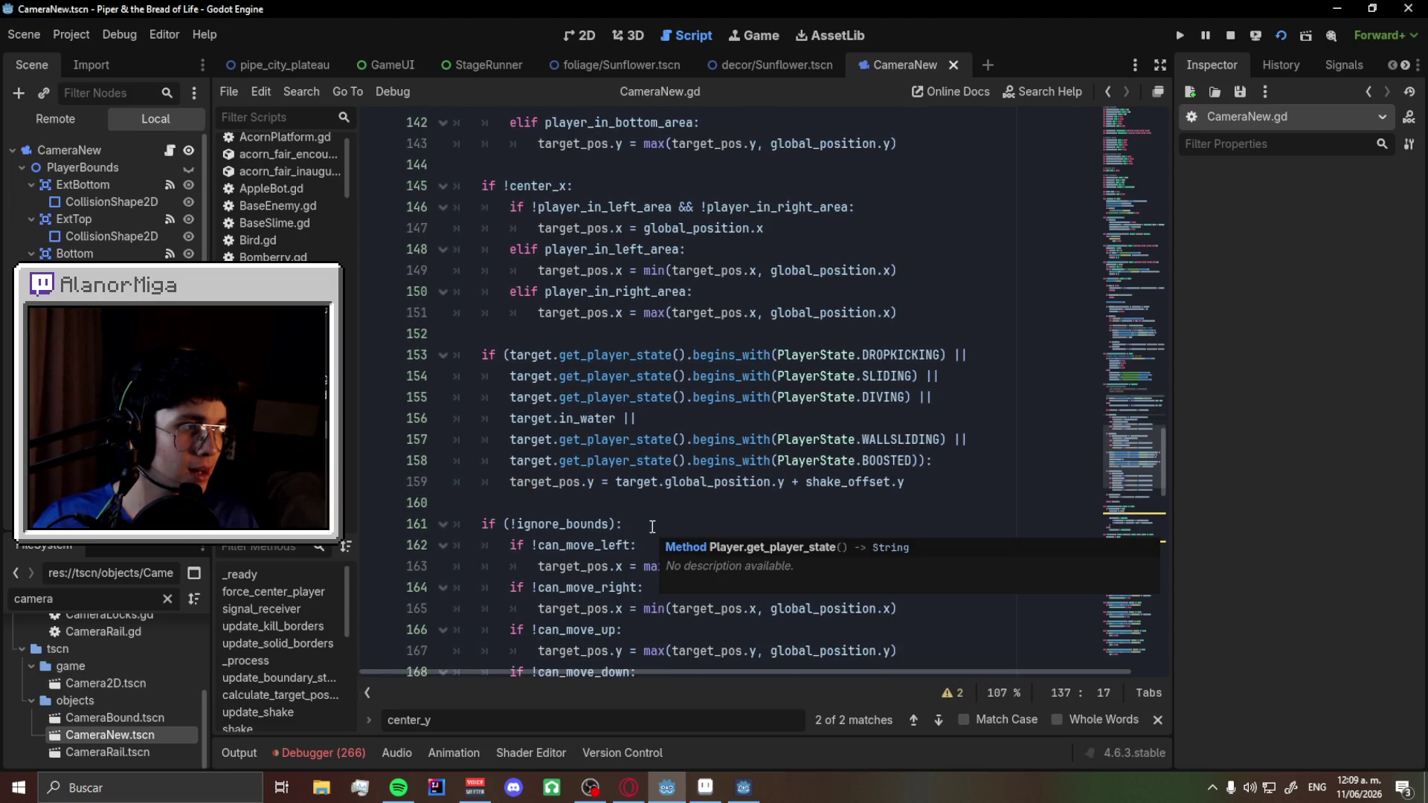
- Add a target.is_hurt_or_defeated() condition on line 159 after PlayerState.BOOSTED
left_click(928, 459)
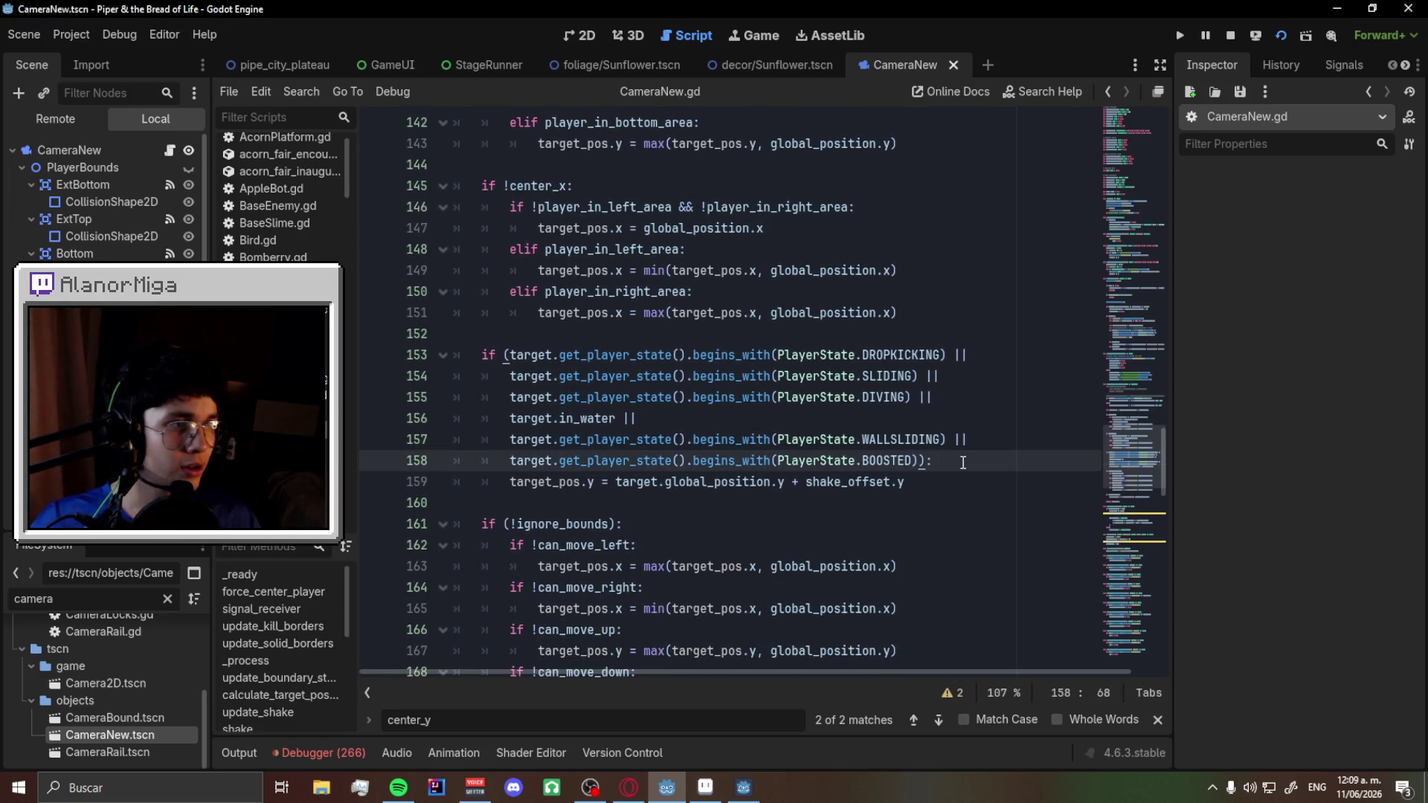
type("||")
key("Return")
type("t.")
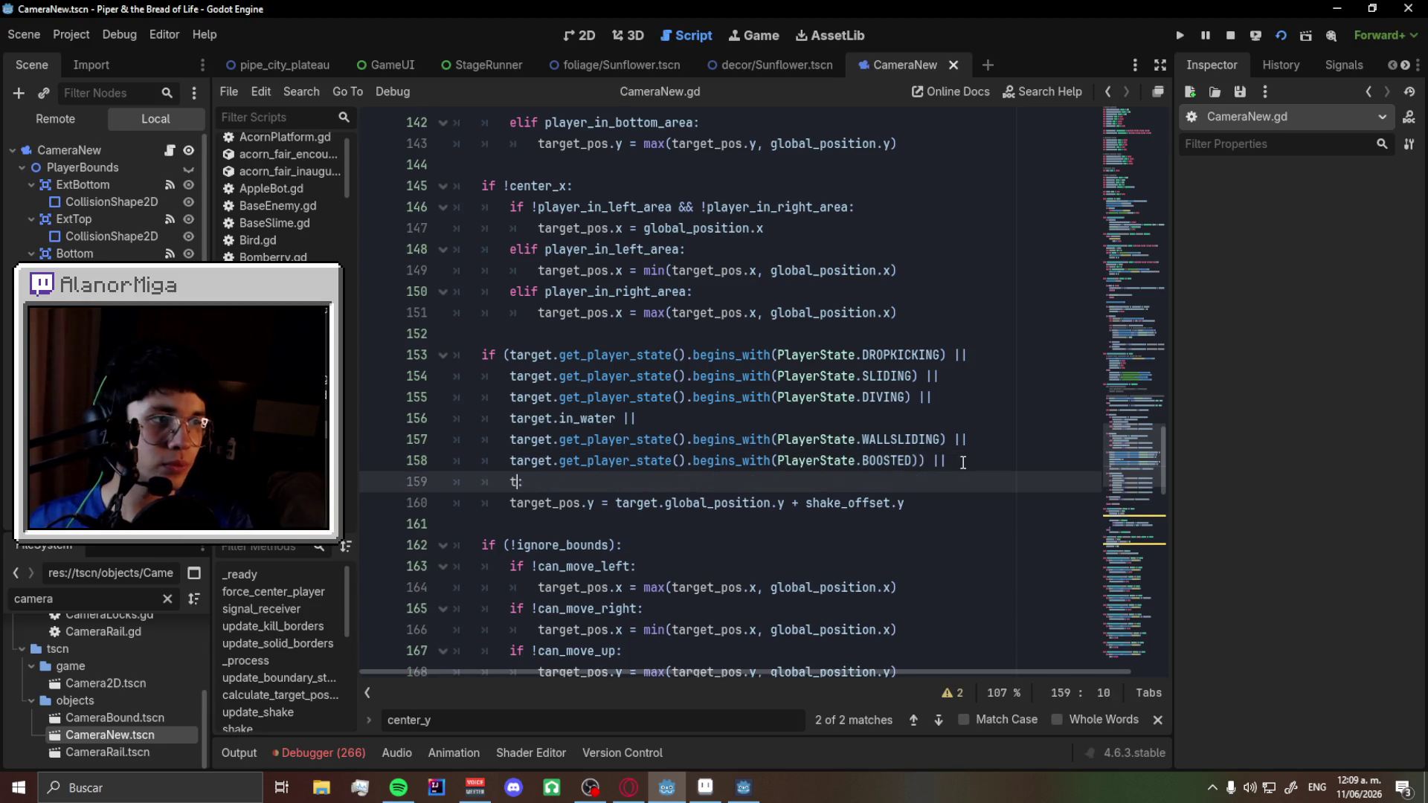
type("is_d")
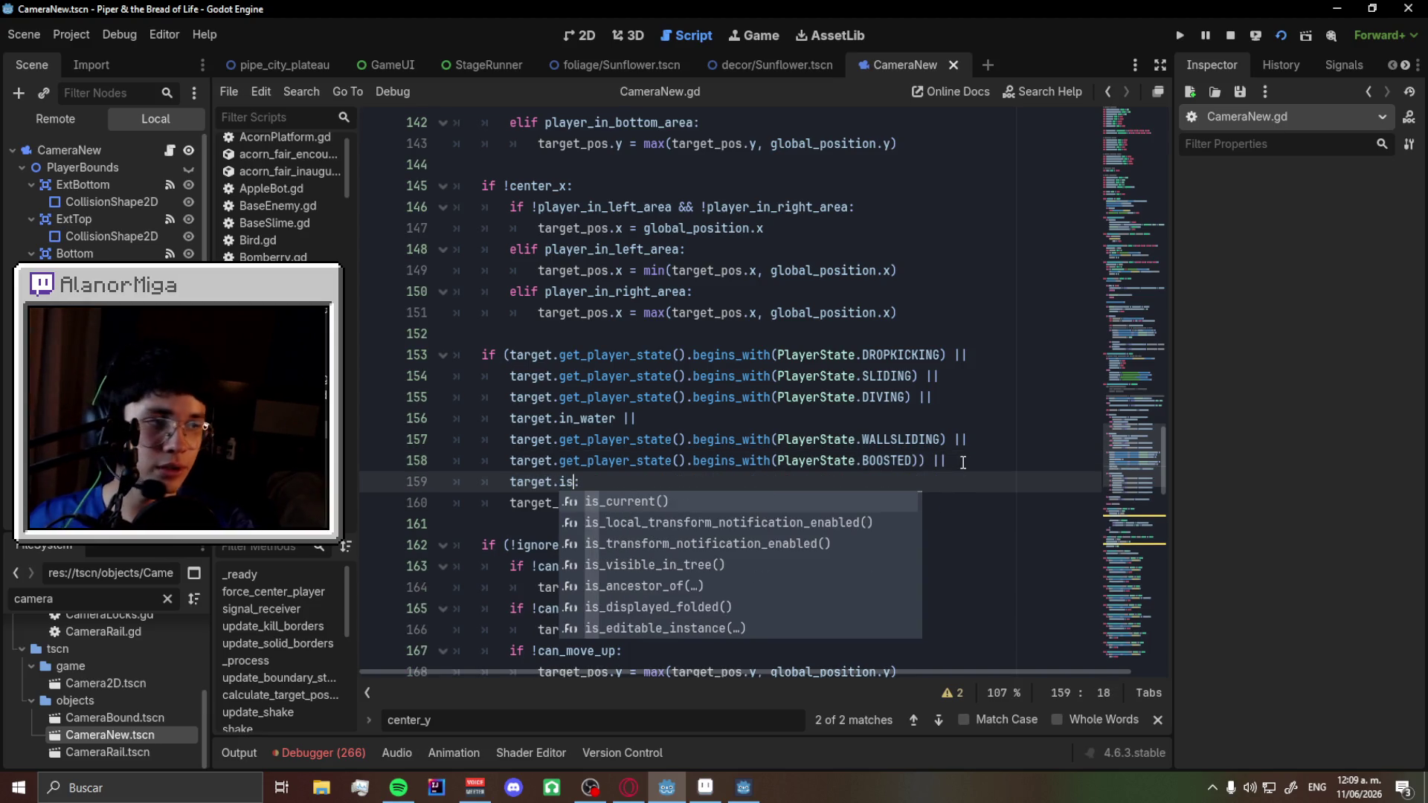
type("efea")
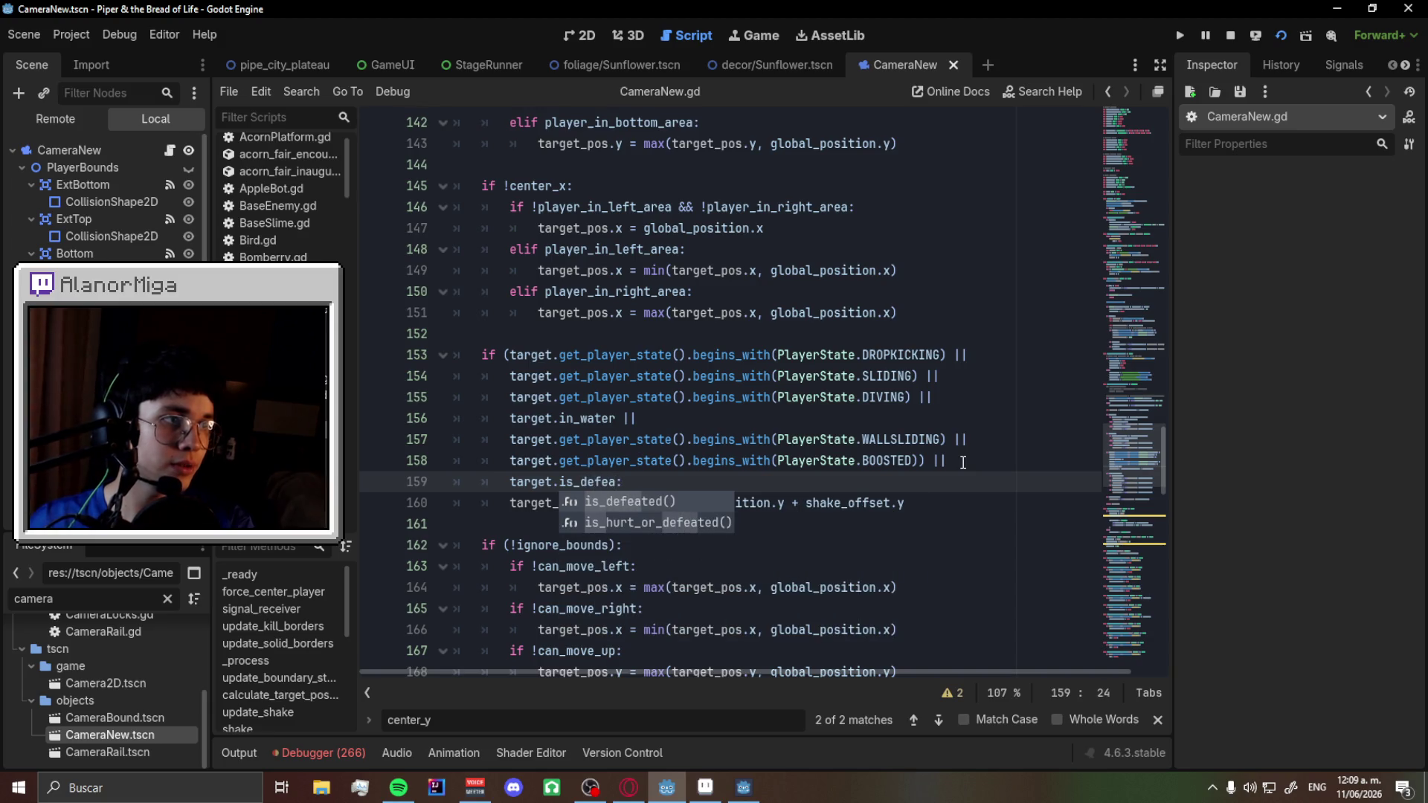
key("Return")
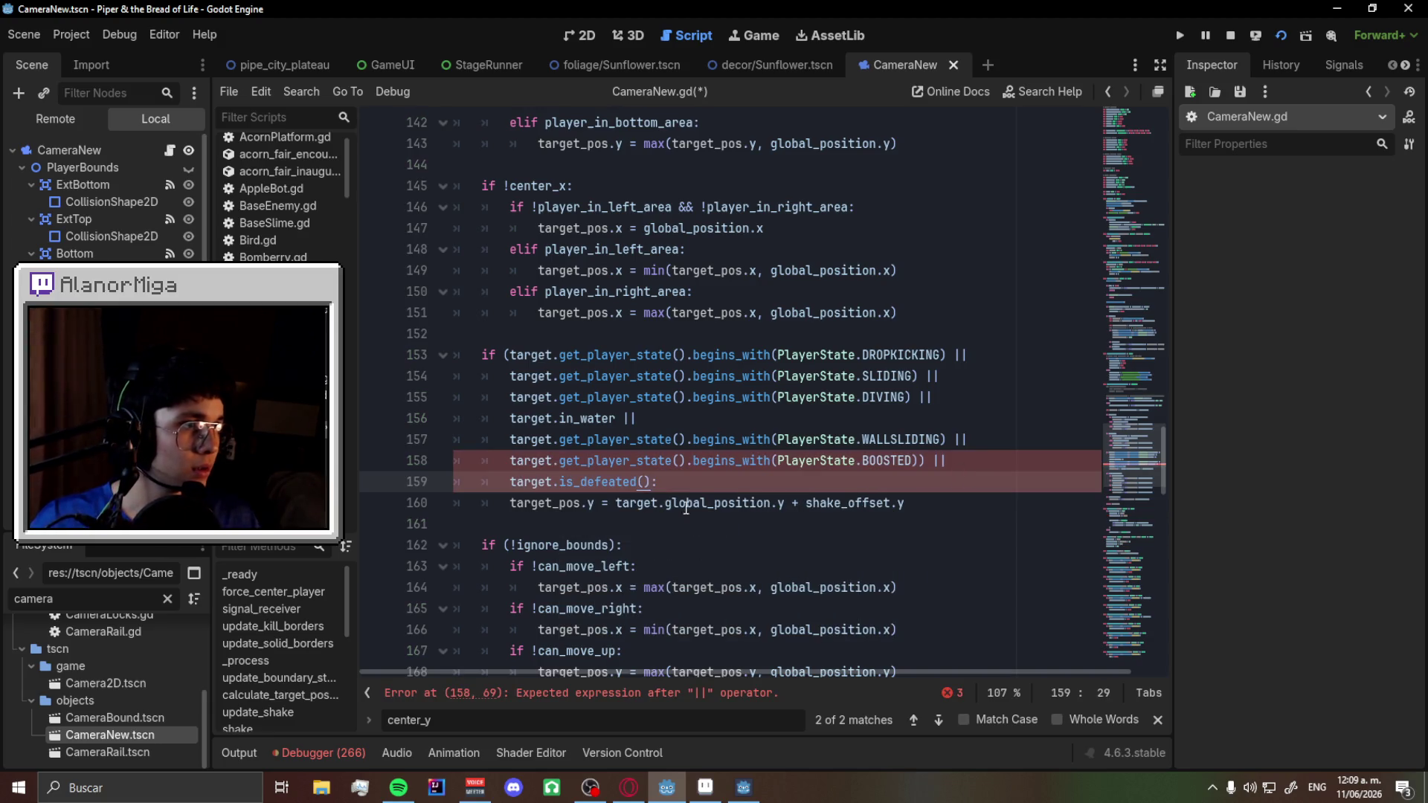
double_click(610, 483)
key("BackSpace")
type("hurt")
key("Down")
key("Return")
type(")")
key("Up")
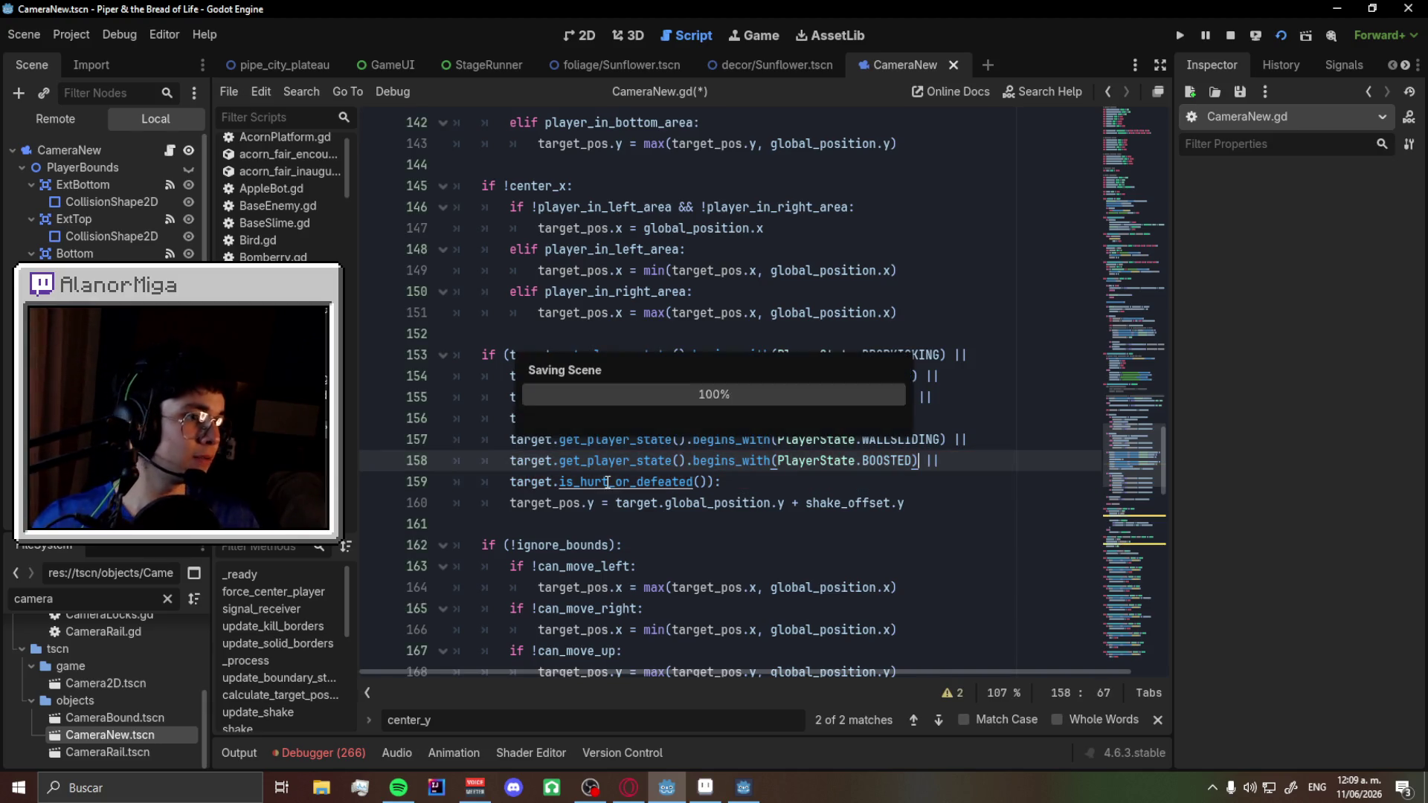
key("alt+Tab")
key("Left")
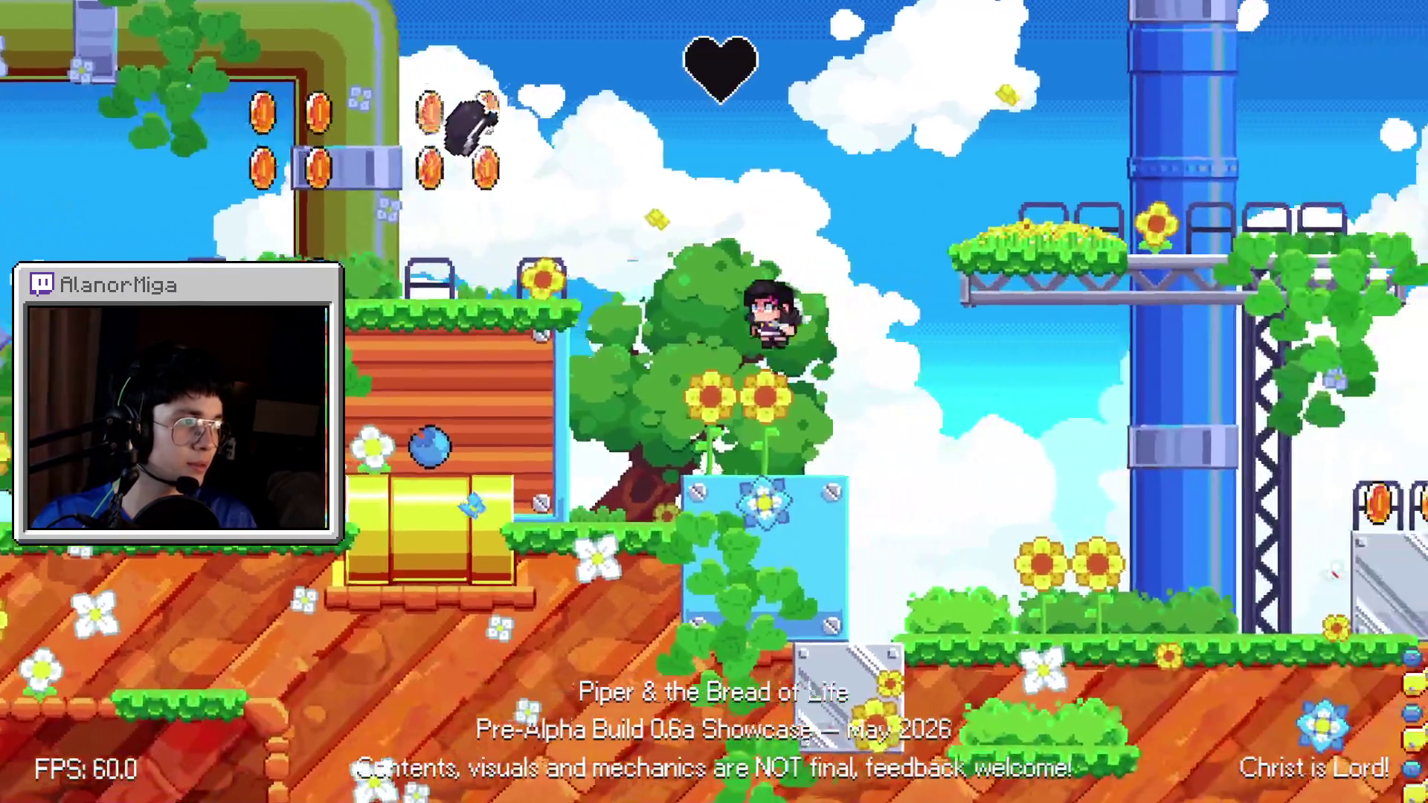
key("Left")
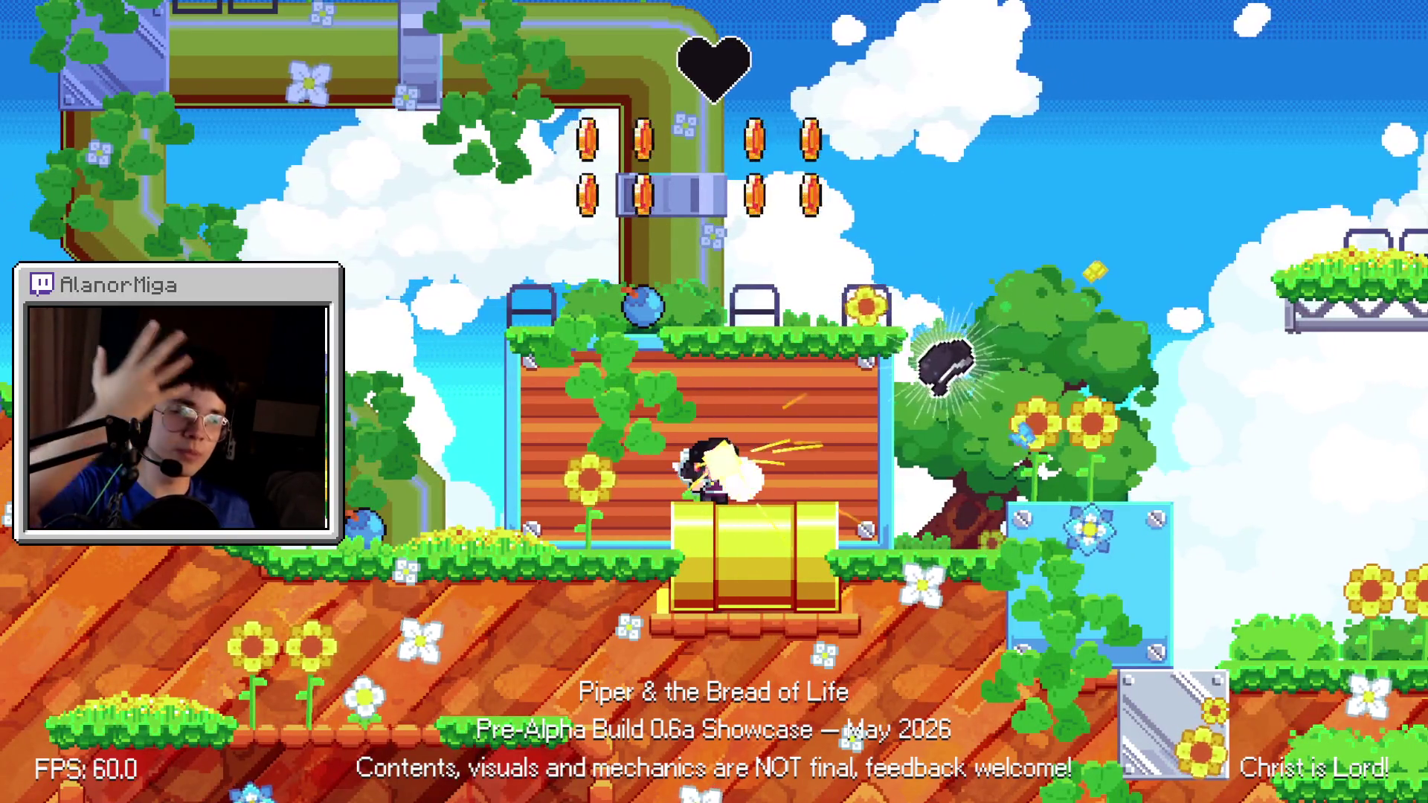
key("x")
key("Right")
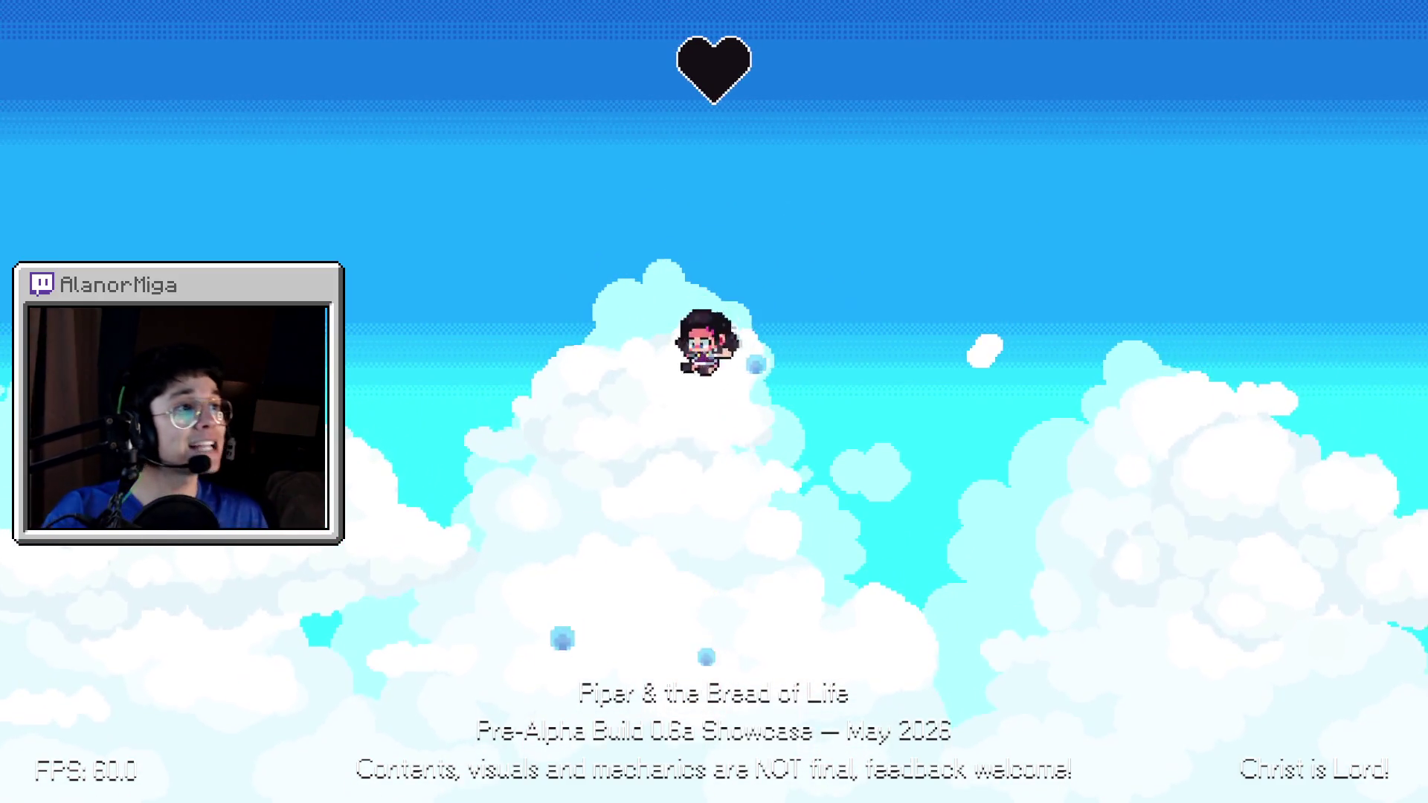
key("F8")
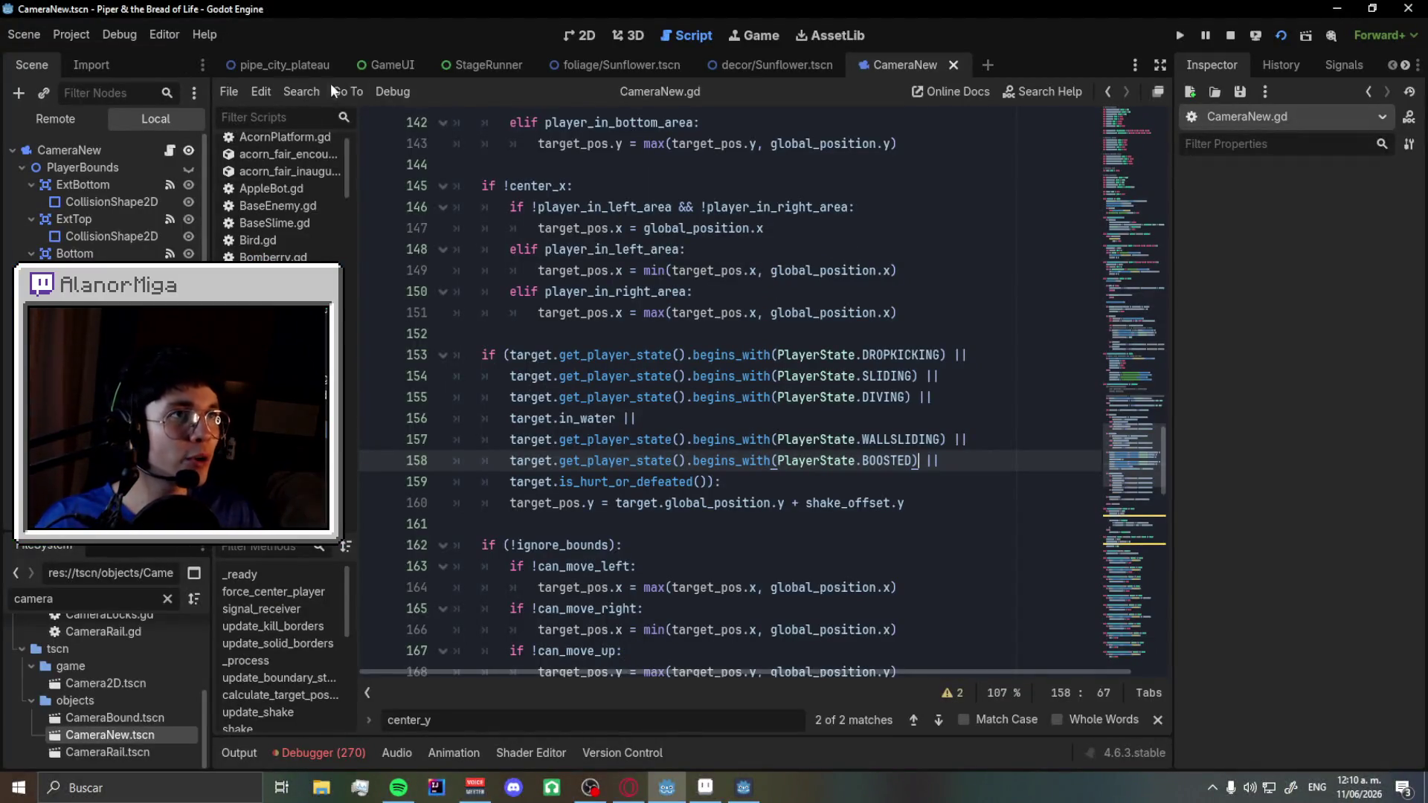
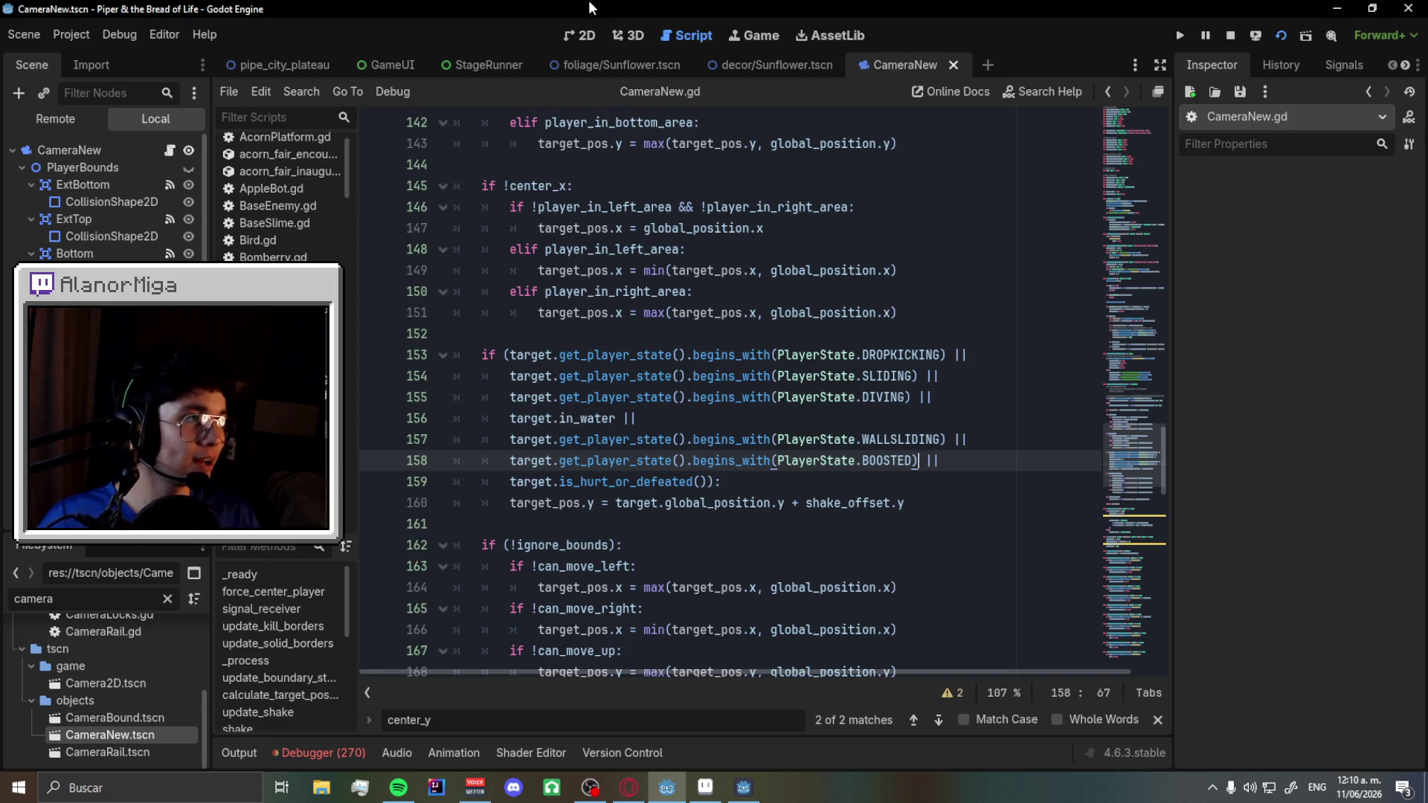
- Review CameraNew.gd's vertical snap condition around lines 158–159, then focus the Filter Scripts box
mouse_move(609, 70)
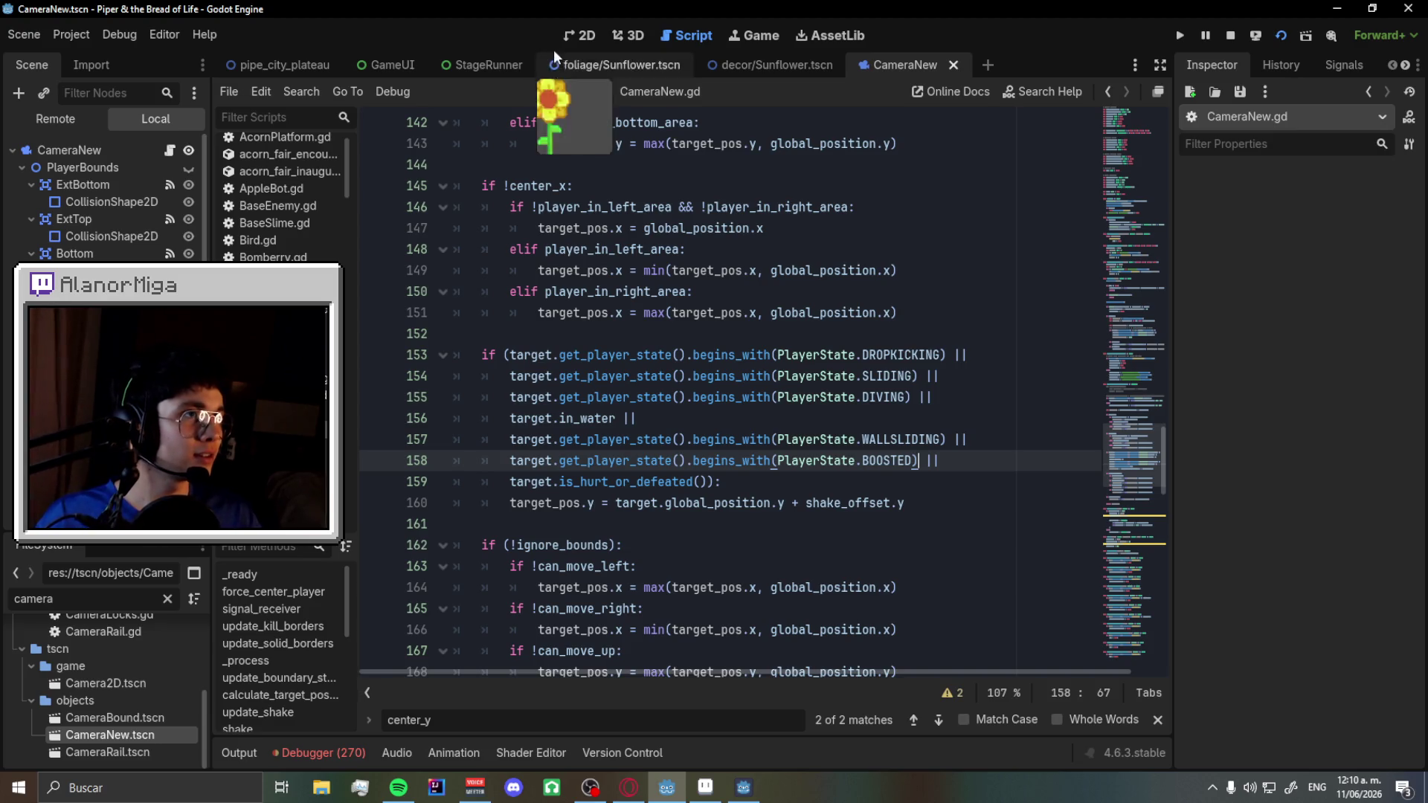
left_click(562, 37)
left_click(707, 37)
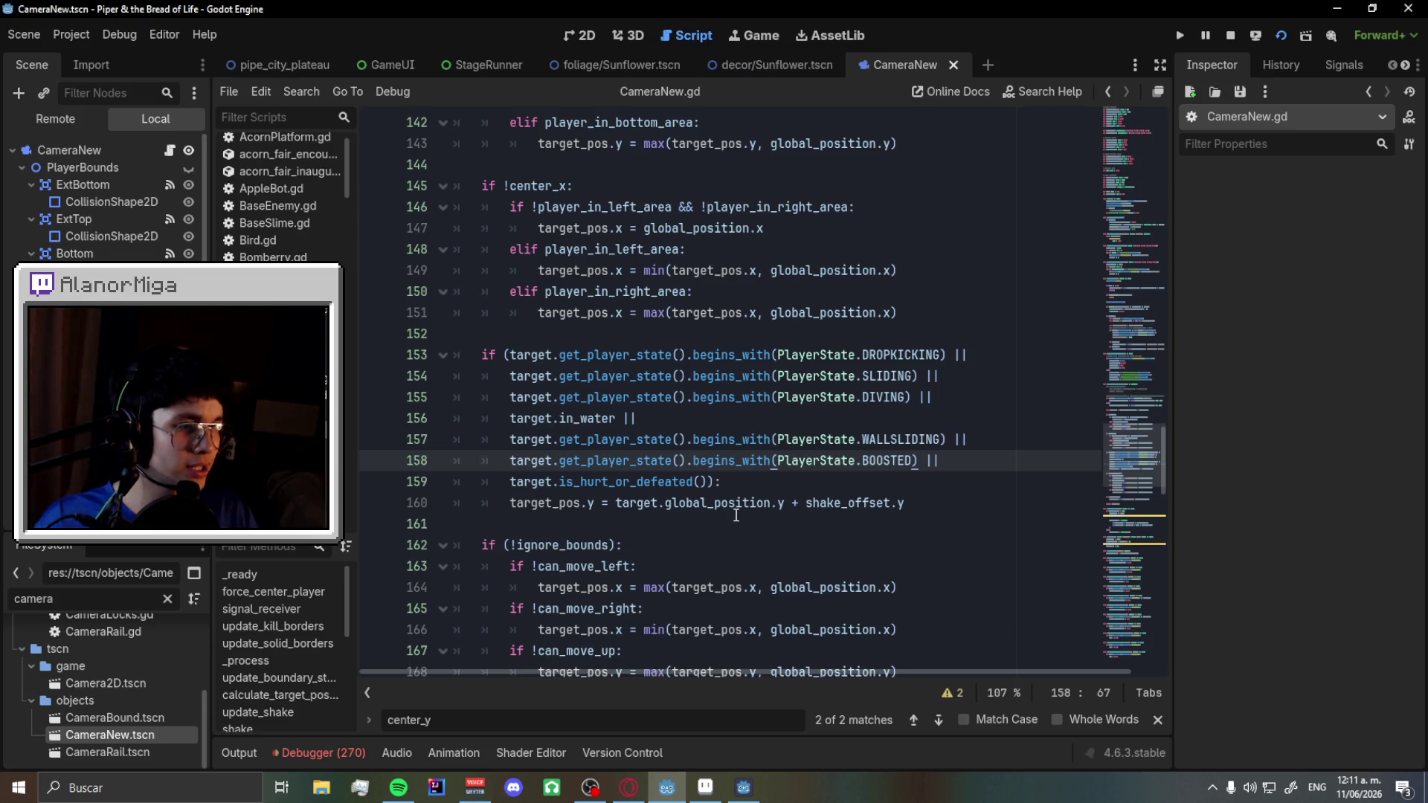
scroll(737, 514, "up", 1)
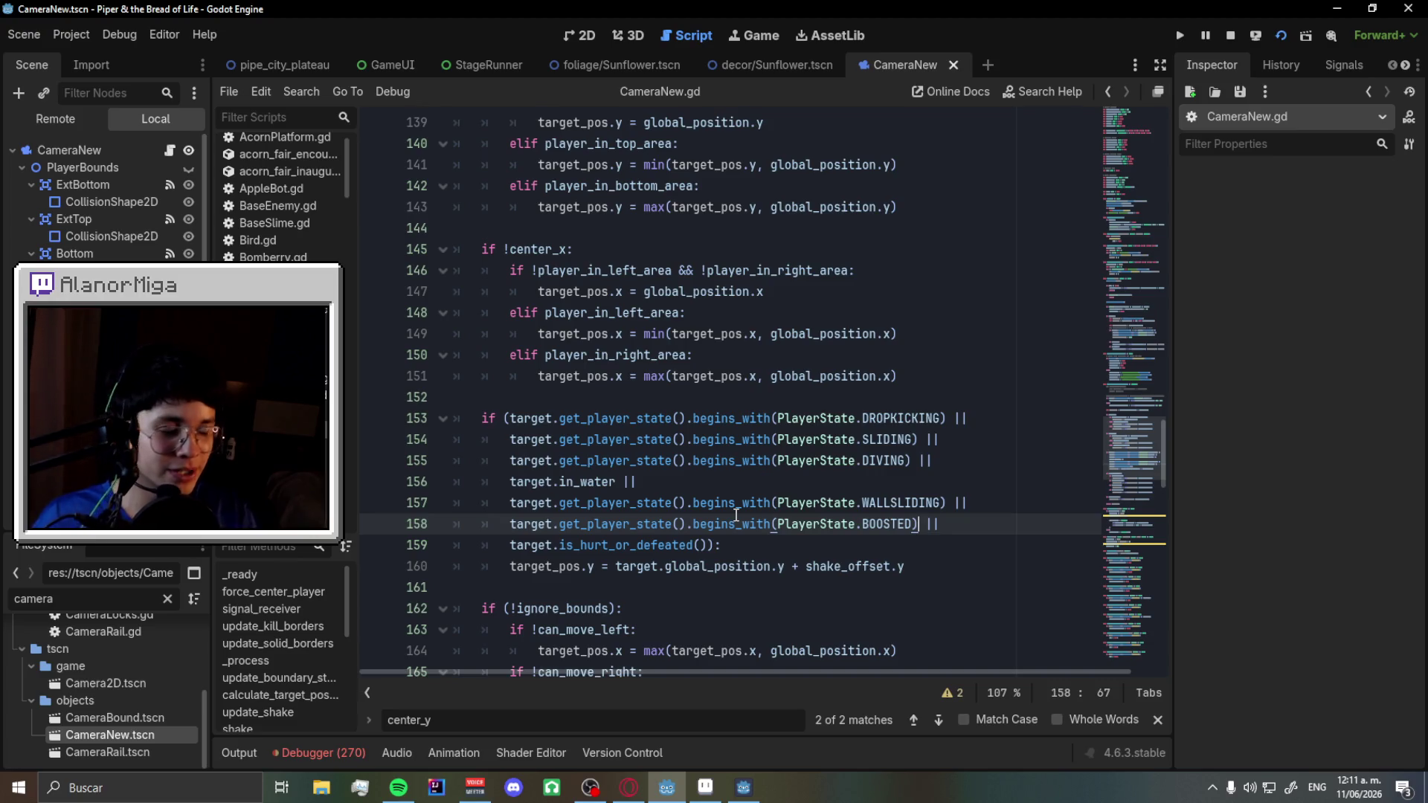
scroll(736, 514, "down", 1)
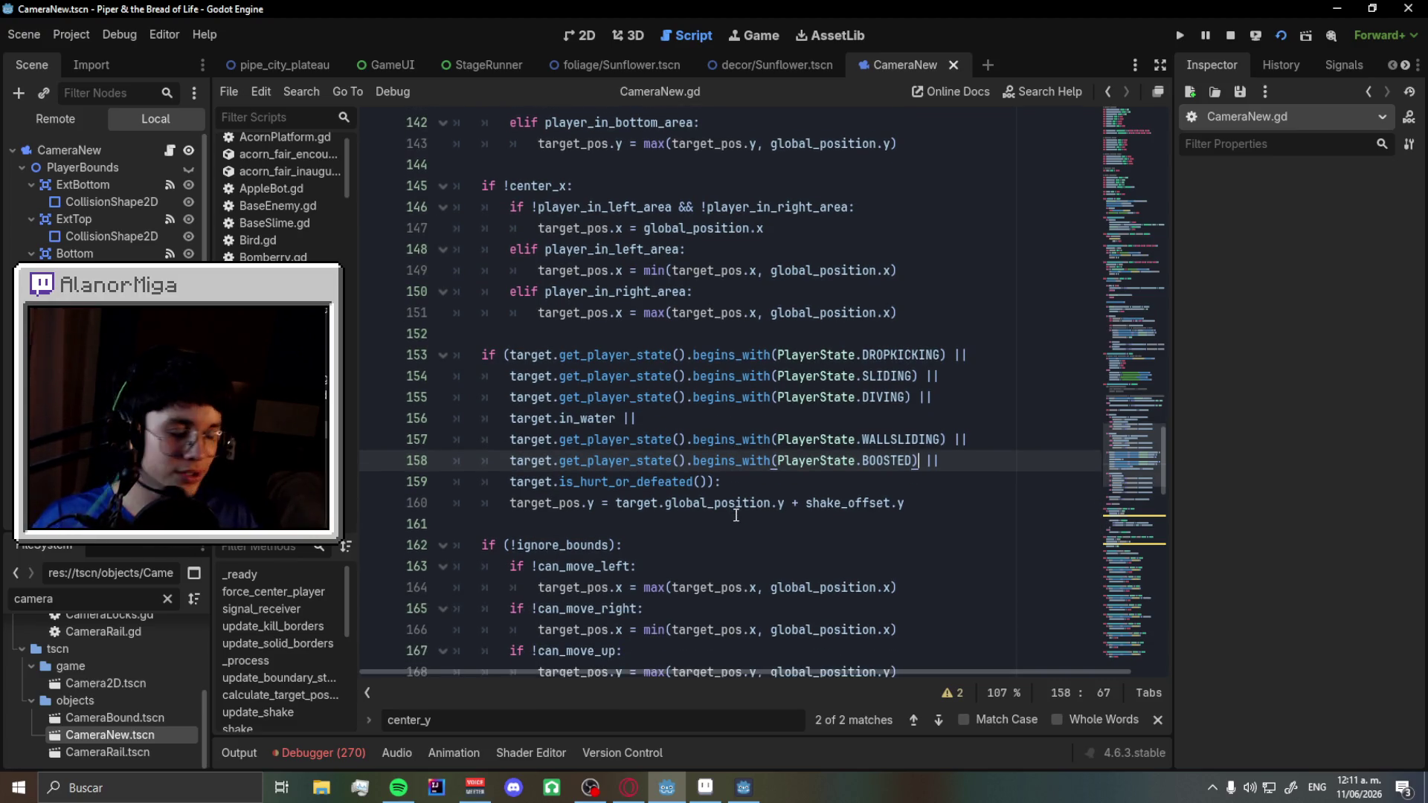
scroll(729, 512, "up", 1)
mouse_move(706, 545)
left_mouse_down()
mouse_move(708, 524)
mouse_move(920, 524)
left_mouse_up()
left_click(920, 524)
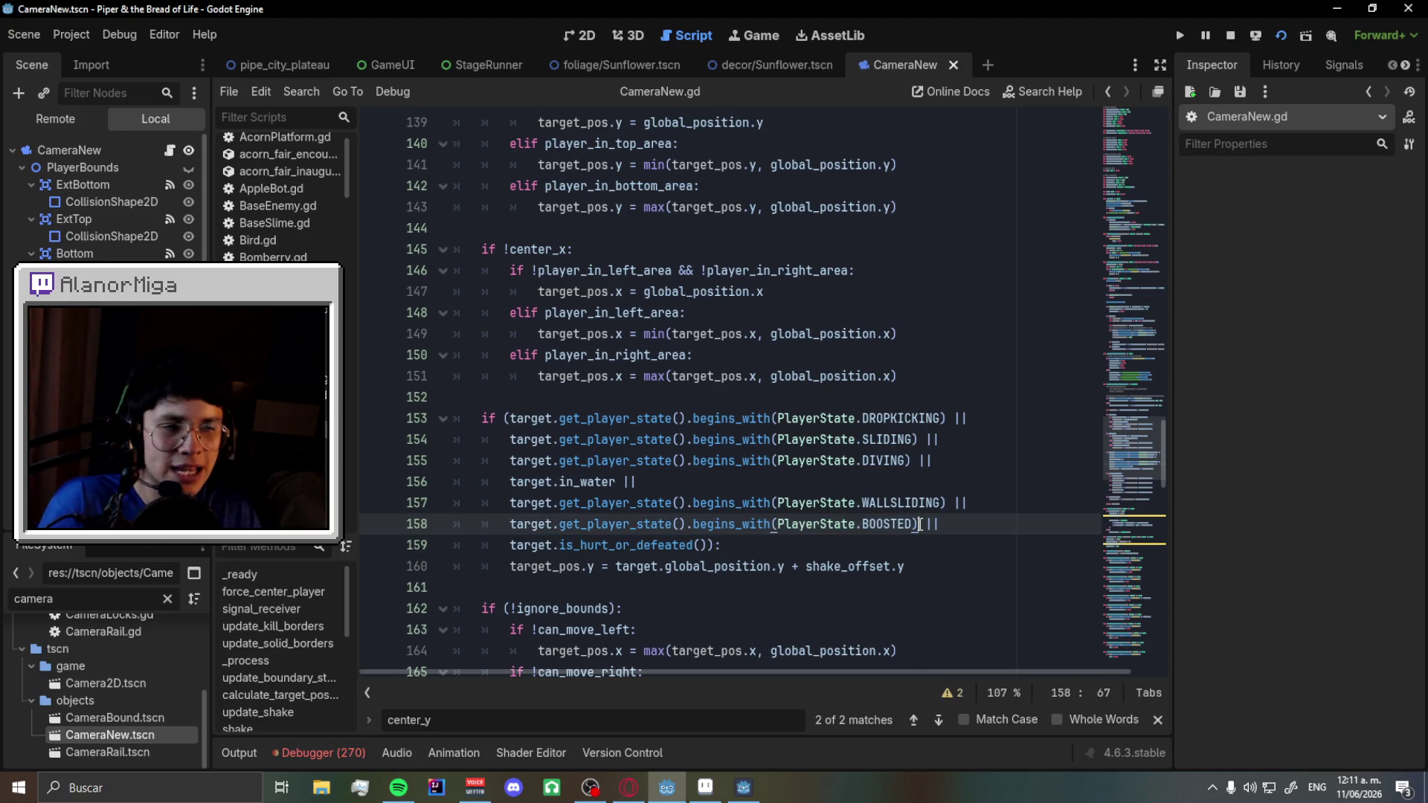
left_click(705, 543)
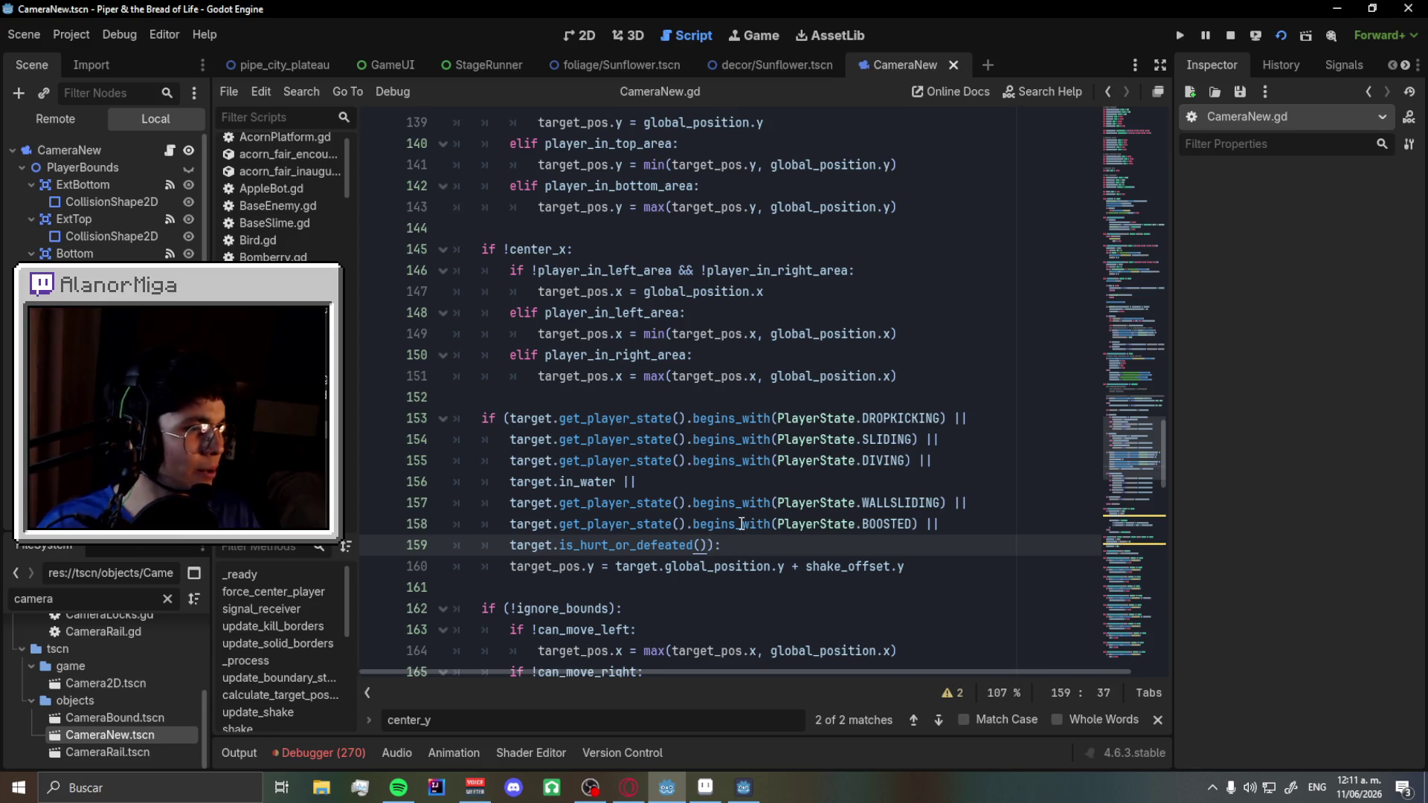
left_click(280, 118)
- Filter scripts by 'stage' and look over StageDatabase.gd and StageBuilder.gd
type("stage")
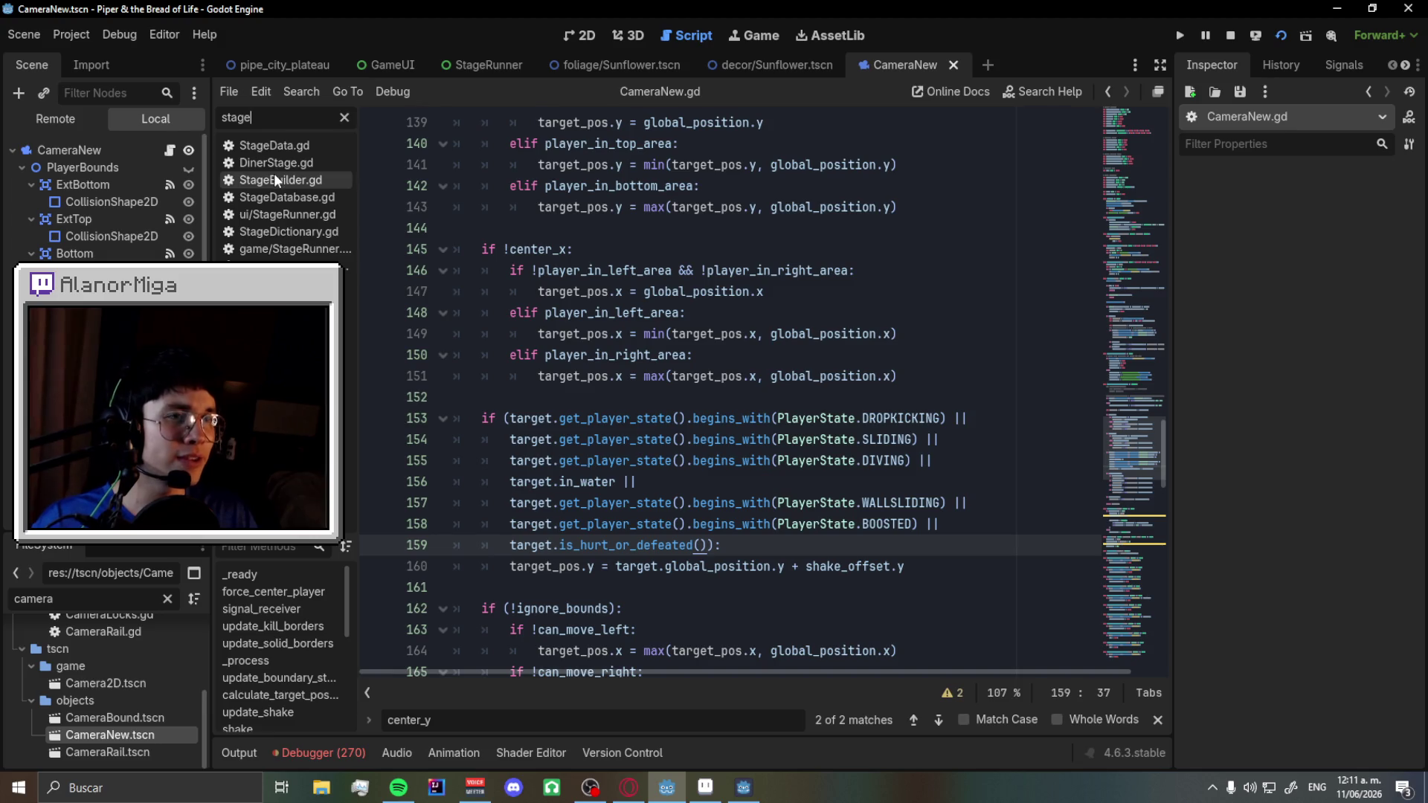
left_click(273, 198)
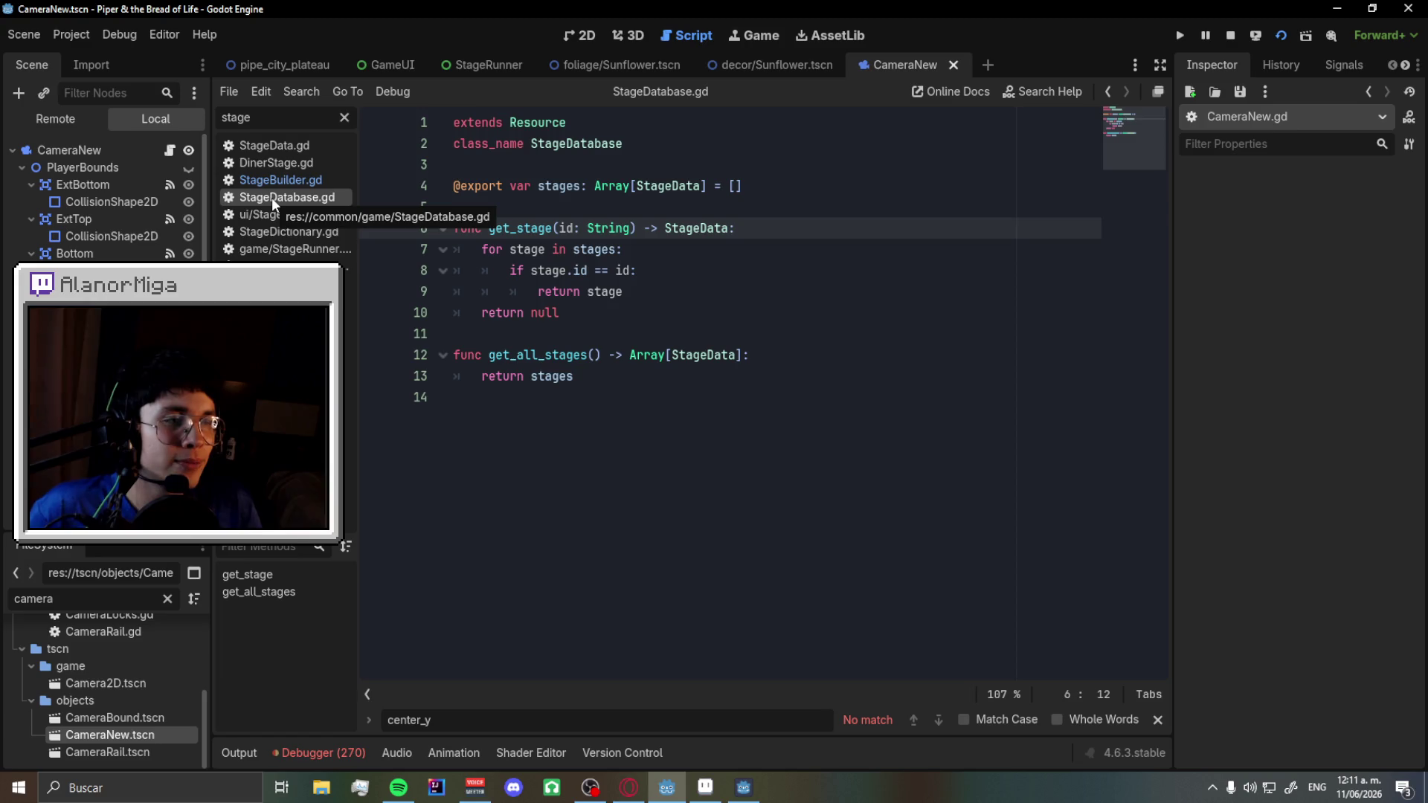
left_click(266, 185)
left_click(266, 195)
- Refilter the script list by 'safe' and open SafetyBubble.gd
left_click(343, 116)
type("safe")
left_click(324, 145)
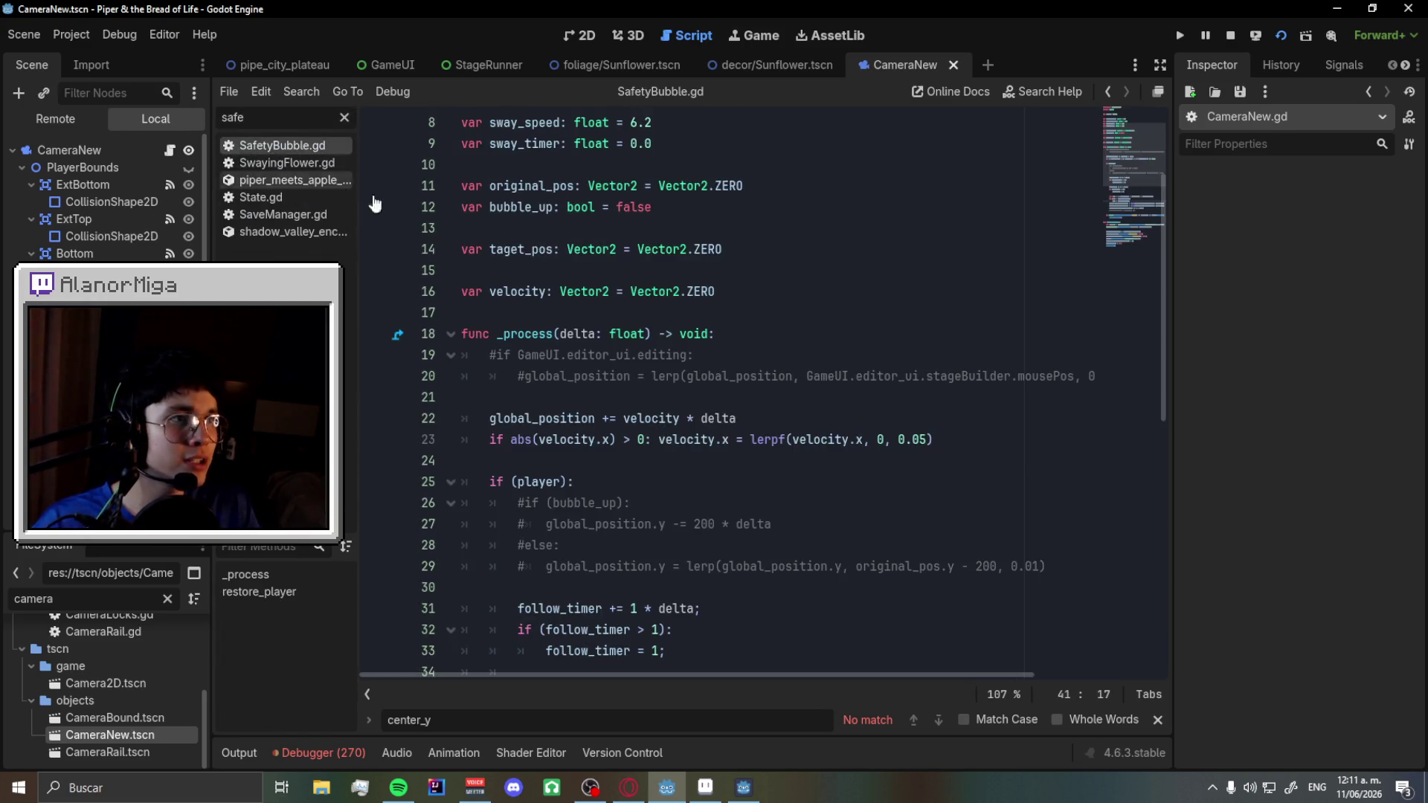
scroll(739, 439, "down", 2)
scroll(905, 410, "up", 1)
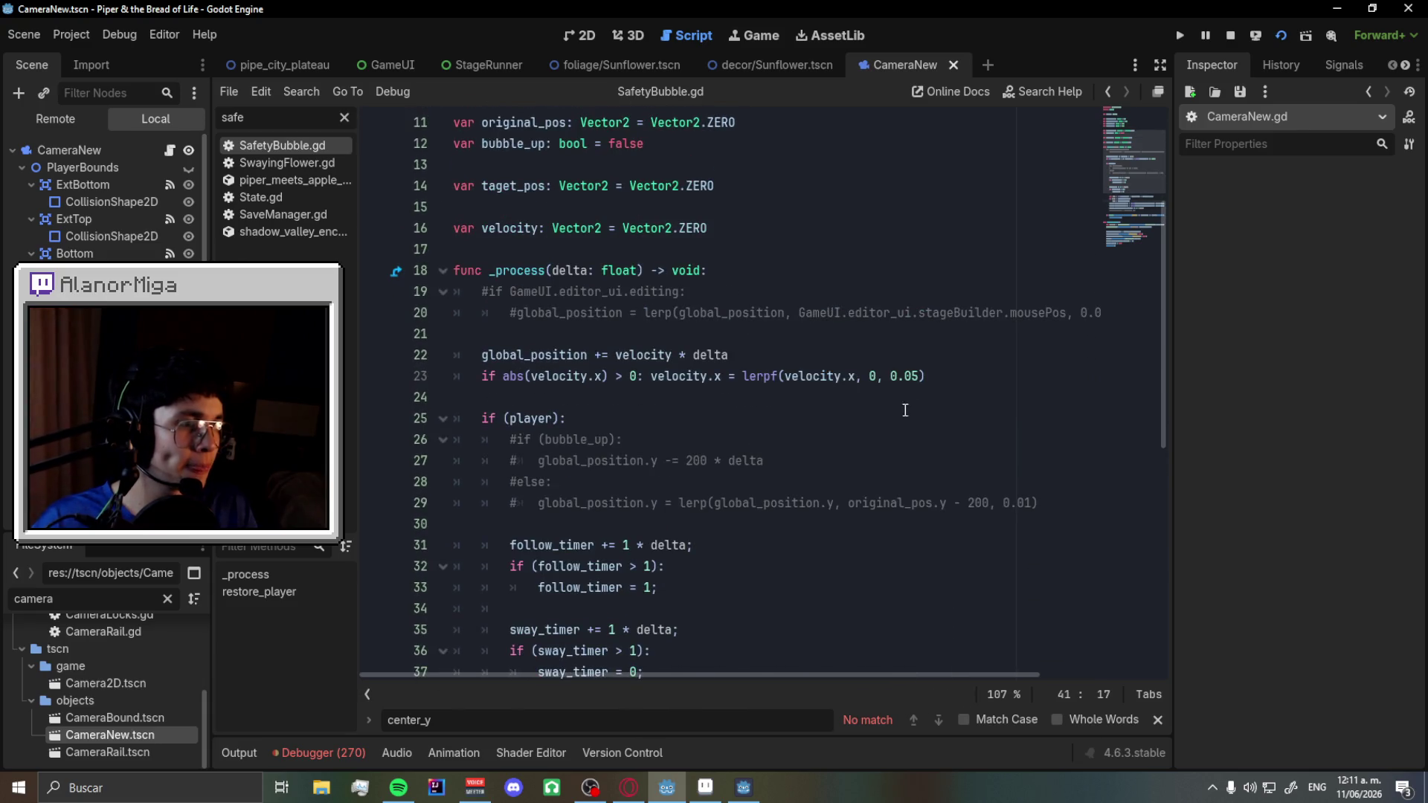
- Duplicate line 23's horizontal velocity damping line onto a new line 24
left_click(945, 378)
key("shift+Home")
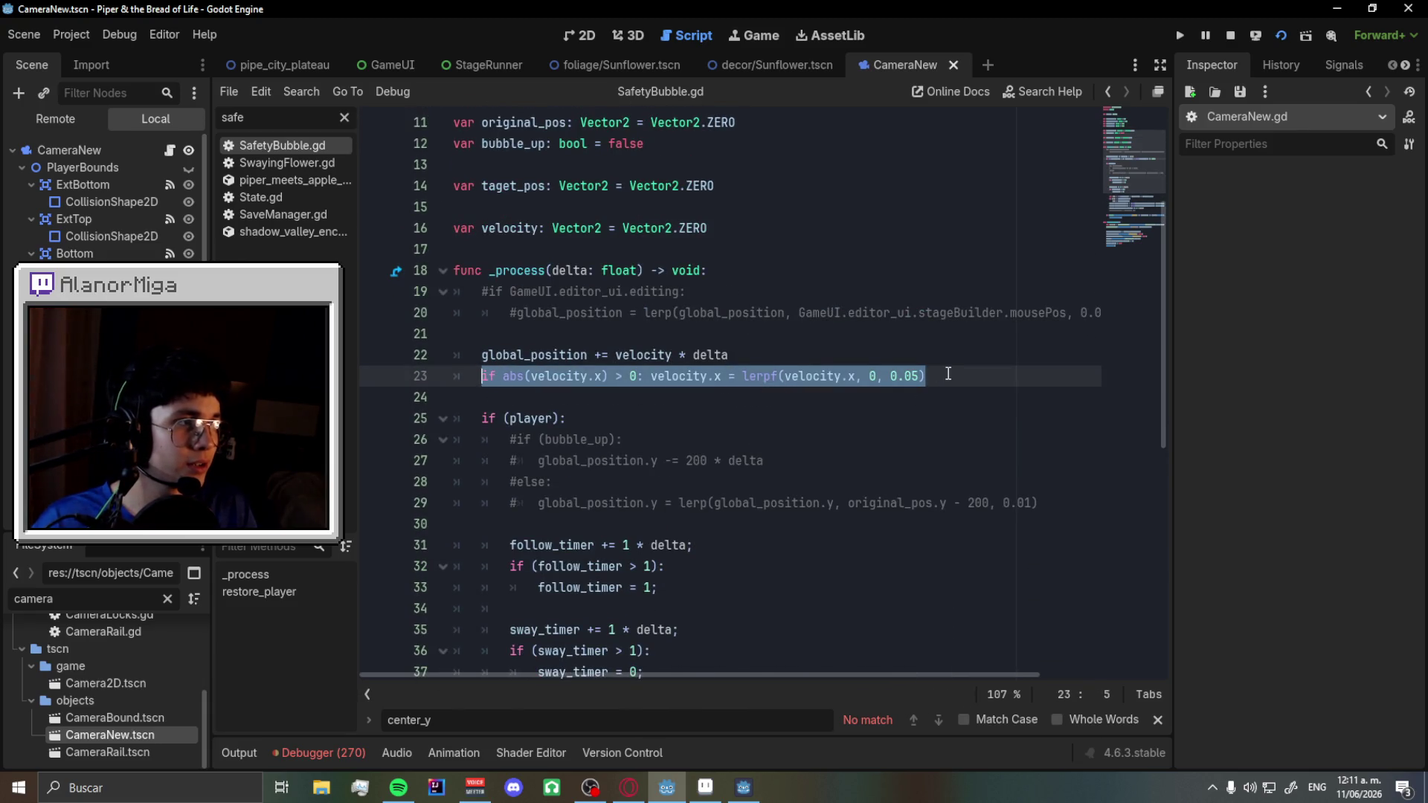
key("ctrl+c")
key("End")
key("Return")
key("ctrl+v")
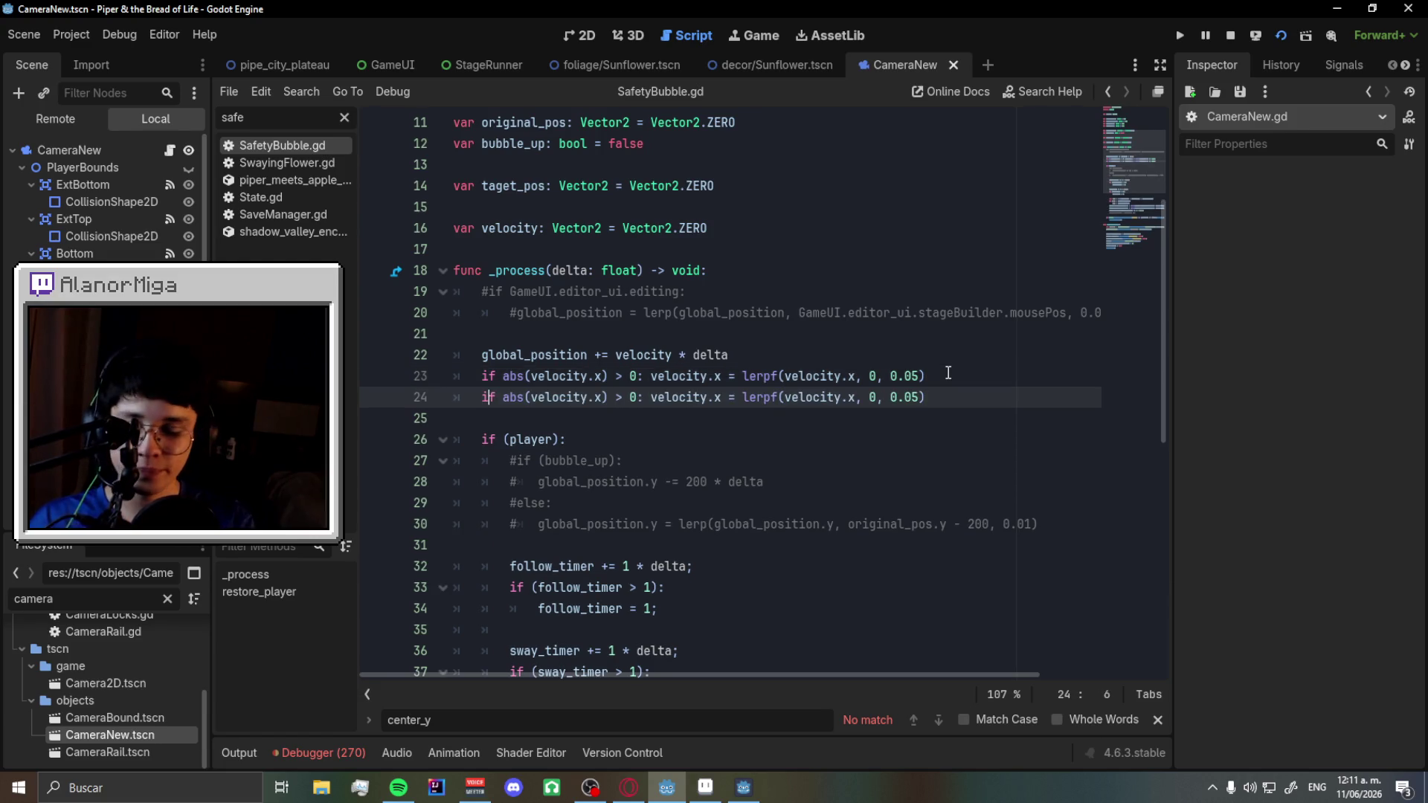
- Change every x on line 24 to y so velocity.y eases toward 0, and save
key("Right")
key("Right")
key("Right")
key("BackSpace")
type("y")
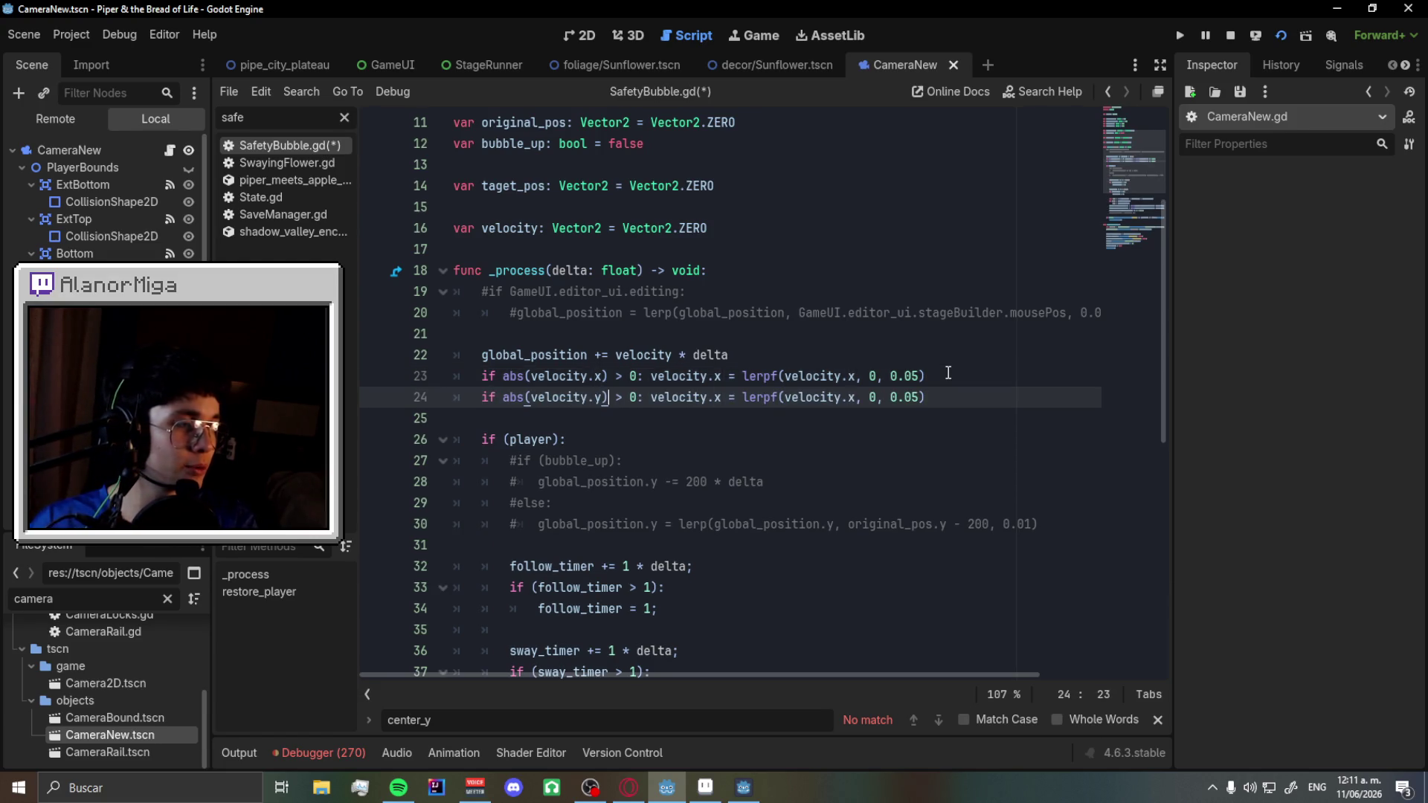
key("Delete")
type("y")
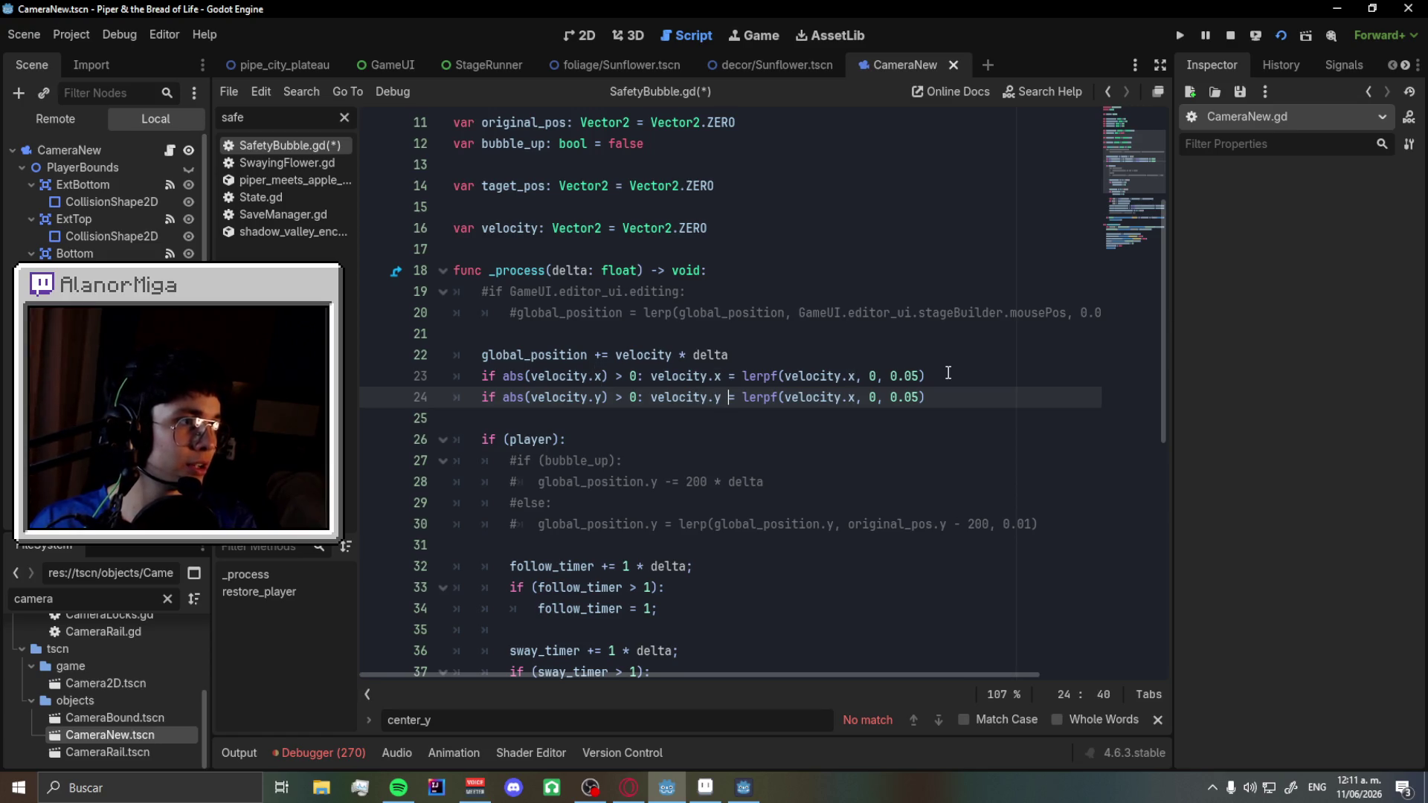
key("Right")
key("Right")
key("shift+Right")
type("y")
key("ctrl+s")
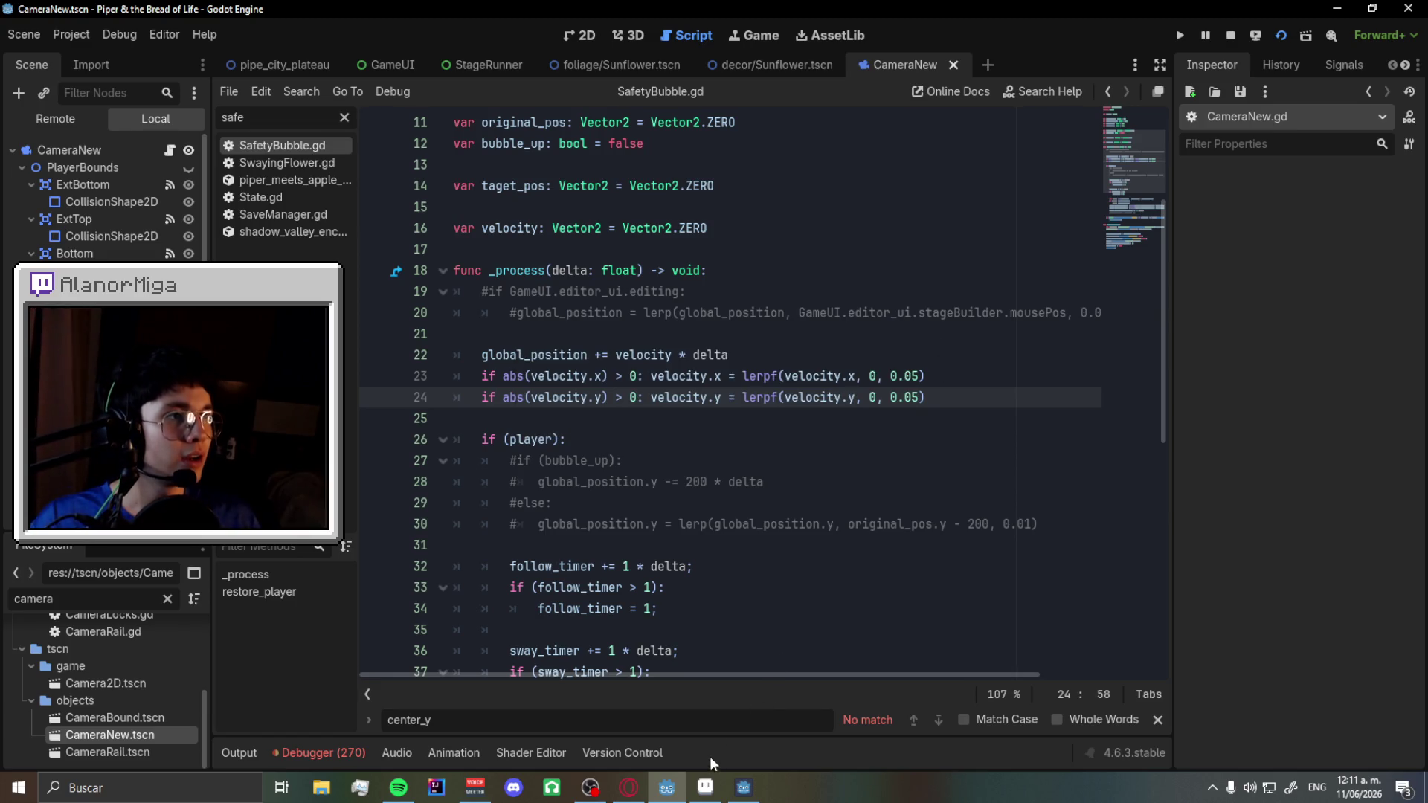
left_click(717, 787)
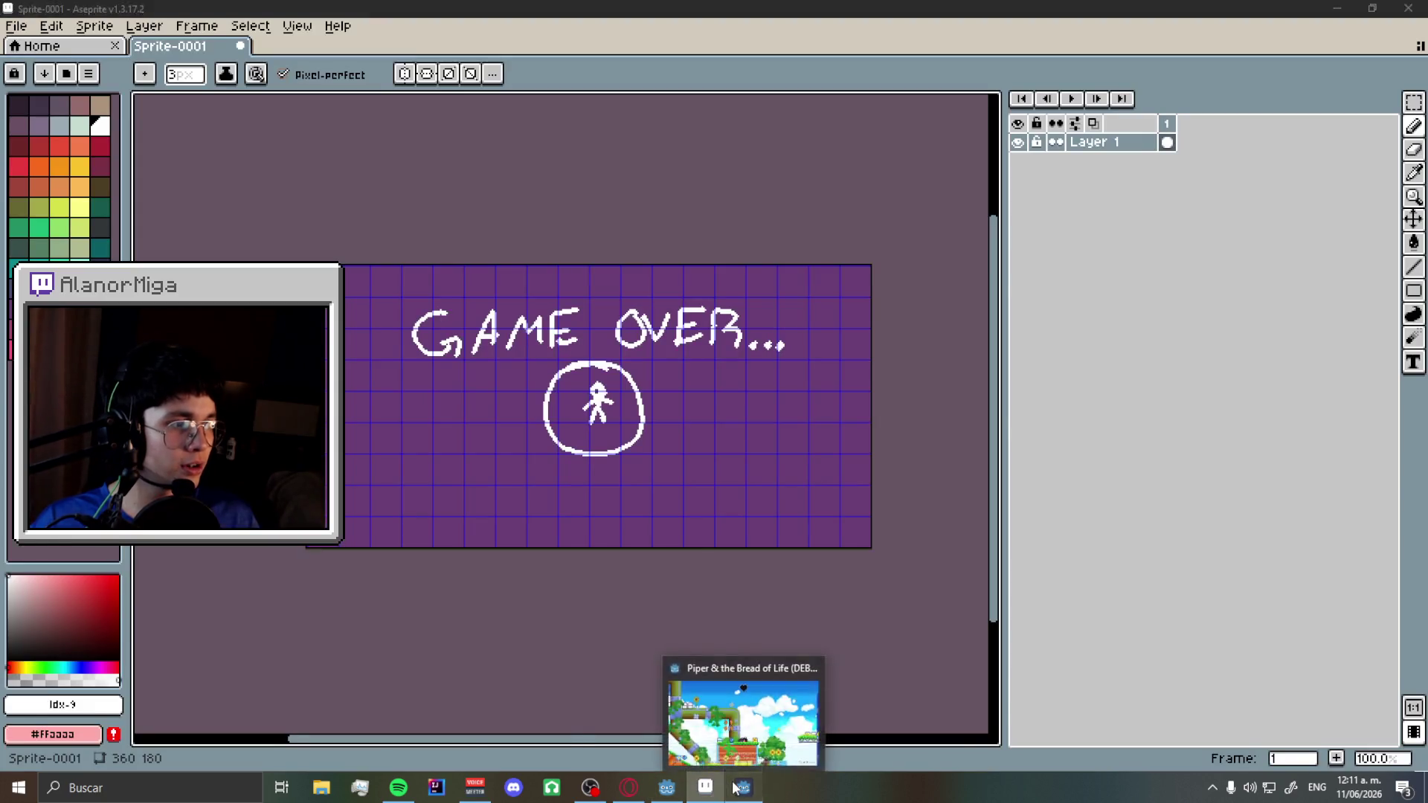
- In the running game, pick up the blue bird, jump with it, and drop it
left_click(740, 788)
key("Left")
key("space")
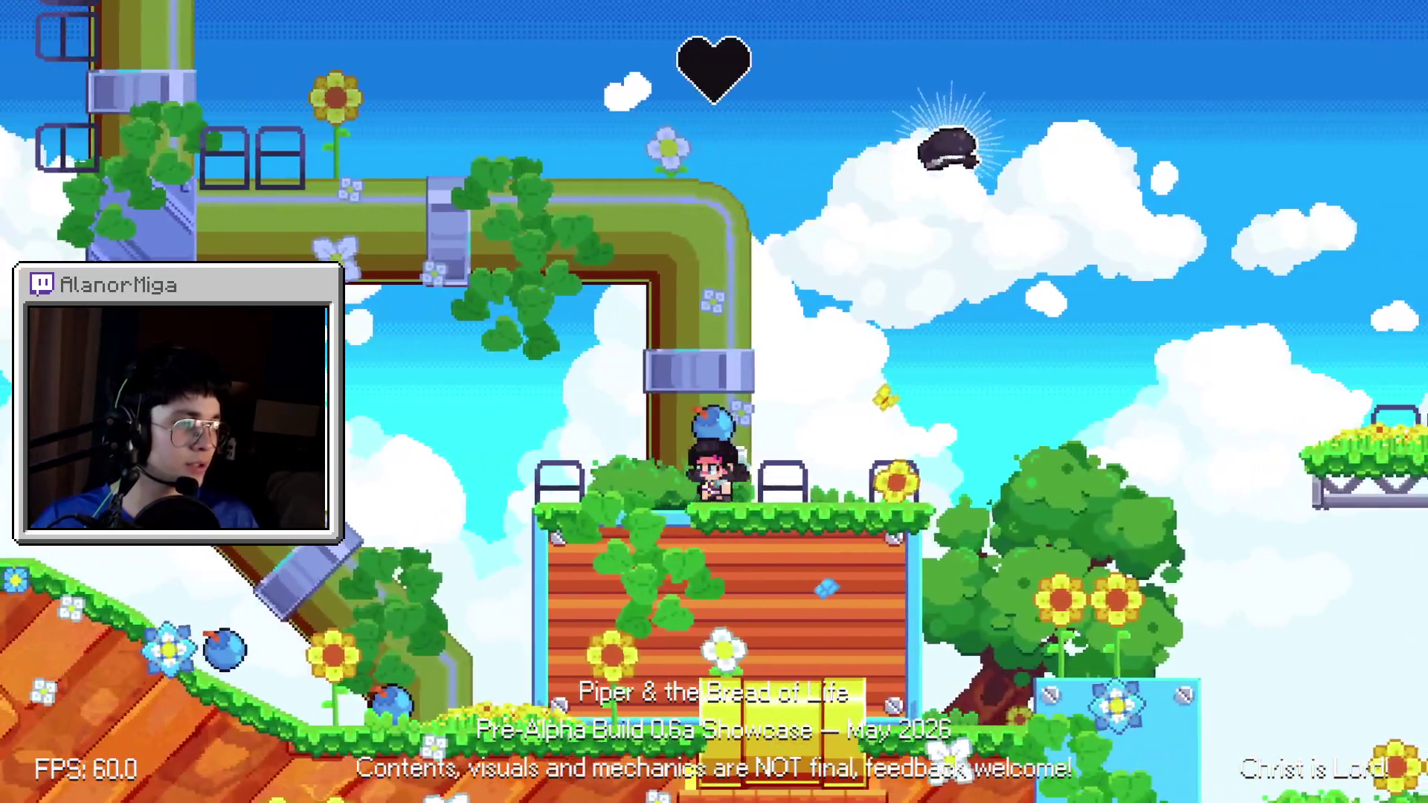
key("Right")
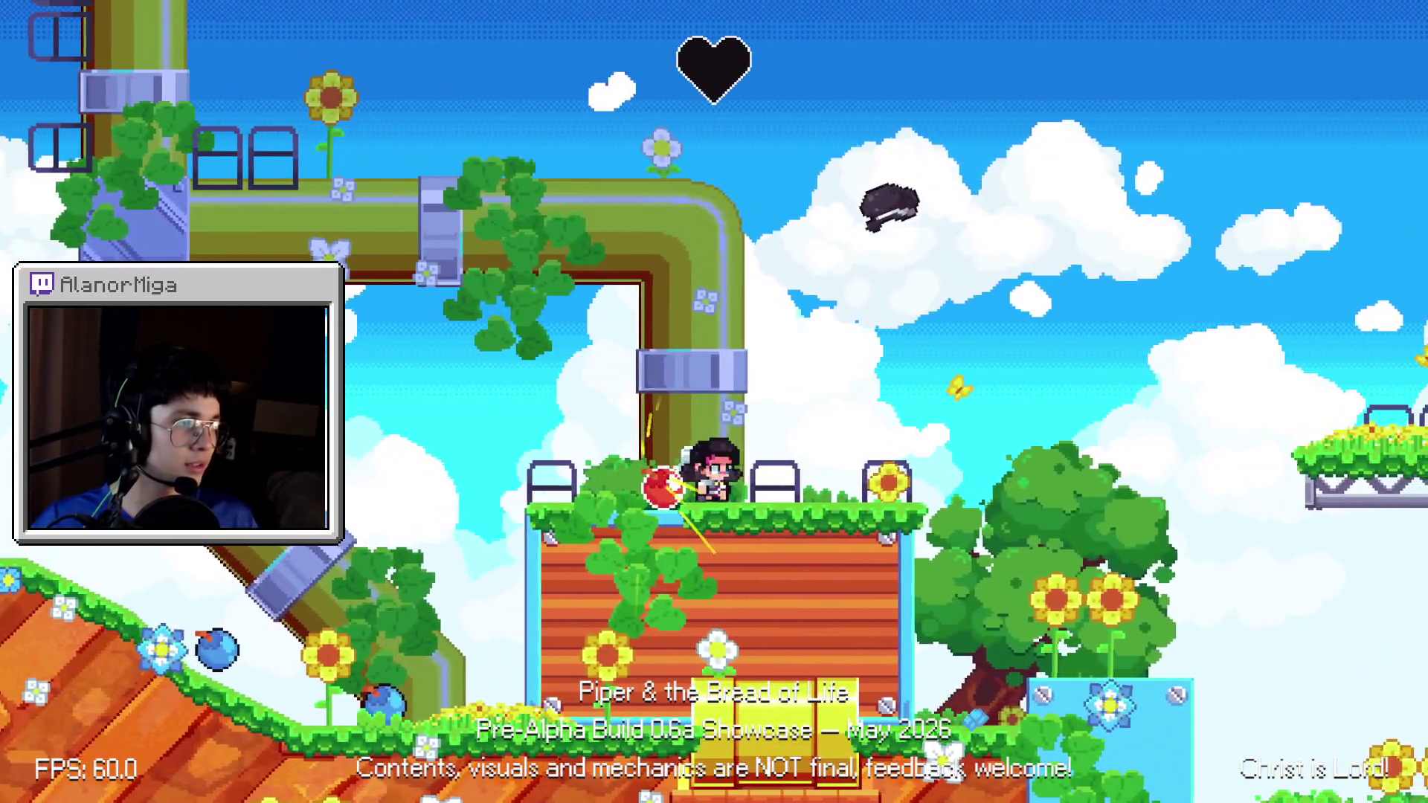
key("Left")
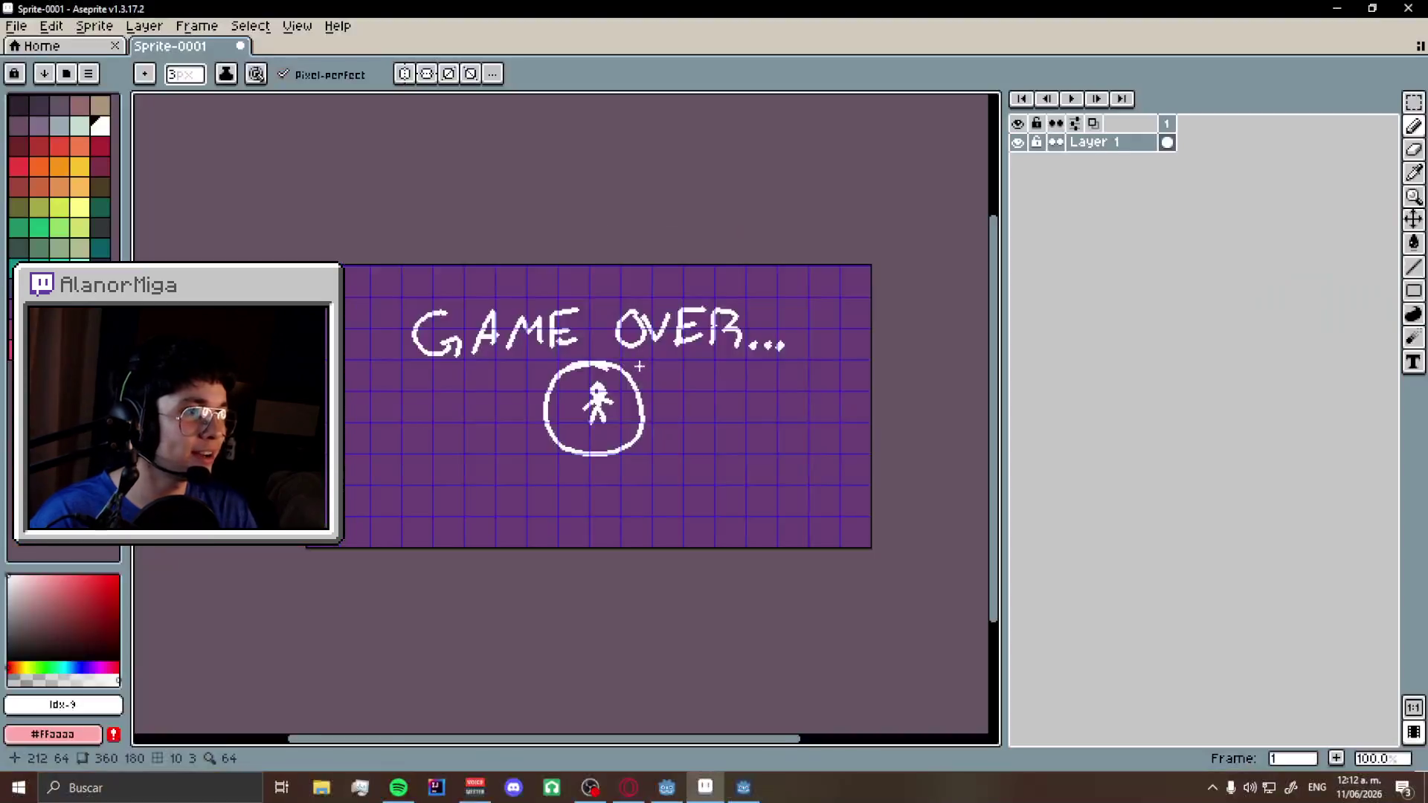
- Zoom in on the GAME OVER drawing, draw and cancel a rectangular marquee, then return to Godot
scroll(662, 345, "up", 1)
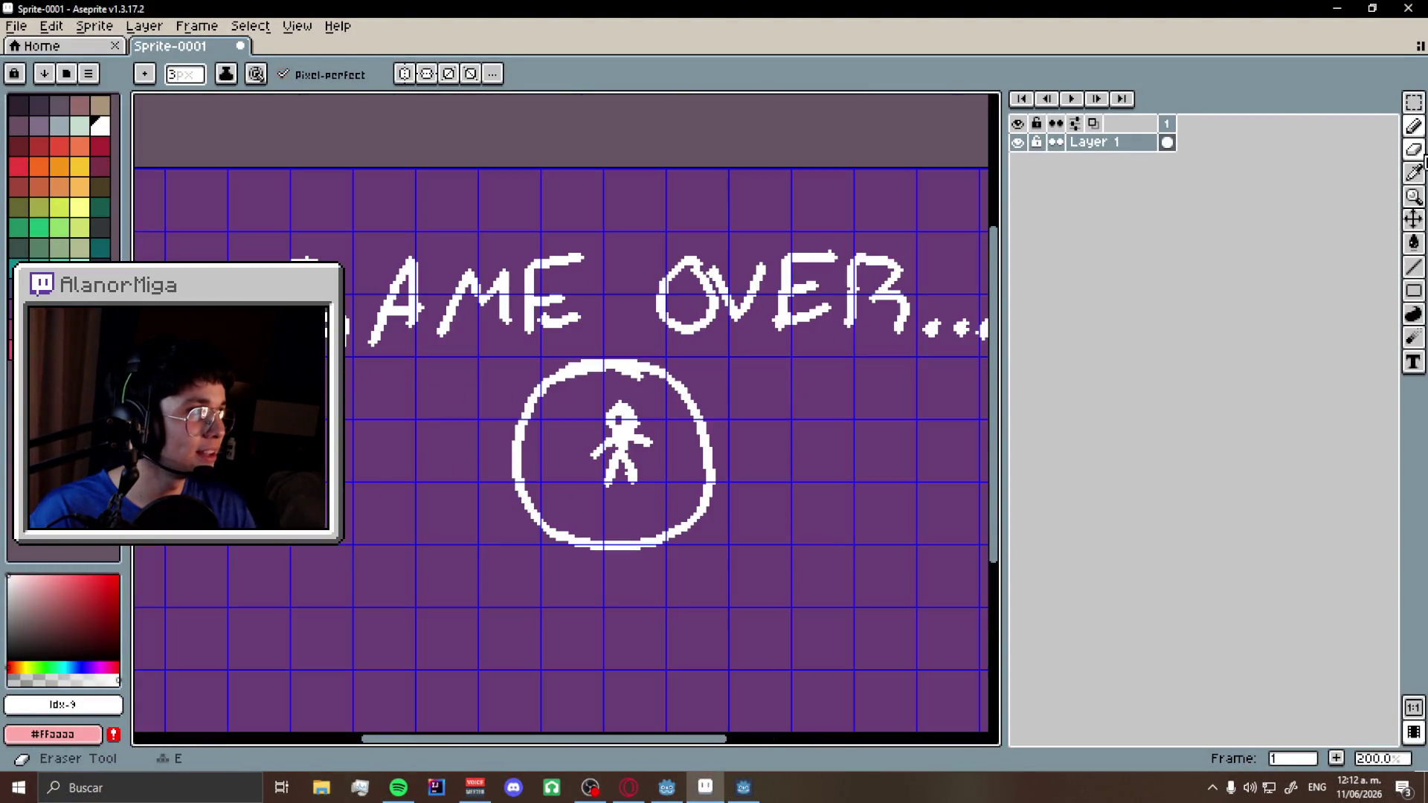
left_click(1413, 102)
mouse_move(777, 364)
left_mouse_down()
mouse_move(925, 548)
mouse_move(951, 554)
left_mouse_up()
left_click(666, 251)
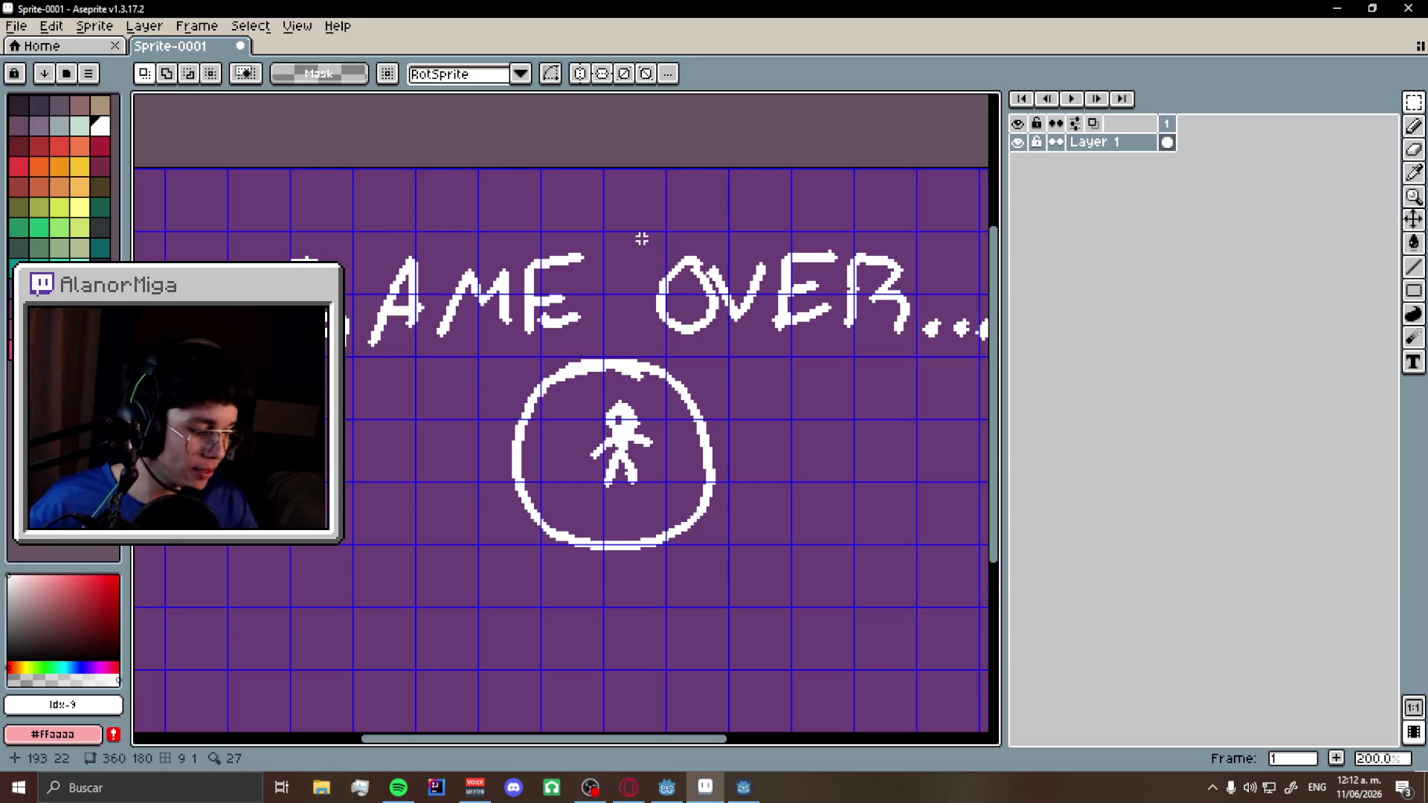
key("alt+Tab")
key("alt+Tab")
key("Tab")
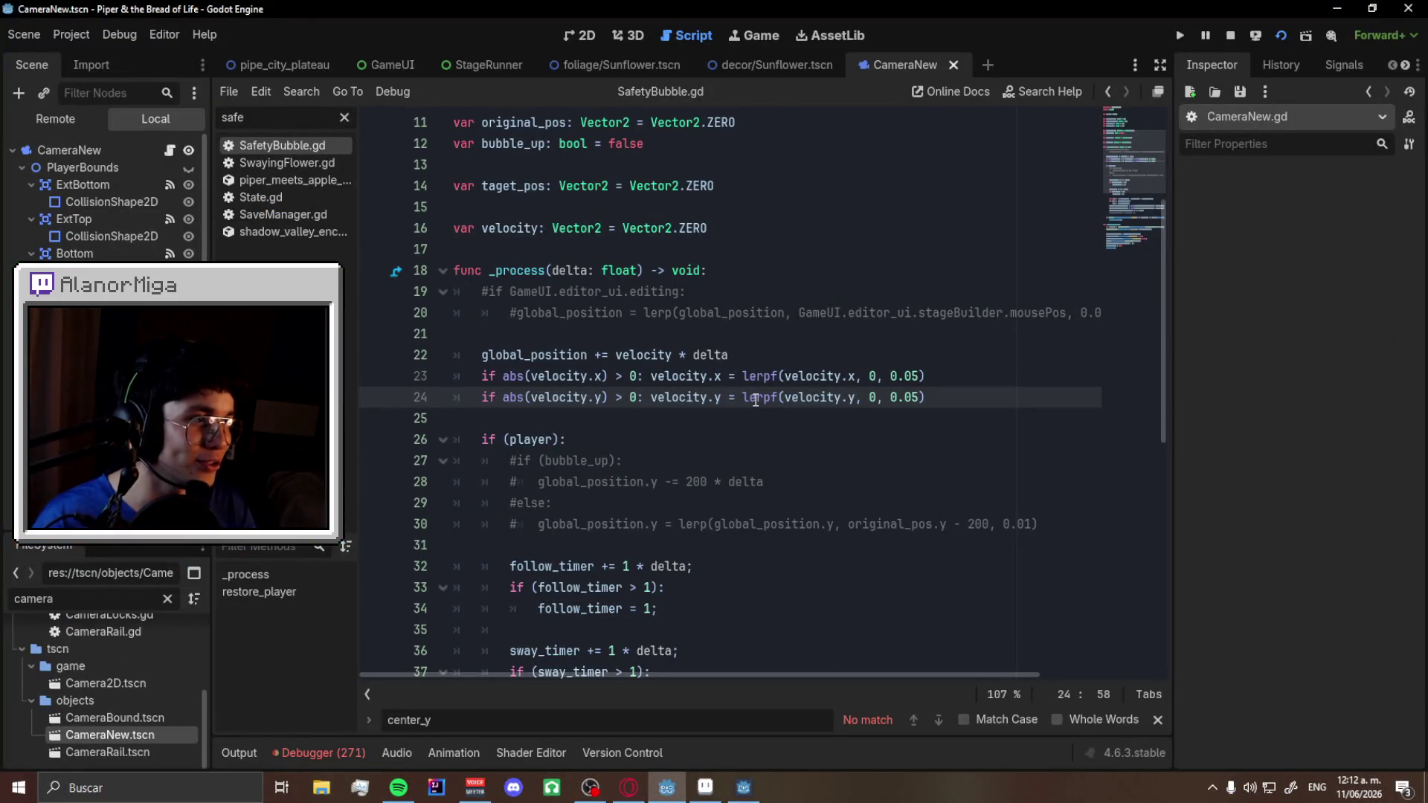
- Change 0.05 to 0.01 on SafetyBubble.gd line 24 and save the script
left_click(919, 397)
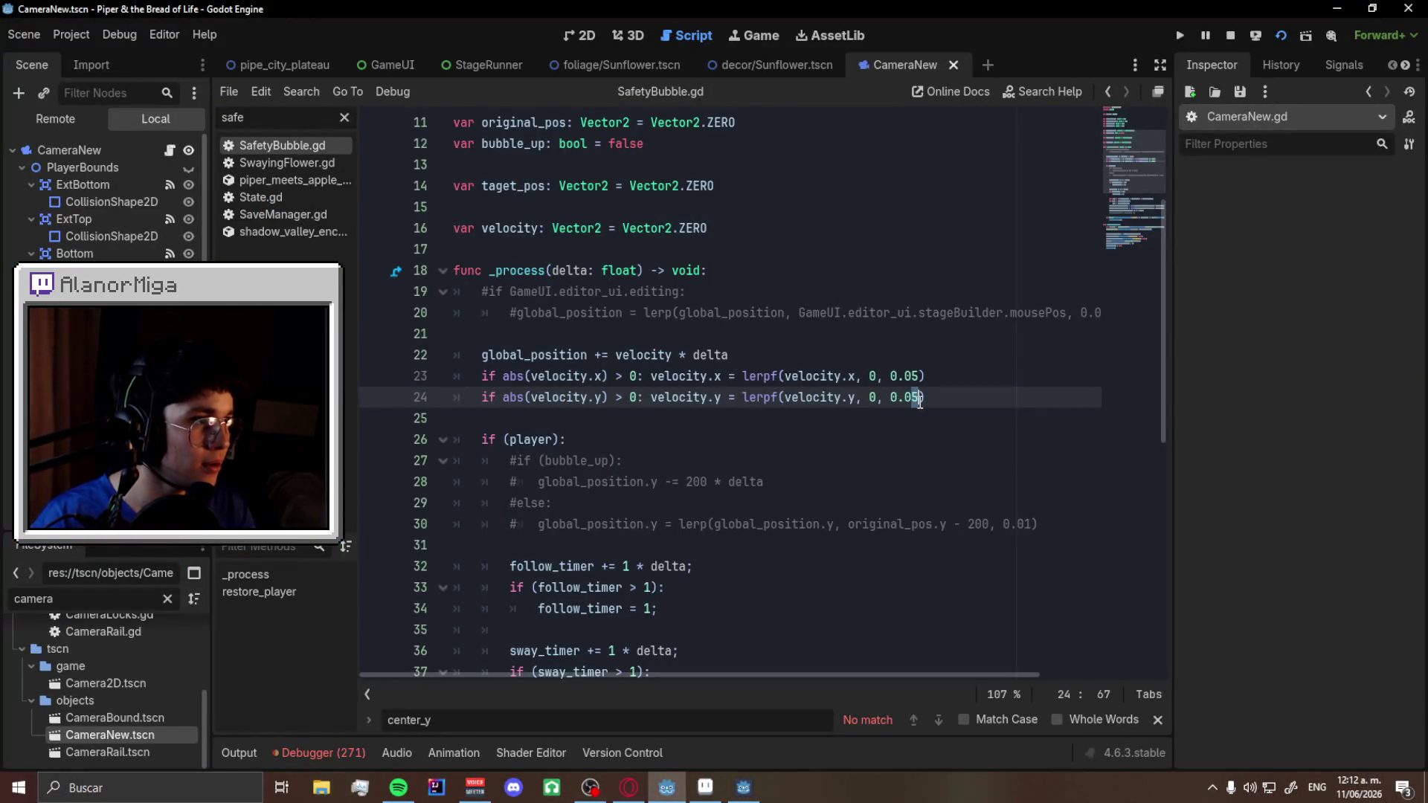
key("BackSpace")
type("1")
key("ctrl+s")
- Browse the pipe_city_plateau and StageRunner scenes, selecting the StageRunner root node
left_click(287, 67)
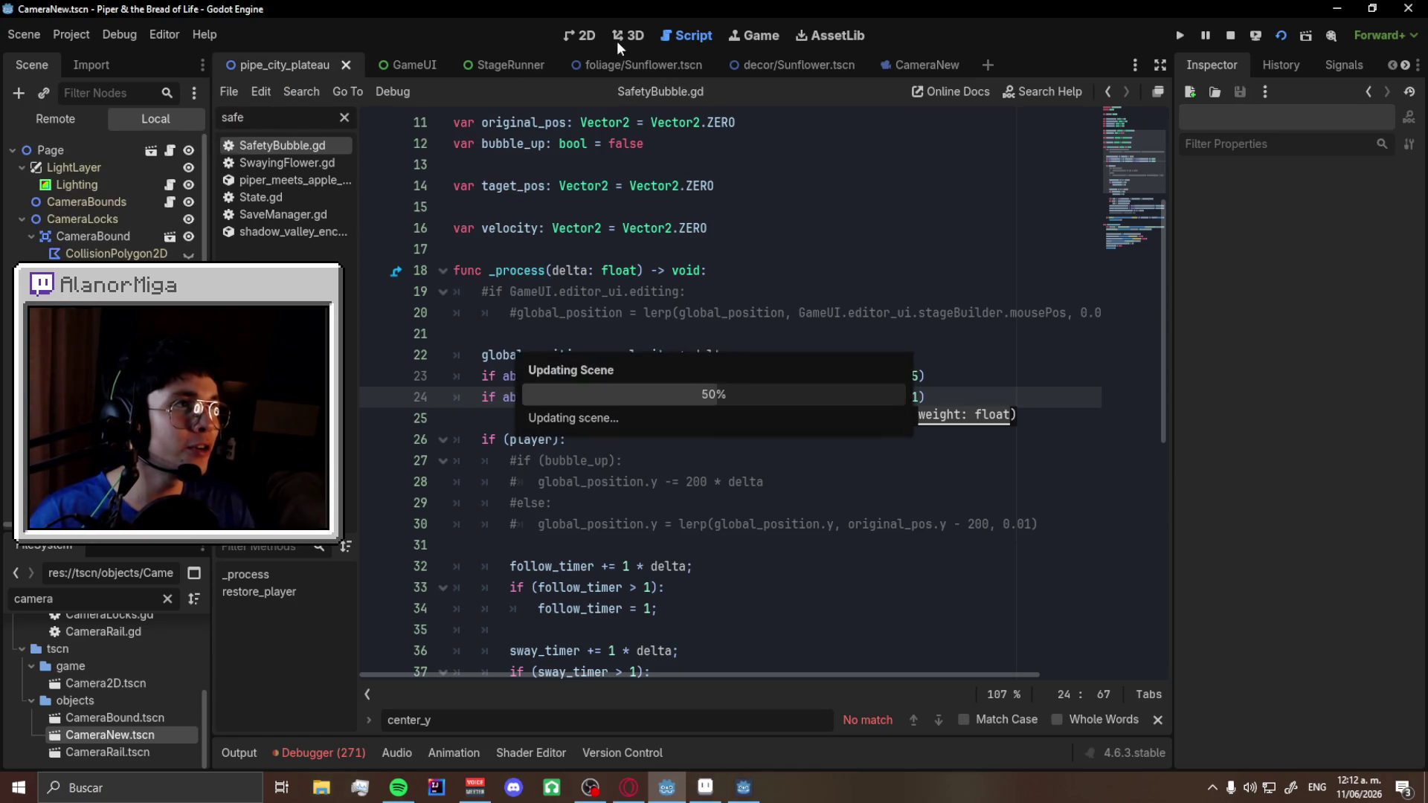
scroll(521, 283, "up", 5)
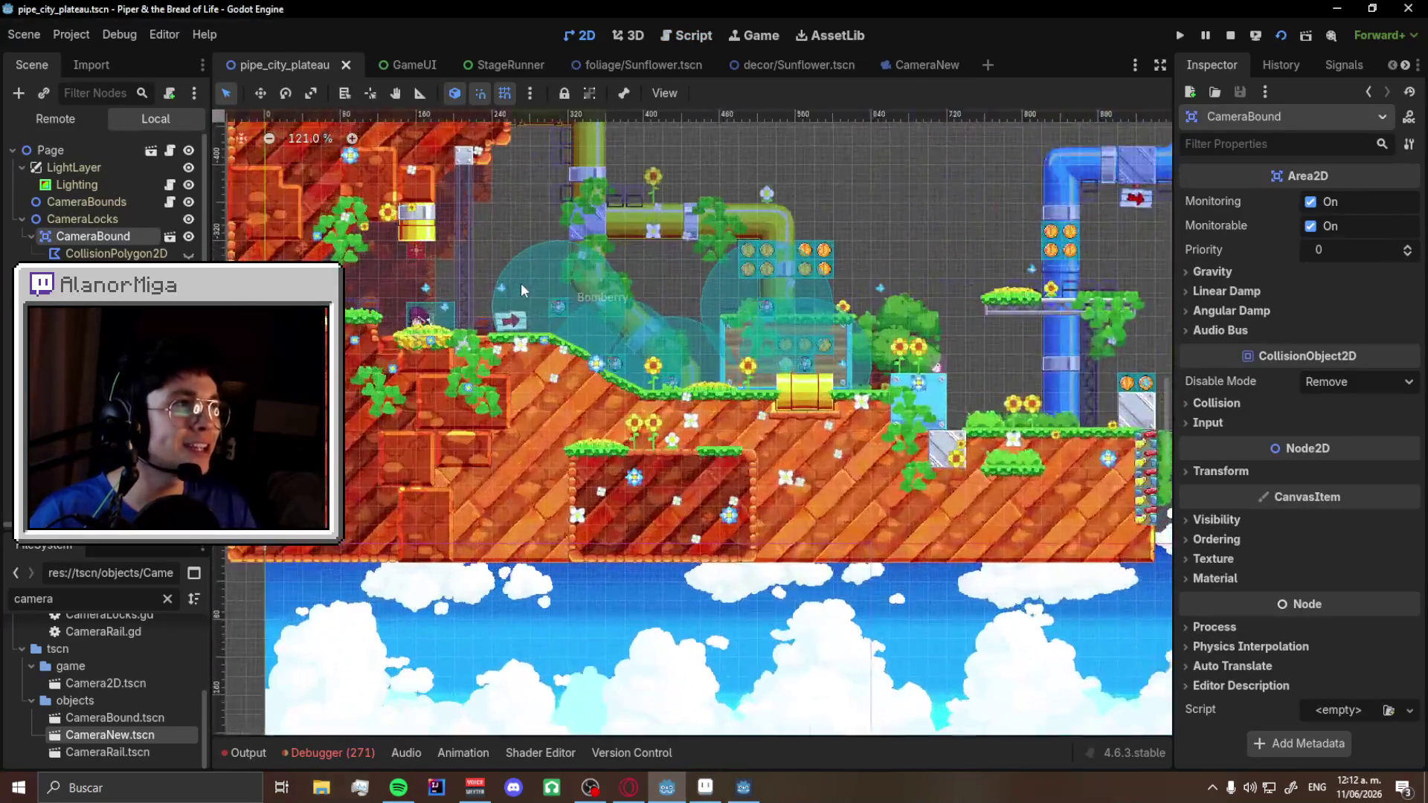
left_click(485, 70)
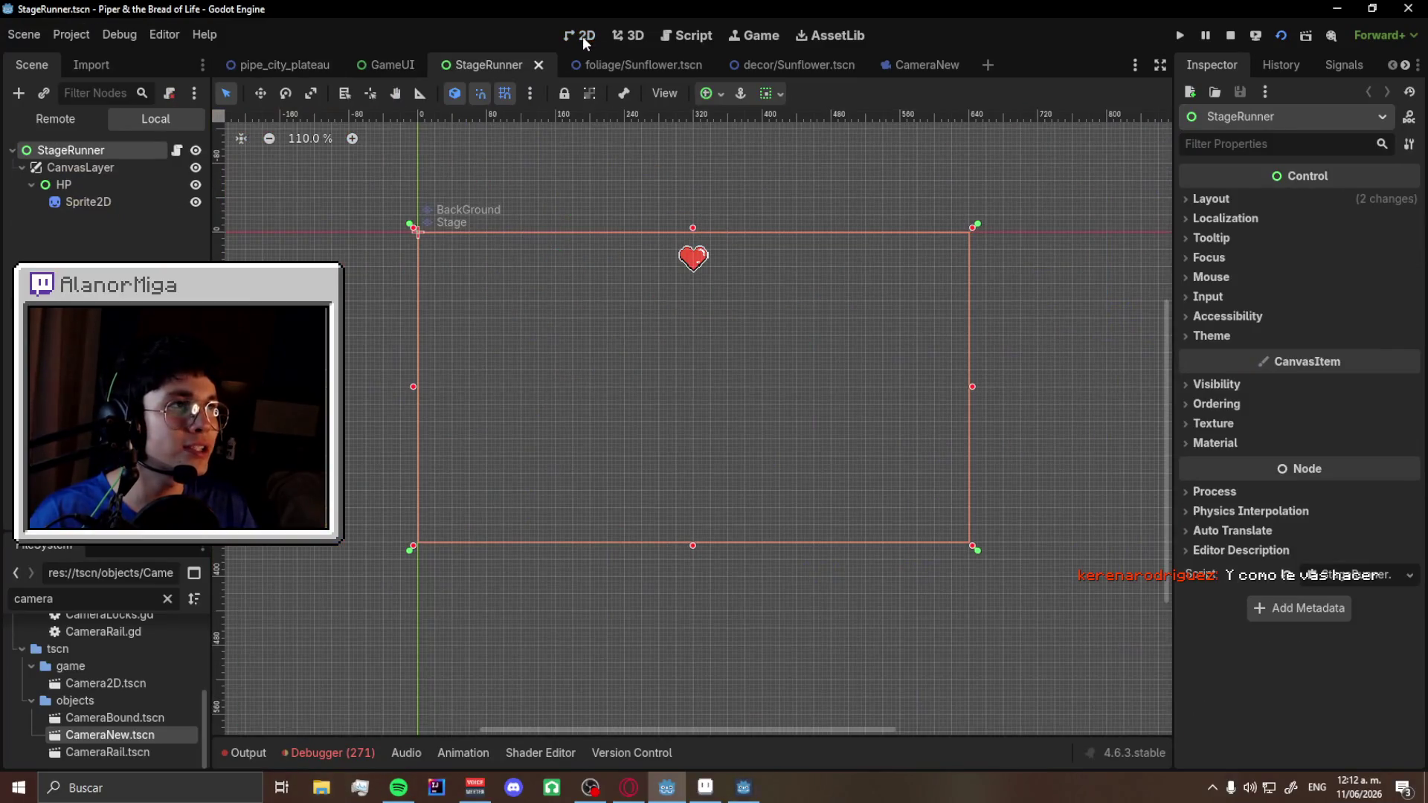
scroll(788, 248, "up", 3)
scroll(662, 269, "down", 1)
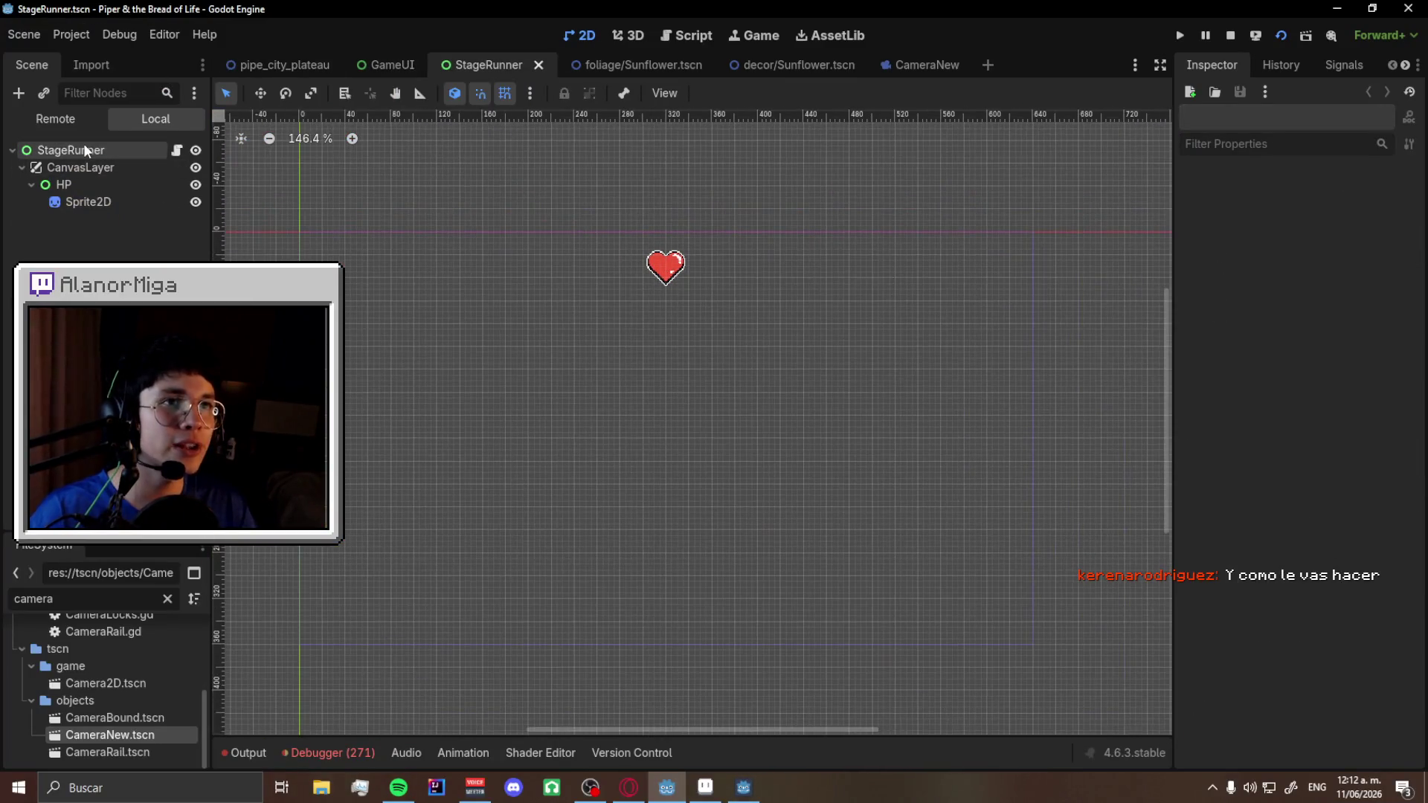
left_click(84, 144)
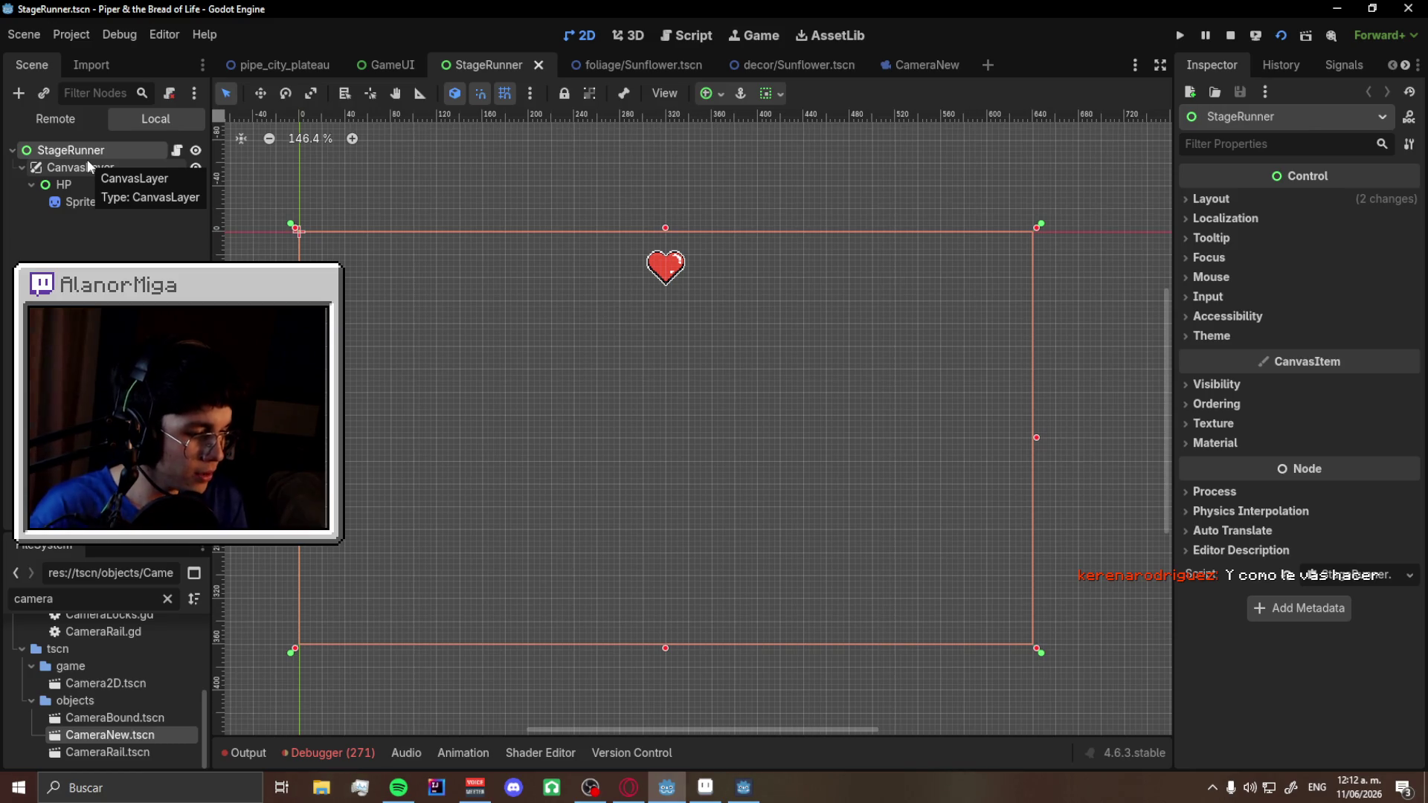
- In GameUI, hide the LoadingScreen overlay and make PauseScreen visible
left_click(382, 65)
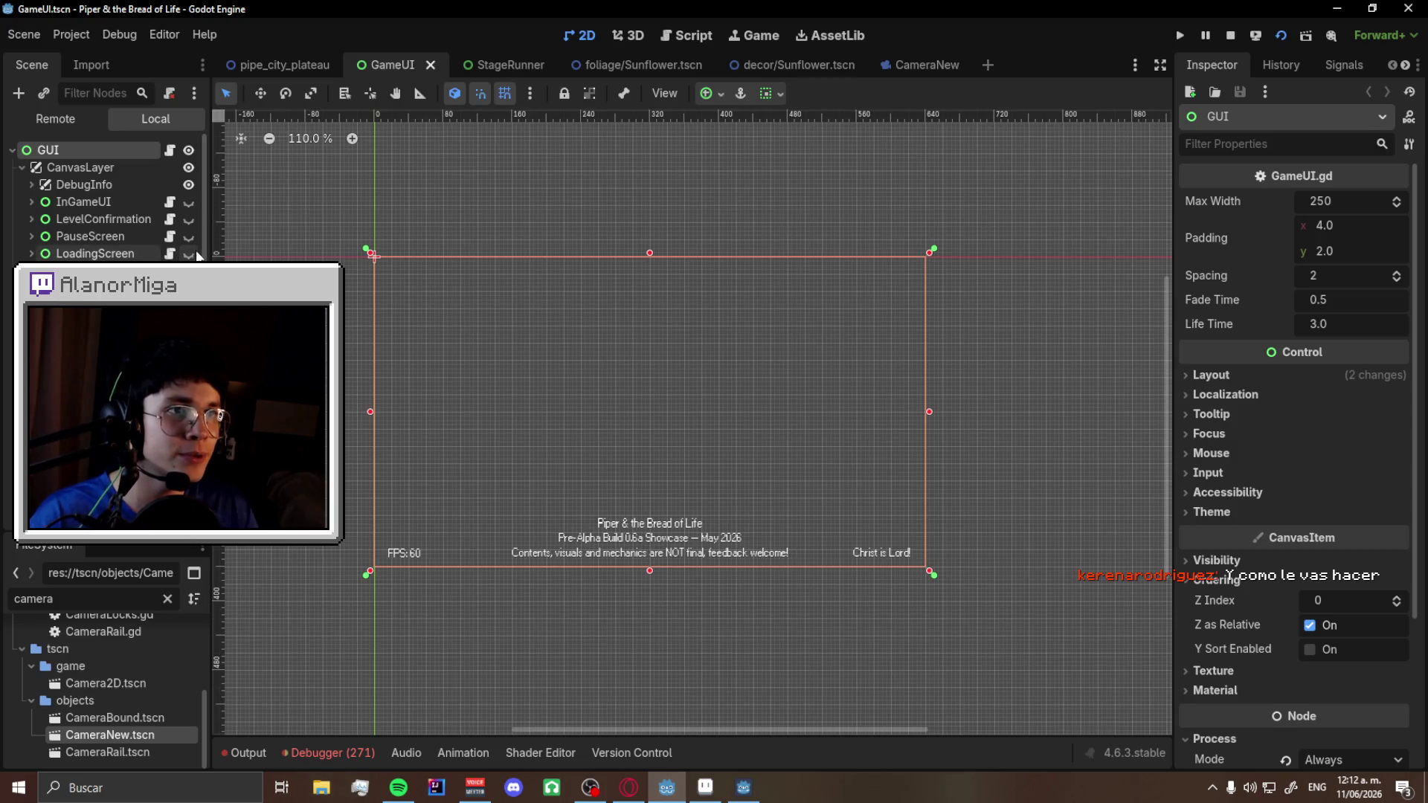
left_click(189, 254)
scroll(666, 363, "up", 4)
scroll(513, 483, "up", 1)
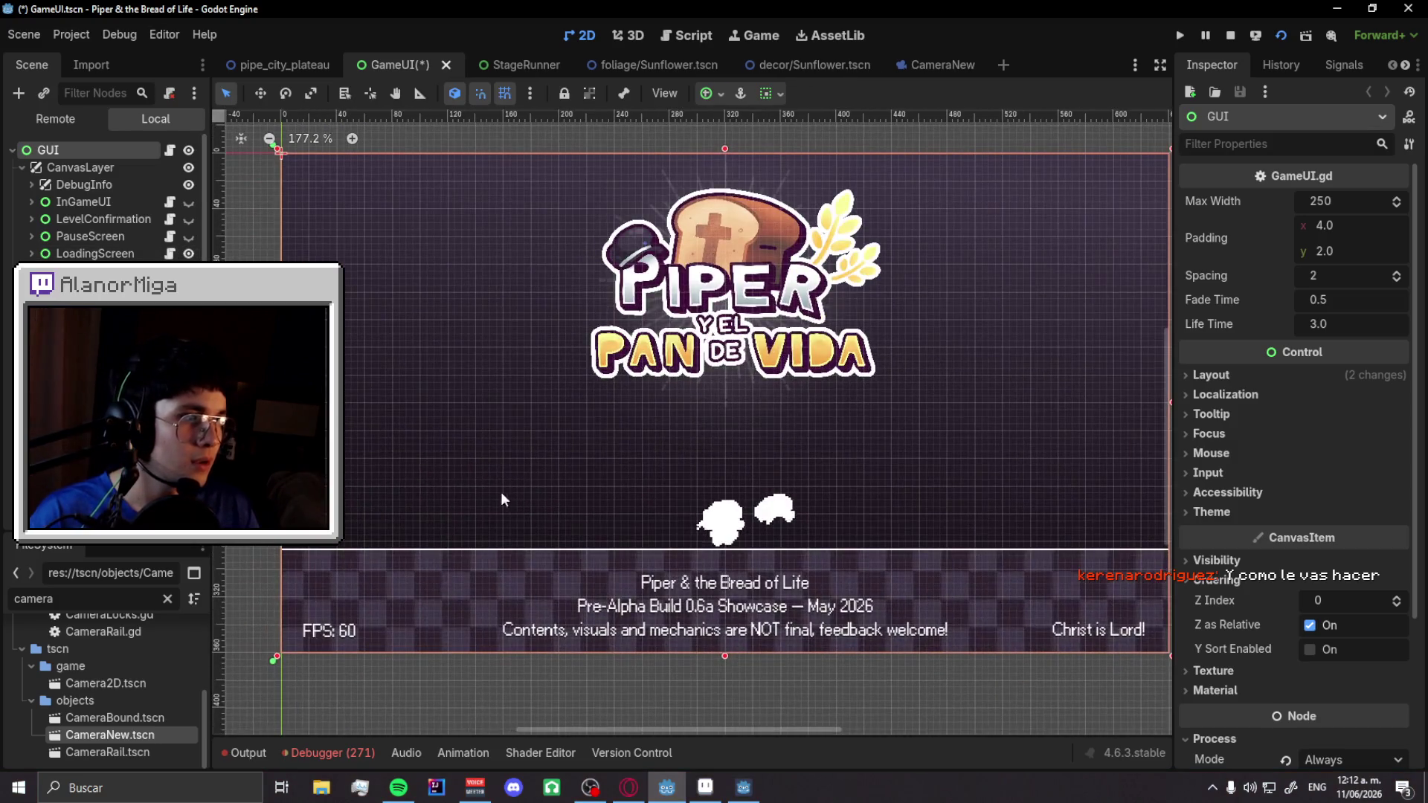
left_click(189, 253)
left_click(189, 235)
left_click(189, 236)
left_click(189, 201)
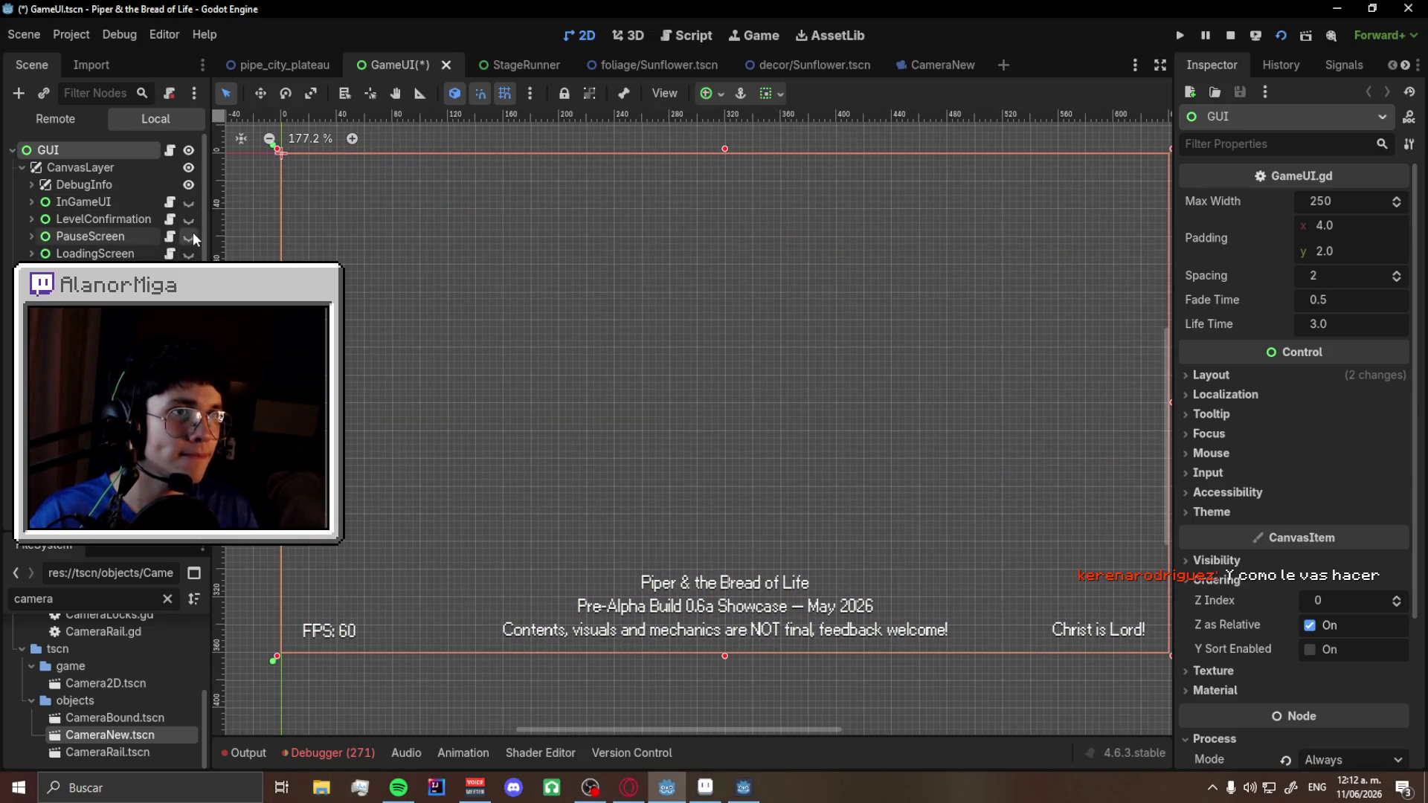
left_click(189, 236)
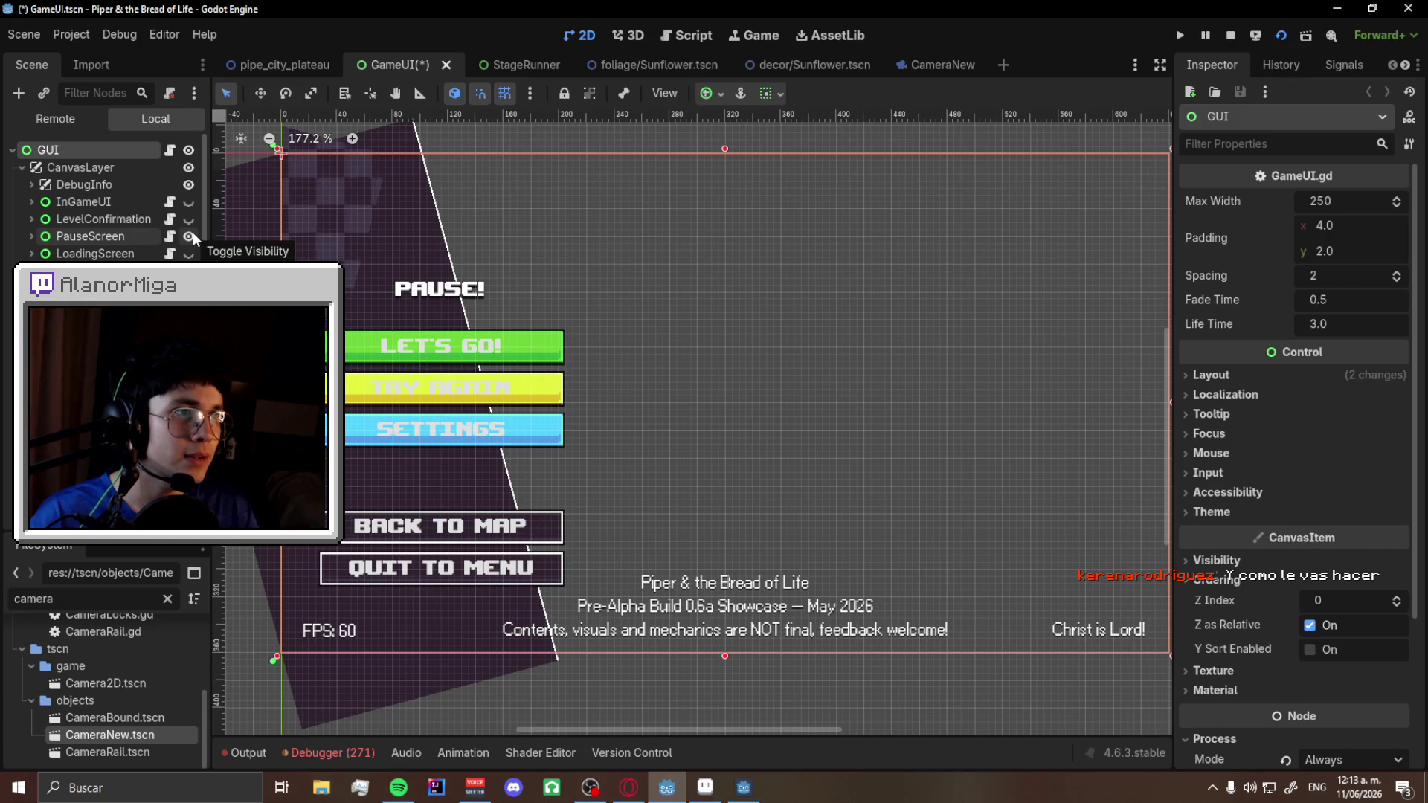
- Expand PauseScreen, select its slanted background Panel, and save the GameUI scene
left_click(34, 234)
left_click(67, 254)
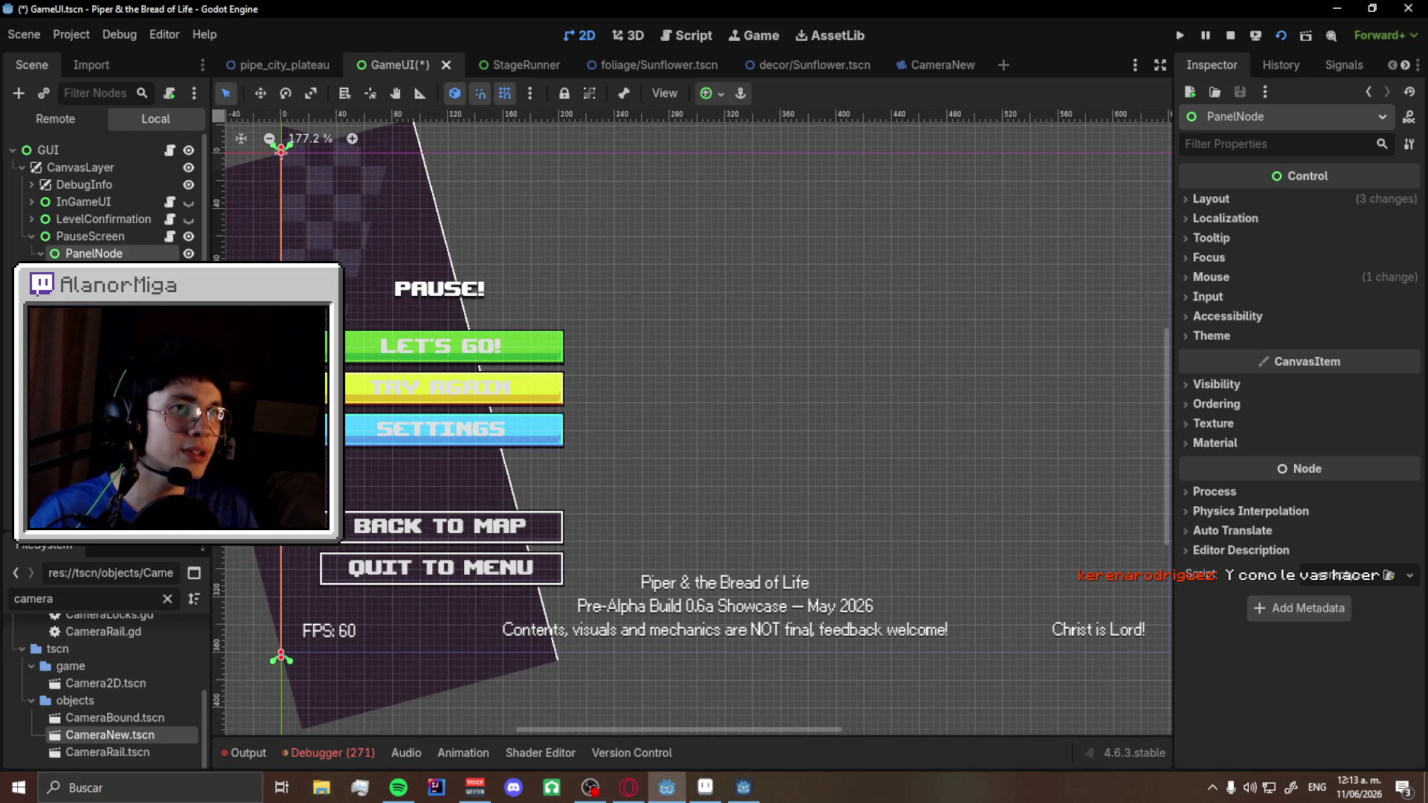
left_click(342, 208)
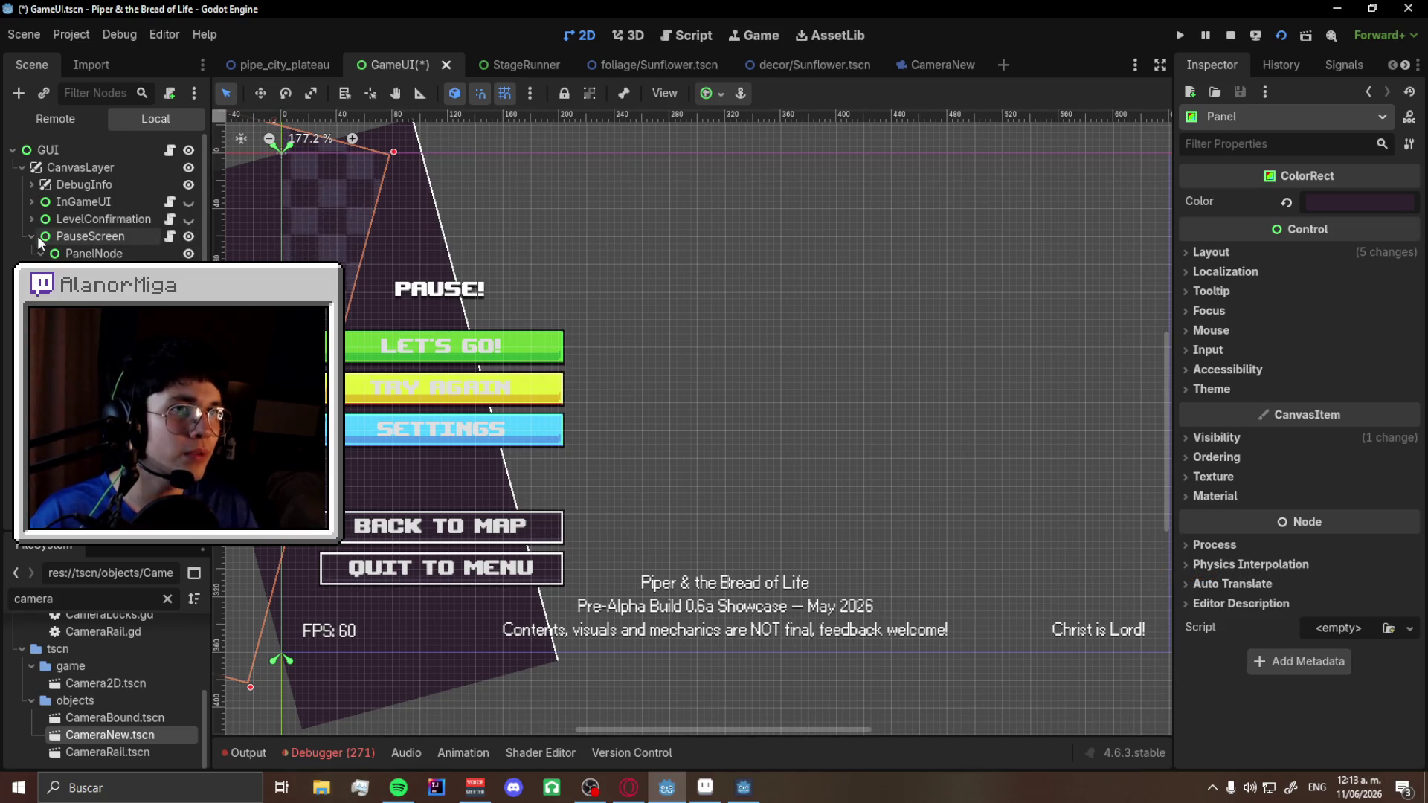
key("ctrl+s")
left_click(516, 64)
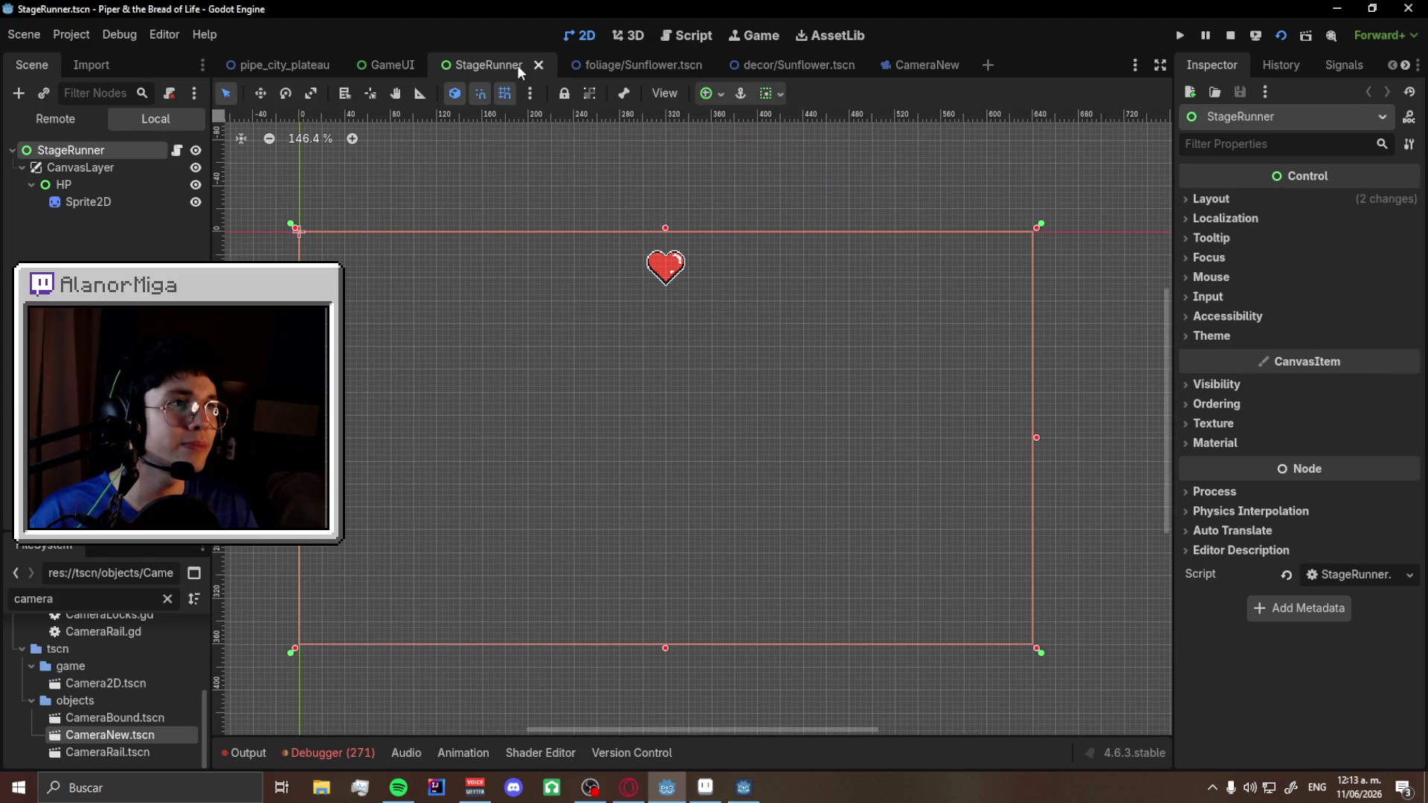
- Paste the Panel into StageRunner and place it inside CanvasLayer after HP
key("ctrl+v")
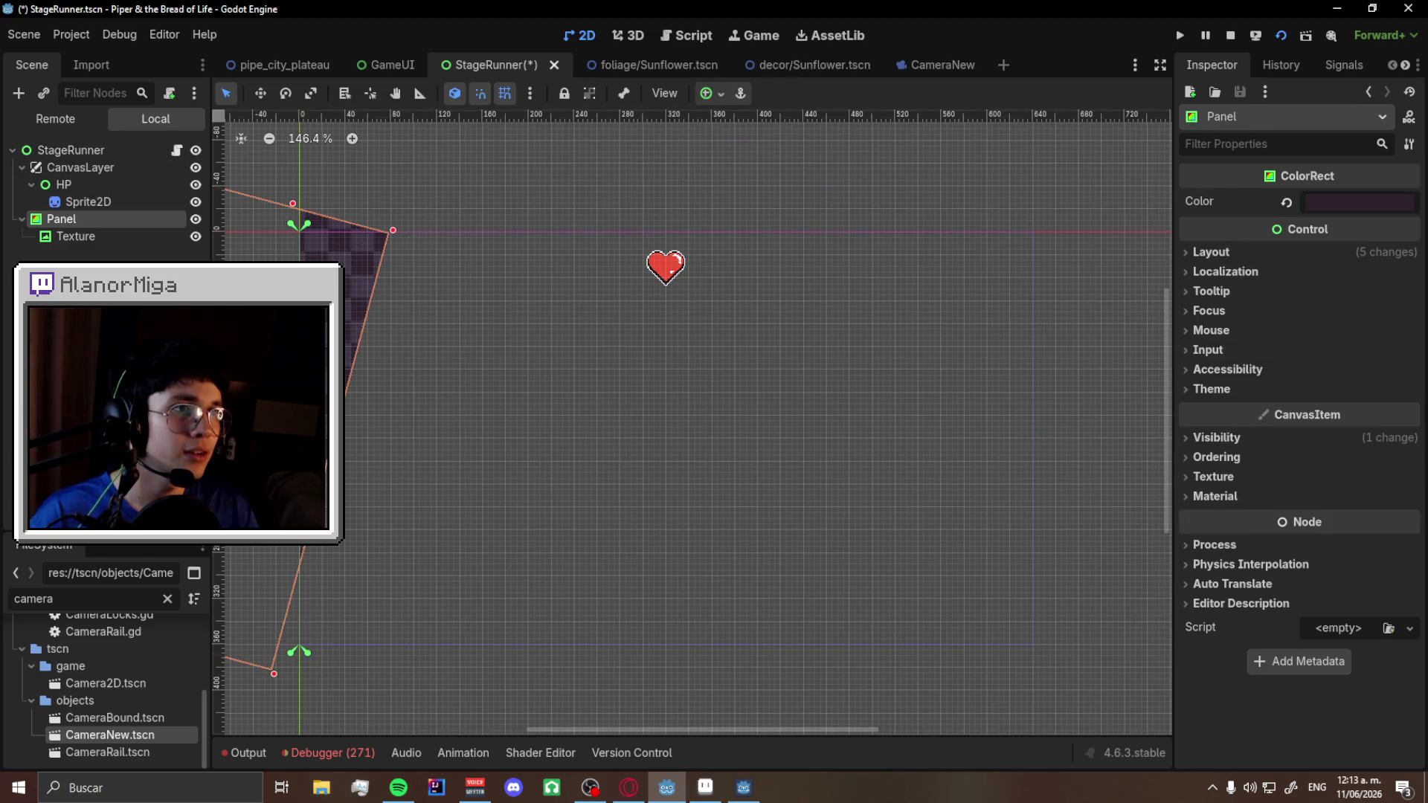
mouse_move(105, 209)
left_mouse_down()
mouse_move(91, 213)
mouse_move(75, 162)
mouse_move(69, 178)
left_mouse_up()
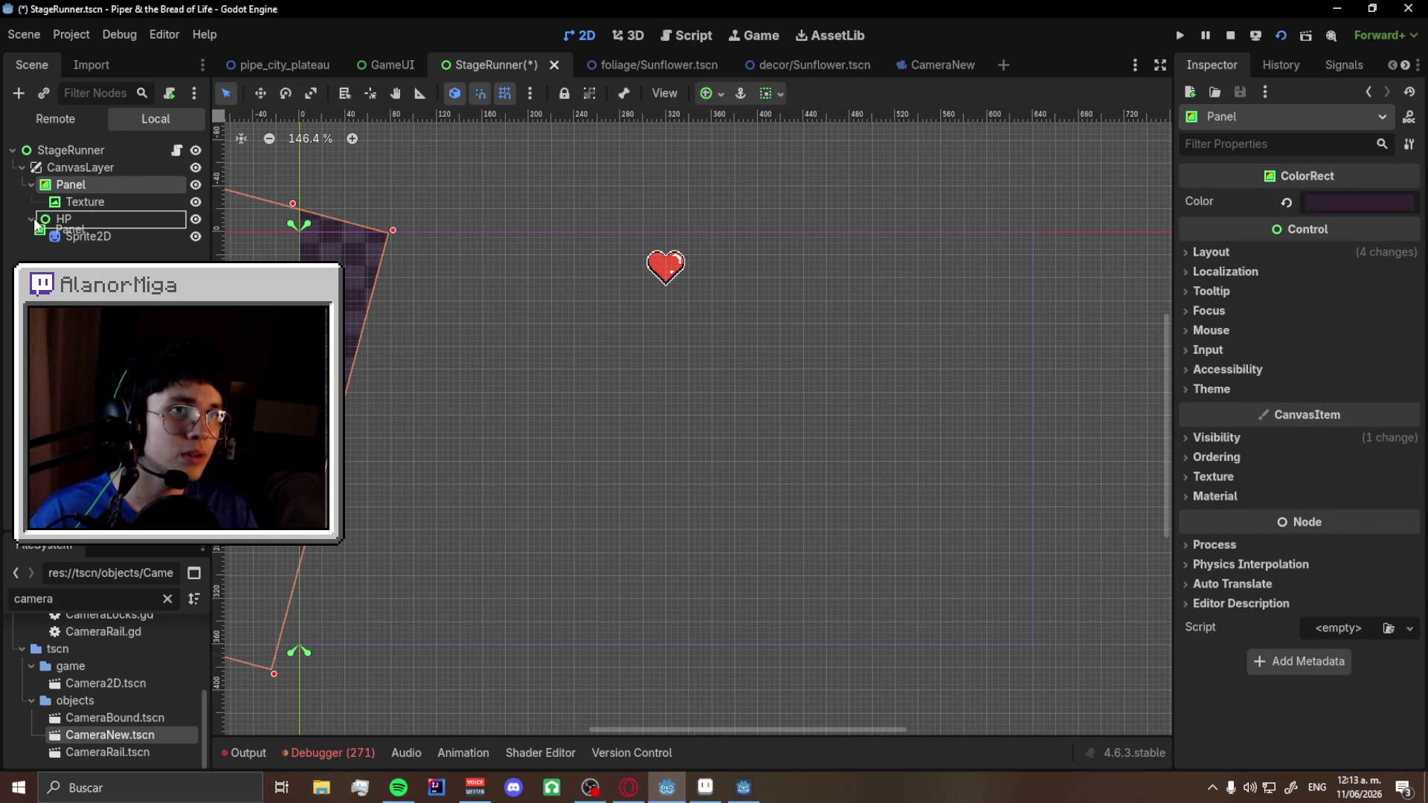
left_click_drag(26, 216, 46, 235)
left_click_drag(335, 305, 360, 300)
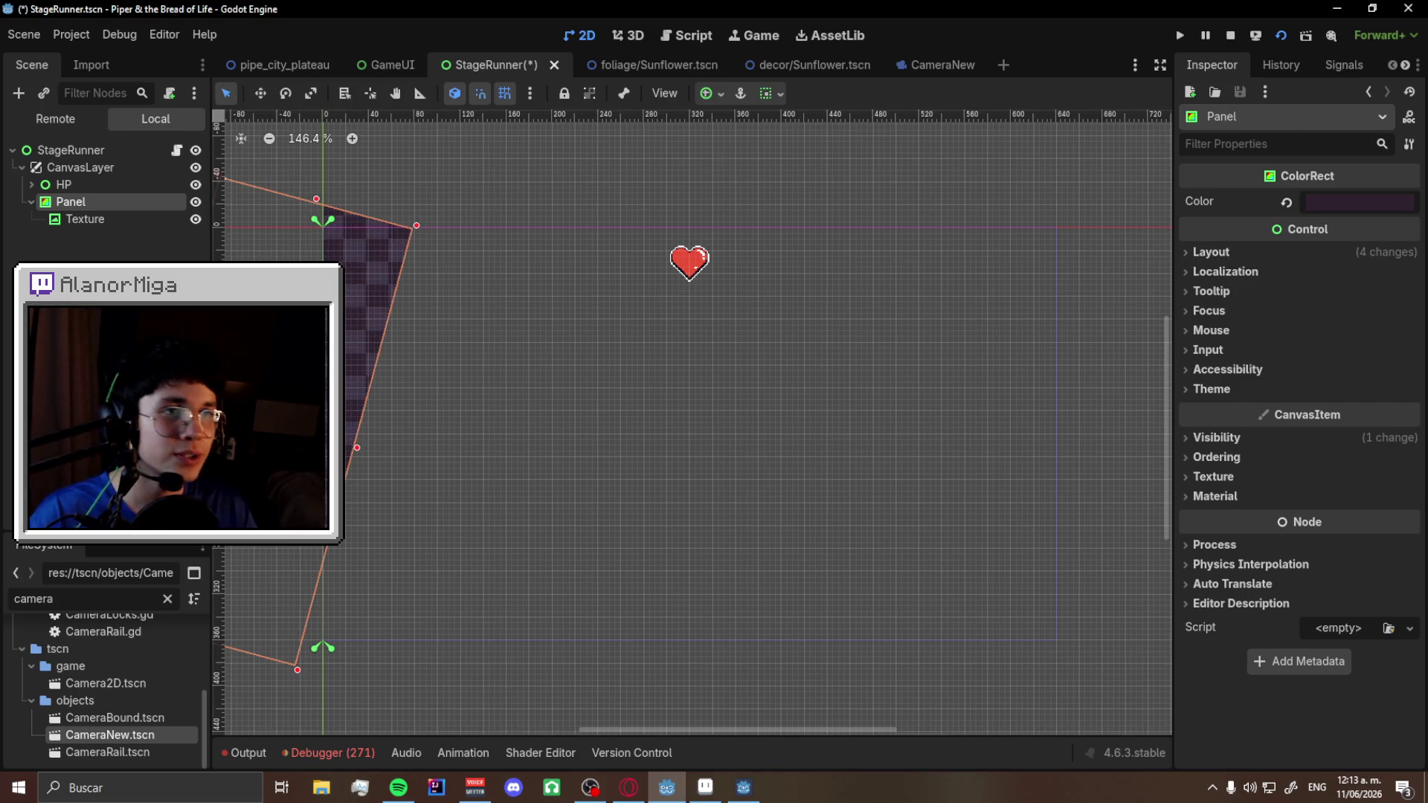
- Try a brighter Color on the Panel, then undo the change
left_click(1372, 202)
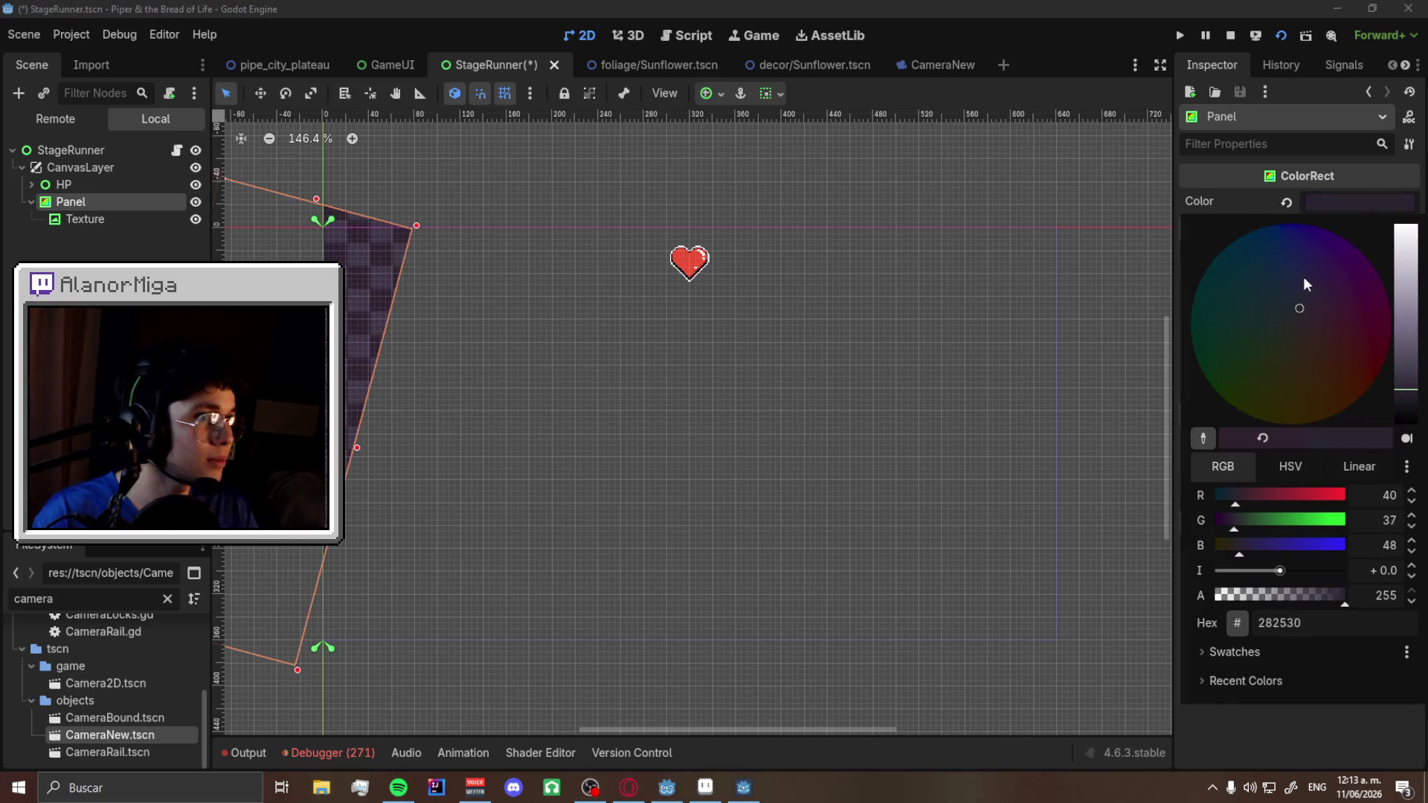
mouse_move(1416, 336)
left_mouse_down()
mouse_move(1413, 253)
mouse_move(1208, 308)
left_mouse_up()
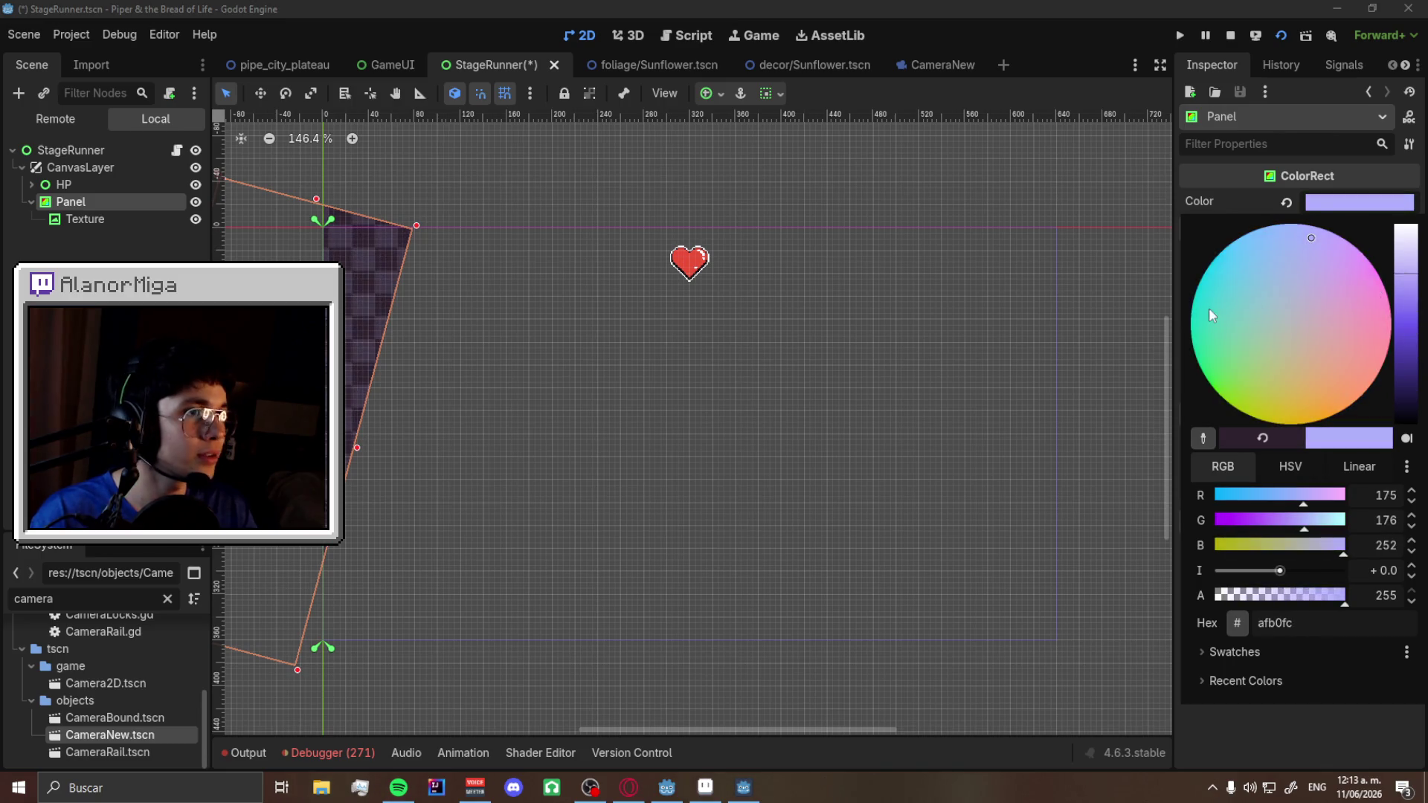
left_click(1105, 233)
key("ctrl+z")
scroll(626, 358, "down", 2)
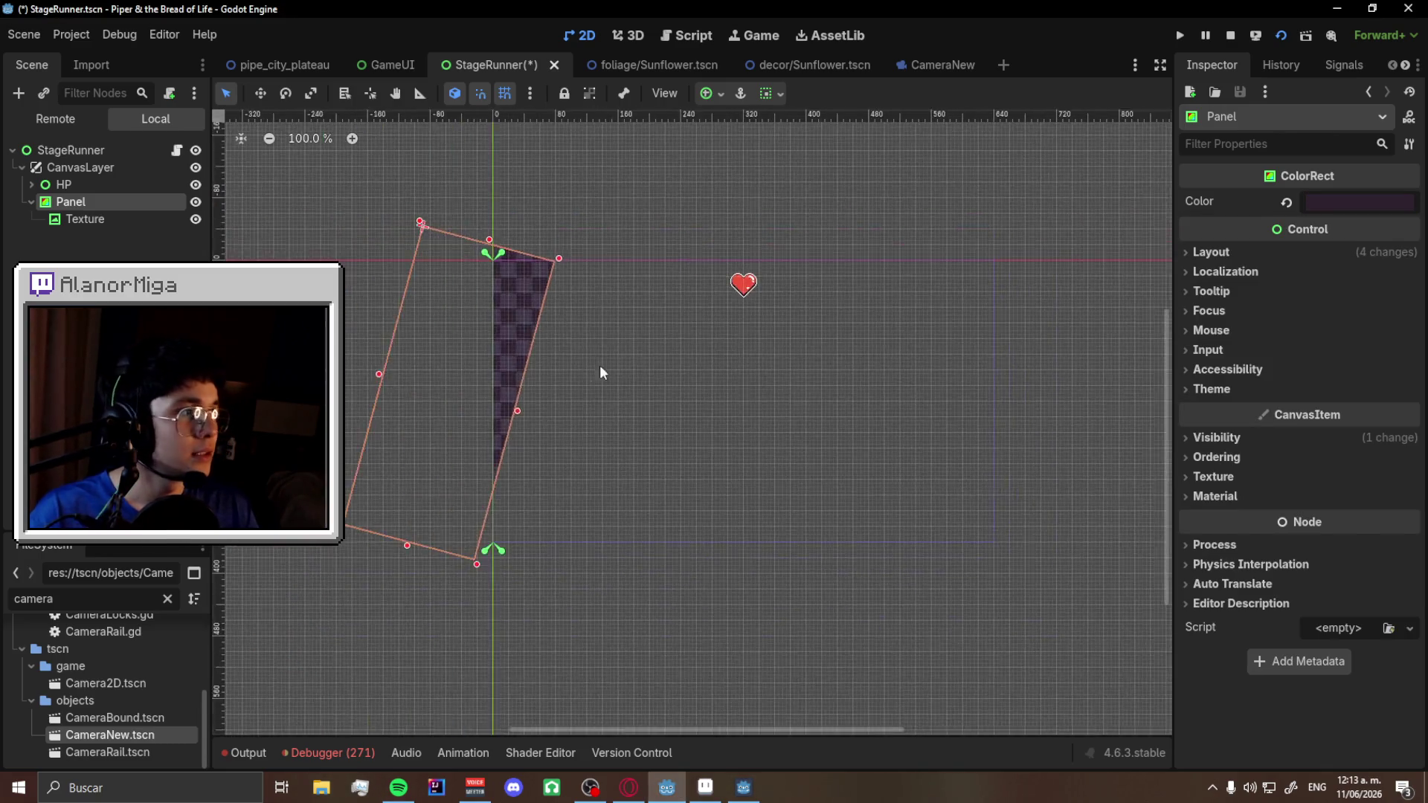
scroll(586, 479, "up", 3)
left_click(705, 787)
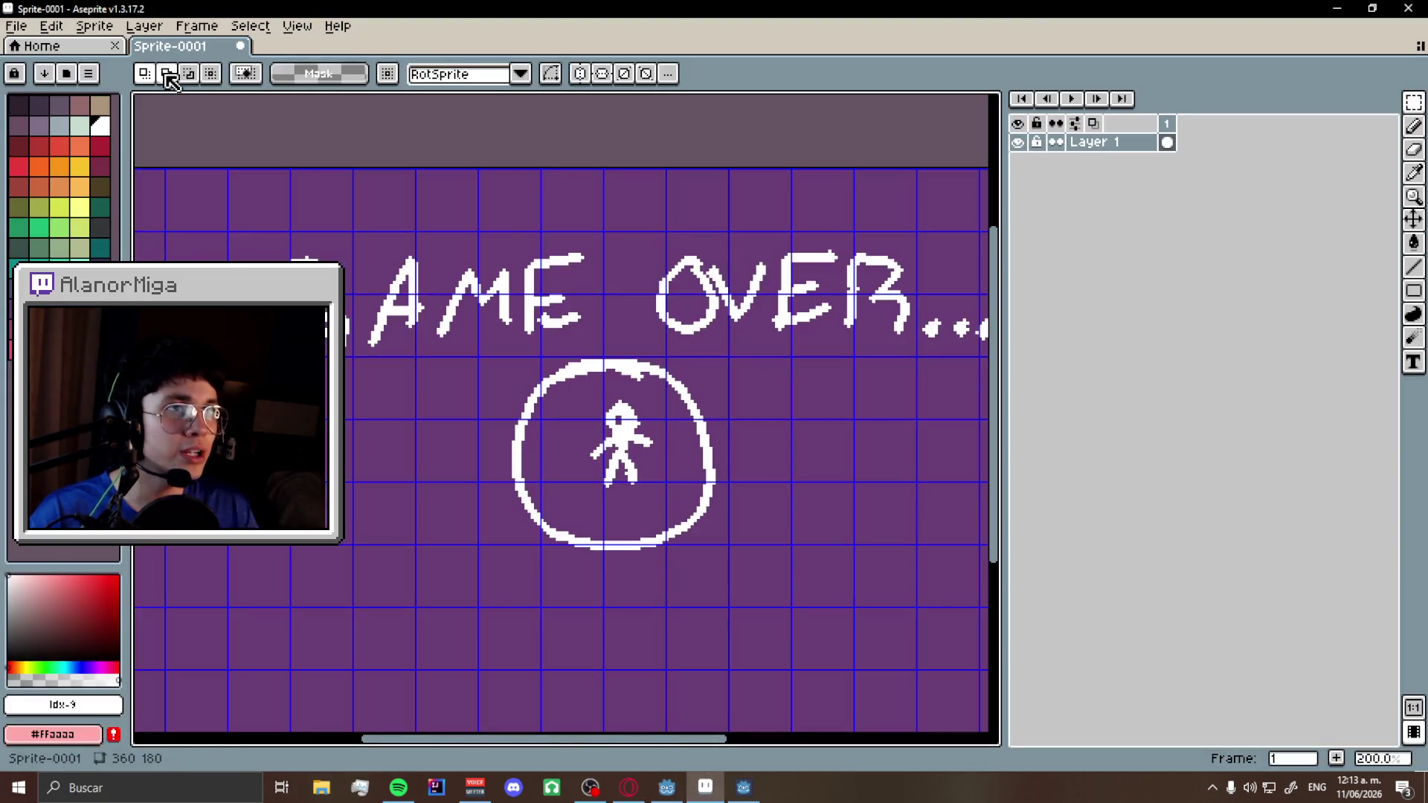
- Create a new blank 20×20 sprite via File > New and zoom in on it
left_click(18, 26)
left_click(40, 51)
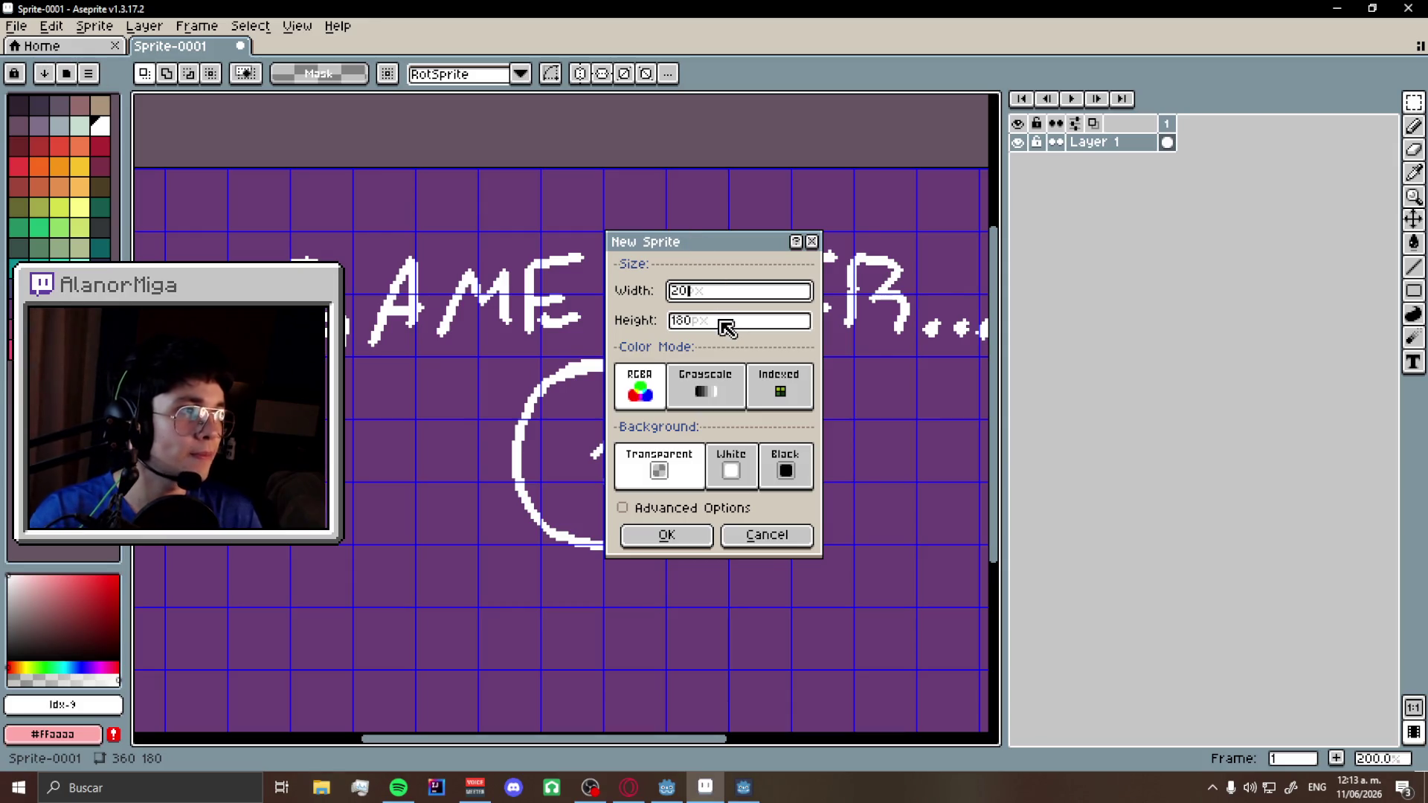
key("Return")
scroll(588, 413, "up", 5)
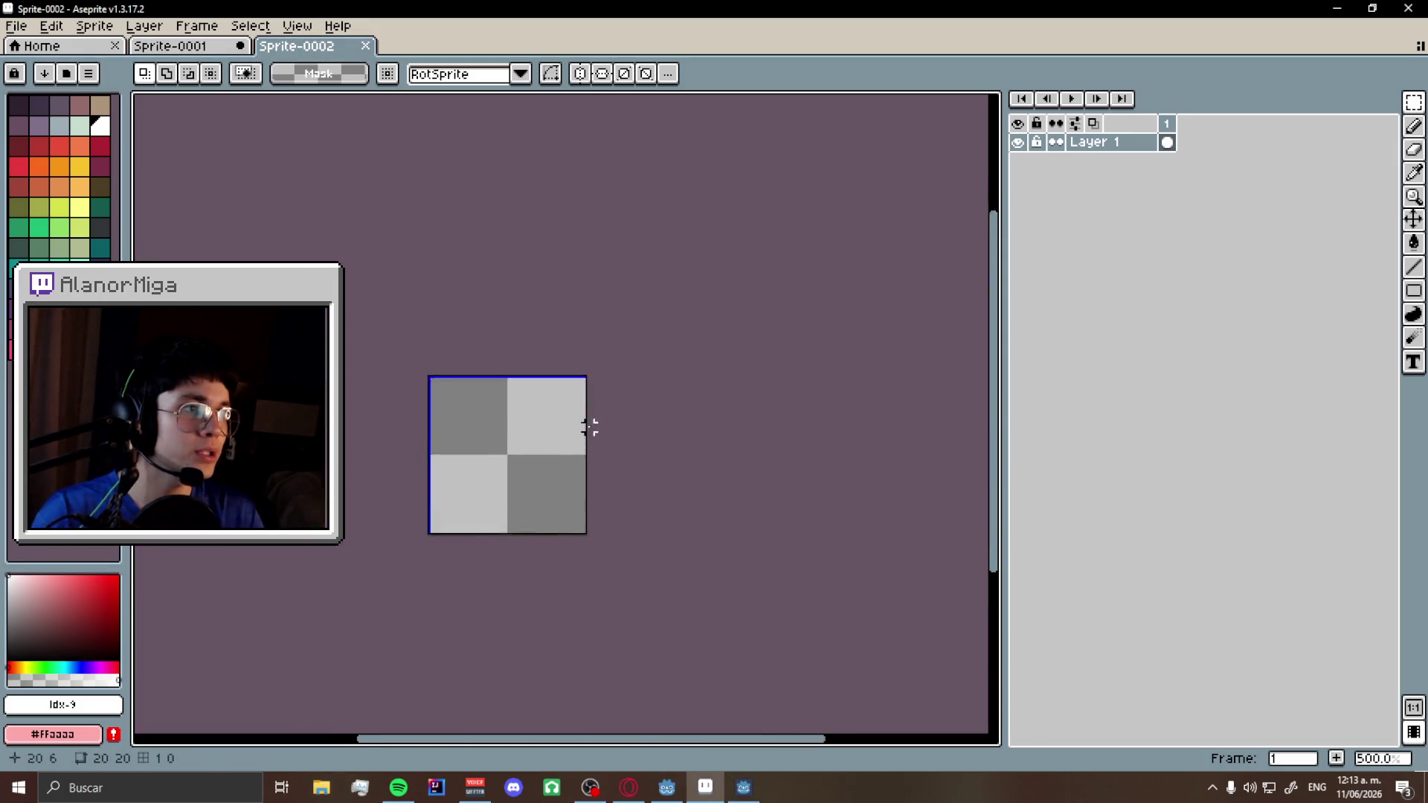
left_click(30, 28)
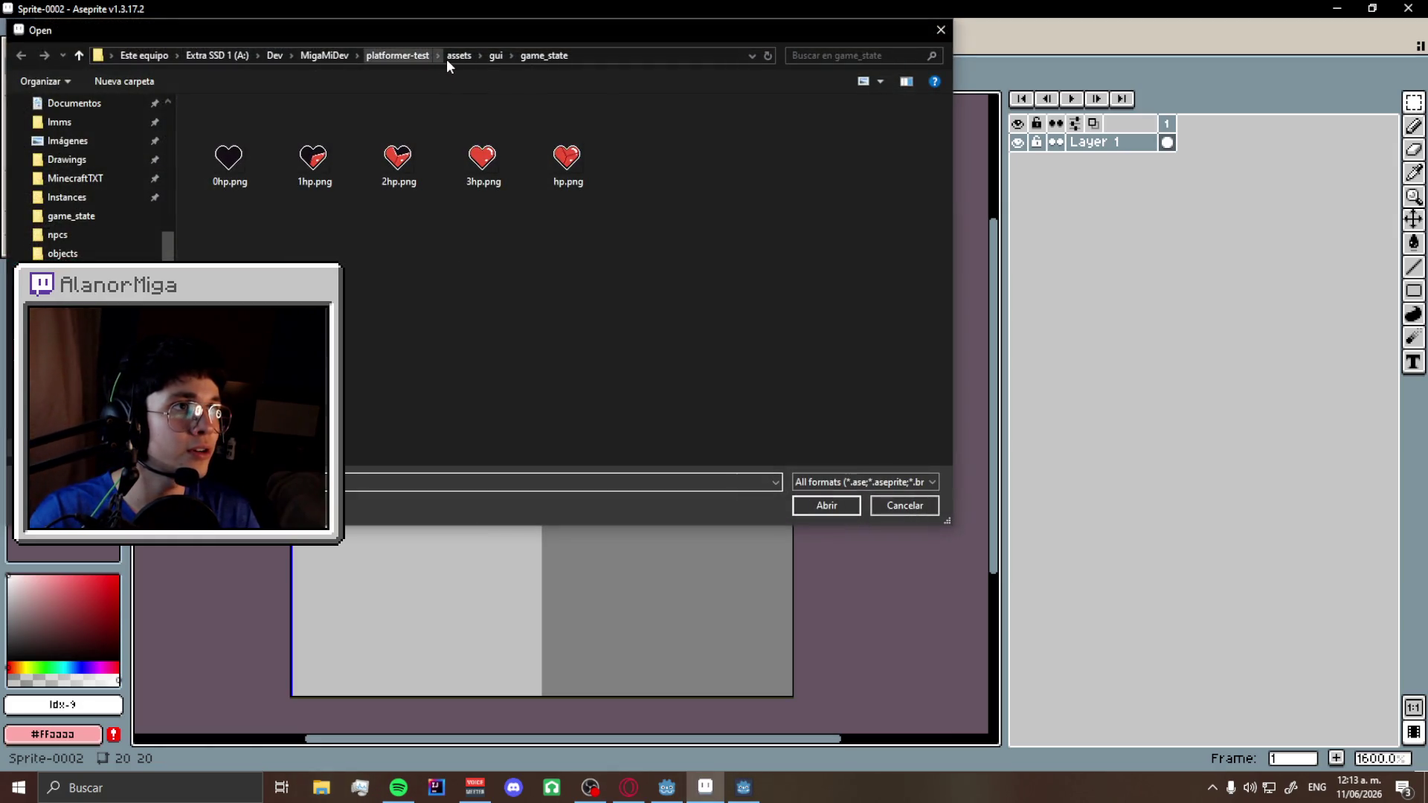
- Browse to sprites/characters/npcs and open Sprite-0001.png
left_click(449, 58)
double_click(237, 209)
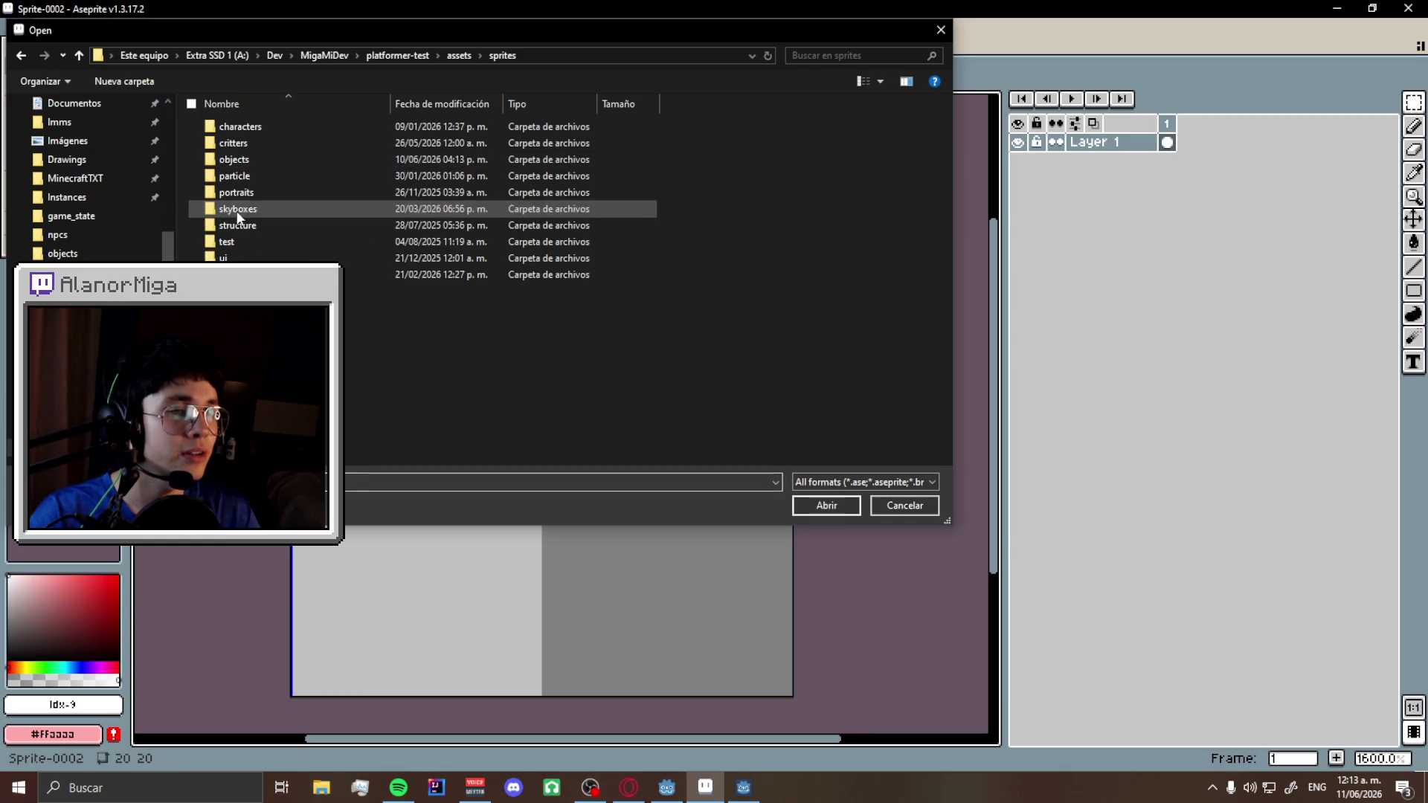
double_click(260, 128)
double_click(290, 161)
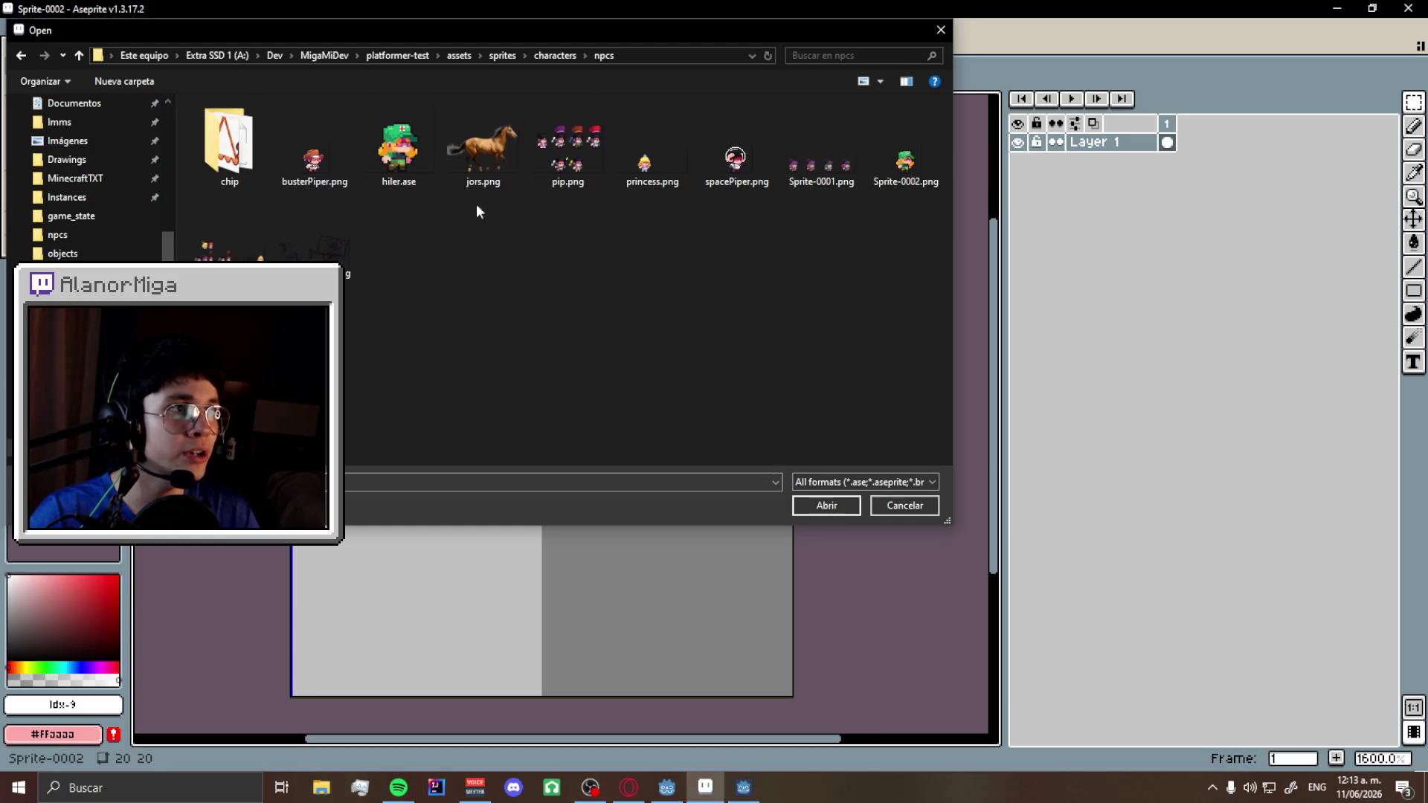
double_click(836, 173)
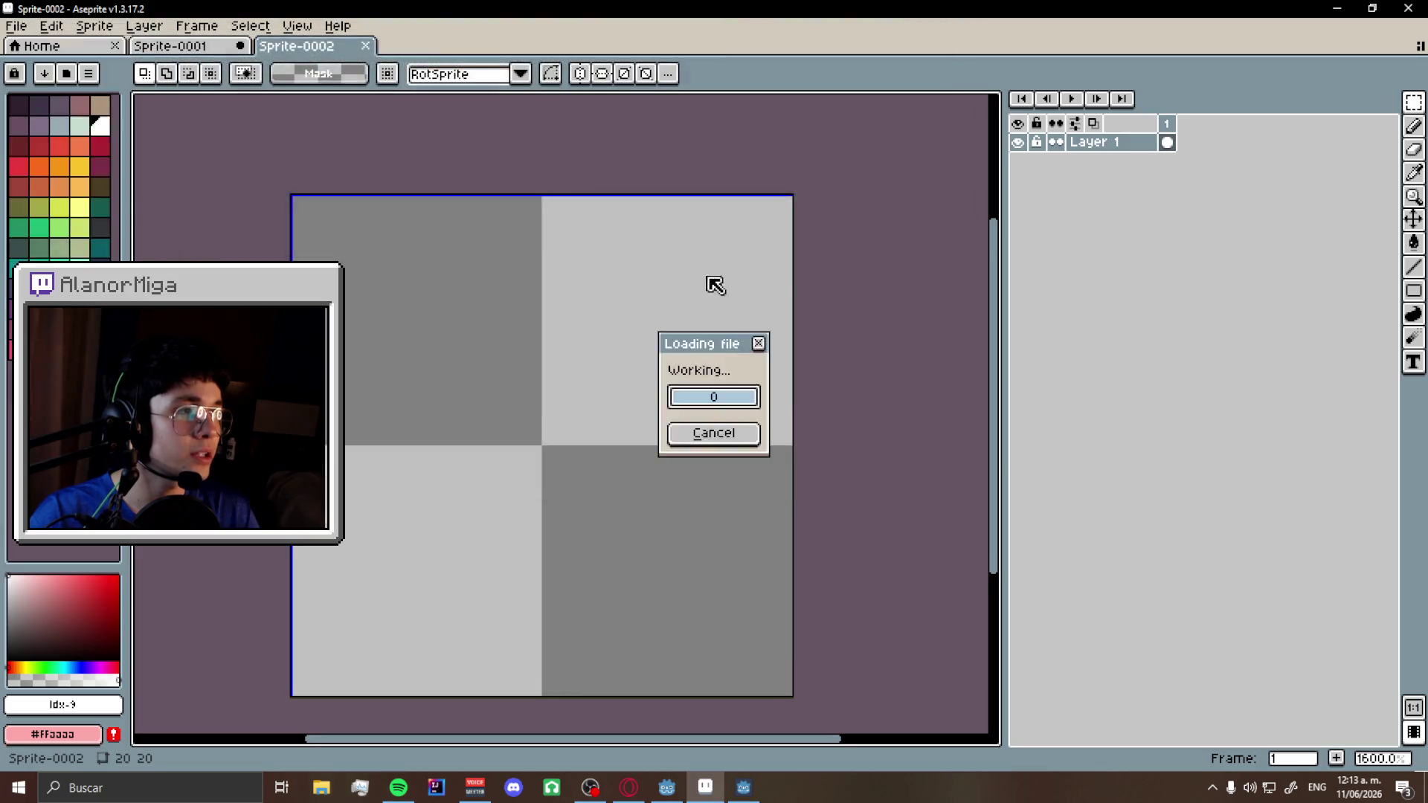
scroll(766, 365, "up", 4)
scroll(766, 364, "down", 3)
scroll(766, 364, "up", 4)
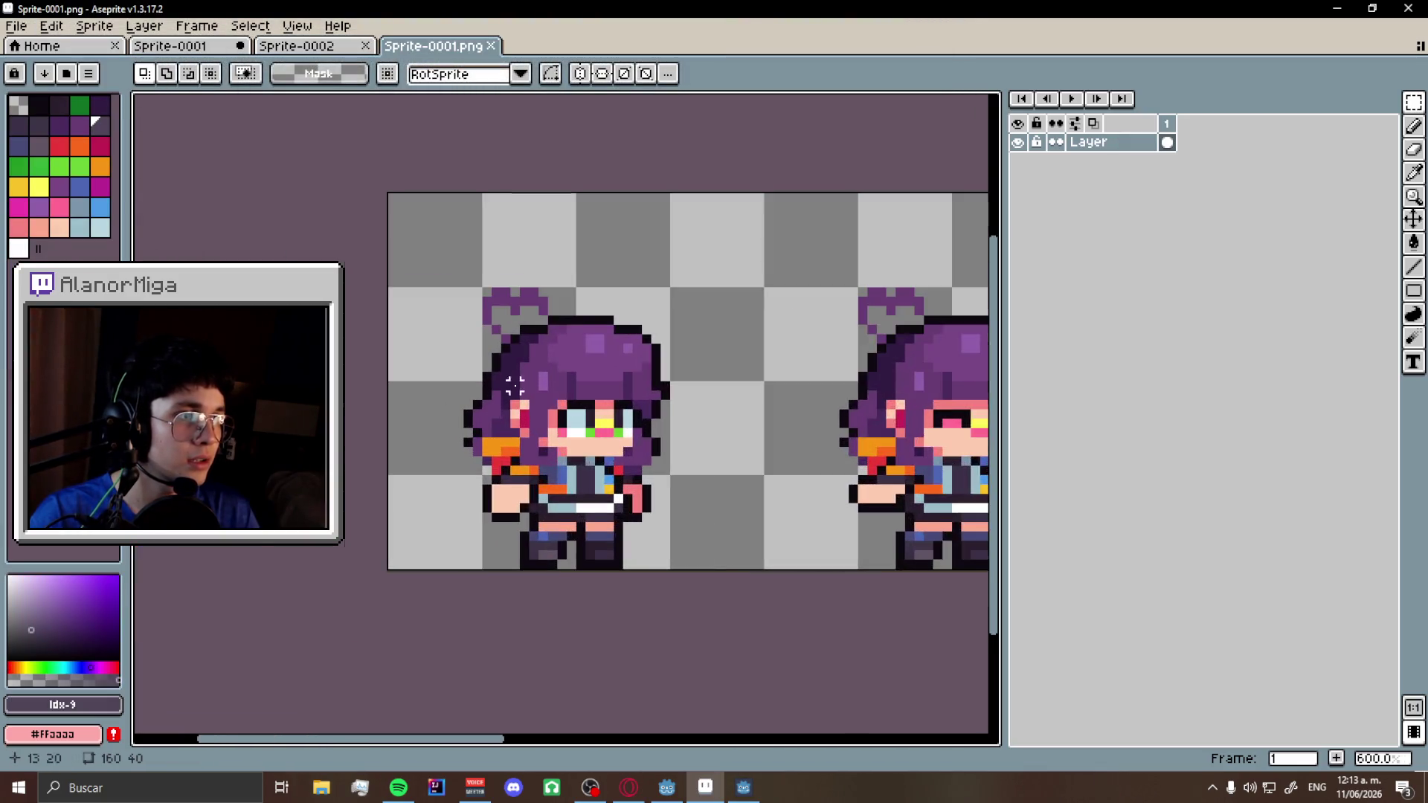
- Sample the hair's dark purple #492a5c, test-filling the new sprite and undoing it
key("b")
left_click(320, 56)
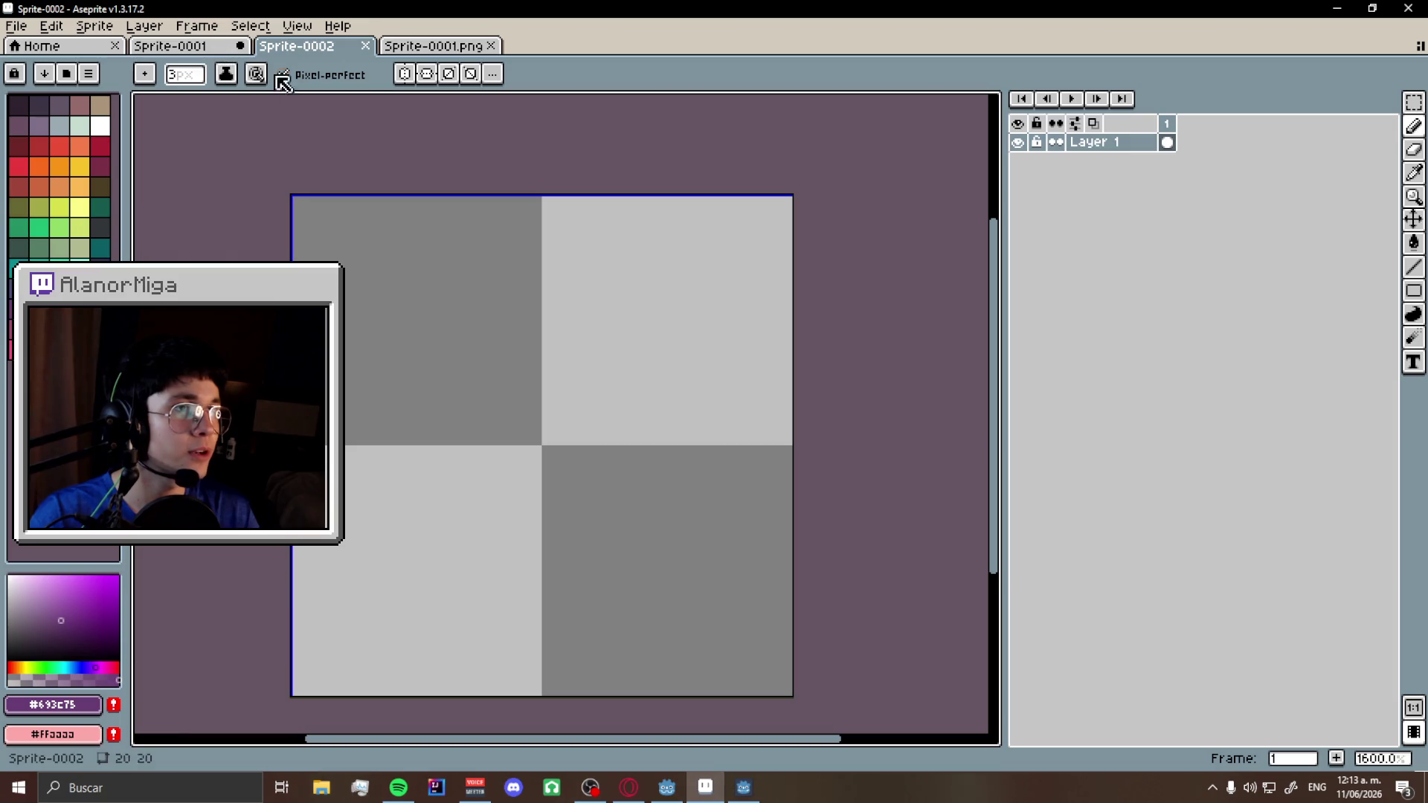
left_click(1413, 242)
left_click(752, 332)
left_click(431, 46)
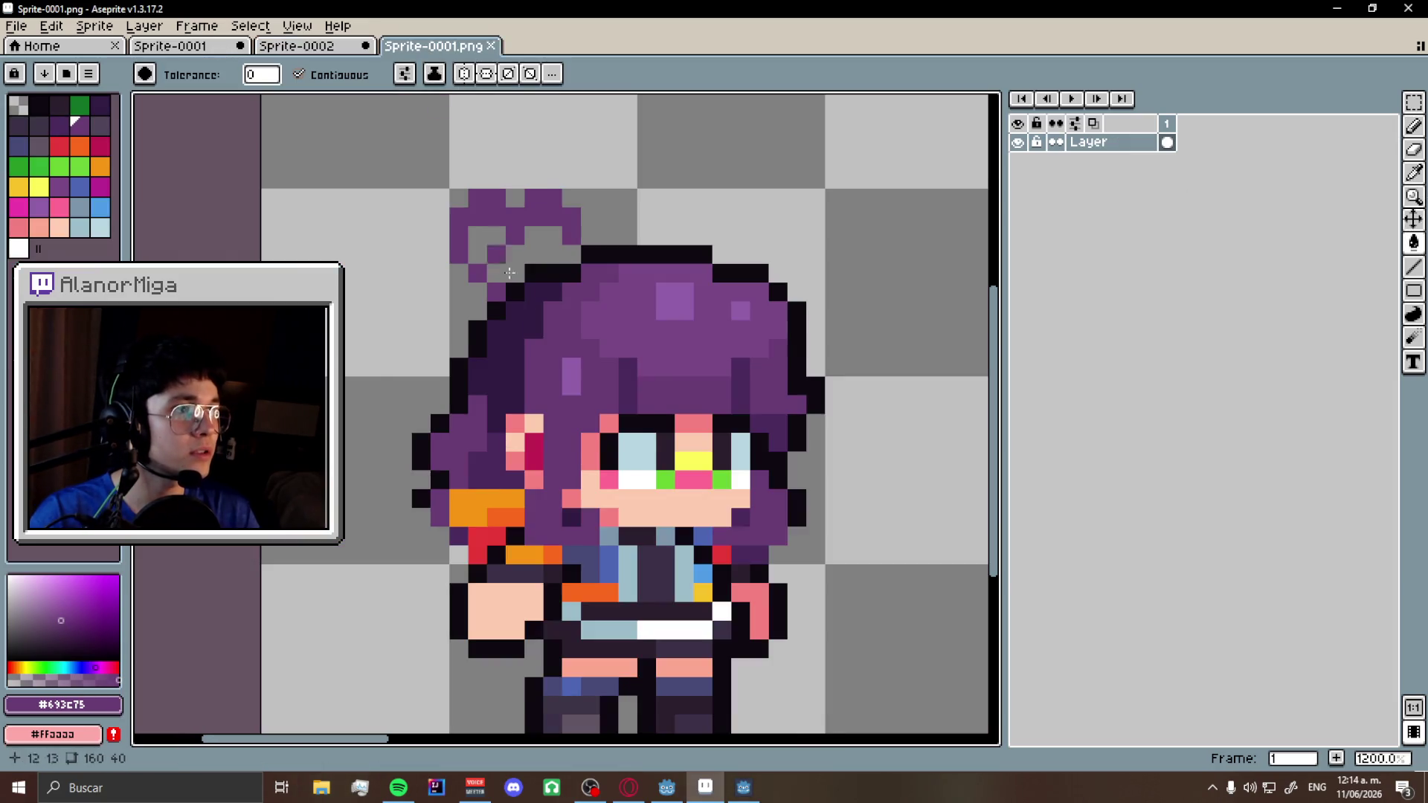
scroll(493, 428, "up", 2)
left_click(493, 428, "alt")
left_click(281, 48)
left_click(587, 420)
key("ctrl+z")
key("ctrl+z")
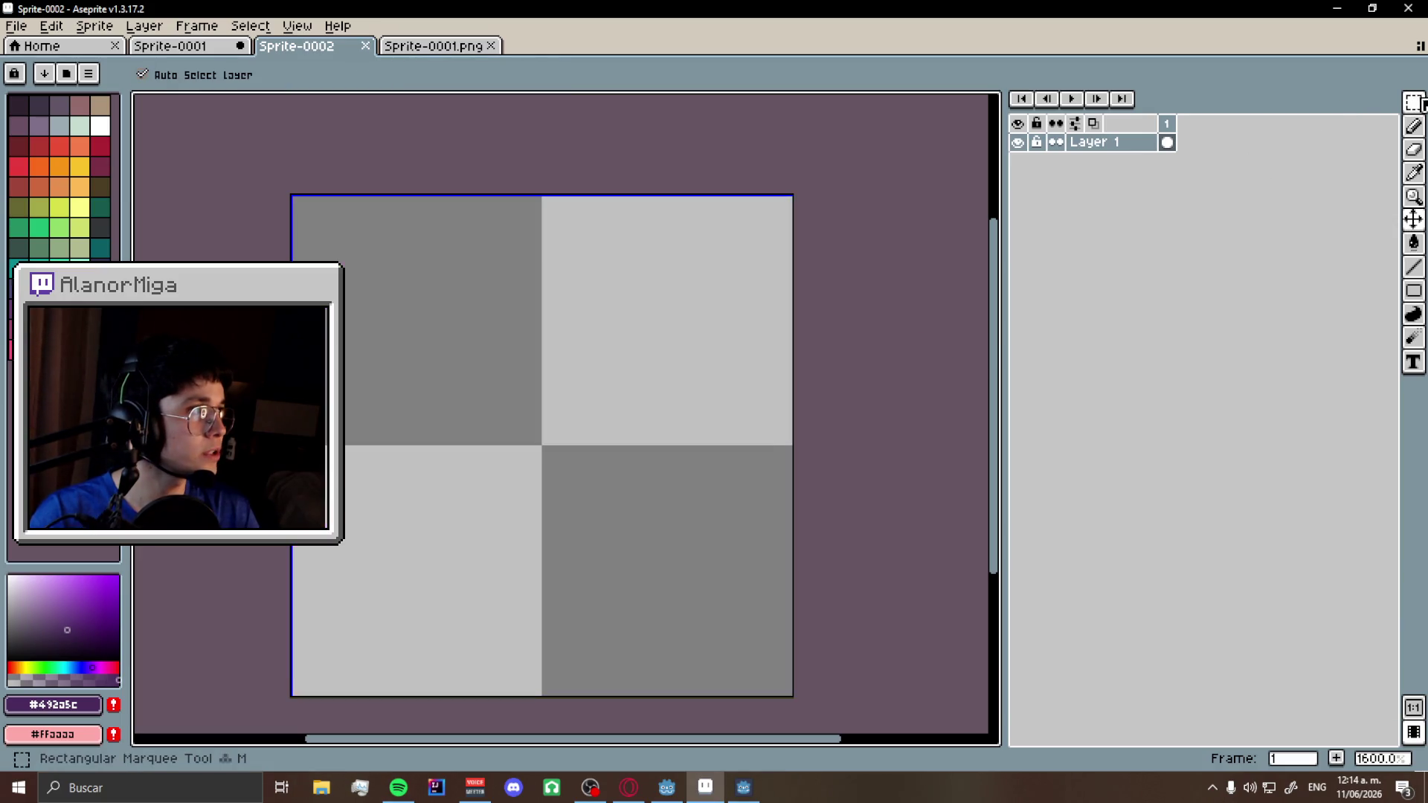
- Paint a two-tone purple checker by filling the top-left and bottom-right quarters dark purple
left_click(1413, 102)
key("ctrl+y")
key("ctrl+y")
left_click_drag(529, 433, 223, 175)
left_click_drag(554, 457, 813, 694)
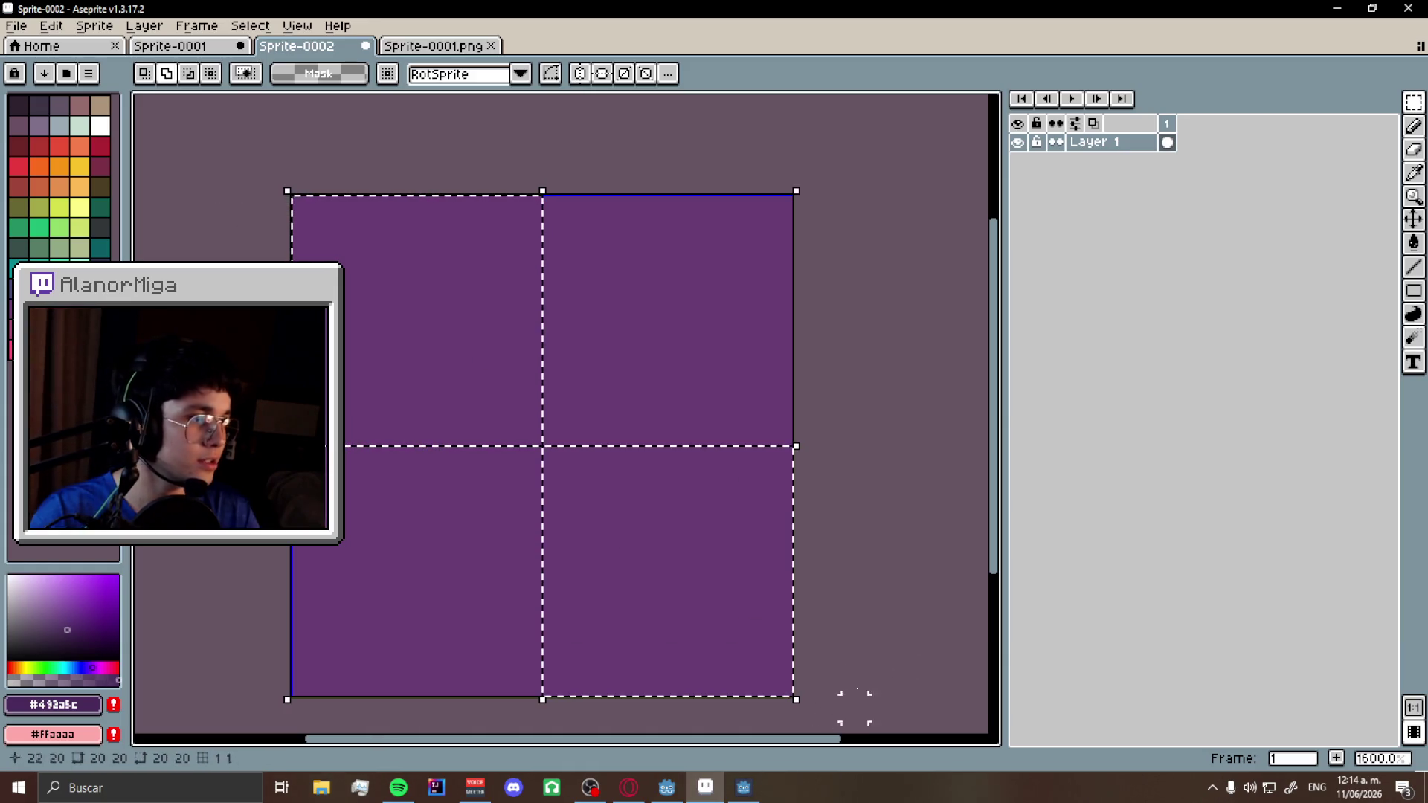
key("g")
left_click(679, 556)
left_click(380, 315)
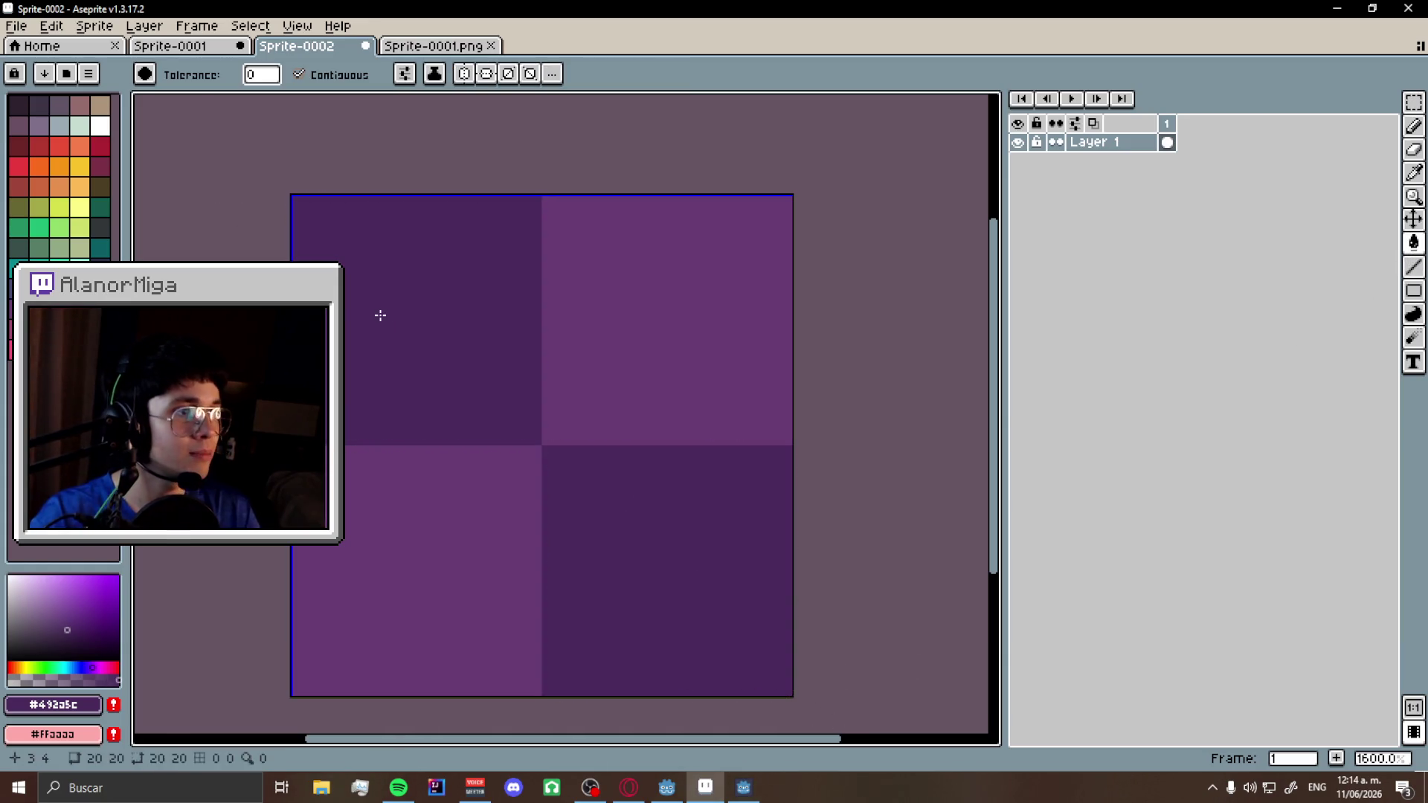
- Save the sprite as game_over.png in the sprites/ui folder
left_click(16, 26)
left_click(57, 120)
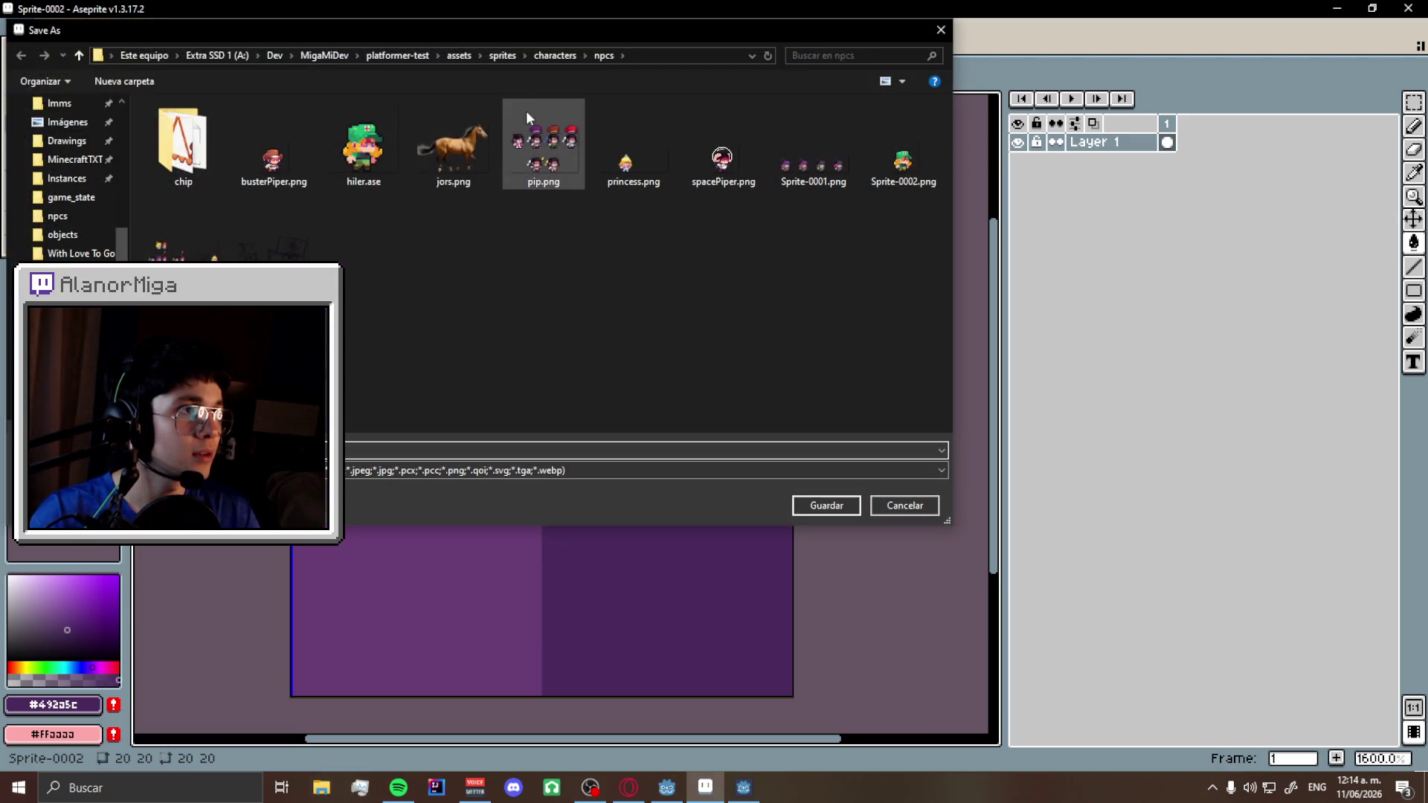
left_click(553, 56)
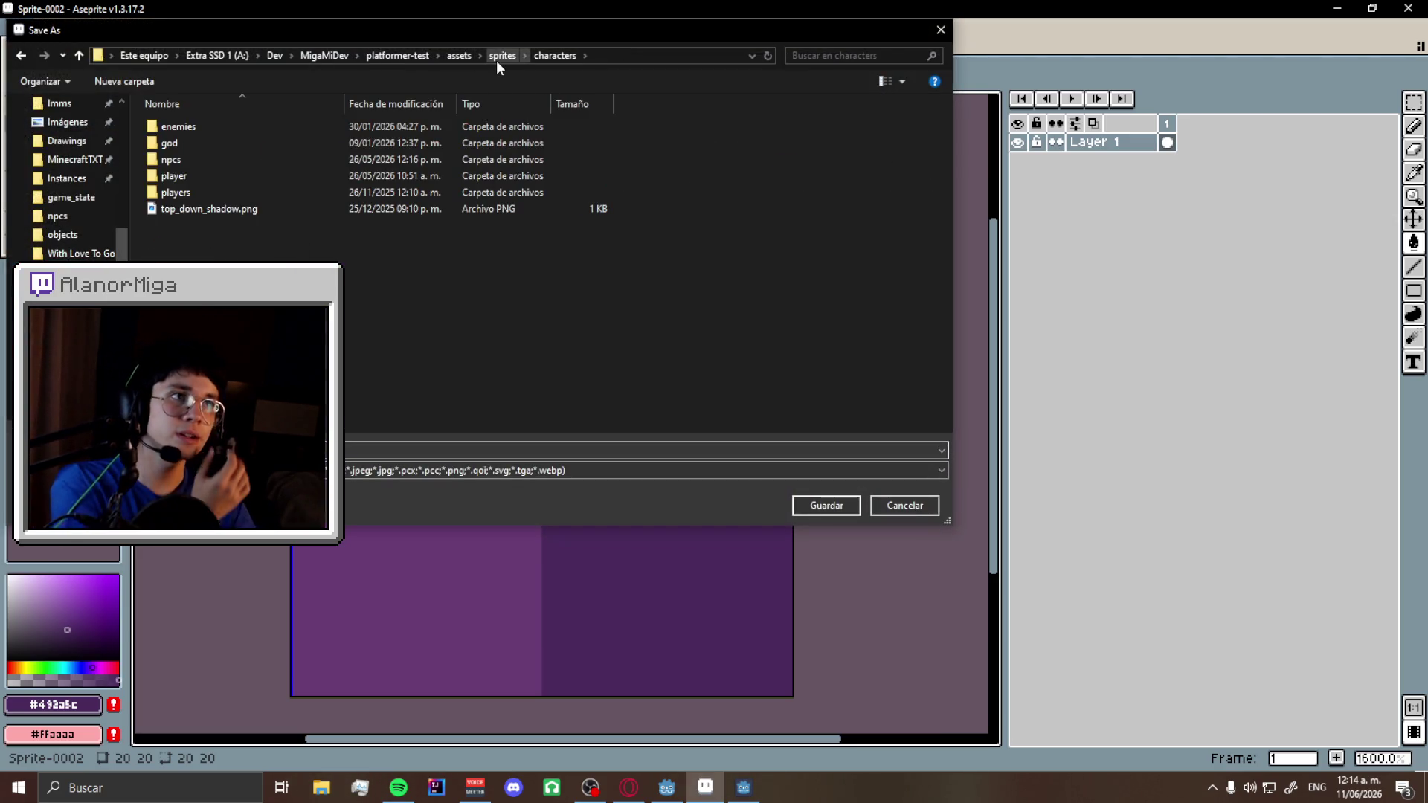
left_click(497, 60)
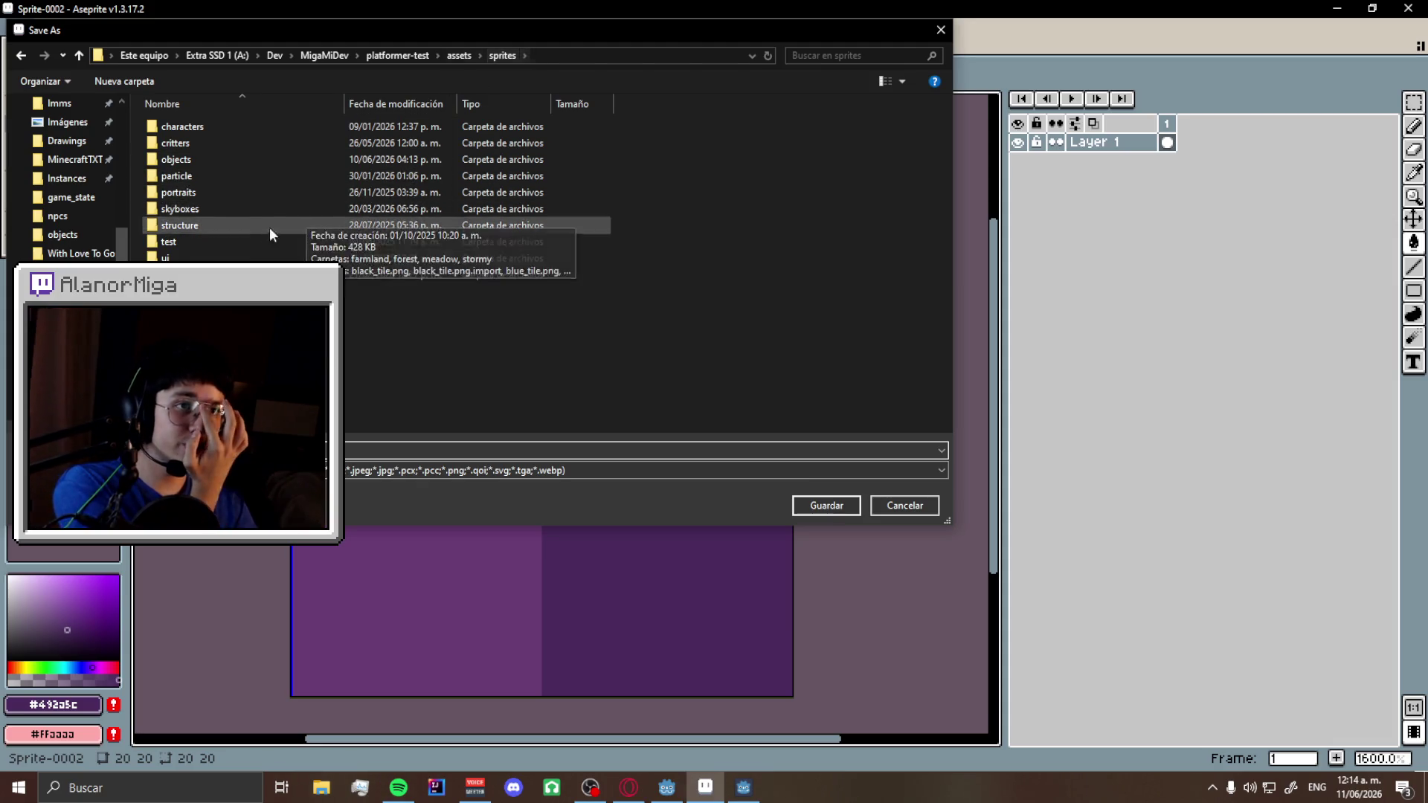
double_click(231, 257)
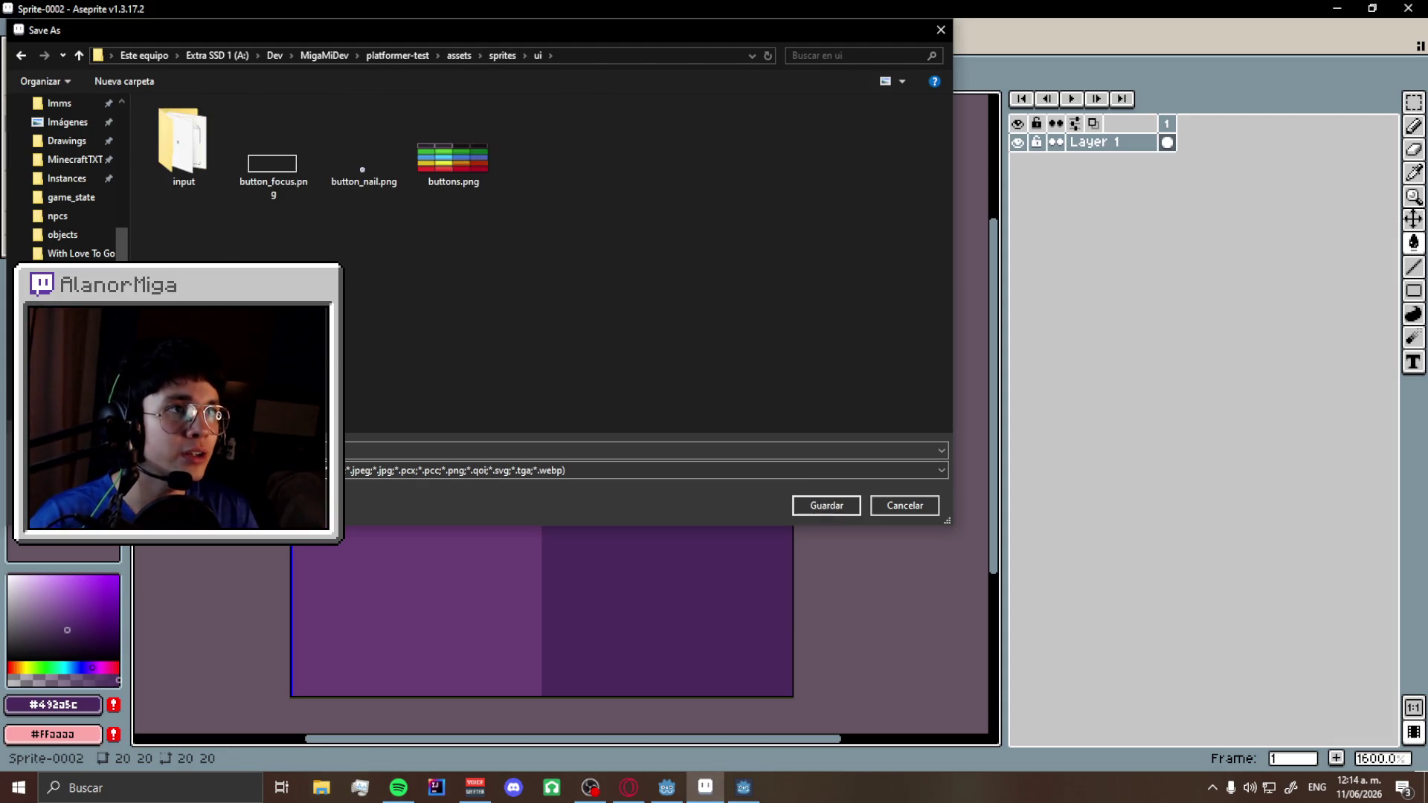
left_click(352, 452)
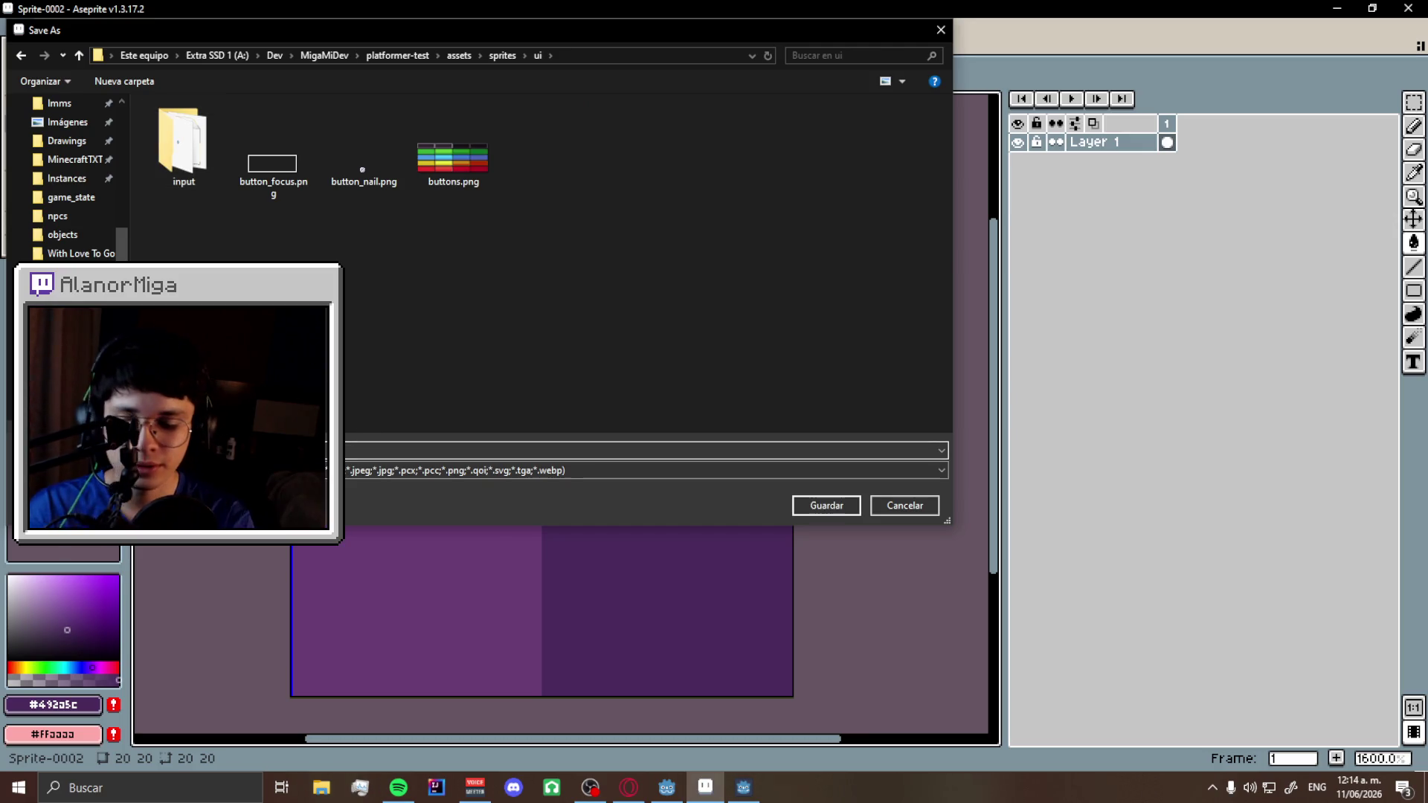
key("Return")
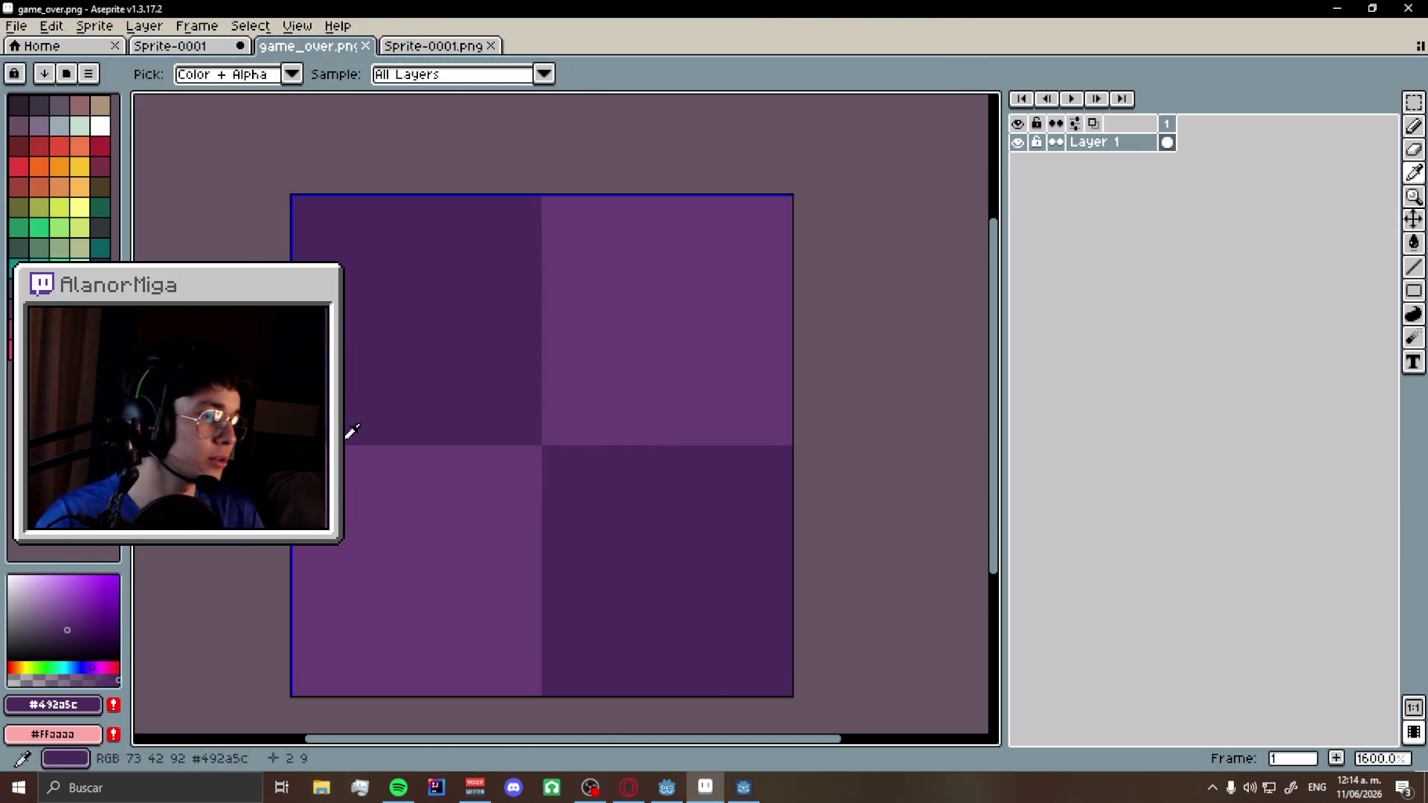
key("alt+Tab")
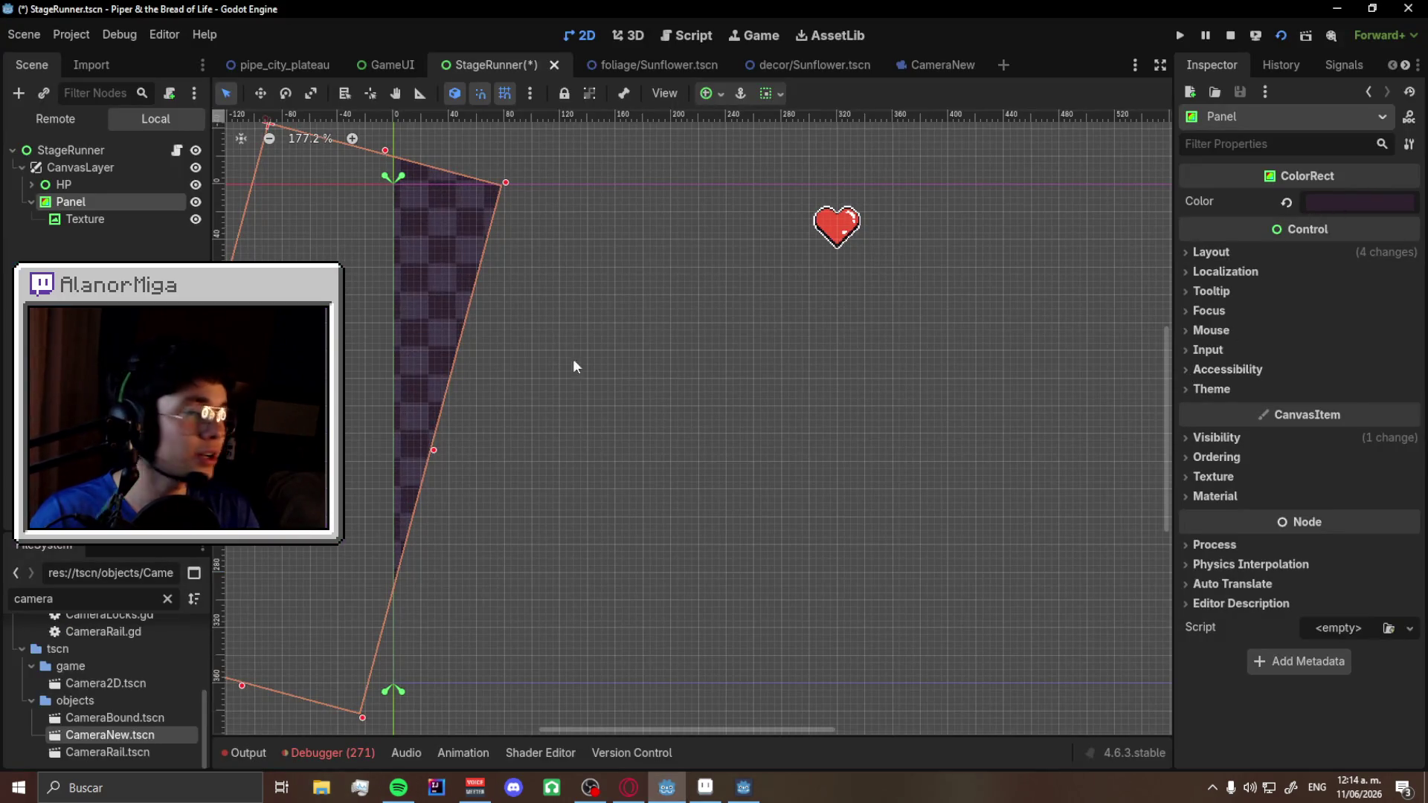
- Quick Load game_over.png (search 'game') as the Texture node's texture on the slanted panel
left_click(1243, 495)
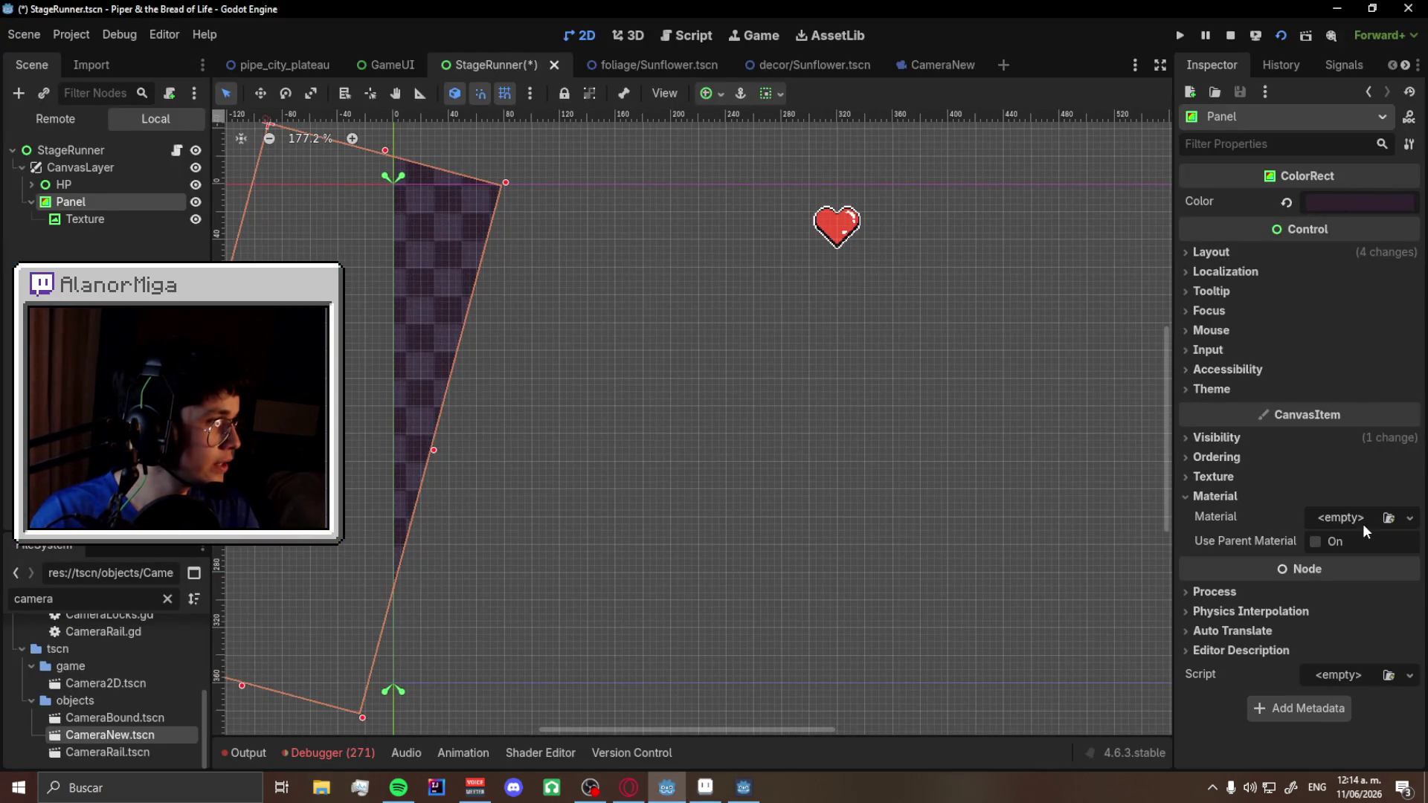
left_click(81, 219)
right_click(1354, 222)
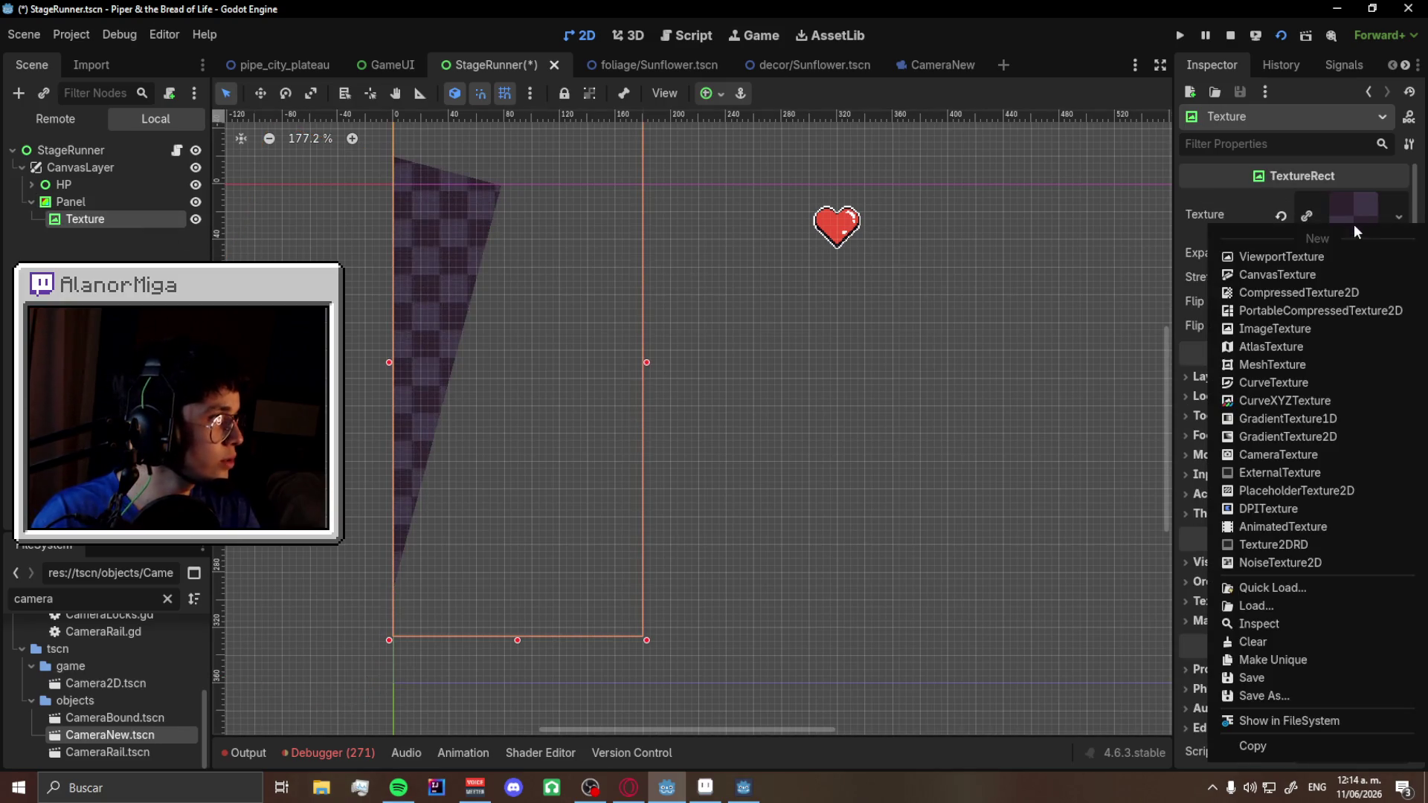
left_click(1252, 592)
type("game")
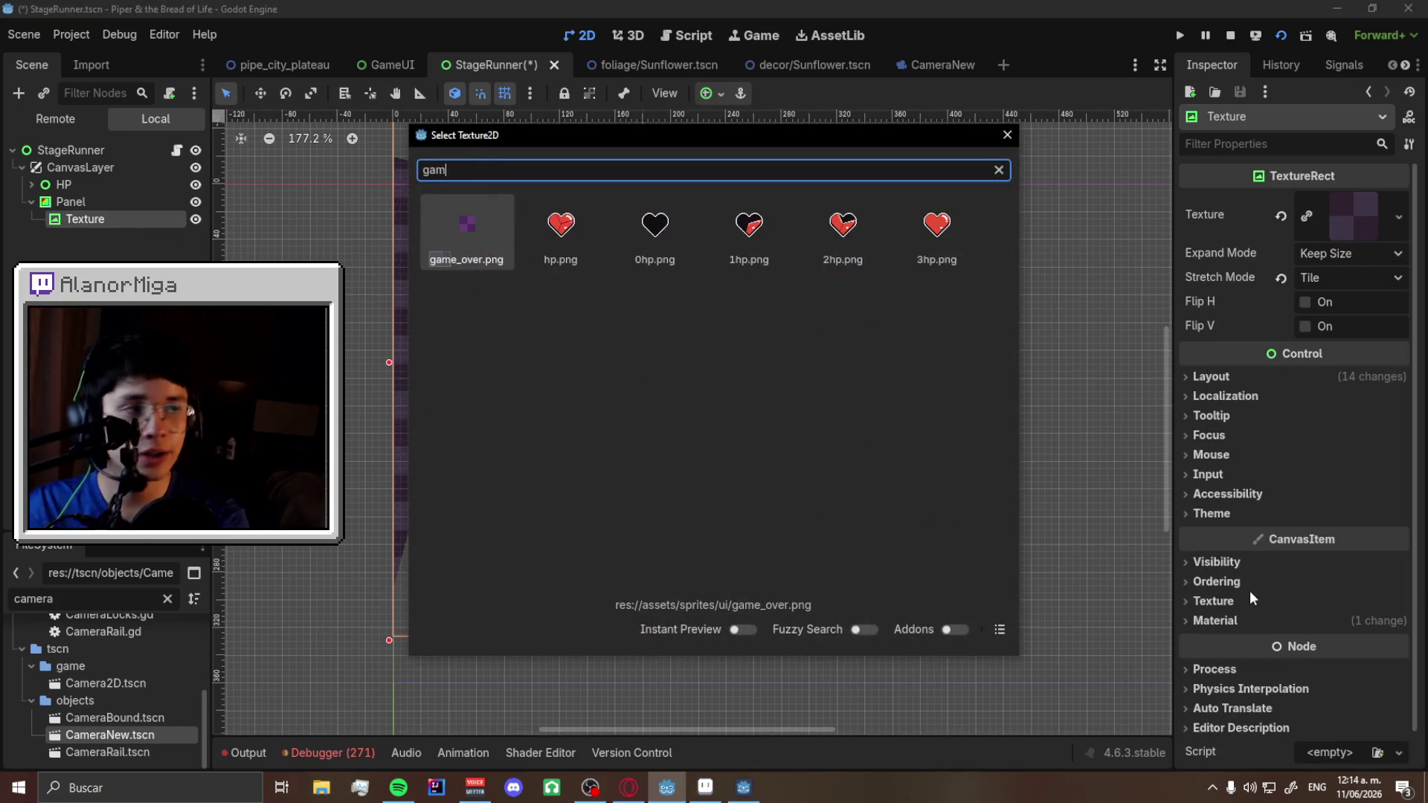
key("Return")
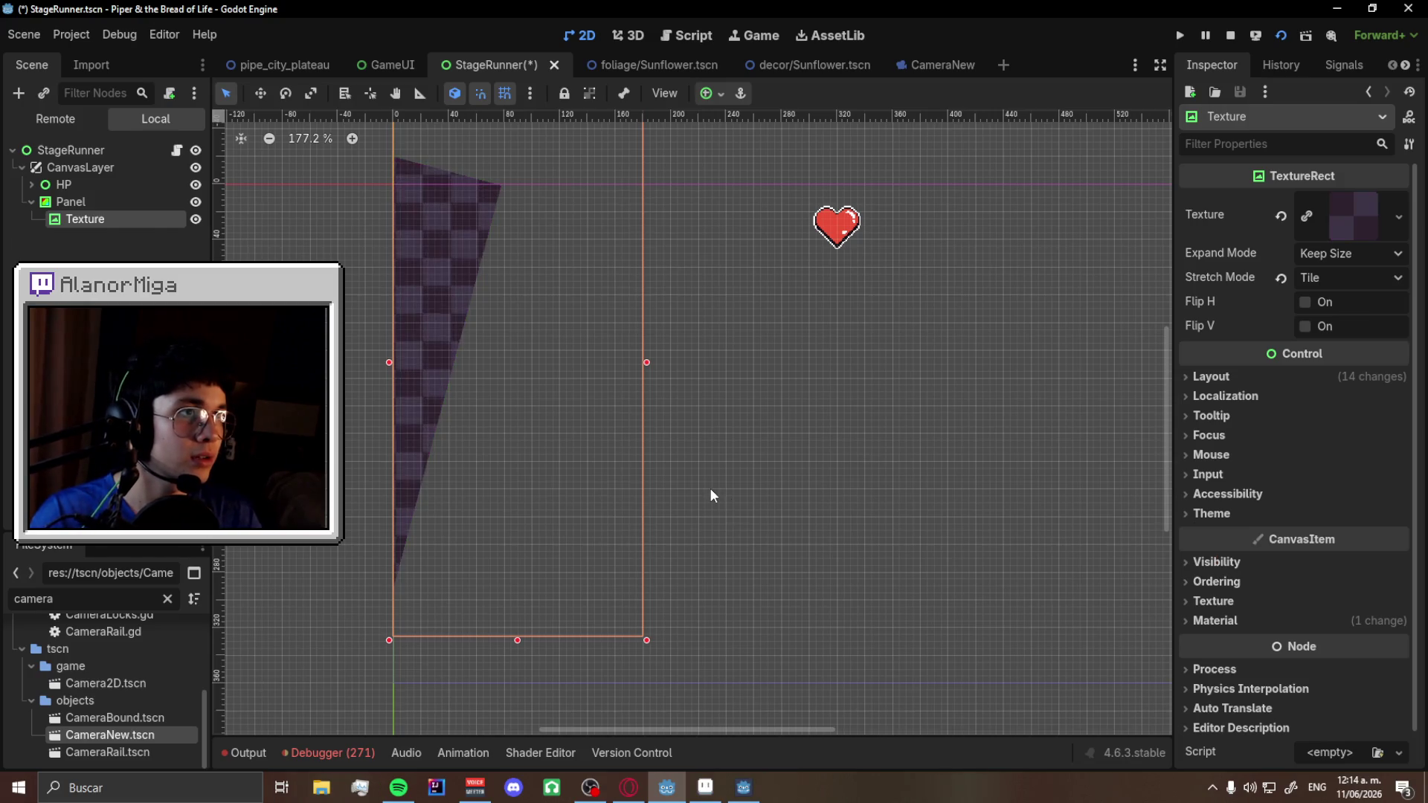
scroll(411, 275, "up", 10)
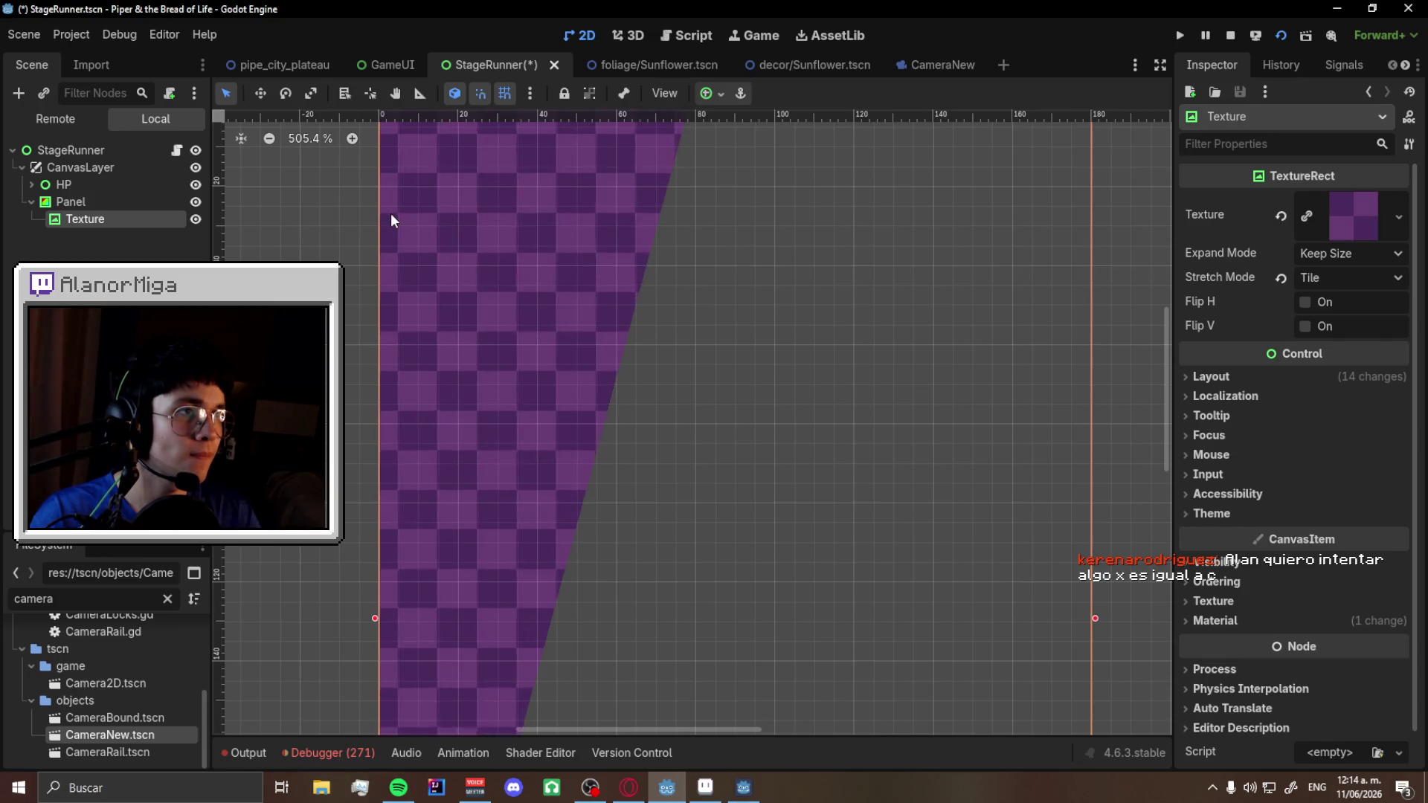
scroll(490, 268, "down", 9)
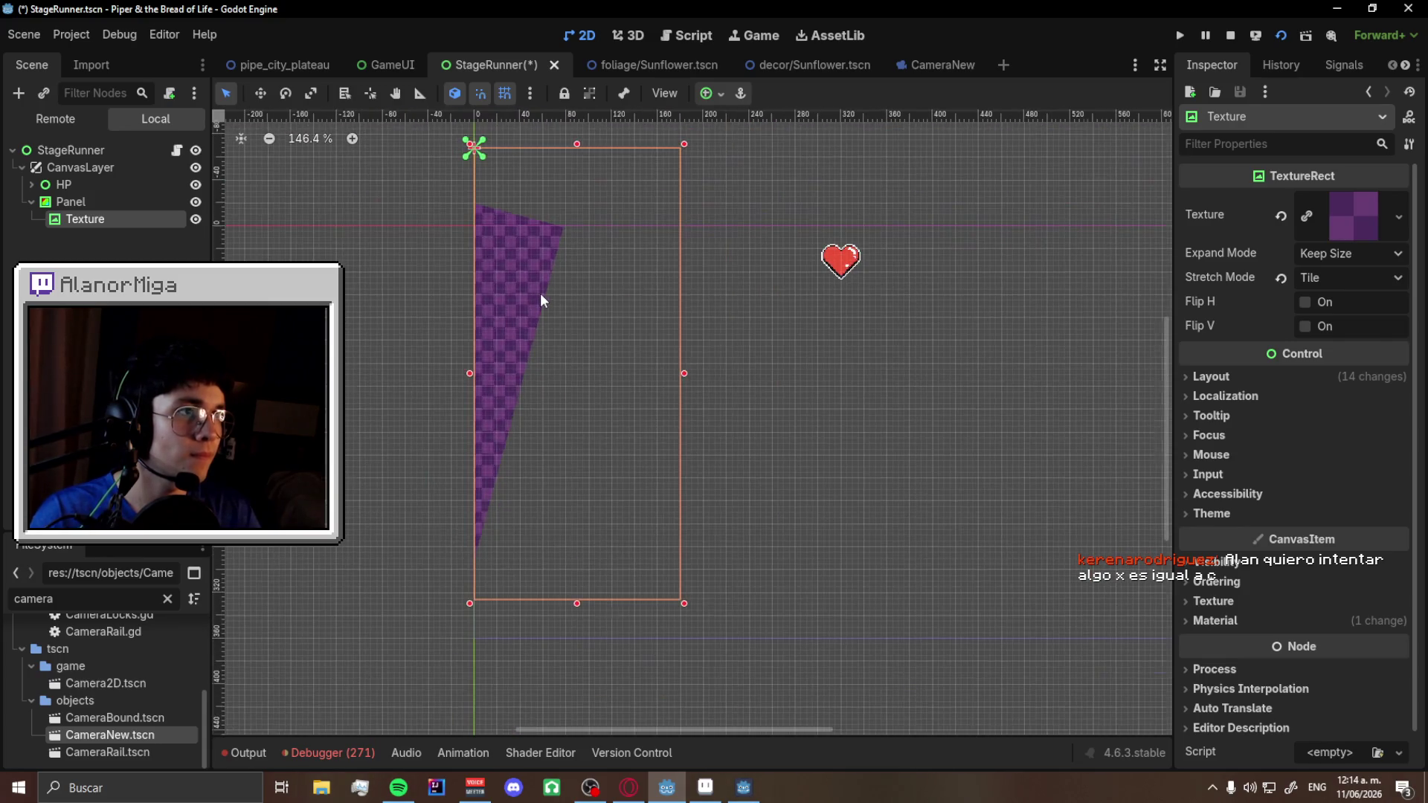
scroll(506, 281, "up", 4)
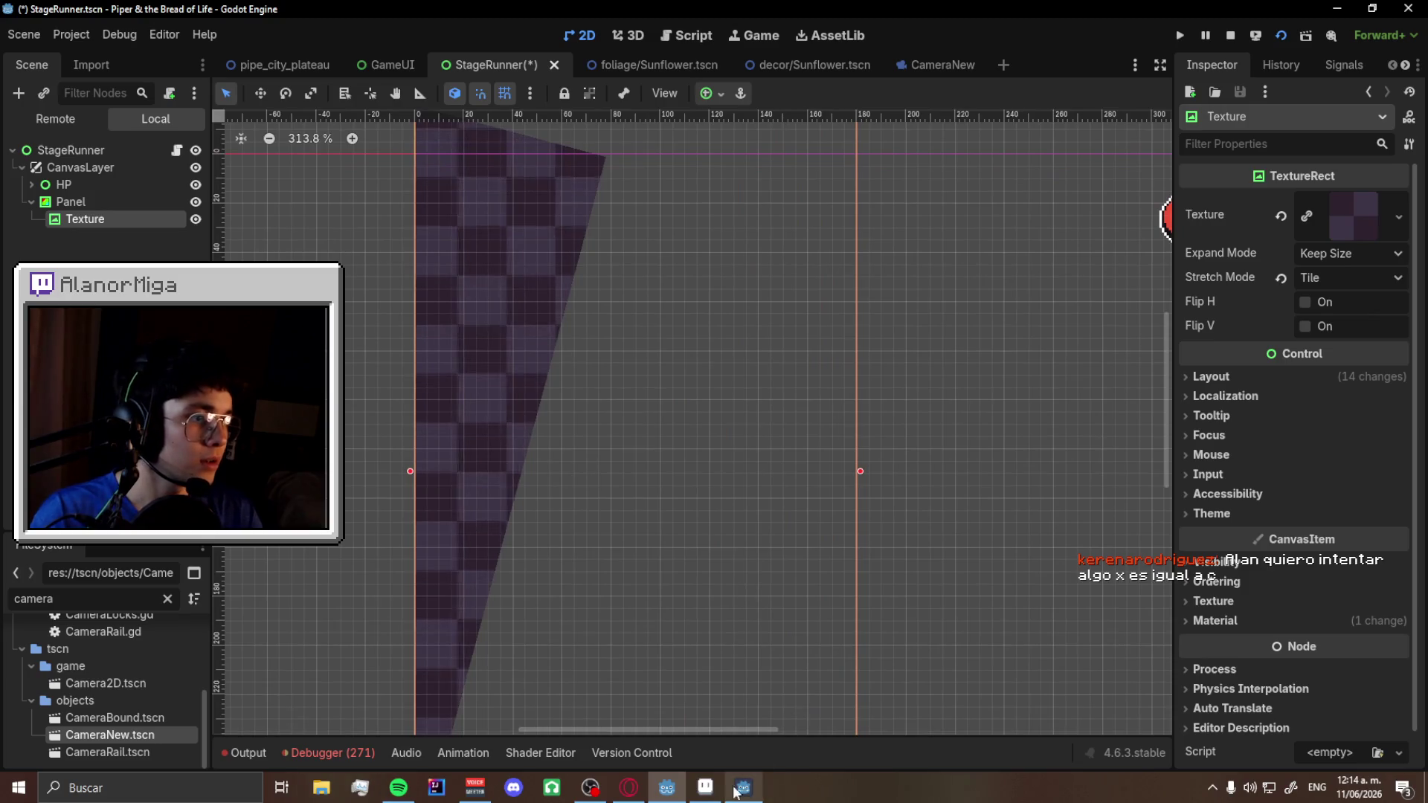
left_click(706, 786)
left_click(49, 25)
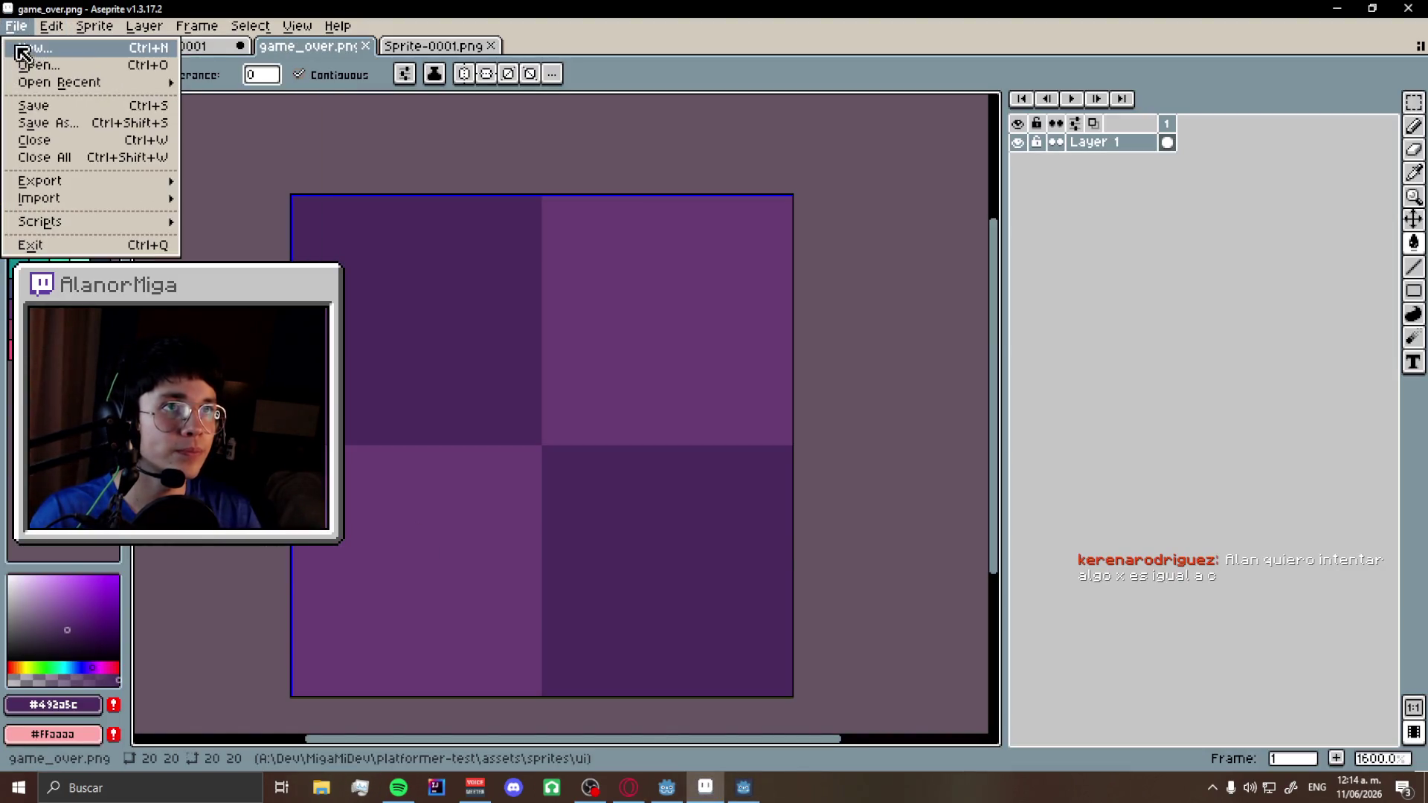
- Create a new 40×40 sprite filled with dark purple
left_click(30, 46)
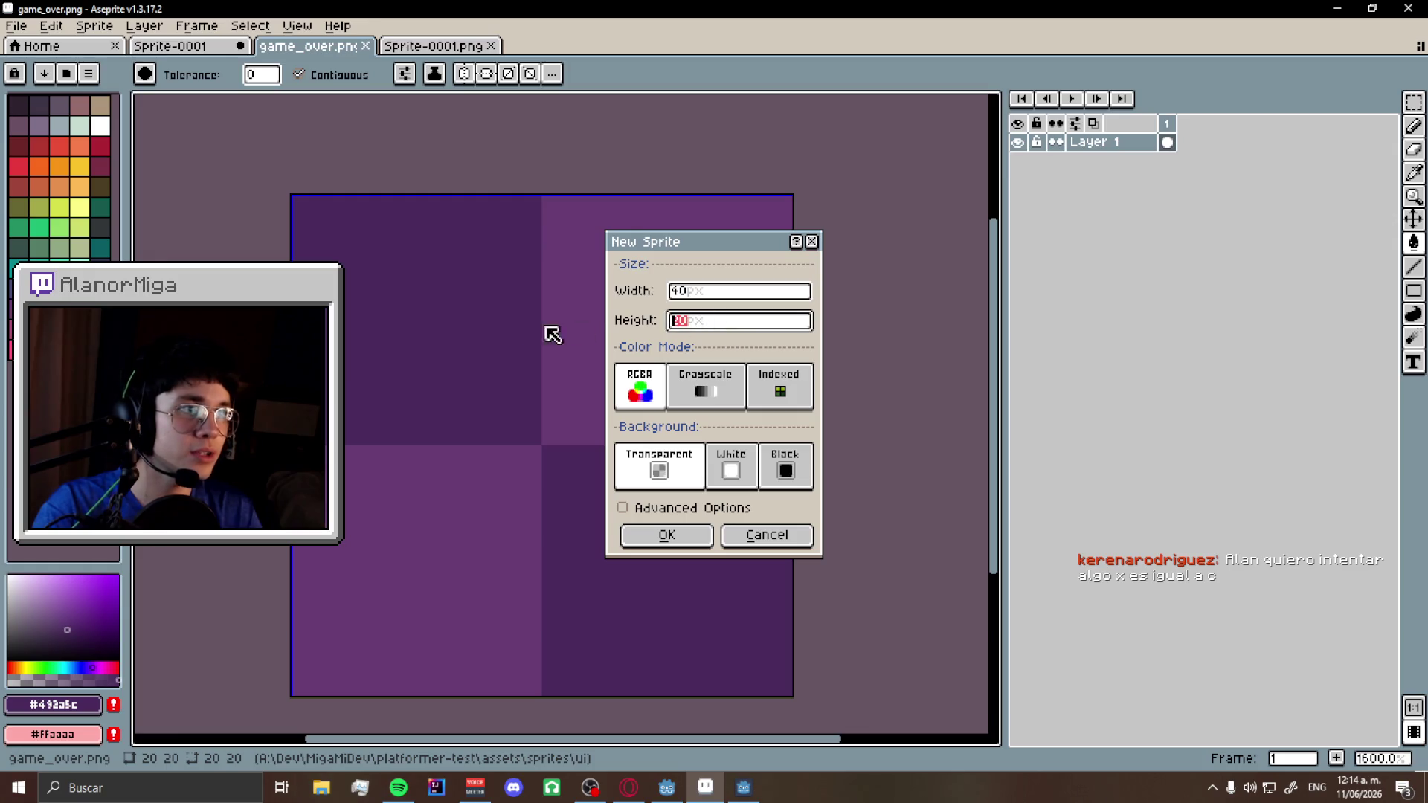
key("Return")
scroll(665, 447, "up", 4)
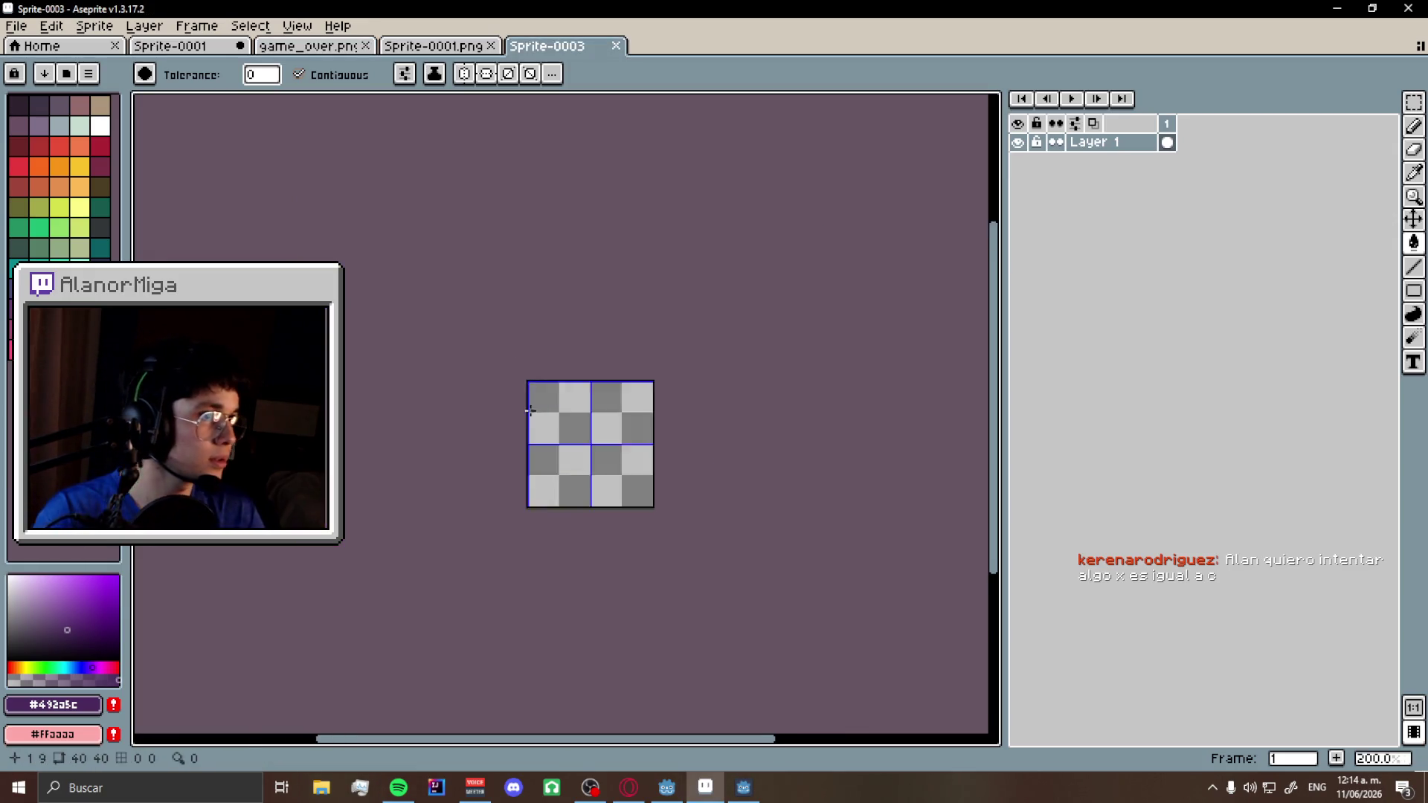
left_click(664, 447)
key("ctrl+shift+Tab")
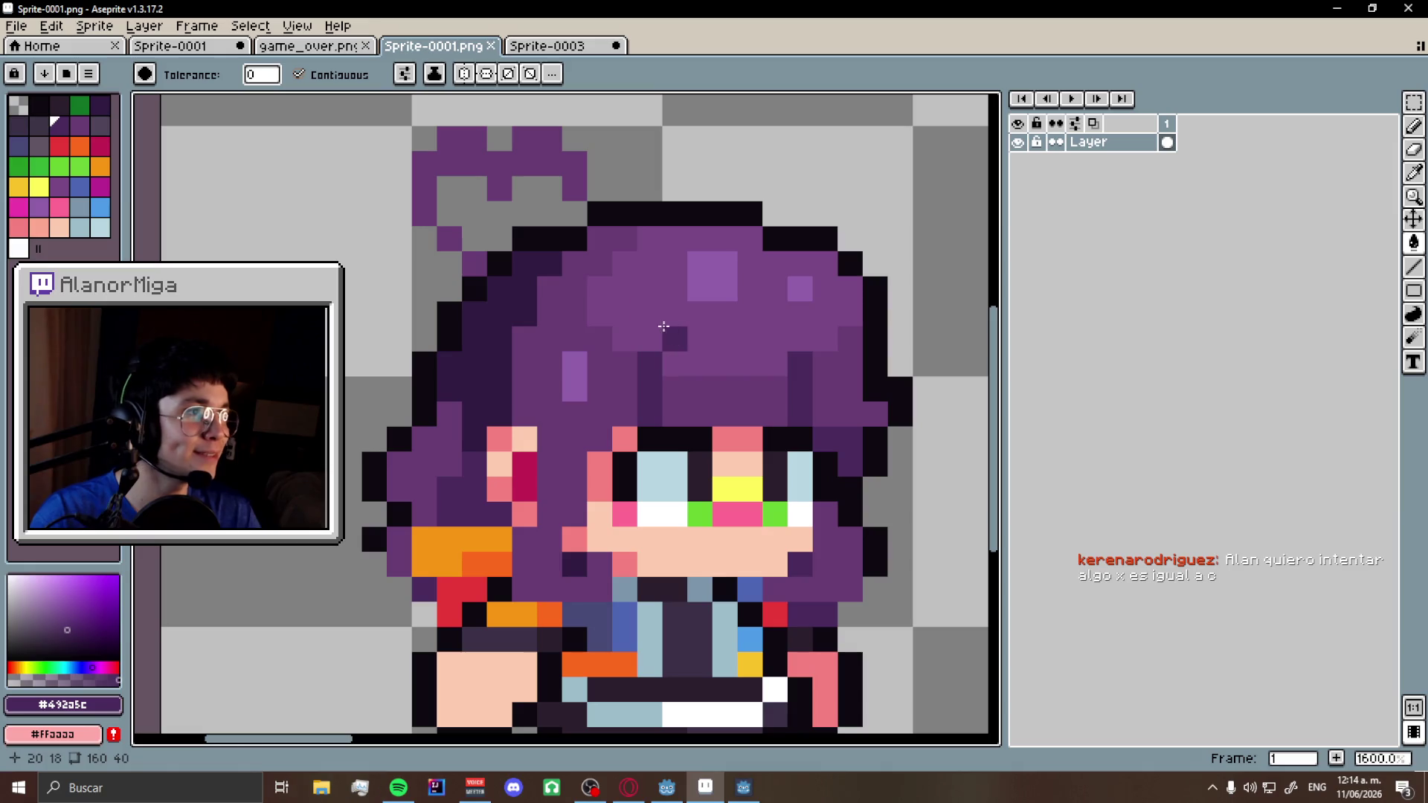
key("ctrl+Tab")
- Fill the top-right and bottom-left quarters with a lighter purple
key("m")
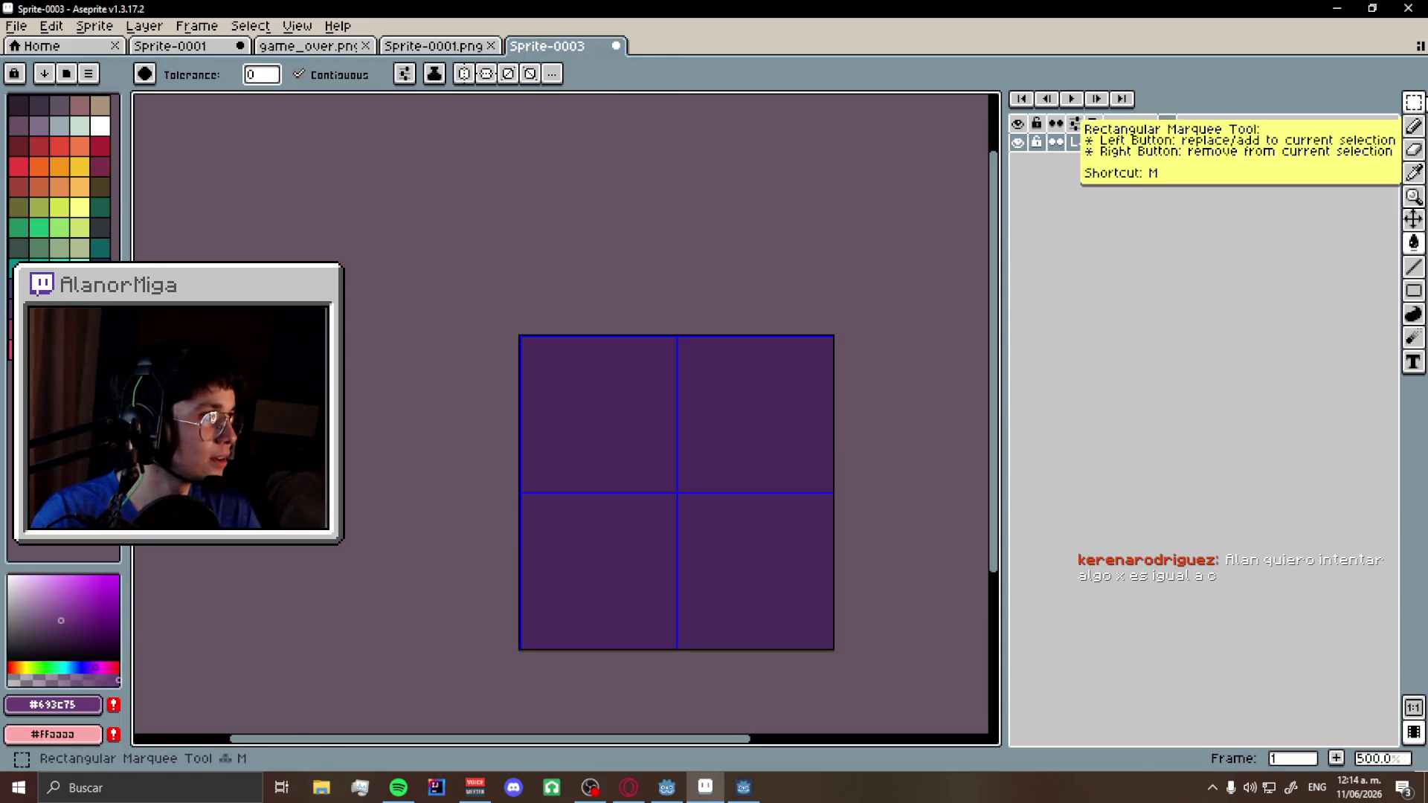
key("ctrl+z")
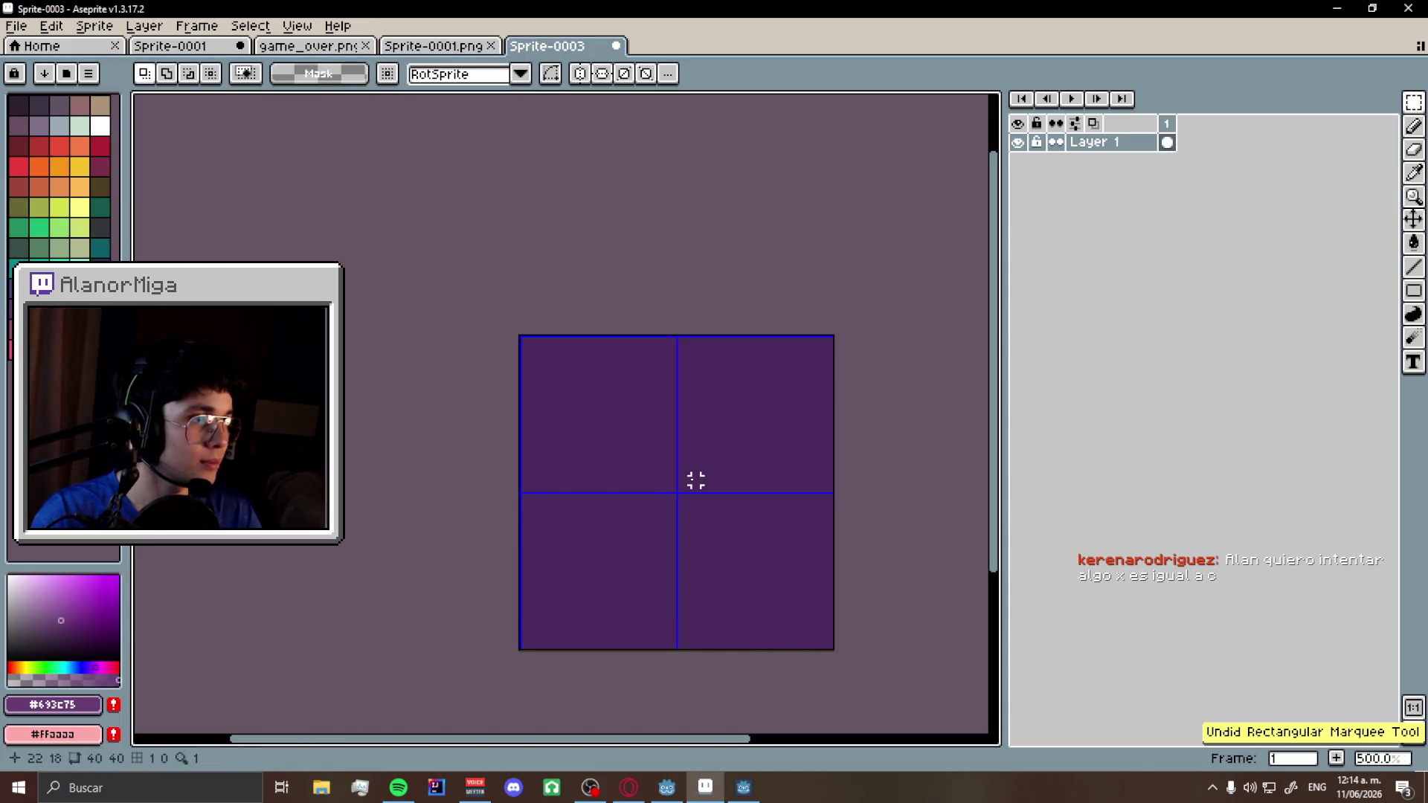
left_click_drag(688, 488, 851, 300)
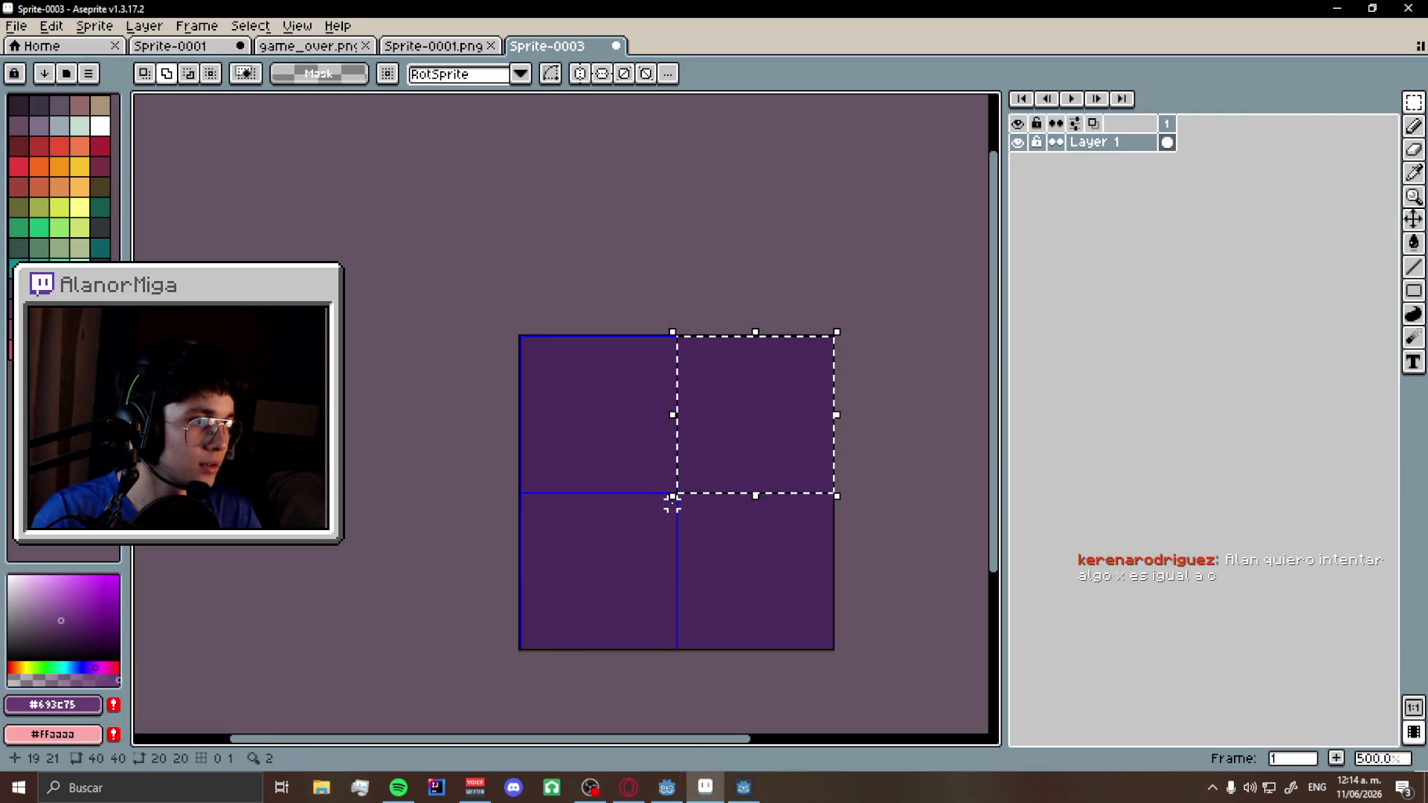
left_click_drag(672, 496, 452, 688)
left_click(1413, 241)
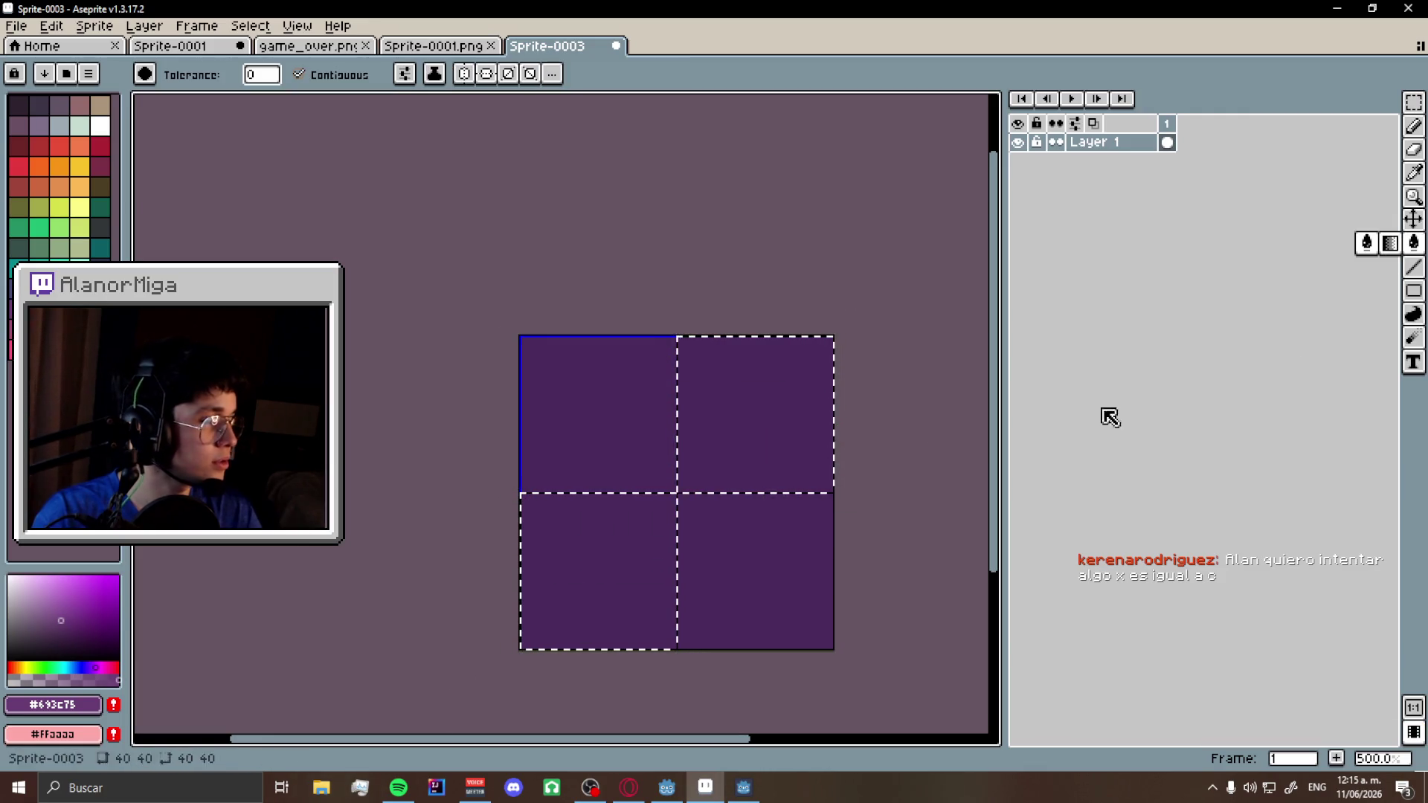
left_click(755, 416)
left_click(604, 561)
- Save the checker sprite over the existing game_over.png and return to Godot
left_click(16, 26)
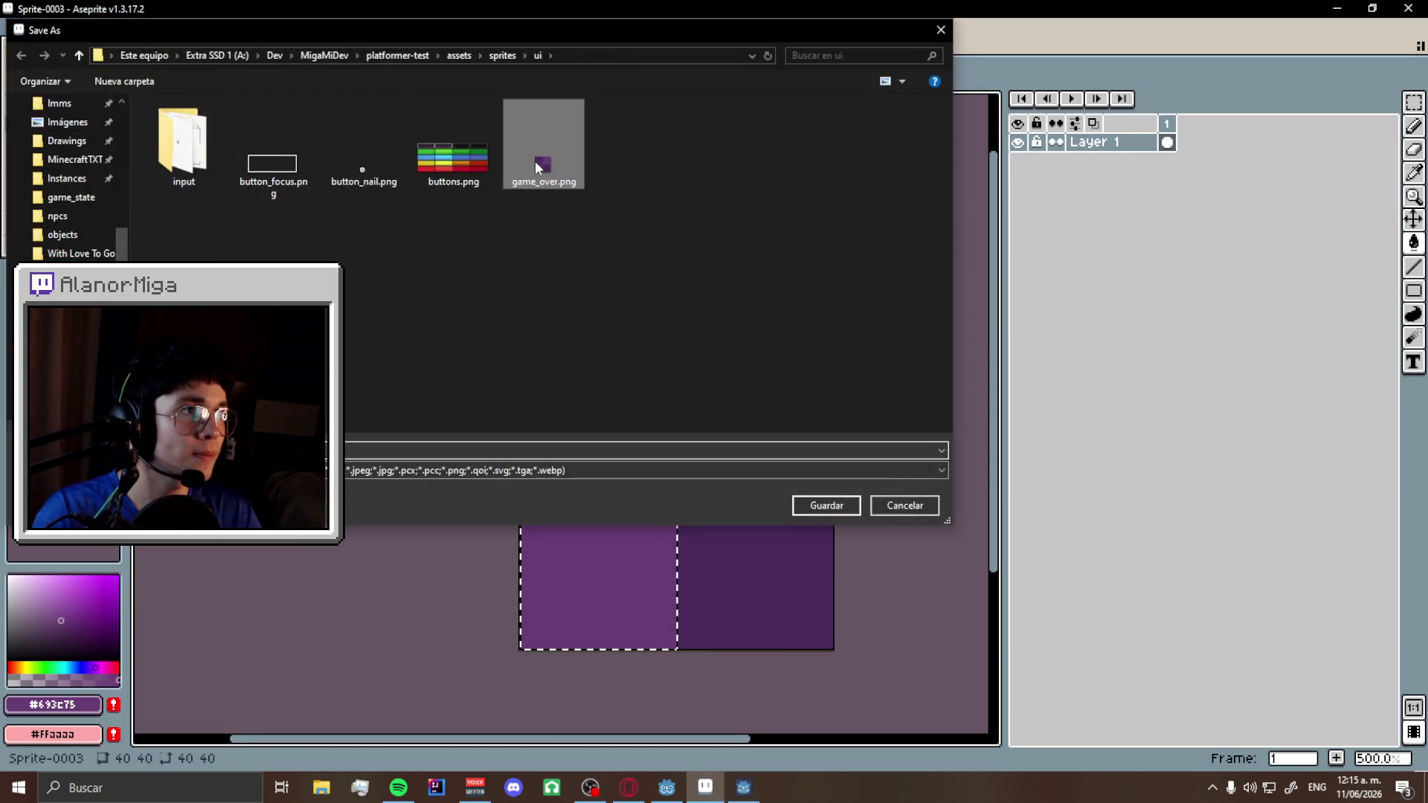
double_click(538, 164)
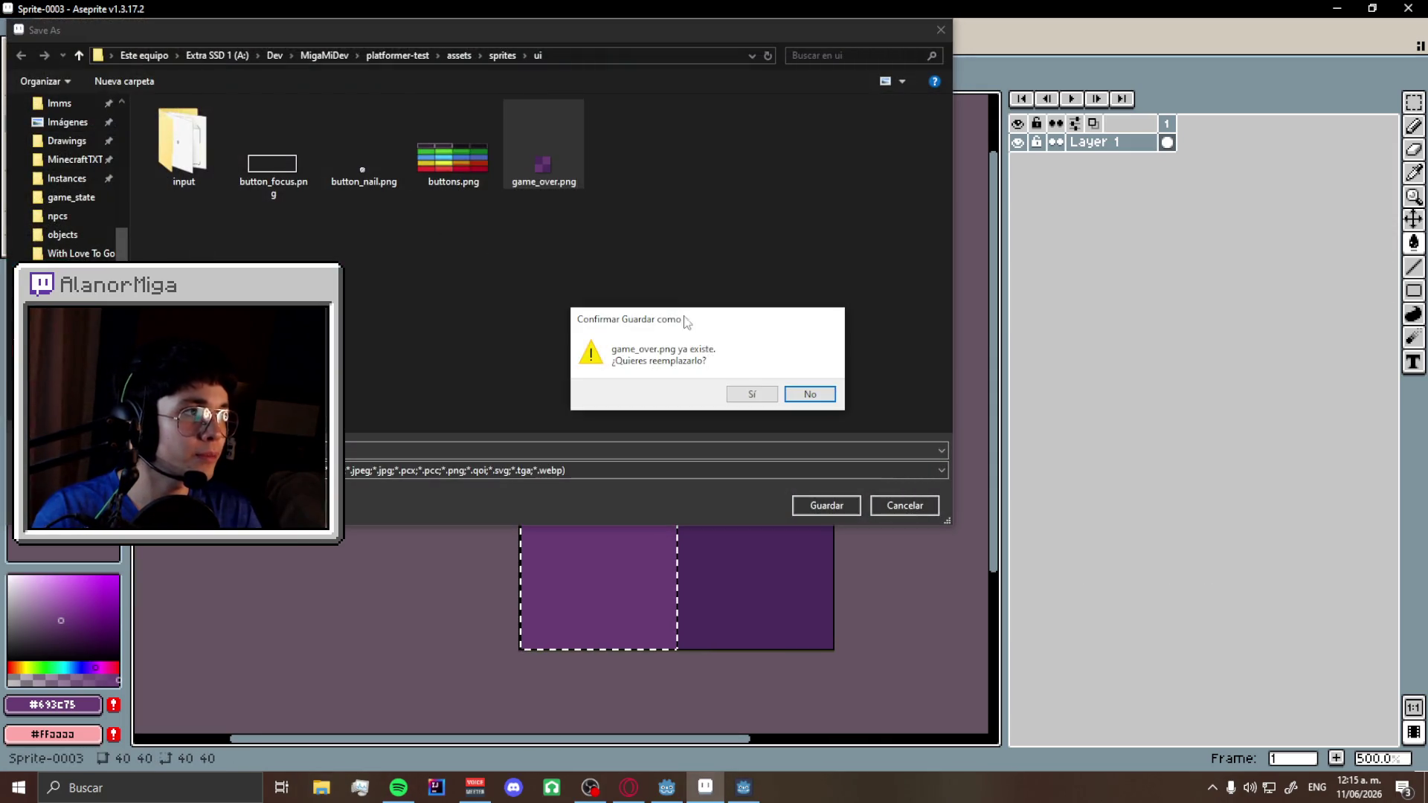
left_click(743, 393)
left_click(744, 788)
left_click(744, 787)
left_click(1398, 215)
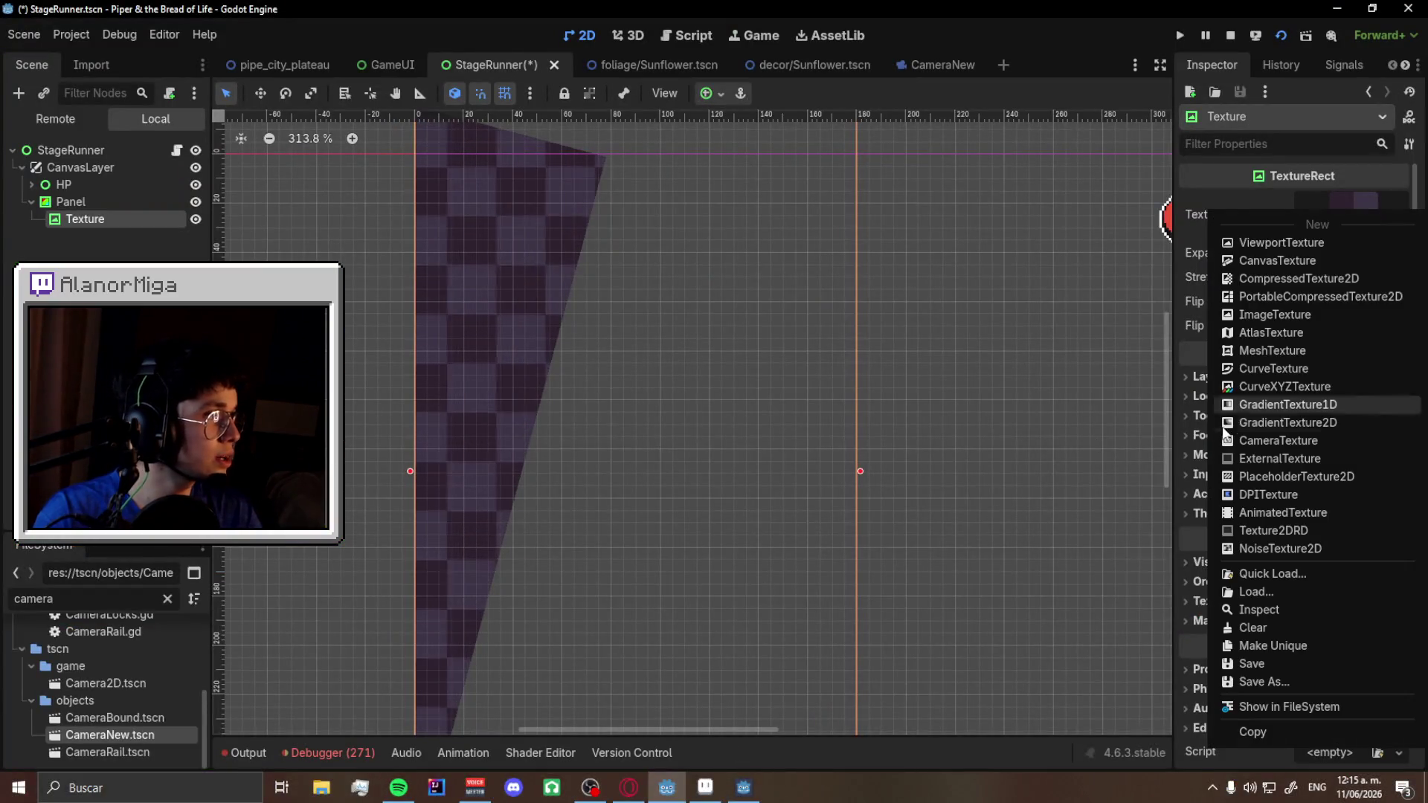
- Reassign the updated game_over.png as the node's texture
left_click(1235, 572)
double_click(480, 222)
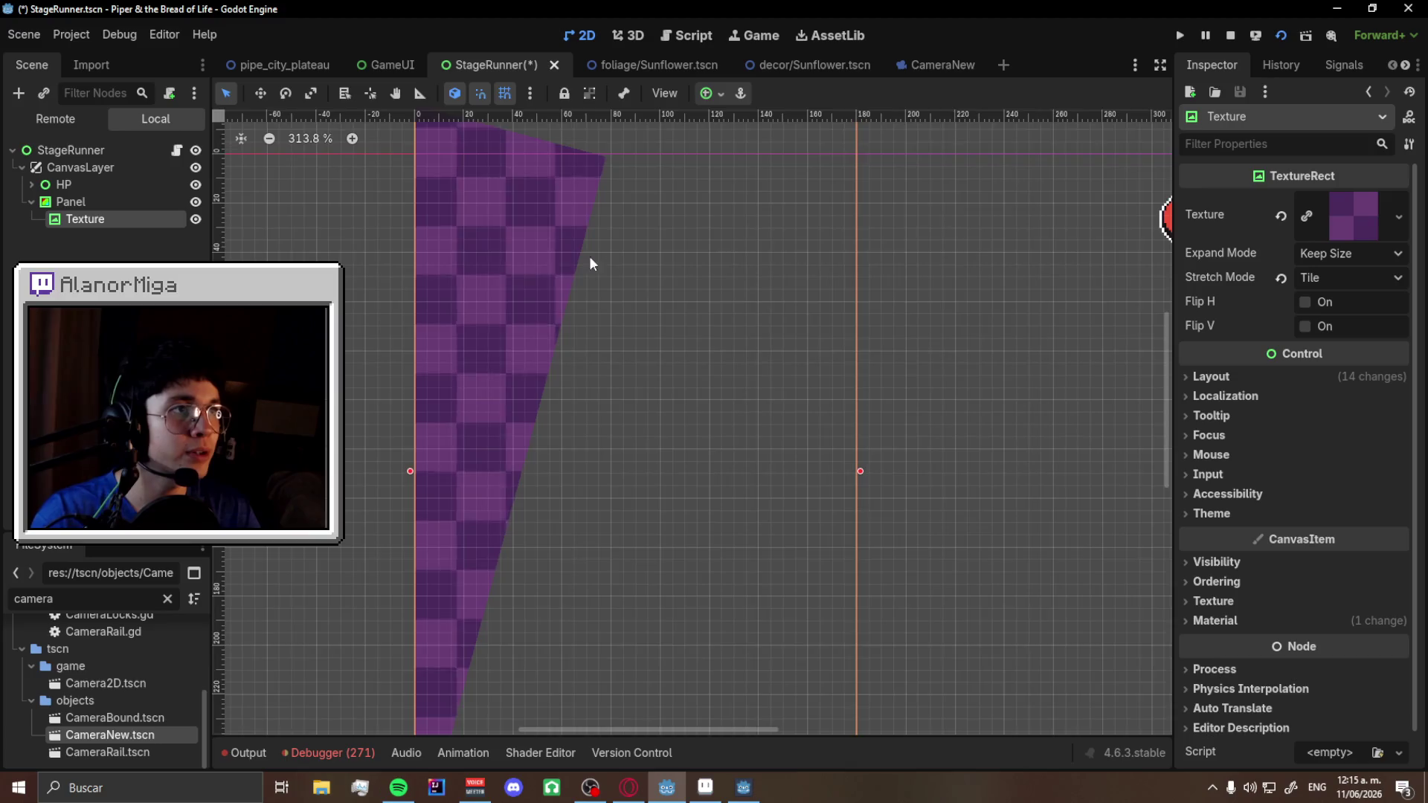
scroll(698, 314, "down", 5)
left_click(116, 208)
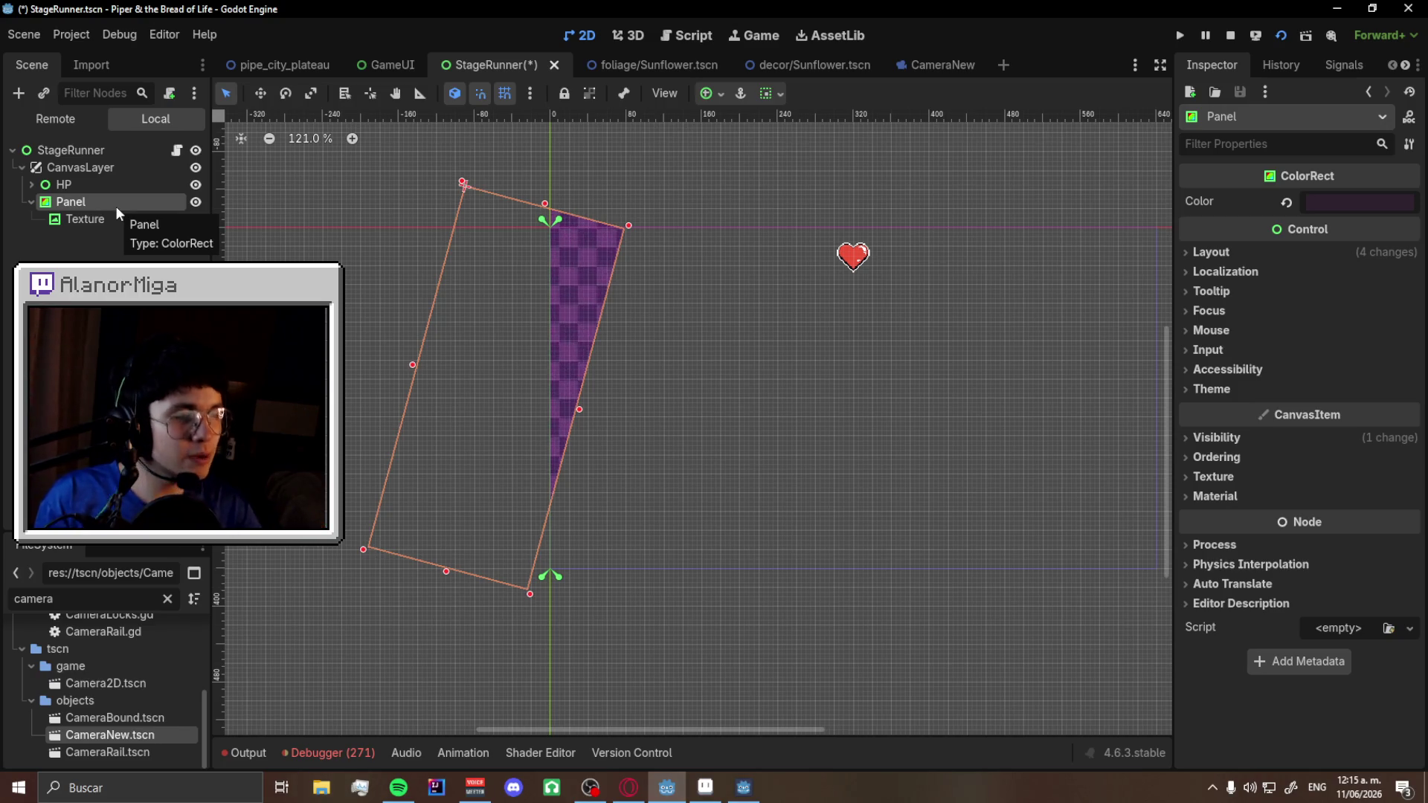
- Anchor the Texture node to fill its whole parent
left_click(112, 217)
scroll(716, 213, "down", 1)
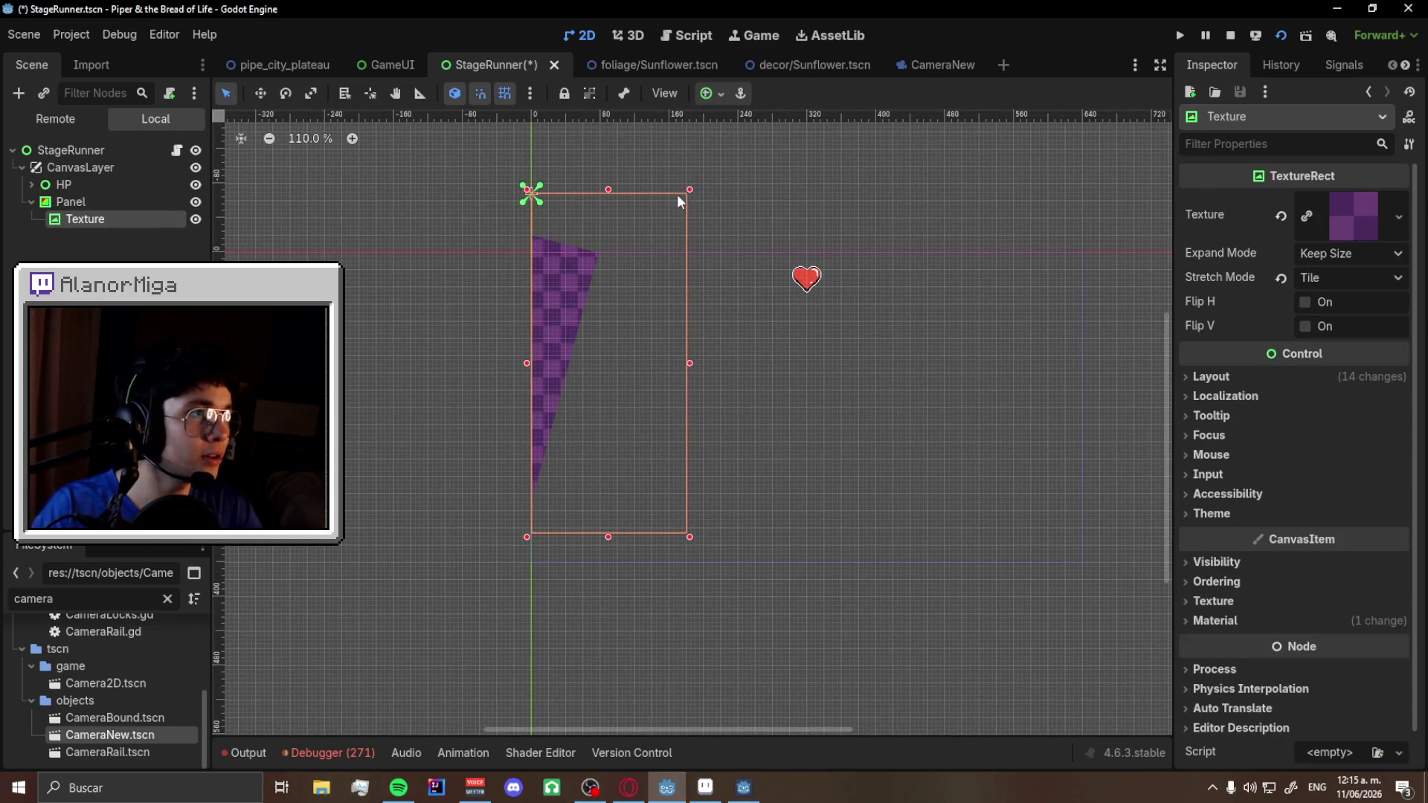
left_click(717, 94)
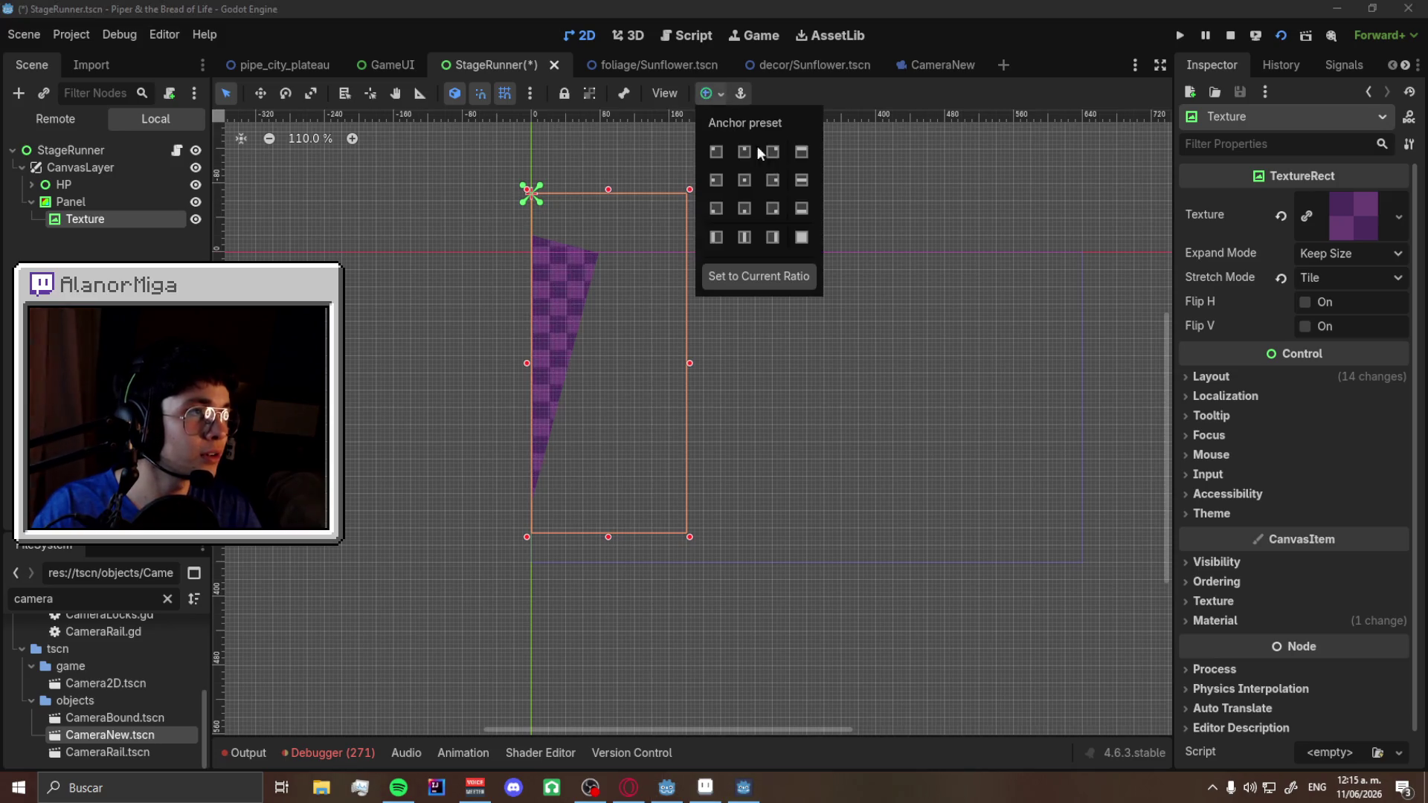
left_click(795, 237)
scroll(413, 217, "down", 2)
scroll(457, 221, "up", 1)
left_click(273, 254)
- Stretch the Panel to full screen and enlarge it toward the top right
left_click(71, 202)
left_click(712, 92)
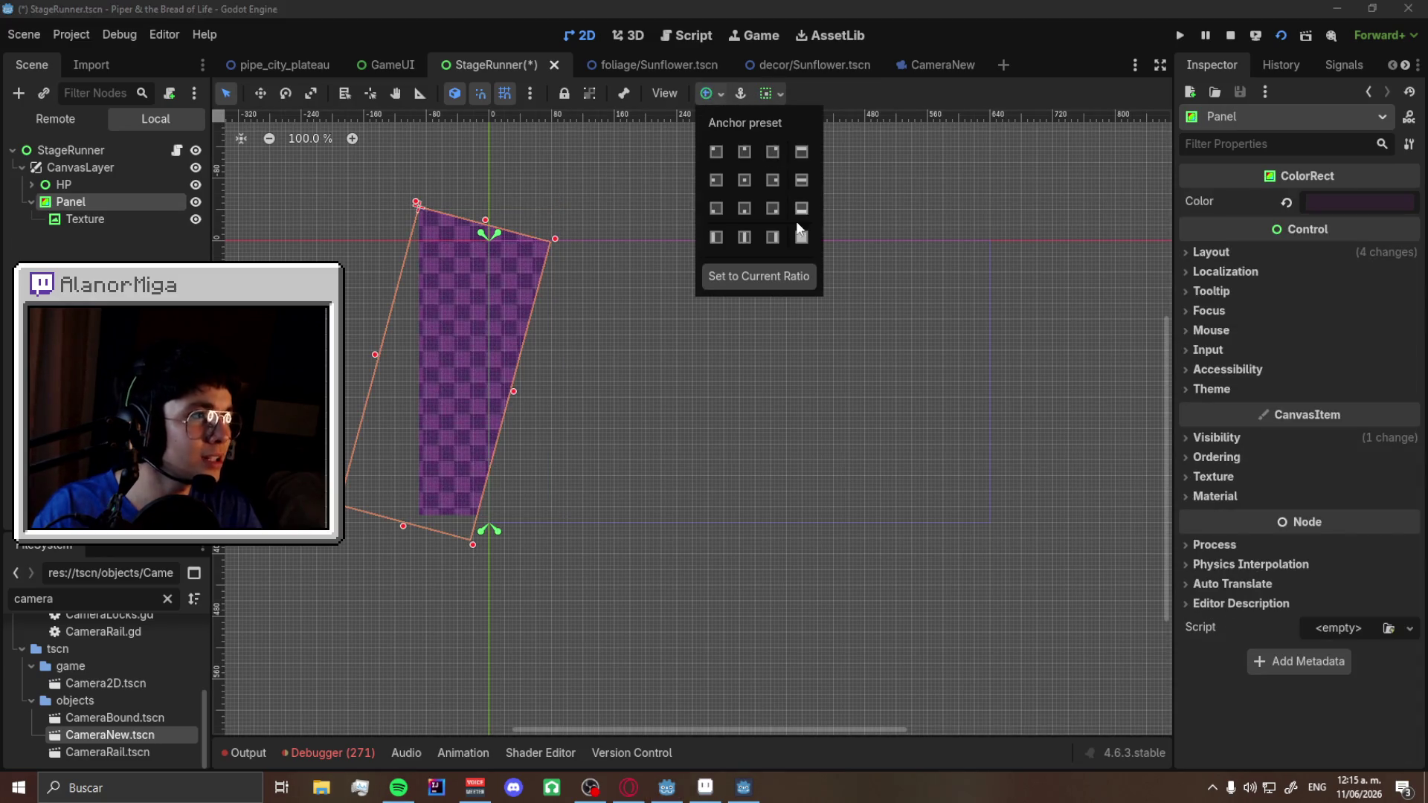
left_click(801, 236)
scroll(801, 306, "down", 3)
scroll(849, 327, "up", 2)
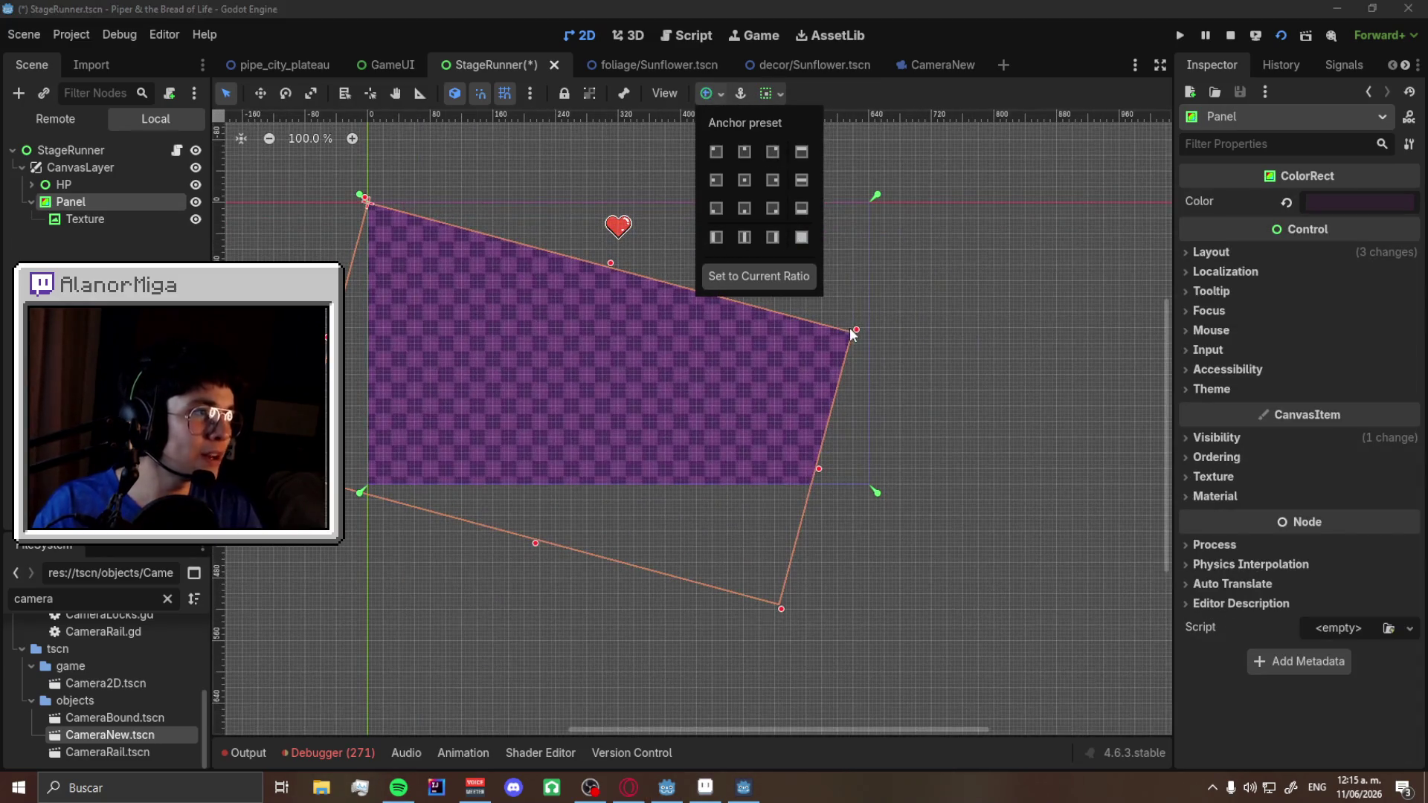
left_click(856, 334)
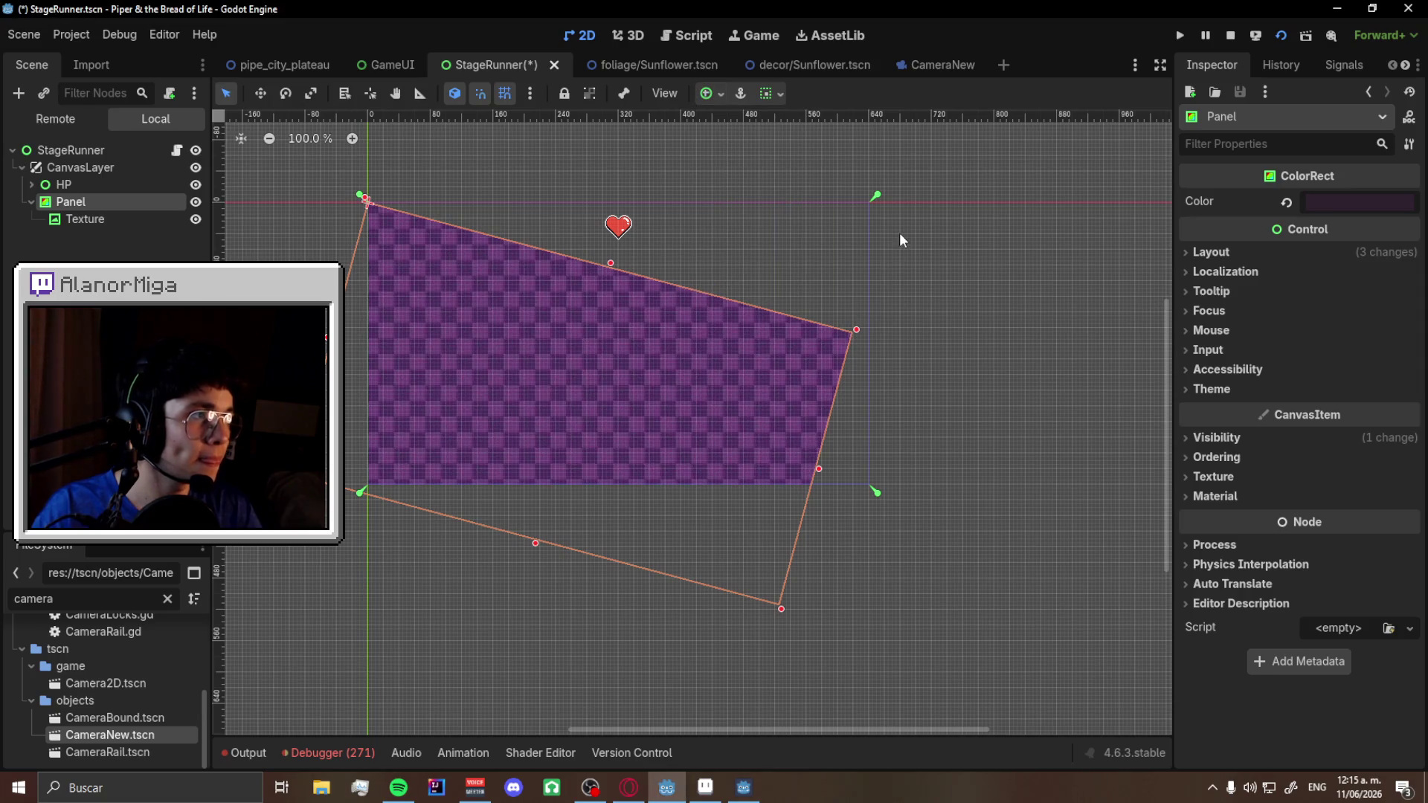
mouse_move(854, 327)
left_mouse_down()
mouse_move(924, 207)
mouse_move(972, 190)
mouse_move(947, 189)
mouse_move(940, 273)
mouse_move(874, 321)
left_mouse_up()
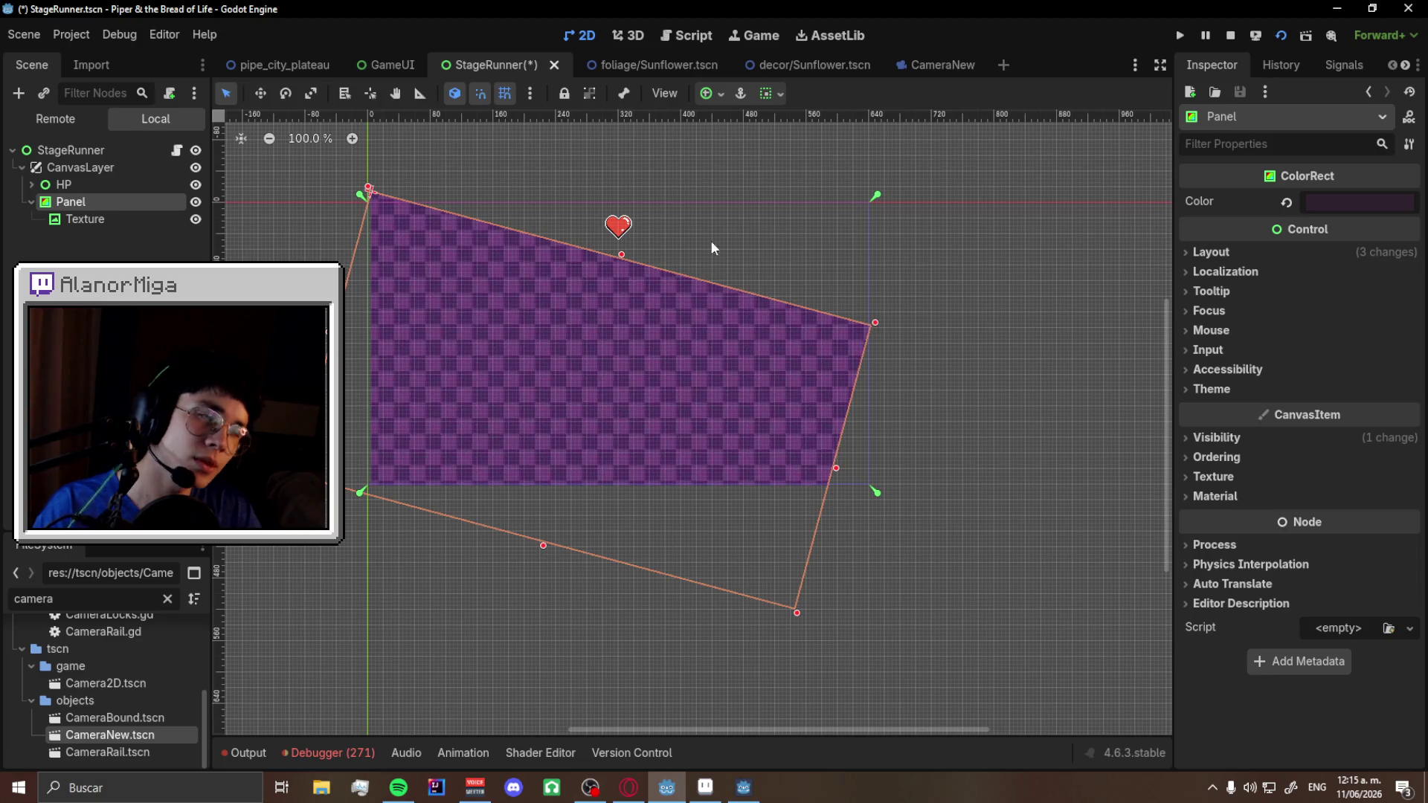
- Rotate the Panel back to level and turn the Texture to -30 degrees
key("e")
mouse_move(903, 216)
left_mouse_down()
mouse_move(770, 163)
mouse_move(575, 138)
left_mouse_up()
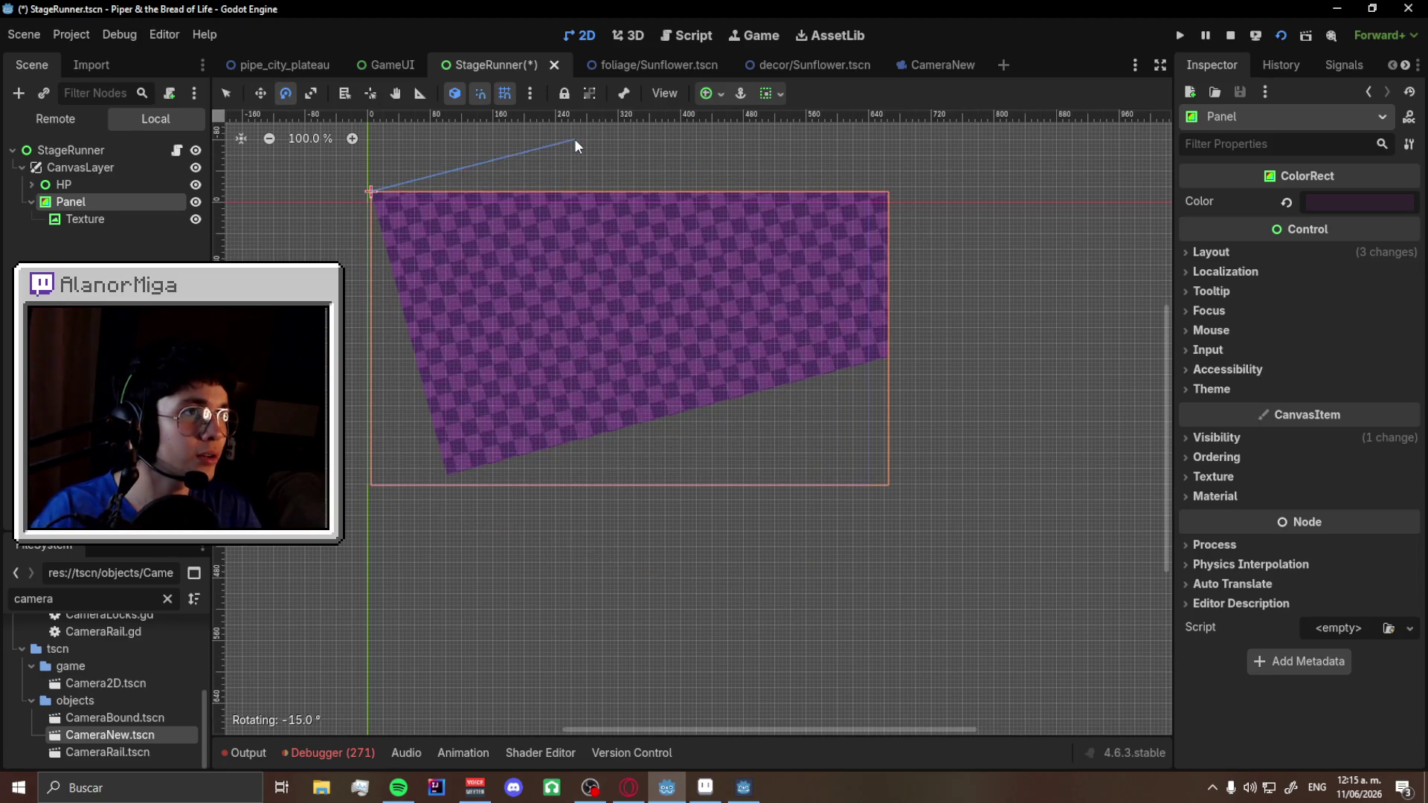
scroll(483, 167, "up", 2)
left_click(176, 220)
left_click_drag(288, 186, 284, 229)
scroll(685, 411, "down", 1)
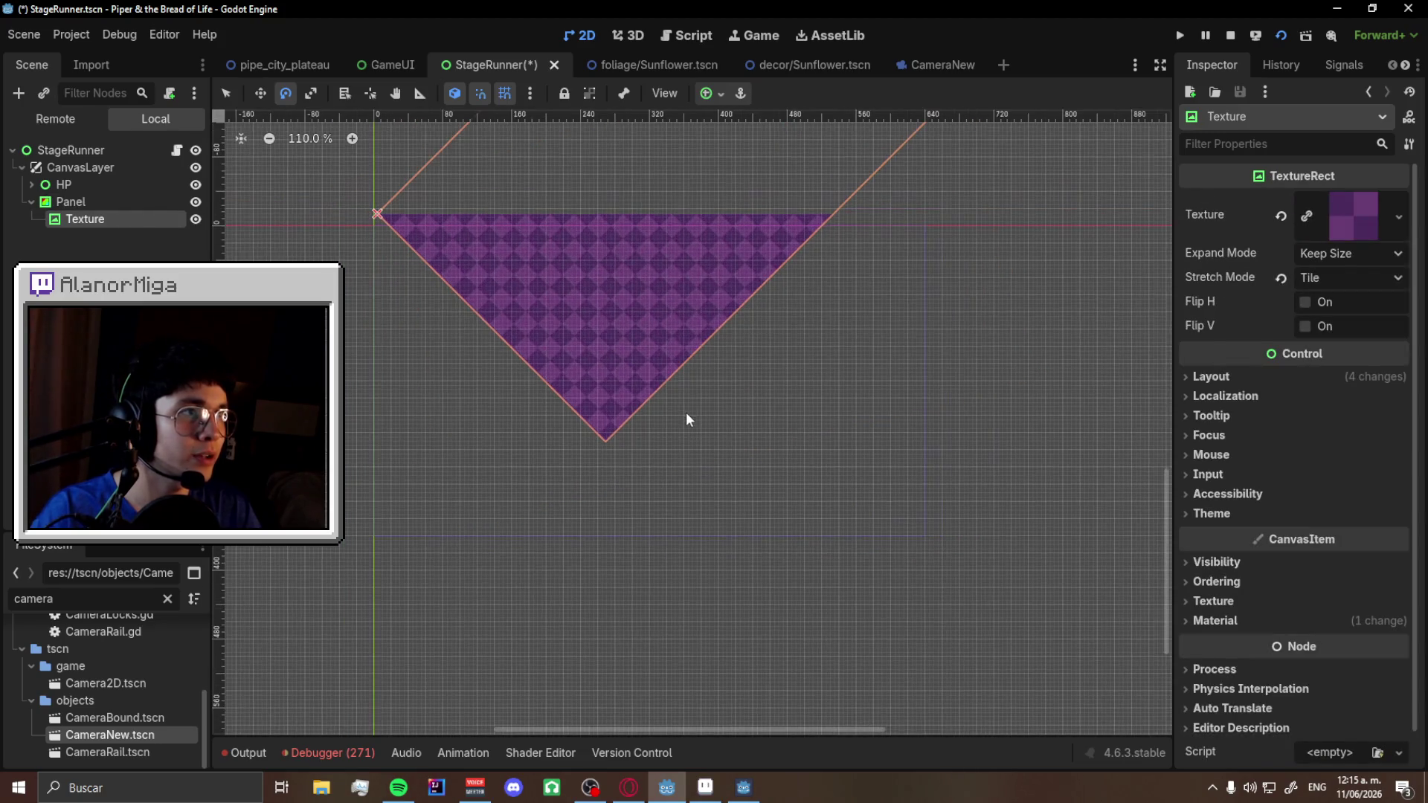
scroll(682, 411, "down", 2)
scroll(556, 253, "up", 3)
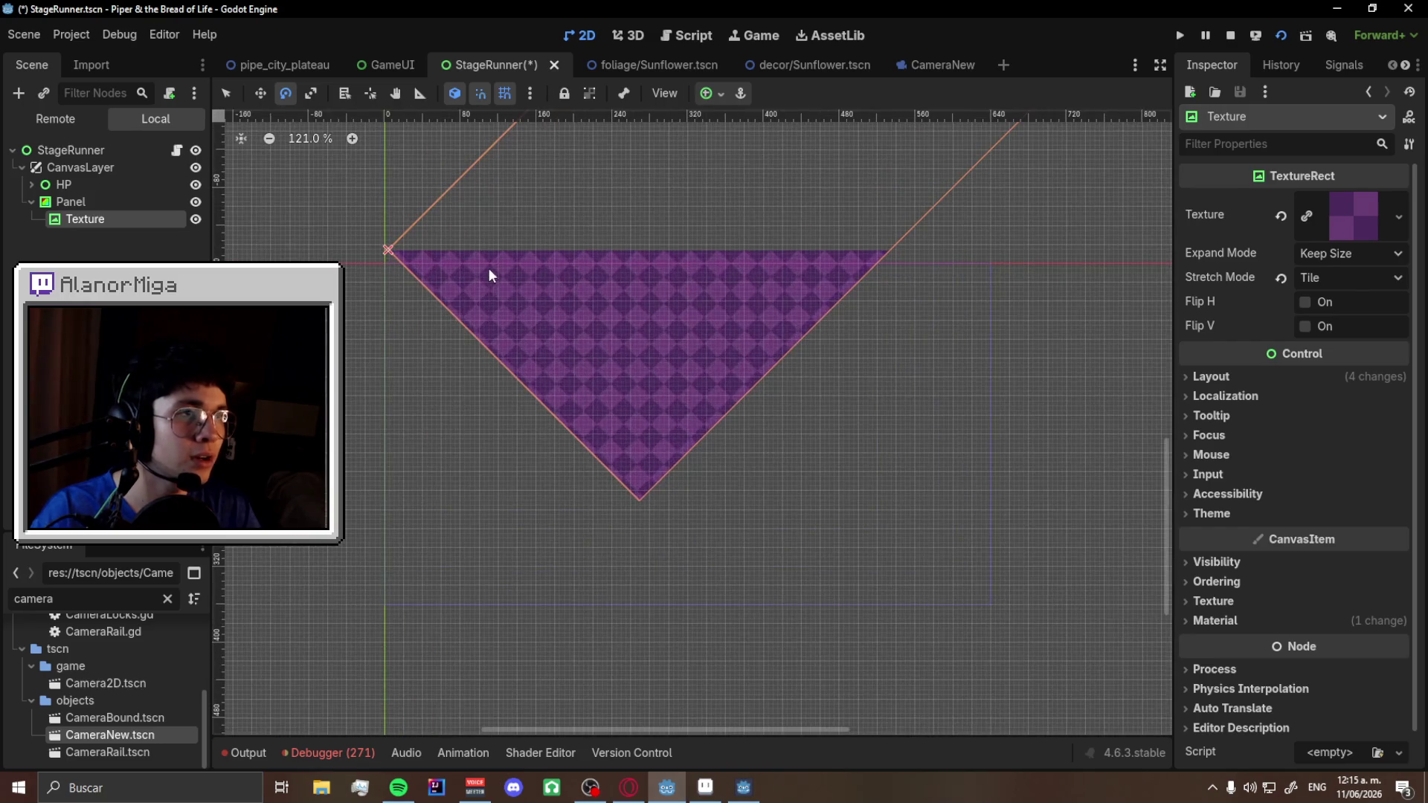
- Anchor the Panel to the centre, then restore it to full-screen size
left_click(61, 201)
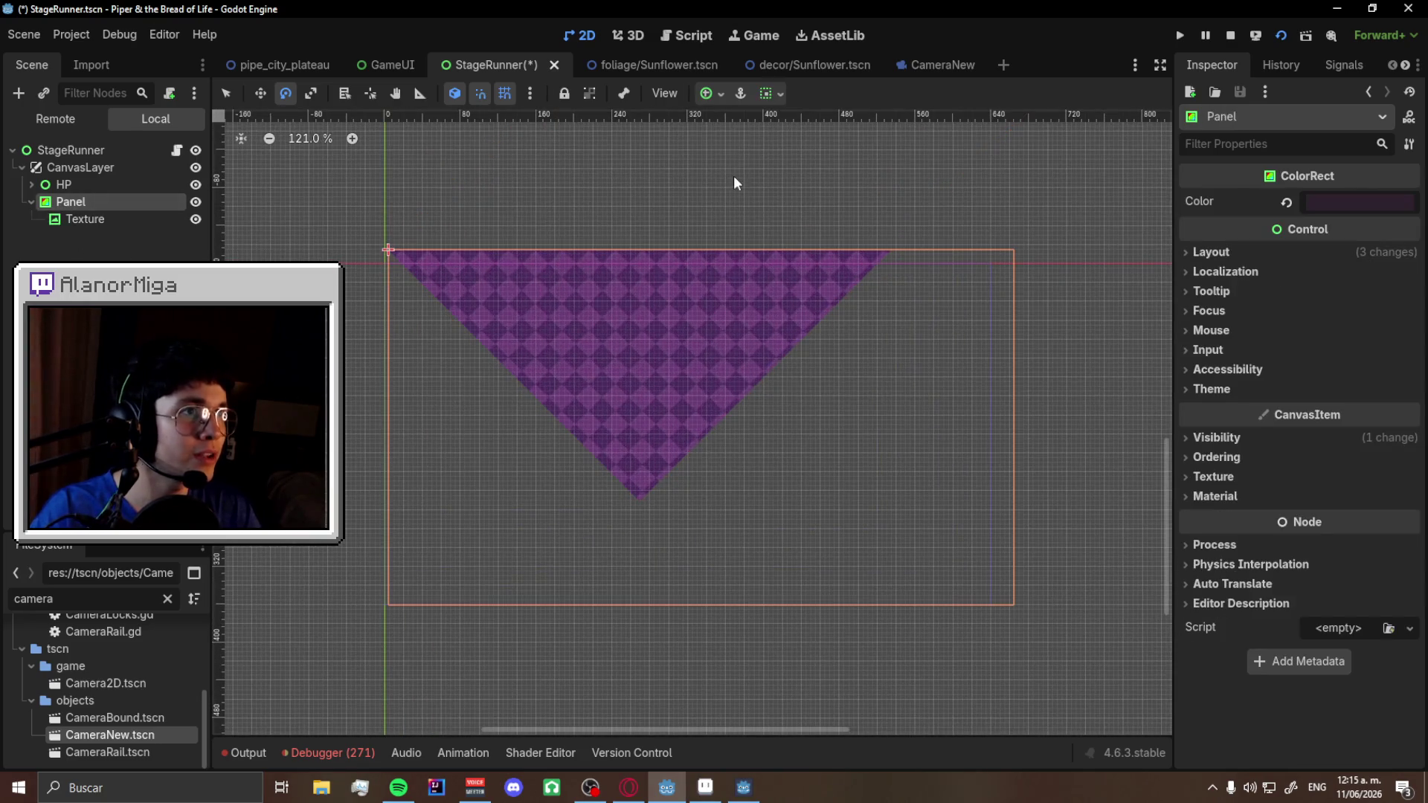
left_click(771, 93)
left_click(743, 180)
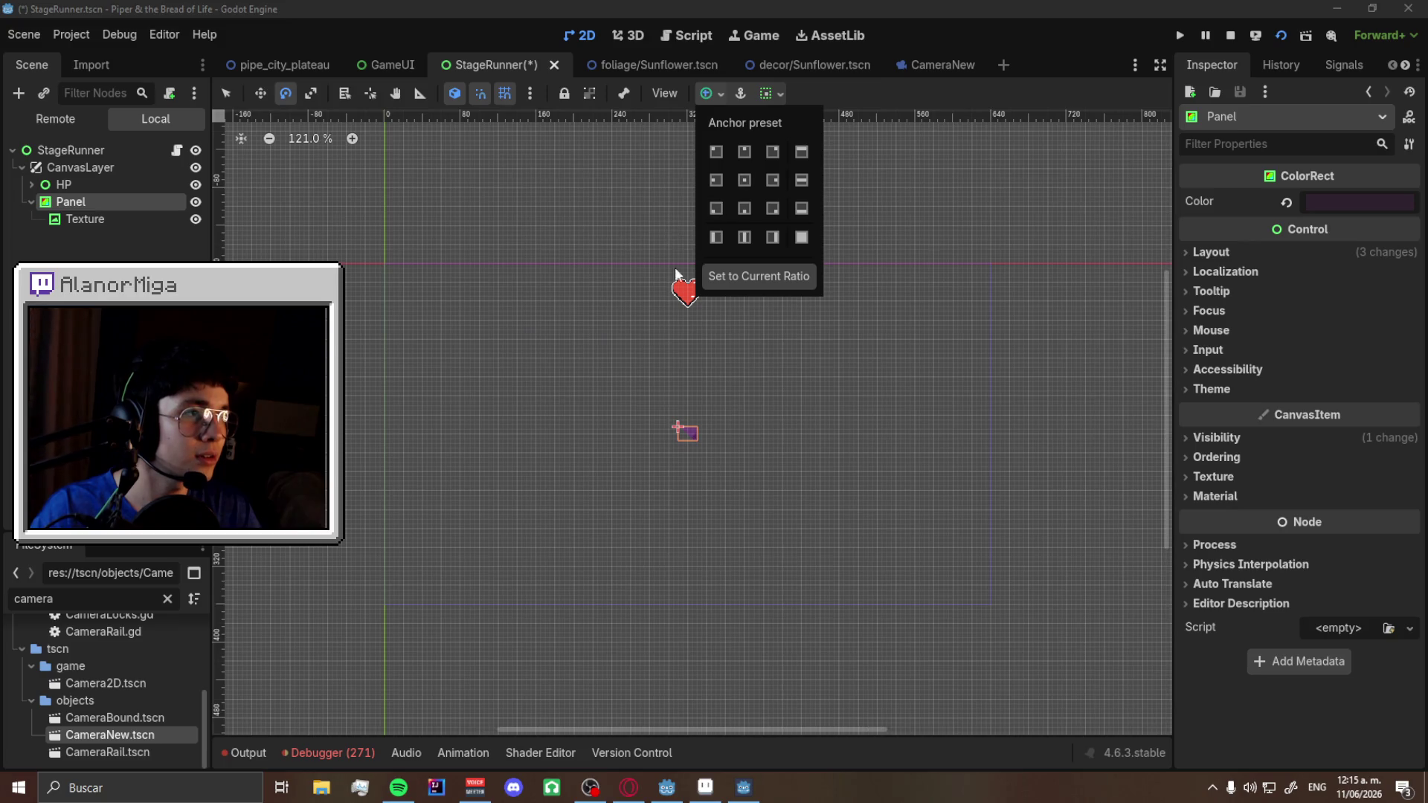
left_click(772, 276)
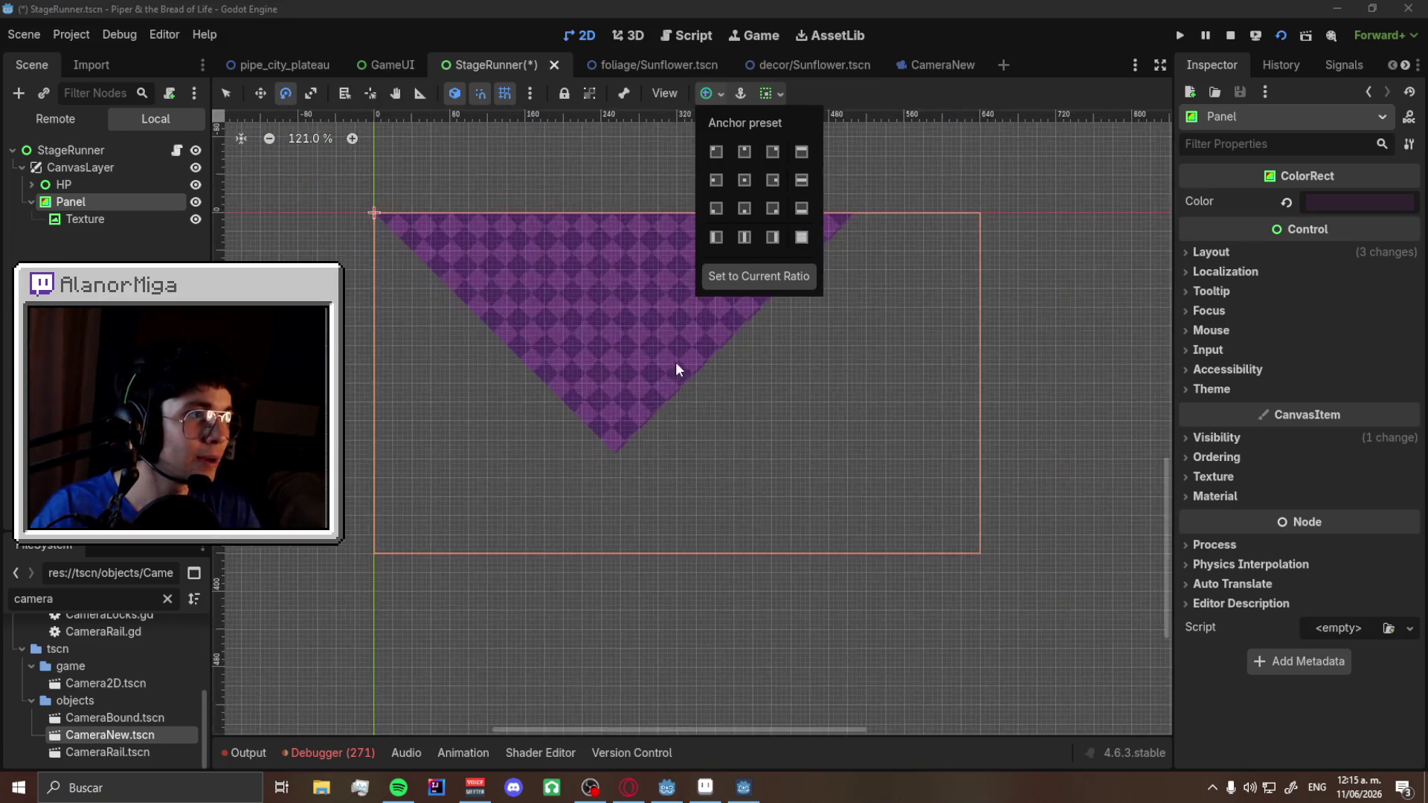
- Stretch the rotated Texture further downward in Select mode
left_click(96, 218)
scroll(876, 345, "down", 2)
key("q")
scroll(876, 345, "down", 2)
scroll(716, 317, "up", 1)
scroll(586, 409, "down", 3)
scroll(678, 403, "up", 2)
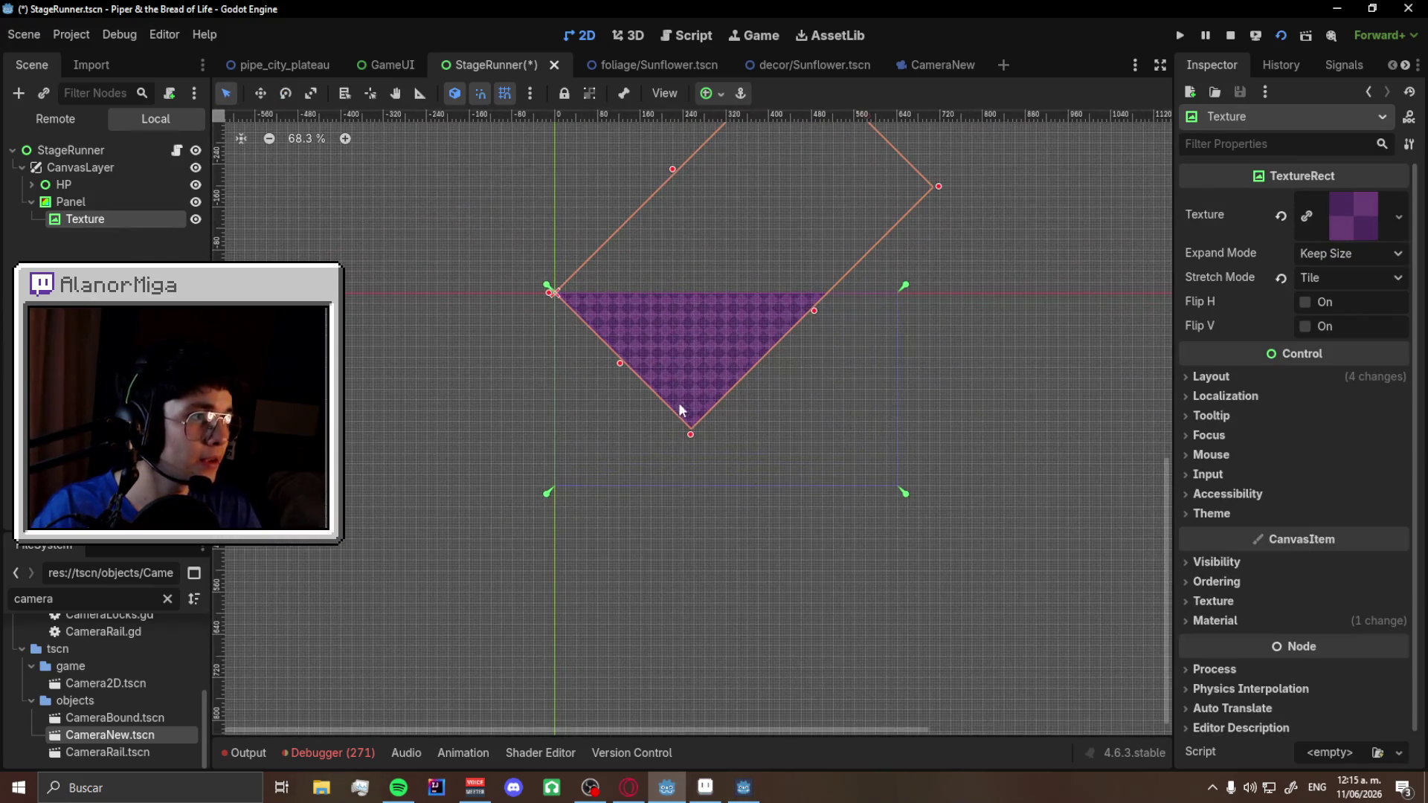
left_click_drag(691, 436, 689, 604)
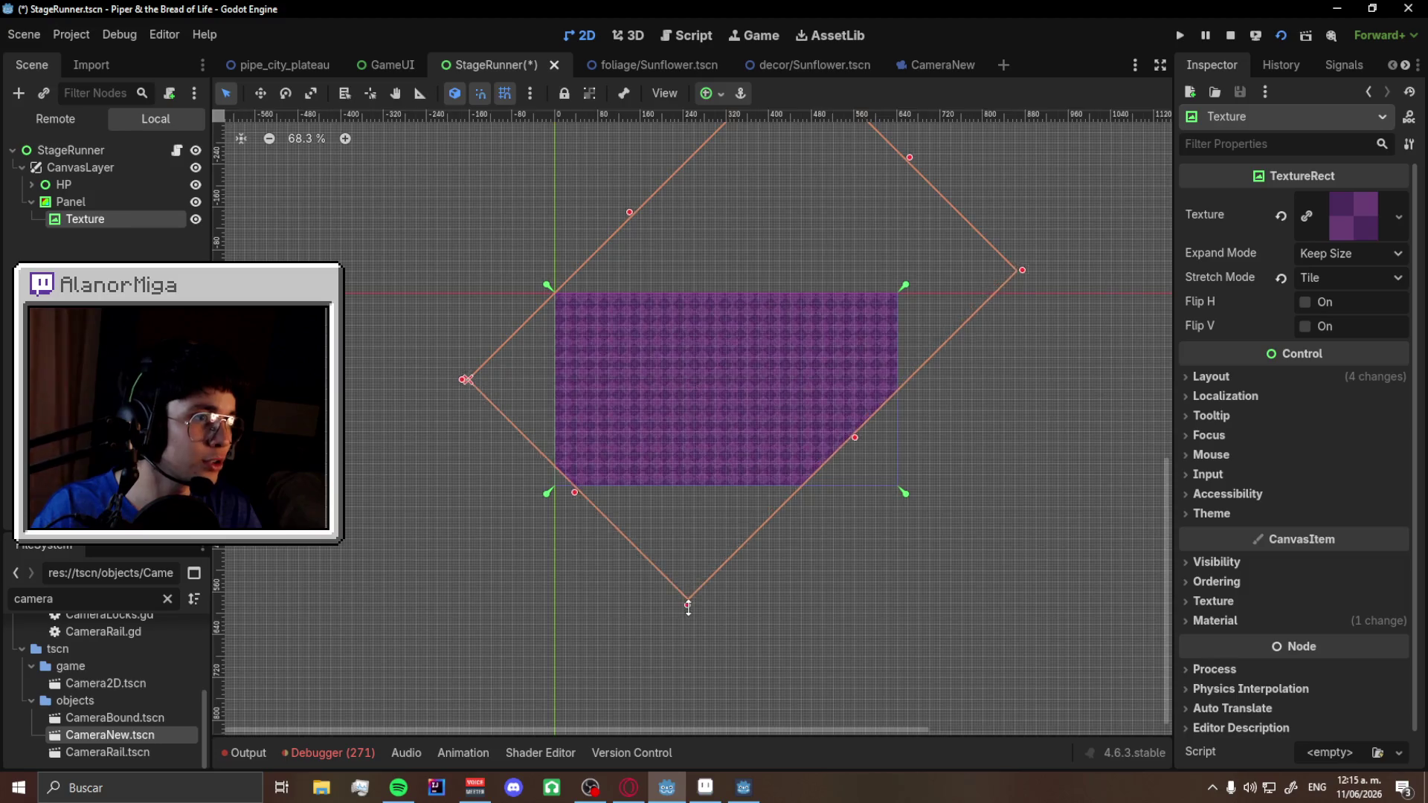
- Enlarge the diamond texture evenly over the panel, then save and run the game
scroll(689, 604, "up", 3)
scroll(688, 604, "up", 3)
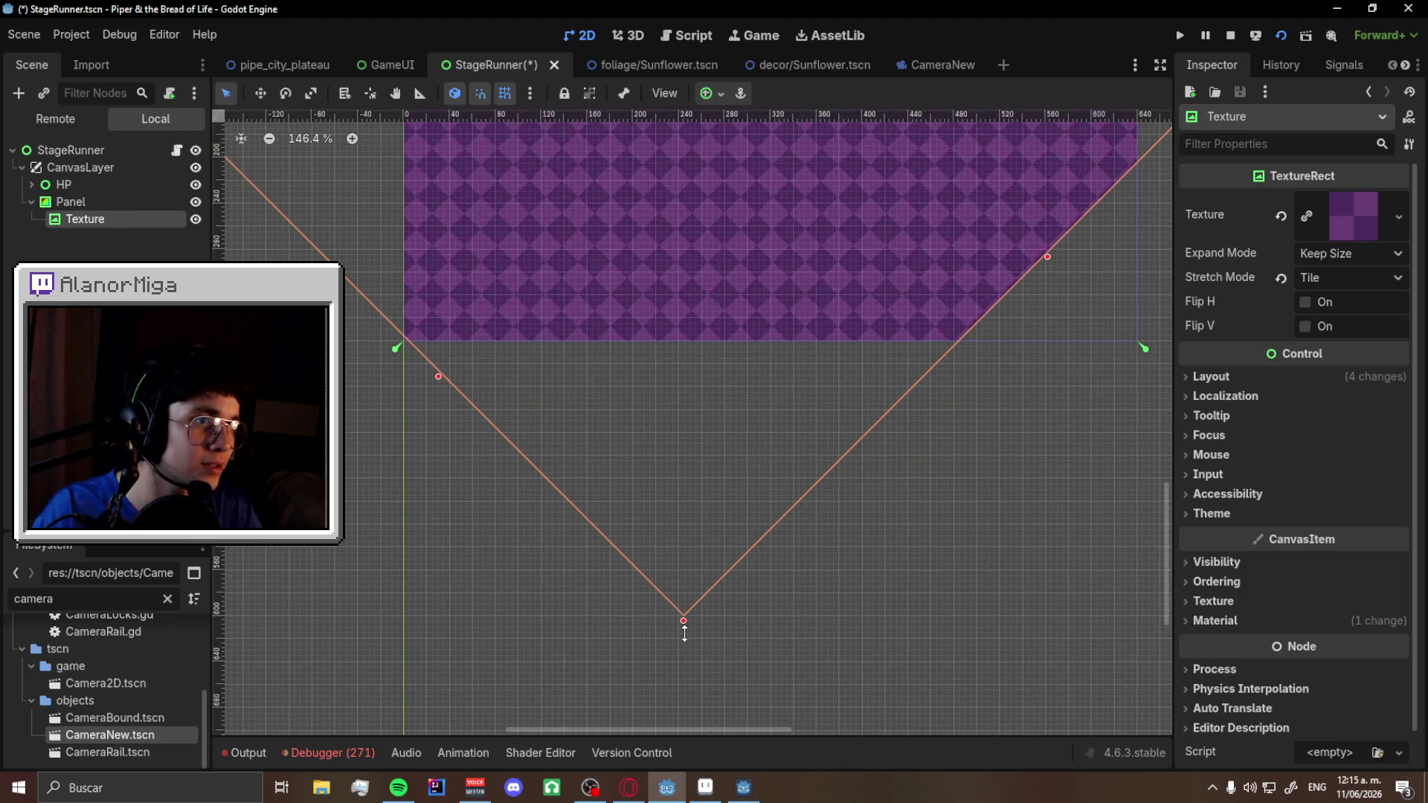
scroll(571, 584, "down", 3)
scroll(861, 412, "up", 1)
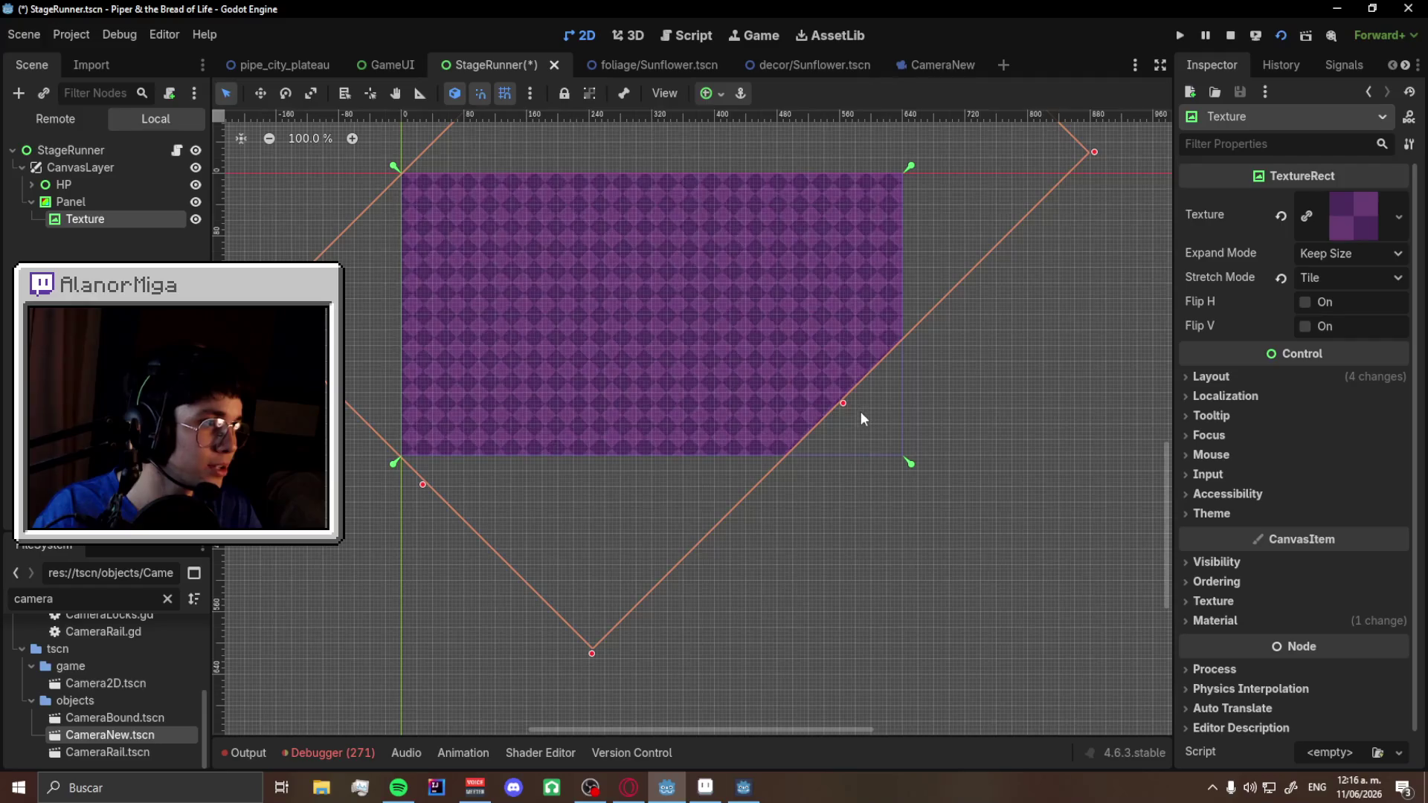
scroll(845, 392, "down", 4)
mouse_move(1017, 241)
left_mouse_down()
mouse_move(999, 324)
mouse_move(946, 365)
mouse_move(988, 341)
left_mouse_up()
scroll(985, 355, "up", 2)
scroll(986, 355, "up", 1)
key("F5")
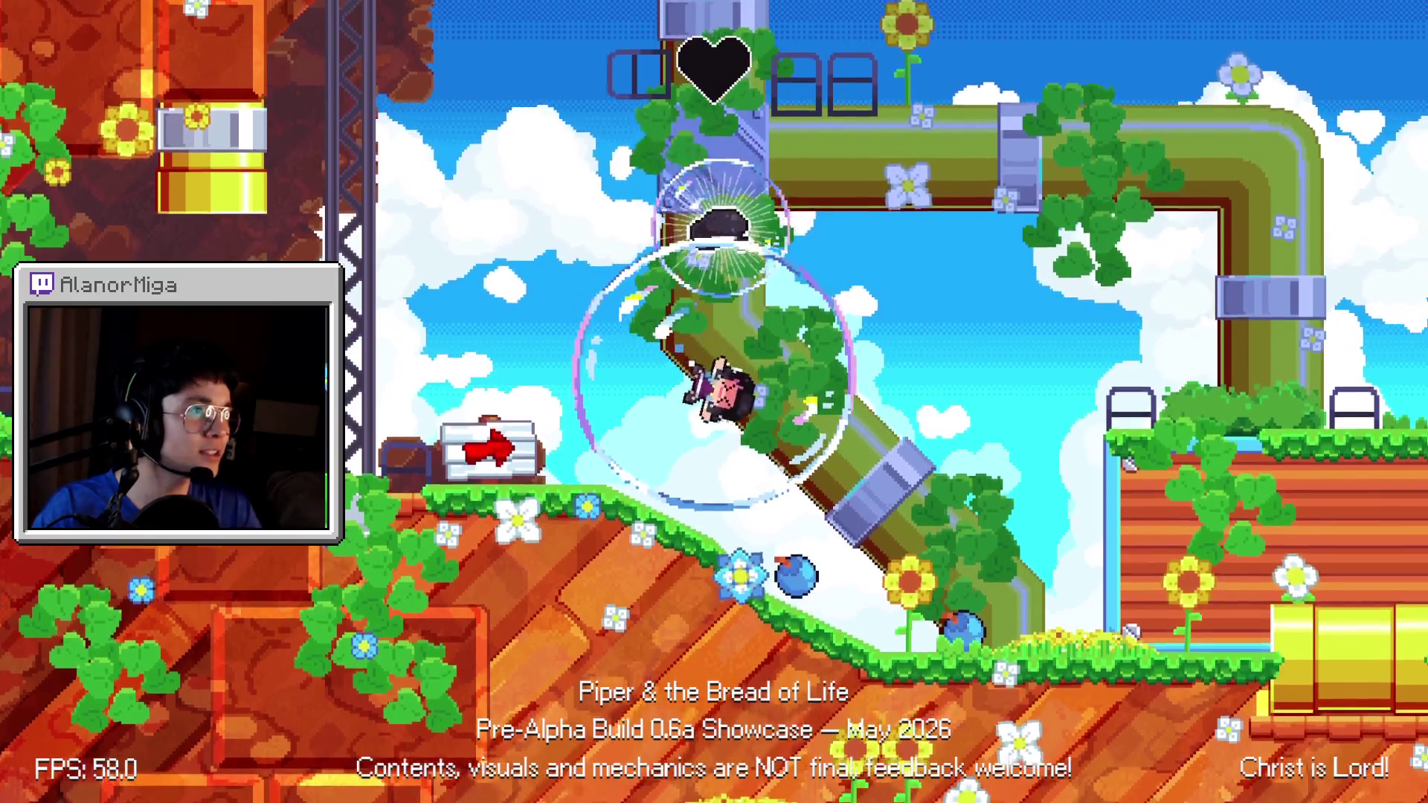
- Stop the running game and rename the Panel node to GameOver
key("F8")
scroll(466, 265, "up", 3)
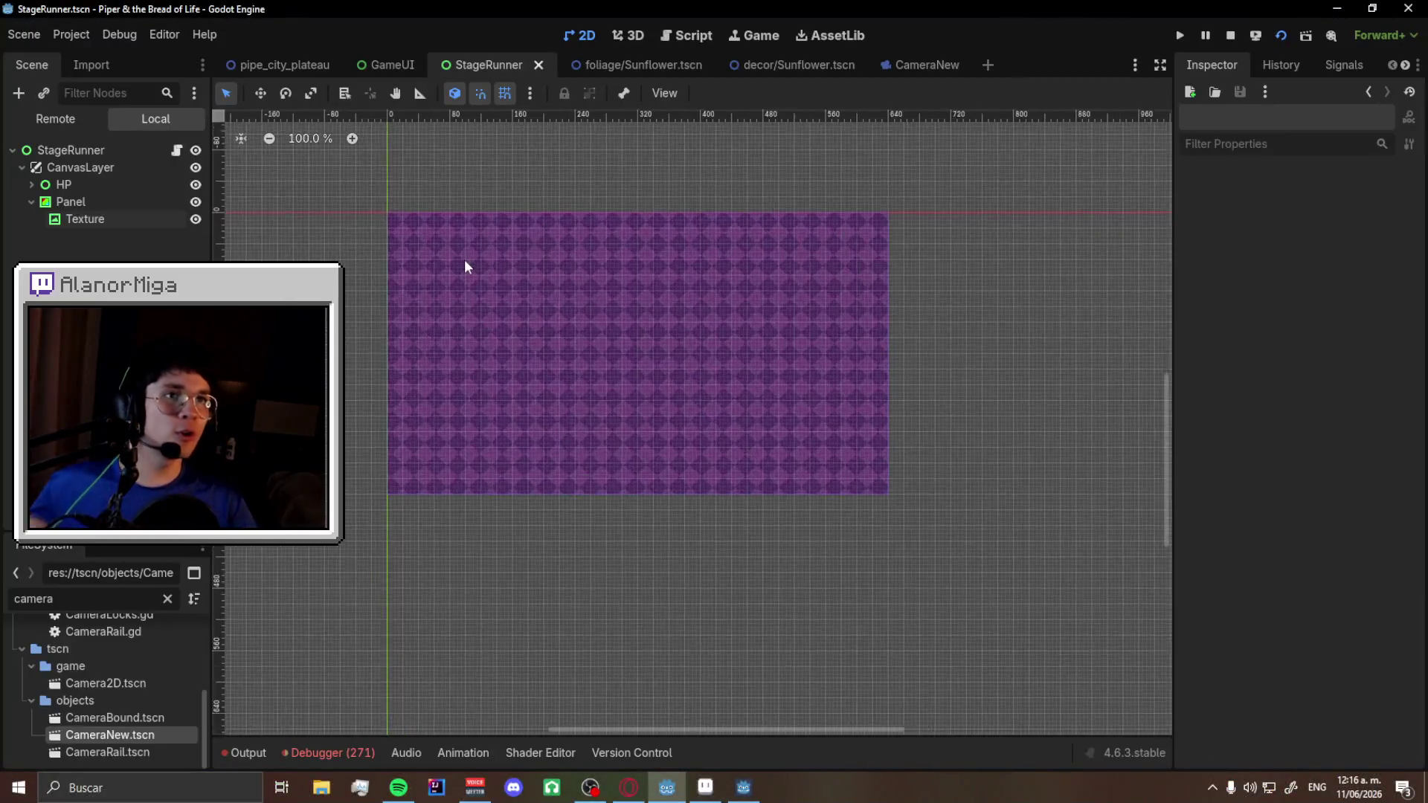
left_click(108, 202)
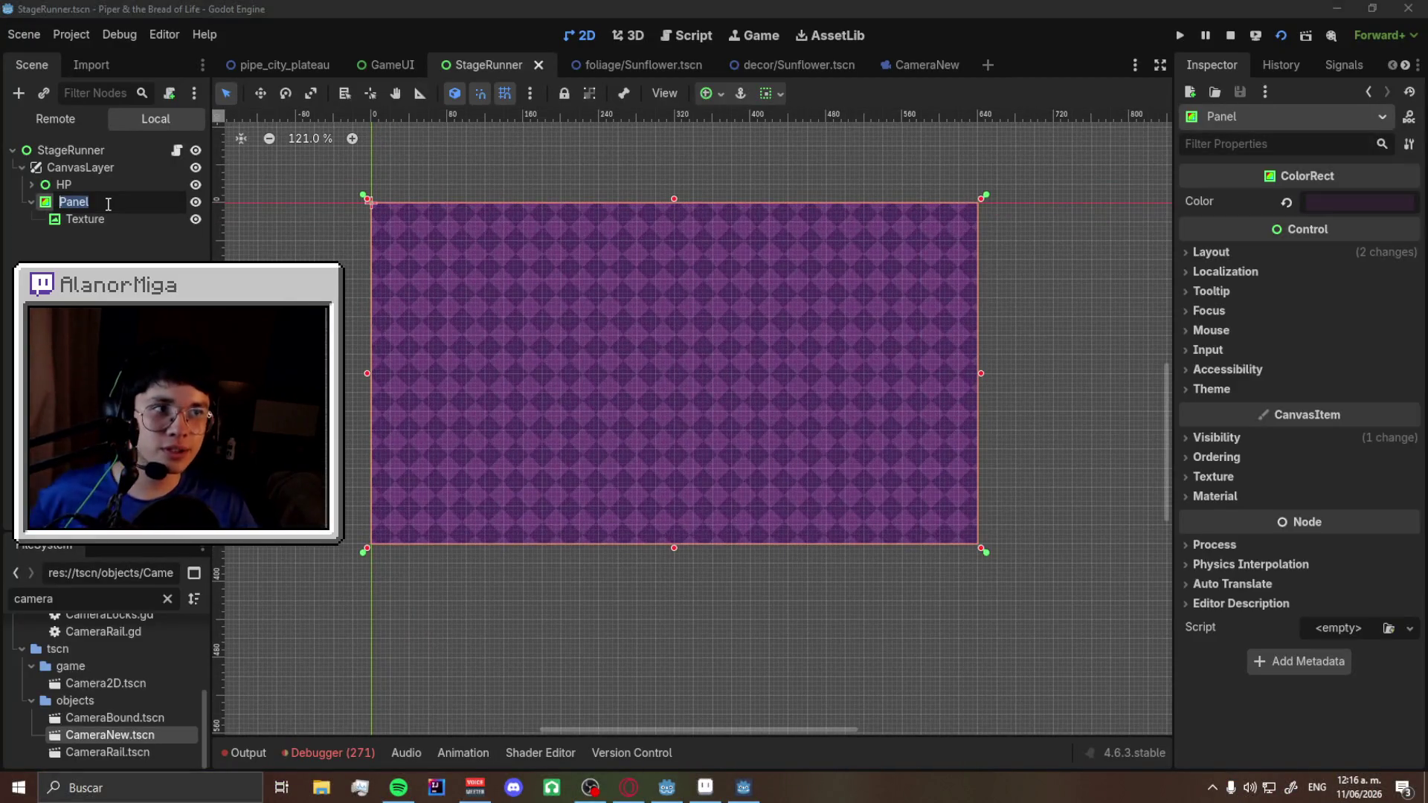
double_click(107, 203)
type("GameOver")
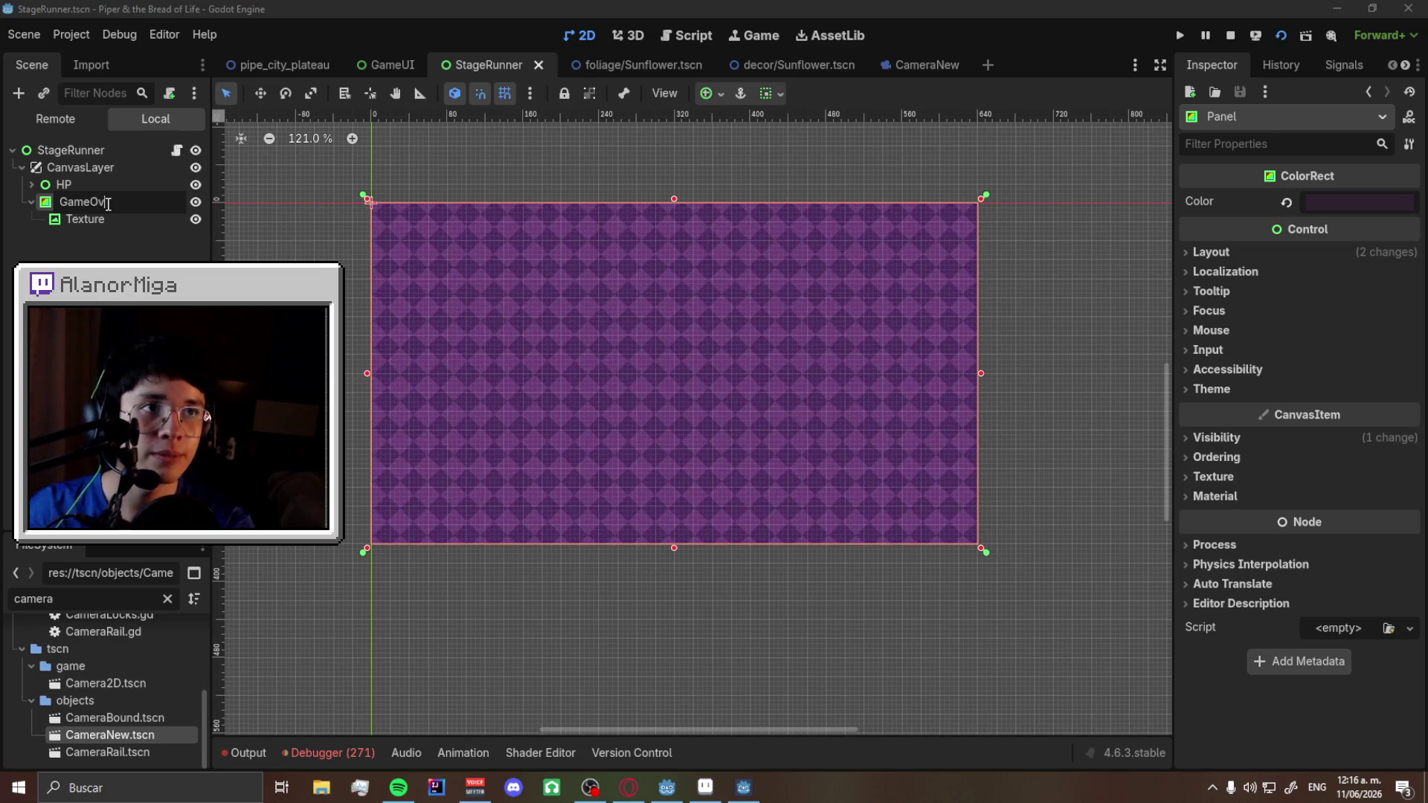
key("Return")
left_click(175, 151)
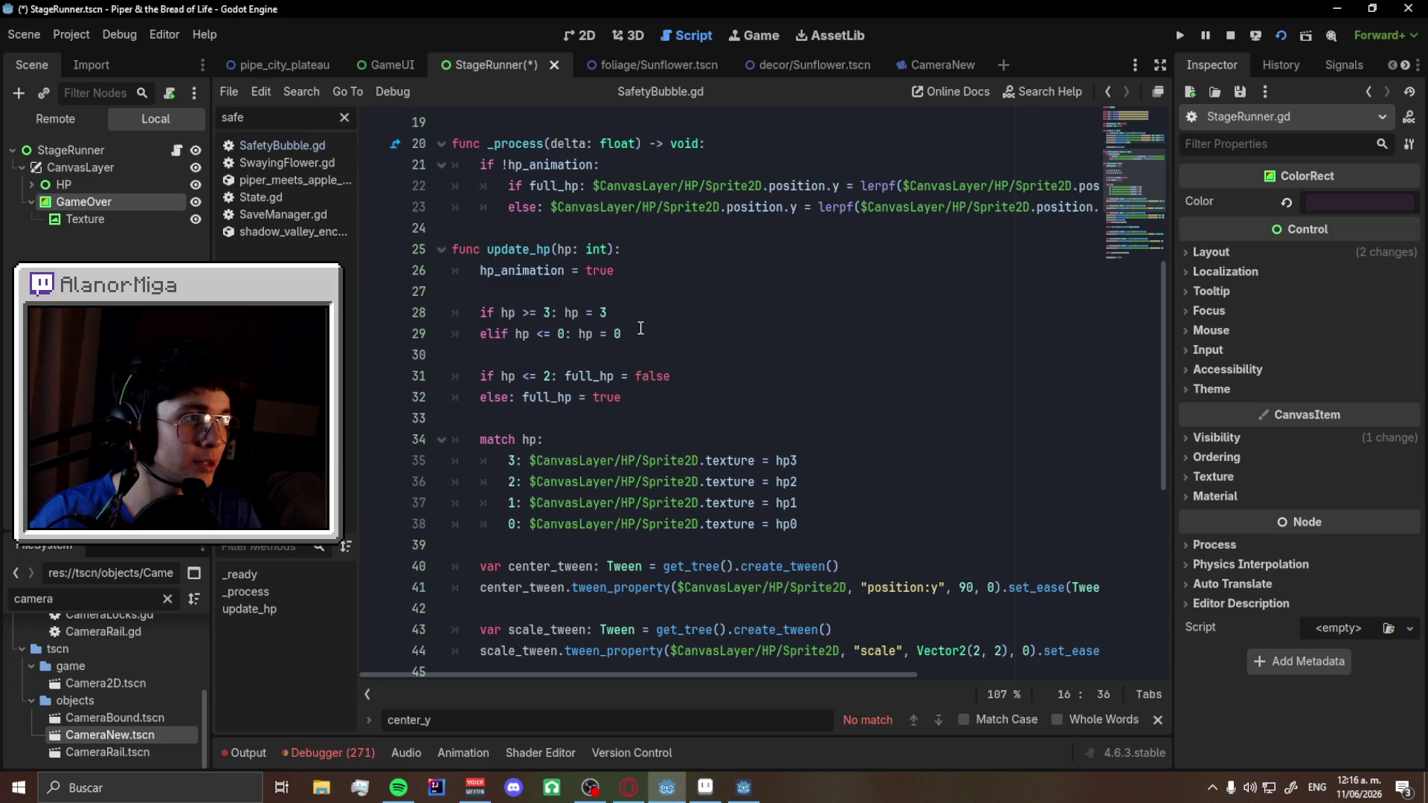
- Add $CanvasLayer/GameOver.visible = true under the elif hp <= 0 line and save
left_click(583, 335)
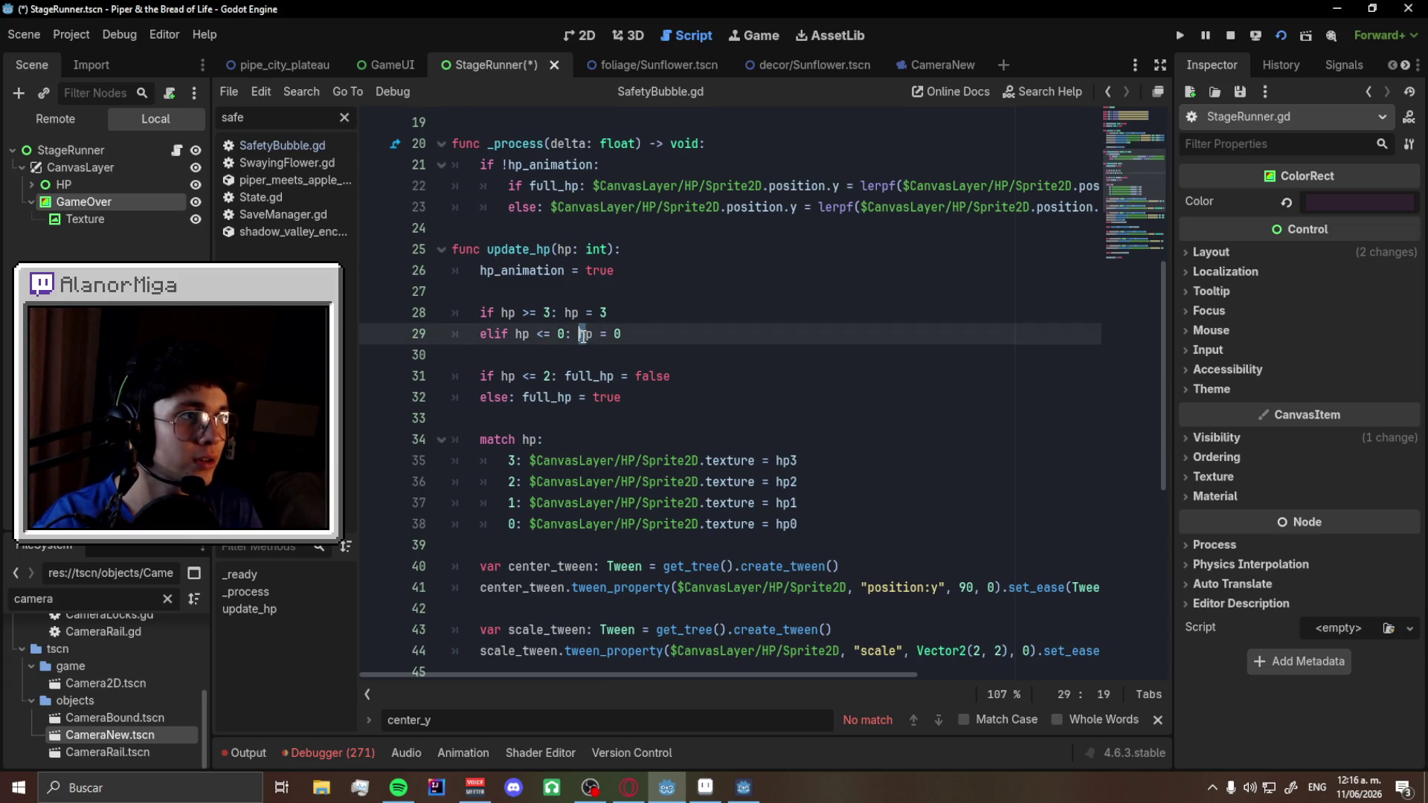
key("Return")
key("Up")
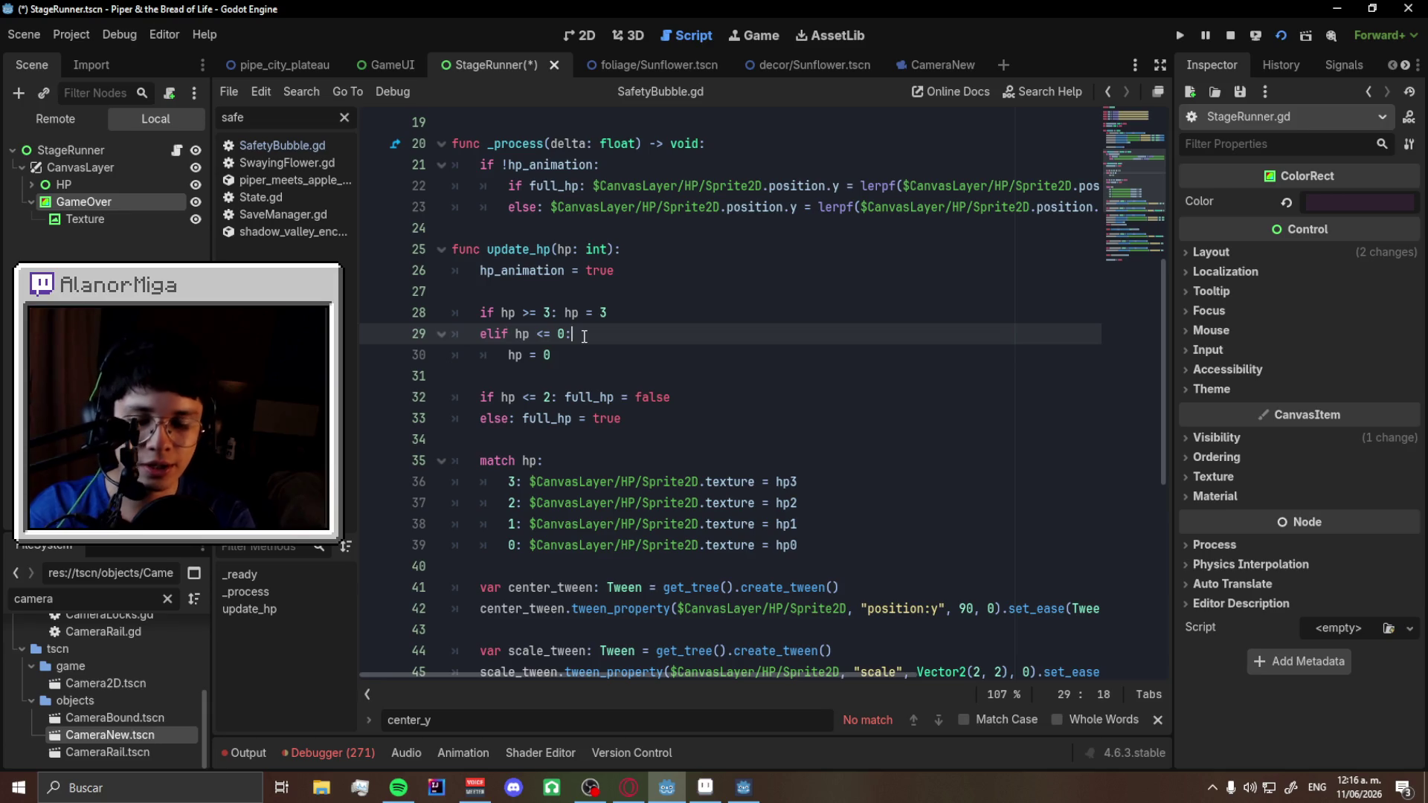
key("Return")
type("$Game")
key("Return")
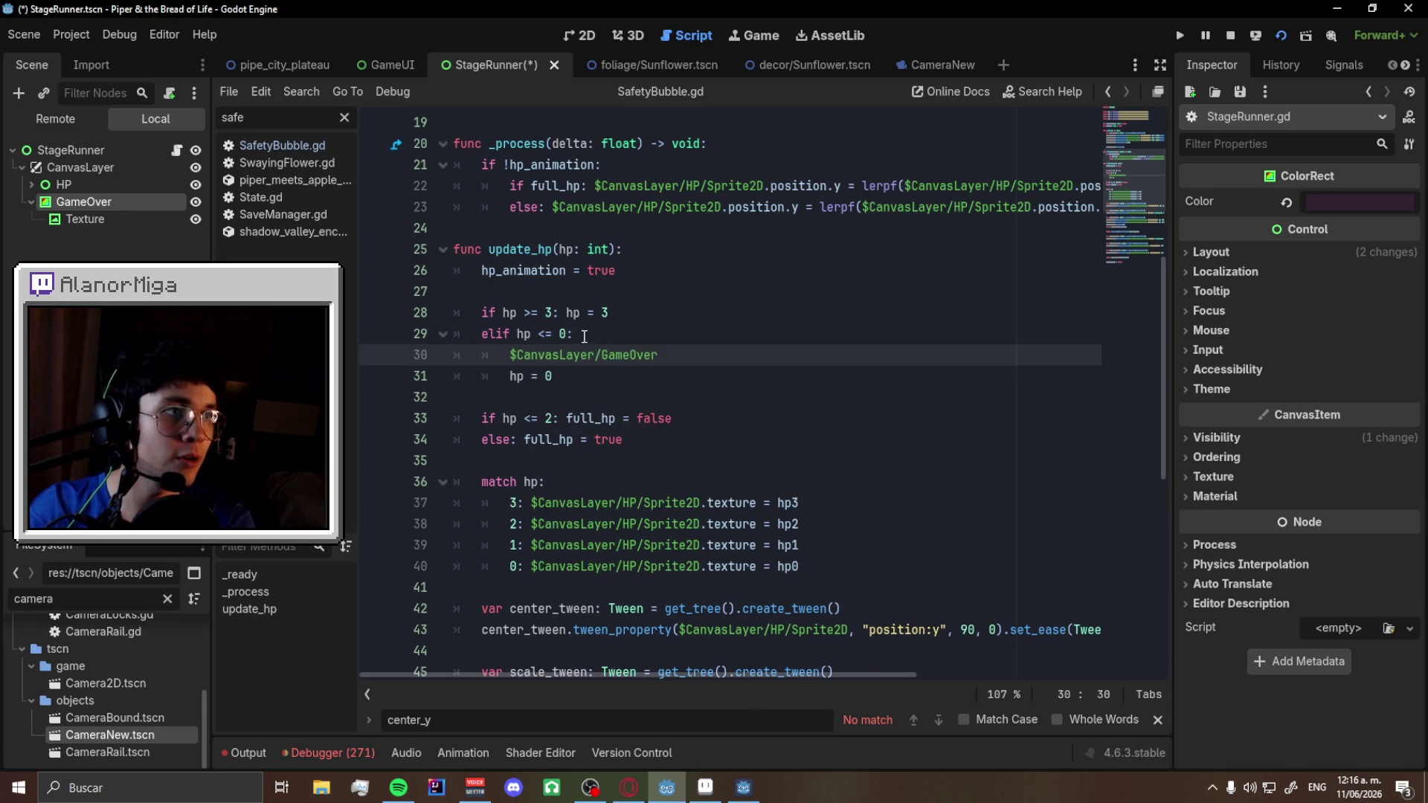
type(".visible = true")
key("ctrl+s")
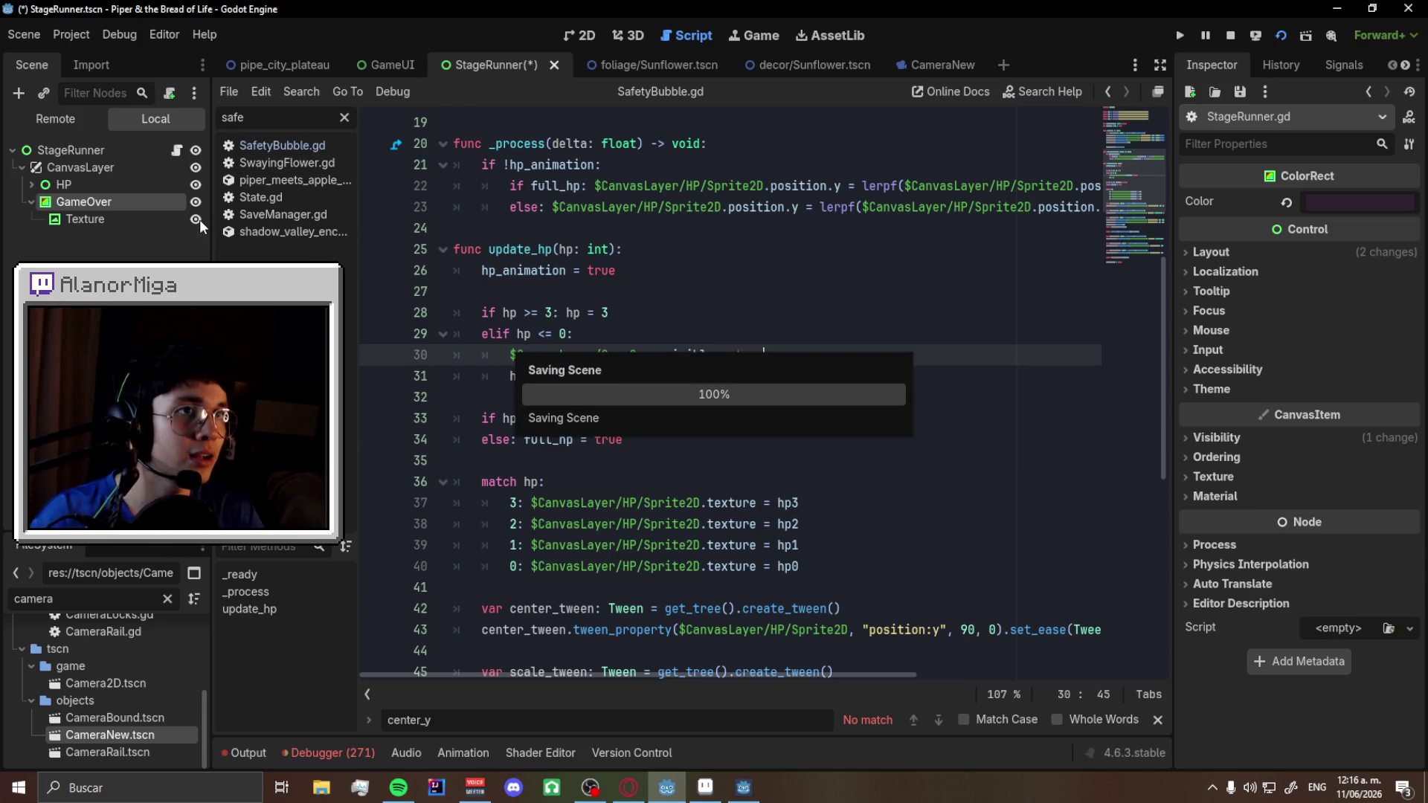
key("ctrl+s")
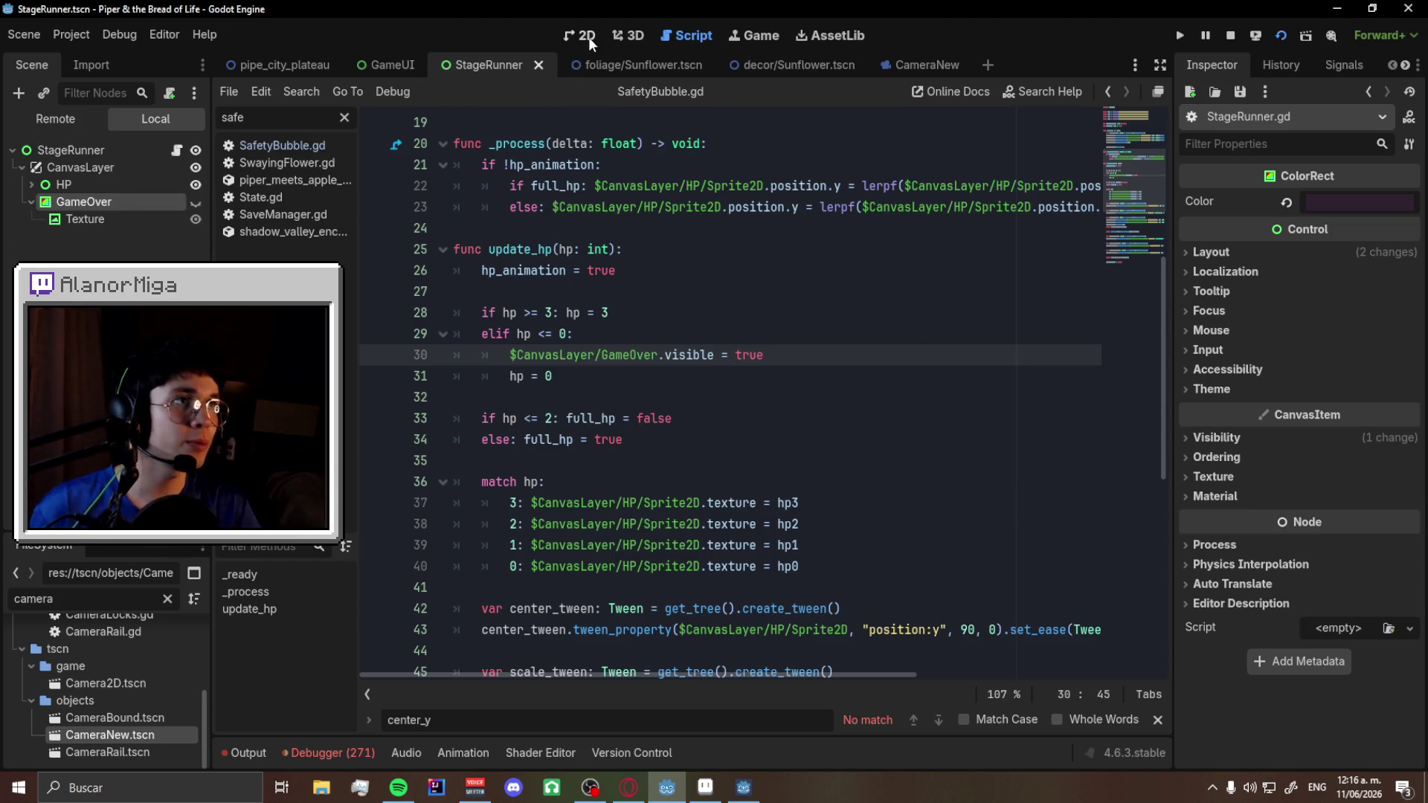
left_click(586, 37)
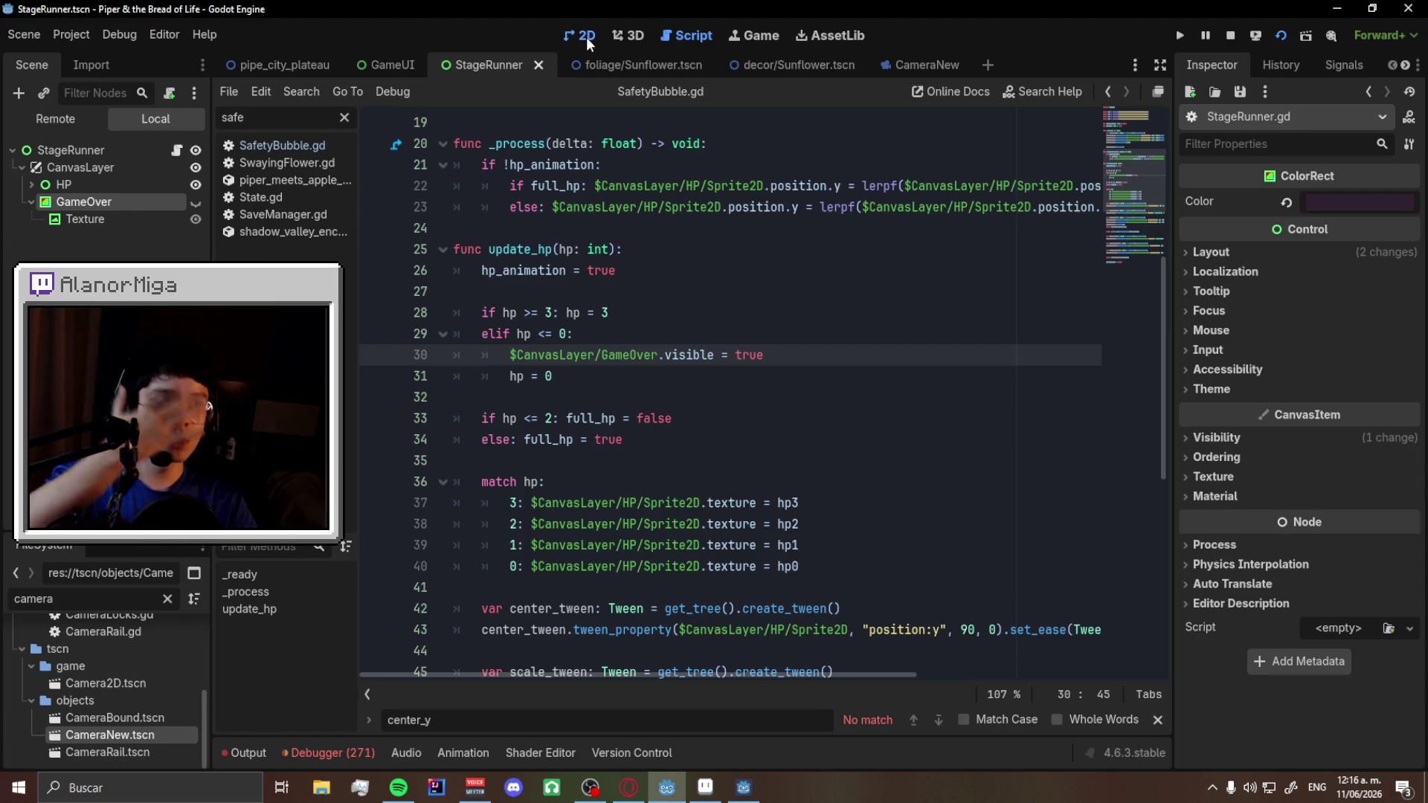
- In pipe_city_plateau, review the create_safety_bubble function in Player.gd
left_click(277, 68)
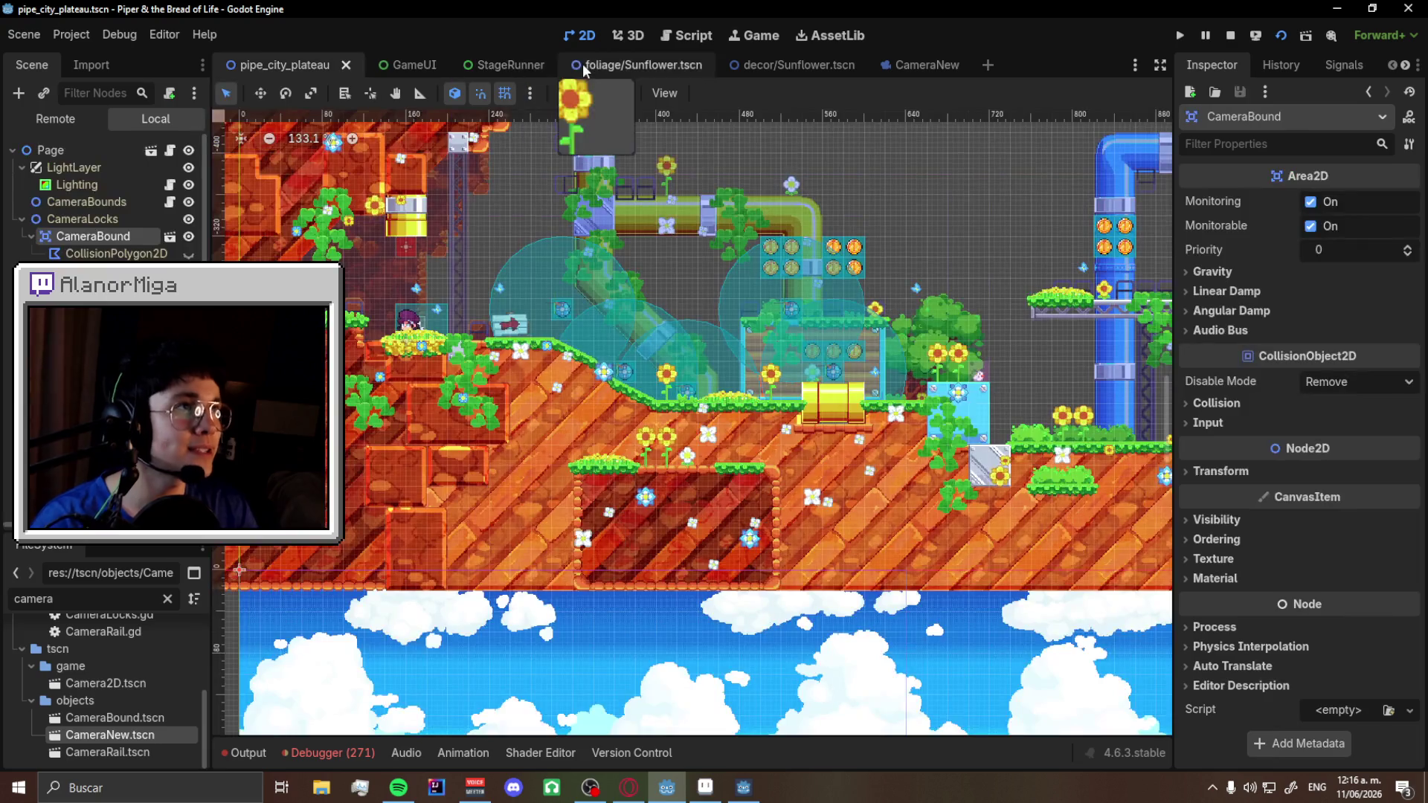
left_click(673, 33)
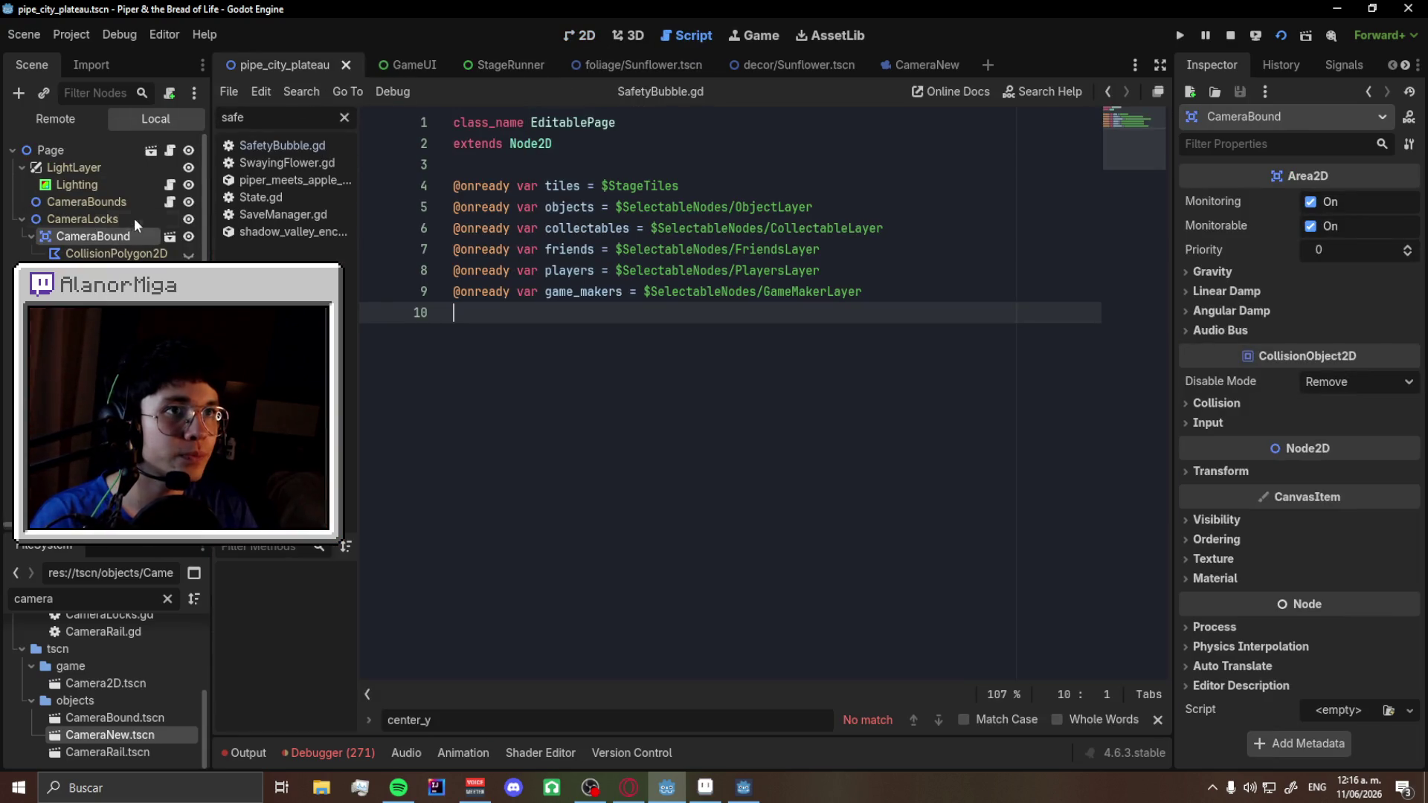
triple_click(246, 117)
type("pl")
left_click(284, 146)
scroll(630, 325, "up", 1)
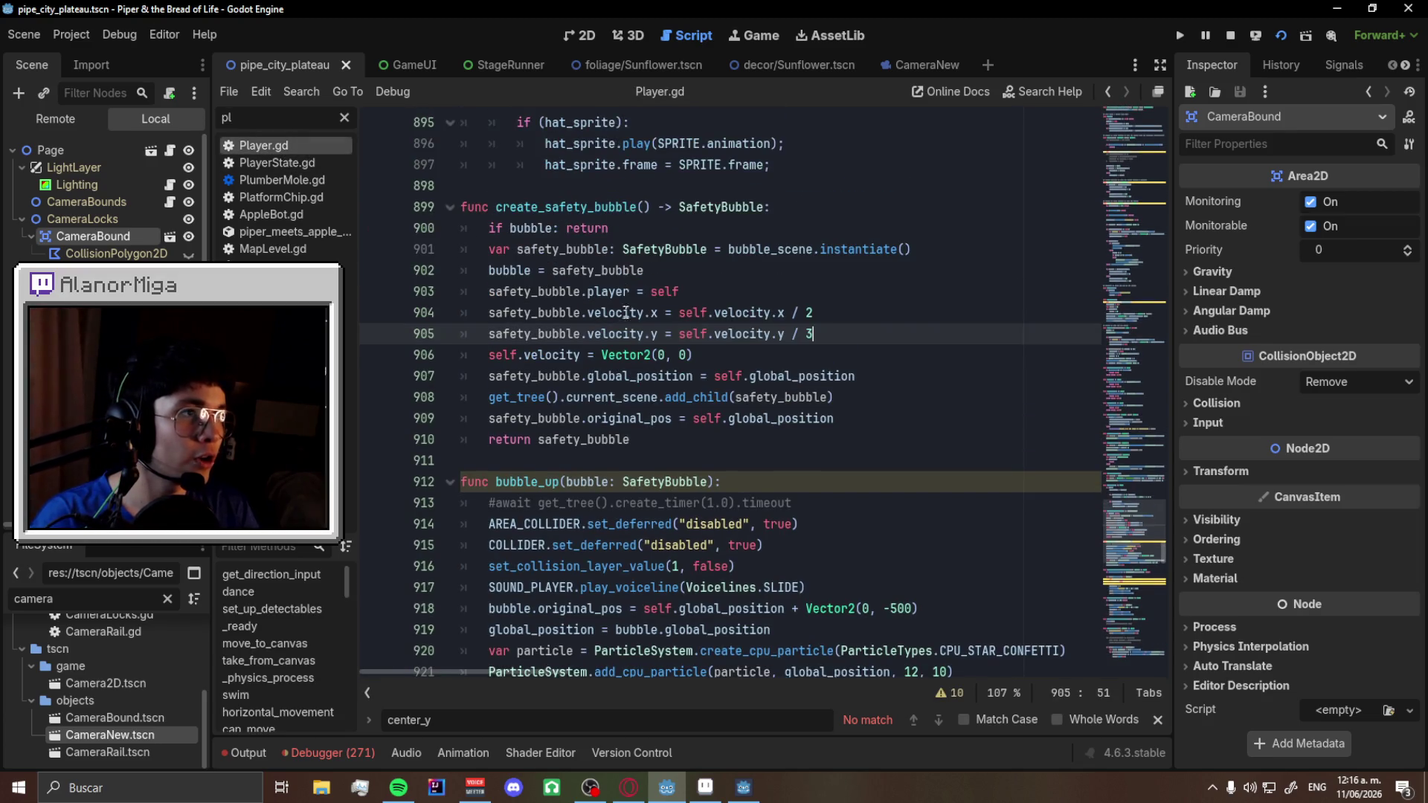
left_click(818, 204)
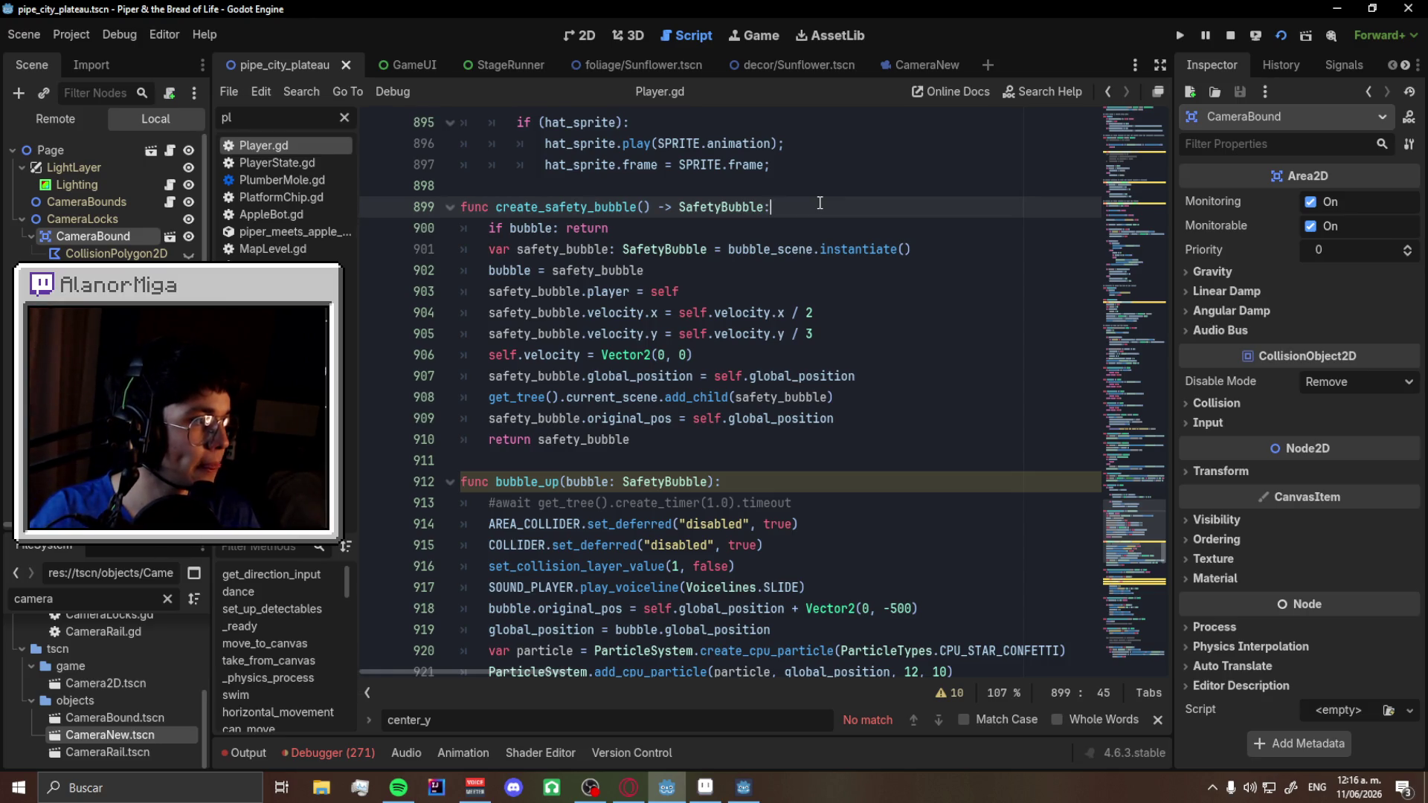
- Filter scripts by 'defe' and look over Defeated.gd
left_click(347, 117)
type("defe")
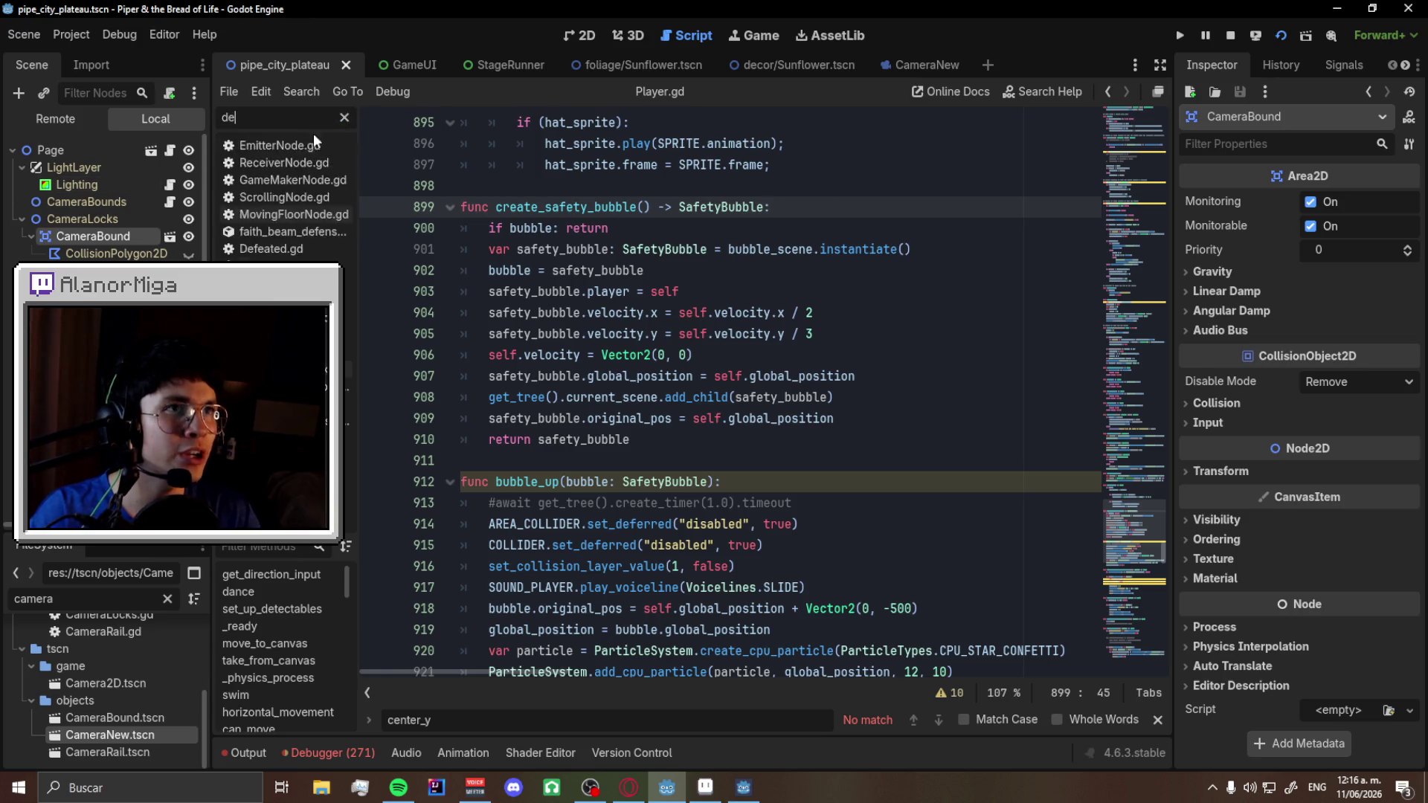
left_click(280, 155)
scroll(599, 435, "up", 2)
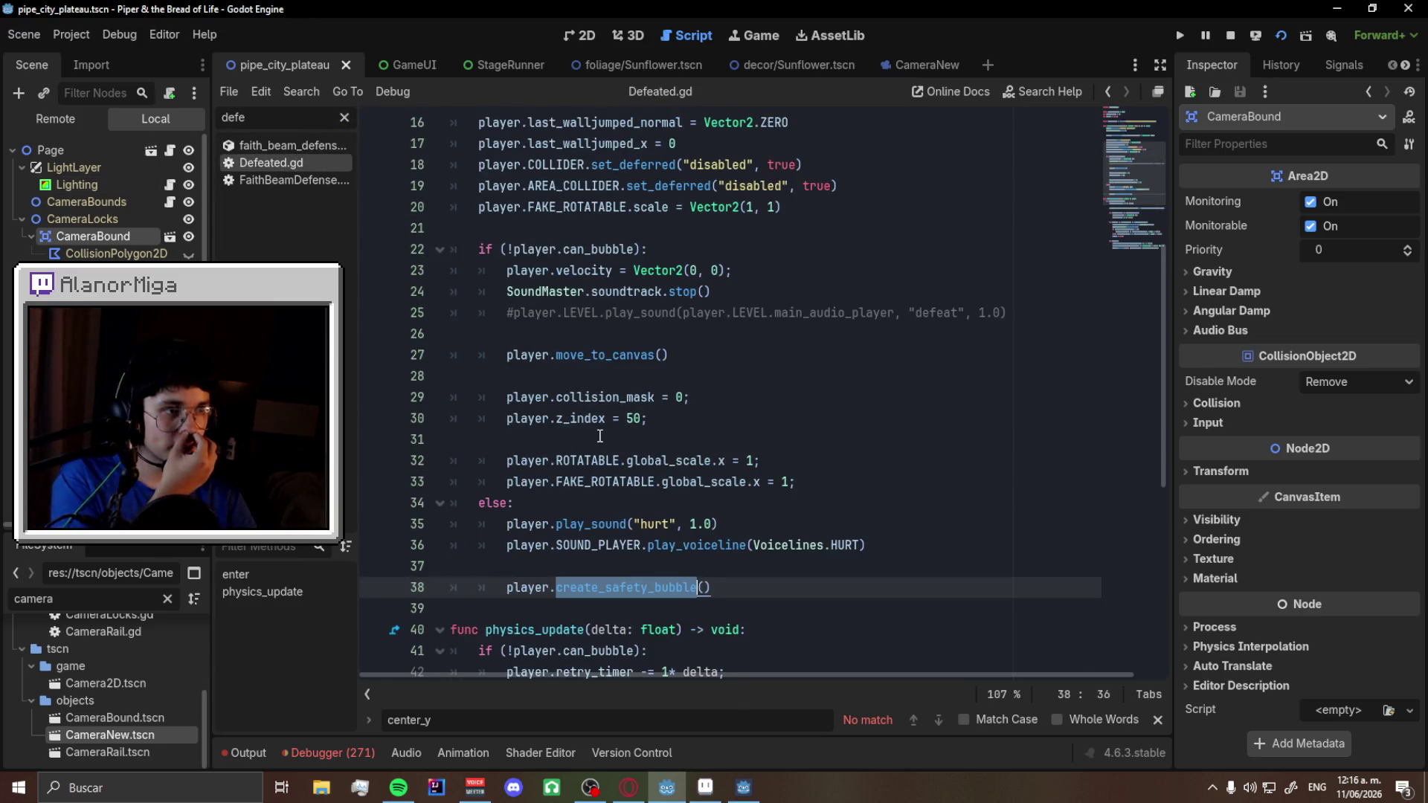
scroll(599, 435, "up", 4)
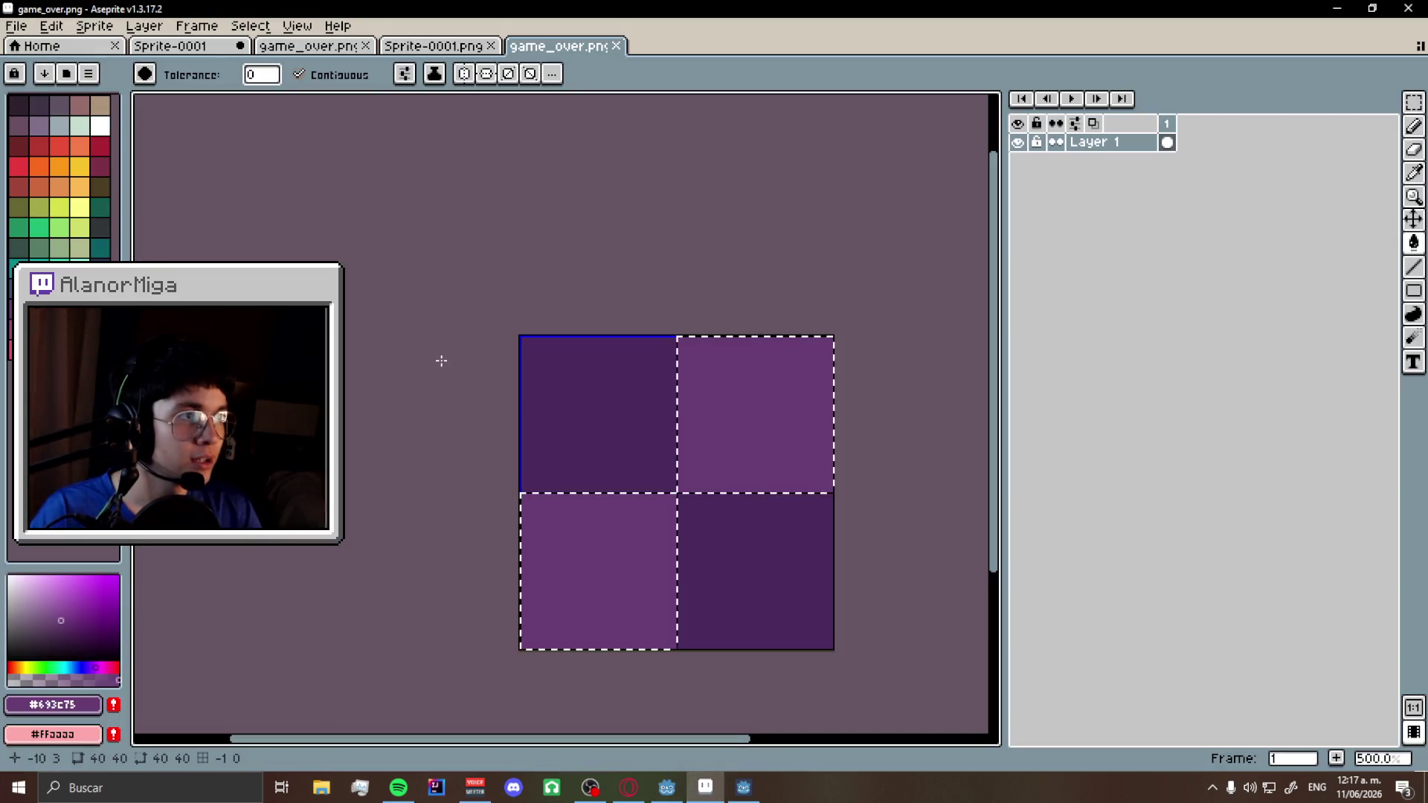
left_click(705, 787)
- Clear the game-over lettering from Sprite-0001 and pick white for drawing
left_click(171, 45)
key("ctrl+z")
key("ctrl+z")
key("ctrl+z")
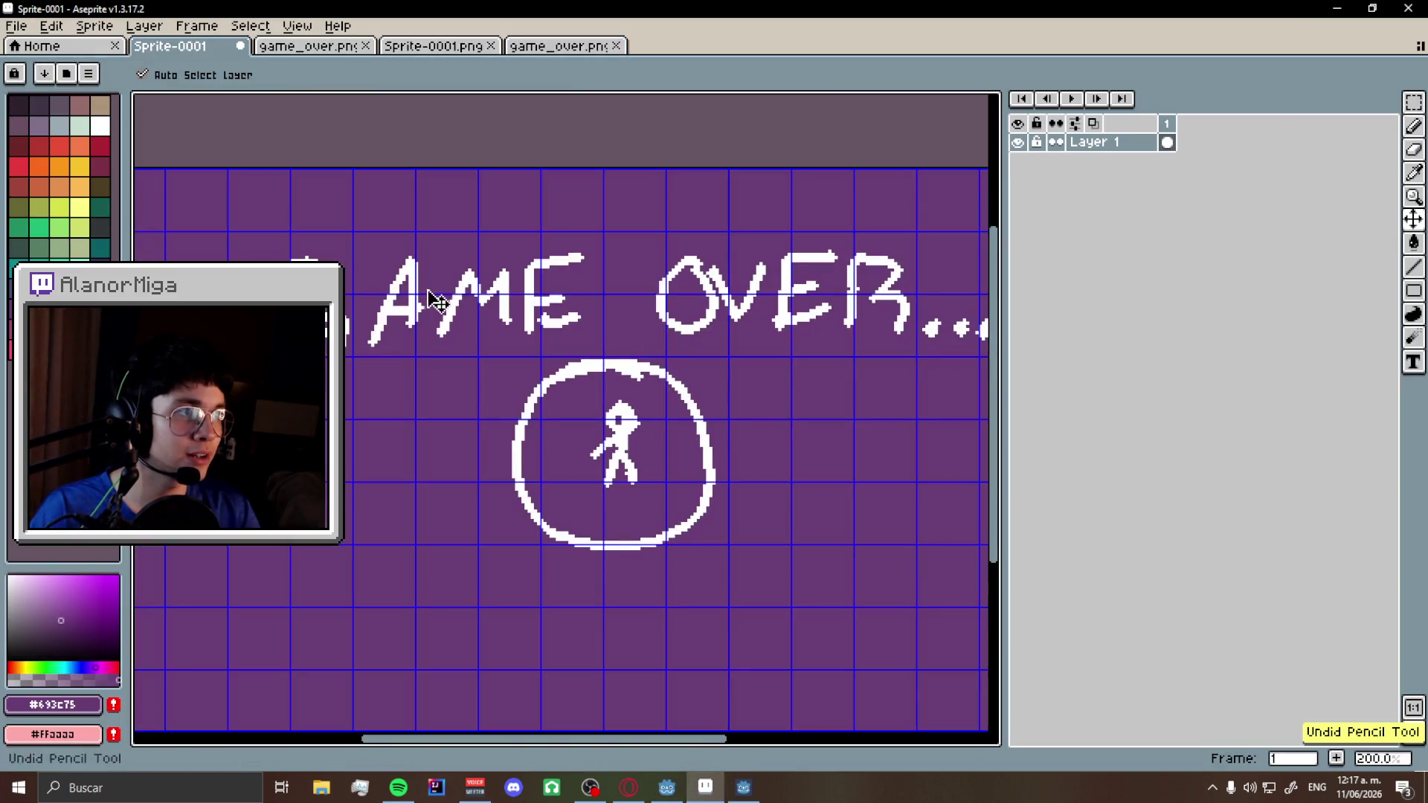
key("ctrl+z")
key("ctrl+z")
key("ctrl+z")
scroll(595, 257, "down", 3)
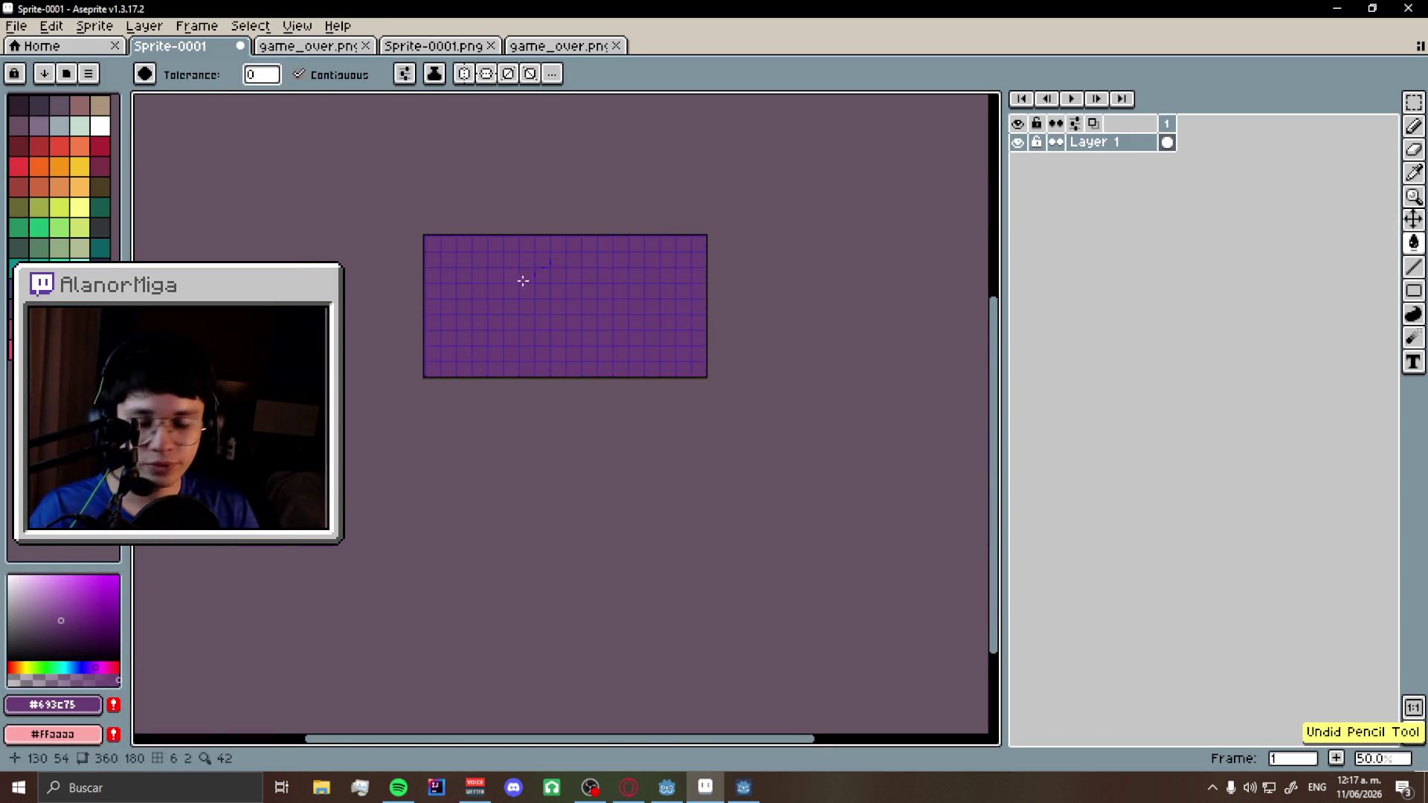
scroll(436, 277, "up", 3)
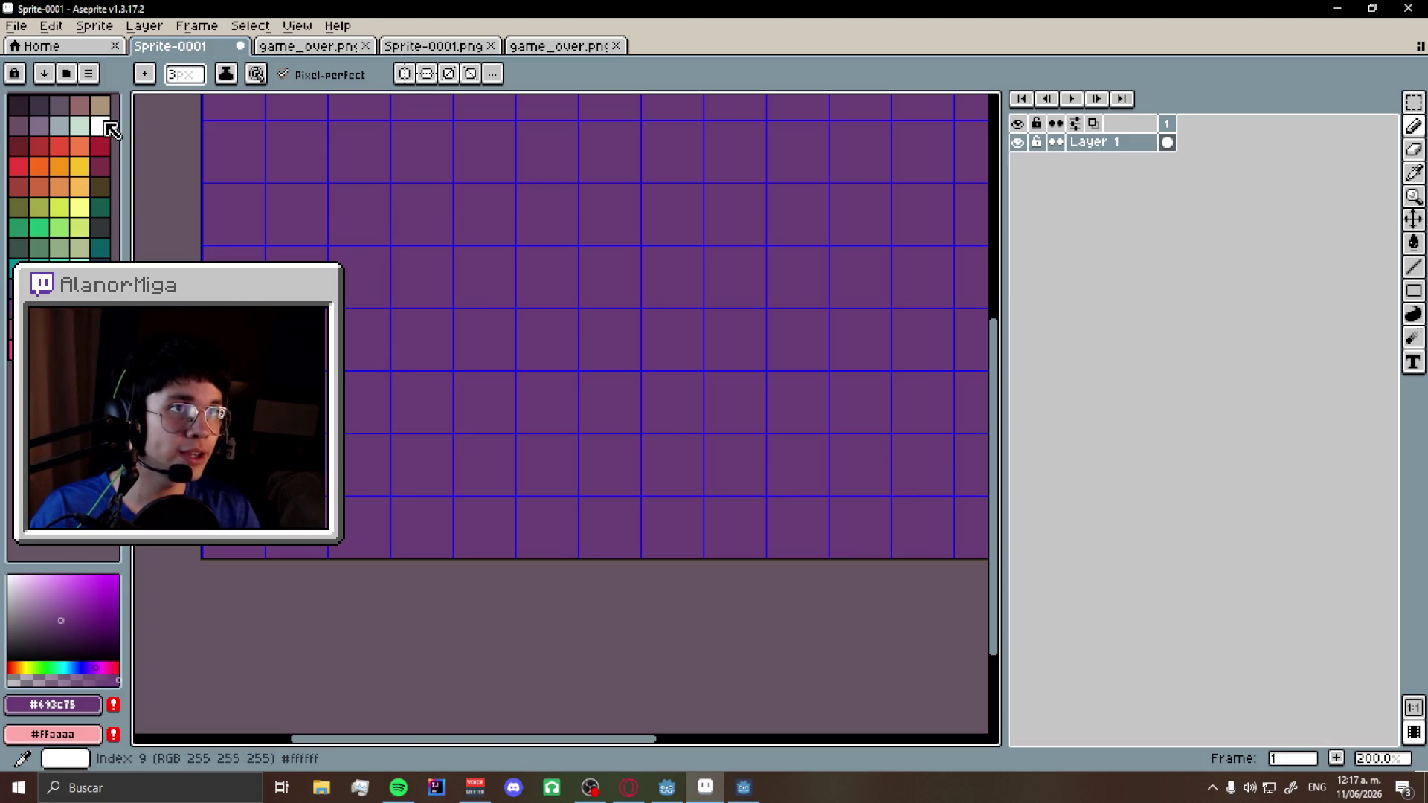
left_click(101, 125)
- Sketch a slanted panel with a small face and an arrow toward a second panel
mouse_move(387, 181)
left_mouse_down()
mouse_move(462, 405)
mouse_move(609, 130)
mouse_move(385, 175)
left_mouse_up()
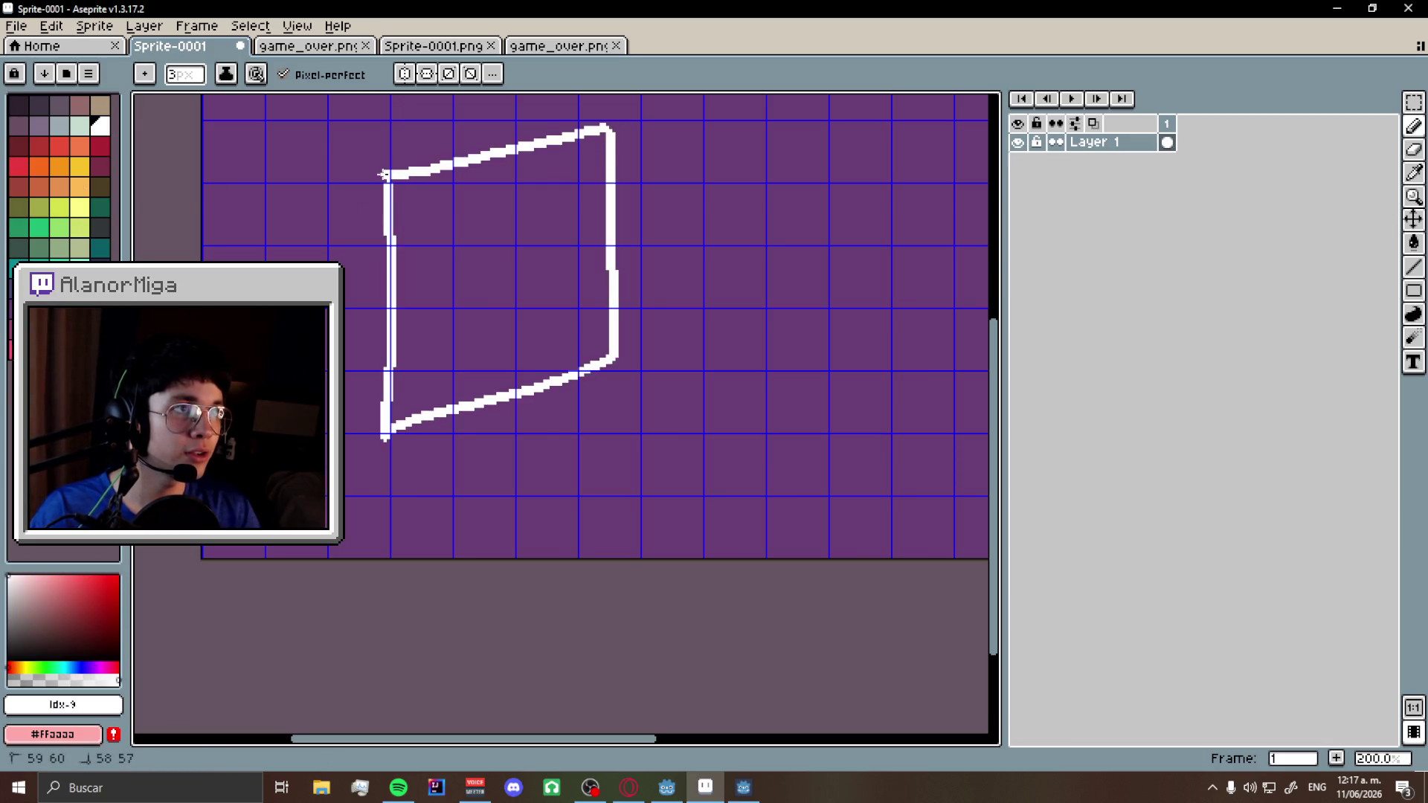
mouse_move(392, 364)
left_mouse_down()
mouse_move(479, 348)
mouse_move(479, 385)
mouse_move(580, 281)
left_mouse_up()
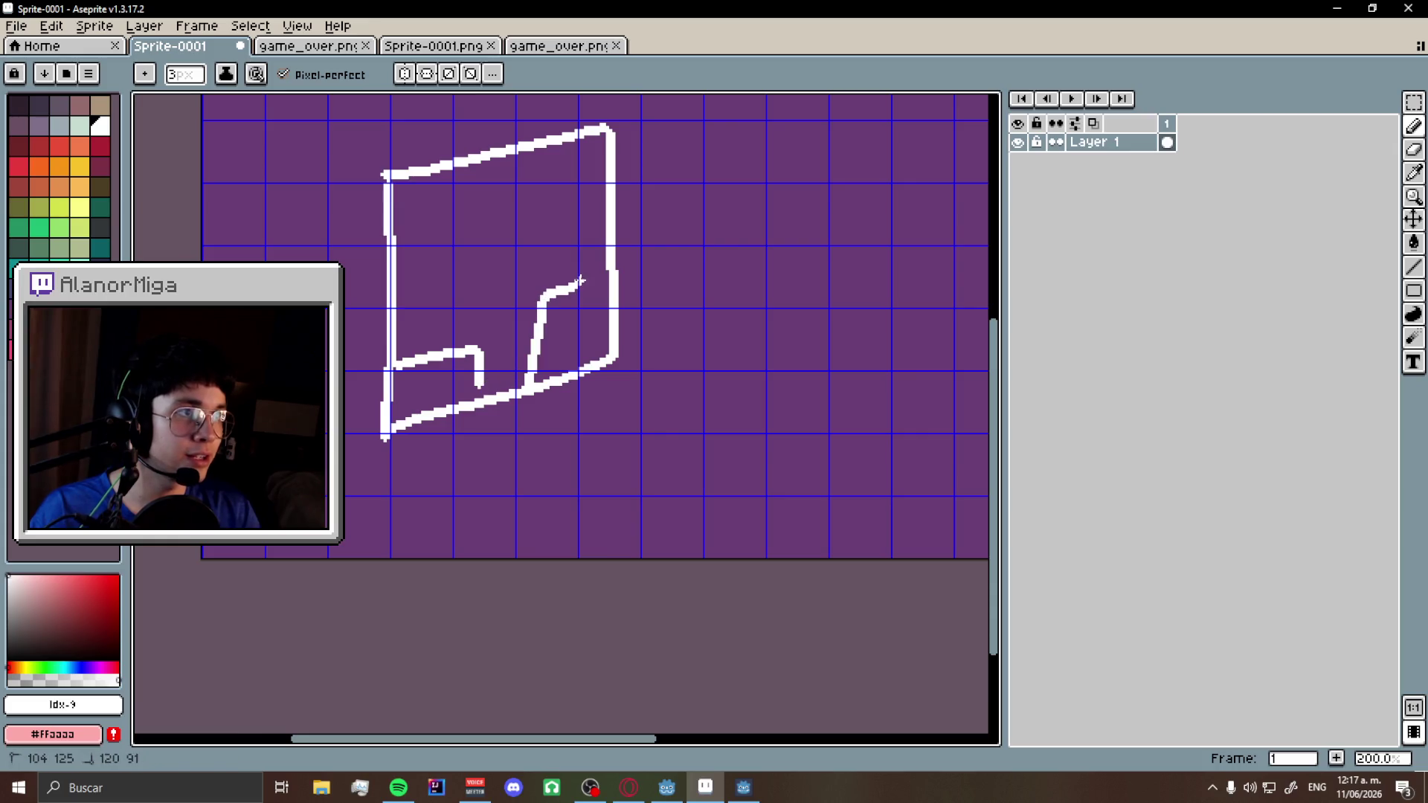
left_click_drag(464, 298, 478, 268)
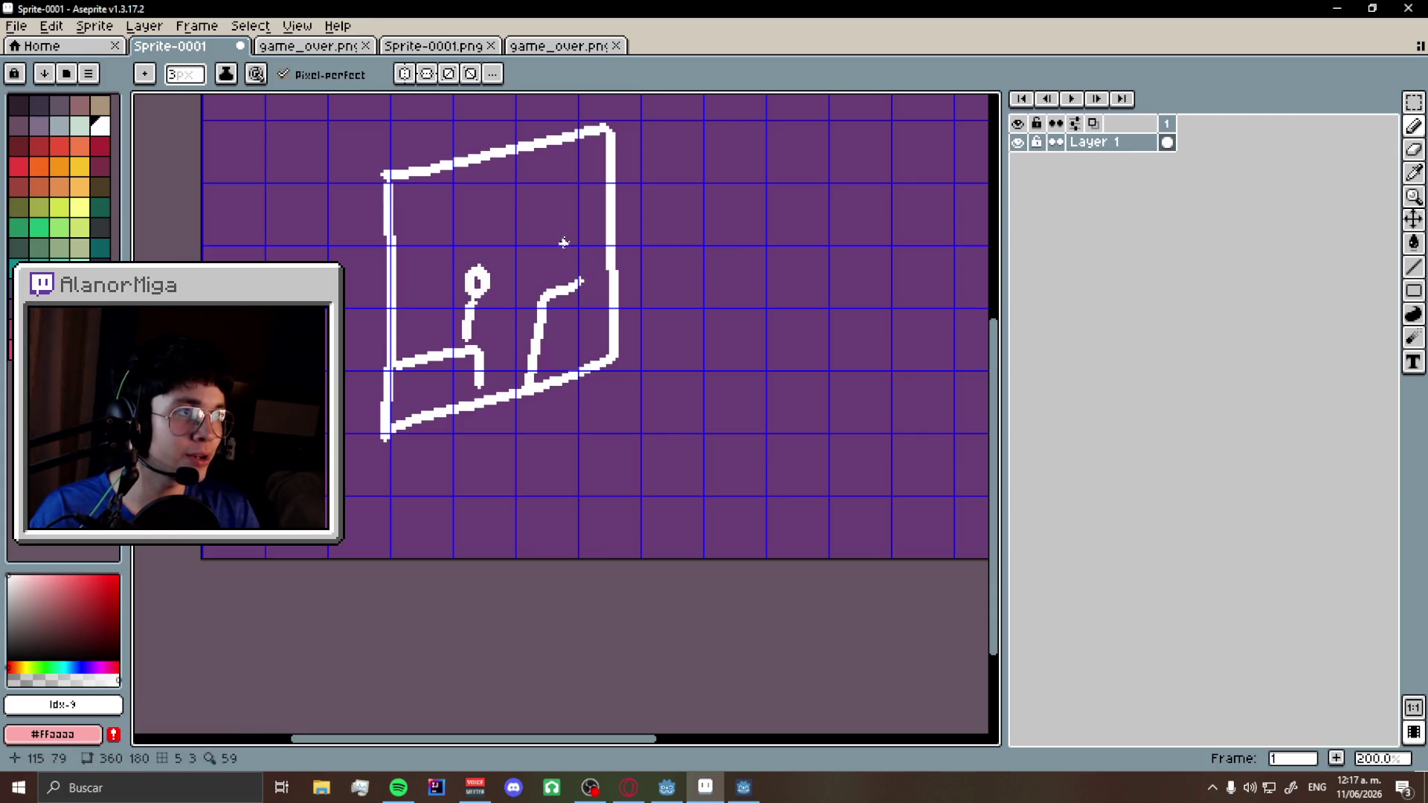
scroll(583, 251, "down", 2)
scroll(439, 363, "up", 2)
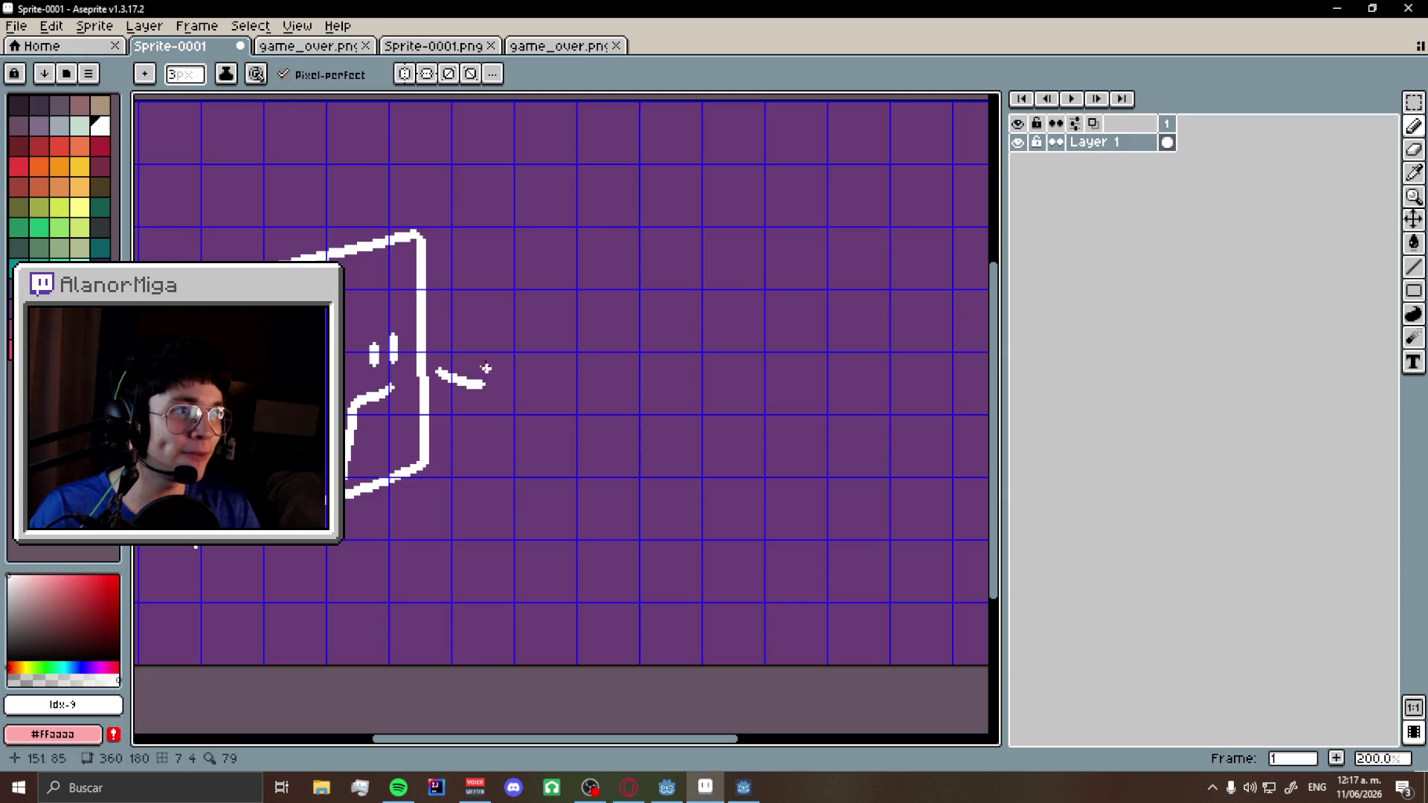
left_click_drag(518, 381, 491, 370)
- Draw the second panel with a heart and marks inside it
mouse_move(574, 527)
left_mouse_down()
mouse_move(578, 256)
mouse_move(772, 201)
mouse_move(657, 461)
mouse_move(563, 510)
left_mouse_up()
left_click_drag(658, 257, 712, 294)
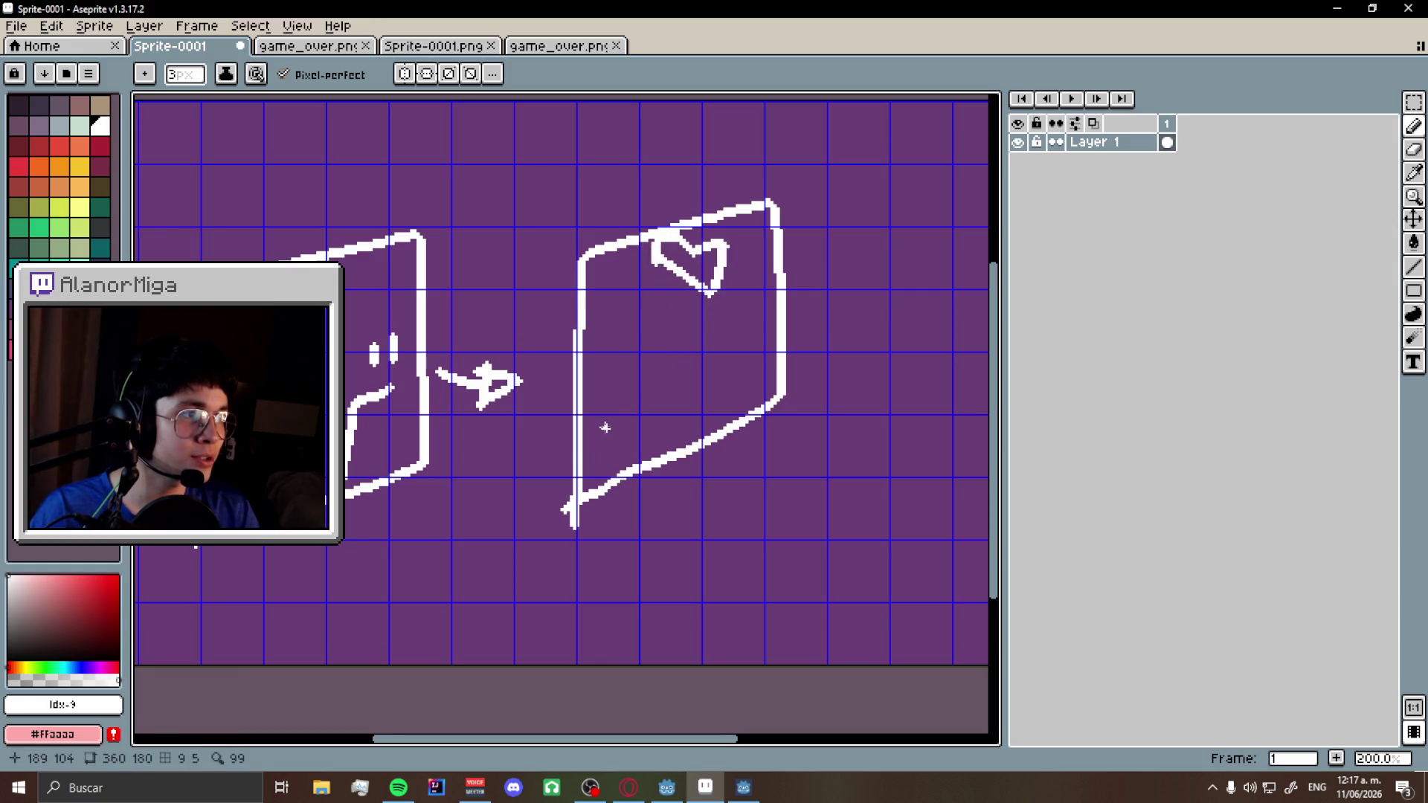
left_click_drag(596, 277, 638, 278)
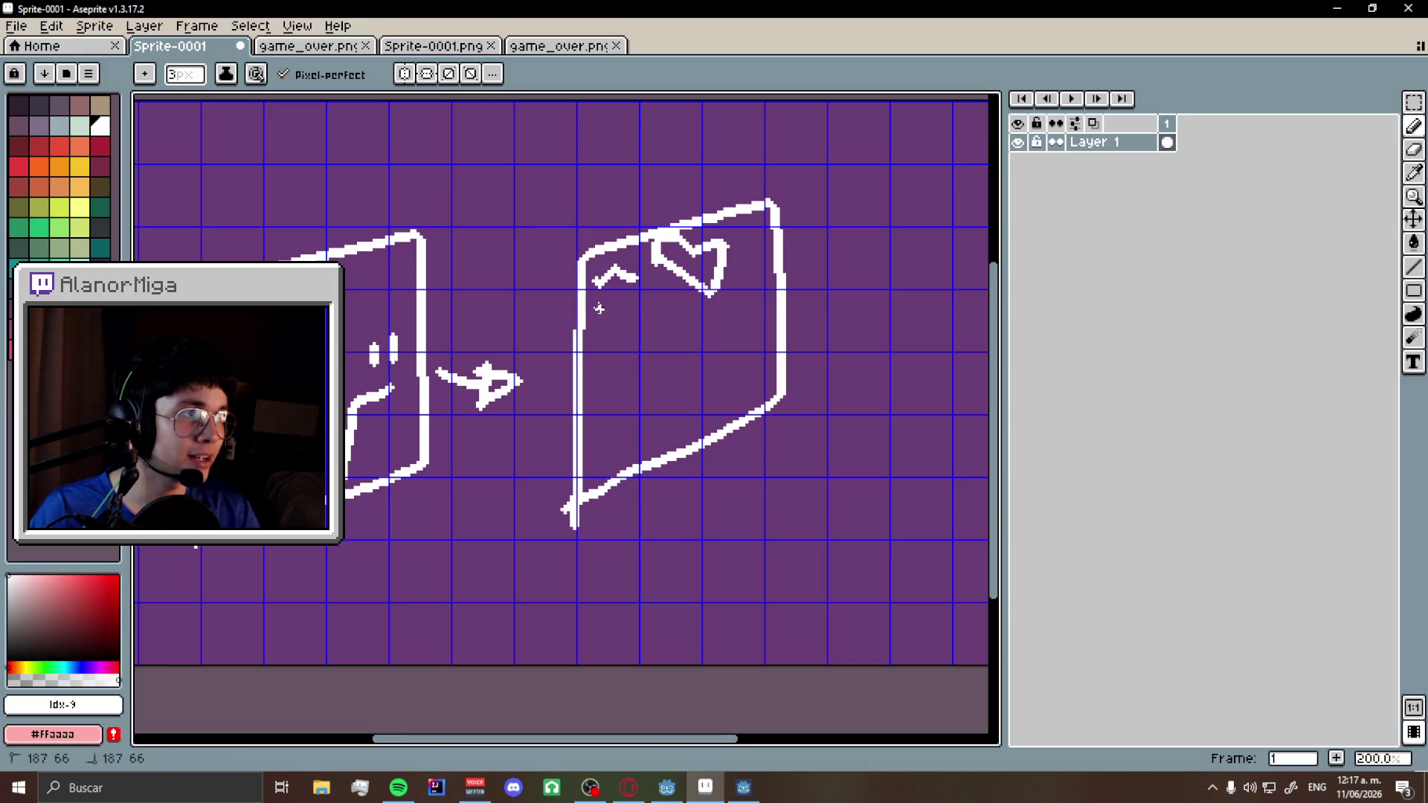
mouse_move(715, 249)
left_mouse_down()
mouse_move(740, 237)
mouse_move(715, 287)
left_mouse_up()
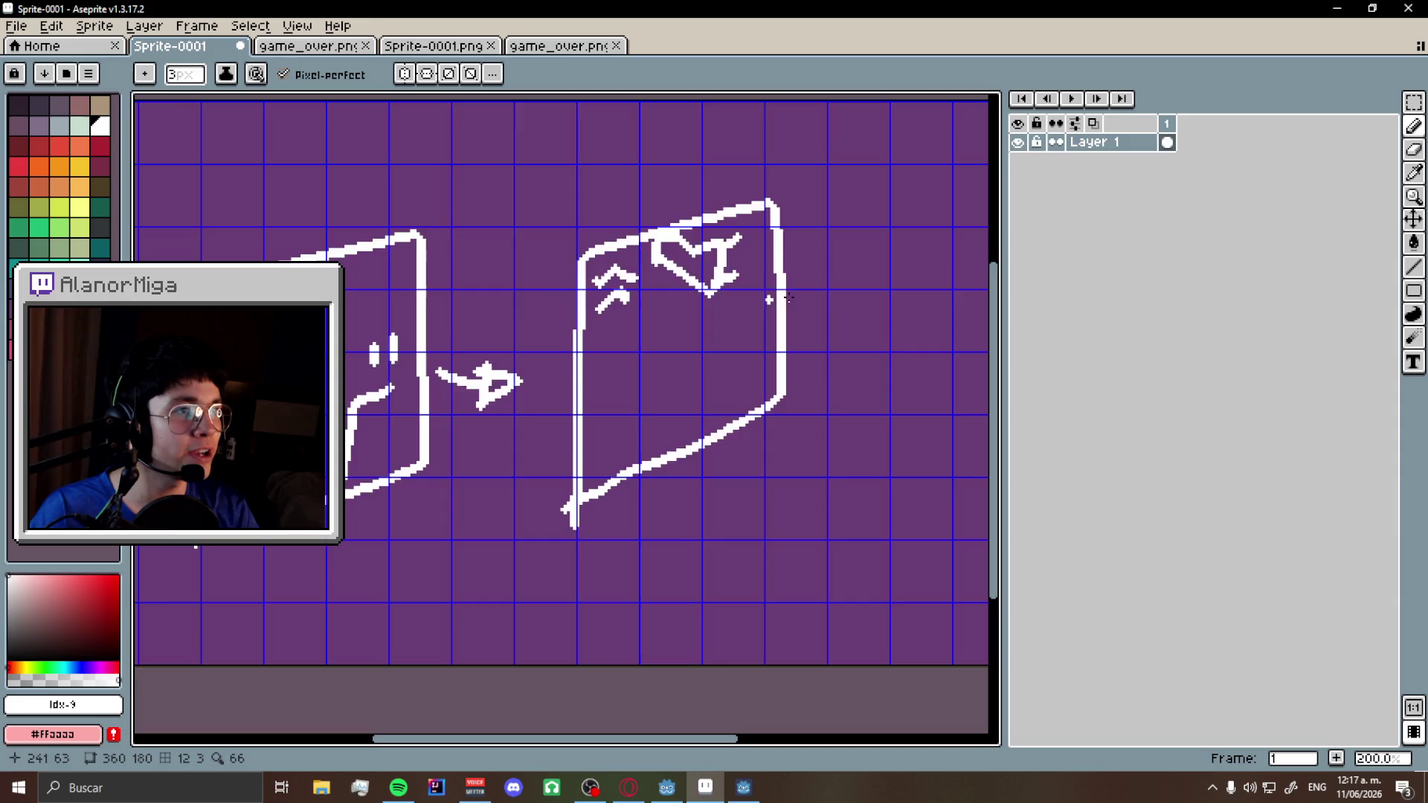
- Draw a long curve linking the two panels, undoing and redoing the last stroke
scroll(753, 303, "left", 3)
scroll(456, 340, "down", 2)
scroll(457, 339, "up", 2)
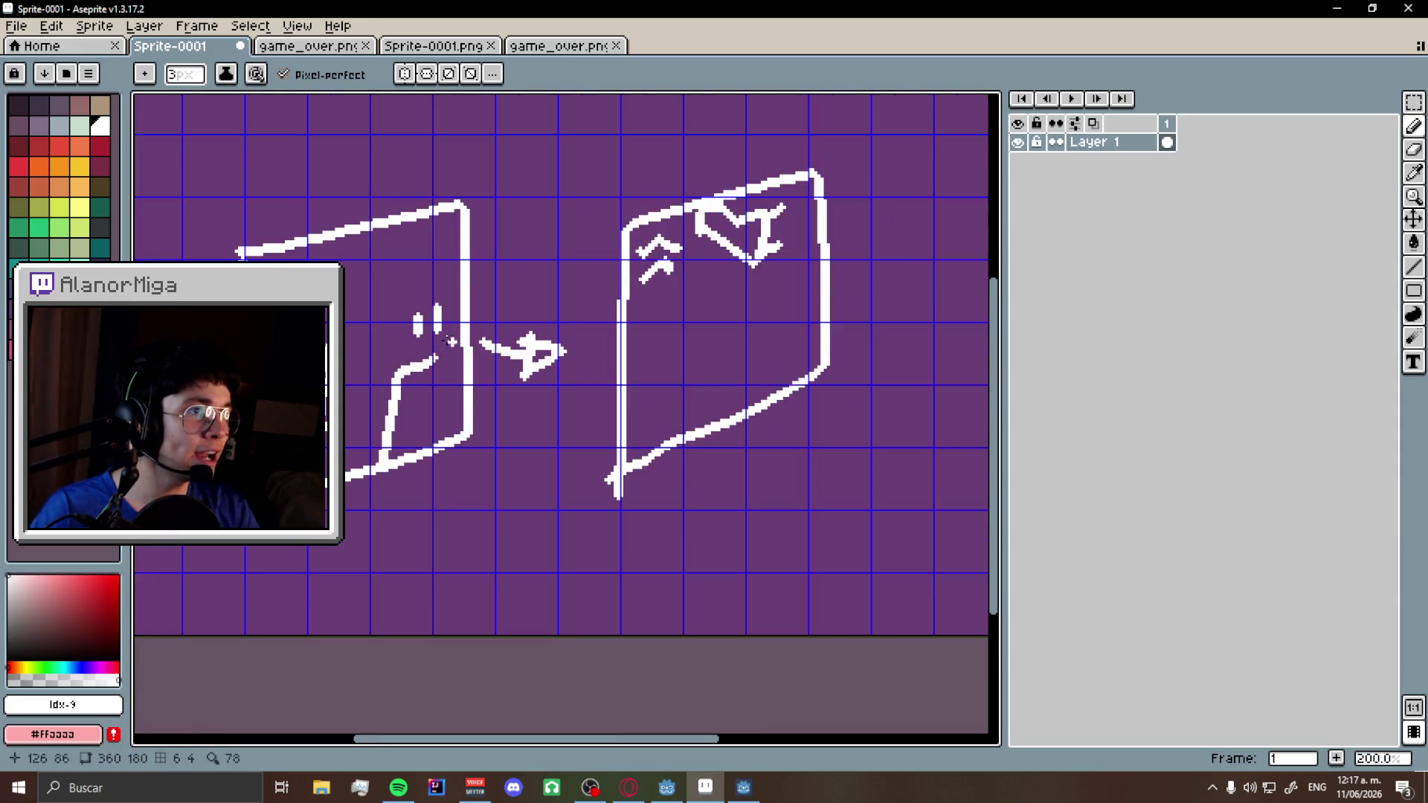
mouse_move(312, 380)
left_mouse_down()
mouse_move(579, 408)
mouse_move(707, 346)
mouse_move(721, 360)
mouse_move(669, 278)
mouse_move(733, 253)
mouse_move(810, 253)
mouse_move(806, 344)
left_mouse_up()
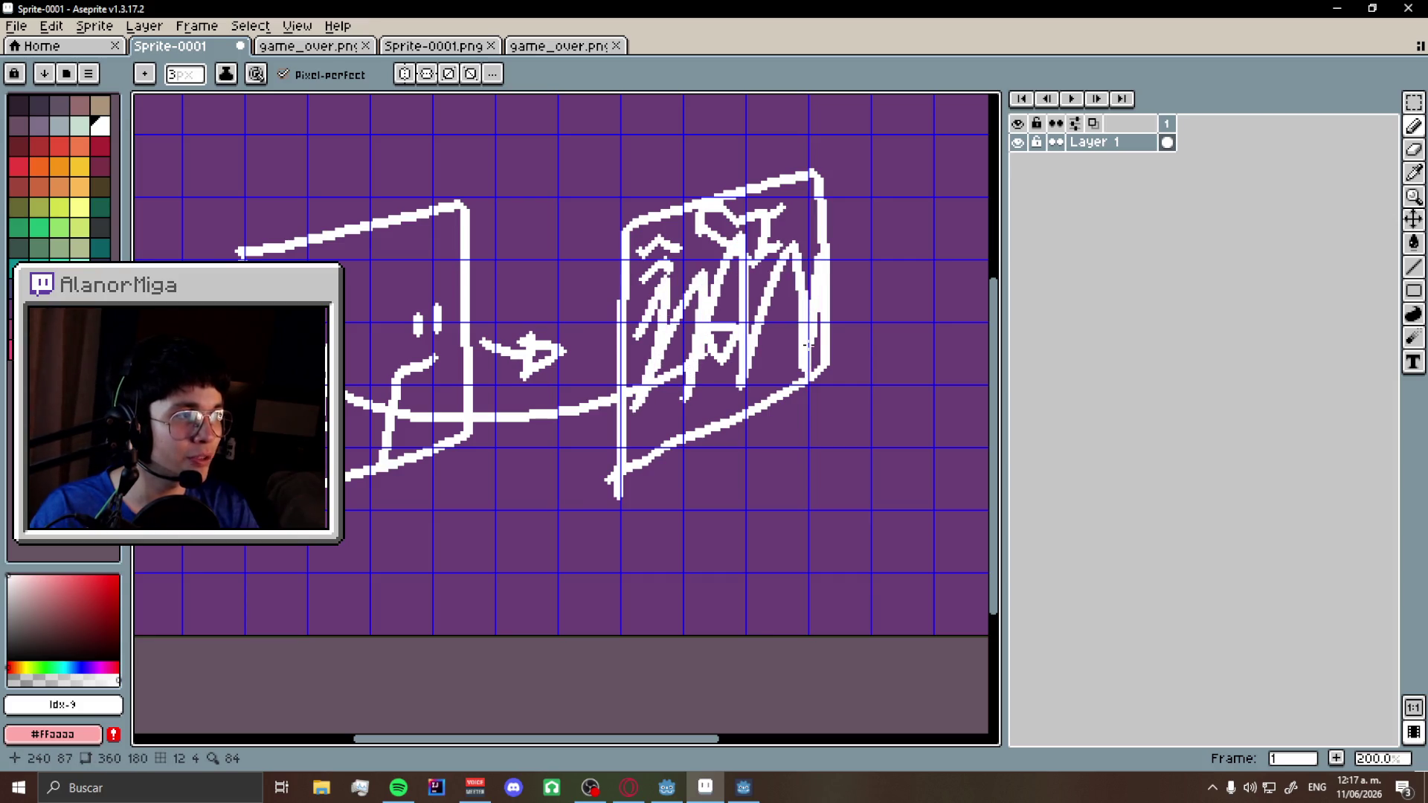
key("ctrl+z")
key("ctrl+z")
key("ctrl+z")
key("ctrl+y")
key("ctrl+y")
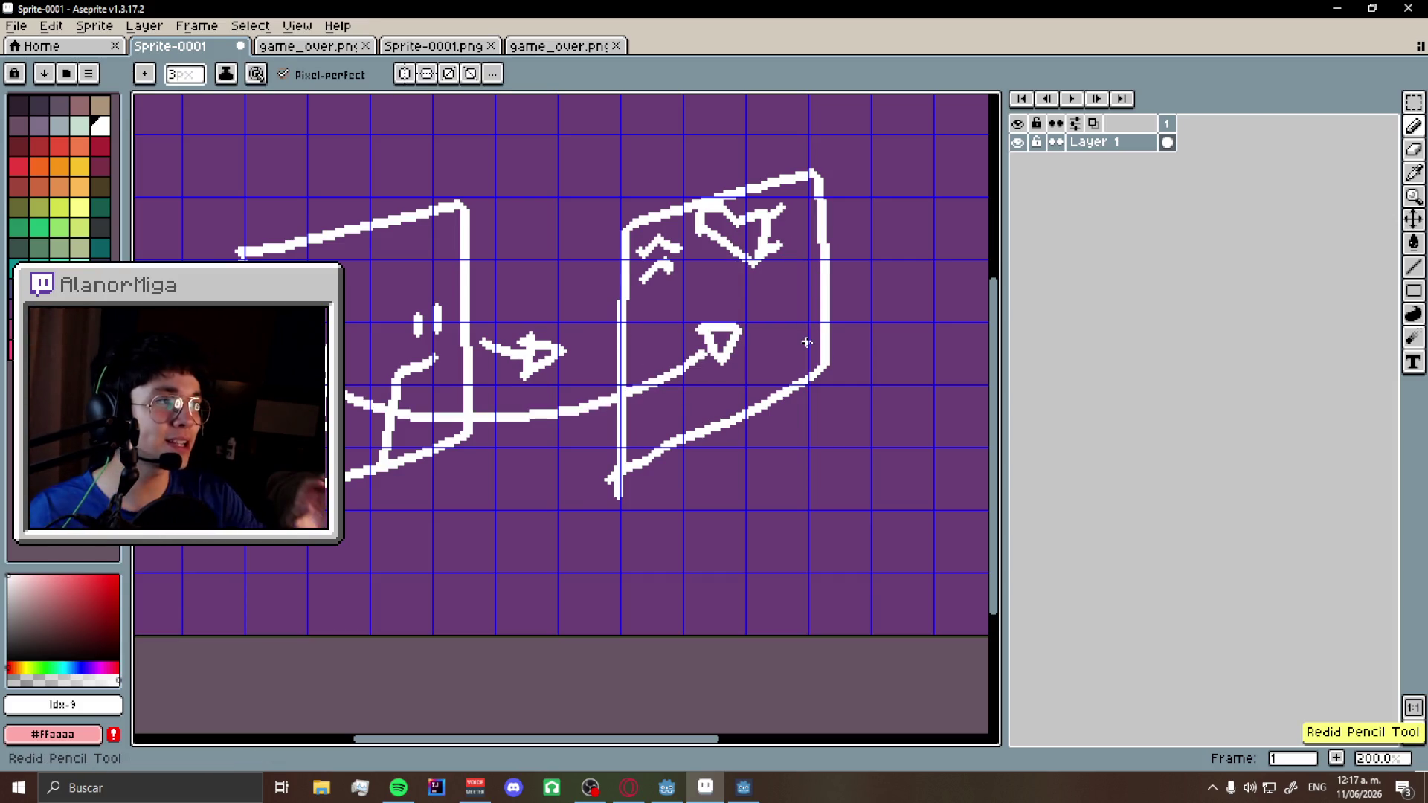
key("alt+Tab")
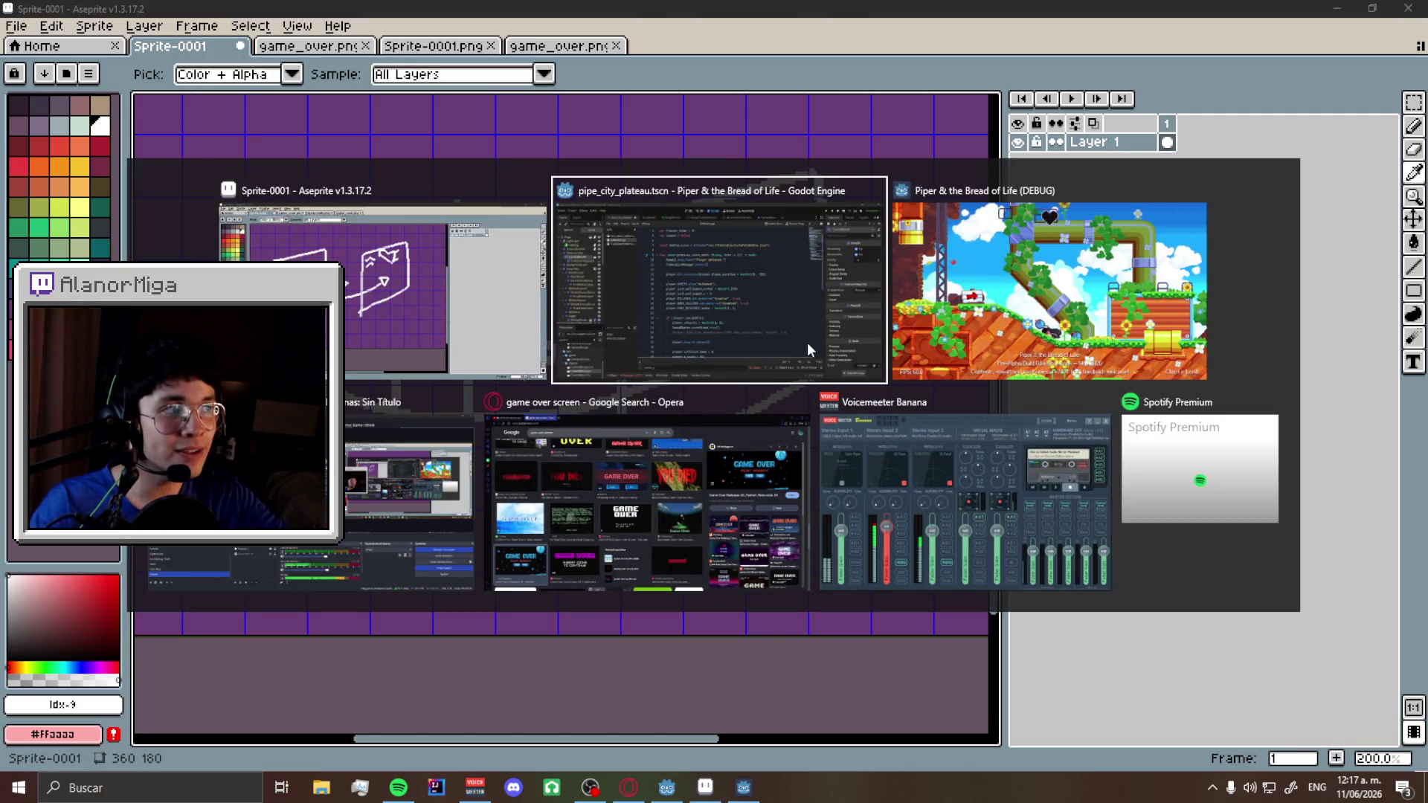
- Stop the current game run and start a fresh test run of the pipe level
key("alt+Tab")
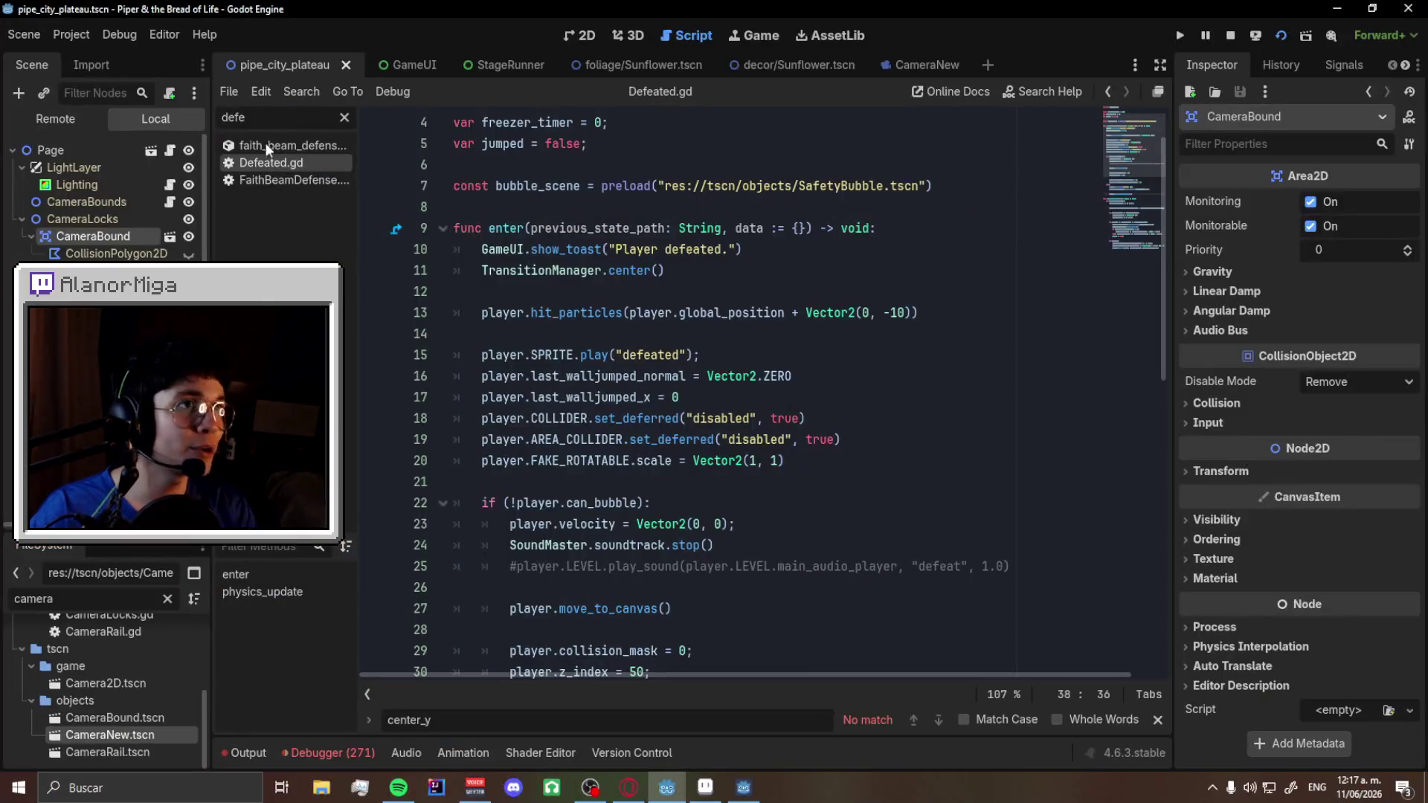
left_click(1230, 35)
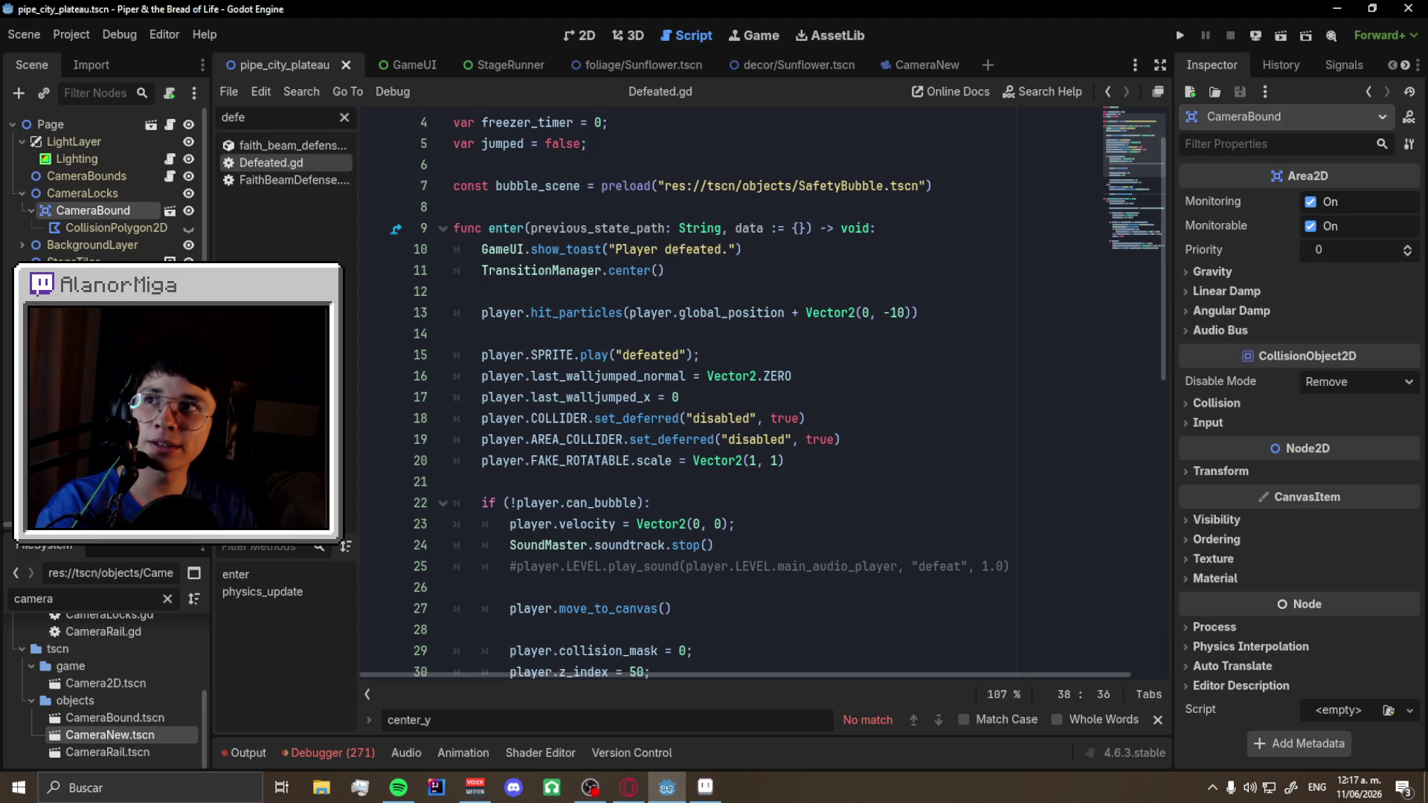
key("alt+Tab")
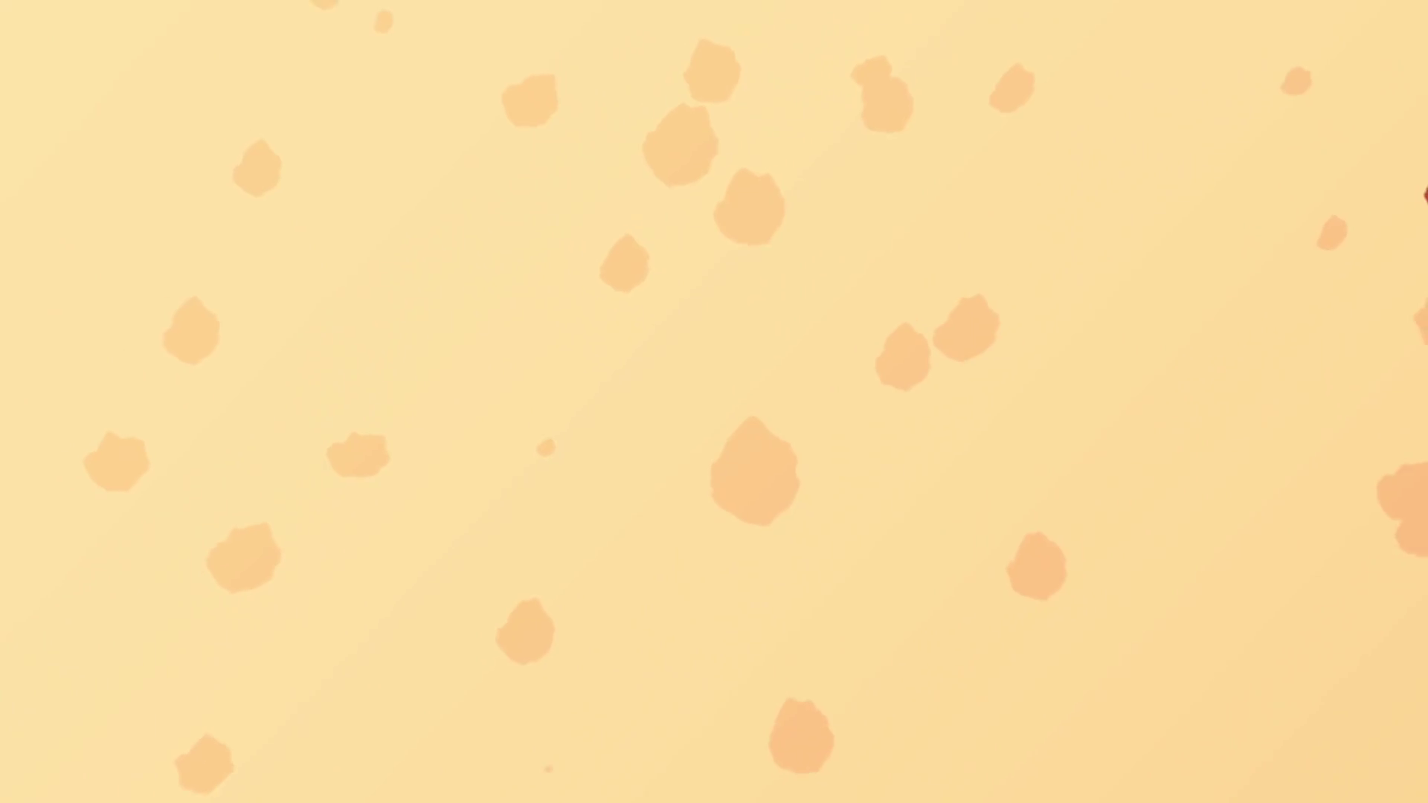
left_click(664, 270)
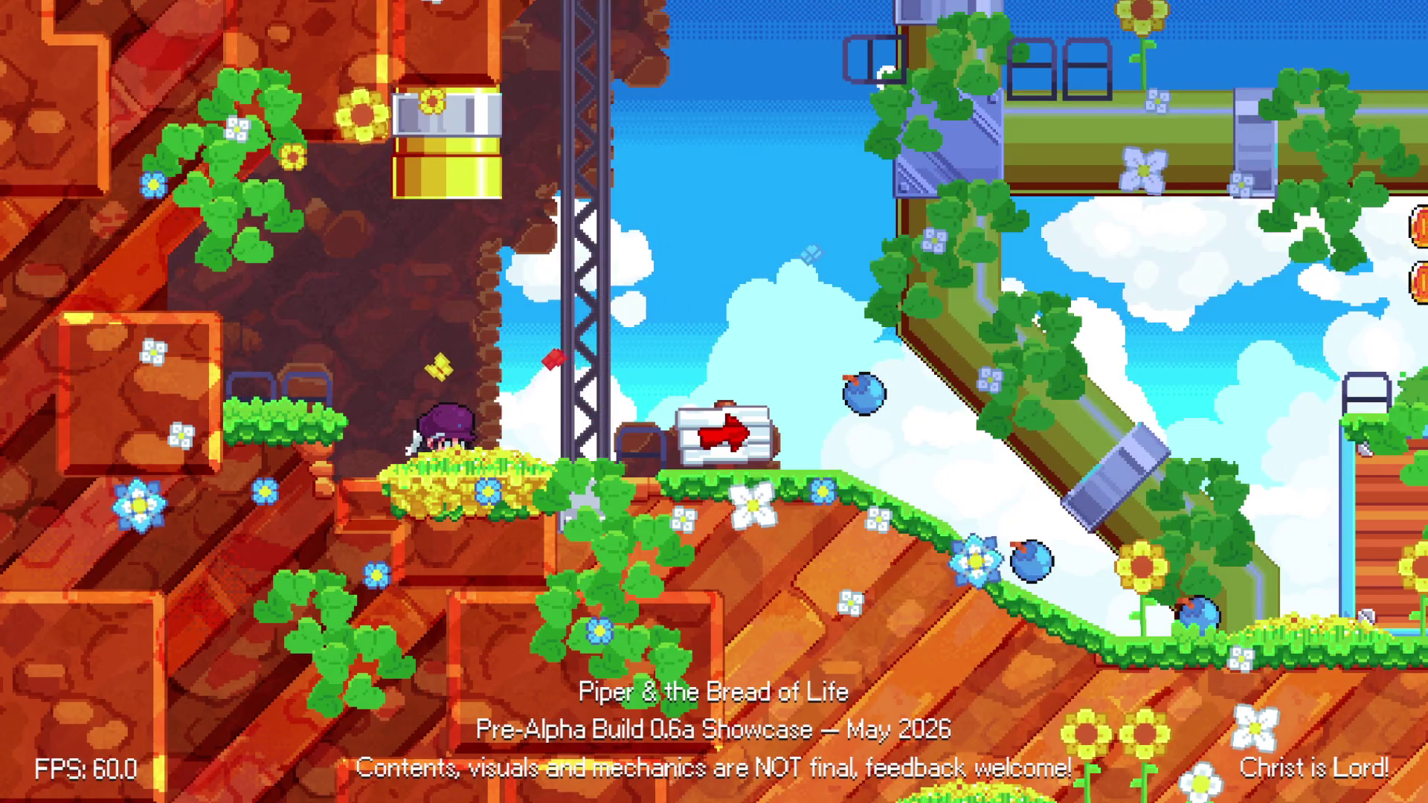
- Walk Piper back and forth past the girder, climb it up and down, then head left
key("Right")
key("Left")
key("Right")
key("Left")
key("Right")
key("Up")
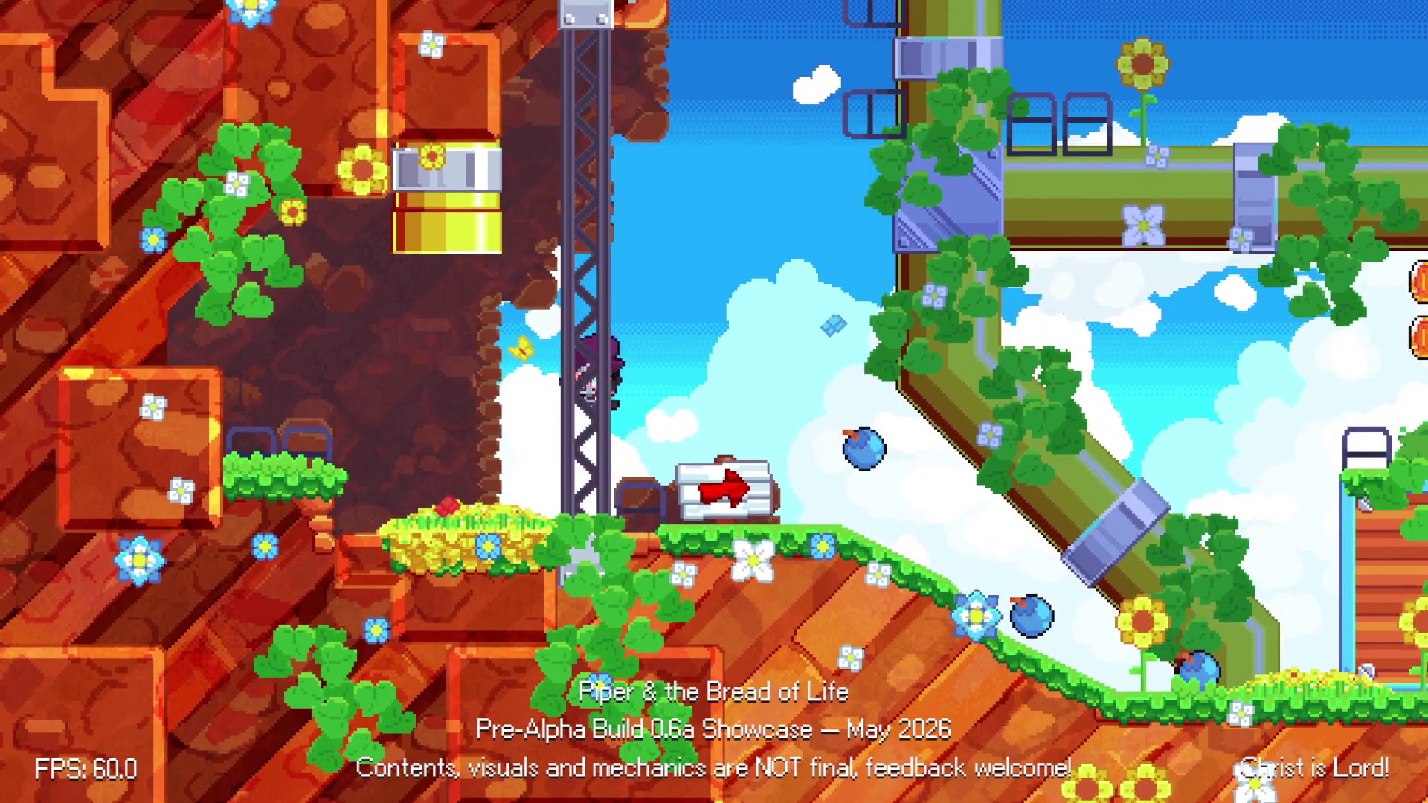
key("Down")
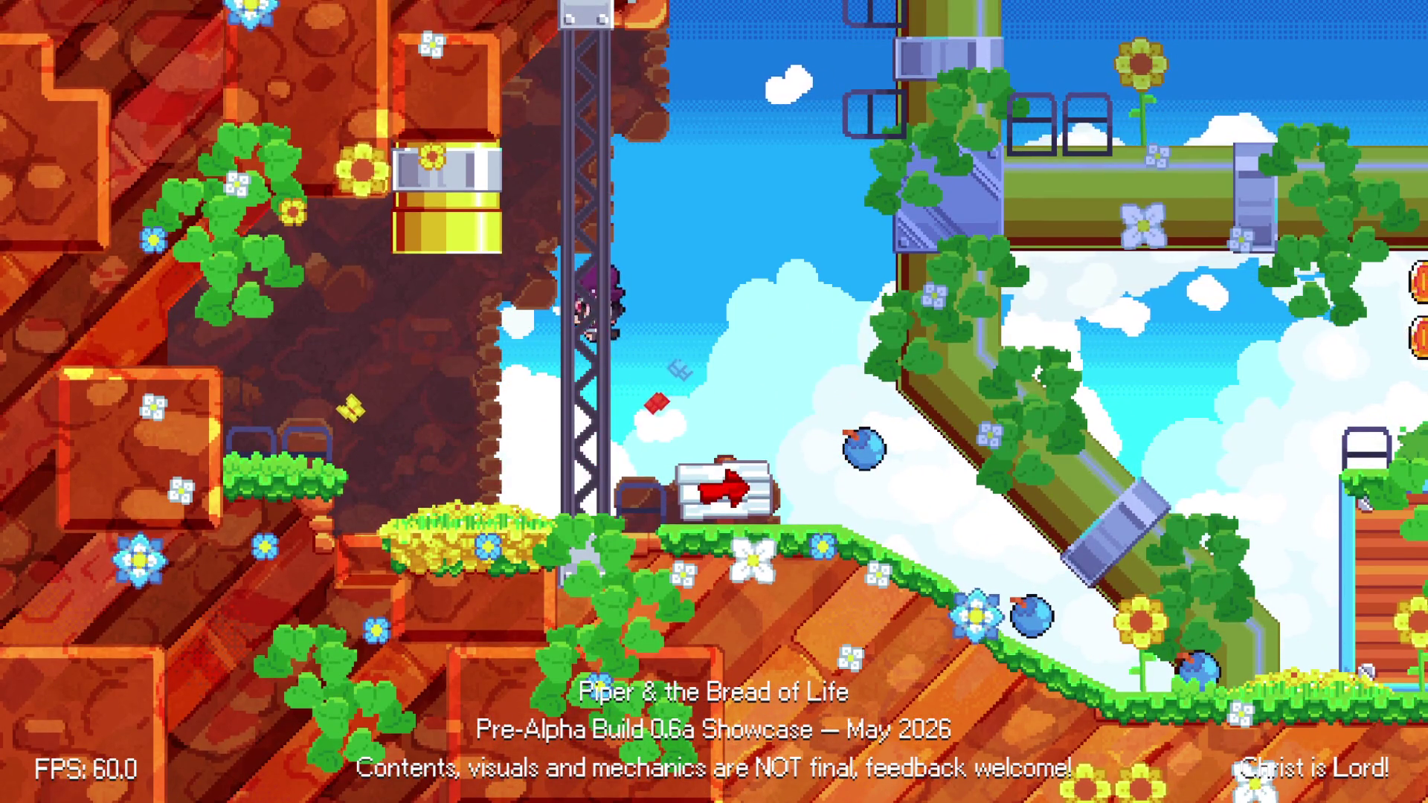
key("Left")
key("alt+Tab")
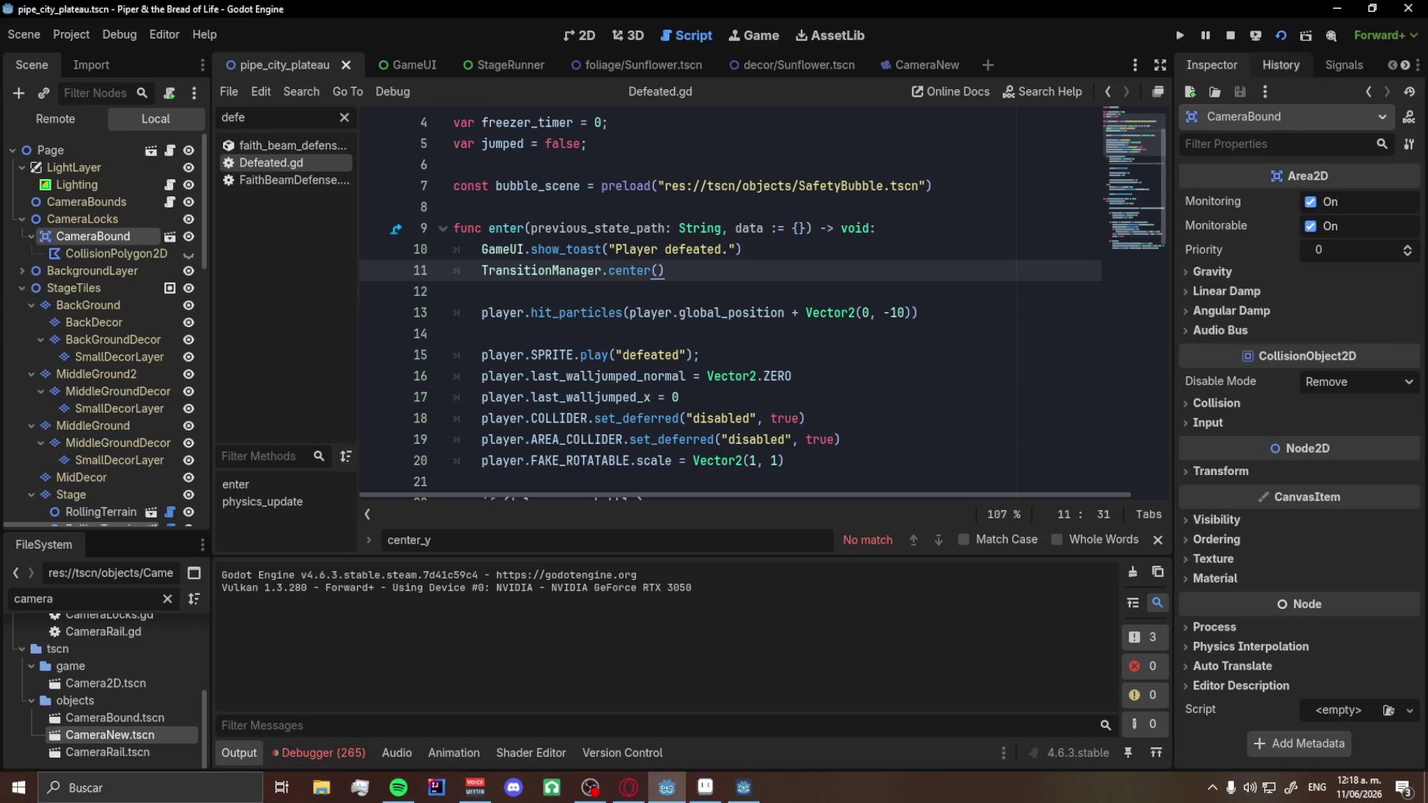
- Stop the running game and bring up the StageRunner scene
key("F8")
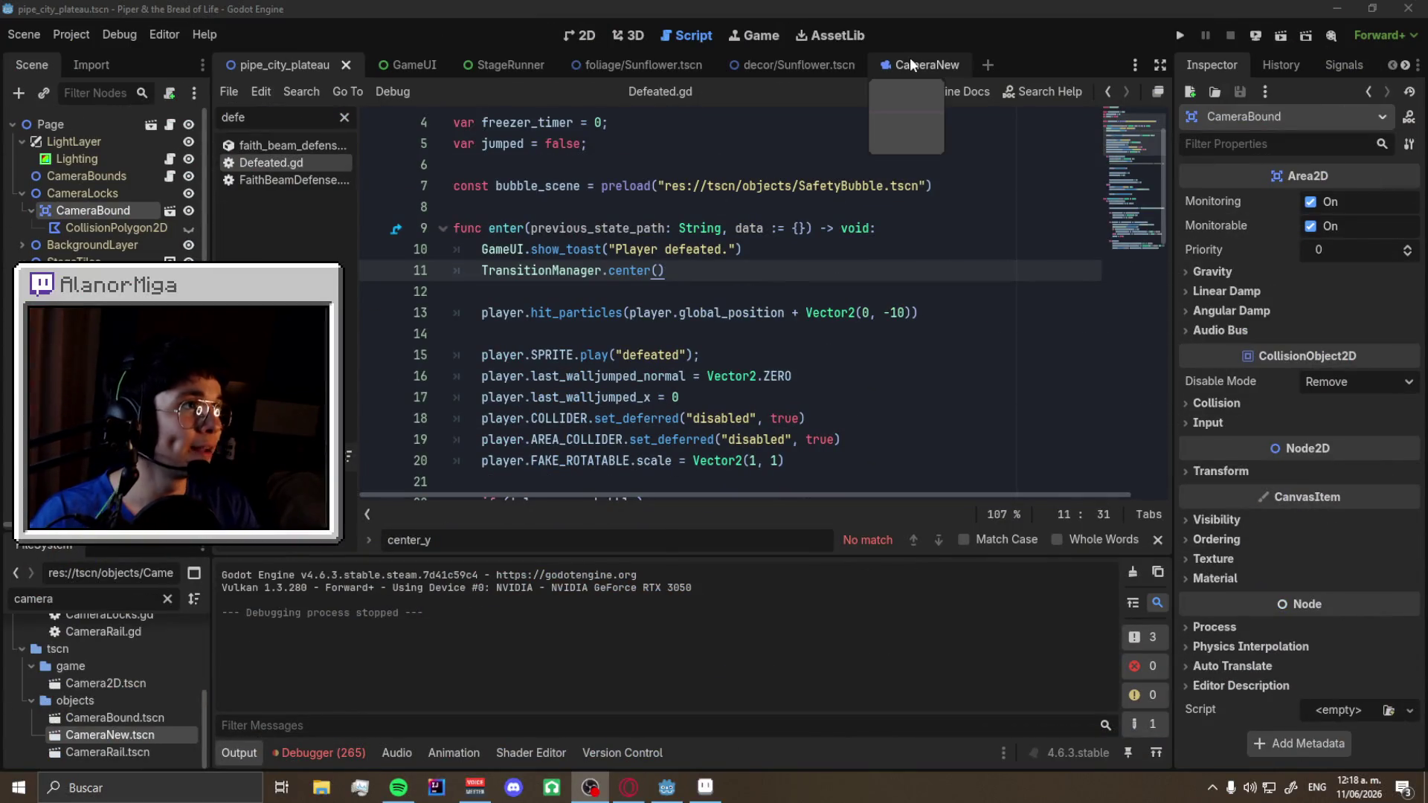
left_click(911, 64)
left_click(595, 38)
left_click(782, 64)
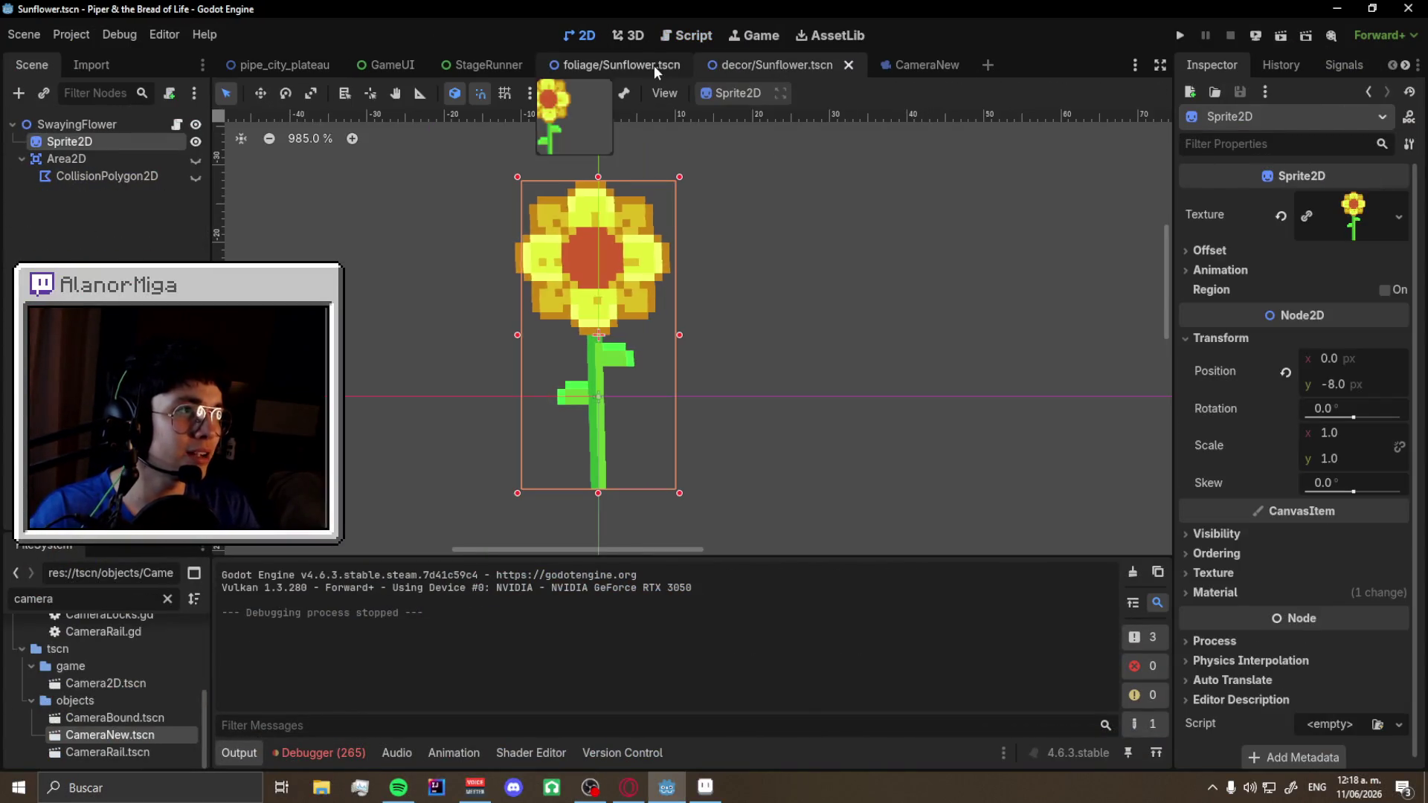
left_click(907, 65)
left_click(475, 69)
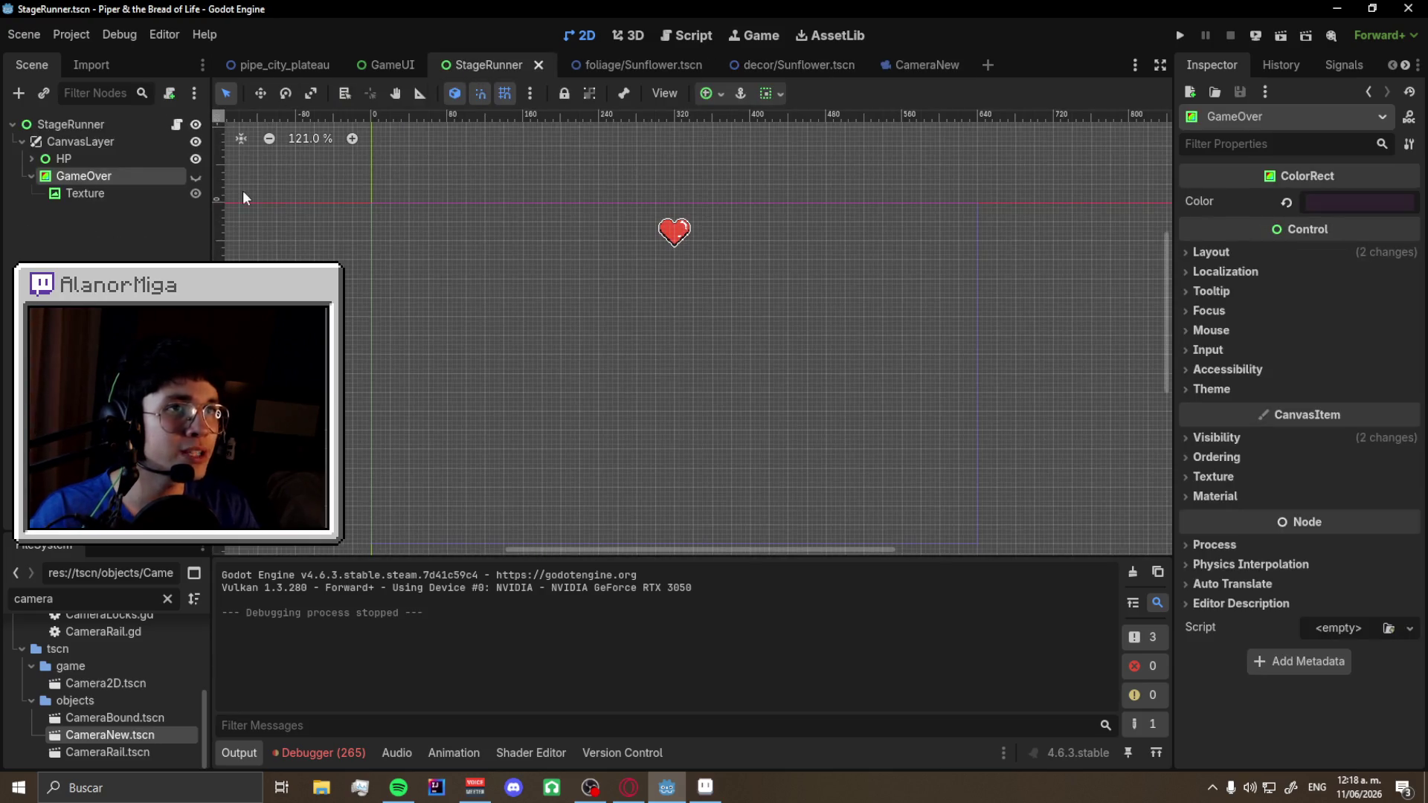
- Open Defeated.gd in the script editor and search it for 'pu'
left_click(686, 35)
scroll(475, 217, "down", 1)
scroll(475, 217, "up", 1)
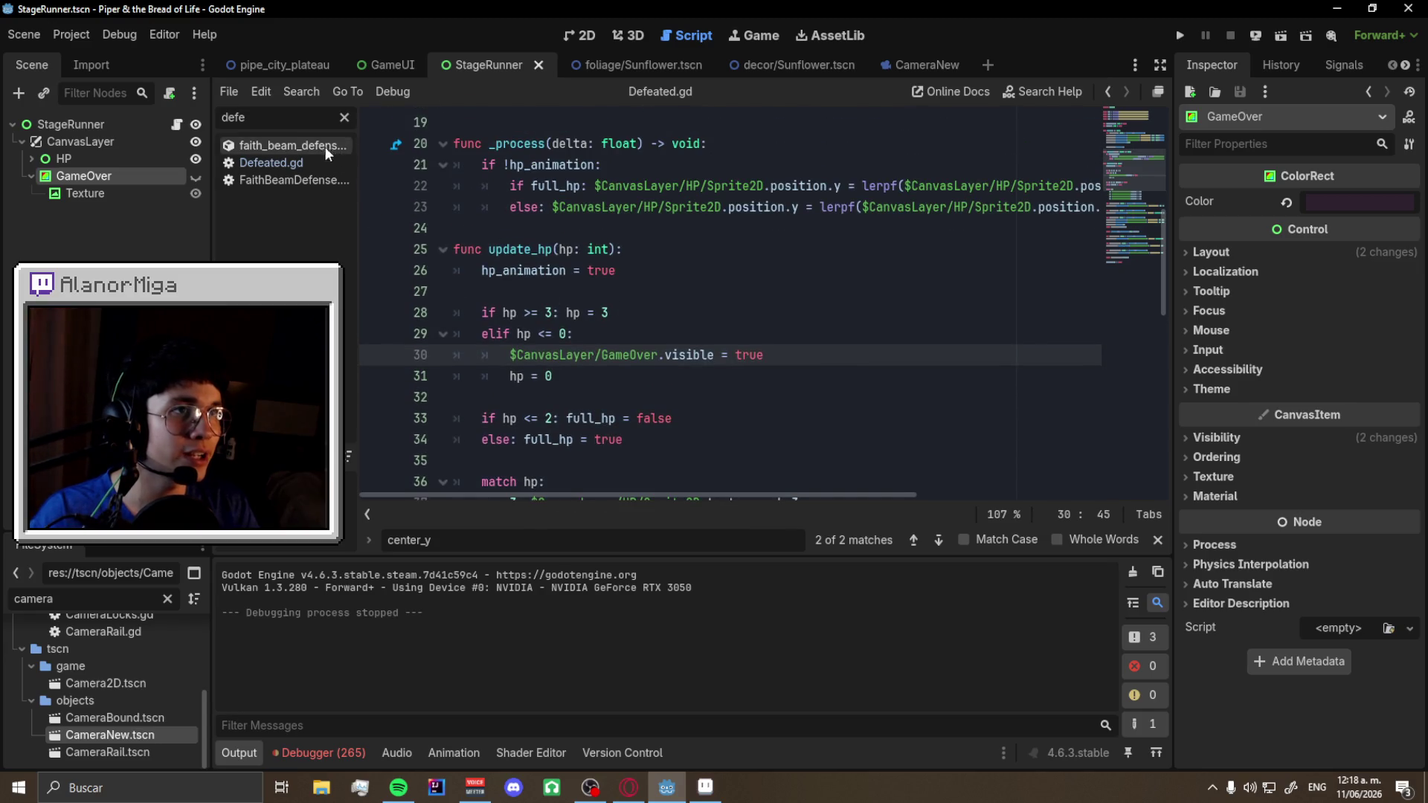
left_click(271, 162)
scroll(689, 354, "down", 3)
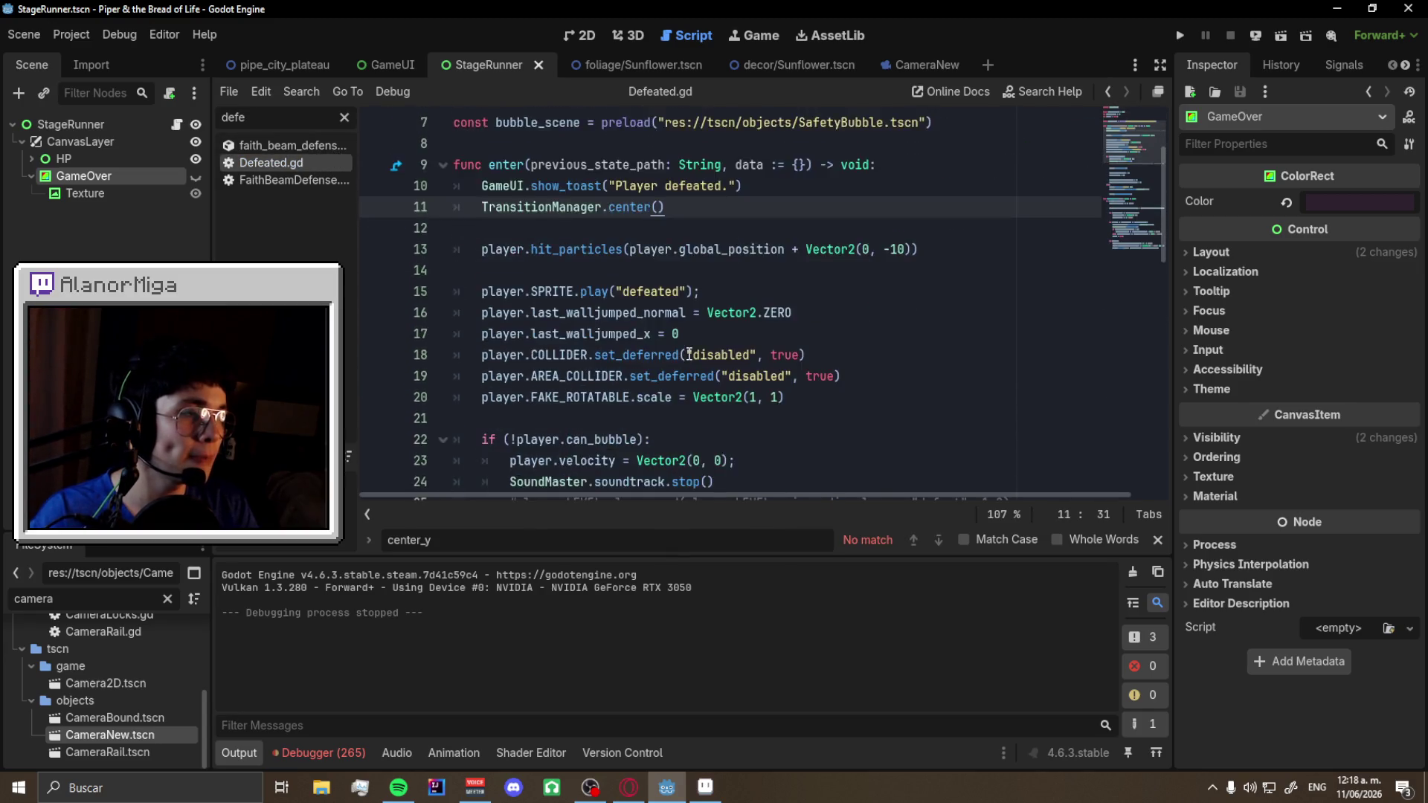
key("ctrl+f")
type("pull")
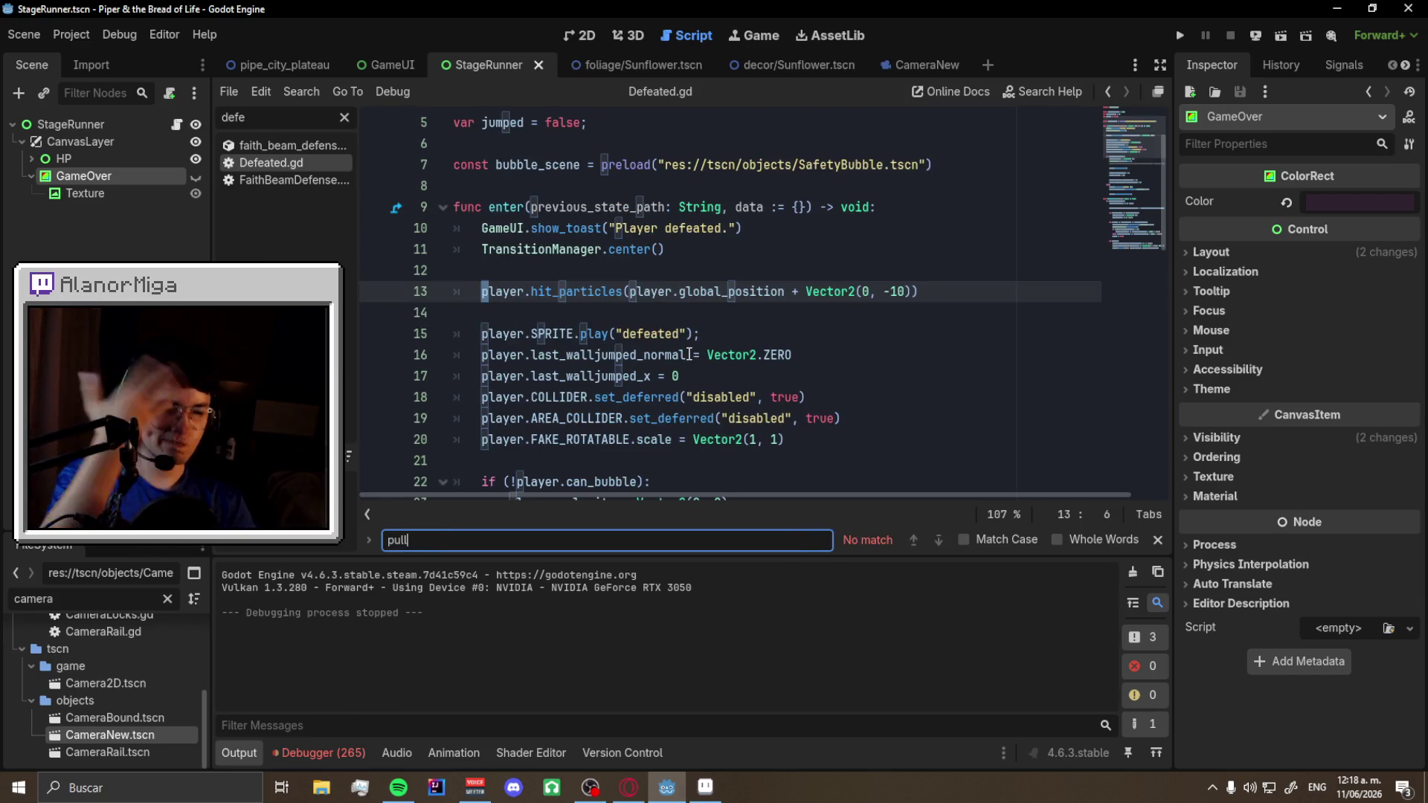
- Select the whole player.move_to_canvas() call on line 27 of Defeated.gd
scroll(689, 354, "down", 1)
scroll(653, 401, "up", 3)
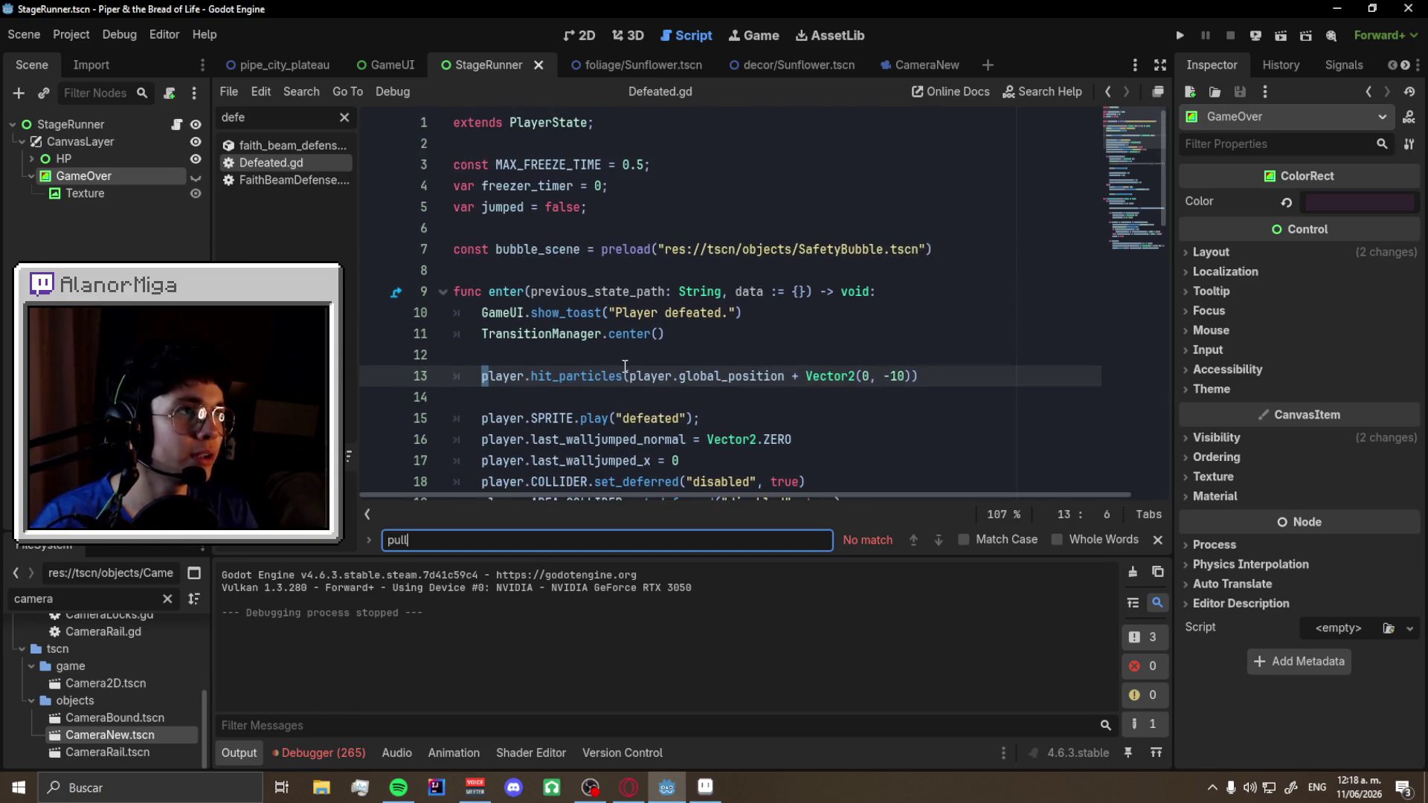
scroll(629, 372, "down", 5)
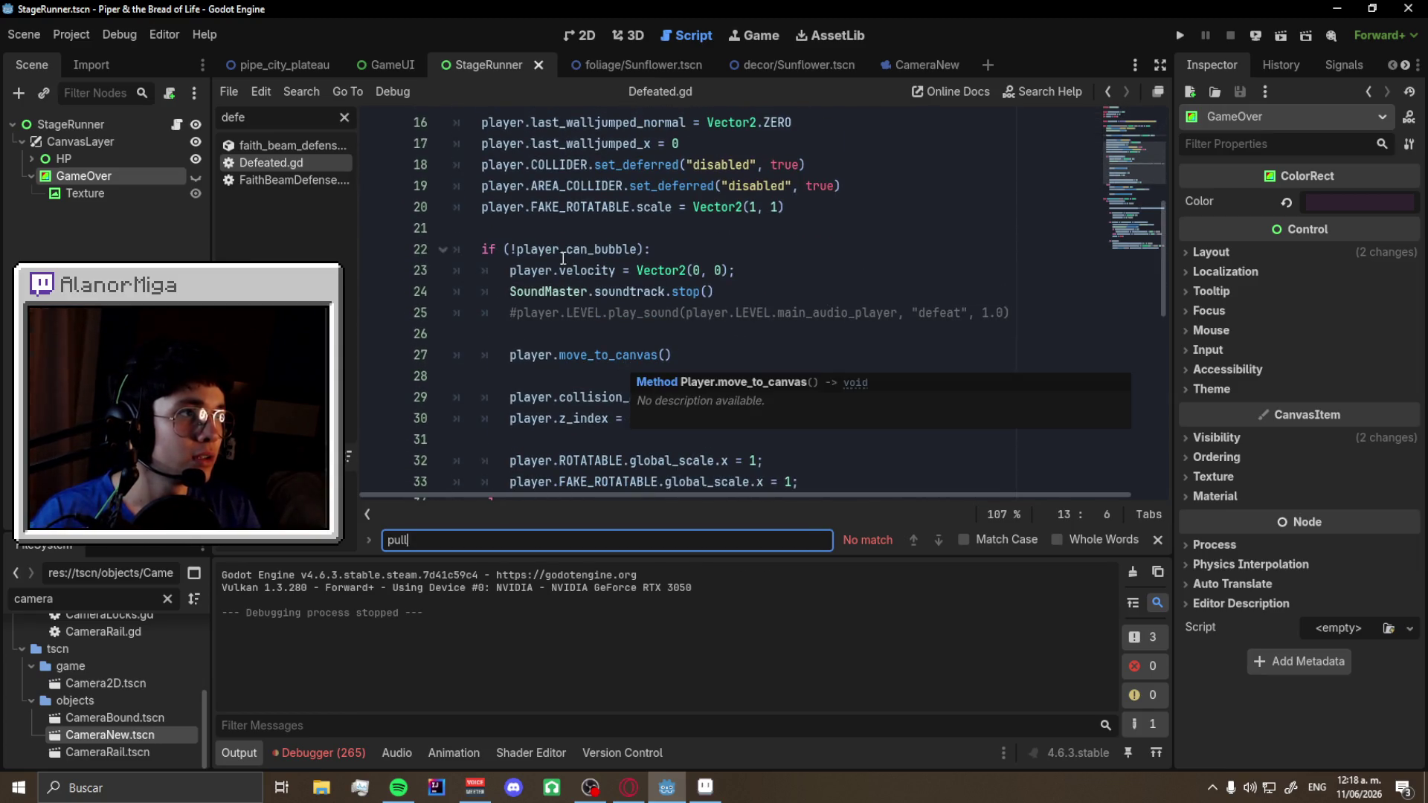
scroll(630, 298, "down", 1)
left_click(630, 292)
double_click(630, 292)
double_click(602, 291)
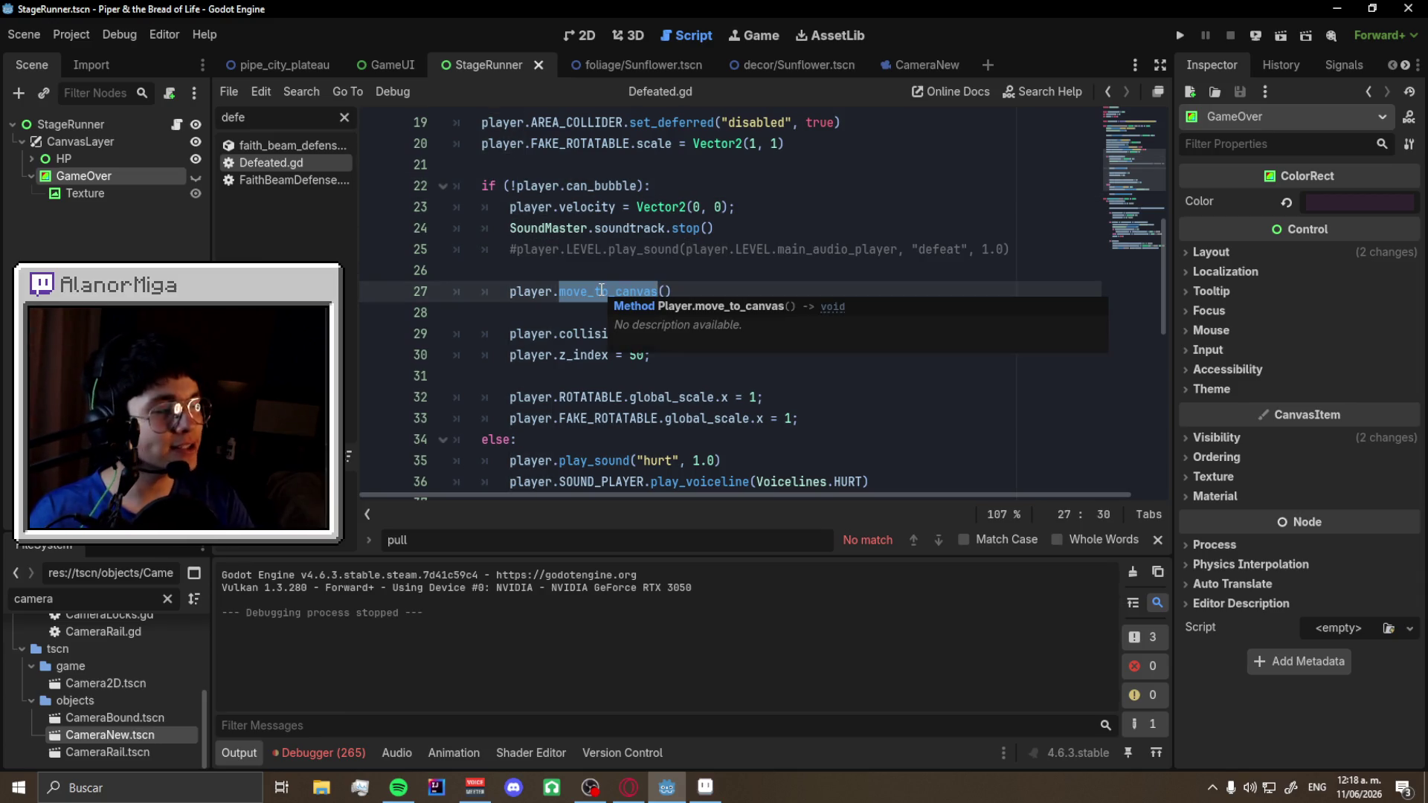
left_click(711, 295)
key("shift+Home")
- Save the StageRunner scene
scroll(644, 330, "down", 2, "ctrl")
scroll(644, 330, "up", 1, "ctrl")
scroll(669, 342, "down", 2)
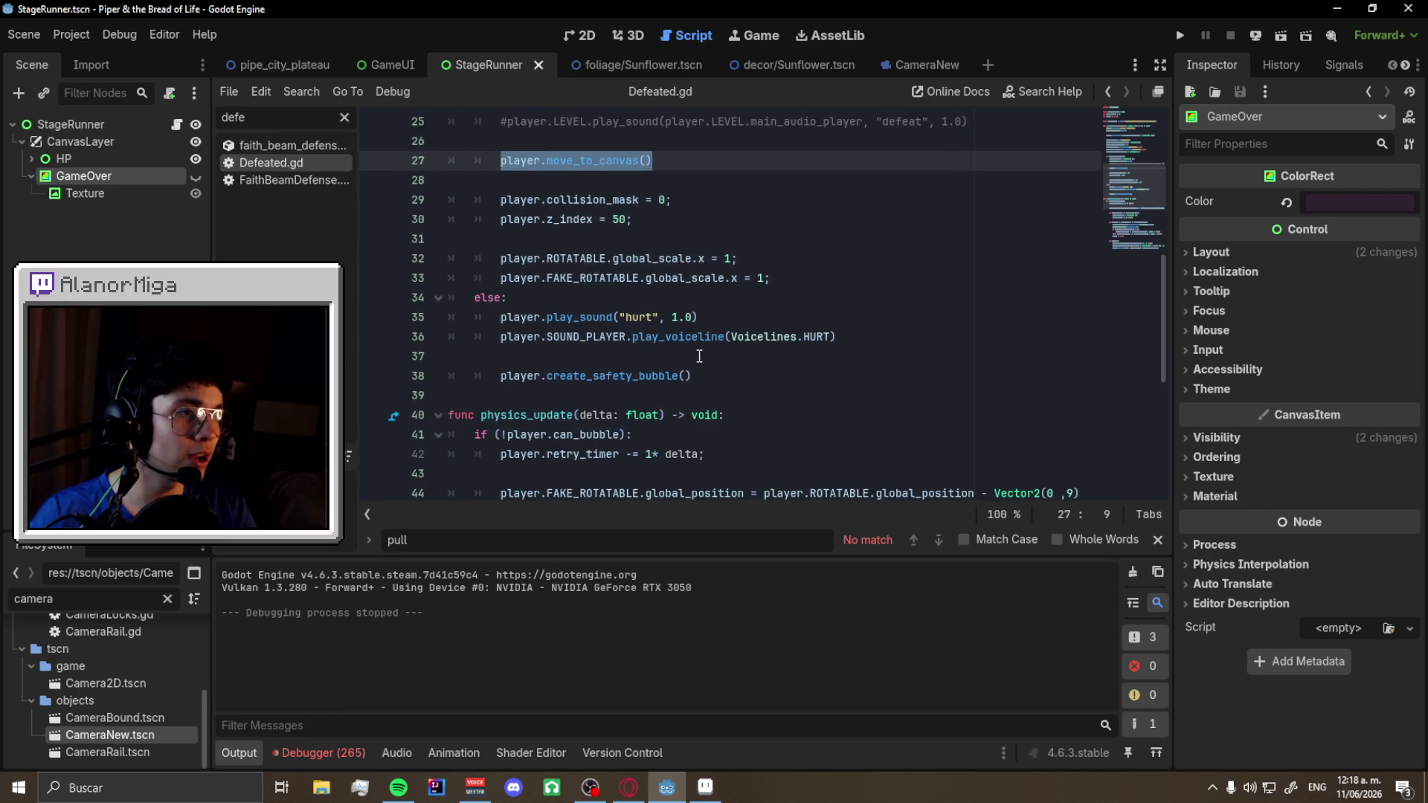
scroll(699, 356, "up", 1)
scroll(699, 357, "down", 3)
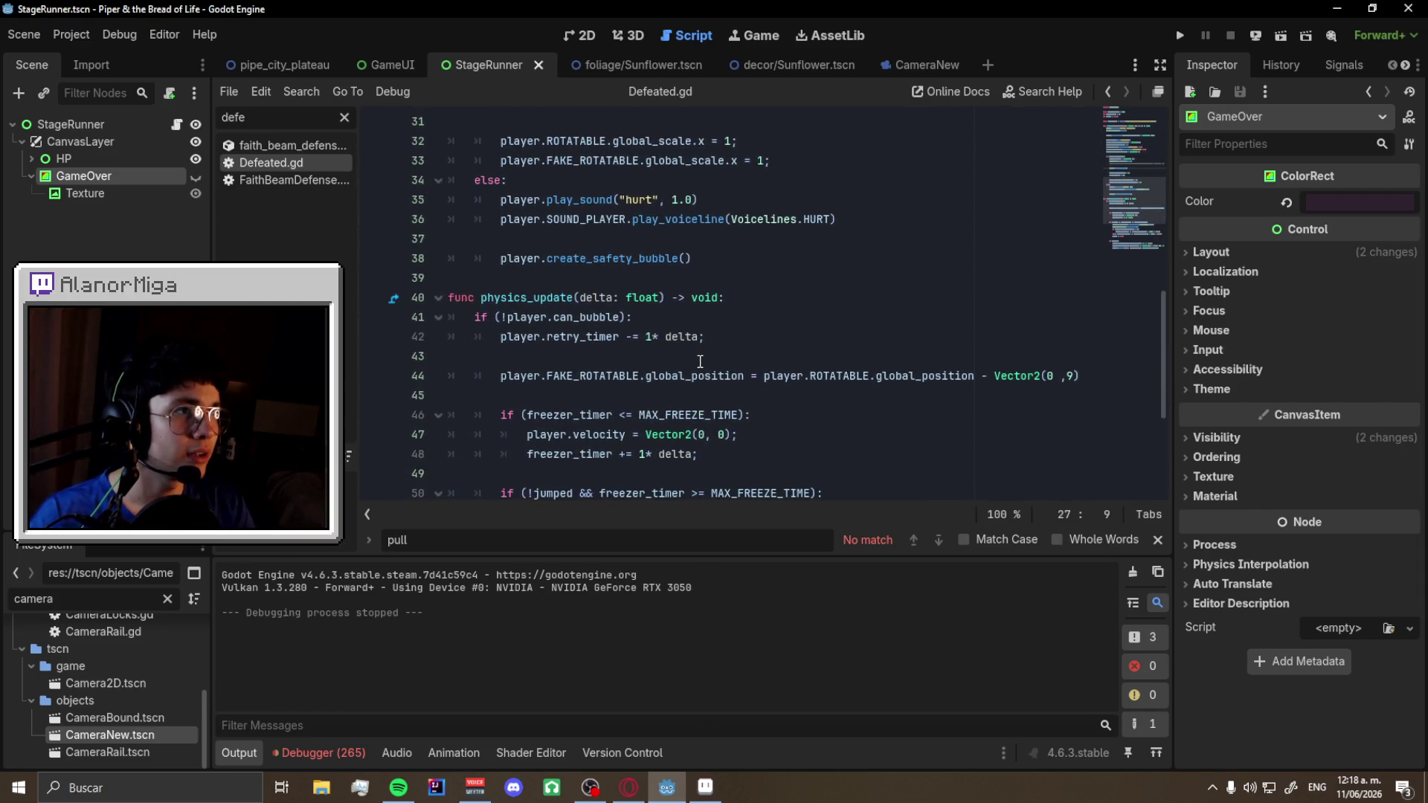
scroll(700, 361, "up", 4)
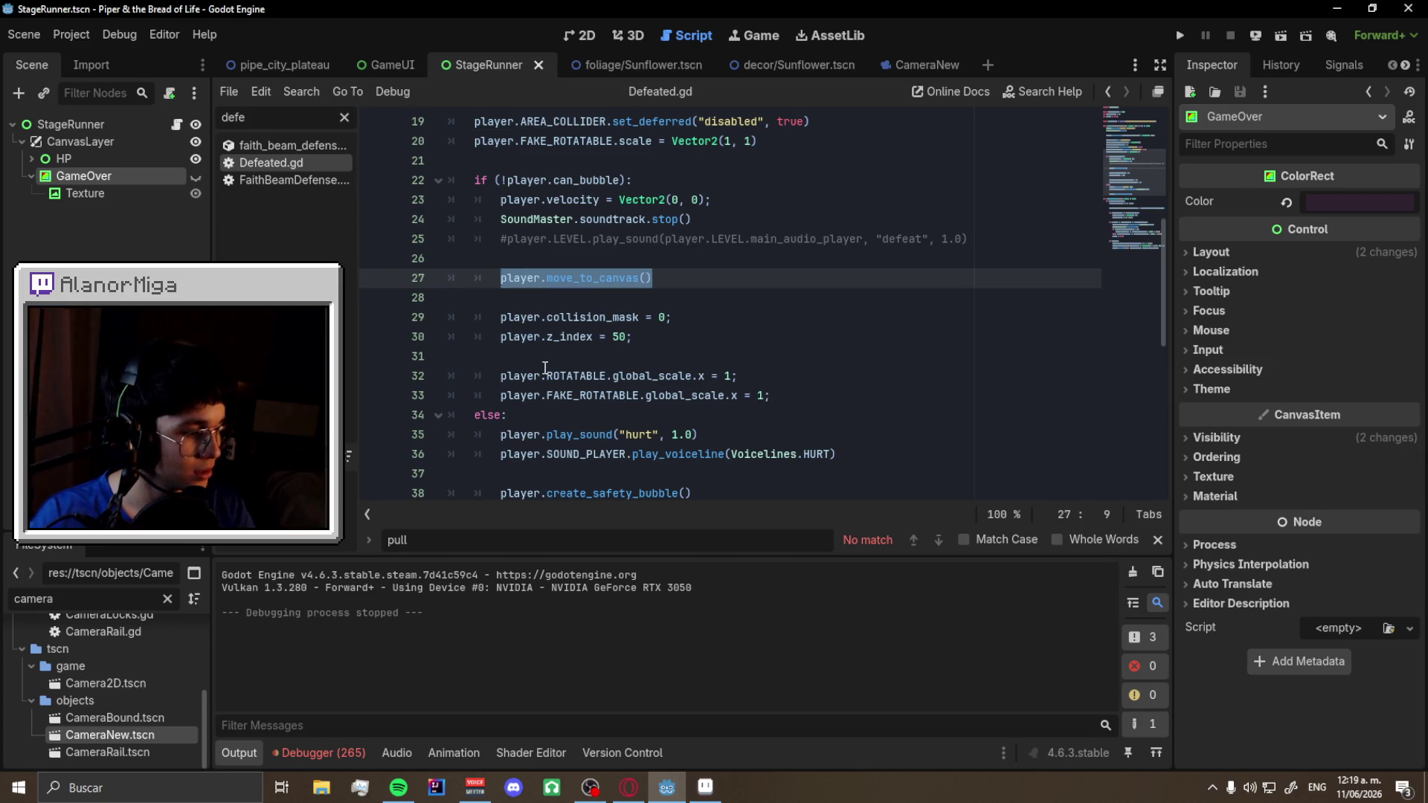
key("ctrl+s")
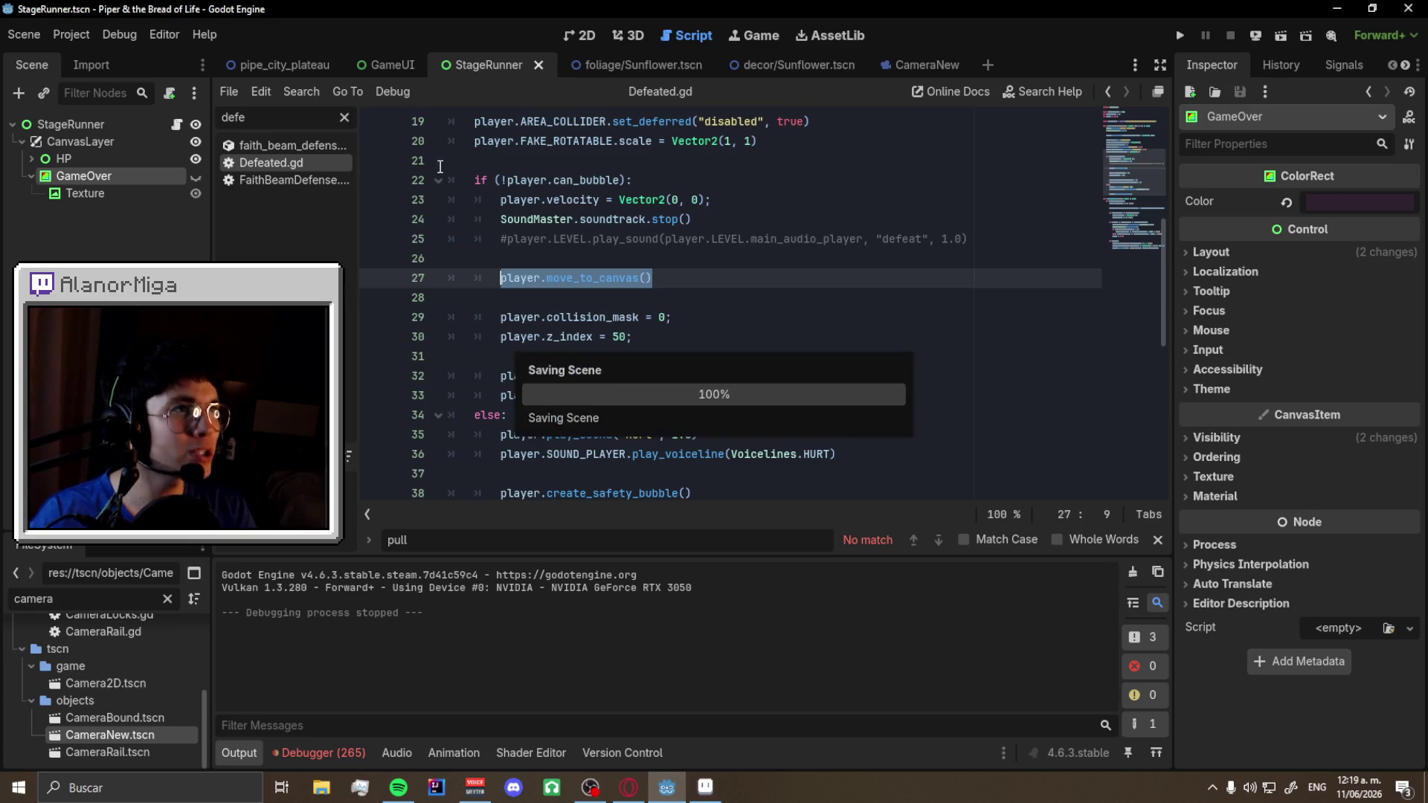
left_click(342, 119)
- Open Player.gd, insert self.move_to_canvas() after create_safety_bubble's early return, and save
type("play")
left_click(311, 148)
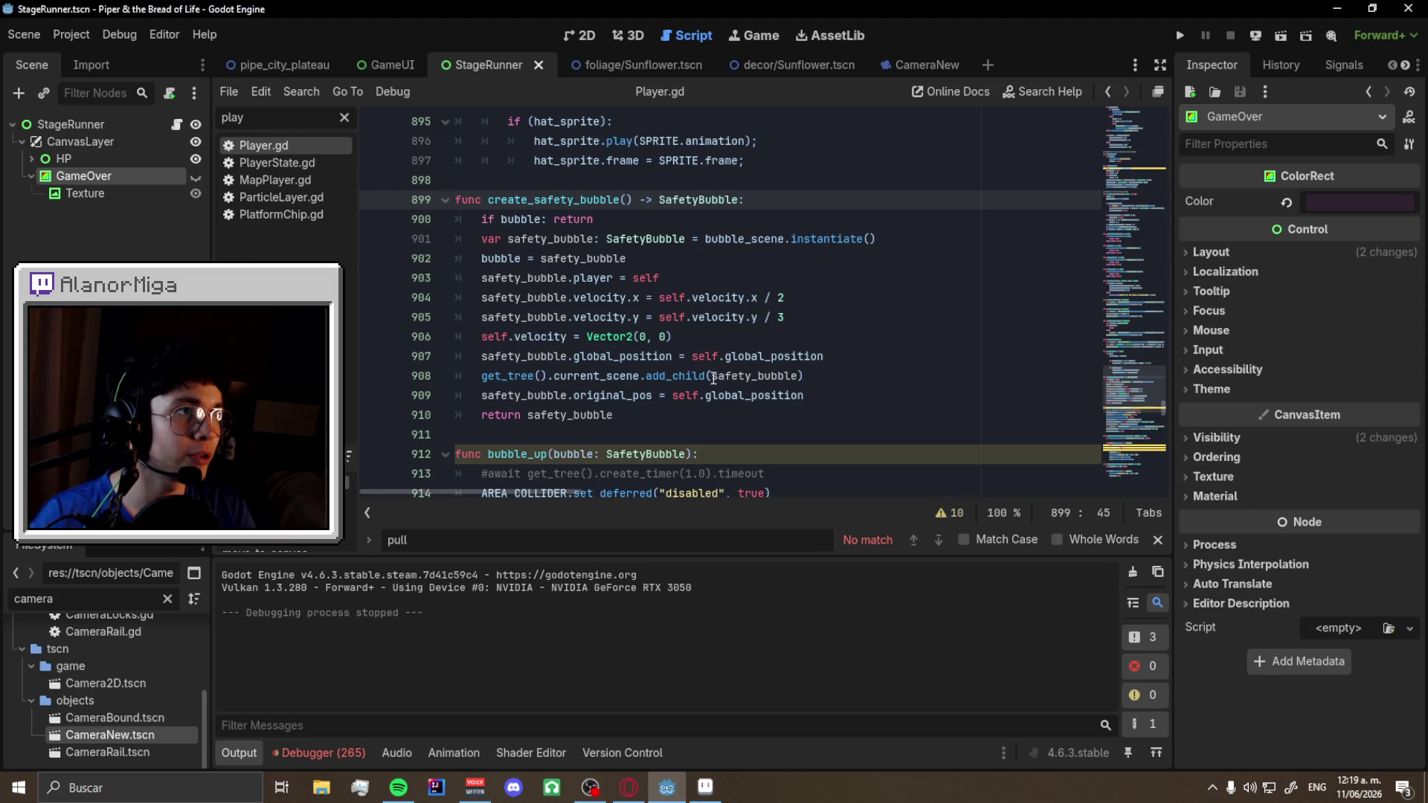
left_click(667, 216)
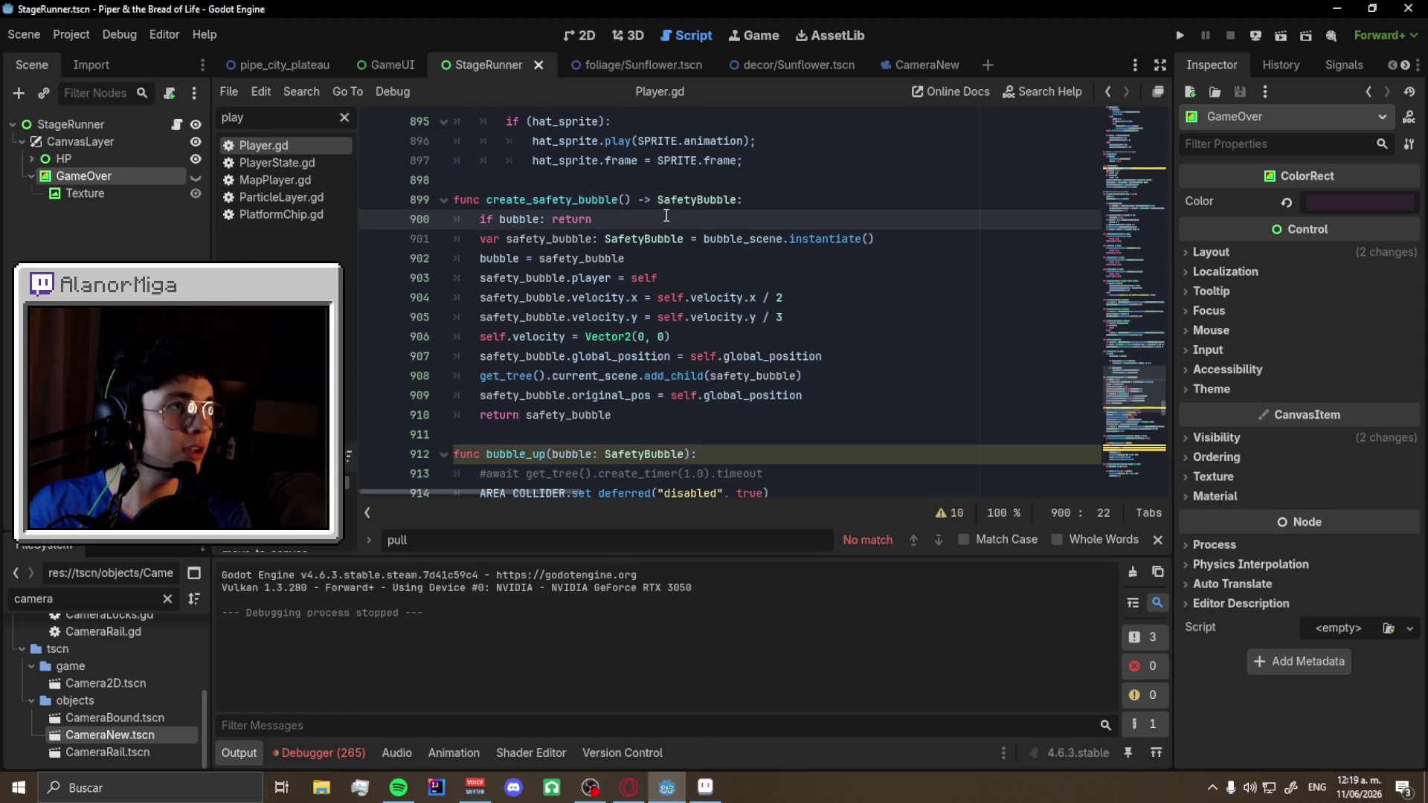
key("ctrl+z")
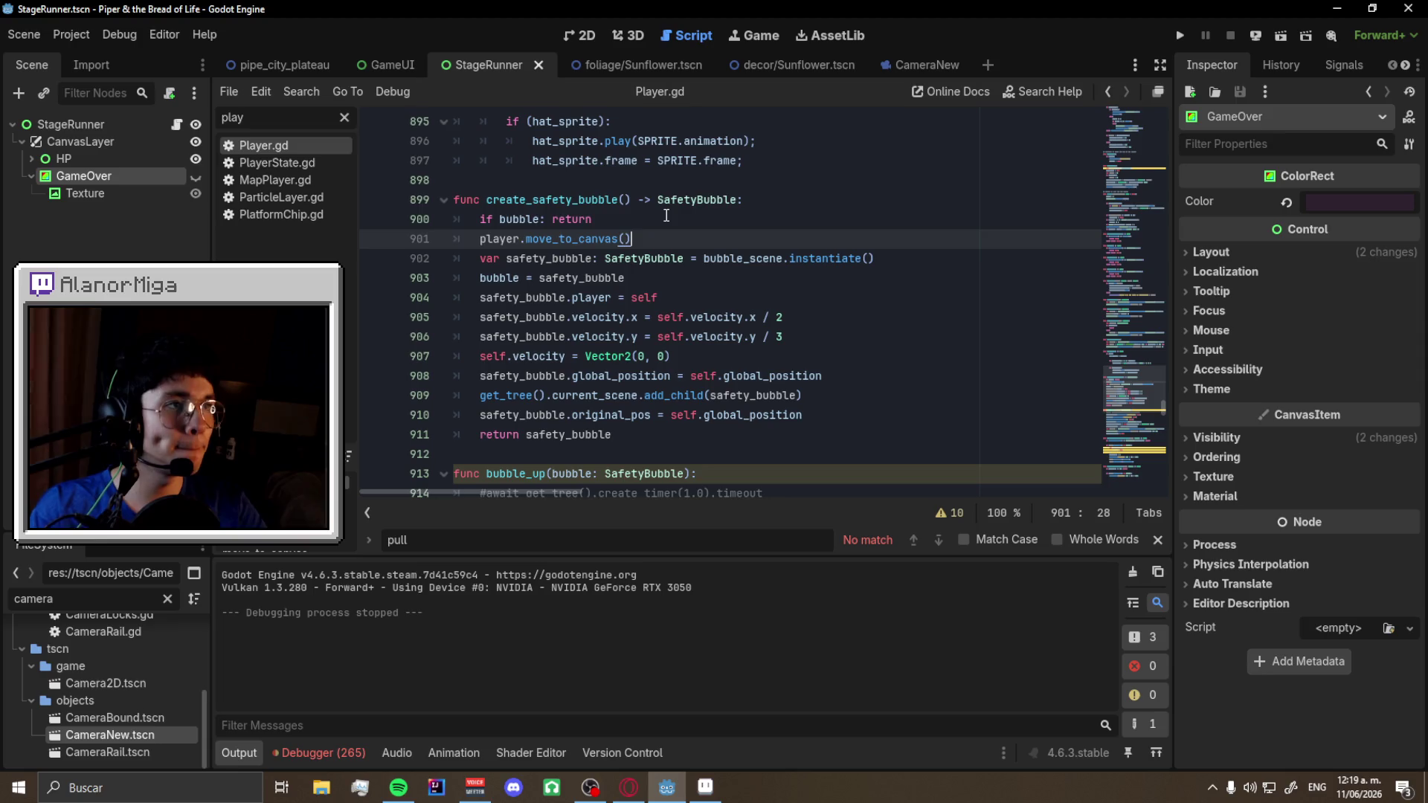
key("shift+Right")
key("shift+Right")
key("shift+Right")
key("shift+Right")
type("self")
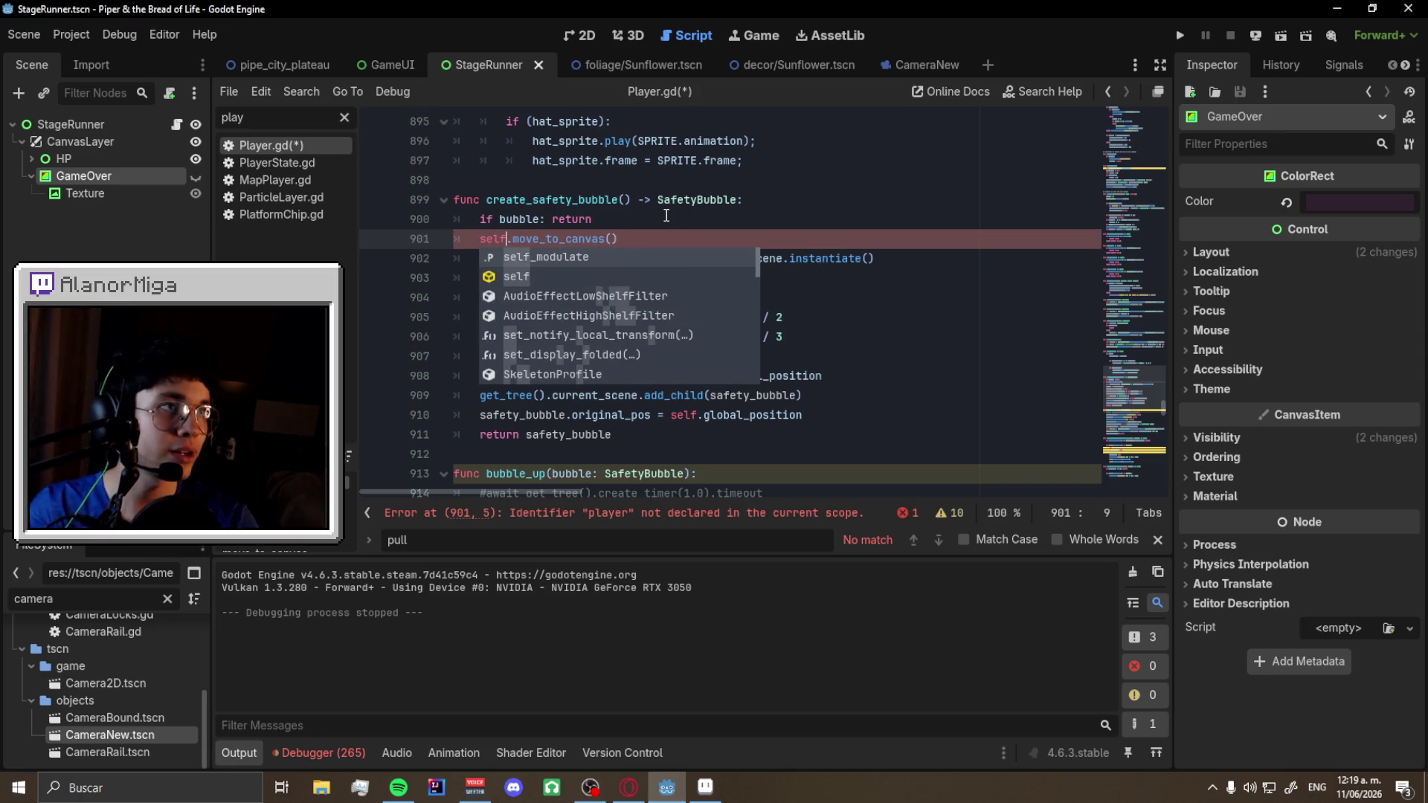
key("ctrl+s")
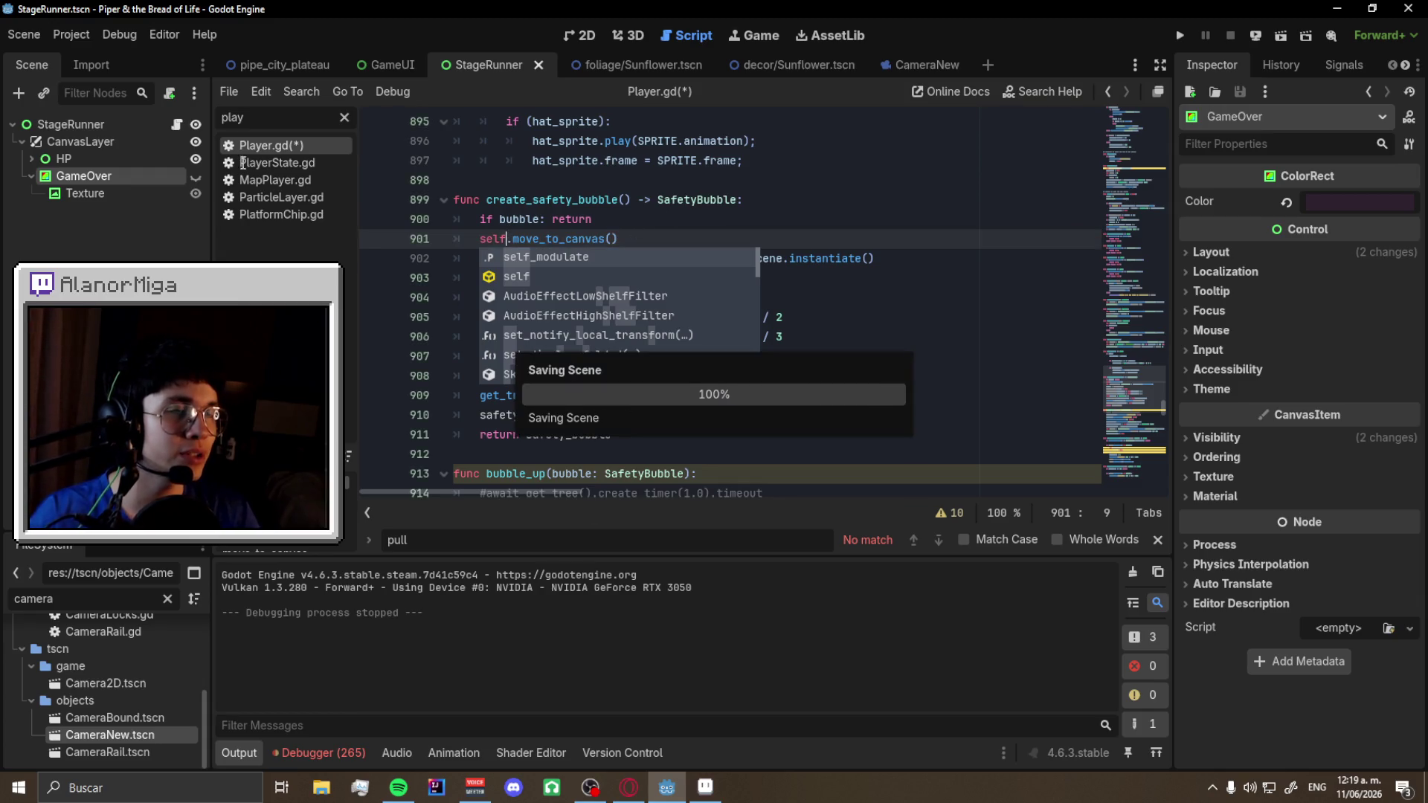
left_click(343, 117)
- Open SafetyBubble.gd and add a blank line above queue_free() in restore_player
type("safe")
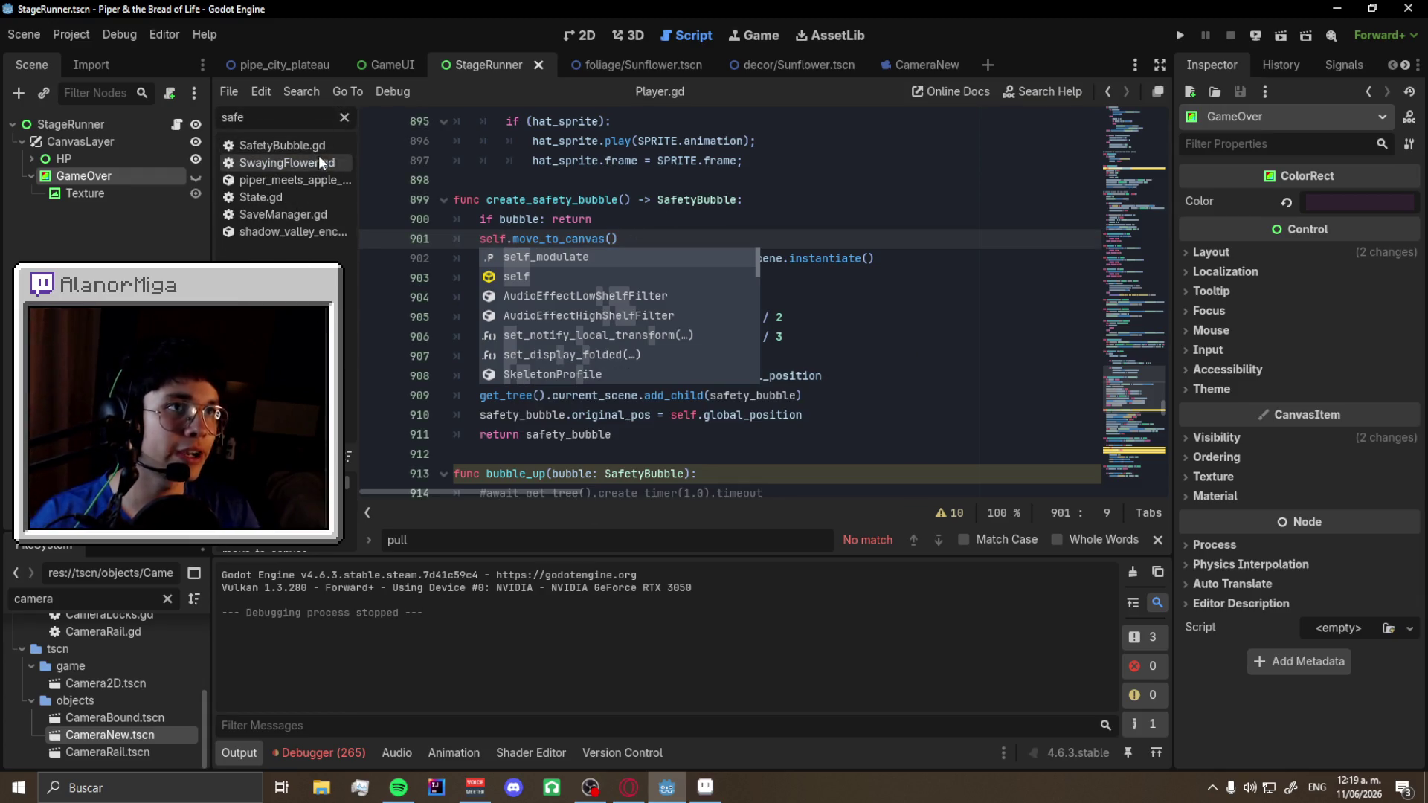
left_click(286, 146)
scroll(772, 392, "down", 2)
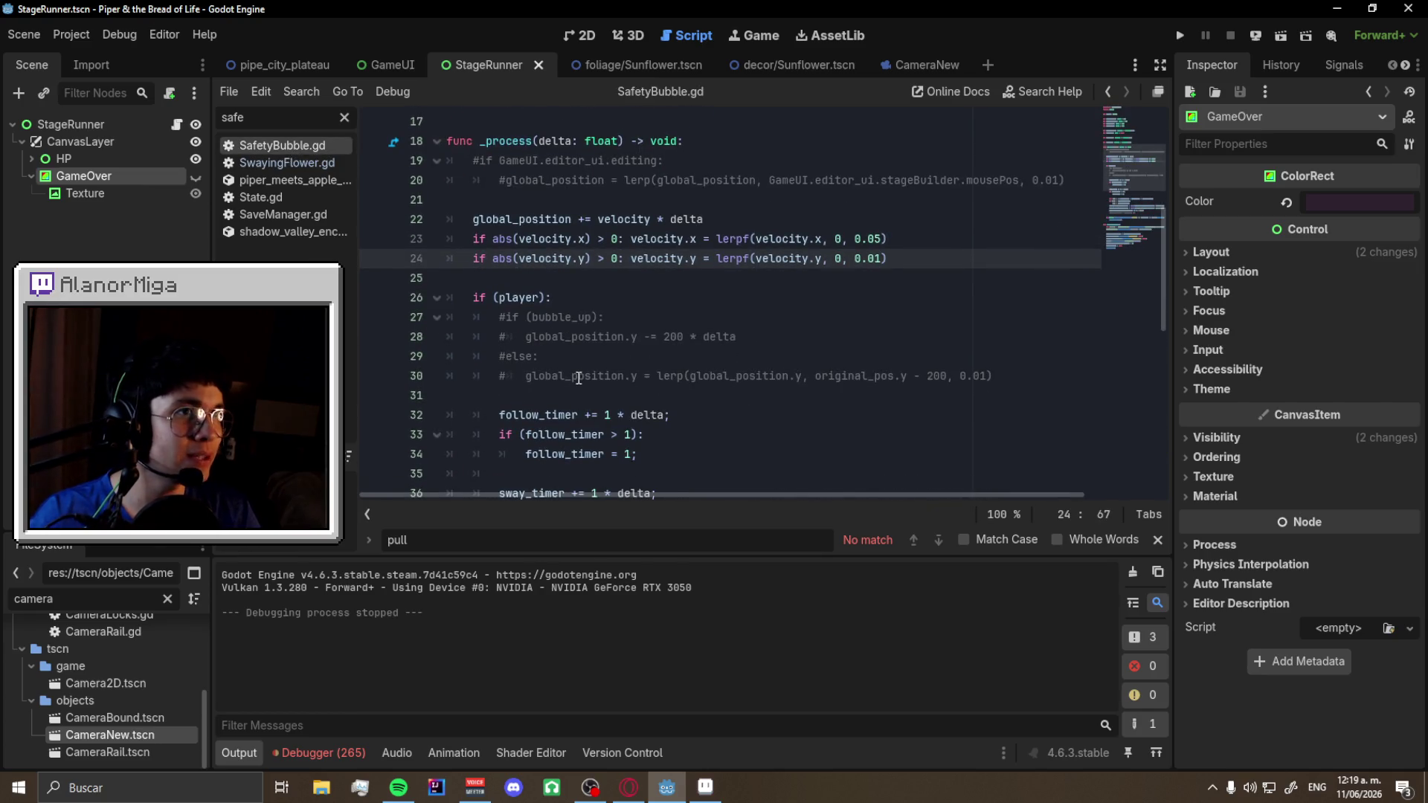
scroll(579, 377, "down", 8)
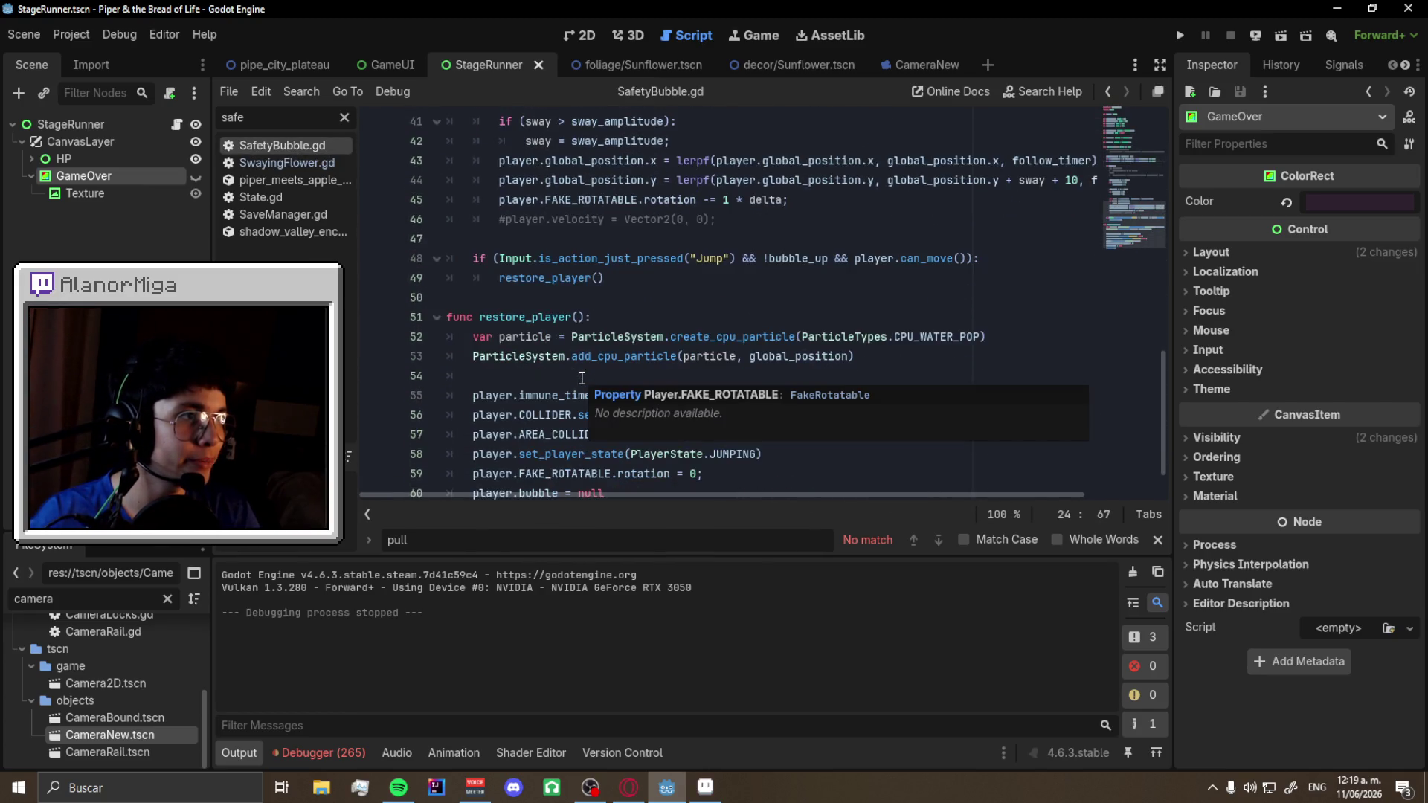
scroll(593, 364, "down", 1)
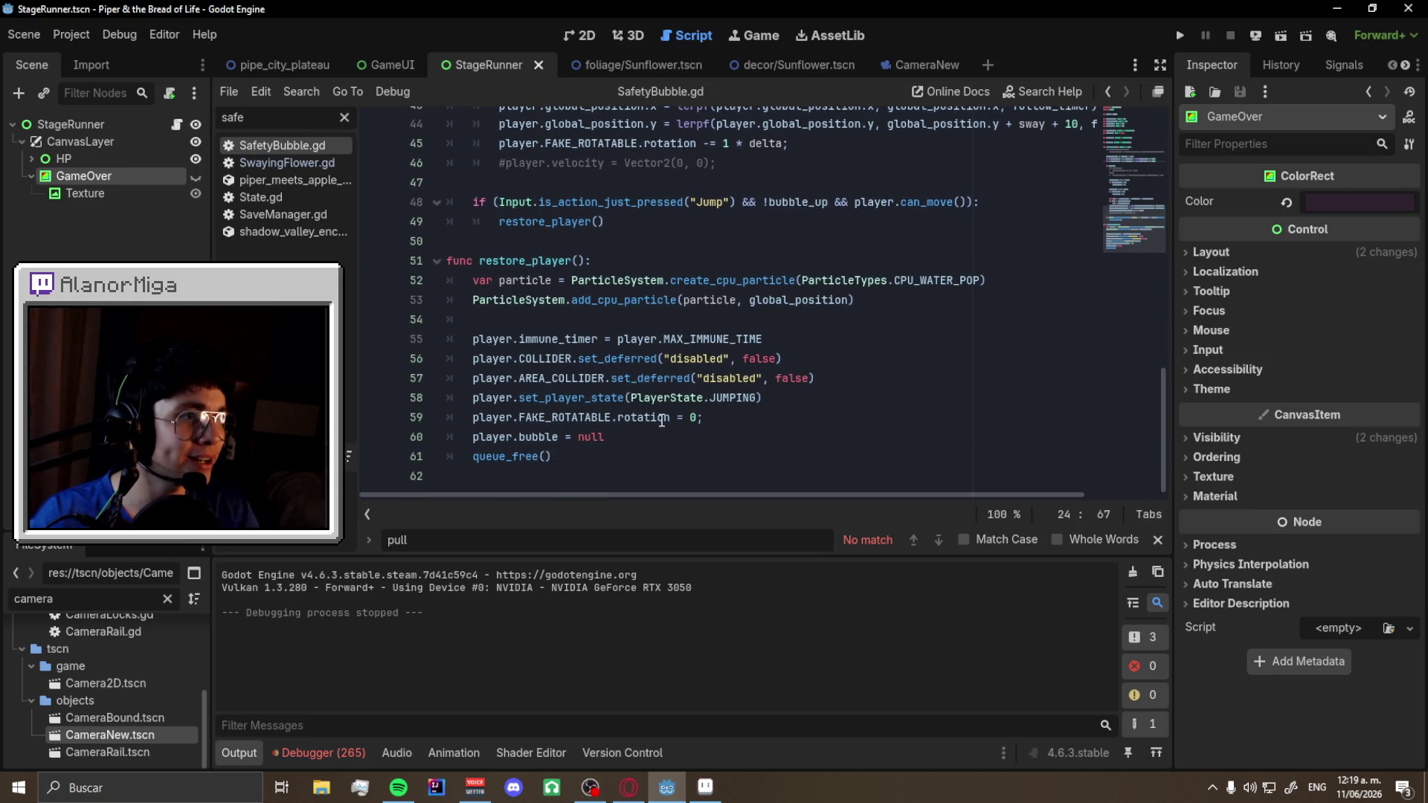
left_click(622, 453)
key("Up")
key("End")
key("Return")
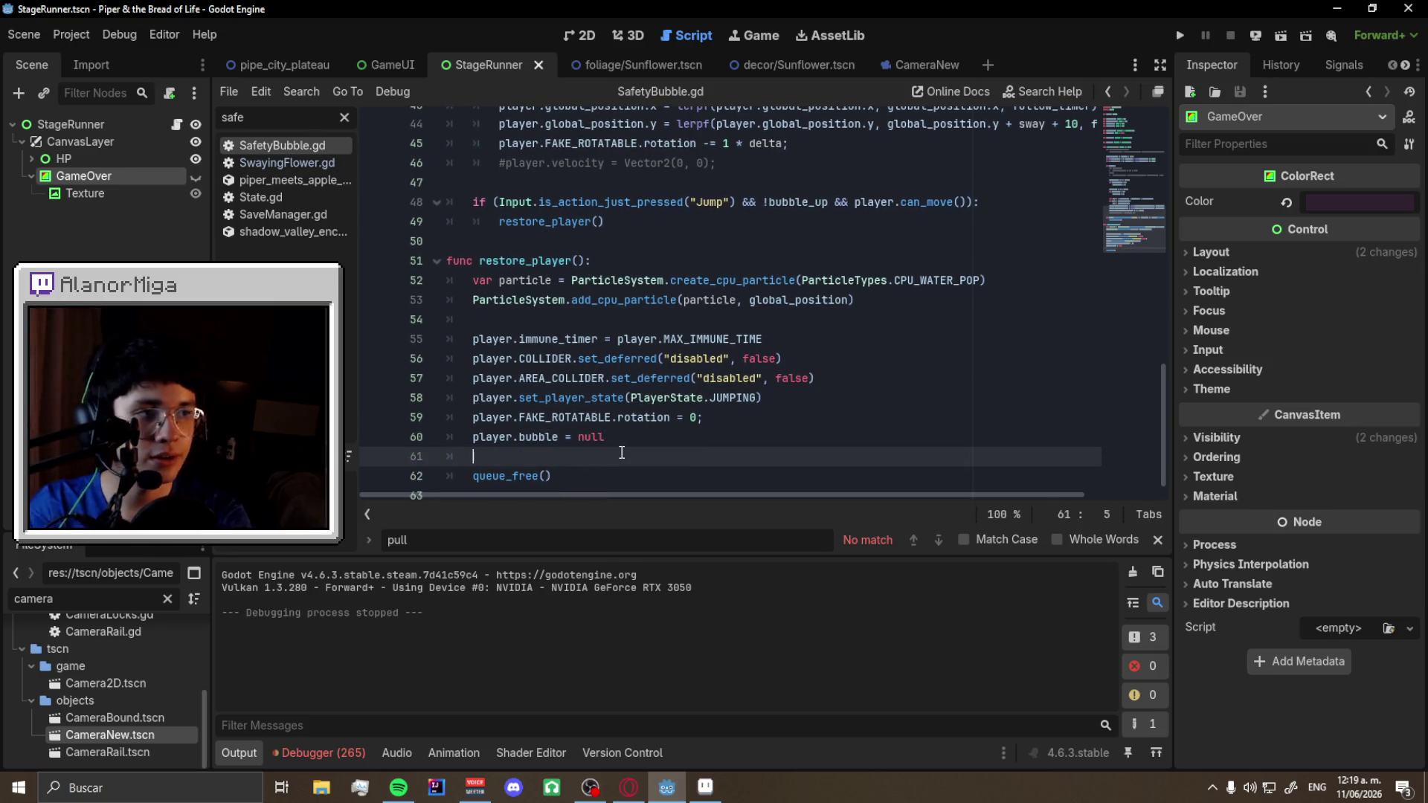
- Write player.take_from_canvas() on the new line using autocomplete and save the script
type("player.")
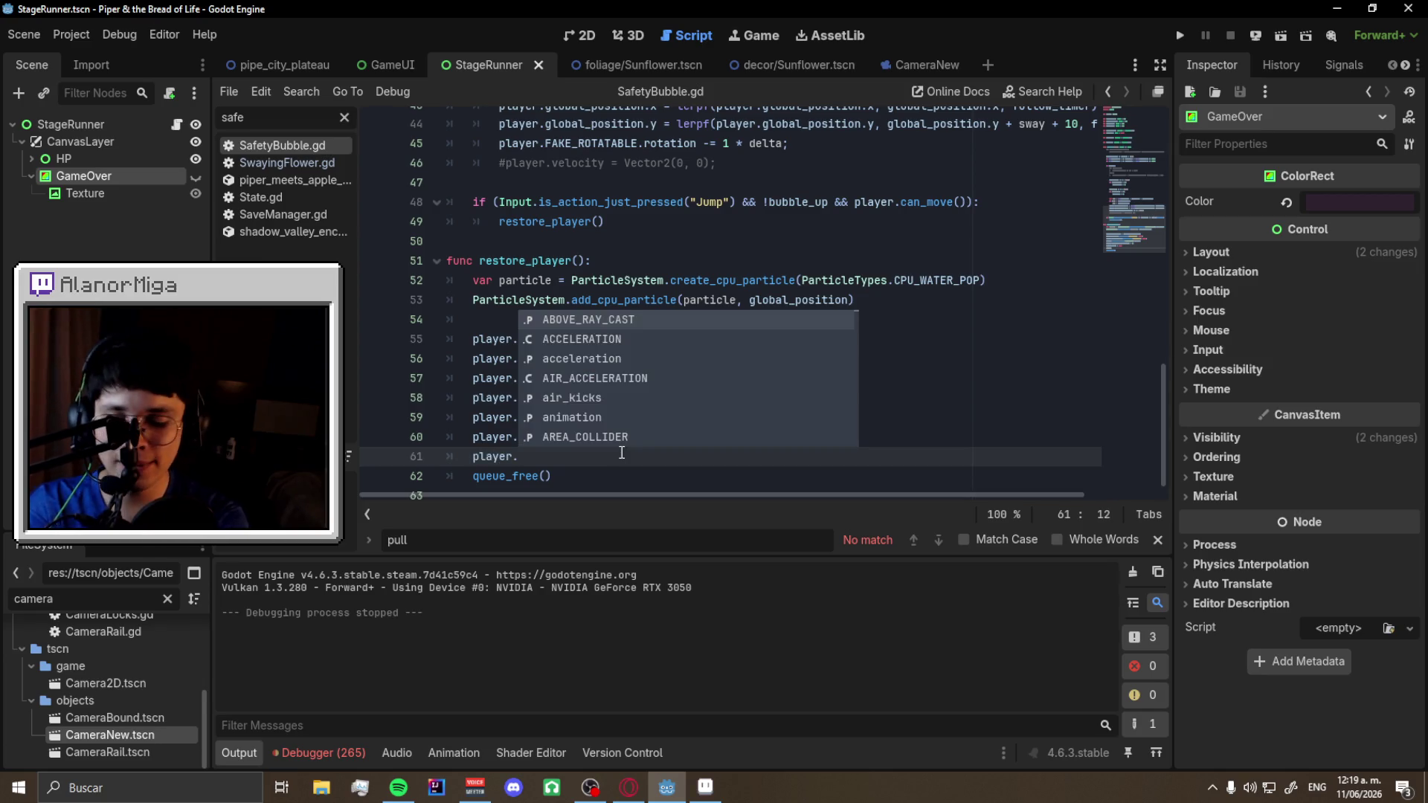
type("pu")
key("BackSpace")
key("BackSpace")
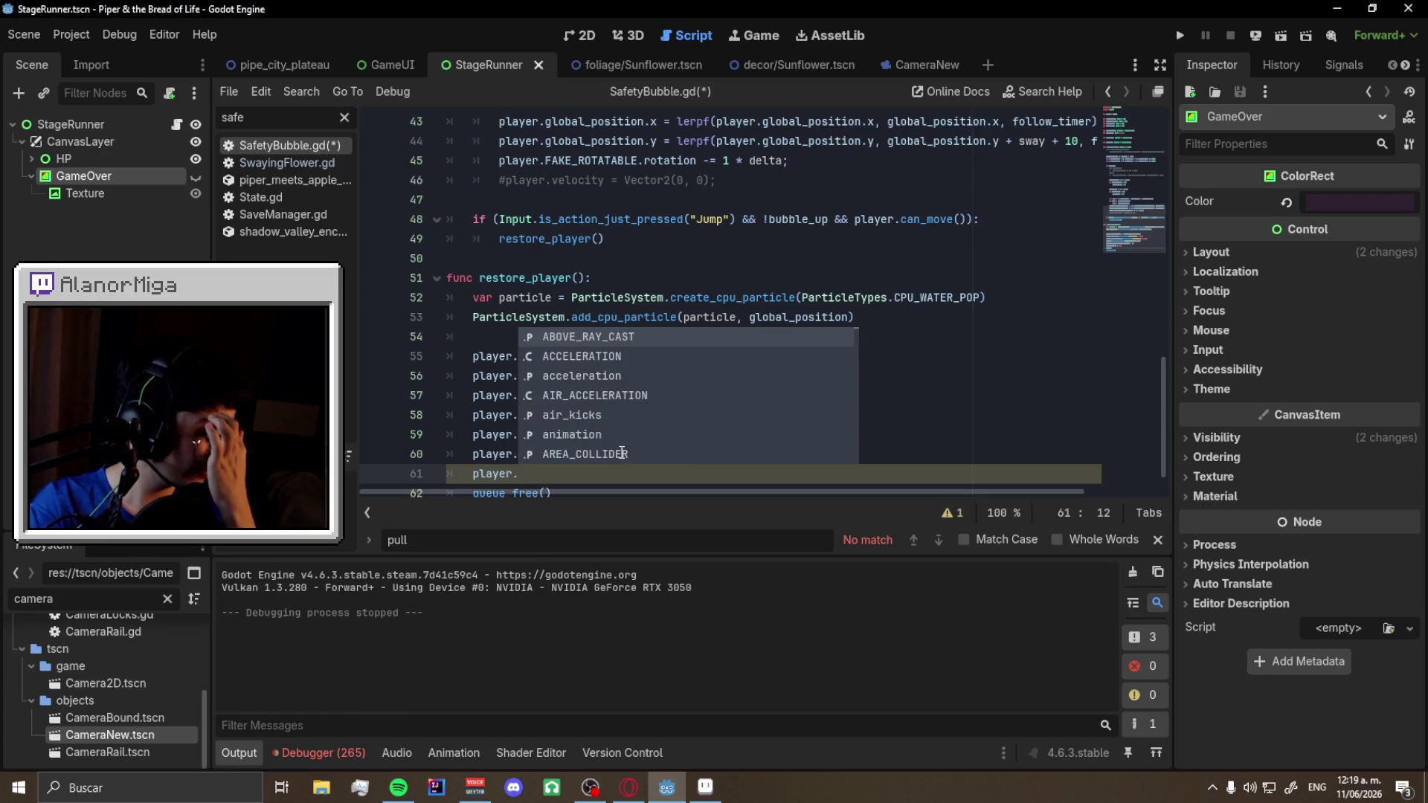
type("canvas")
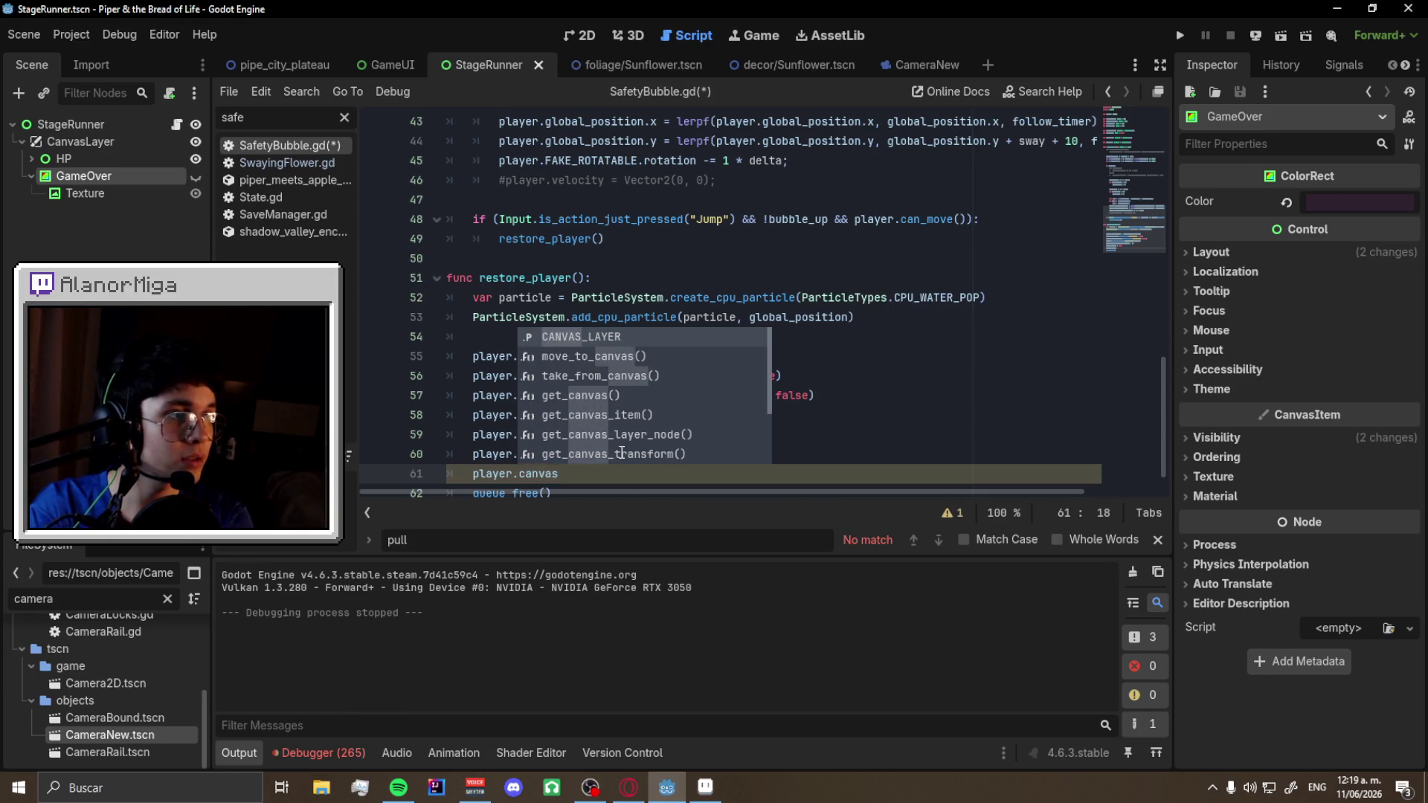
scroll(621, 453, "up", 3)
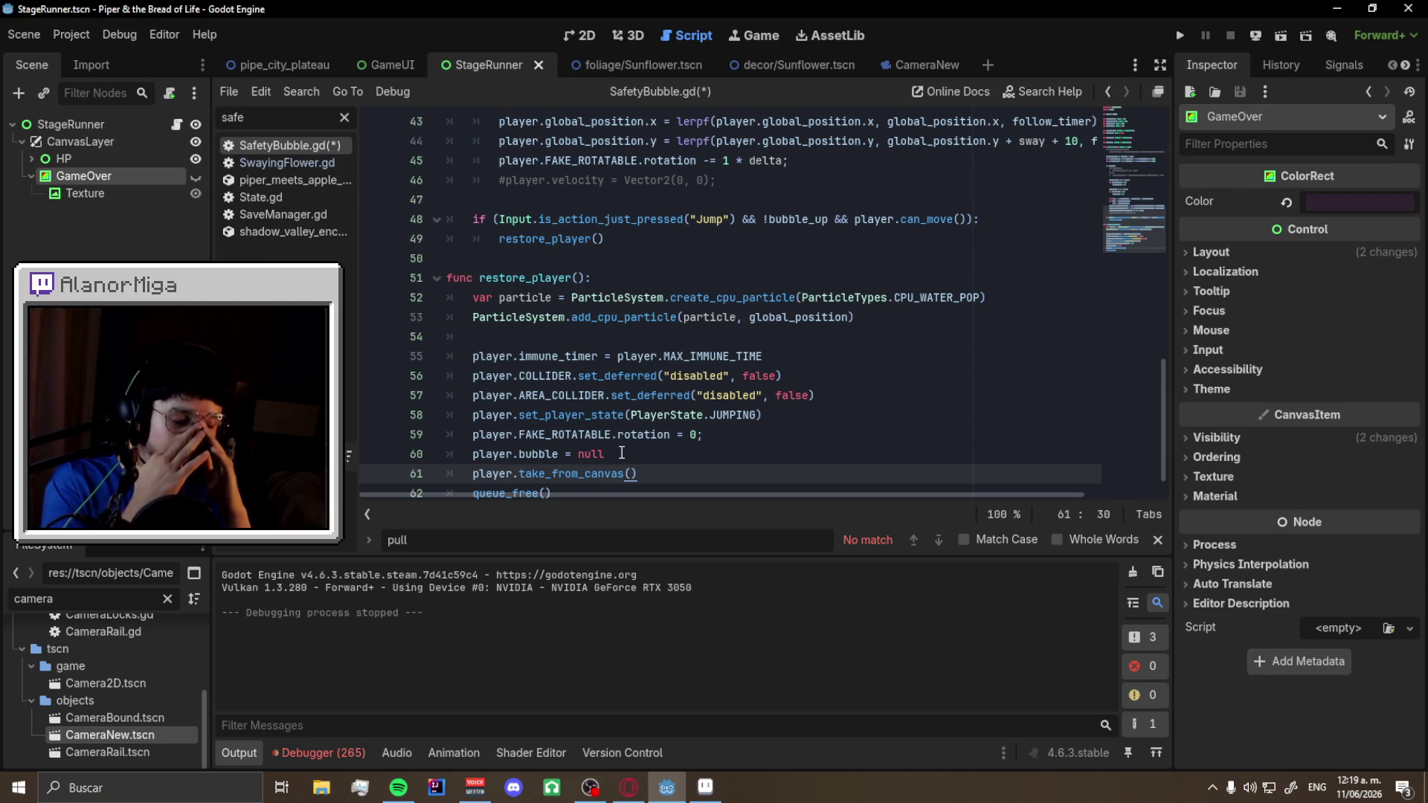
scroll(370, 194, "down", 1)
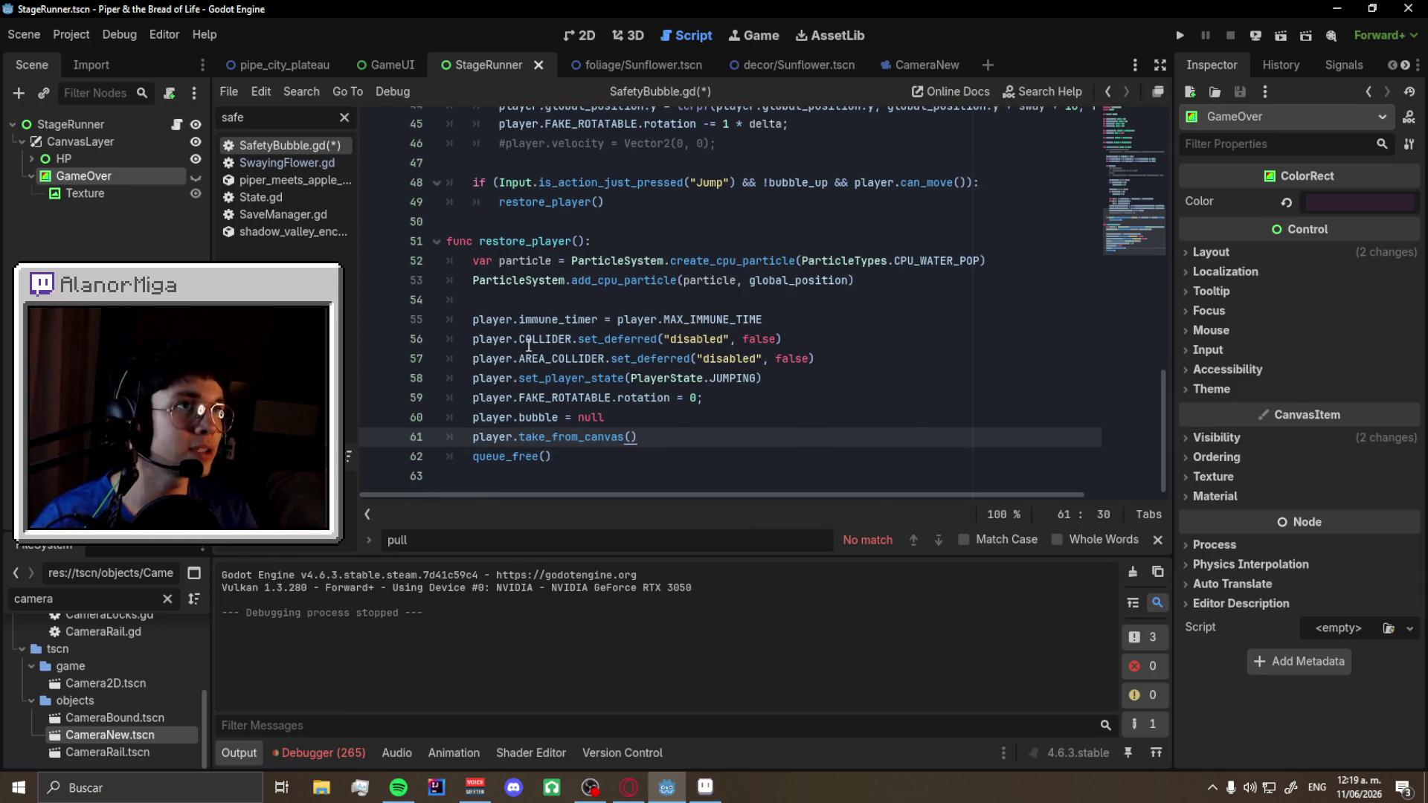
key("ctrl+s")
left_click(286, 67)
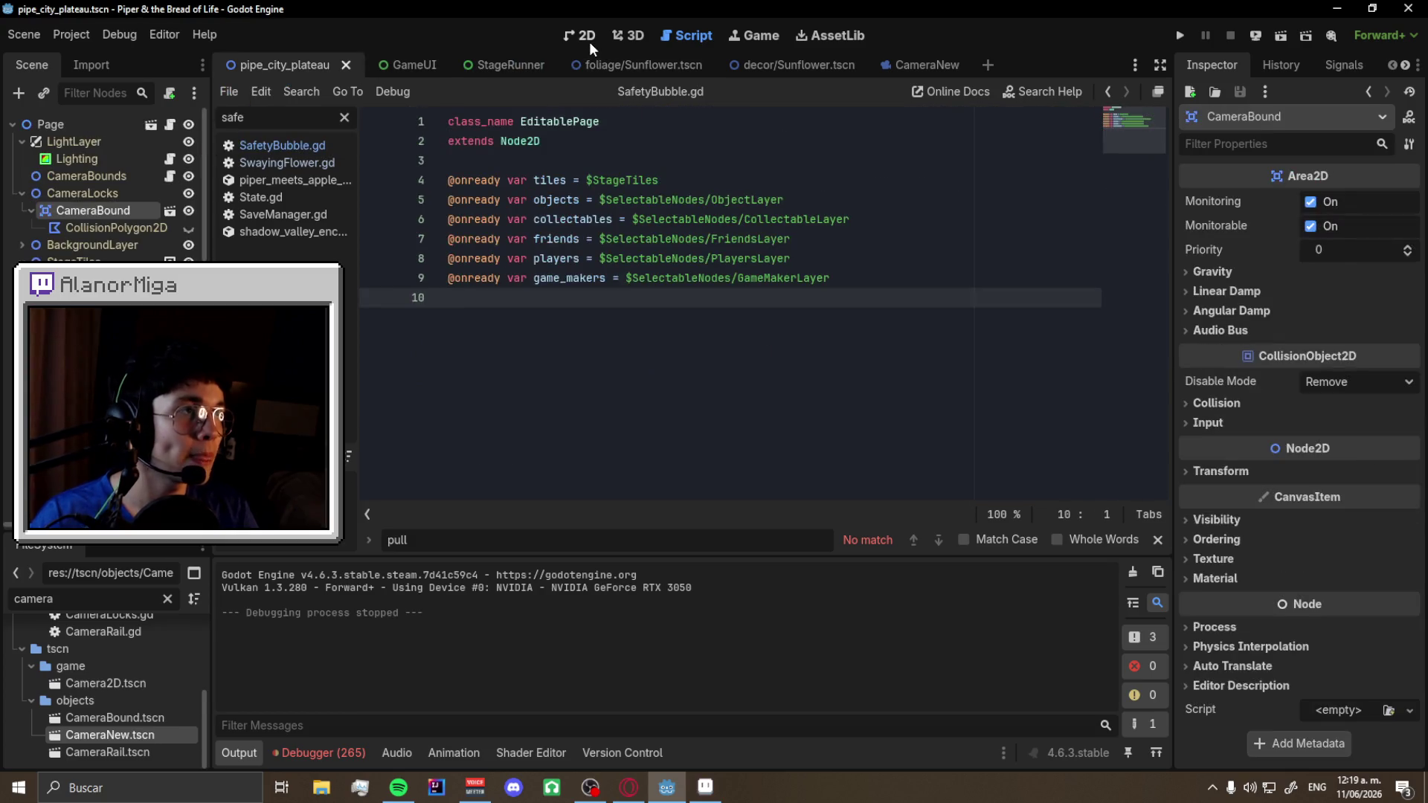
- Open the SafetyBubble.tscn scene in the 2D view by filtering project files for 'safe'
left_click(588, 41)
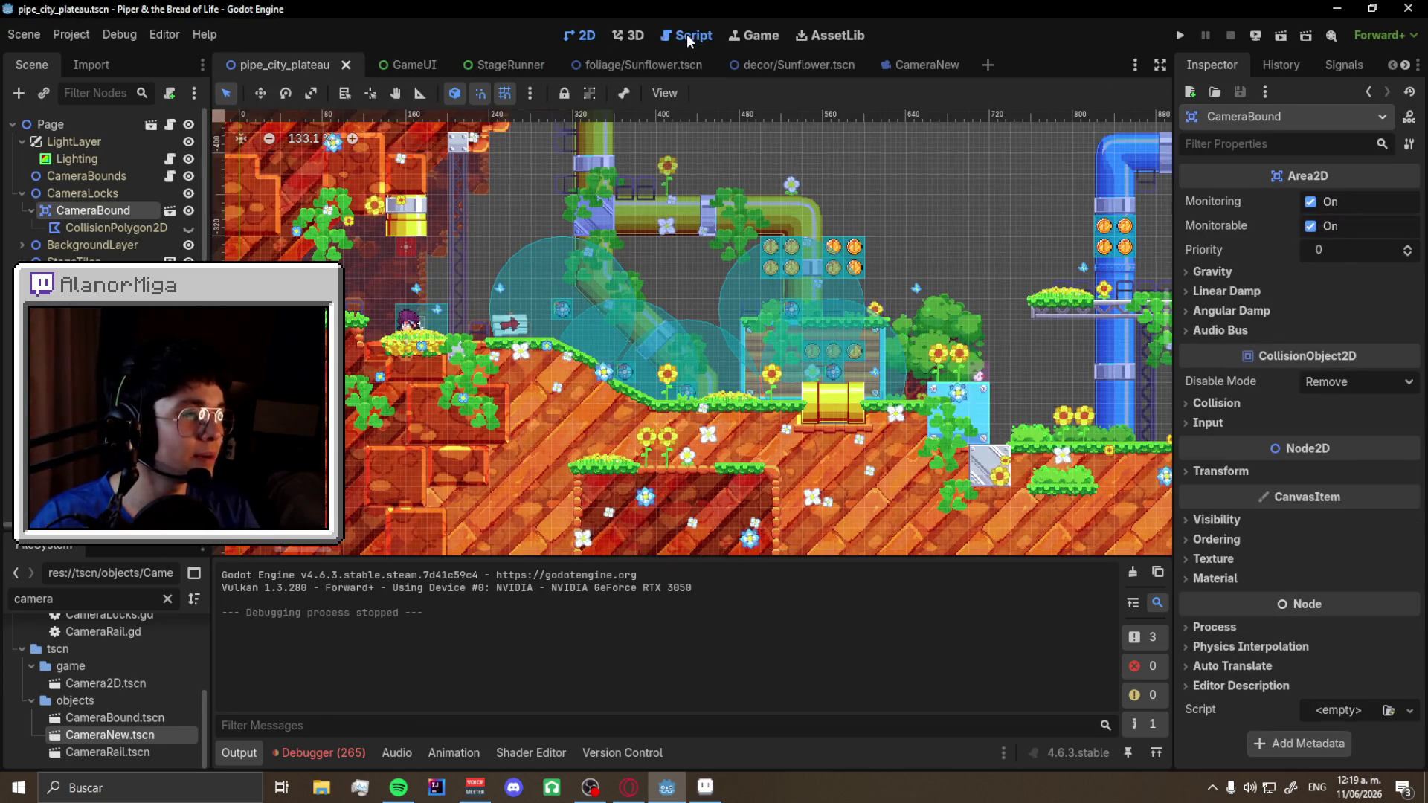
left_click(686, 34)
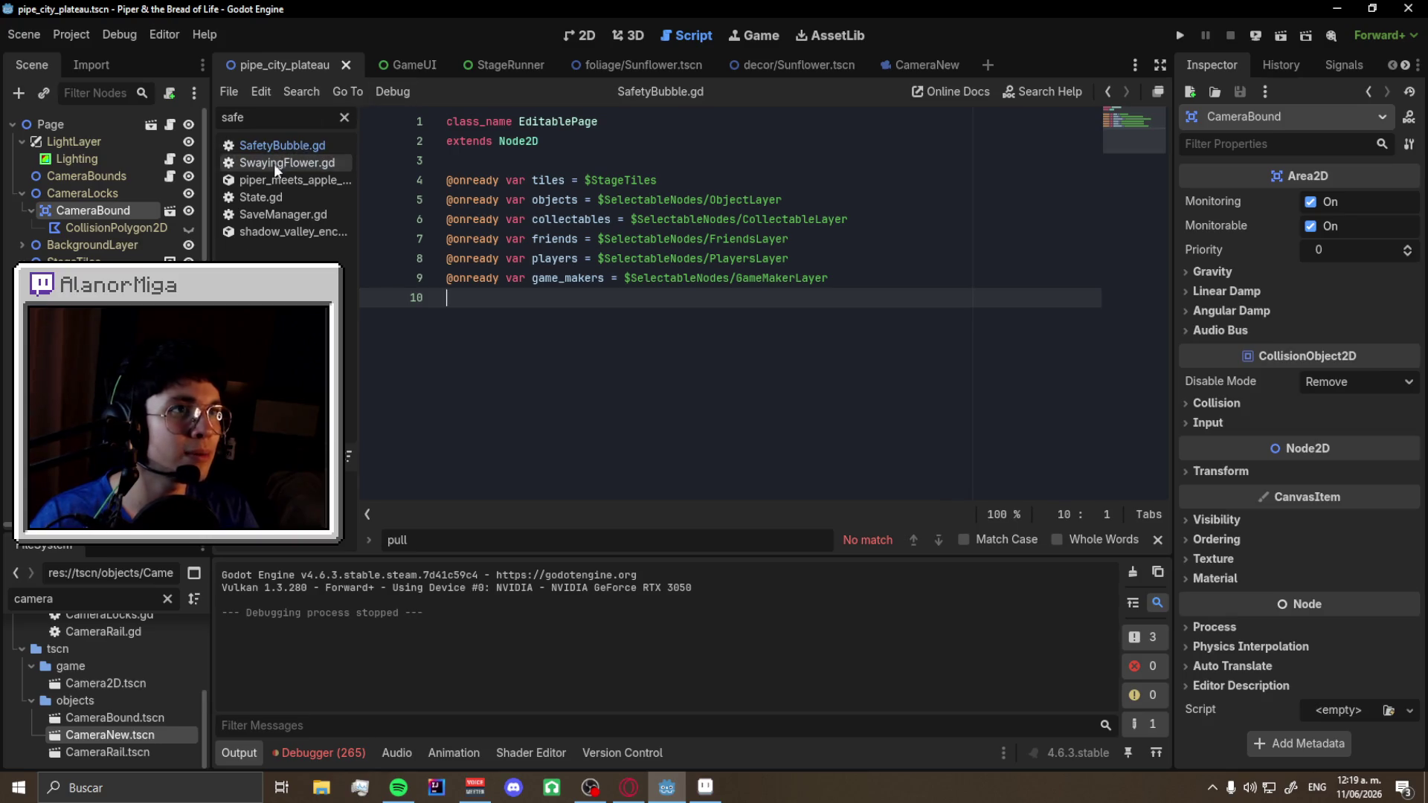
left_click(165, 599)
type("safe")
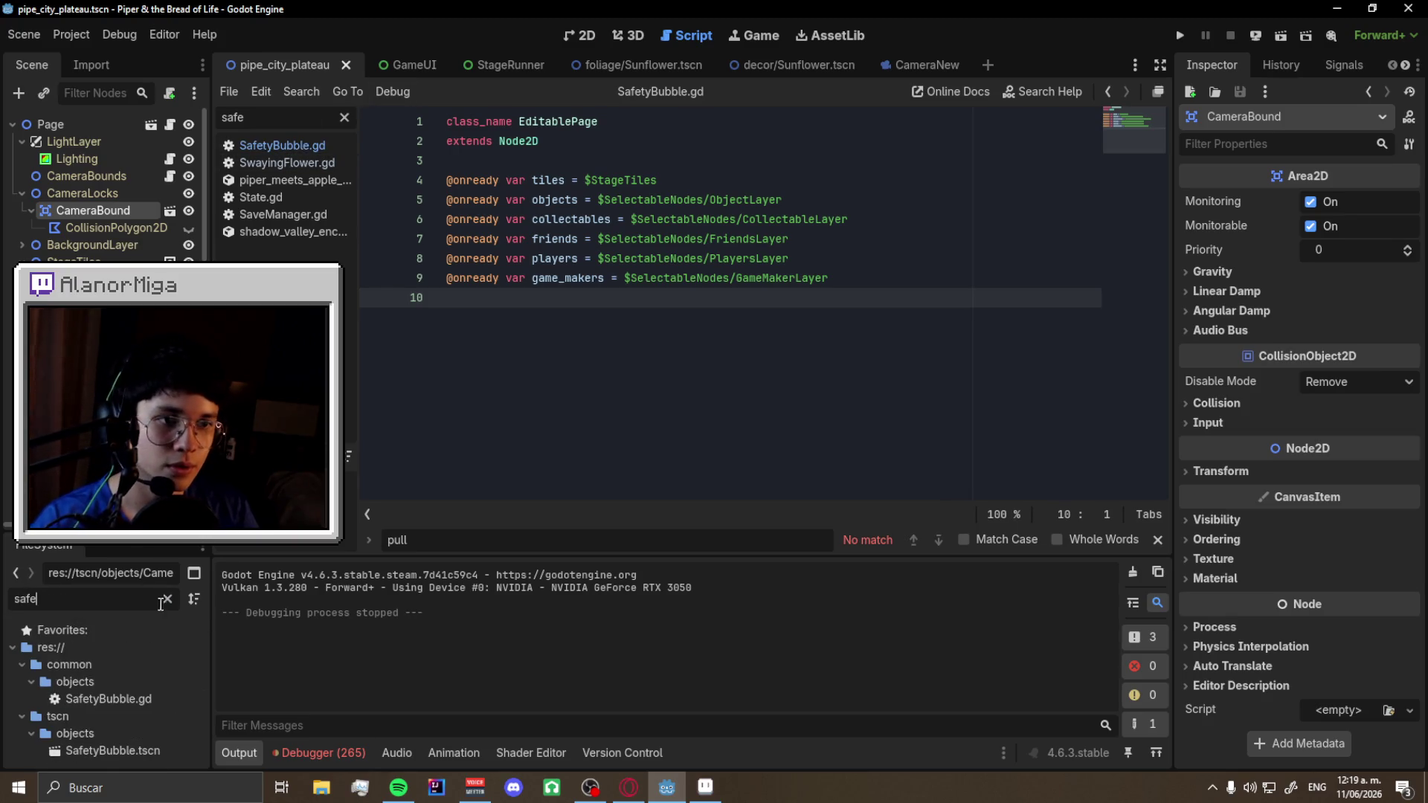
double_click(103, 749)
left_click(581, 35)
scroll(736, 242, "up", 6)
left_click(176, 124)
scroll(747, 317, "up", 6)
scroll(747, 316, "up", 5)
scroll(736, 312, "down", 10)
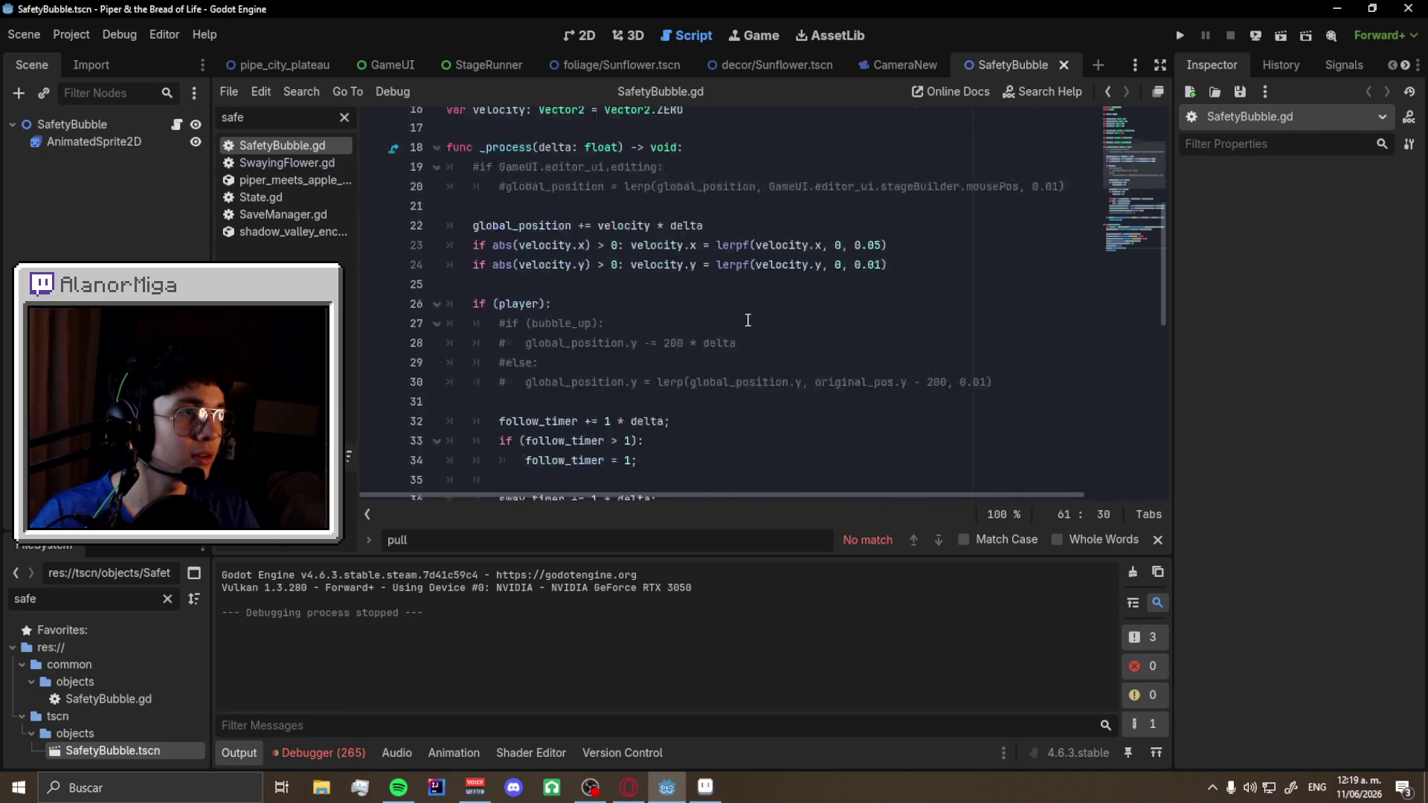
scroll(720, 305, "up", 4)
scroll(720, 304, "up", 10)
left_click(582, 35)
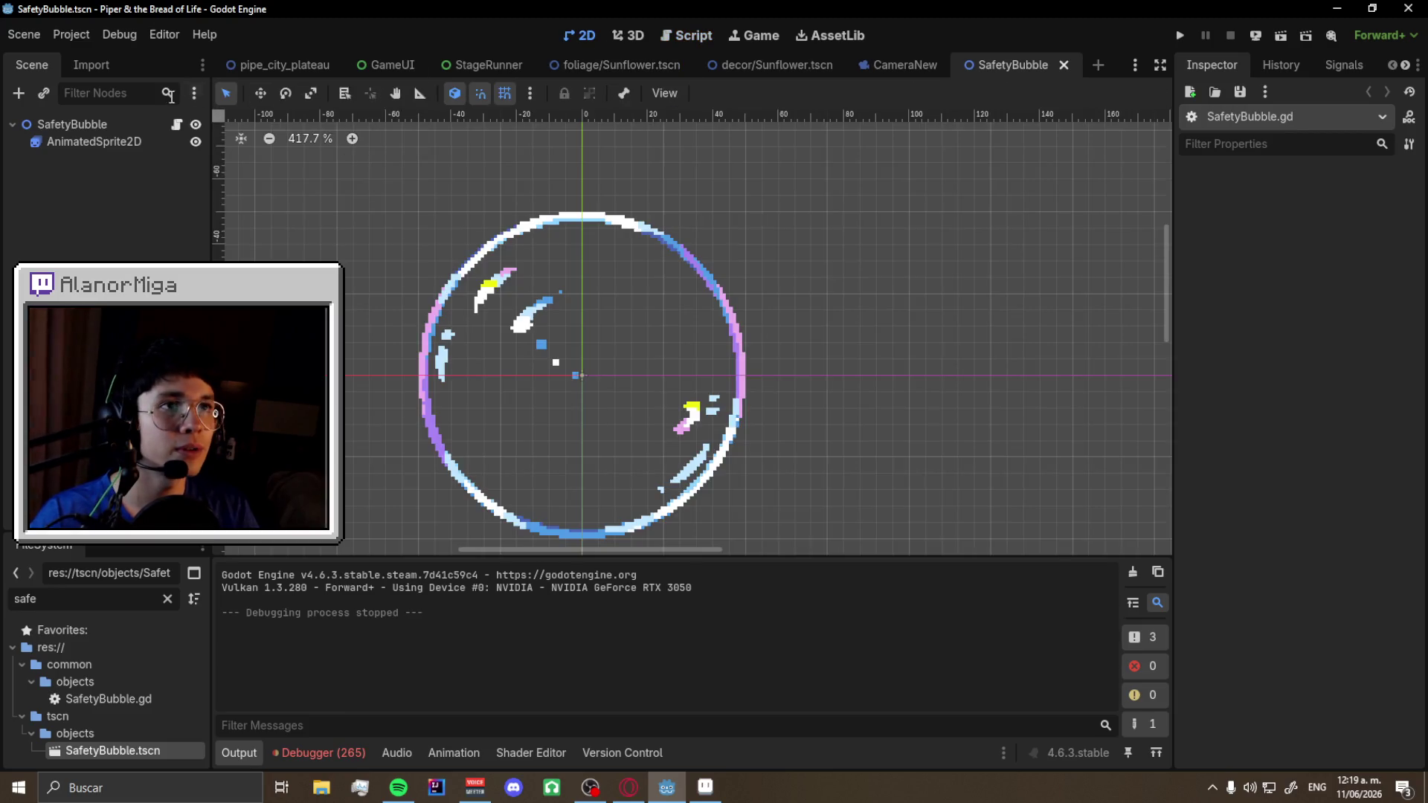
- Add a CanvasLayer child to the SafetyBubble root and move AnimatedSprite2D inside it
left_click(94, 141)
right_click(59, 123)
left_click(111, 158)
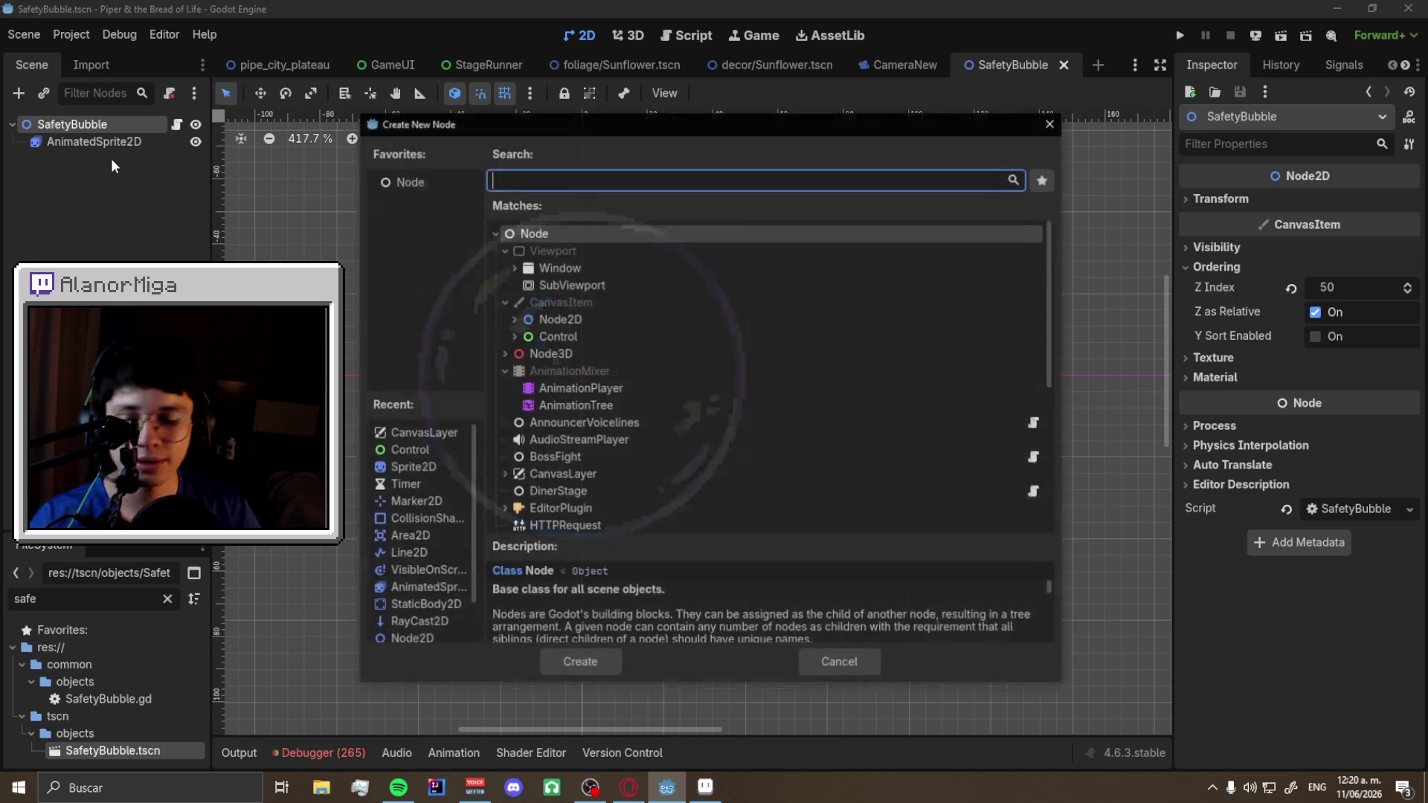
type("Canvas")
key("Return")
left_click_drag(110, 160, 83, 141)
left_click(82, 159)
left_click(93, 140)
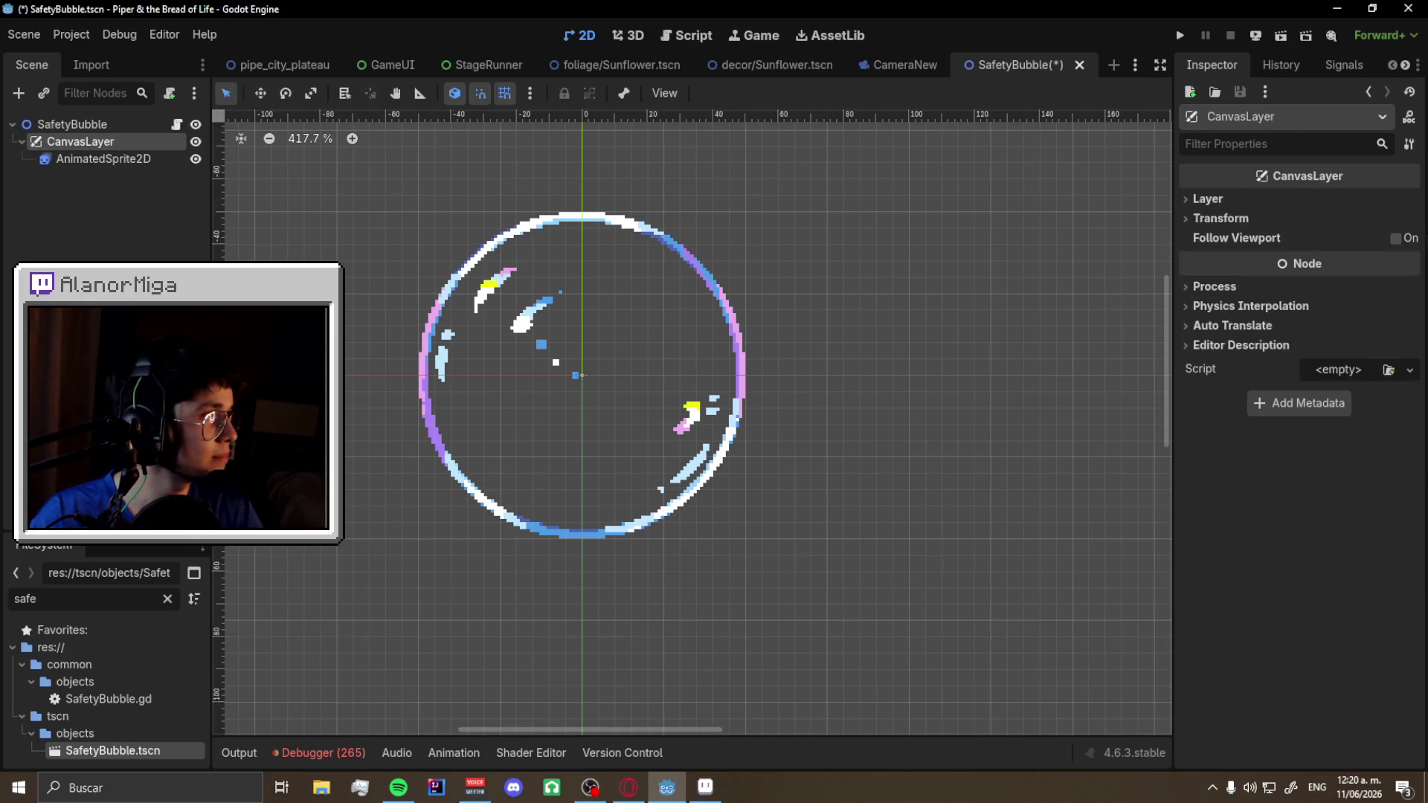
- Set the CanvasLayer to layer 10 with Follow Viewport on, save, and launch a playtest
left_click(1268, 198)
left_click(1370, 217)
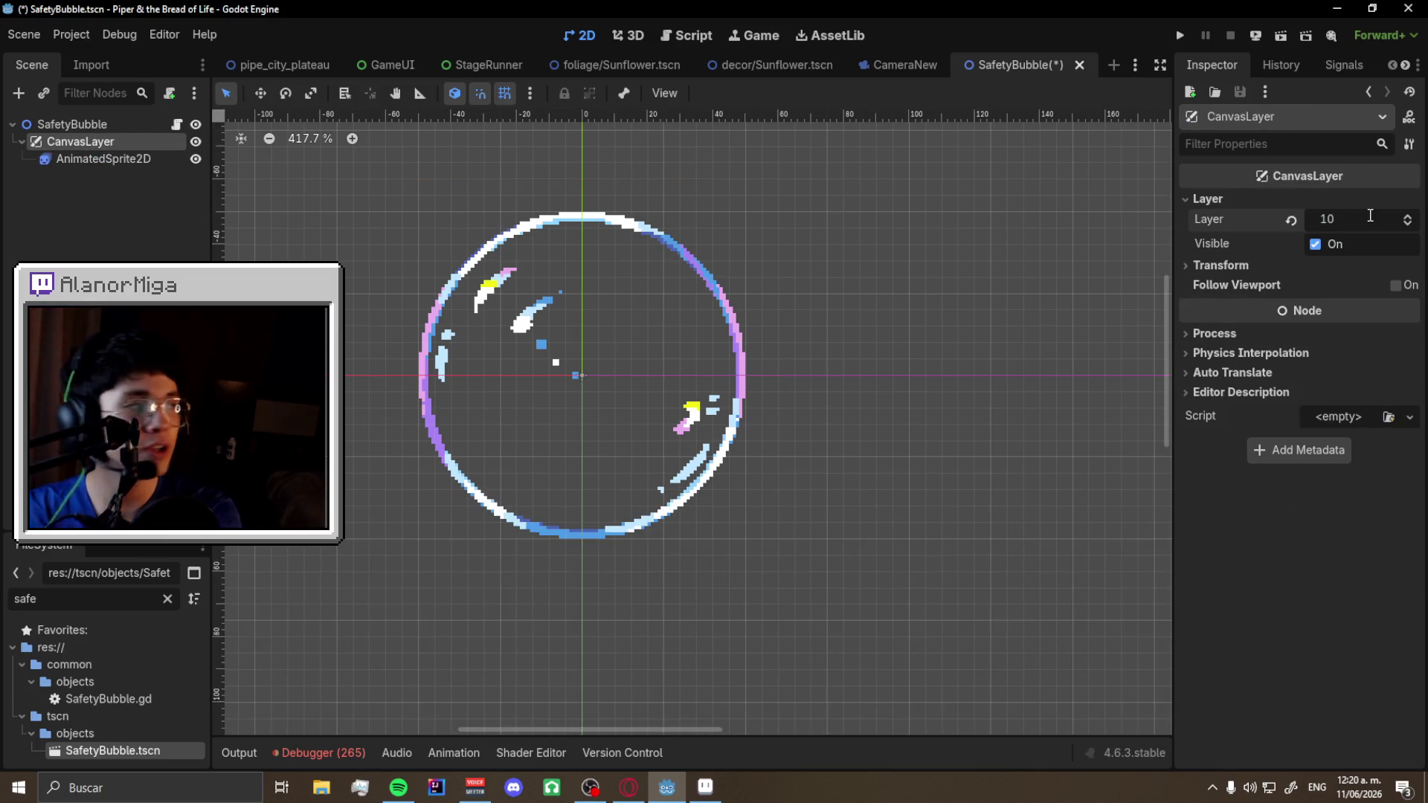
key("ctrl+s")
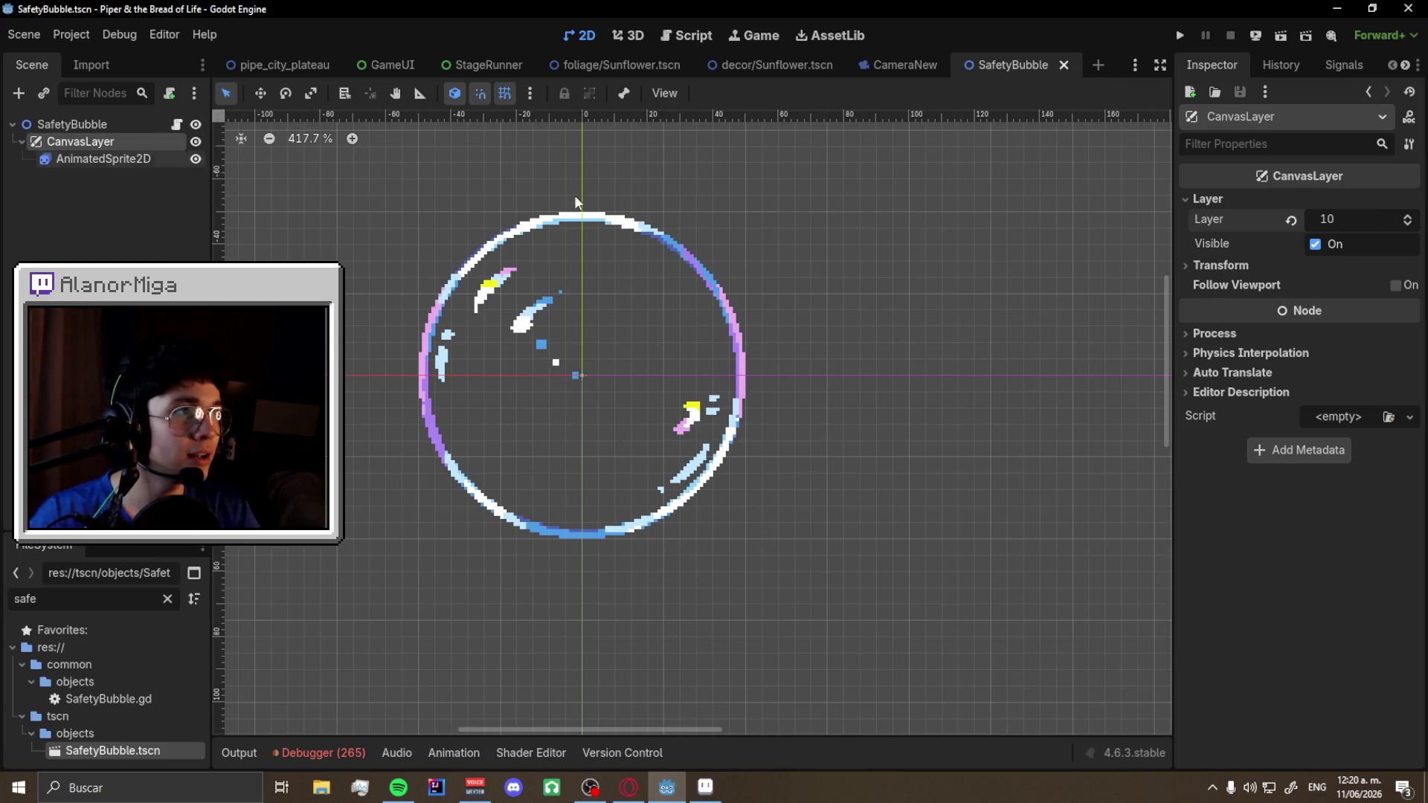
left_click(1395, 285)
key("ctrl+s")
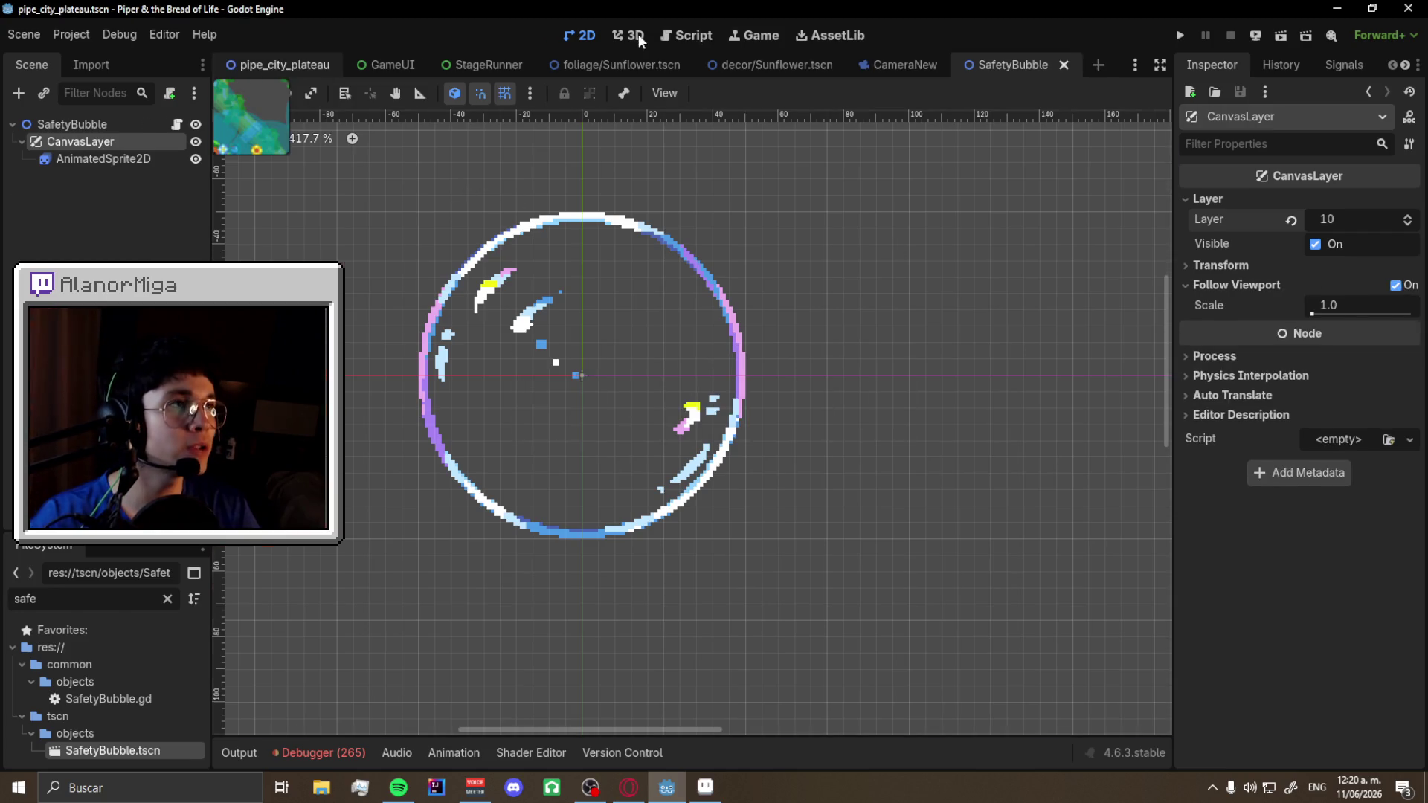
key("ctrl+Tab")
key("F5")
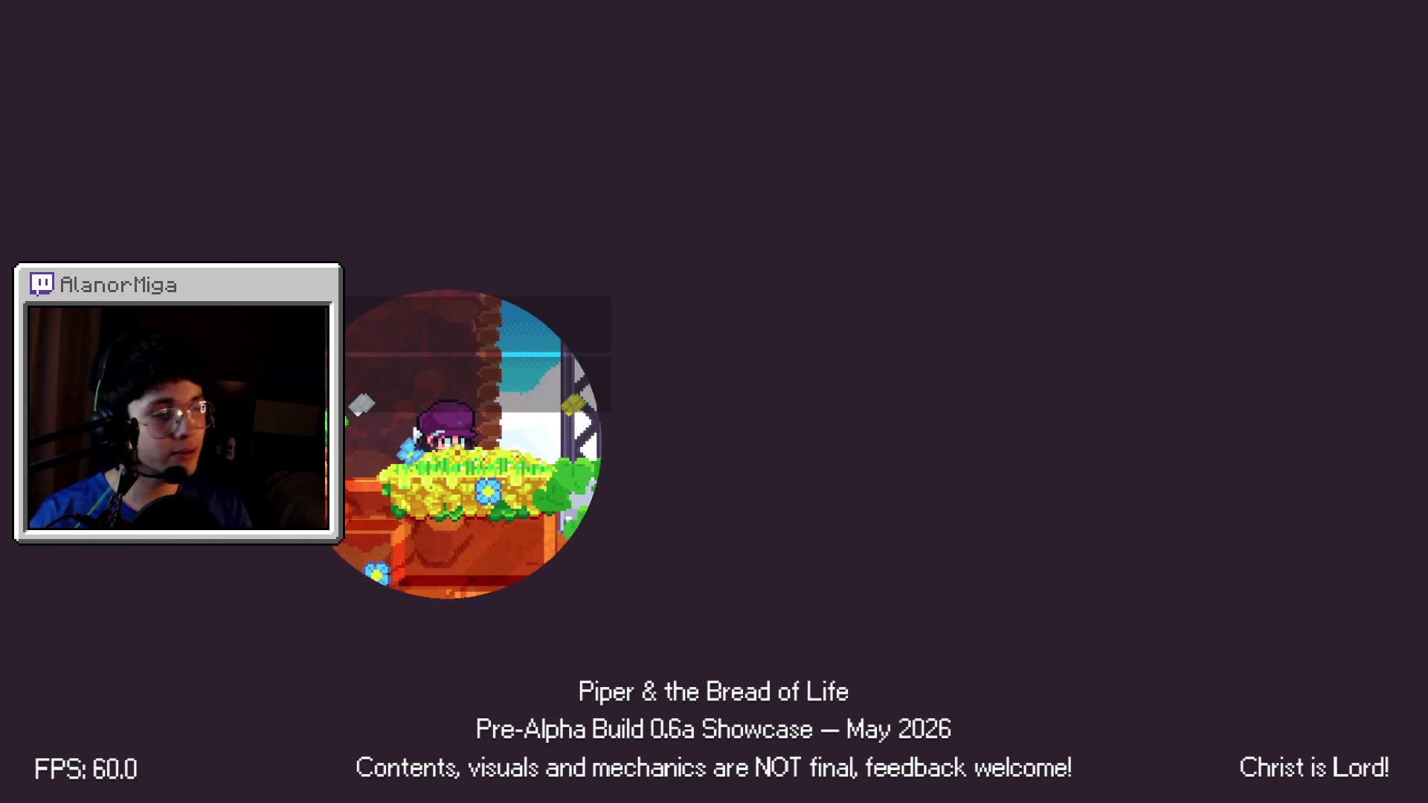
- Run right down the slope, jump onto the coin platform, then dash left through the checkered room
key("Right")
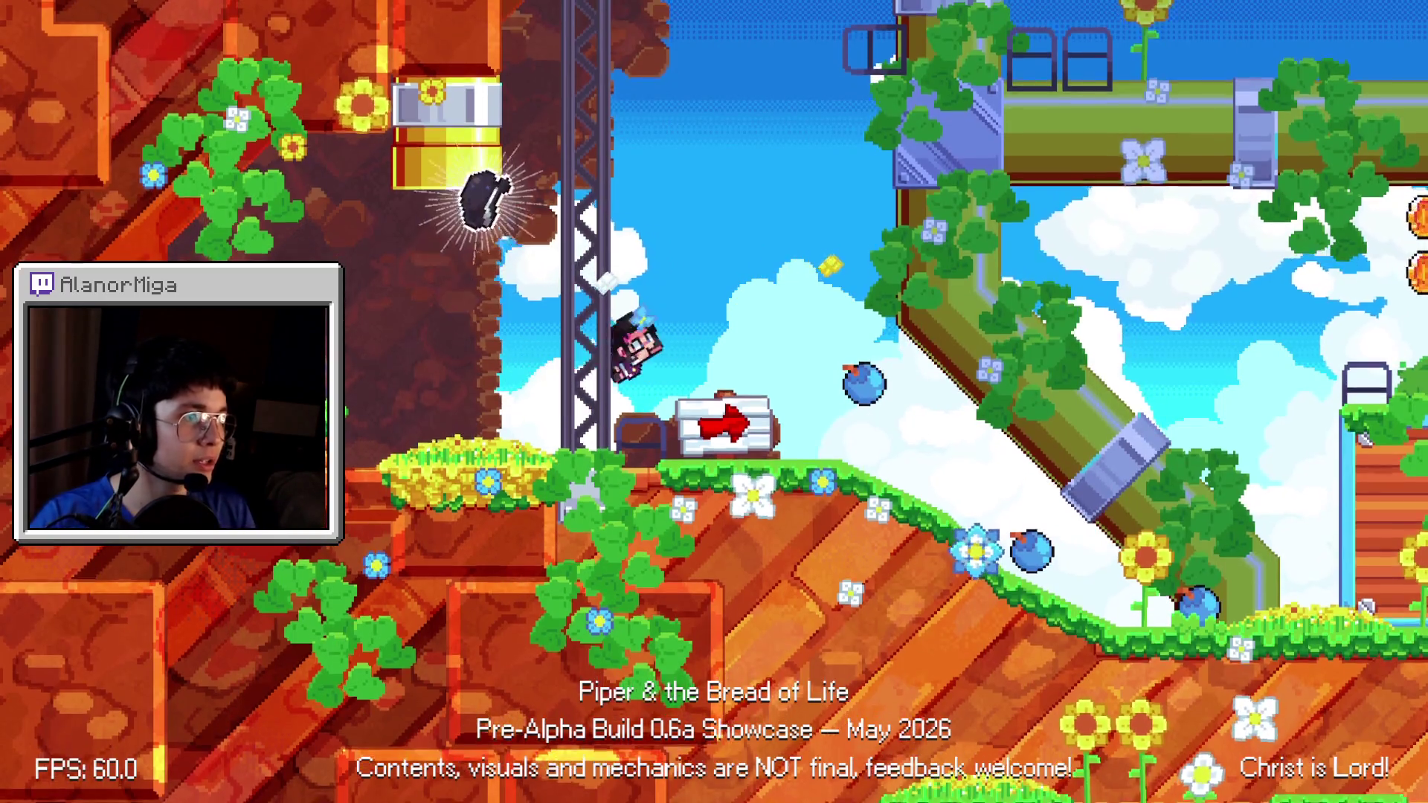
key("Right")
key("space")
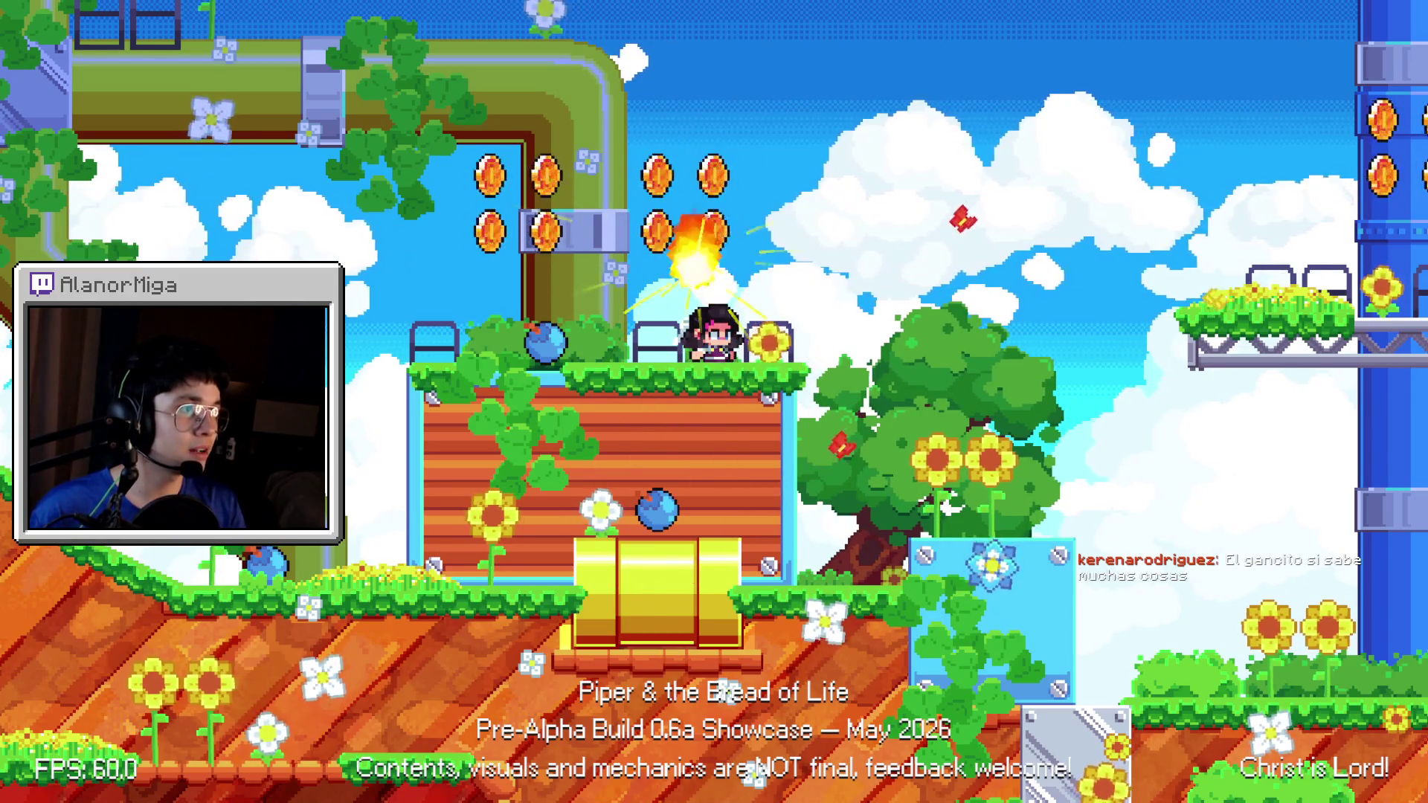
key("Left")
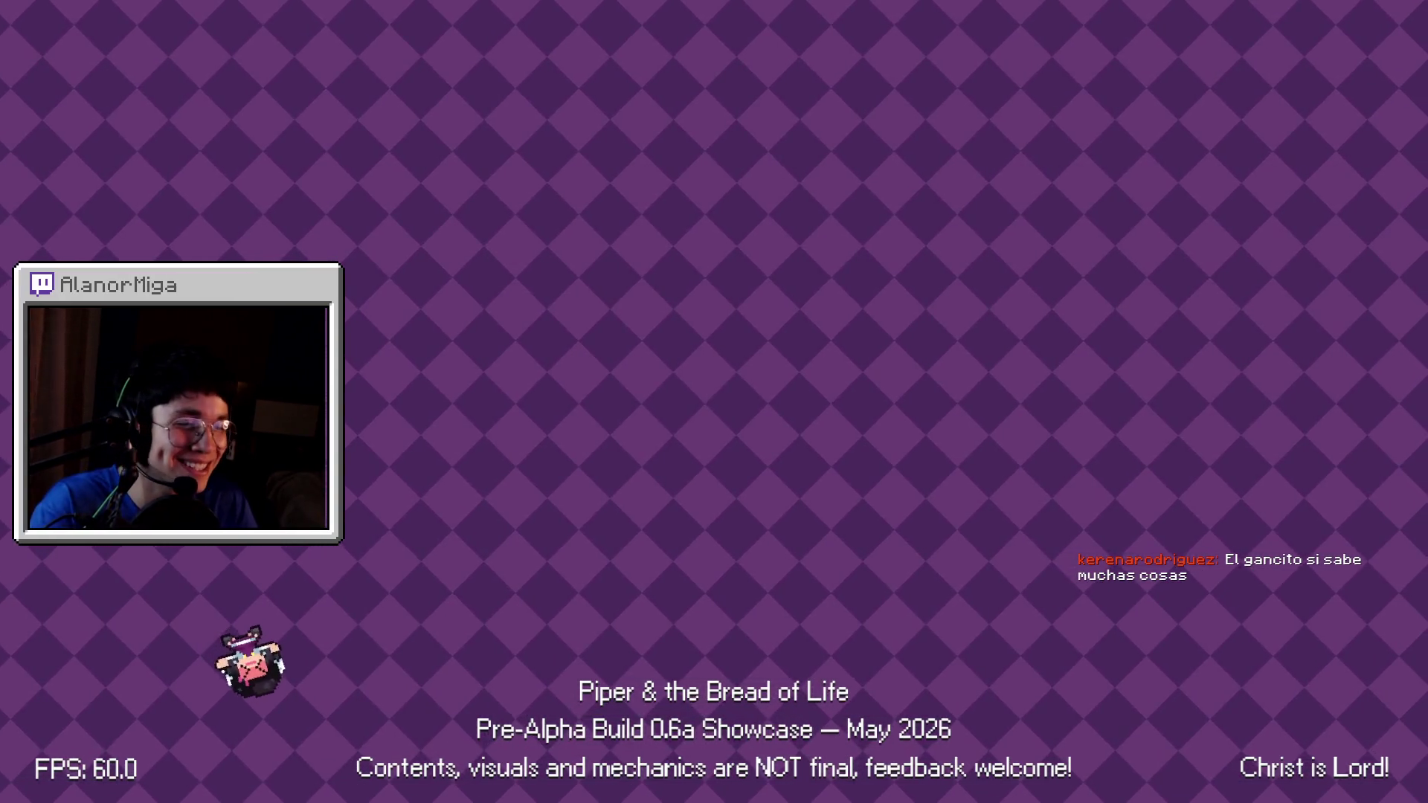
key("alt+Tab")
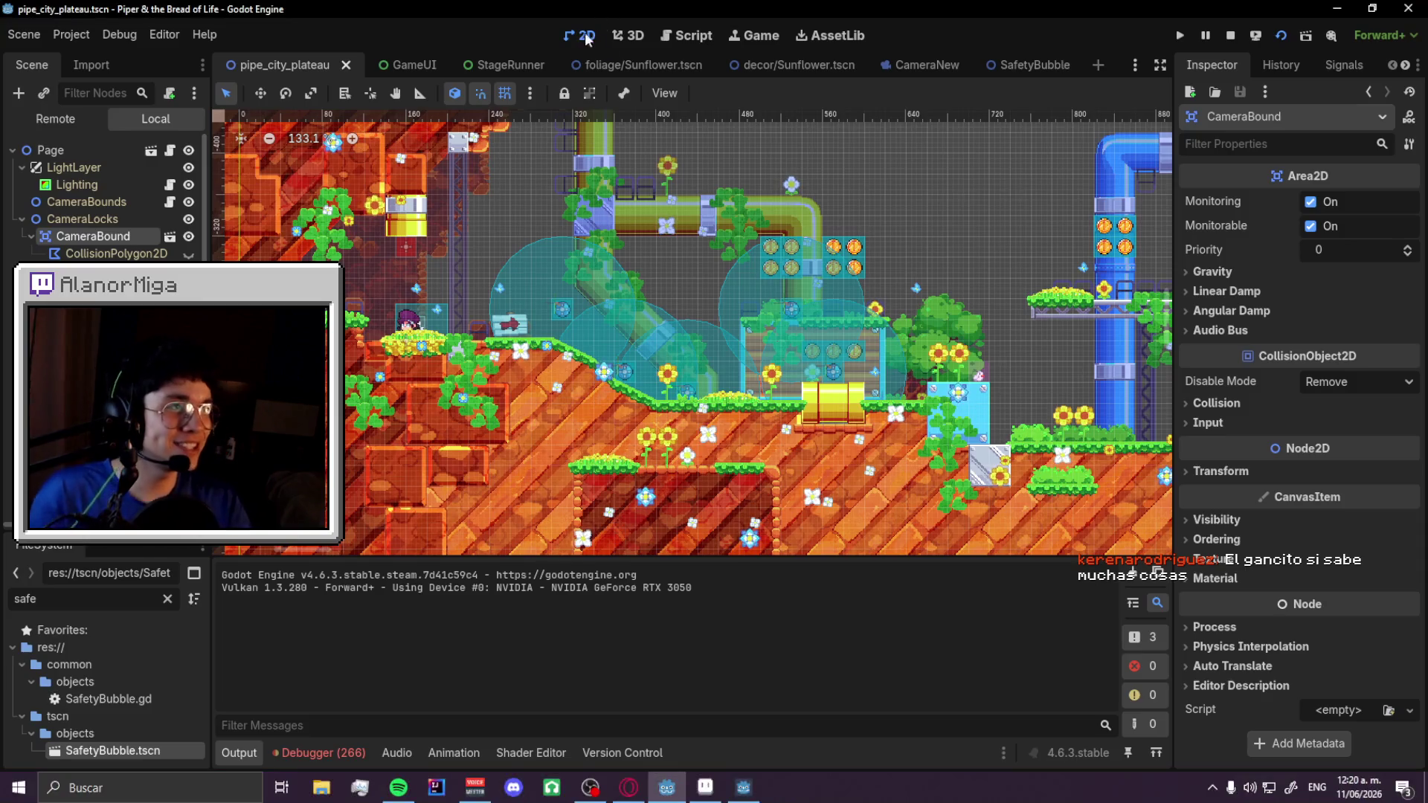
- Bring up the StageRunner script and place the caret on the empty line after _process()
left_click(708, 35)
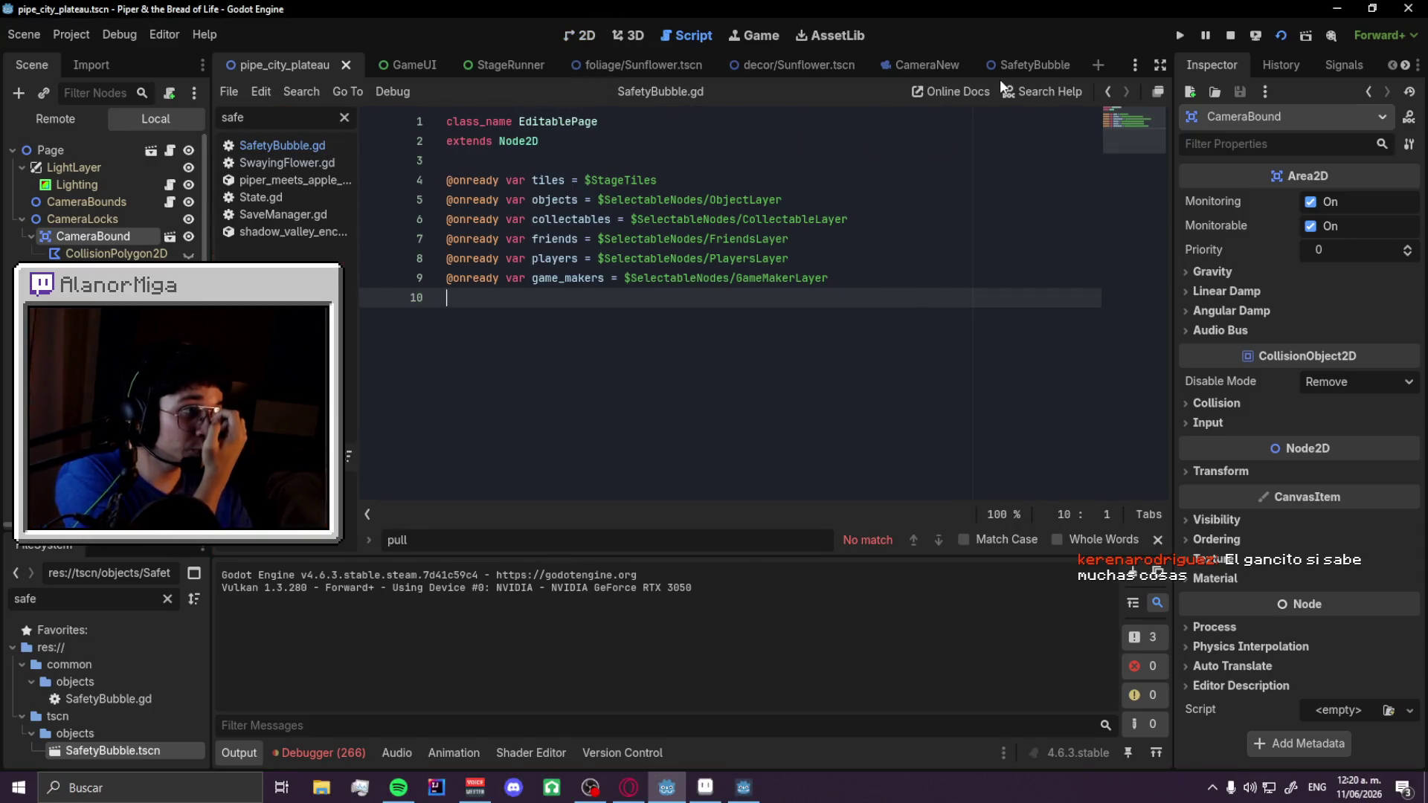
left_click(511, 66)
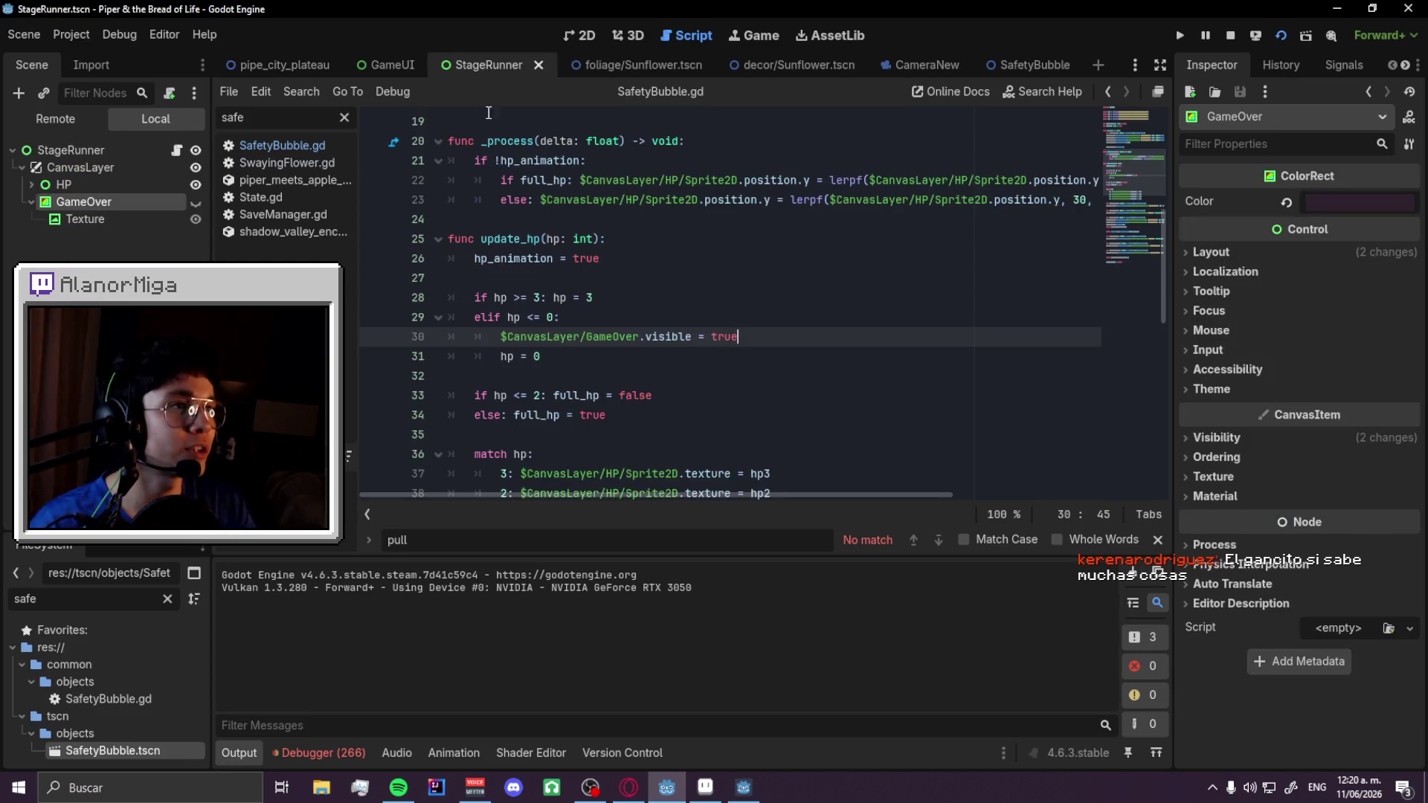
left_click(225, 746)
left_click_drag(499, 336, 736, 337)
scroll(488, 255, "up", 1)
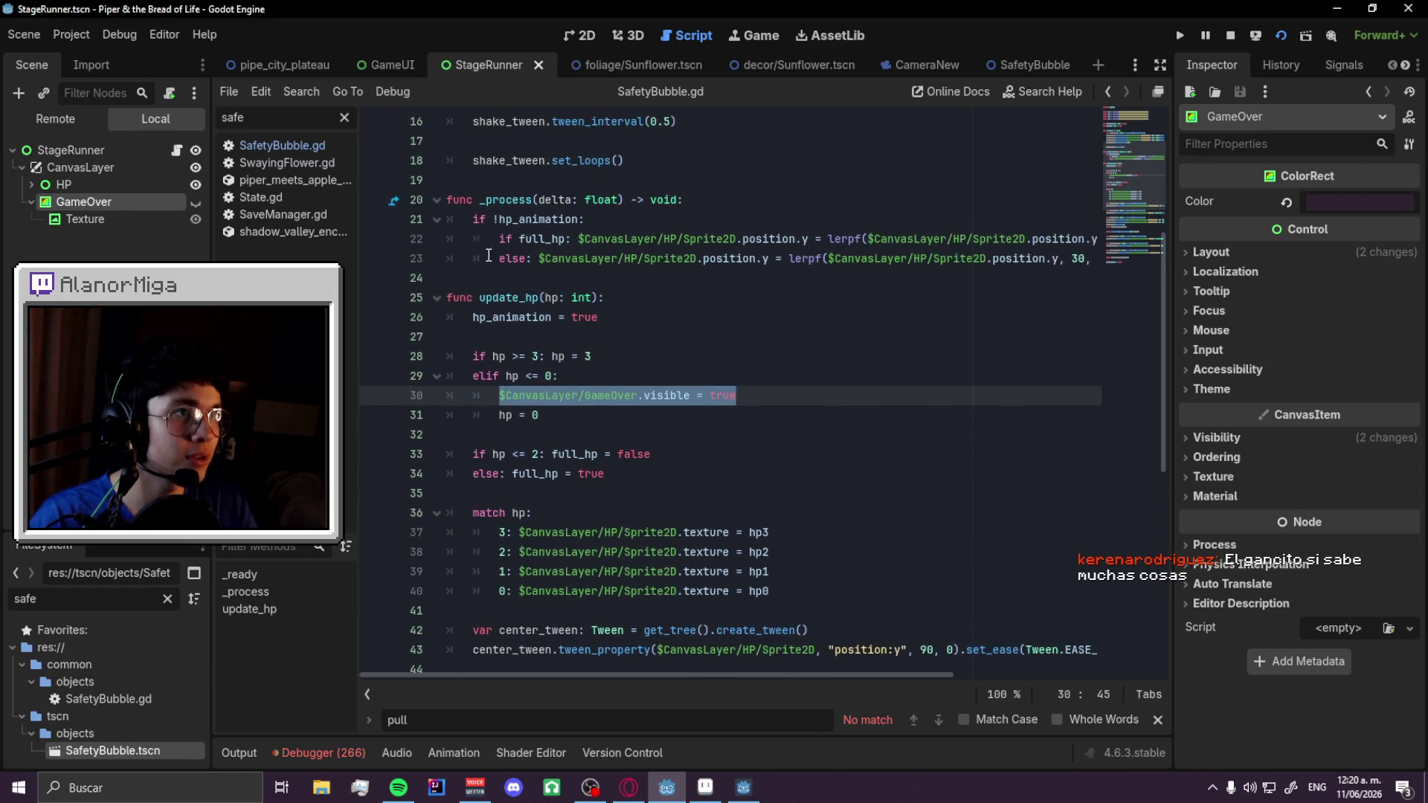
scroll(488, 255, "up", 2)
left_click(467, 400)
- Write func hide_game_over() setting $CanvasLayer/GameOver.visible = false, and save
key("Return")
key("Return")
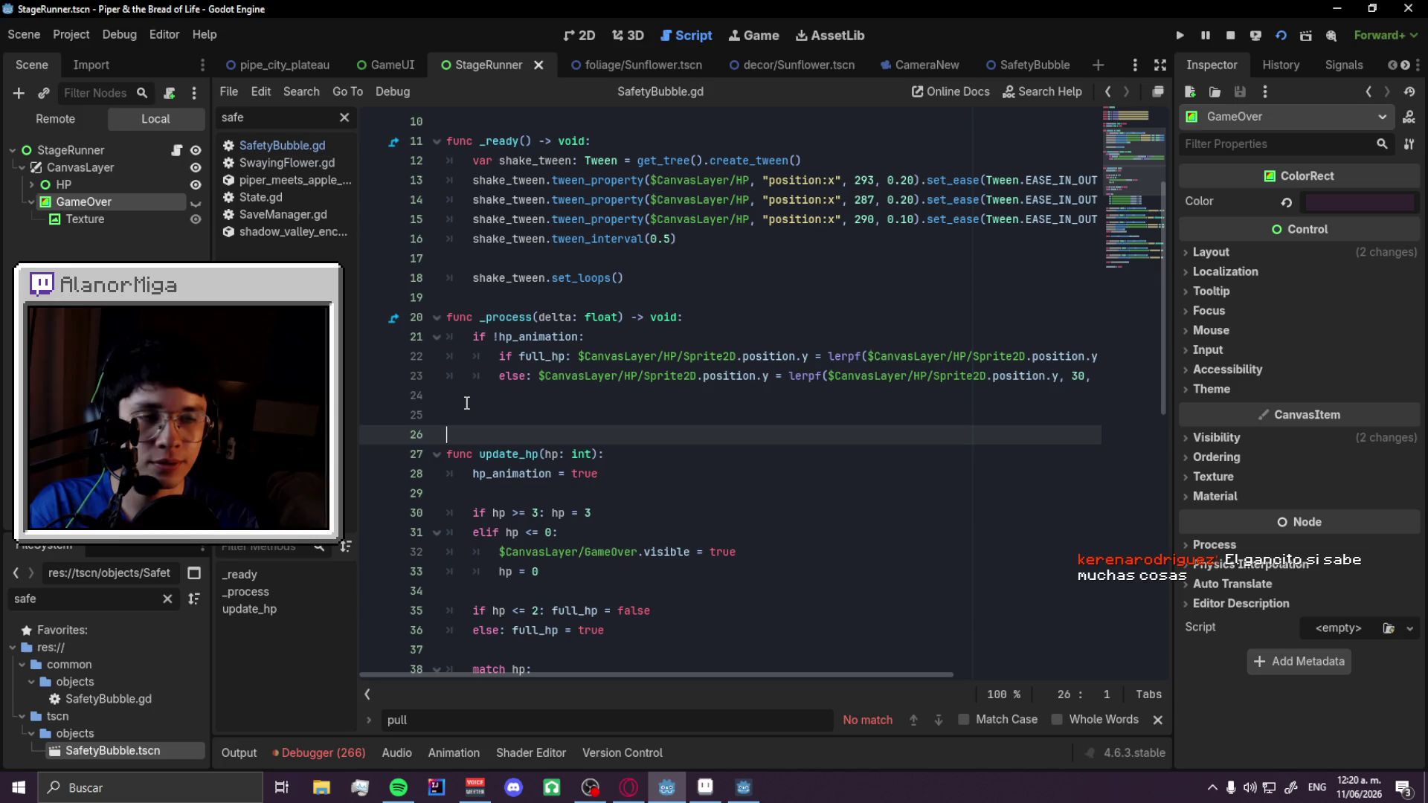
key("Up")
type("func hide_game")
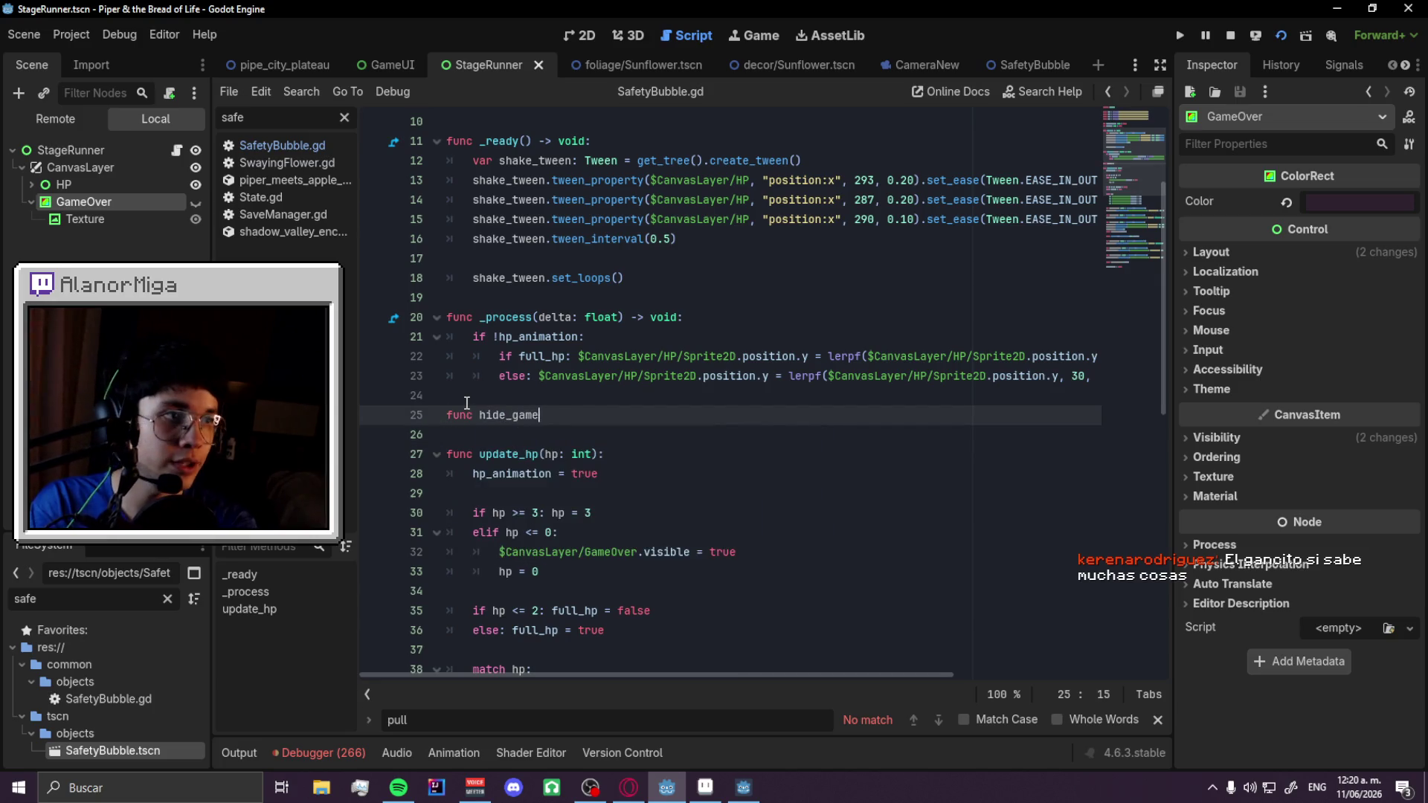
key("BackSpace")
key("BackSpace")
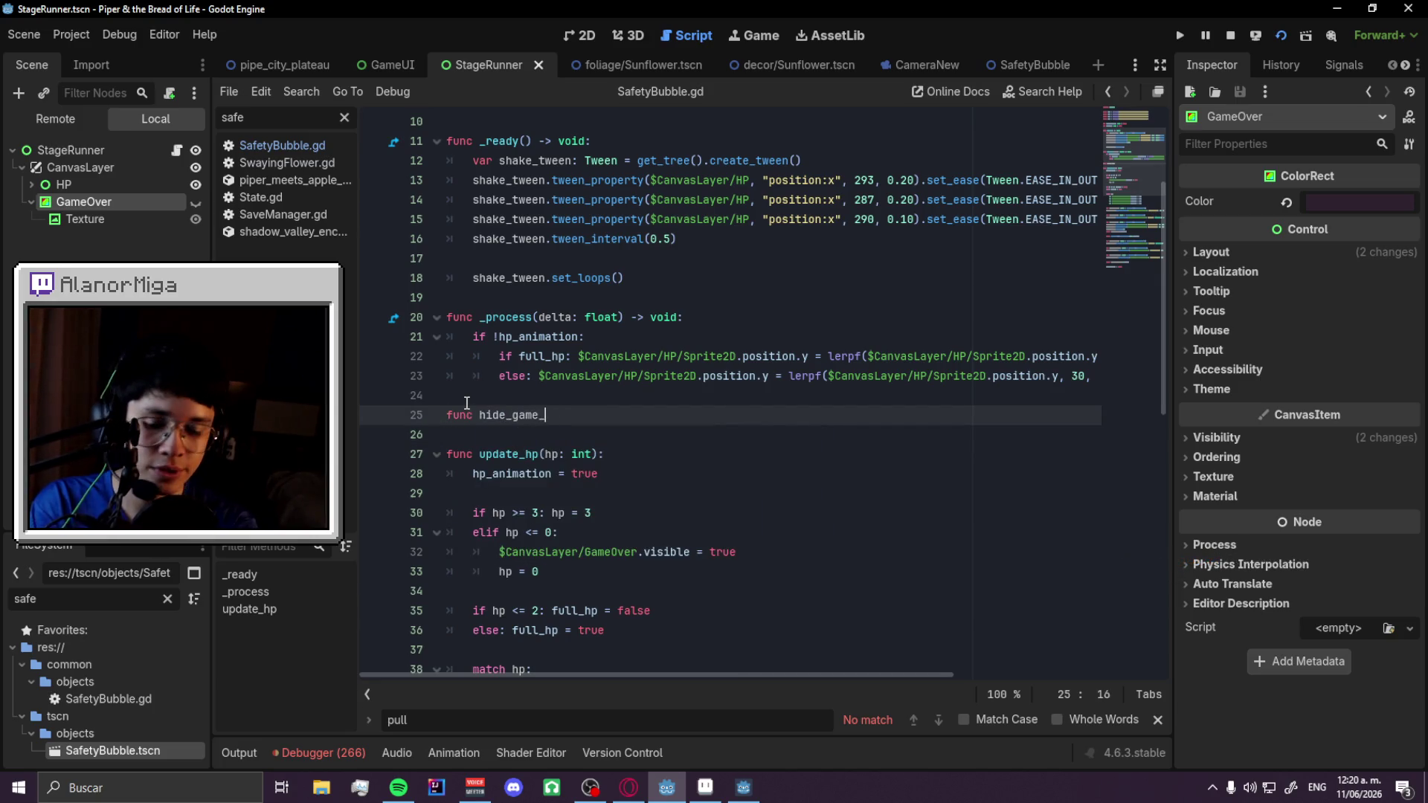
type("over():")
key("Return")
type("$CanvasLayer/GameOver.visible = FALSE")
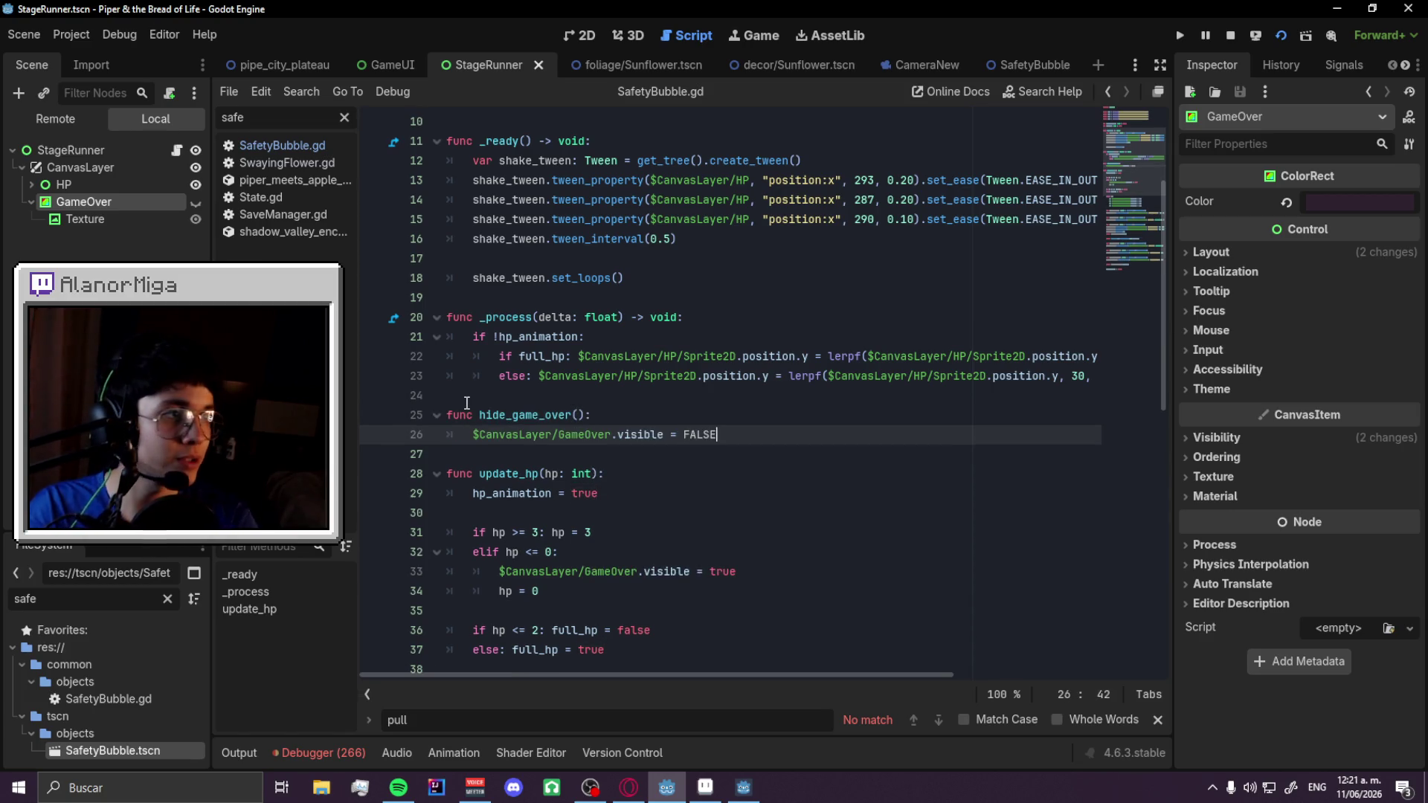
left_click(739, 448)
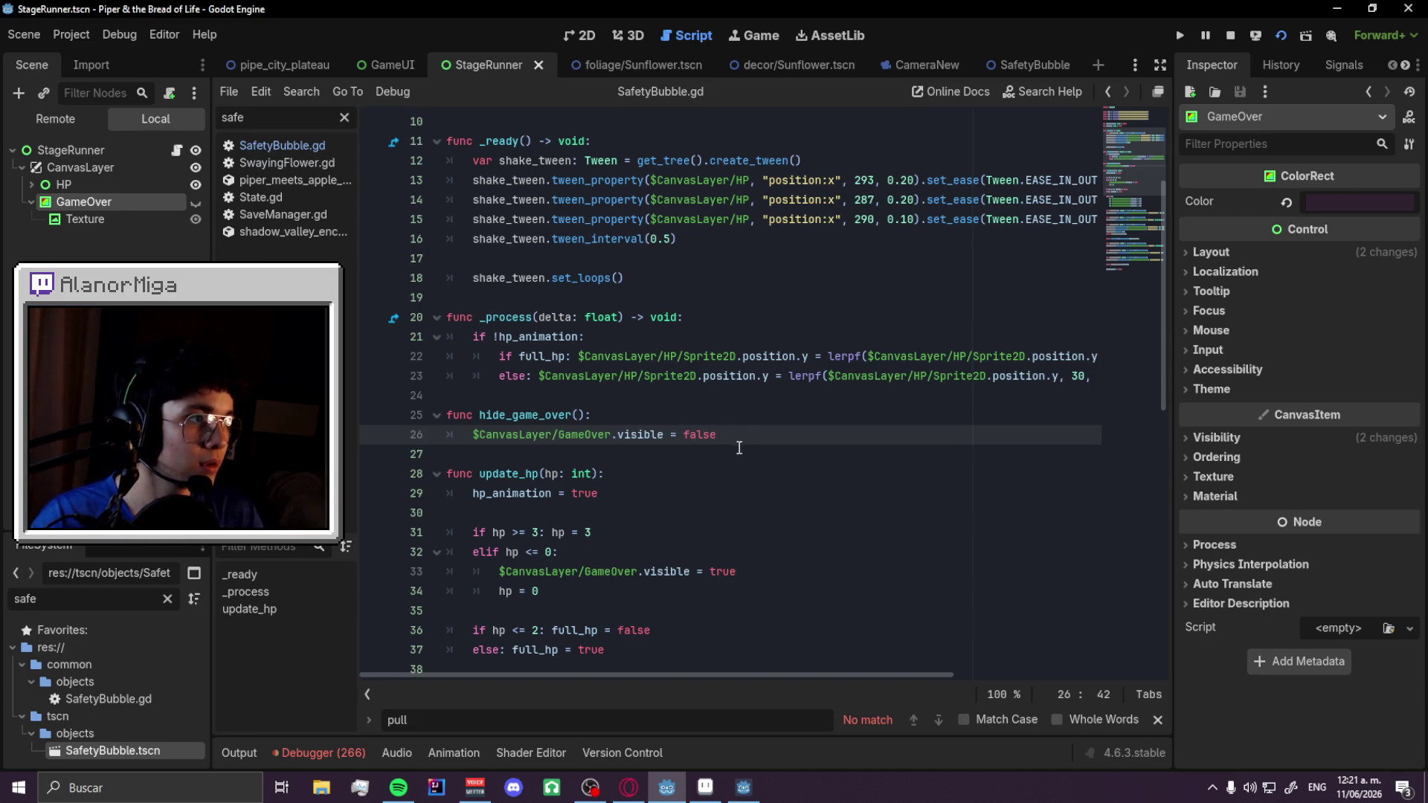
double_click(516, 414)
key("ctrl+s")
left_click(282, 145)
- Add StageRunner.hide_game_over() after take_from_canvas() in restore_player and save SafetyBubble.gd
scroll(703, 387, "down", 10)
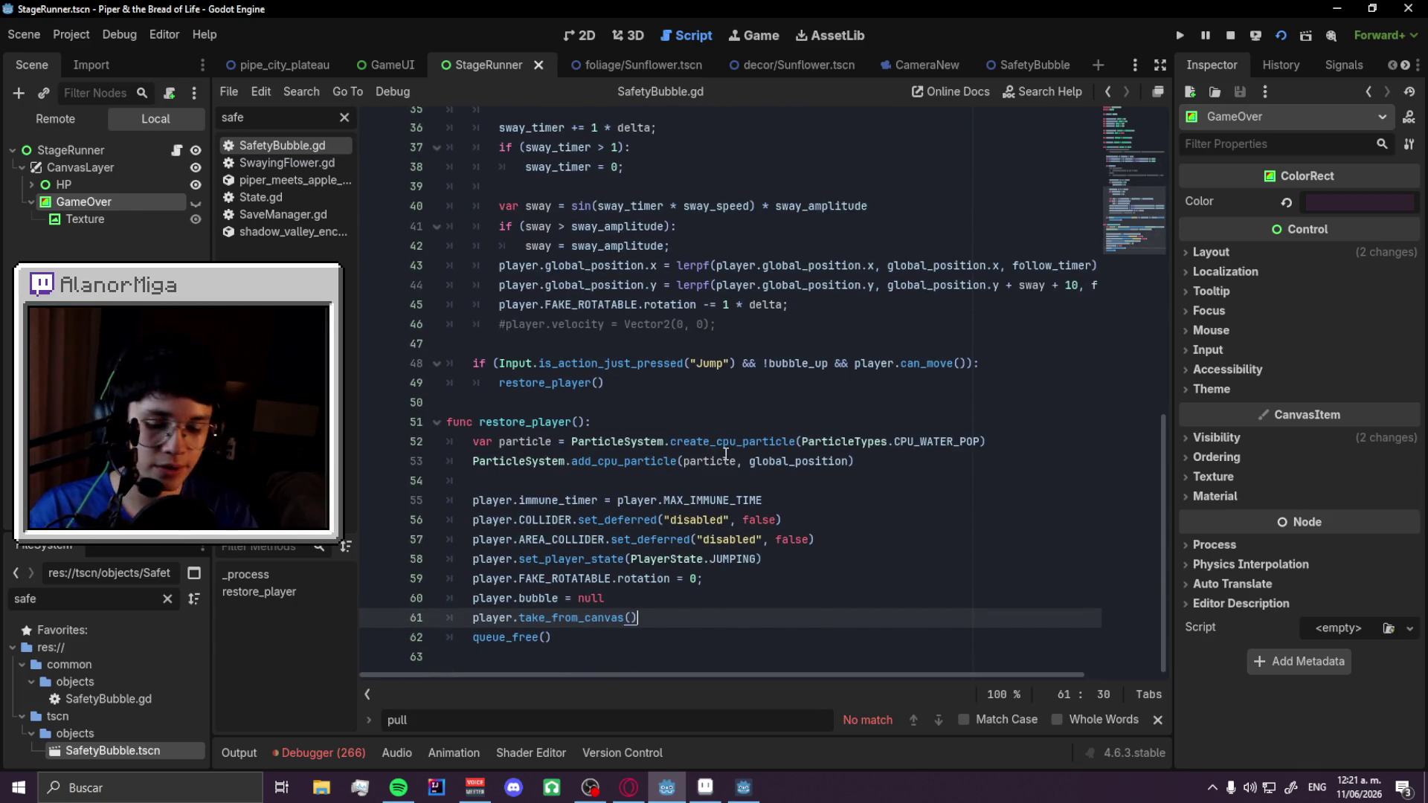
key("Return")
type("St")
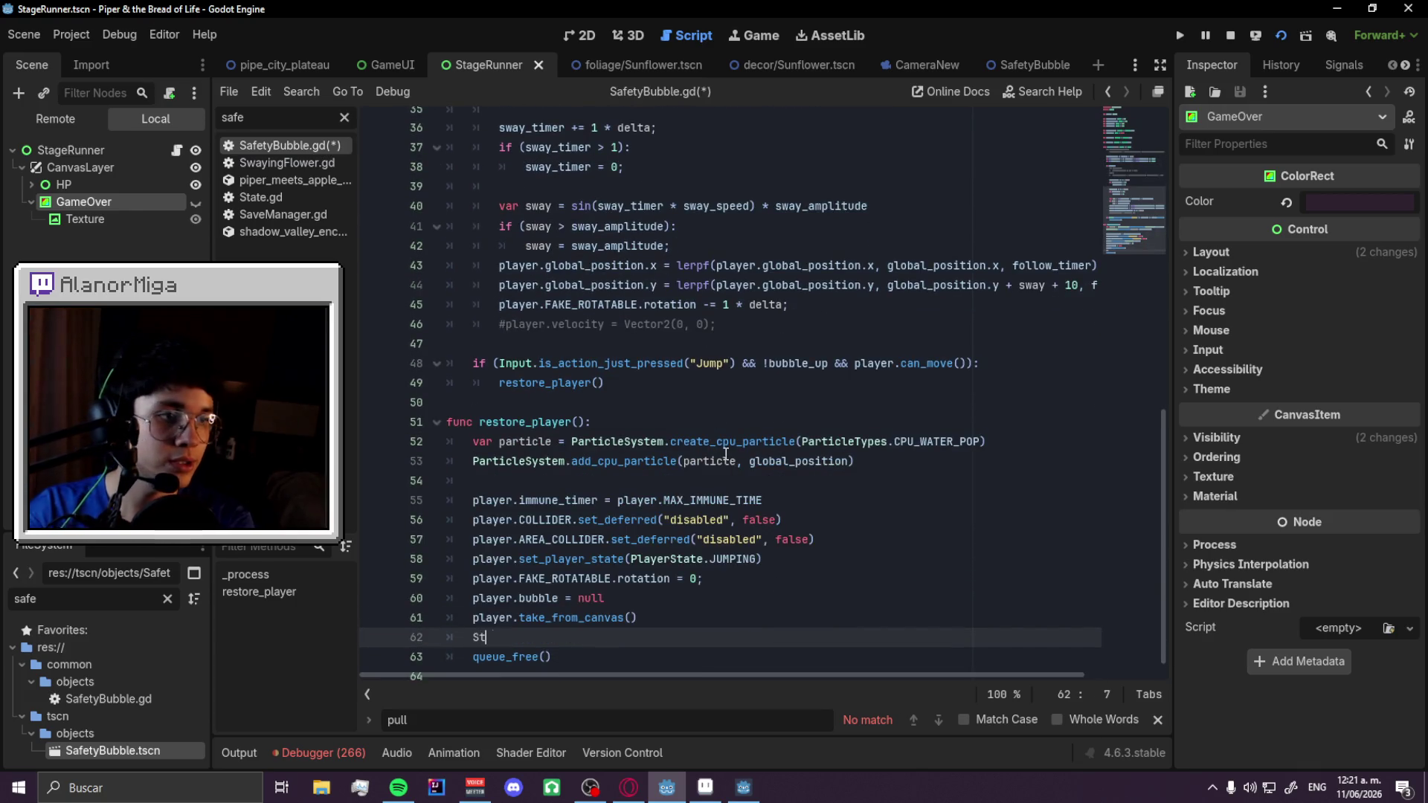
type("ageRunner.")
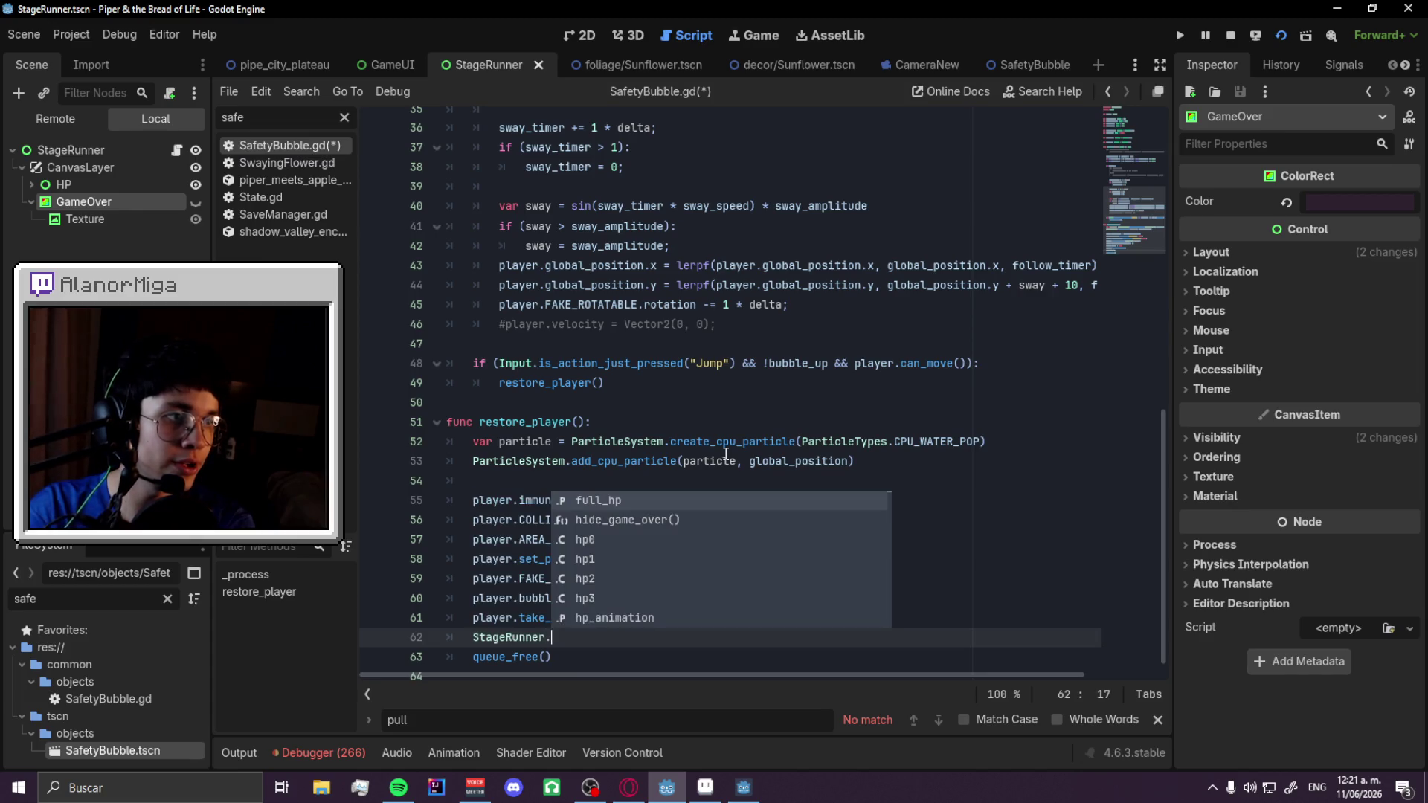
type("h")
key("Return")
key("ctrl+s")
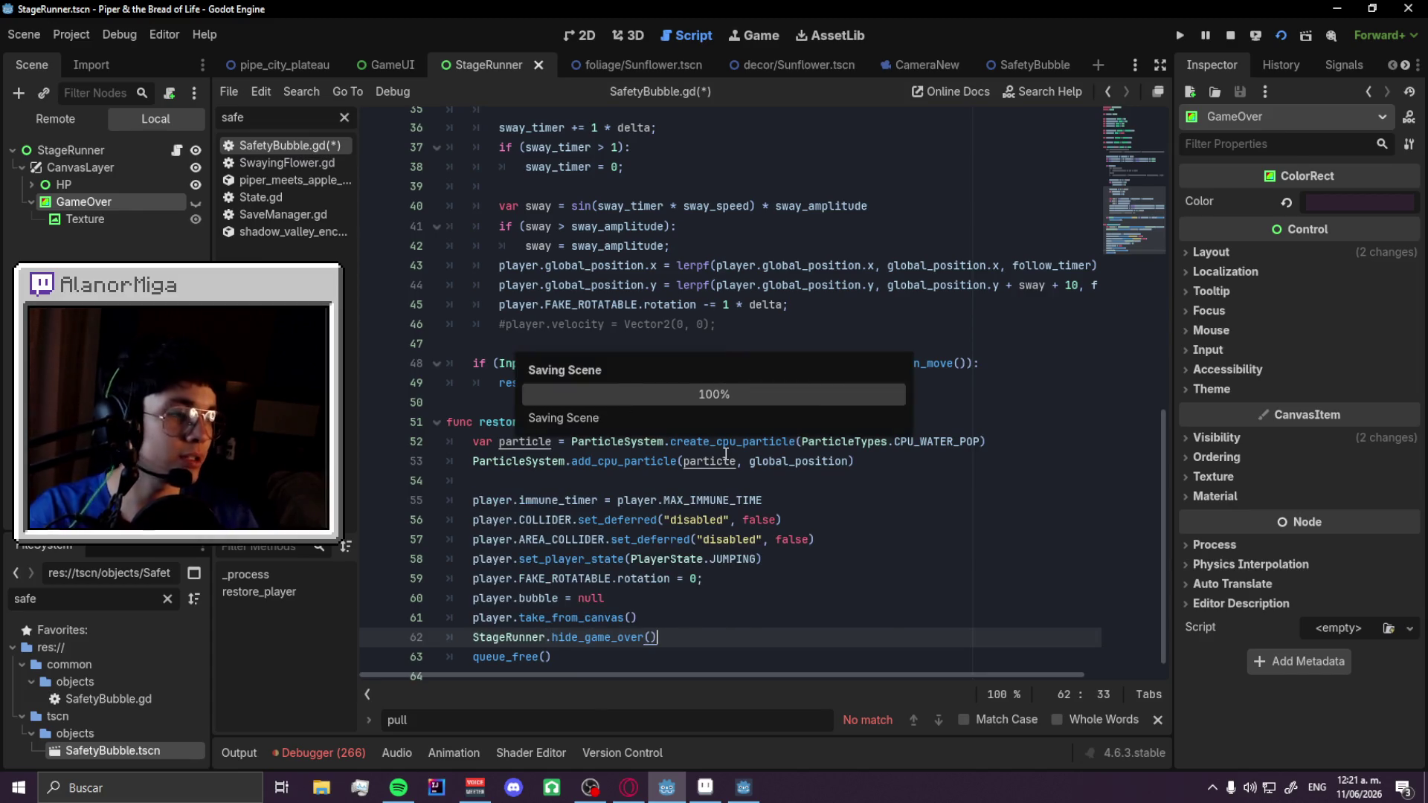
key("alt+Tab")
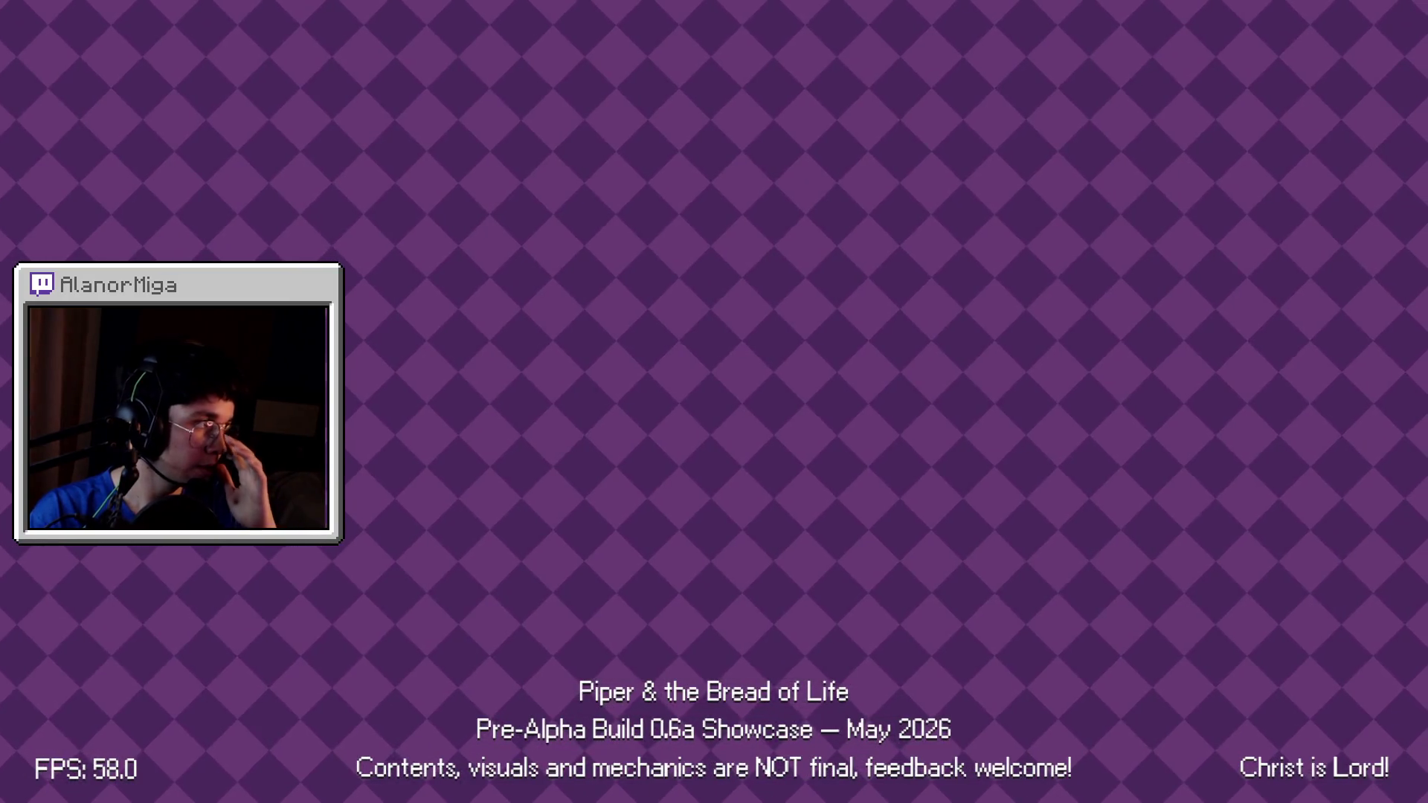
key("alt+Tab")
left_click(1039, 75)
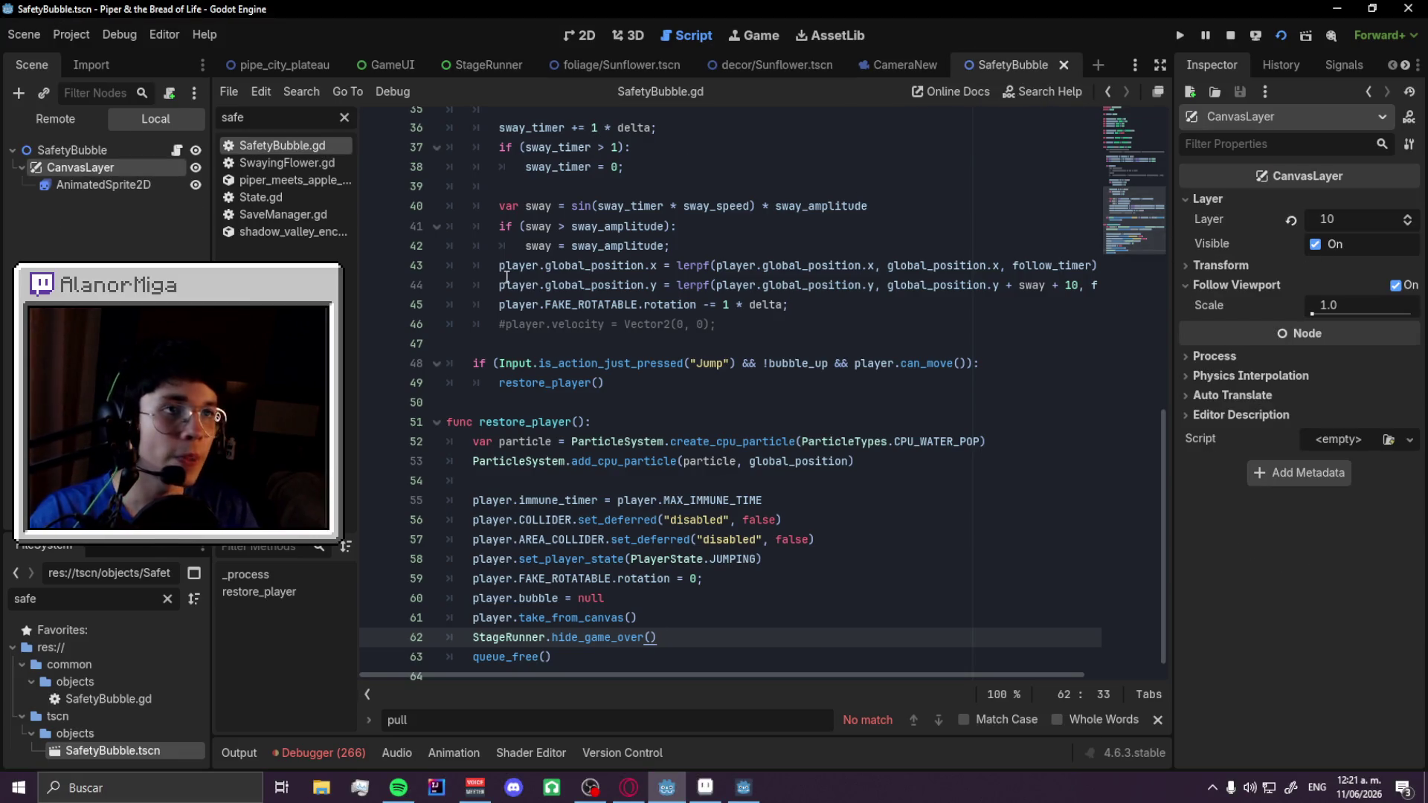
- Toggle the CanvasLayer's viewport following off and back on, saving the scene each time
left_click(1397, 285)
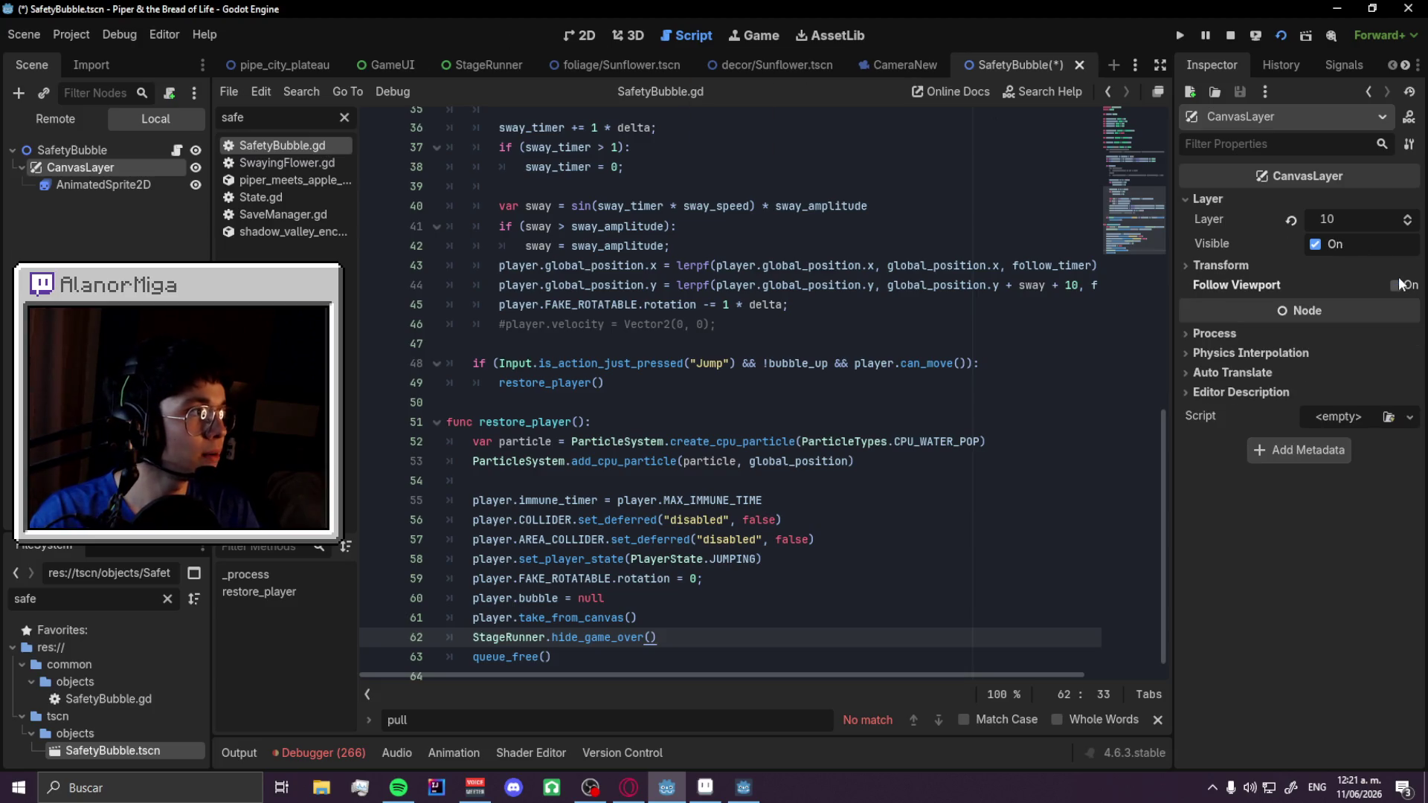
key("ctrl+s")
left_click(1395, 285)
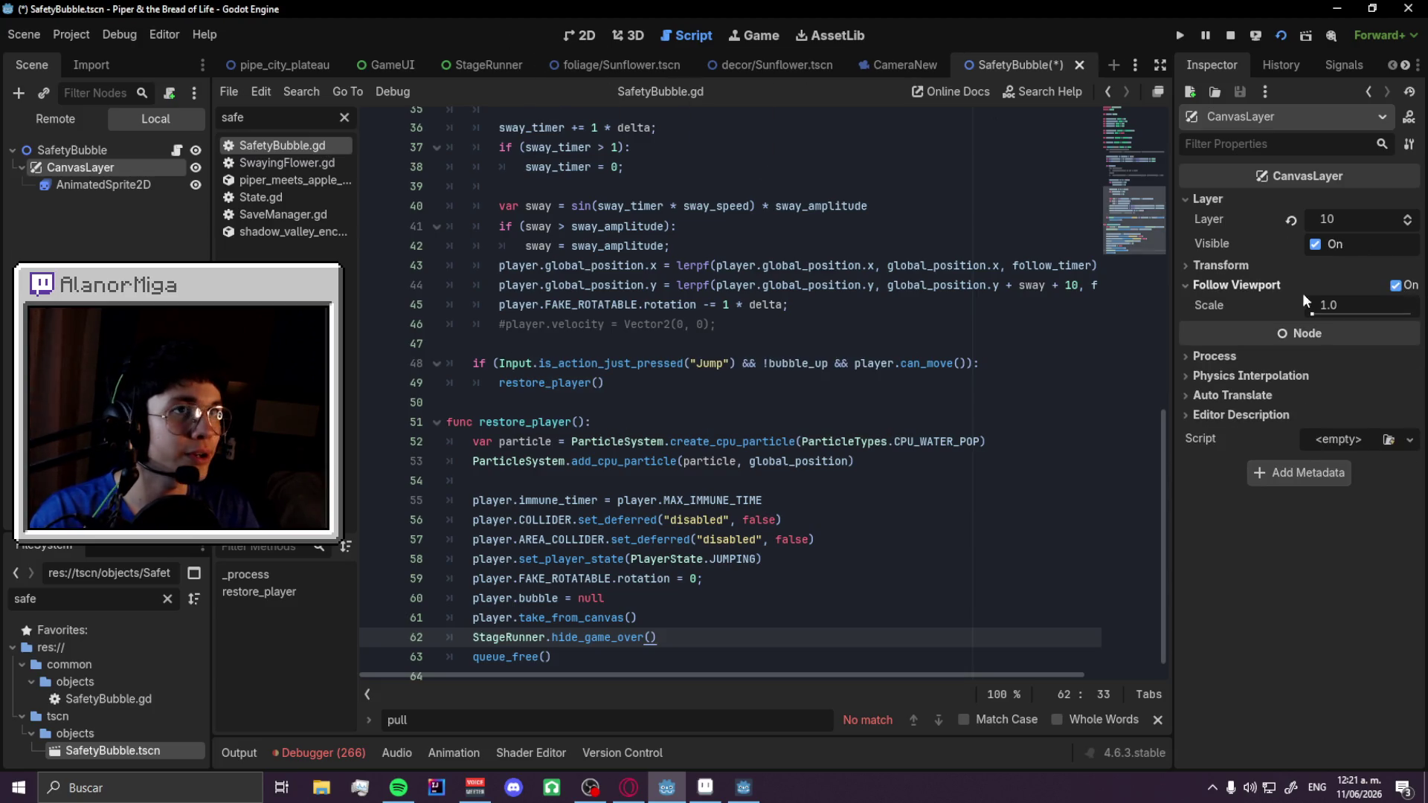
key("ctrl+s")
- In SafetyBubble.gd, prefix global_position on line 22 with $CanvasLayer/AnimatedSprite2D
left_click(591, 37)
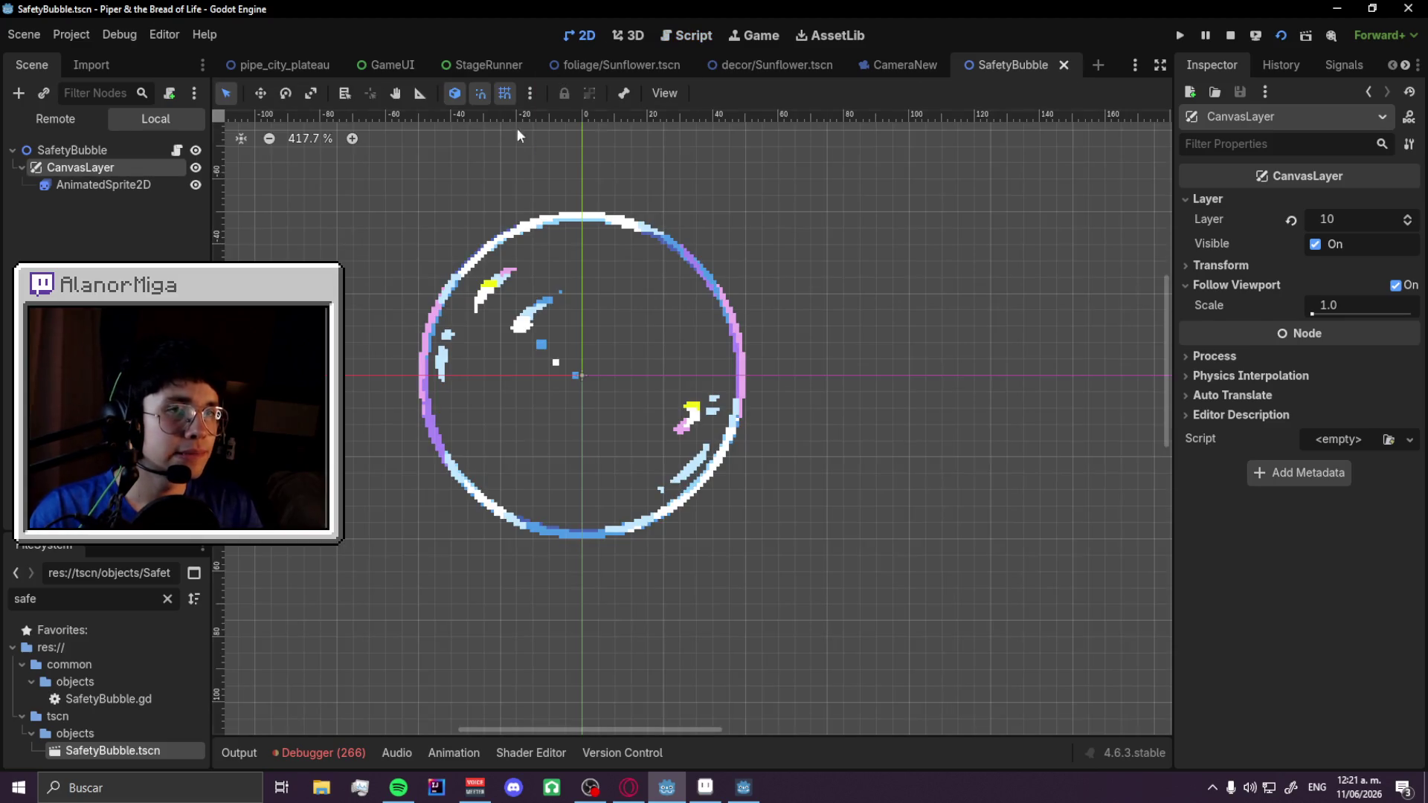
left_click(177, 153)
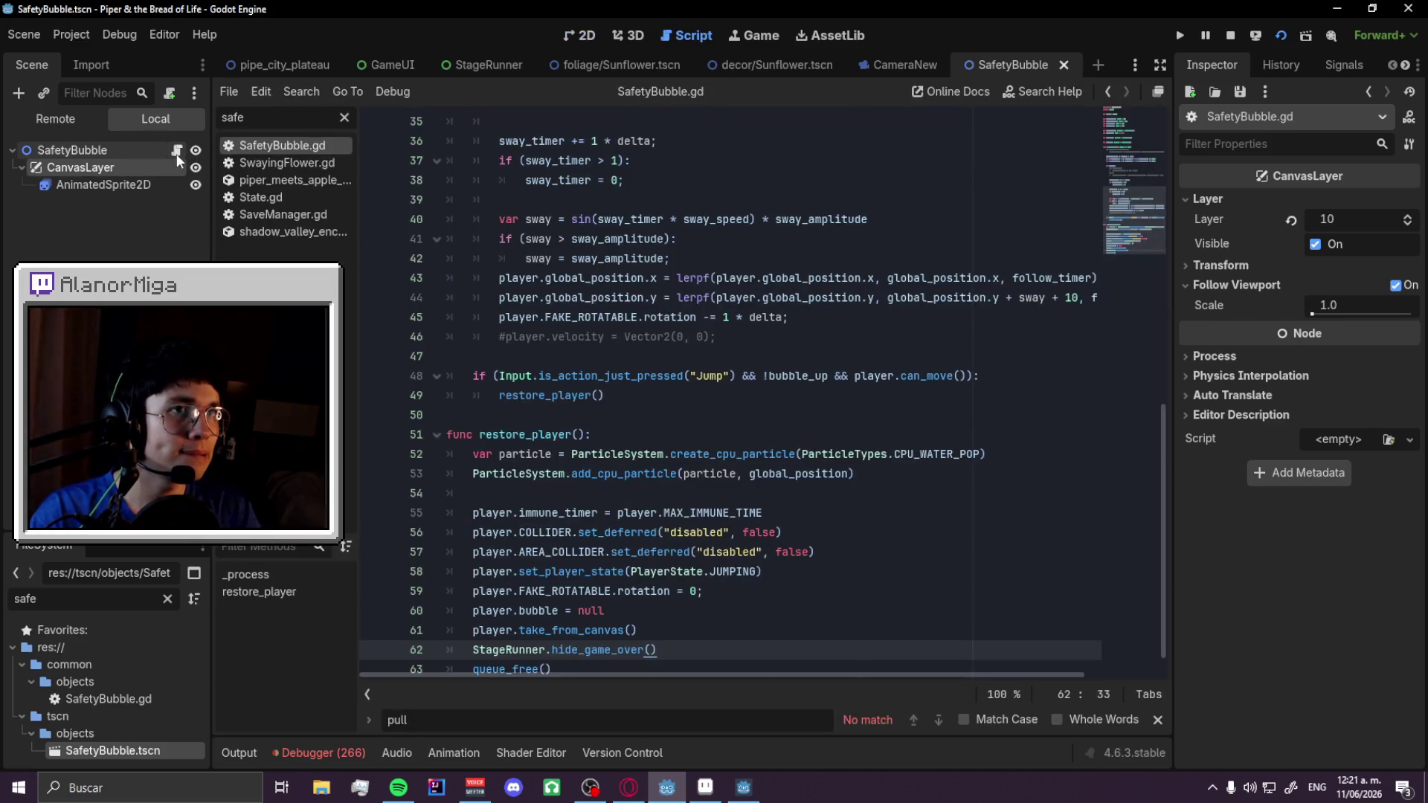
scroll(607, 329, "up", 10)
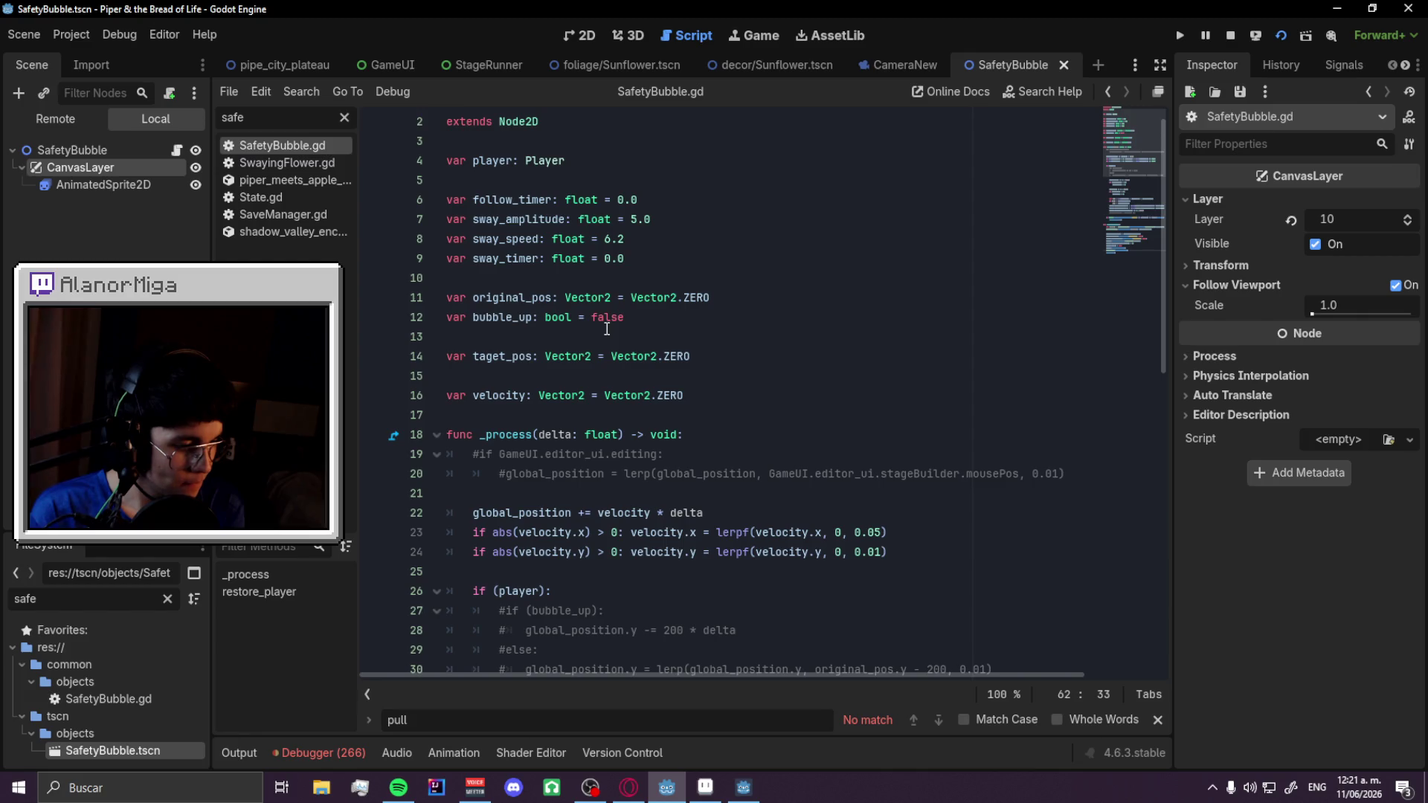
scroll(607, 329, "down", 3)
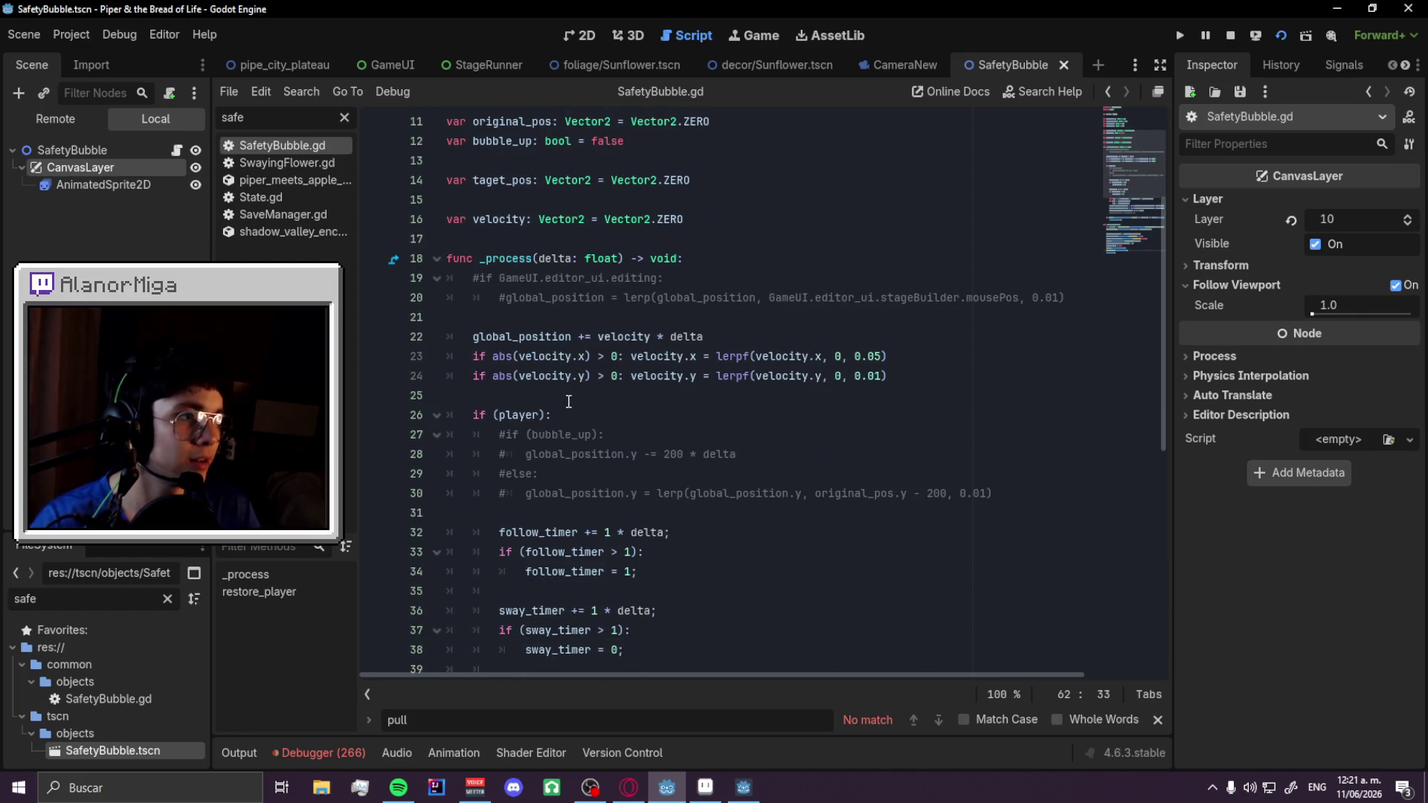
double_click(503, 338)
scroll(597, 380, "down", 3)
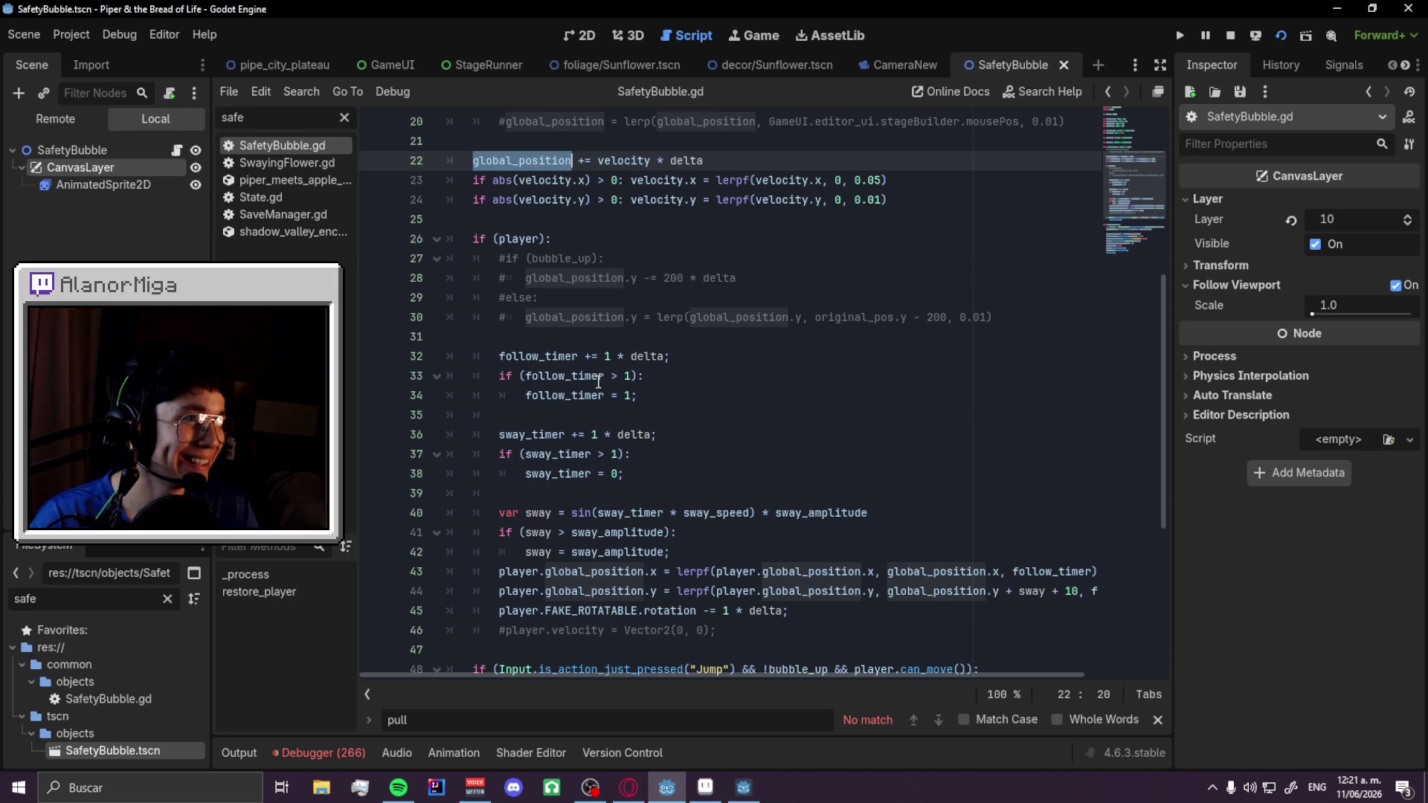
scroll(599, 383, "down", 1)
scroll(599, 384, "up", 2)
scroll(599, 387, "down", 2)
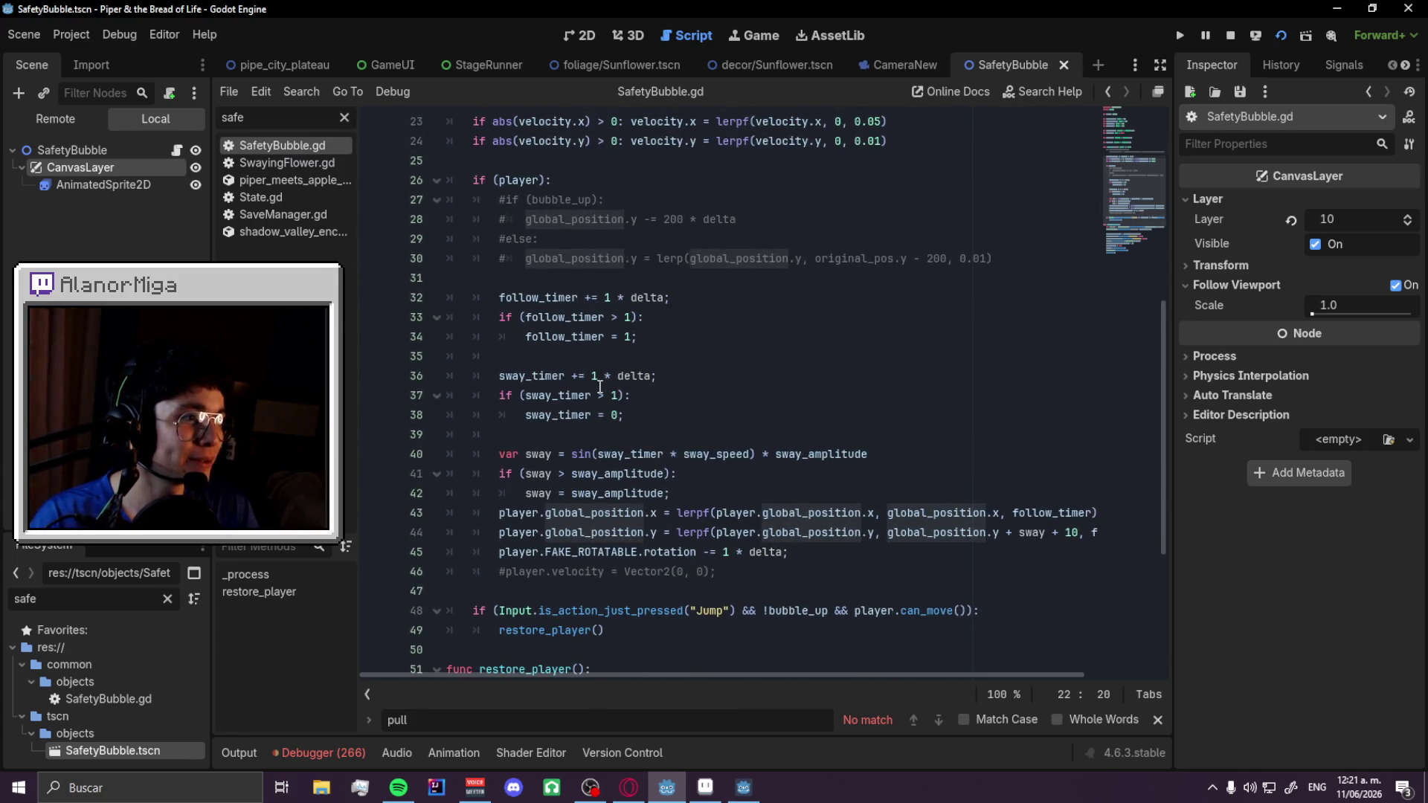
scroll(600, 387, "up", 6)
left_click(485, 454)
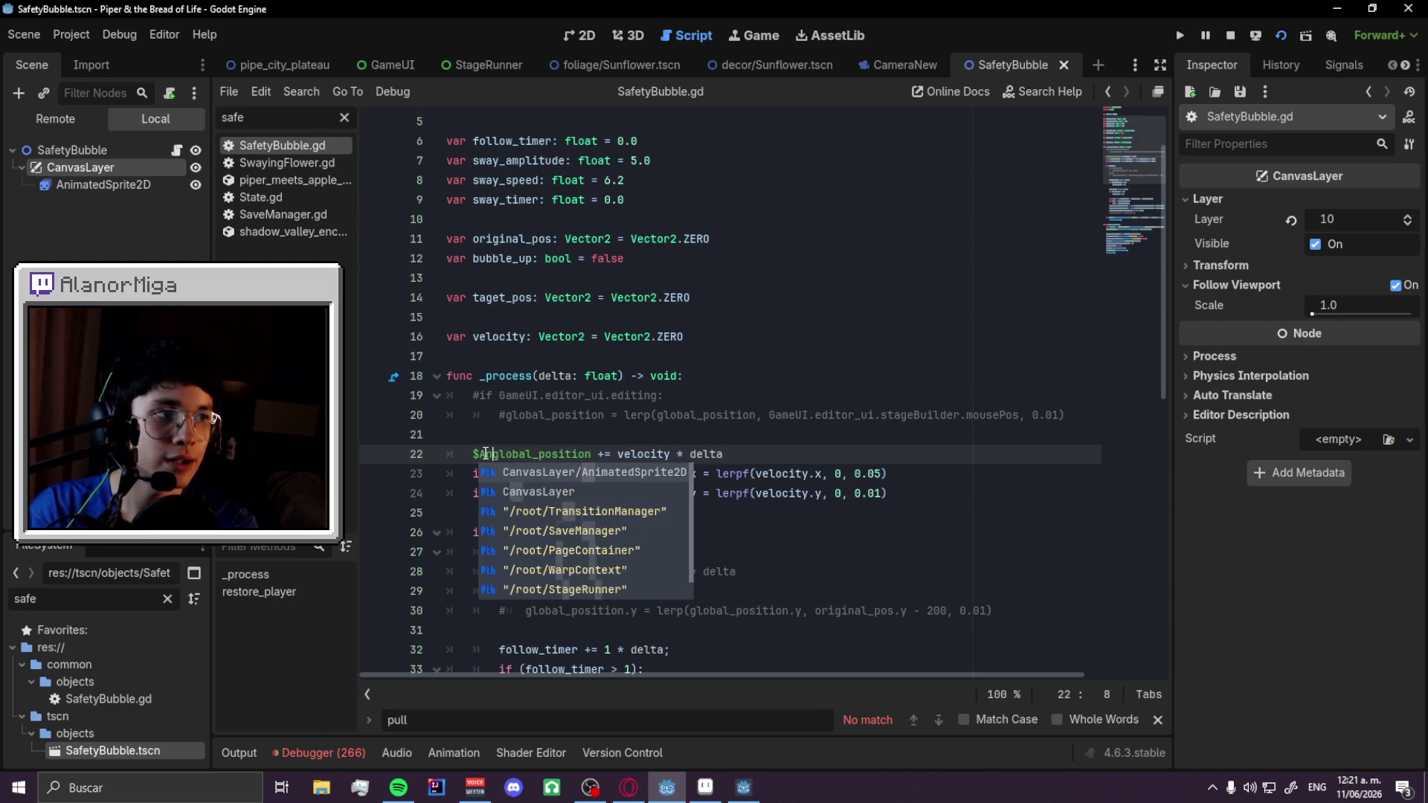
key("Return")
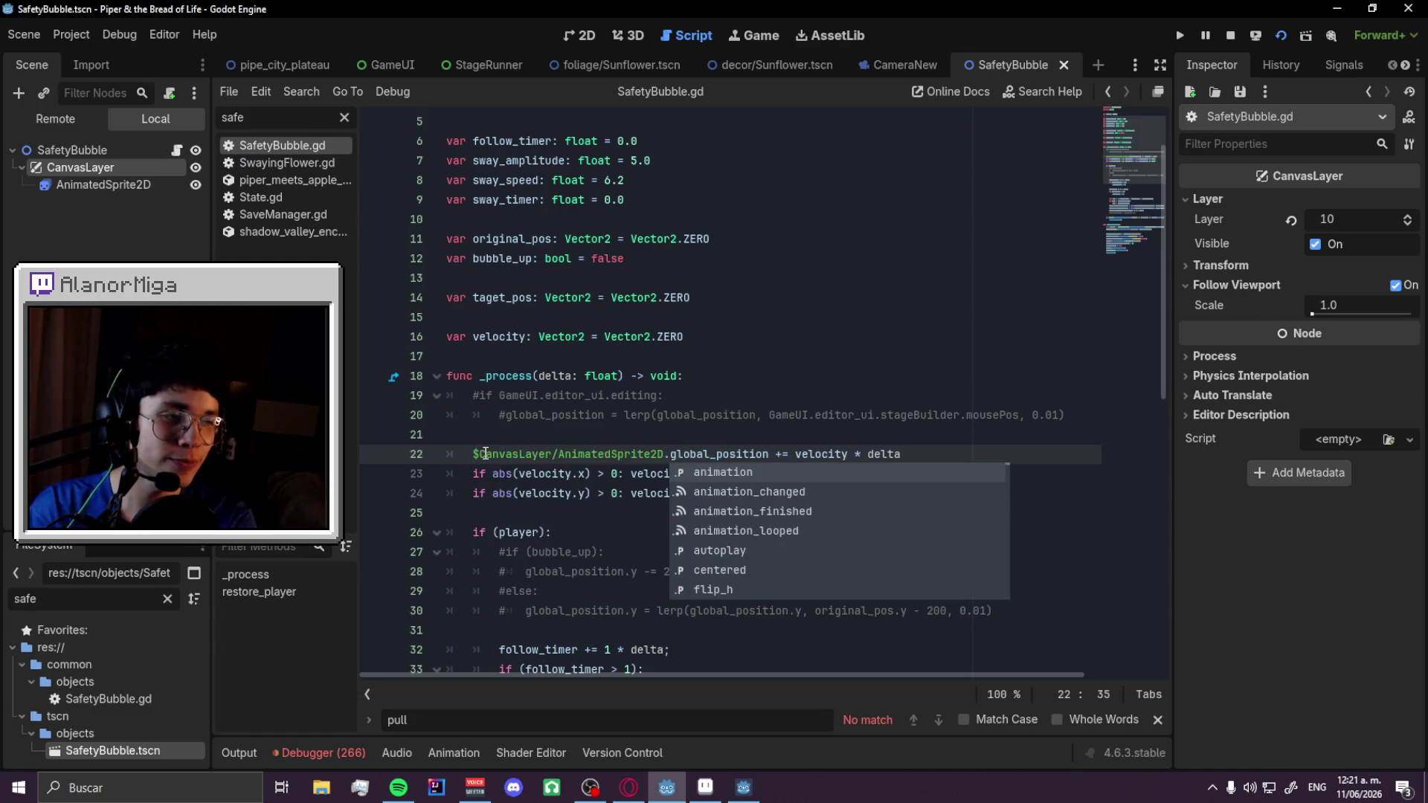
key("shift+Home")
key("ctrl+c")
- Paste the sprite path before global_position on lines 43 and 44, then save the script
scroll(824, 474, "down", 7)
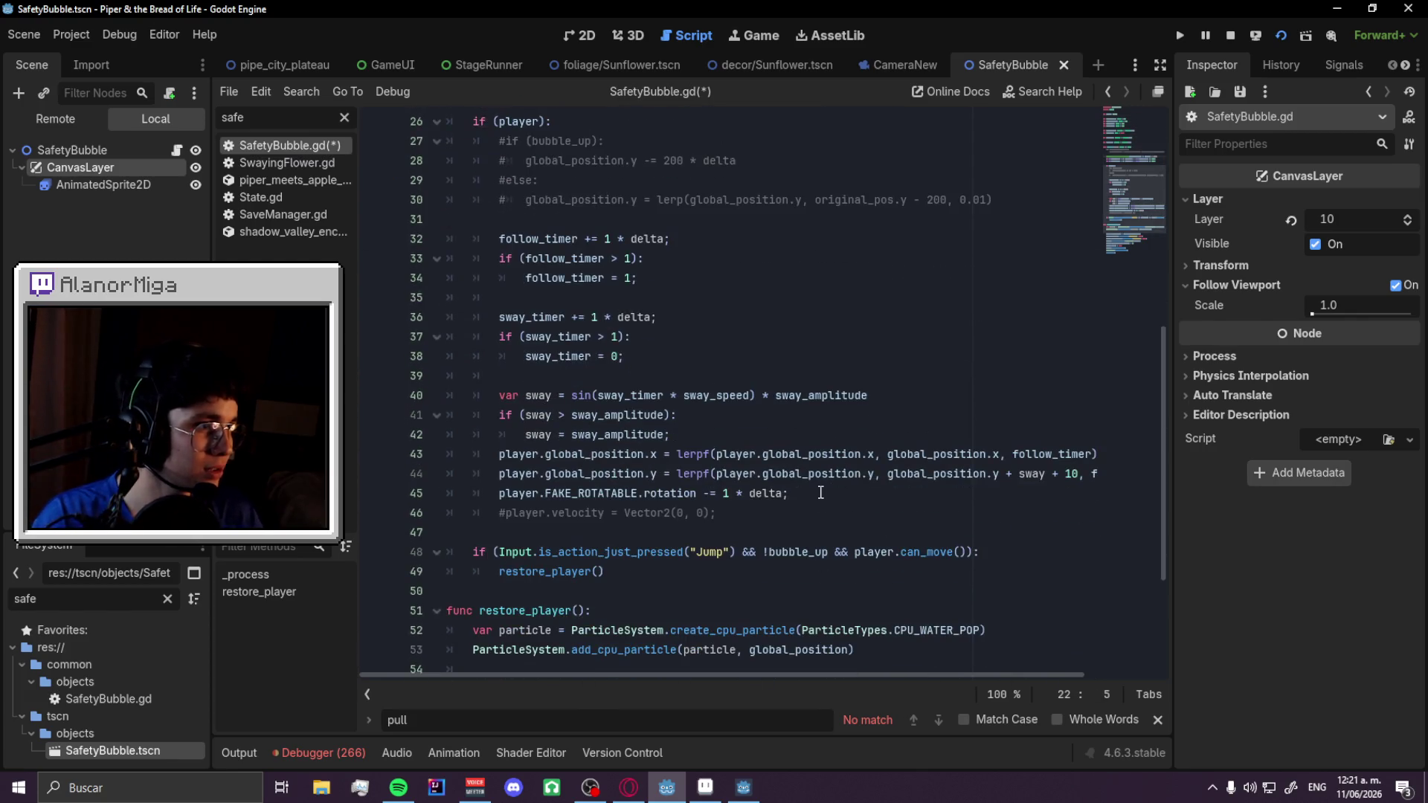
scroll(825, 492, "up", 1)
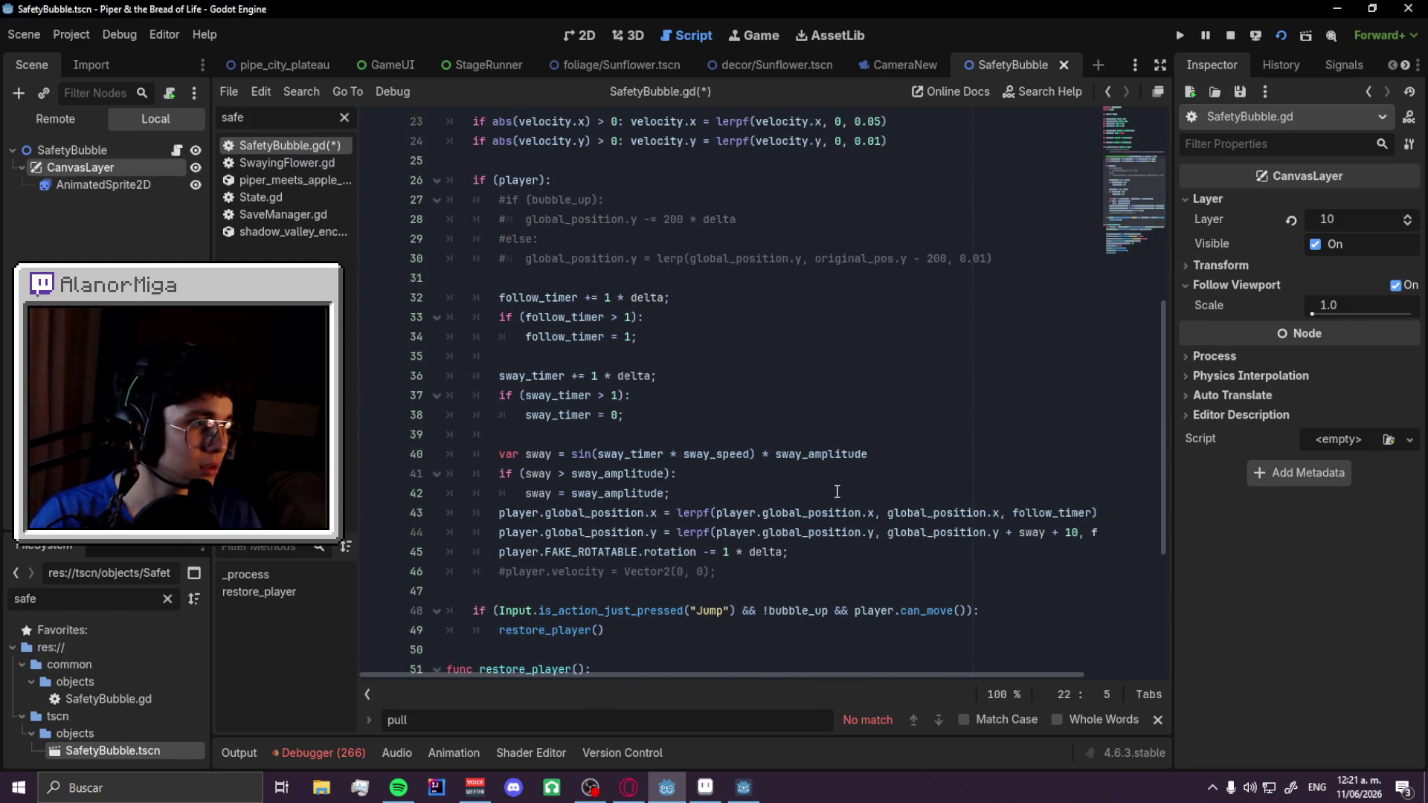
scroll(836, 491, "up", 3)
scroll(900, 524, "down", 3)
left_click(887, 512)
key("ctrl+v")
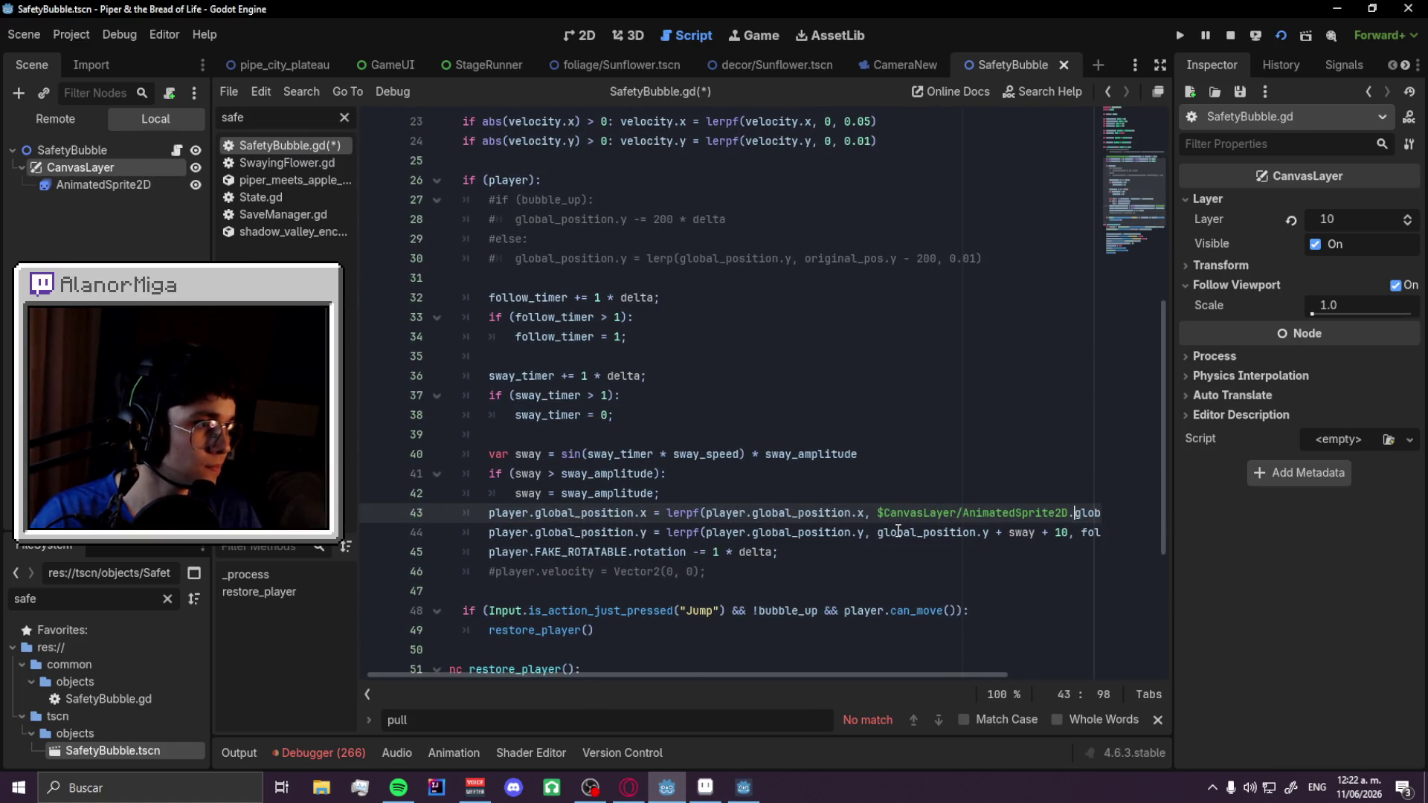
left_click(886, 533)
key("ctrl+v")
scroll(801, 498, "down", 2)
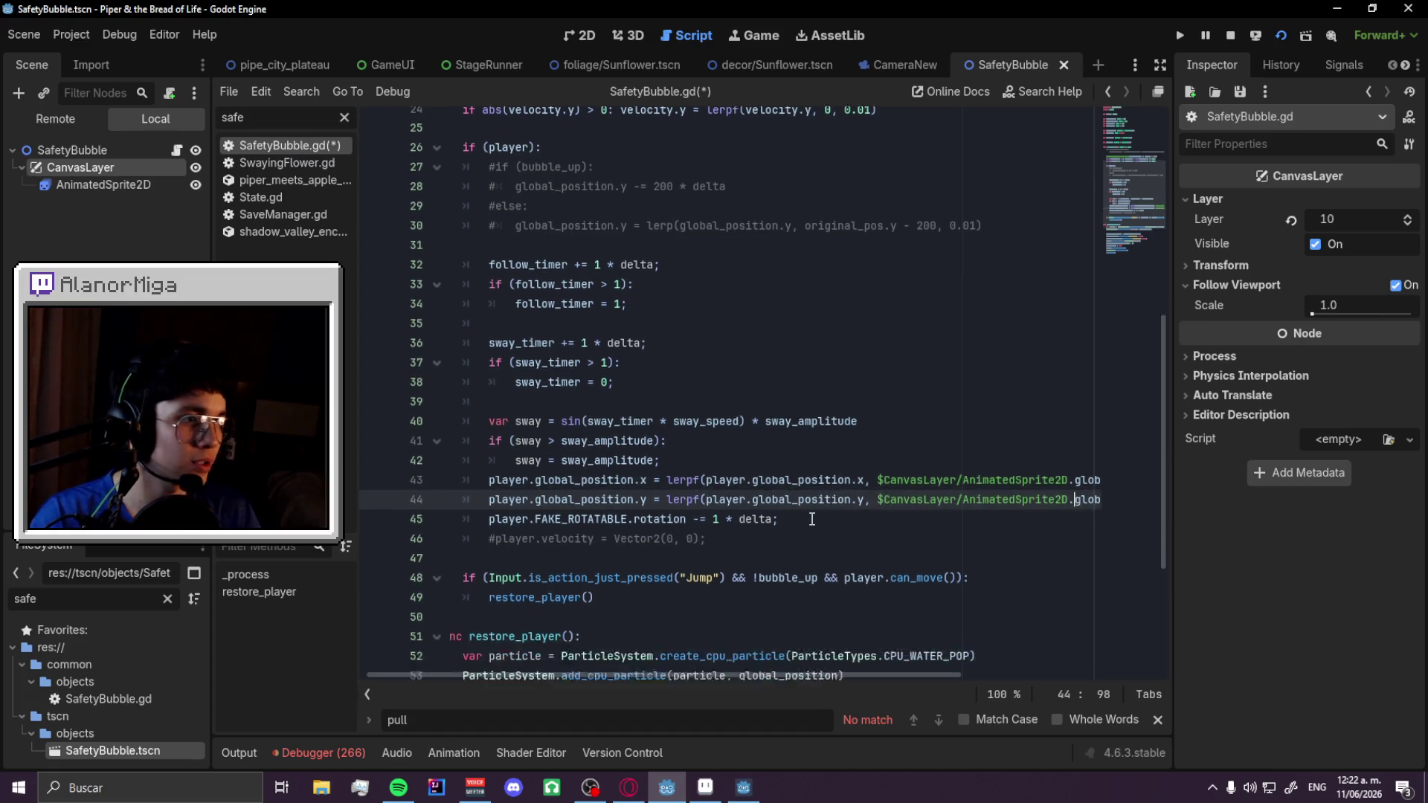
key("ctrl+s")
left_click(274, 72)
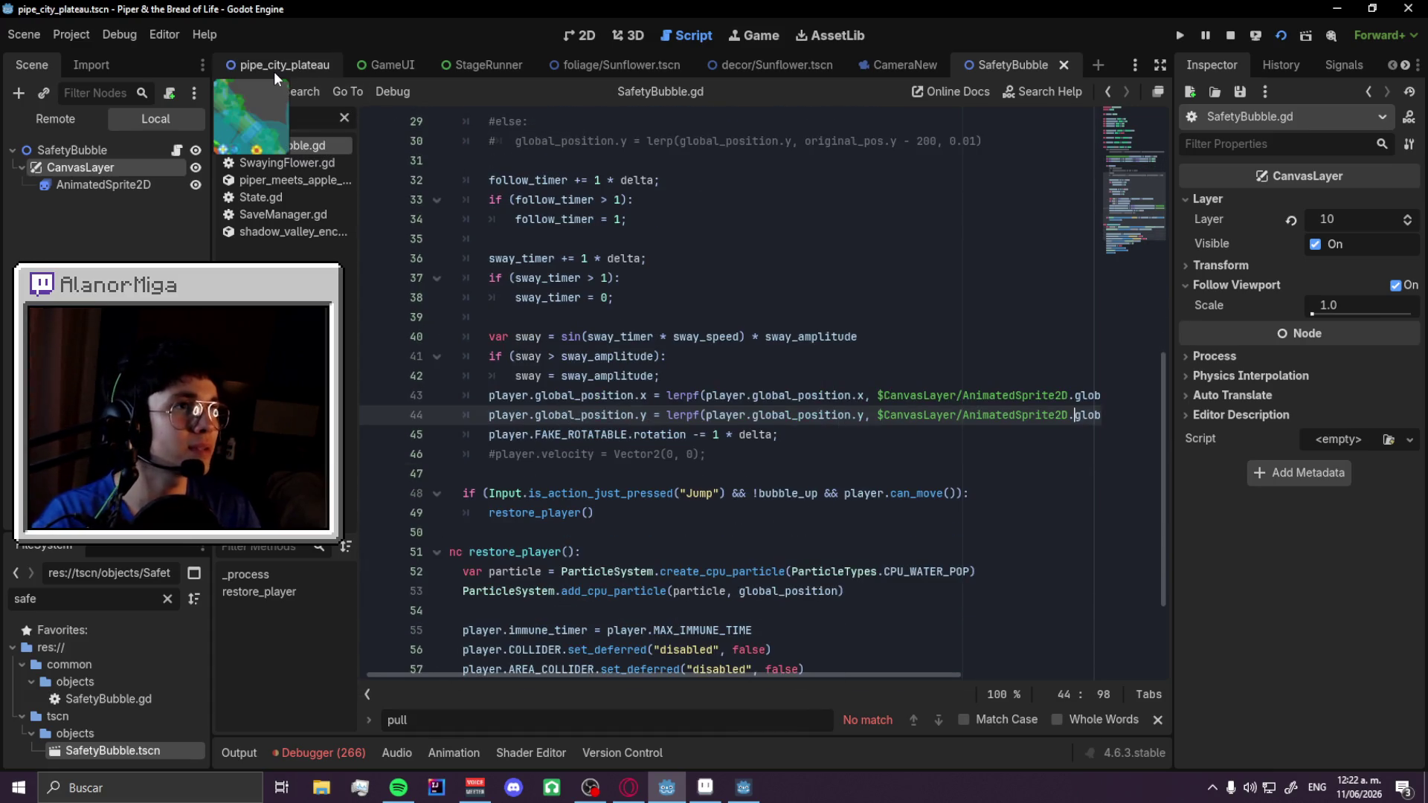
- Run the game and move right, jumping toward the coins and onto the brick platform
key("F6")
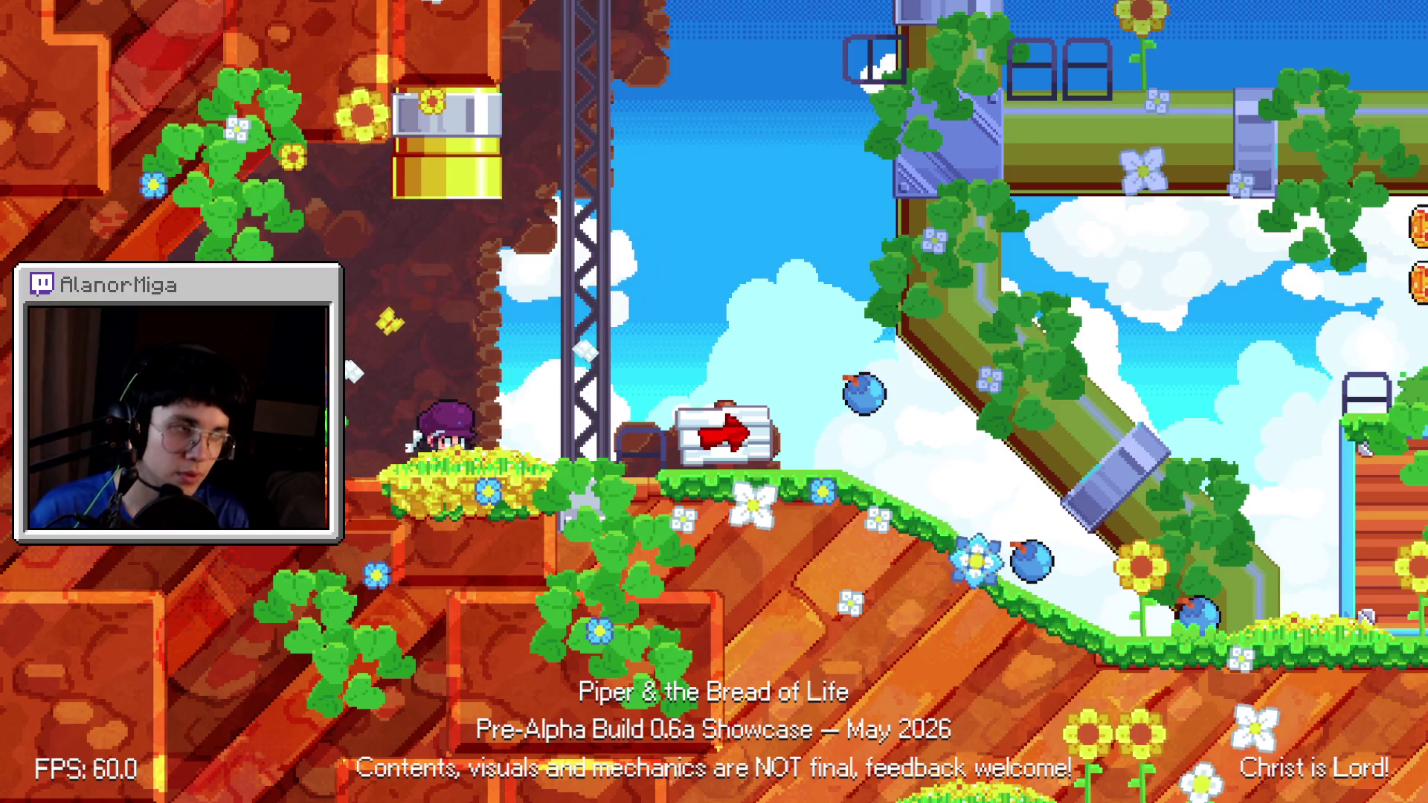
key("space")
key("Right")
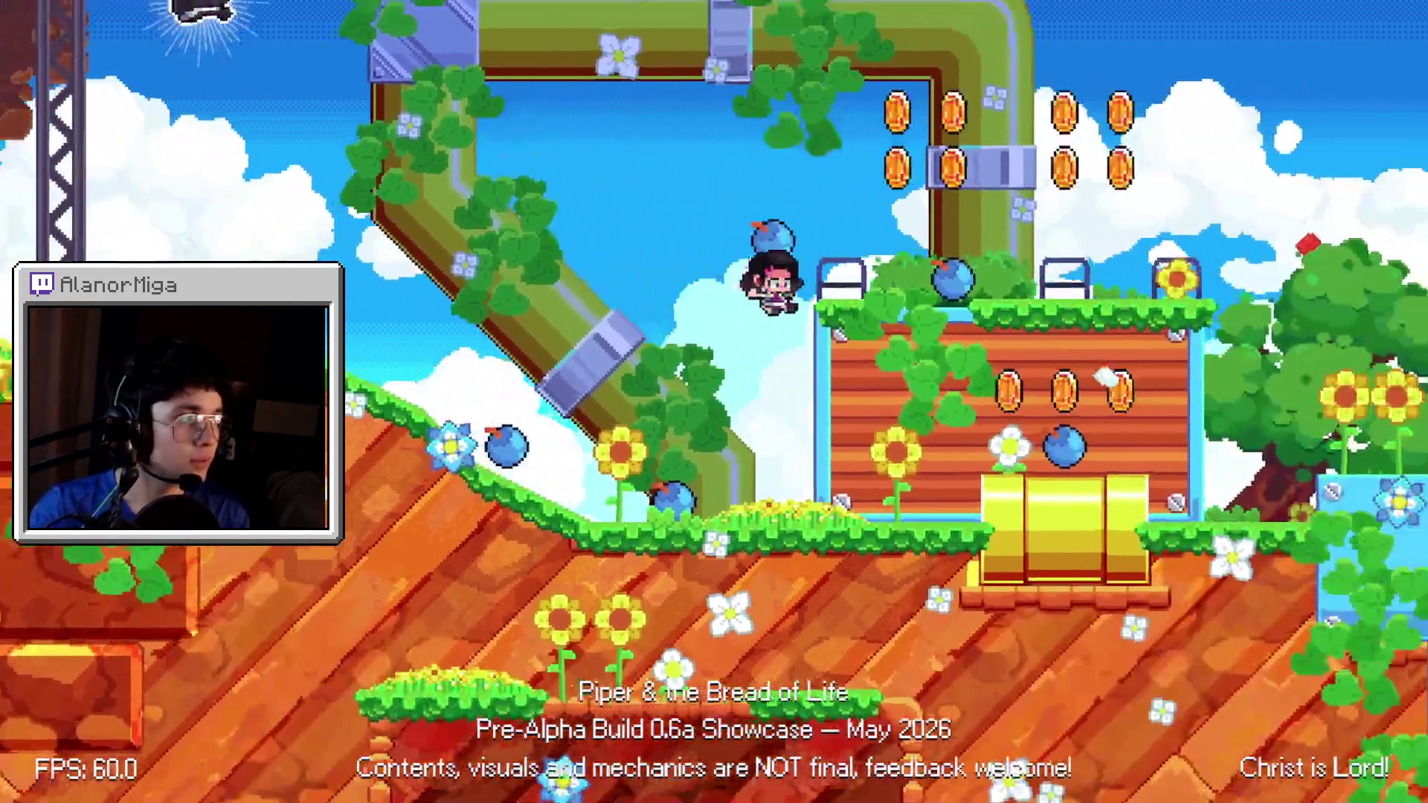
key("space")
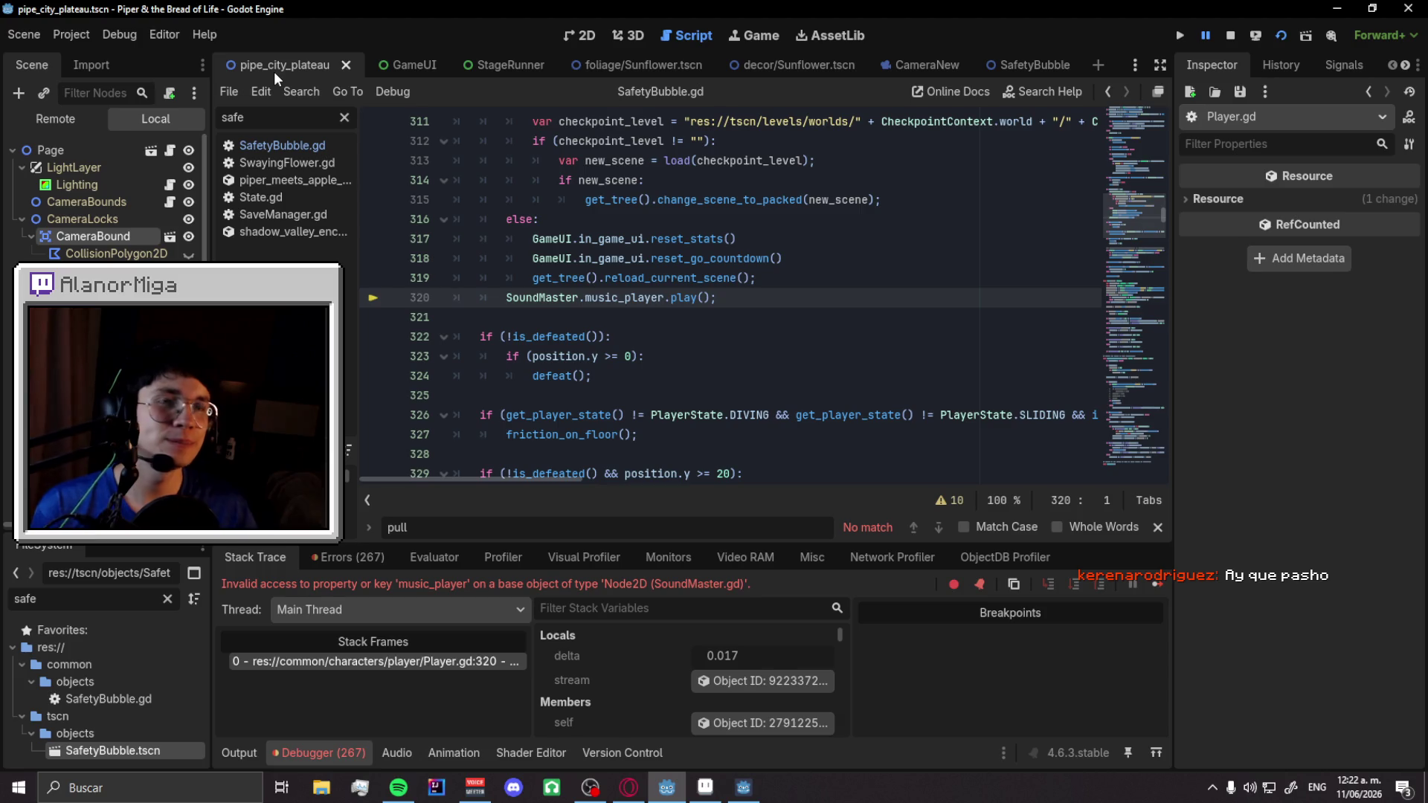
- Stop the game, undo the AnimatedSprite2D path edits in SafetyBubble.gd, and save it
left_click(1230, 36)
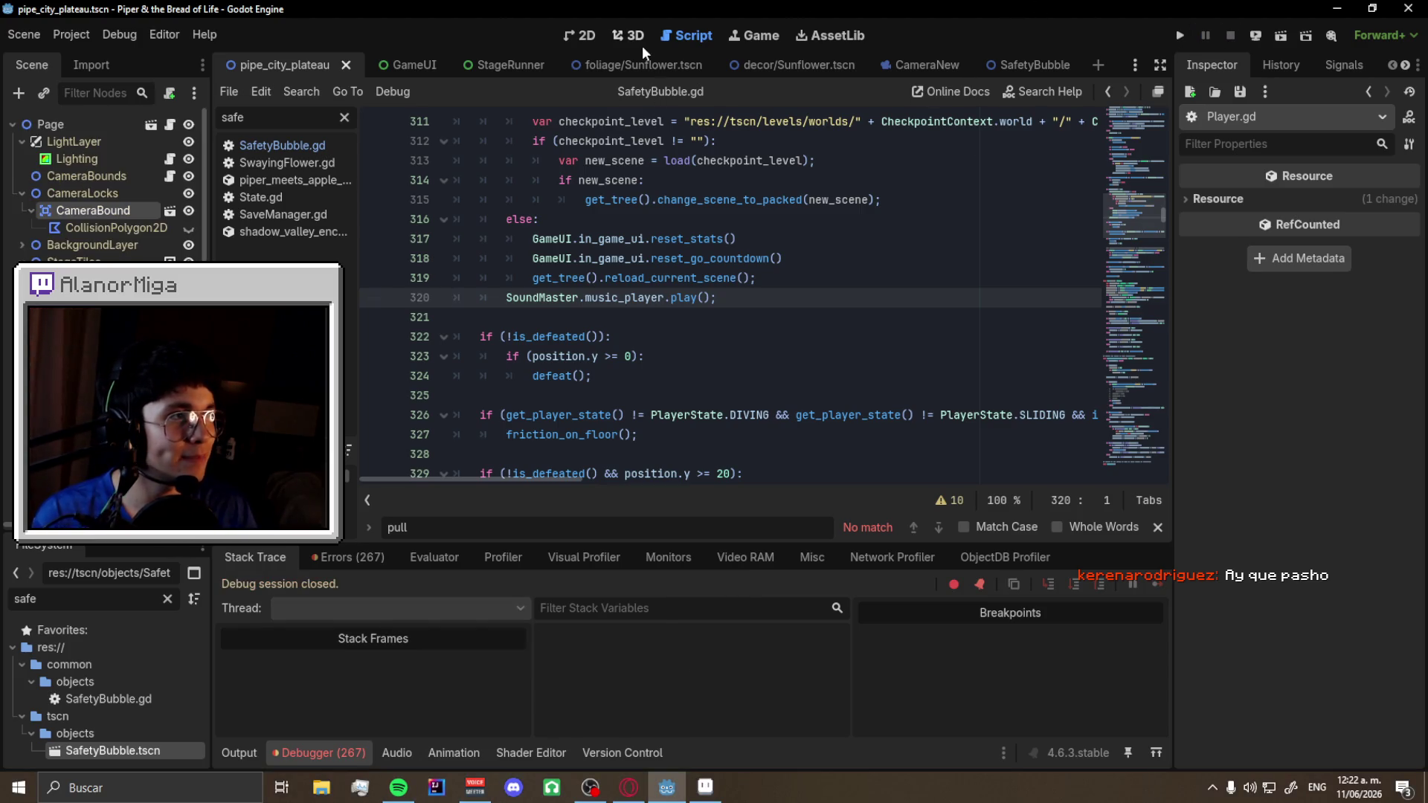
left_click(1001, 58)
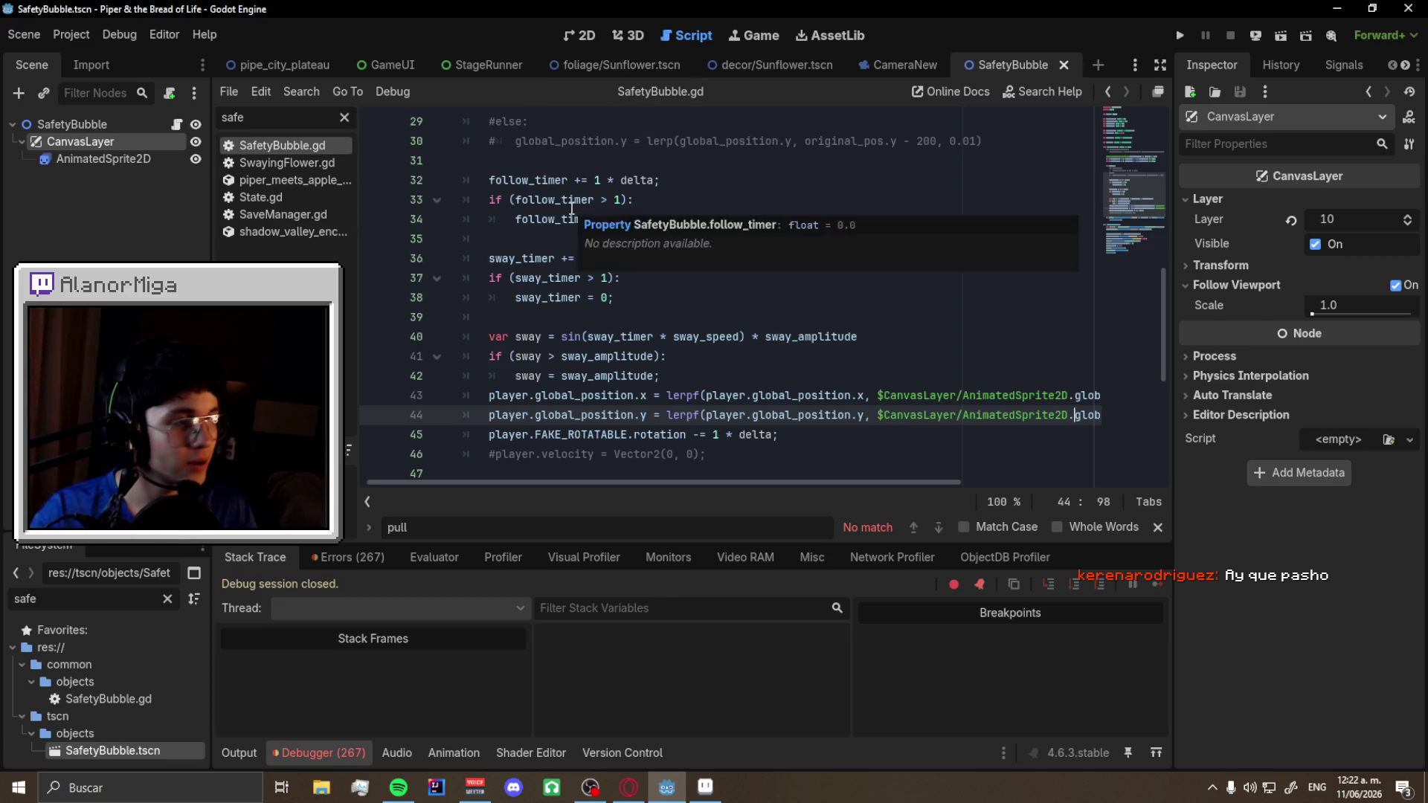
key("ctrl+z")
key("ctrl+z")
key("ctrl+z")
key("ctrl+z")
key("ctrl+z")
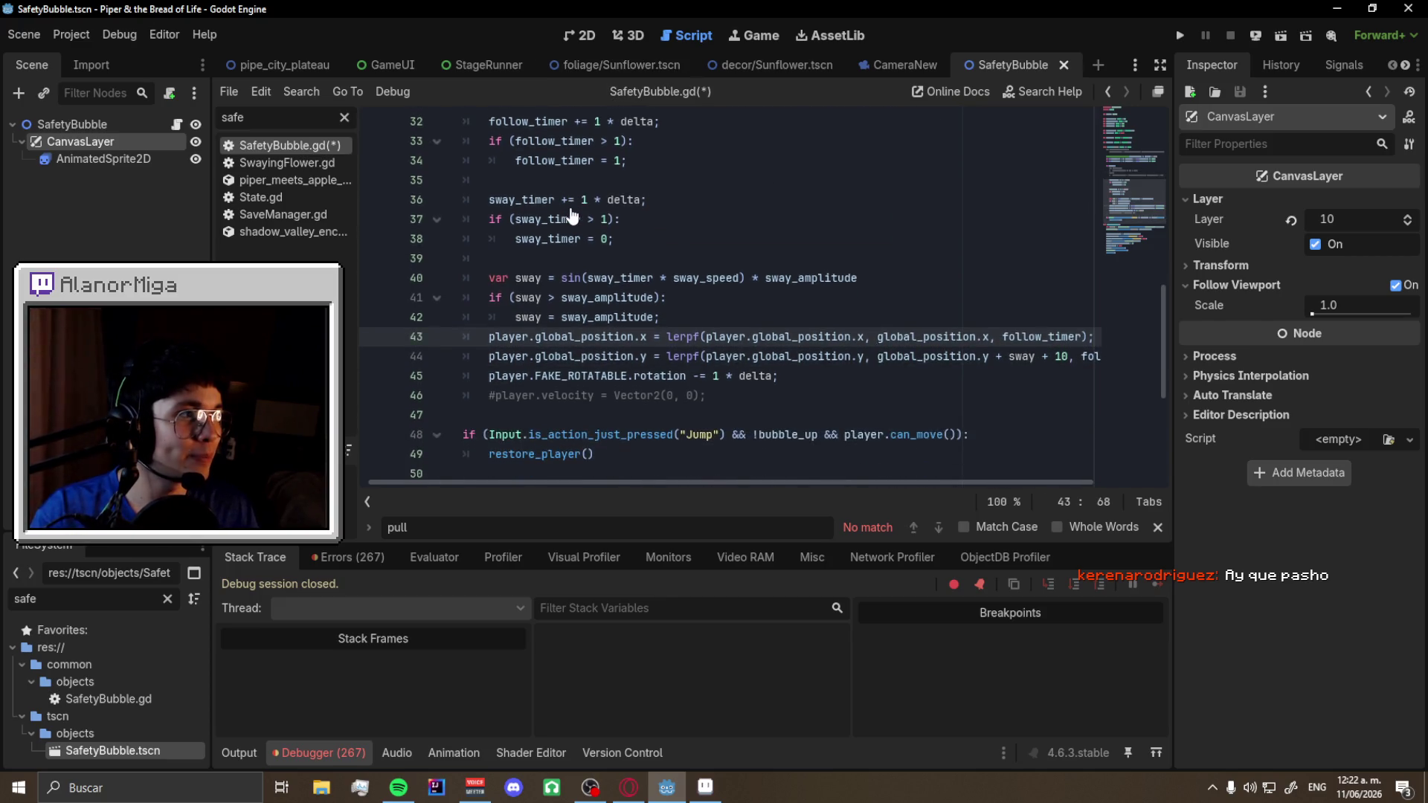
key("ctrl+z")
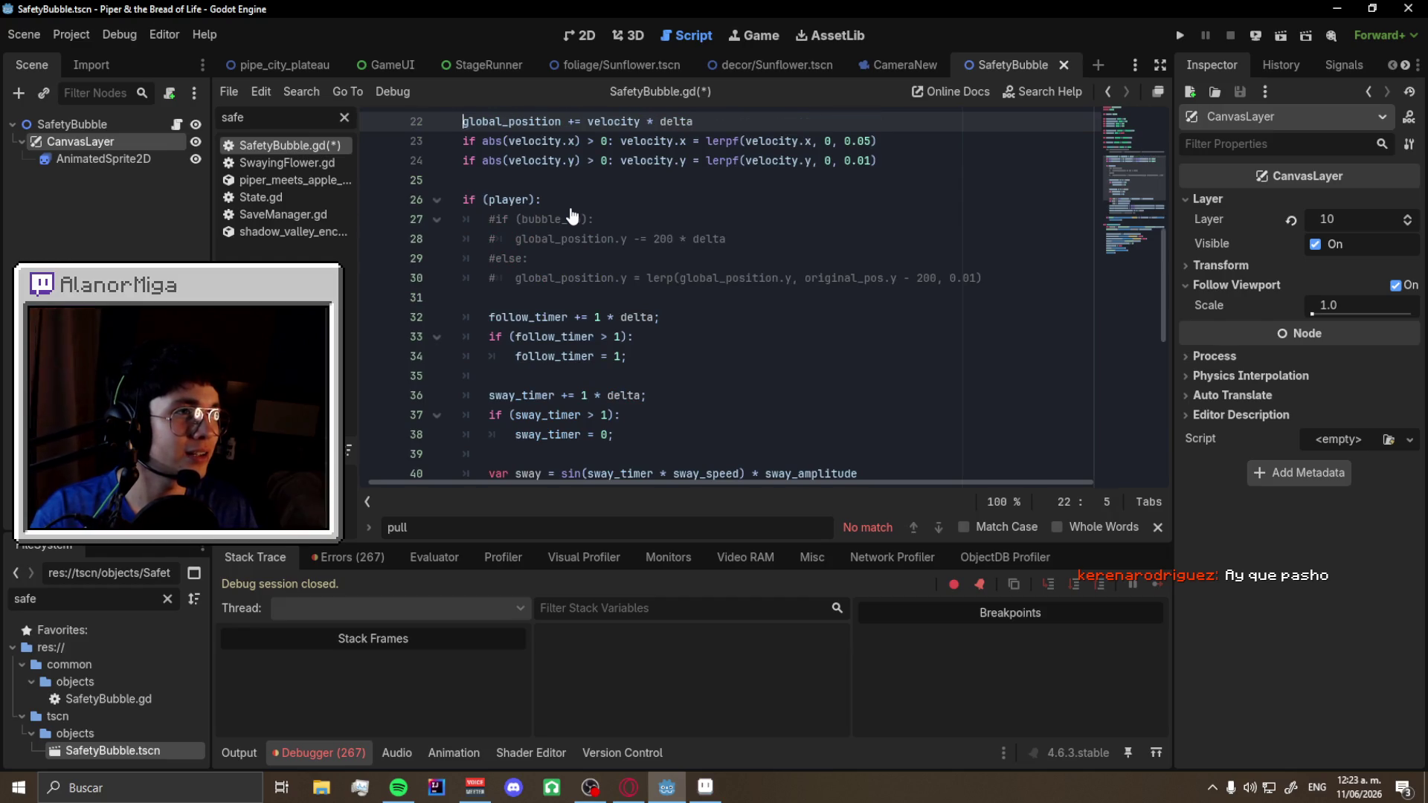
scroll(571, 216, "up", 2)
key("ctrl+s")
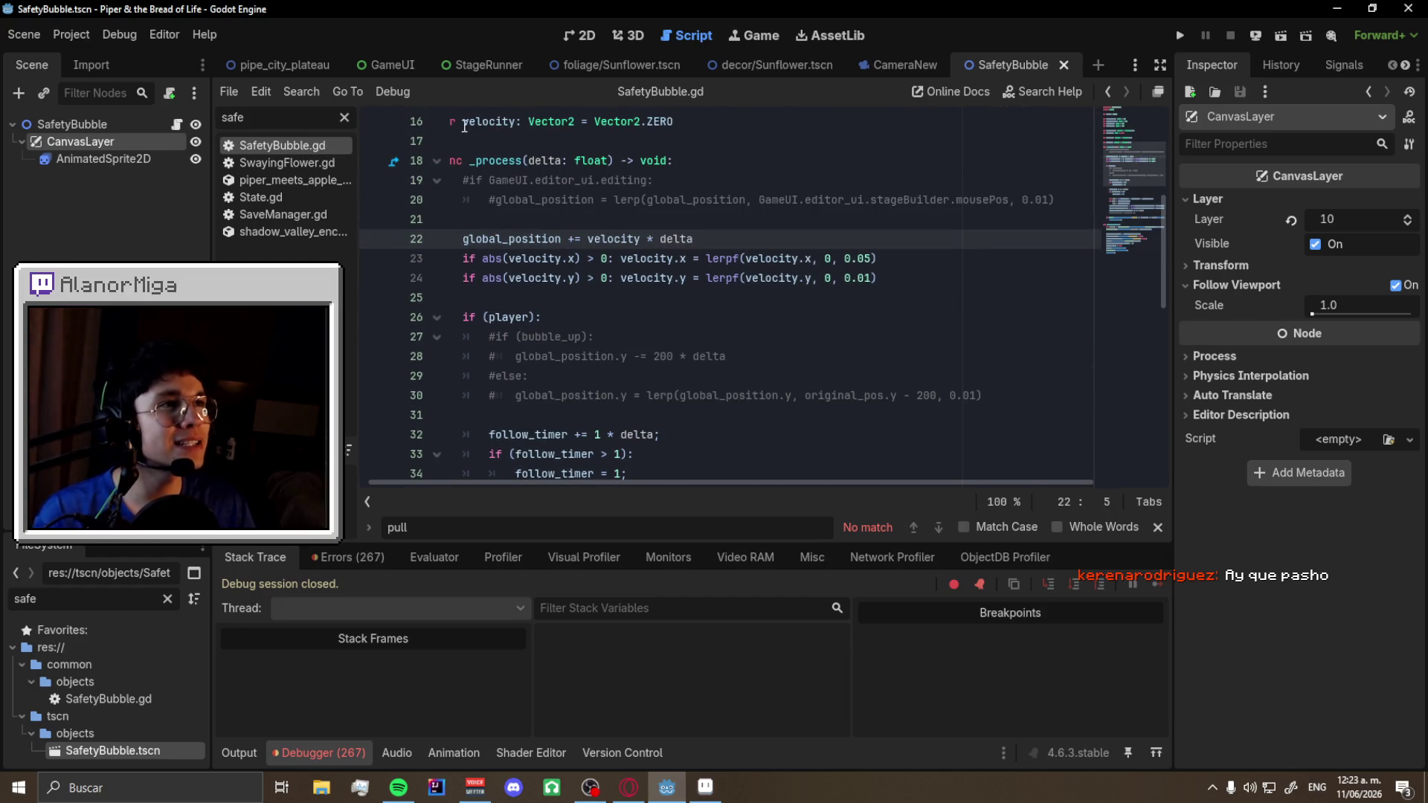
left_click(584, 36)
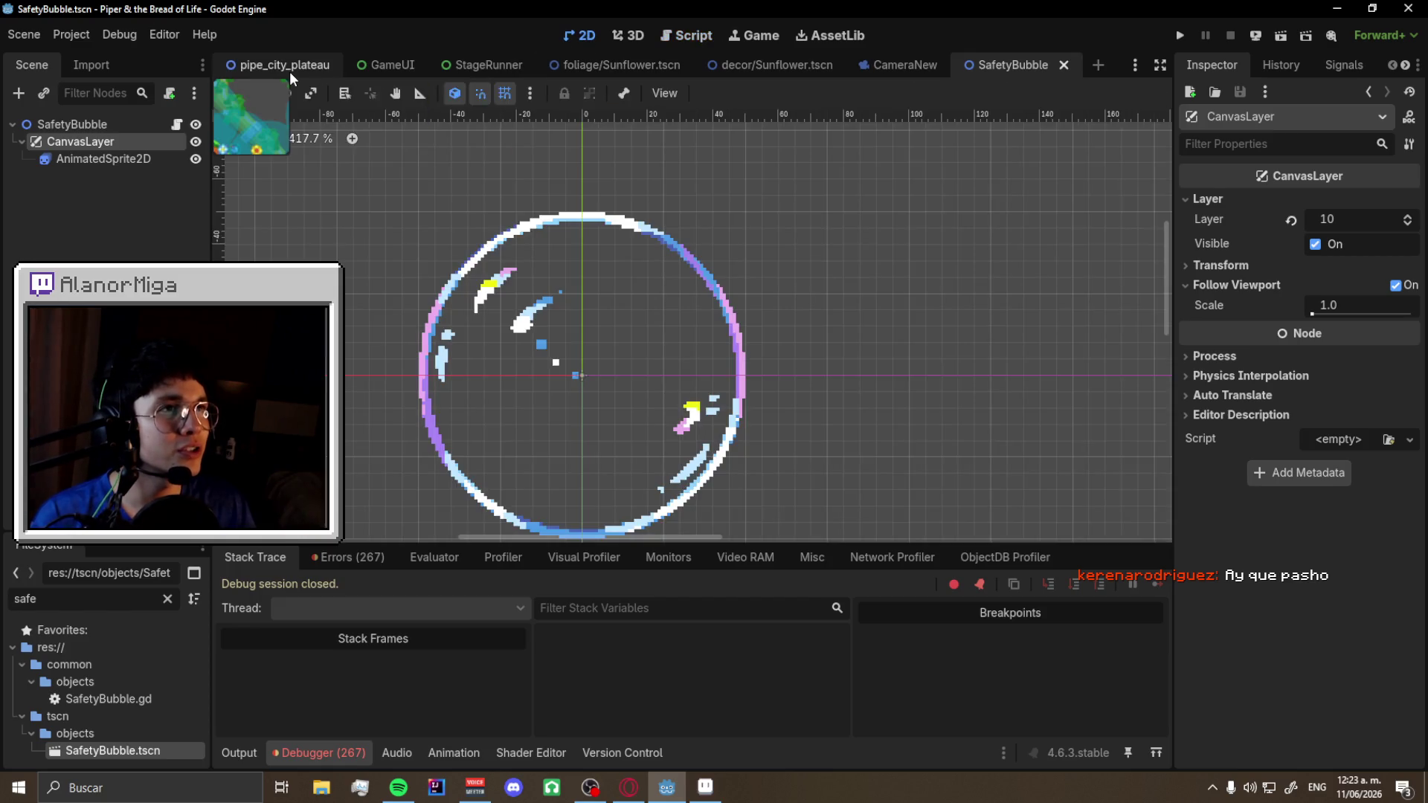
- In StageRunner, move GameOver above CanvasLayer, make it visible, and check its Ordering settings
left_click(476, 65)
left_click_drag(66, 185, 74, 141)
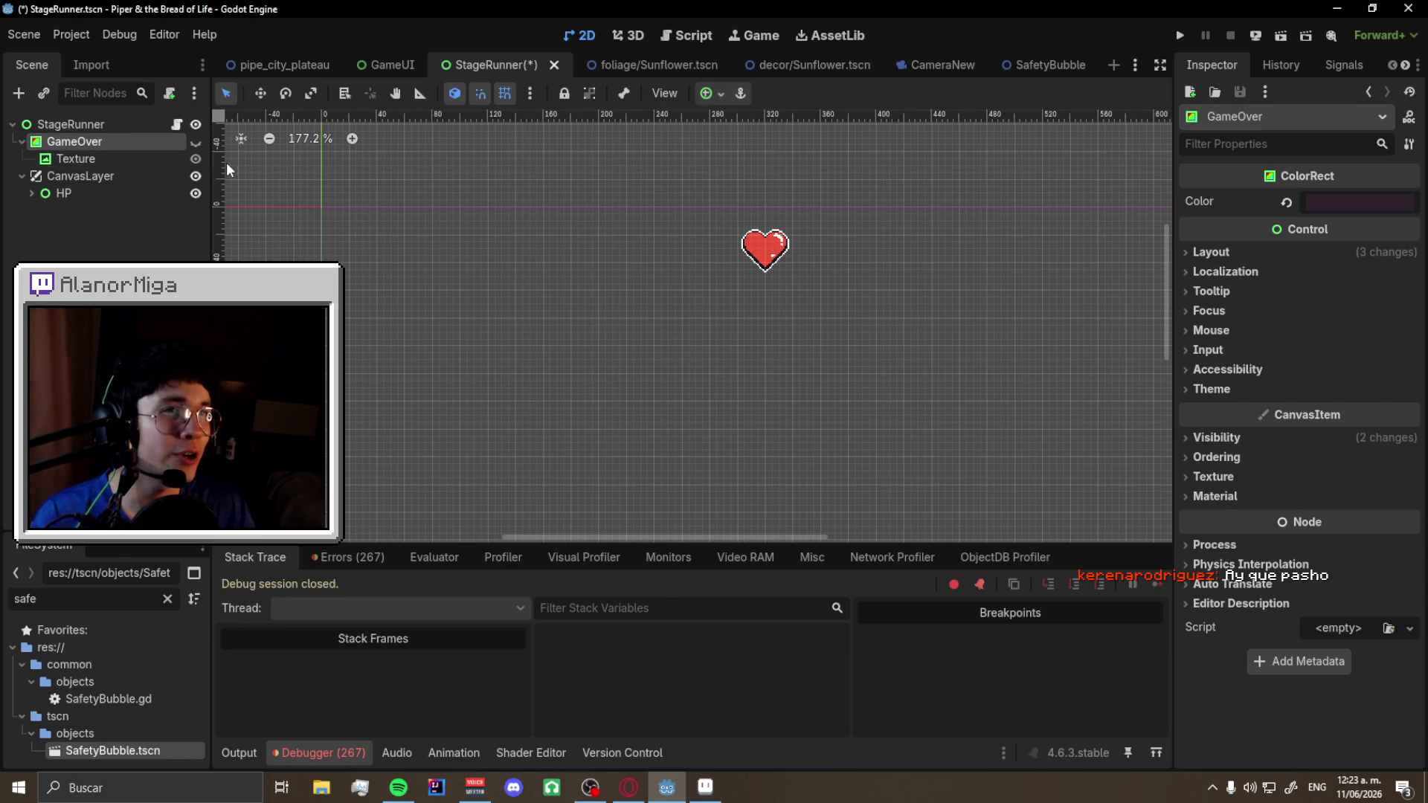
left_click(196, 141)
scroll(360, 203, "down", 3)
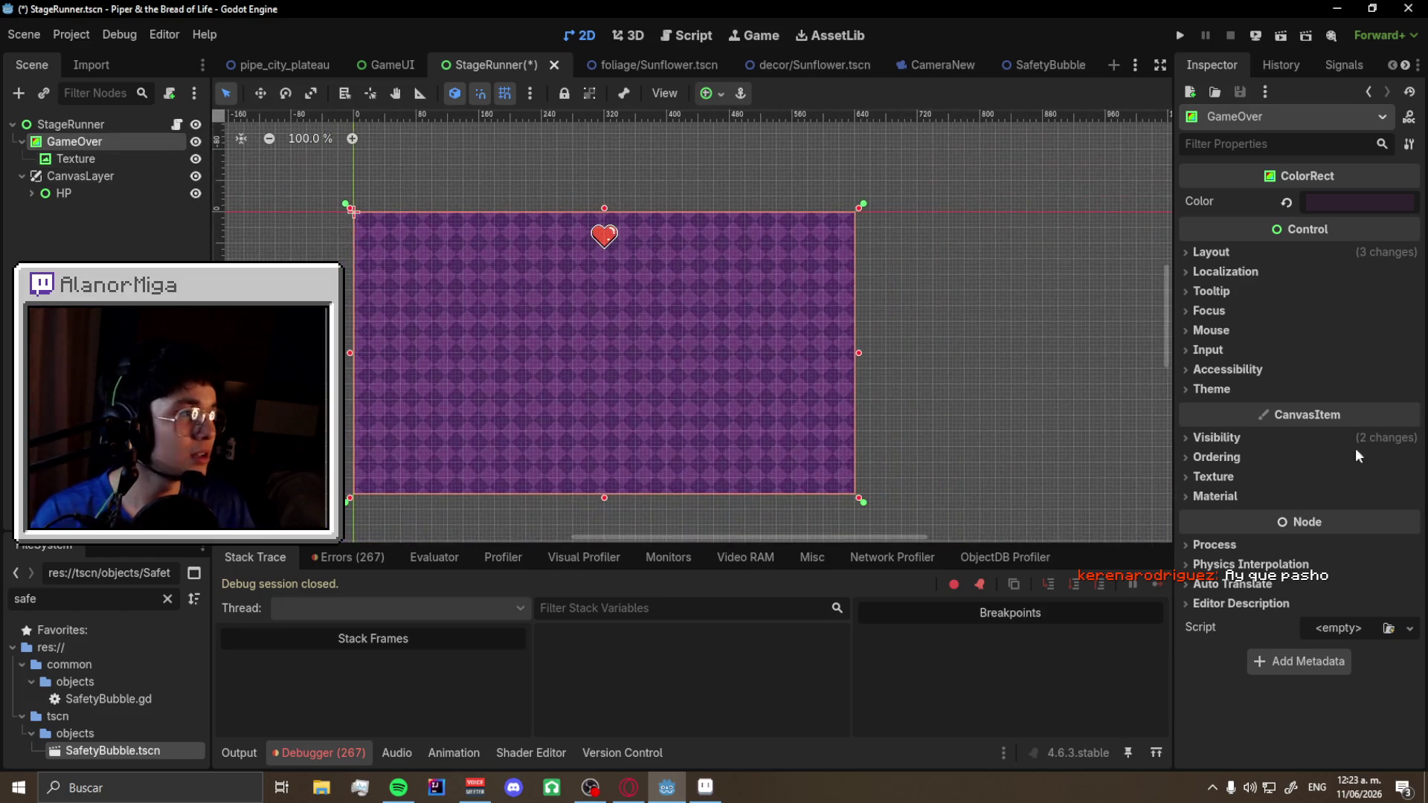
left_click(1235, 457)
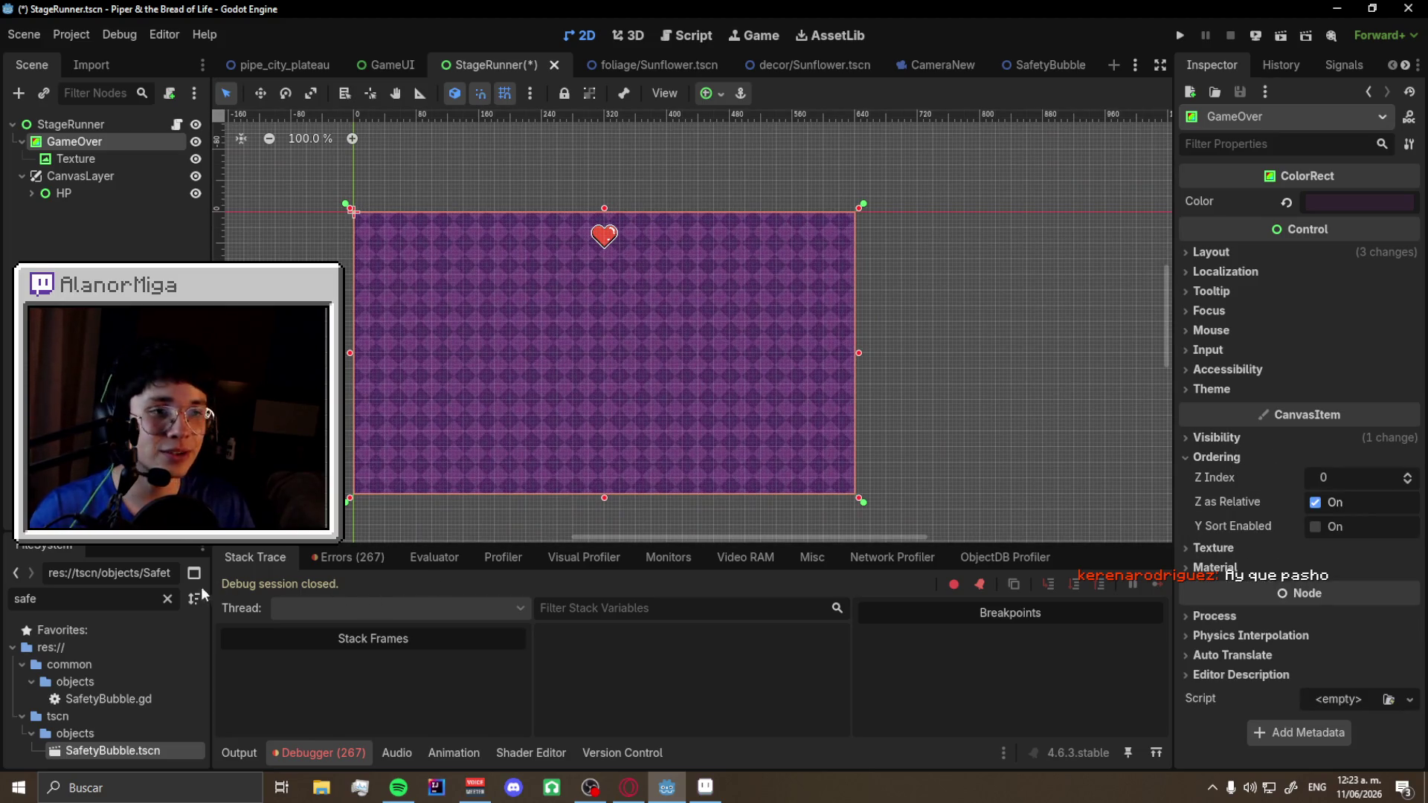
- Filter files for 'tra' and inspect the TransitionManager scene's CanvasLayer, then close it
left_click(168, 599)
type("tra")
scroll(127, 707, "down", 3)
double_click(99, 750)
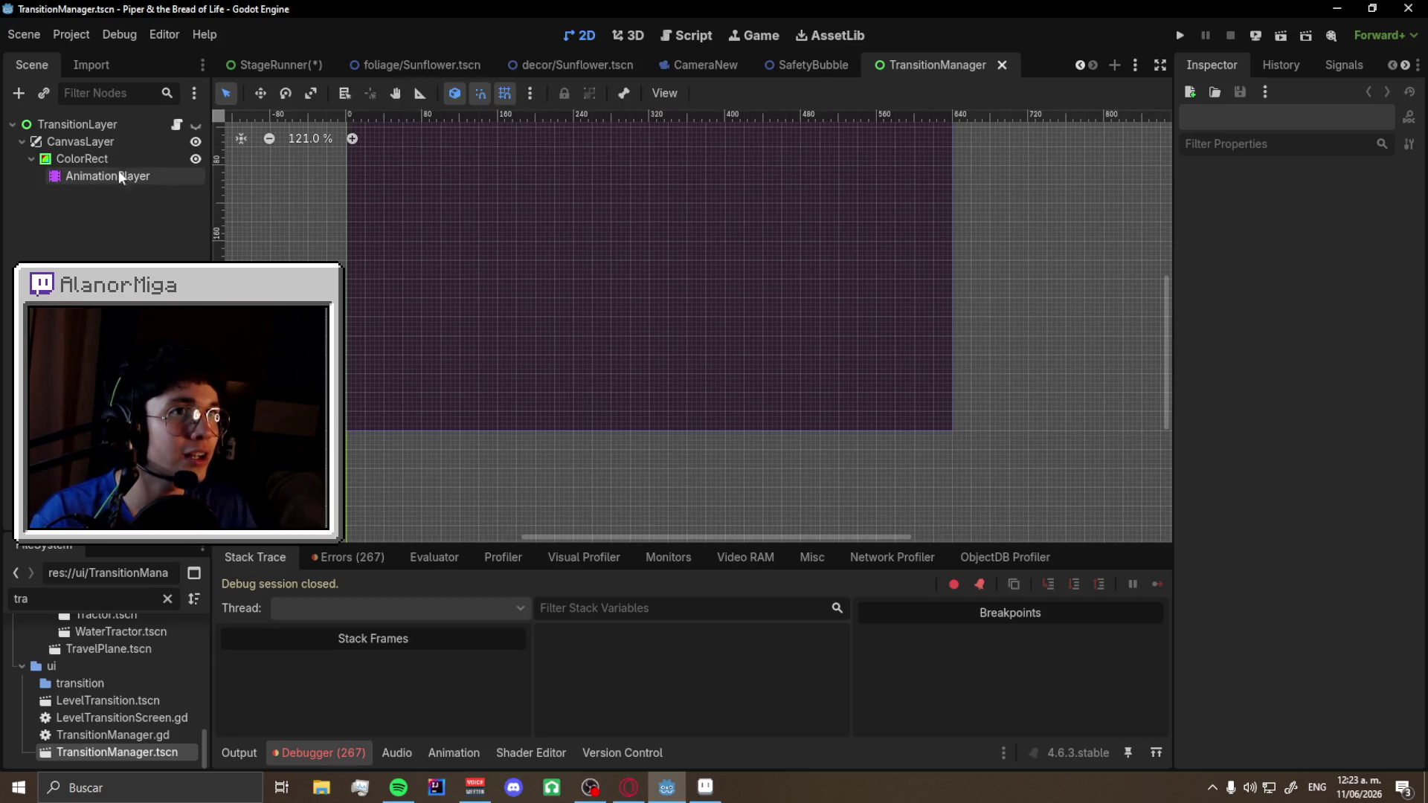
left_click(104, 141)
left_click(1001, 65)
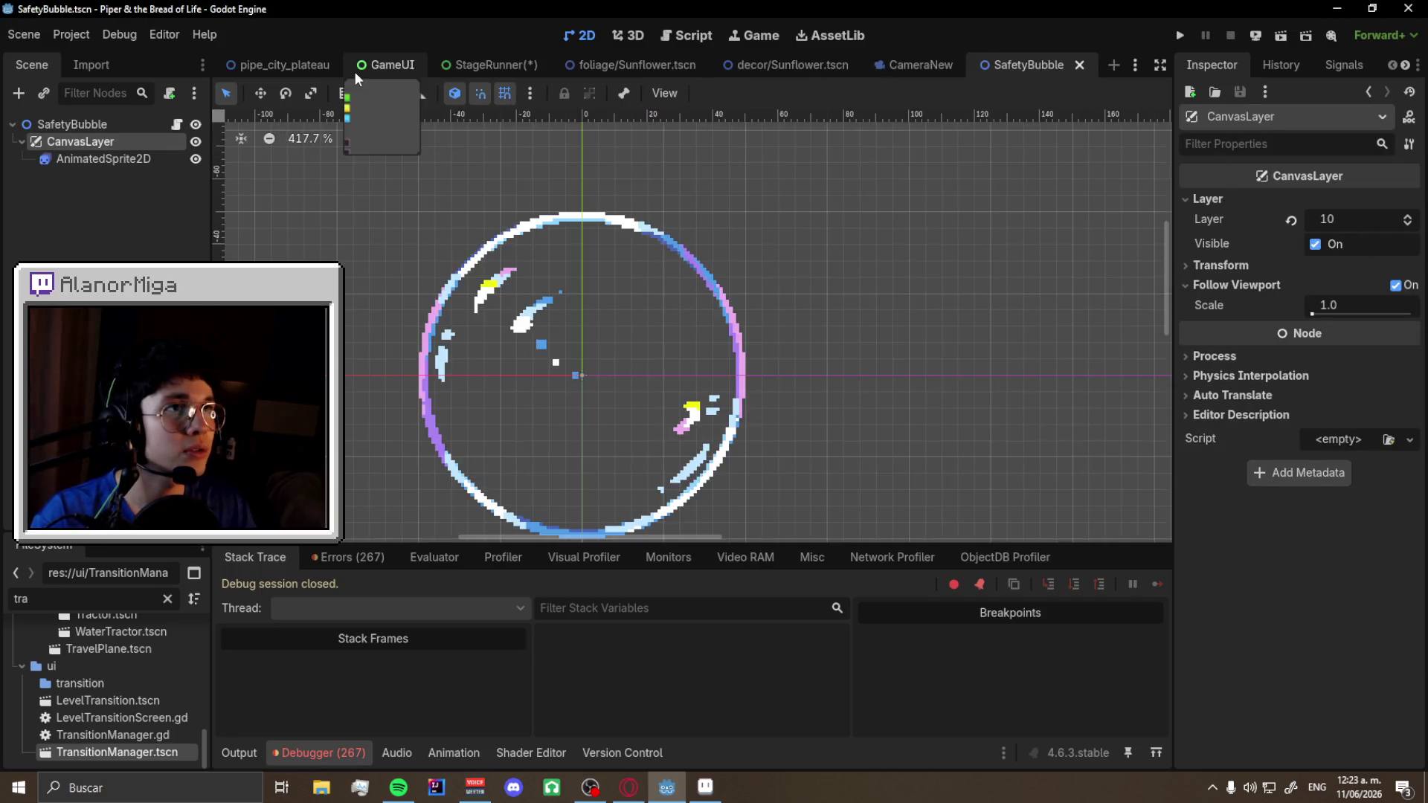
left_click(467, 65)
- Undo moving GameOver out of CanvasLayer, keep it visible, and check its layout settings
key("ctrl+z")
key("ctrl+z")
key("ctrl+z")
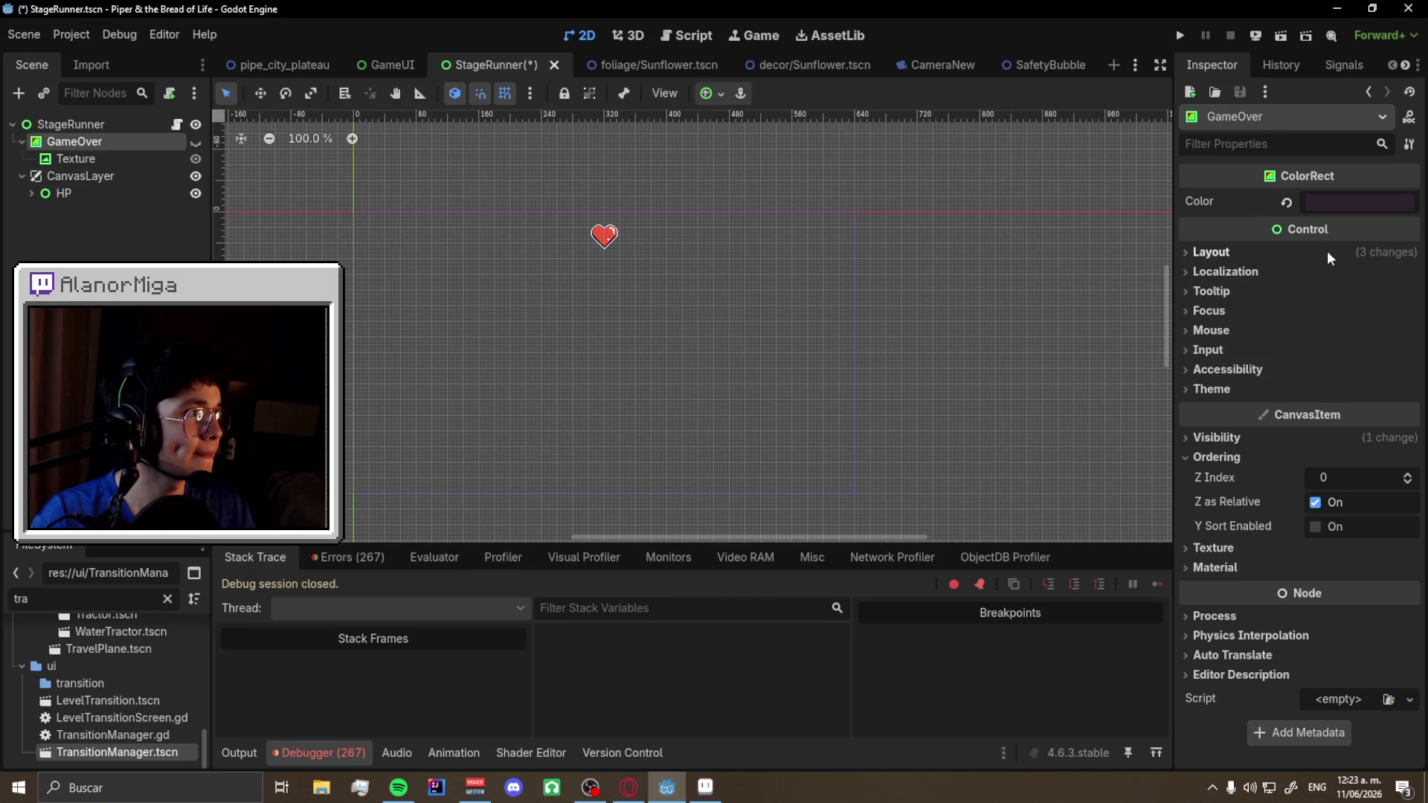
key("ctrl+shift+z")
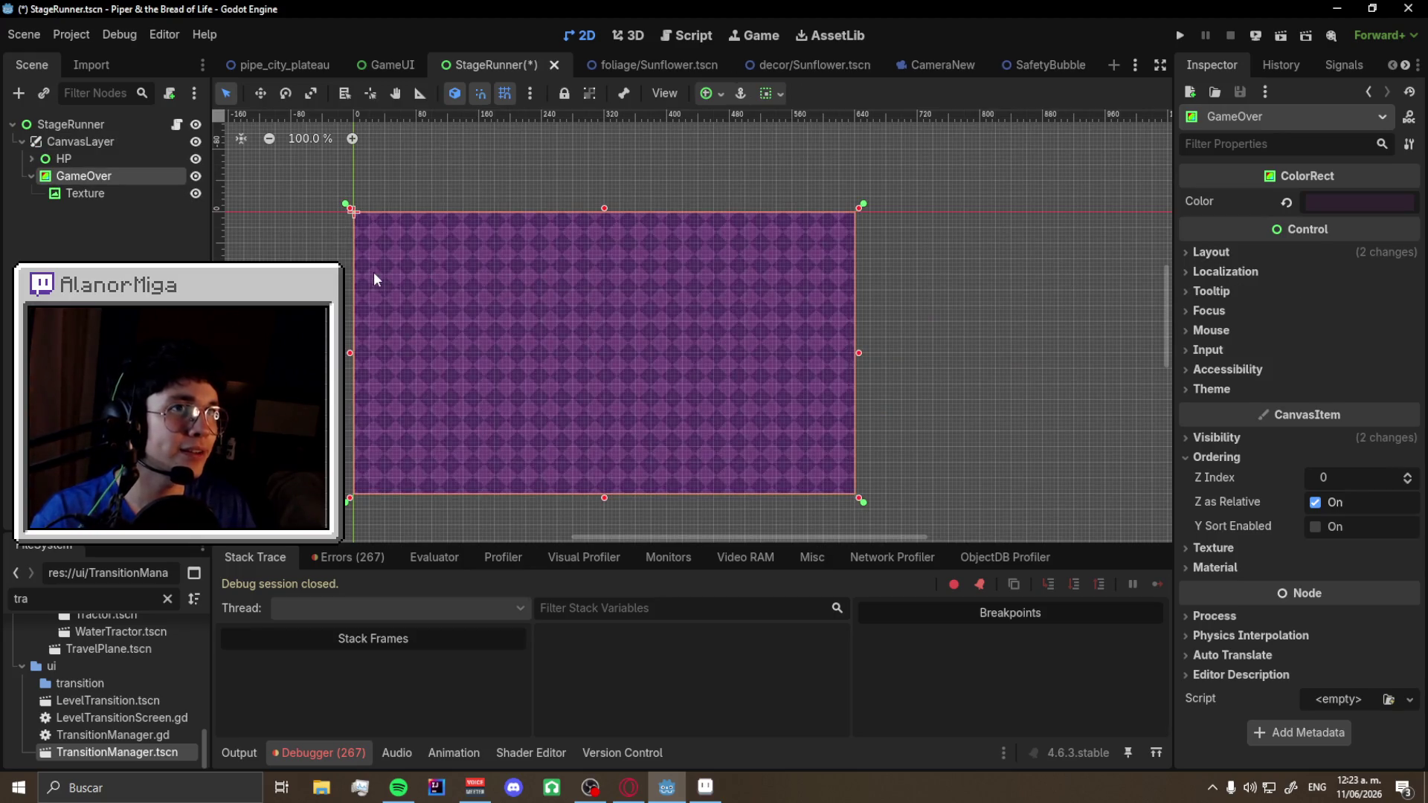
left_click(1255, 254)
left_click(1256, 255)
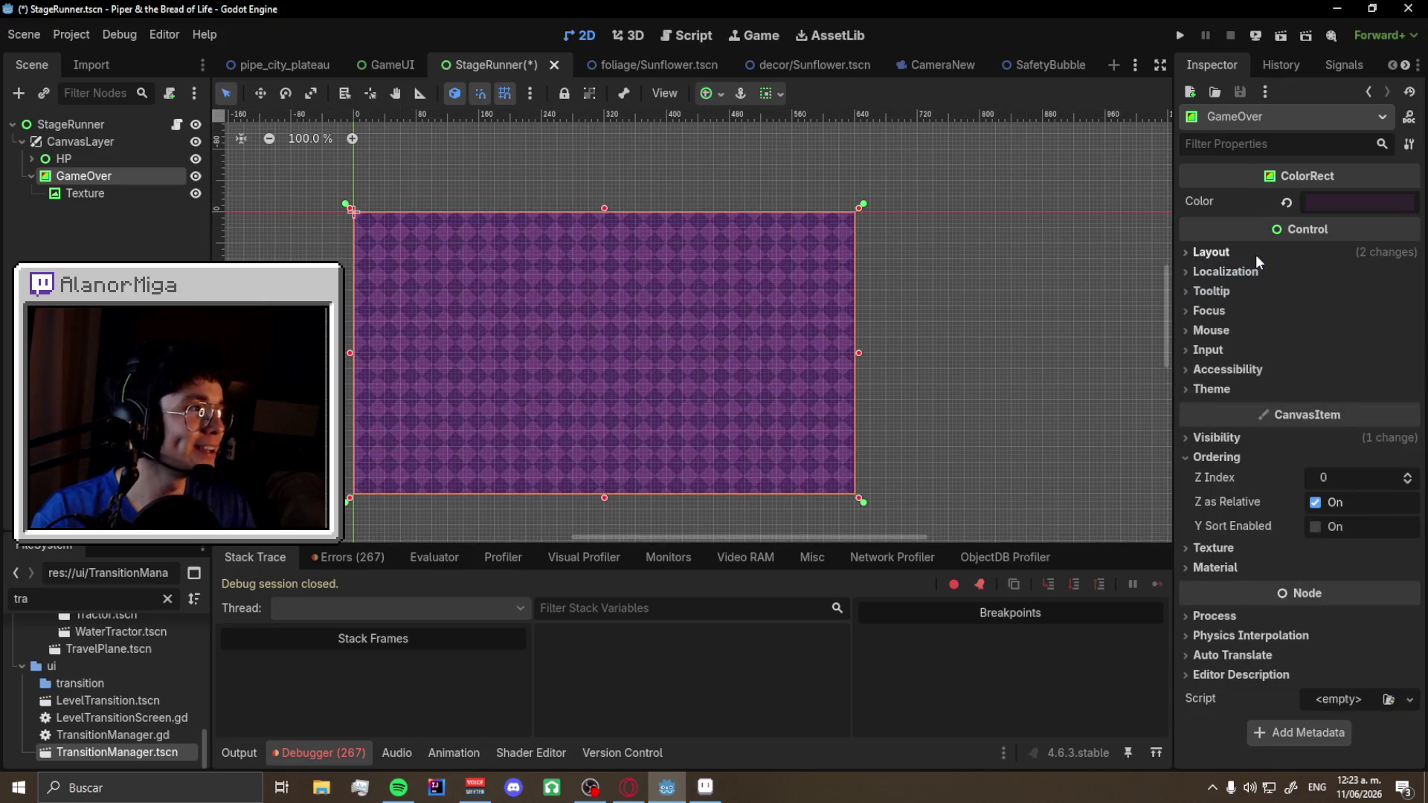
left_click(1255, 254)
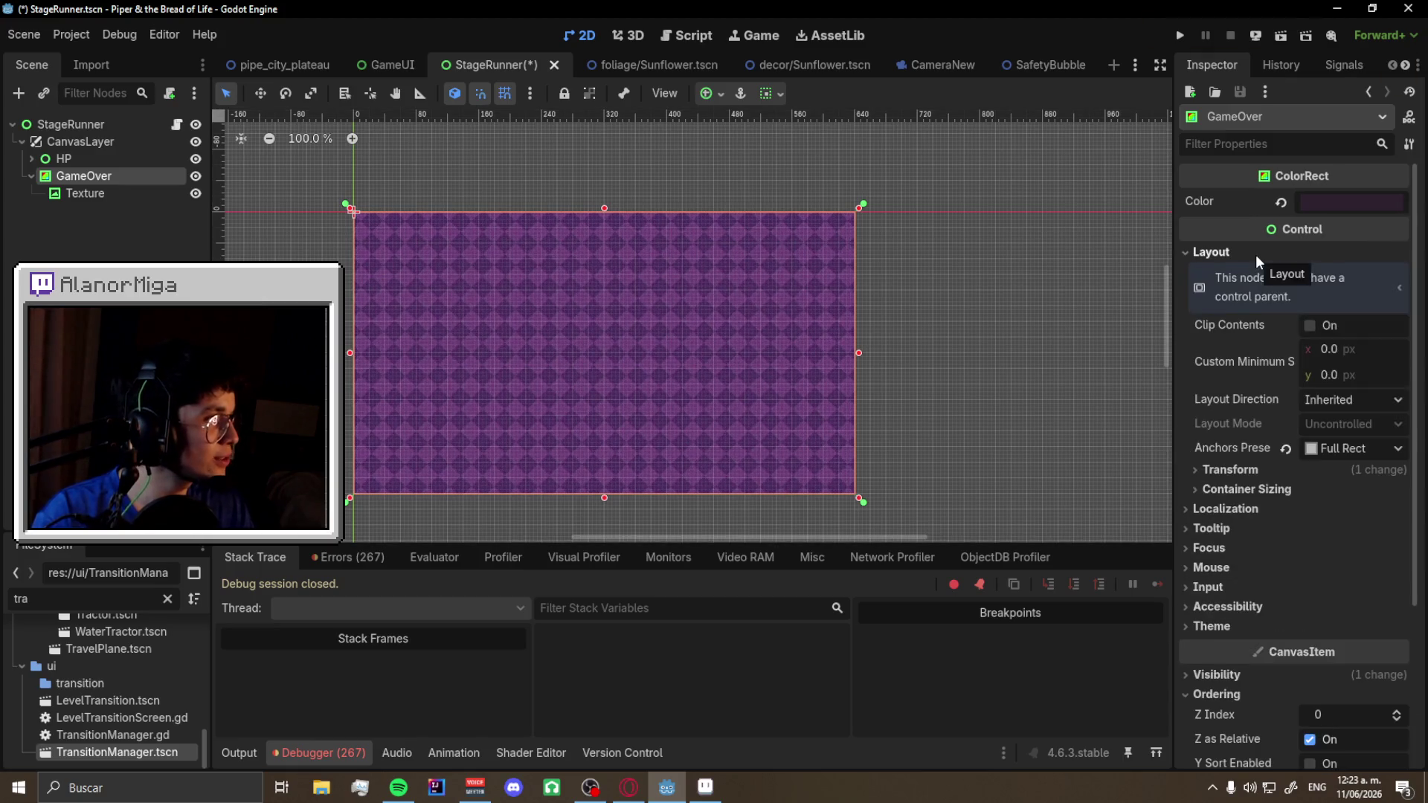
left_click(1255, 254)
- Try layer 2 on StageRunner's CanvasLayer, revert it to 1, and save the scene
left_click(81, 142)
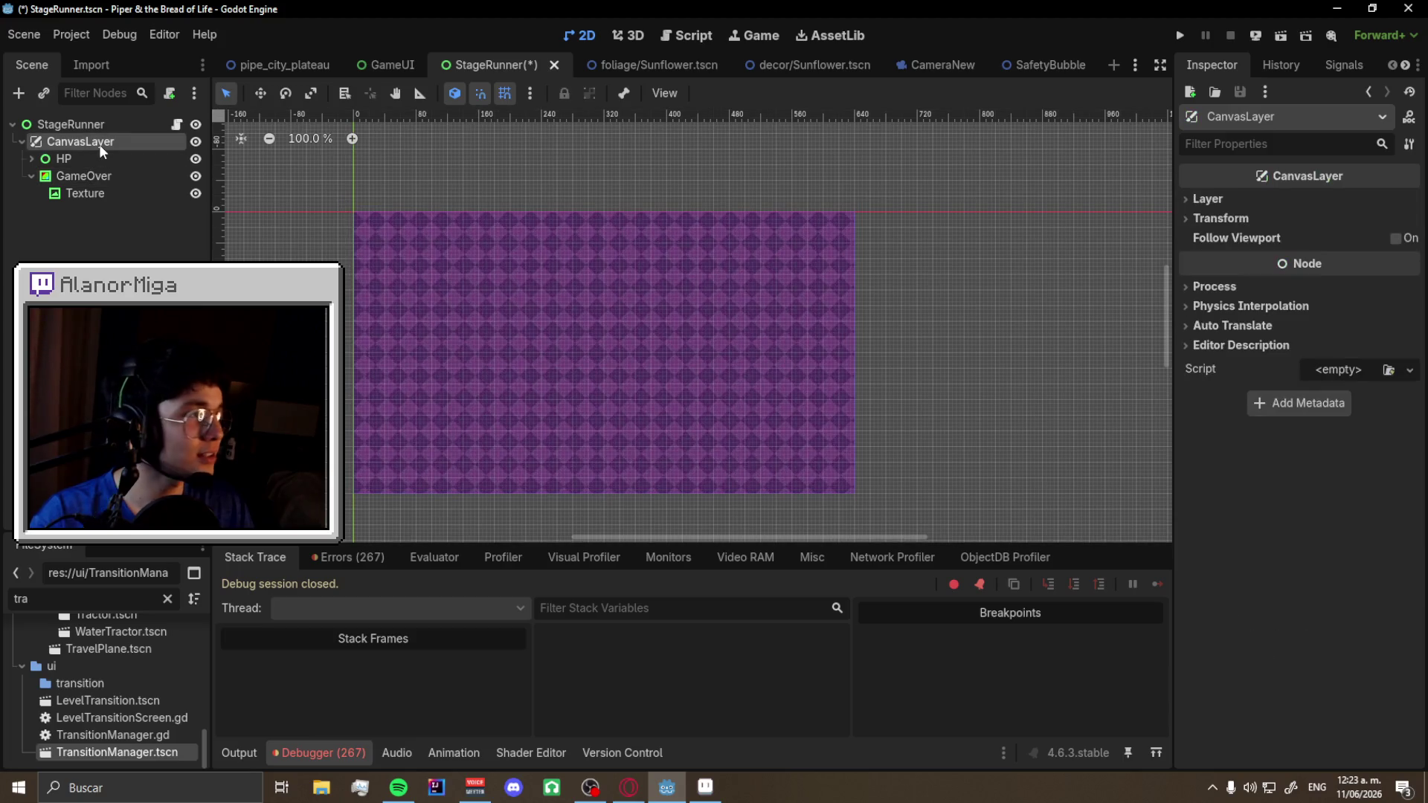
left_click(1207, 198)
left_click(1380, 221)
type("2")
key("Return")
key("ctrl+z")
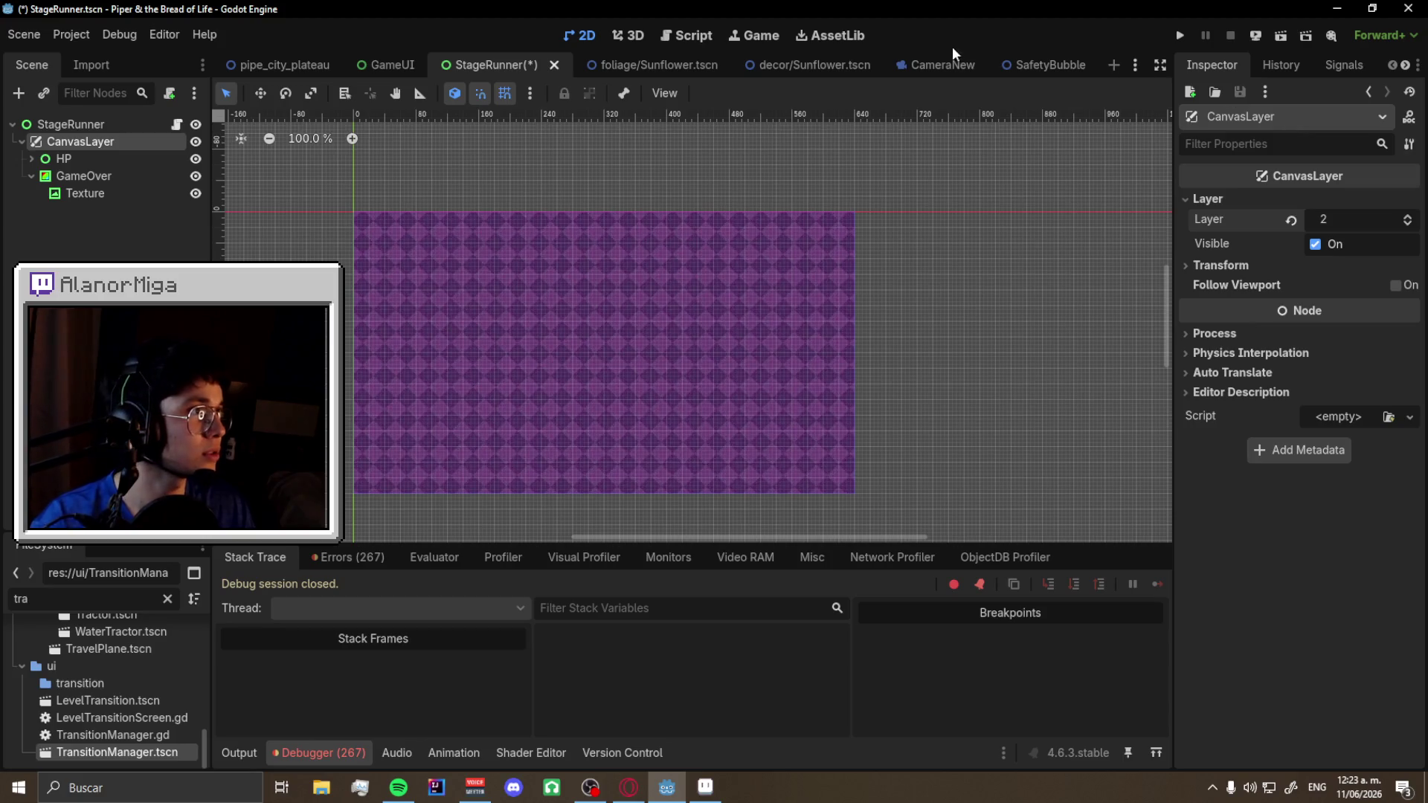
key("ctrl+s")
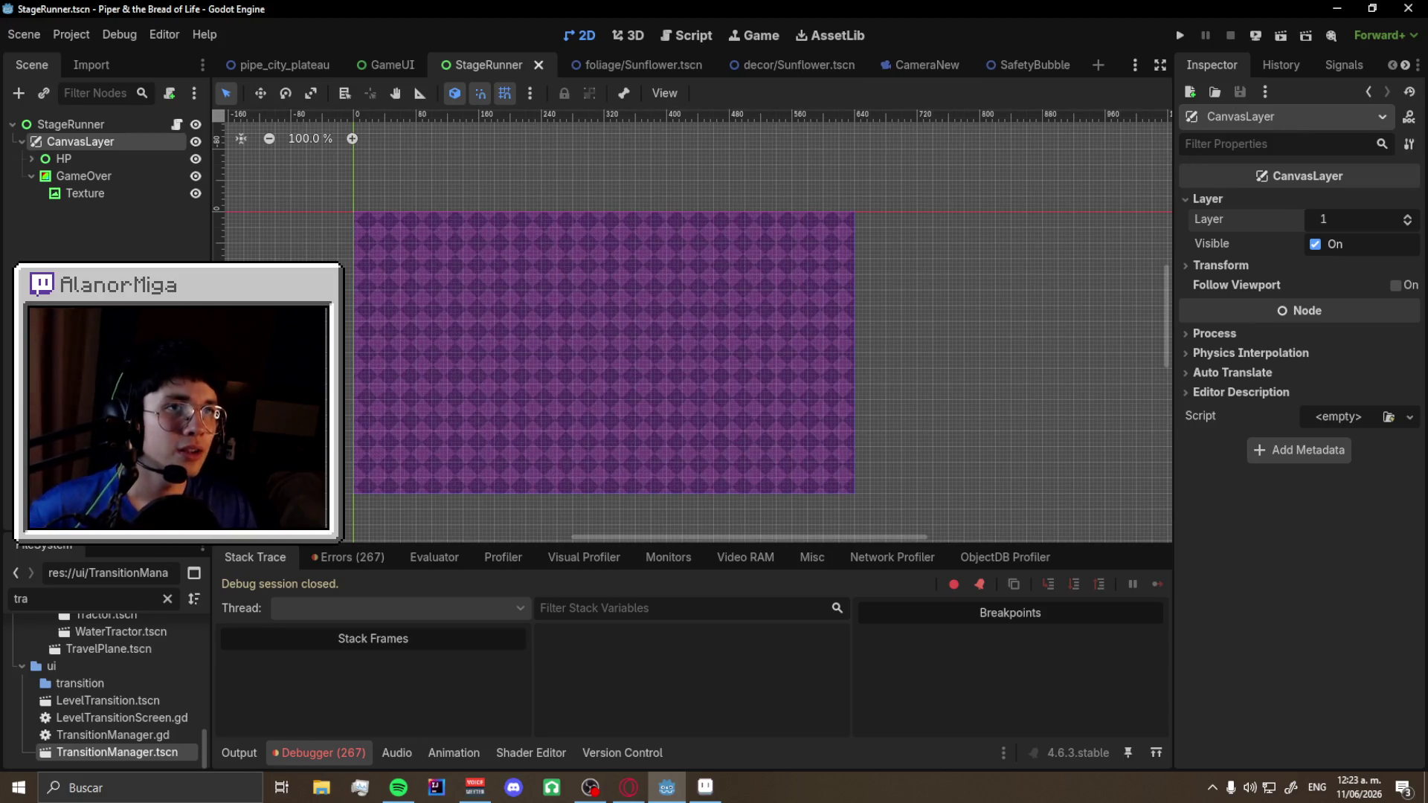
left_click(680, 34)
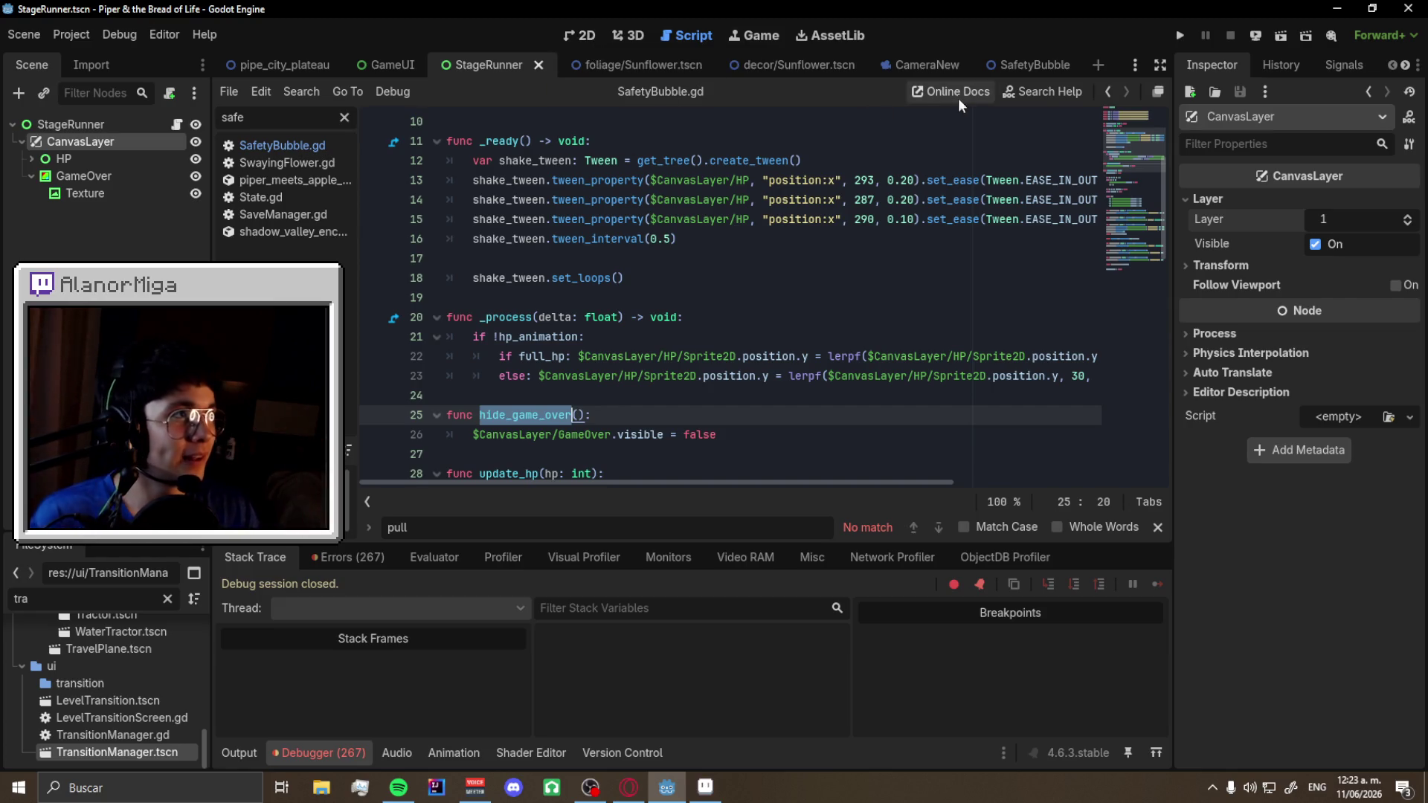
- Add $CanvasLayer/AnimatedSprite2D.global_position = global_position at the top of _process and save
left_click(1050, 63)
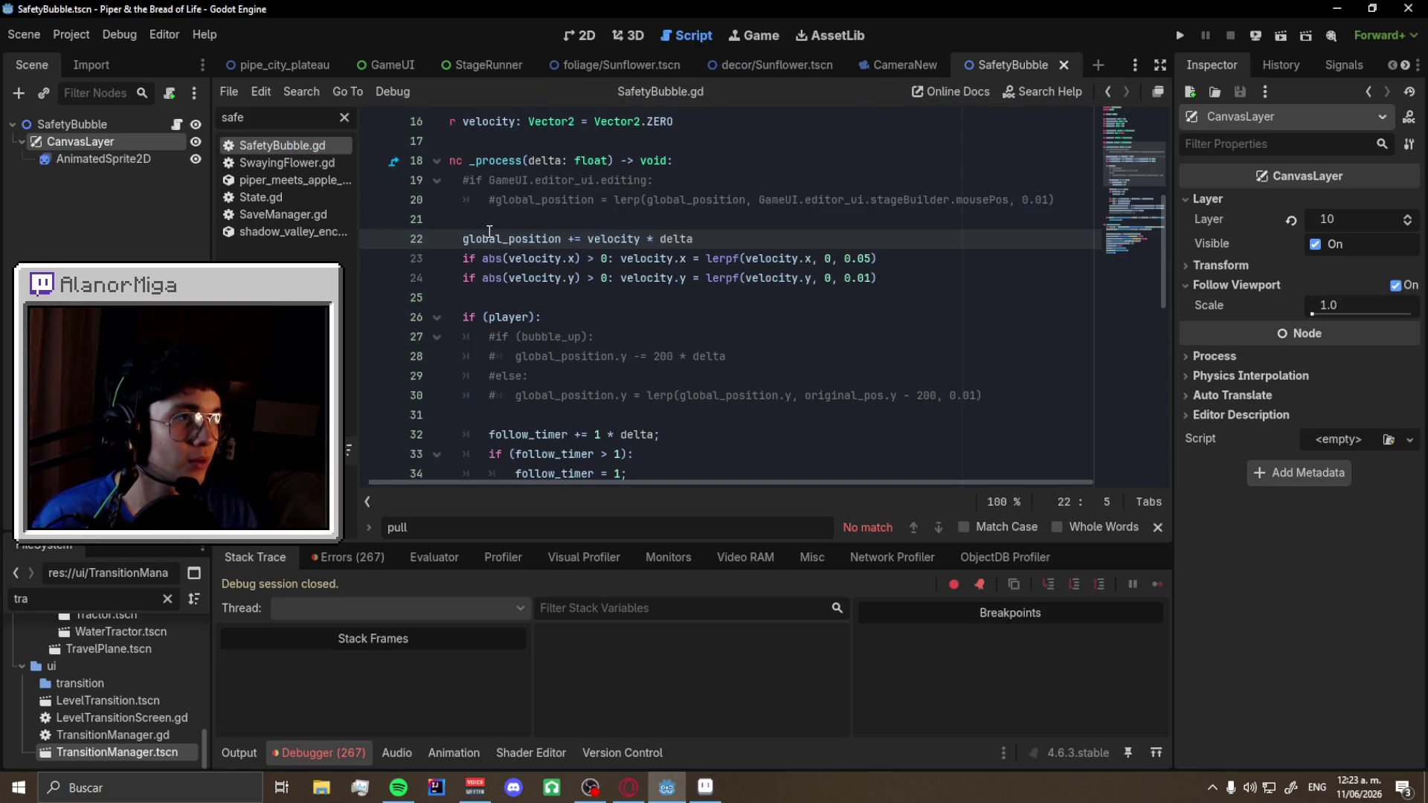
mouse_move(490, 232)
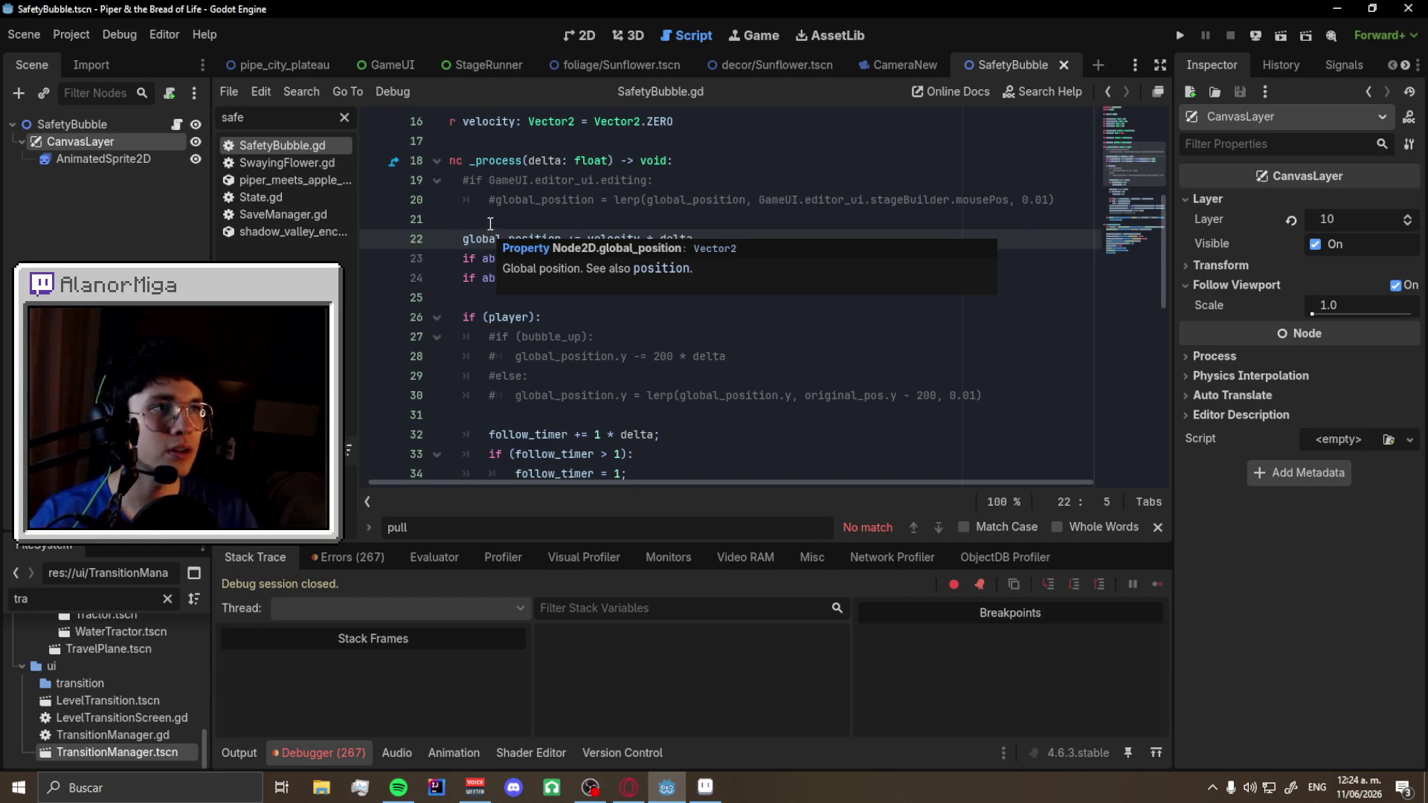
key("Return")
key("Return")
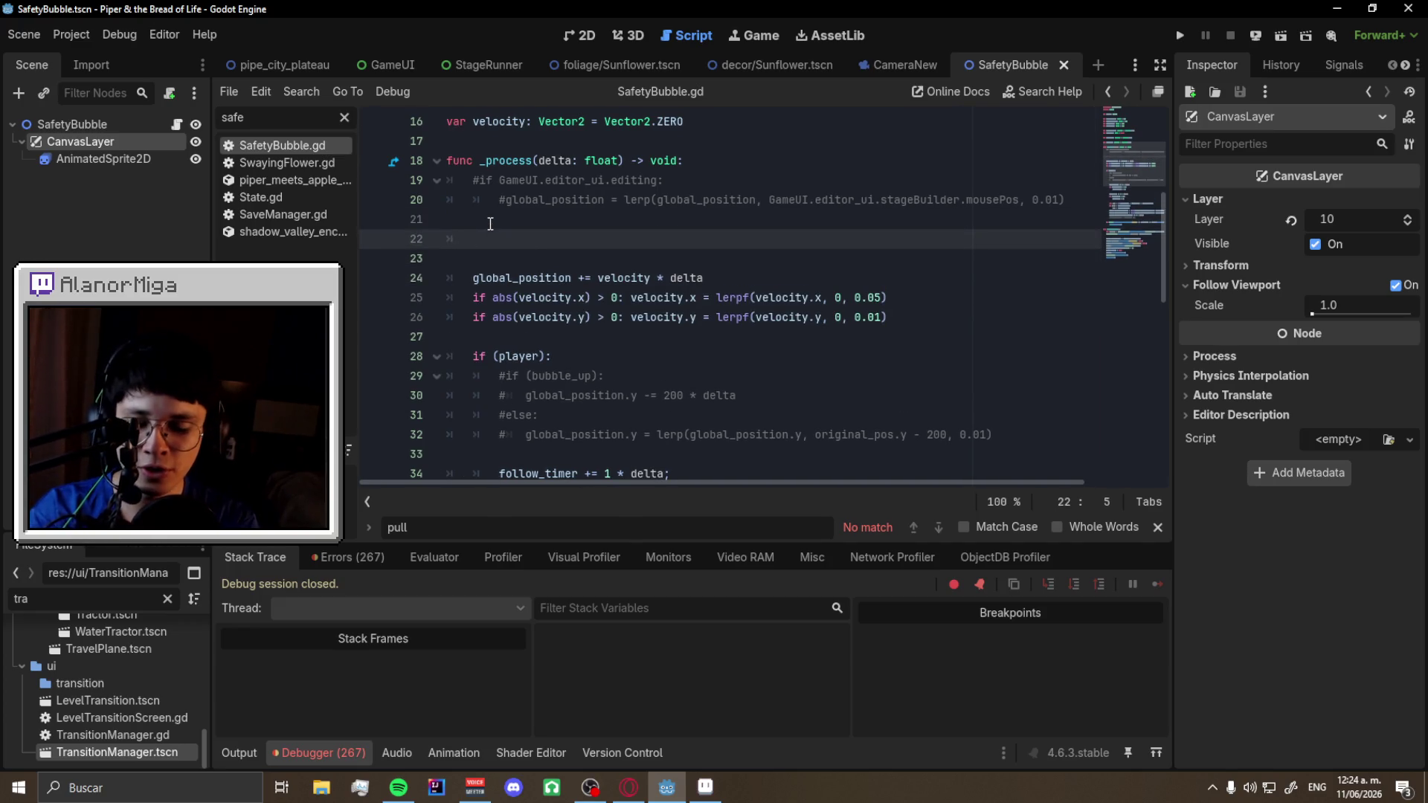
type("$Anima")
key("Return")
type(".glko")
key("Return")
type("global_position")
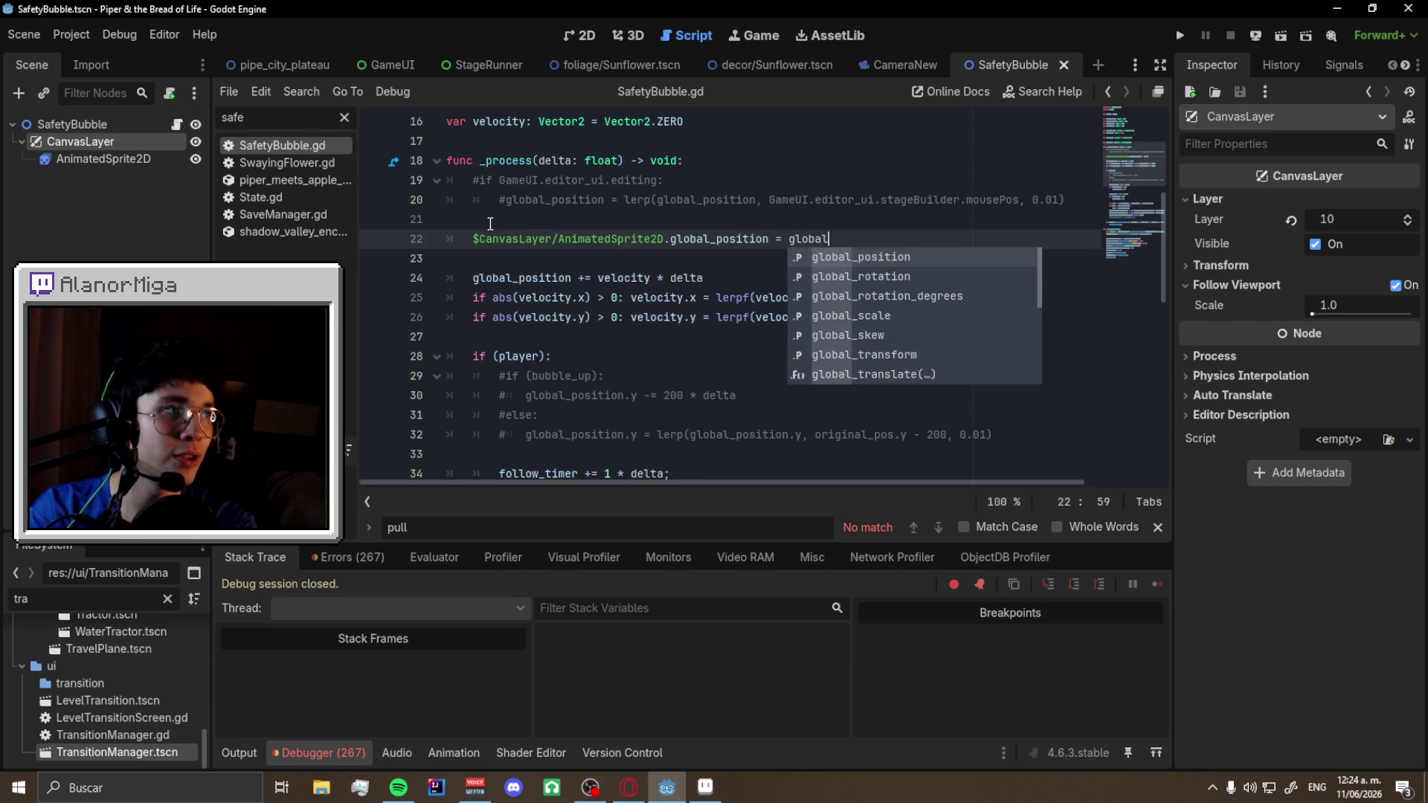
key("ctrl+s")
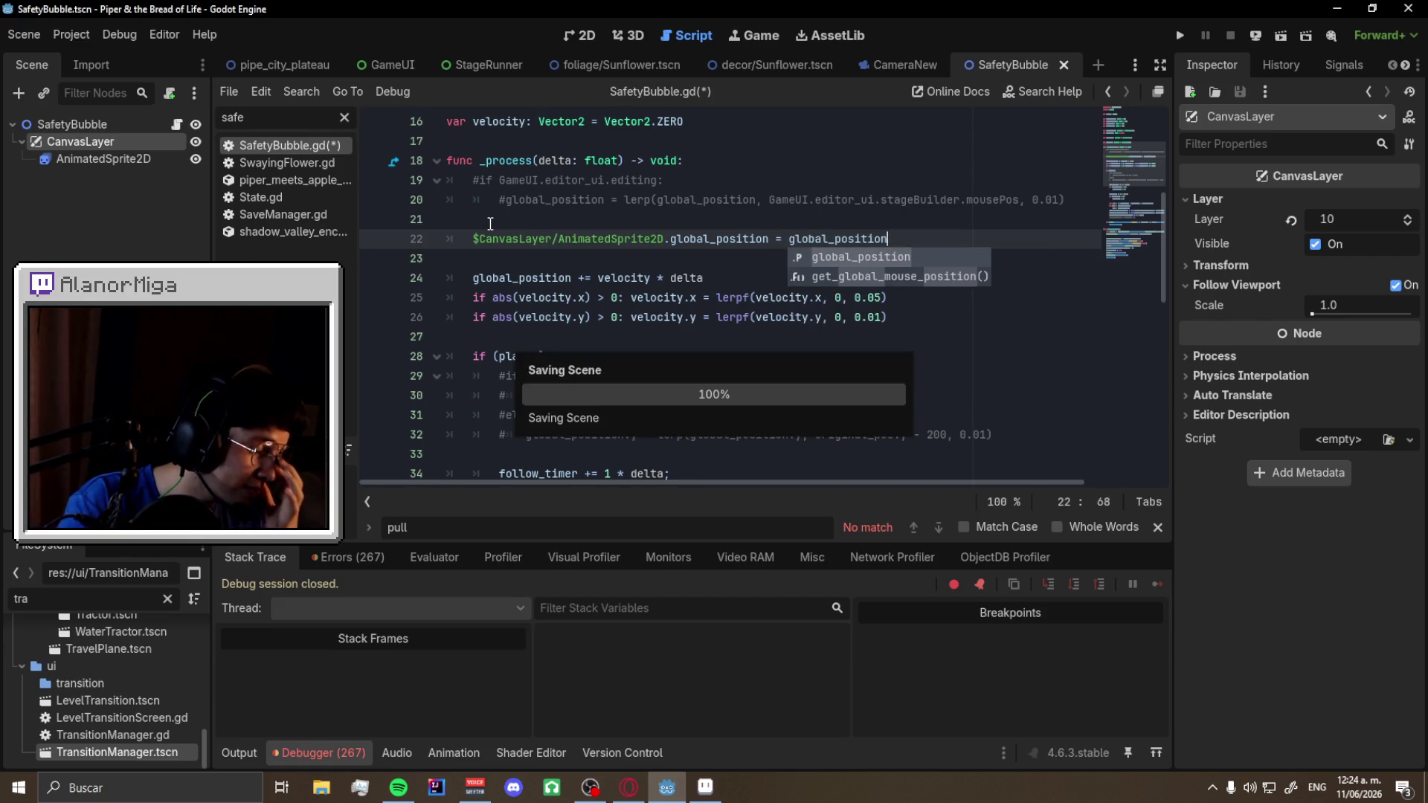
- Run the game from the pipe_city_plateau scene, then return to StageRunner
left_click(290, 69)
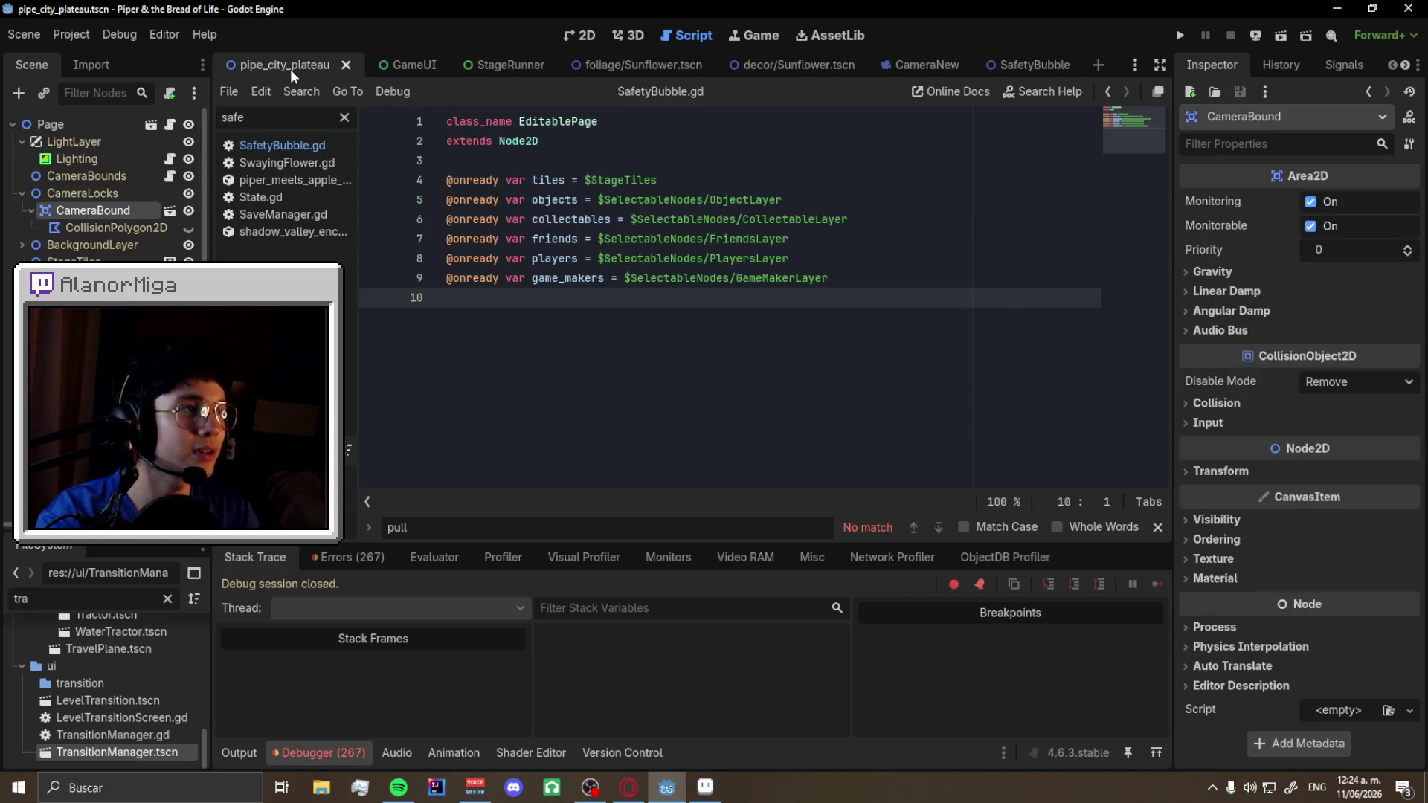
key("F6")
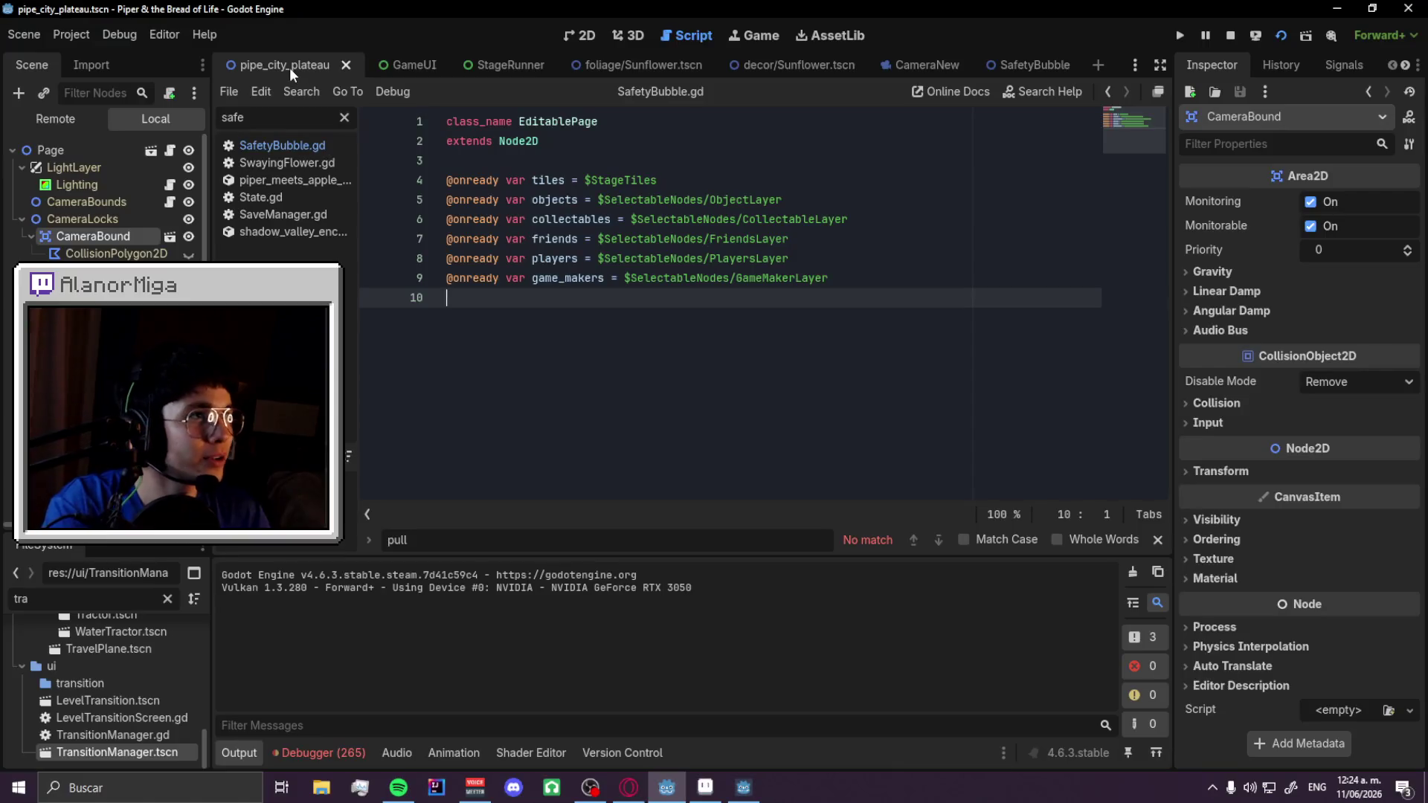
left_click(491, 65)
- Run the game and play rightward, jumping onto platforms and firing attacks with x
key("F6")
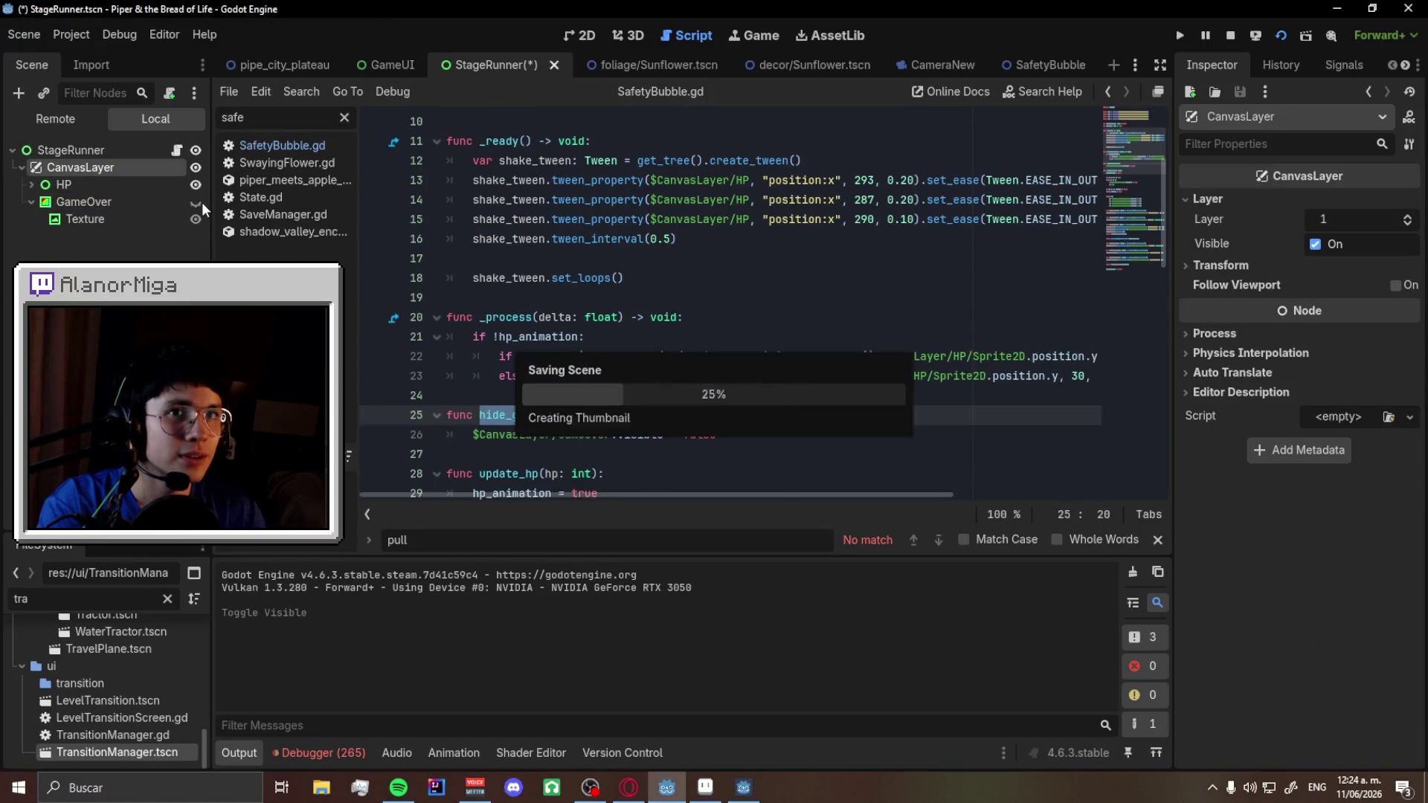
key("Right")
key("space")
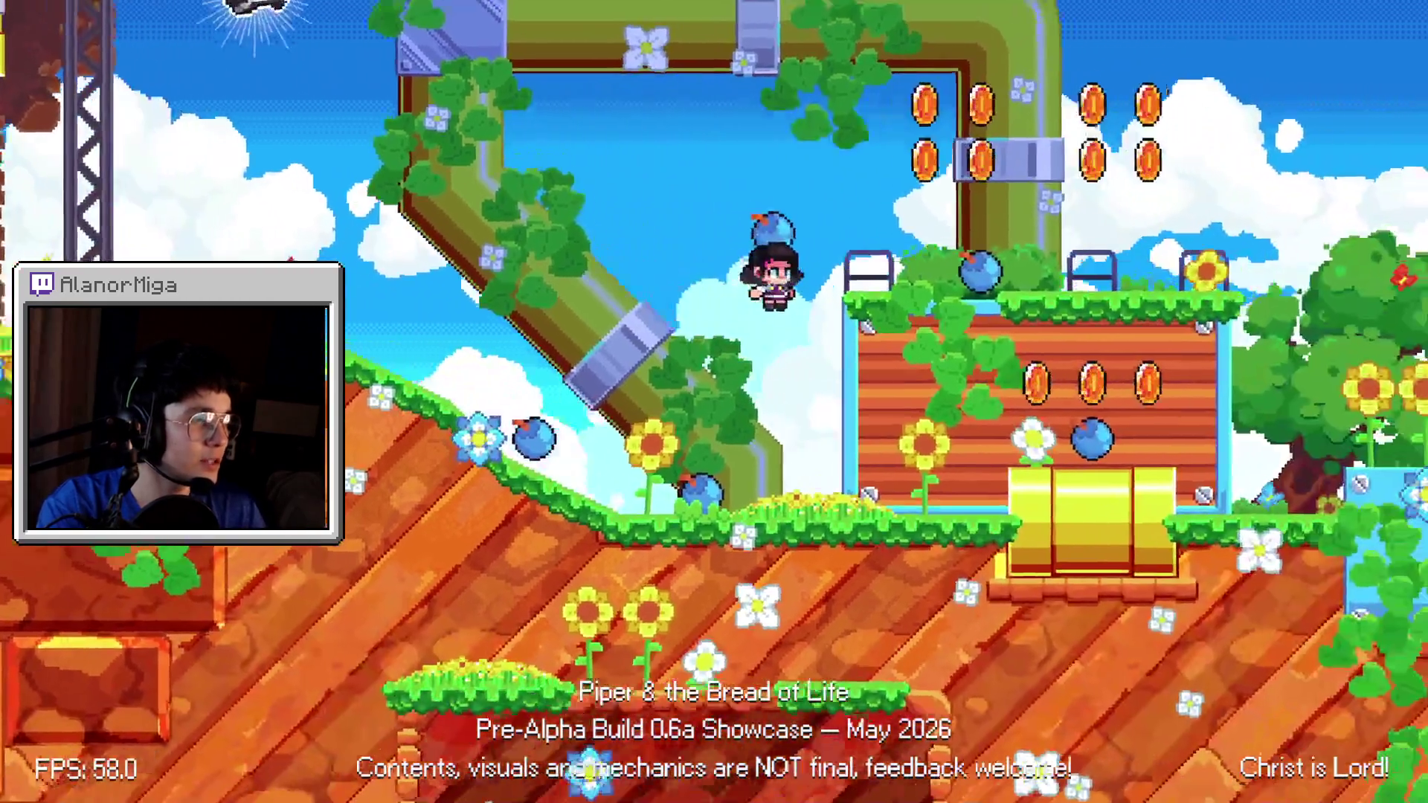
key("Right")
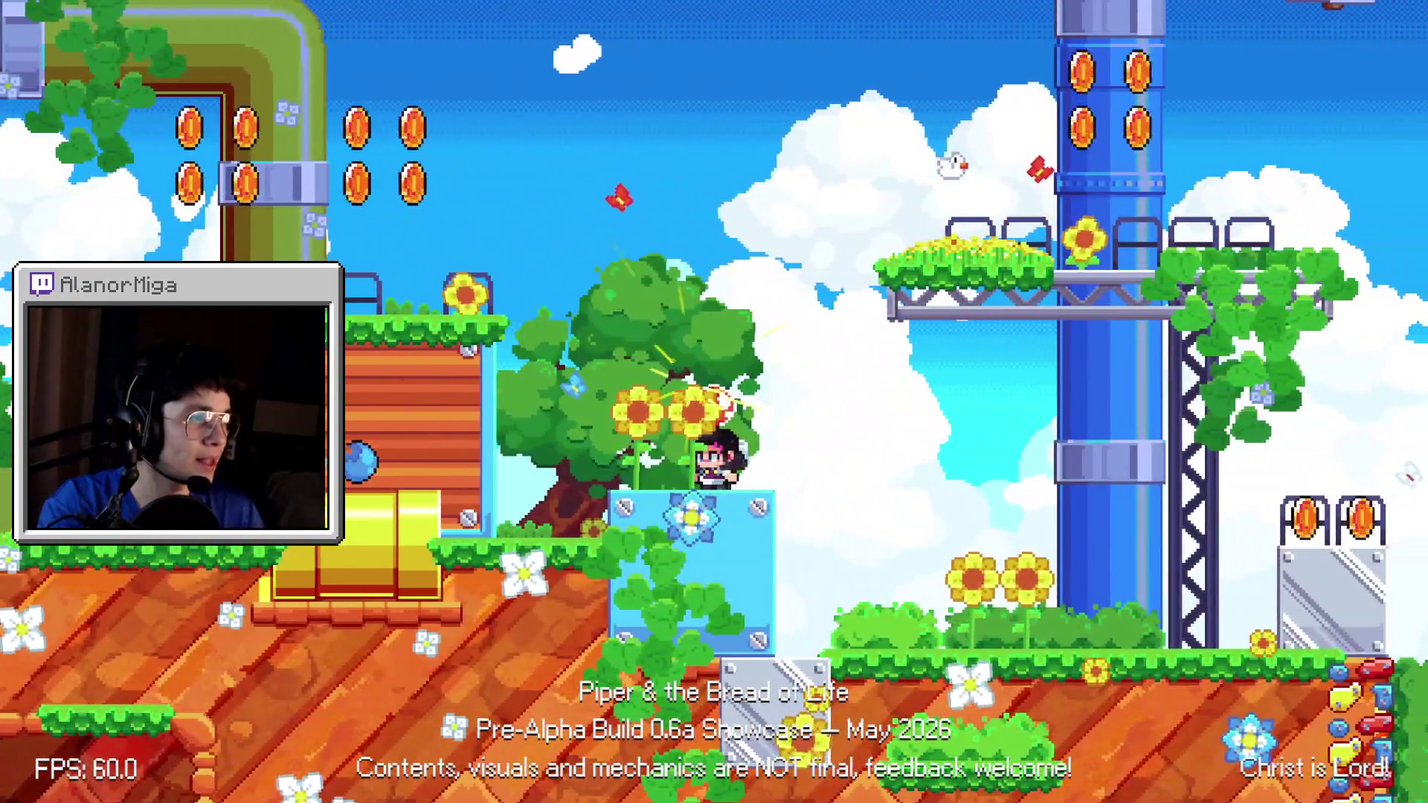
key("x")
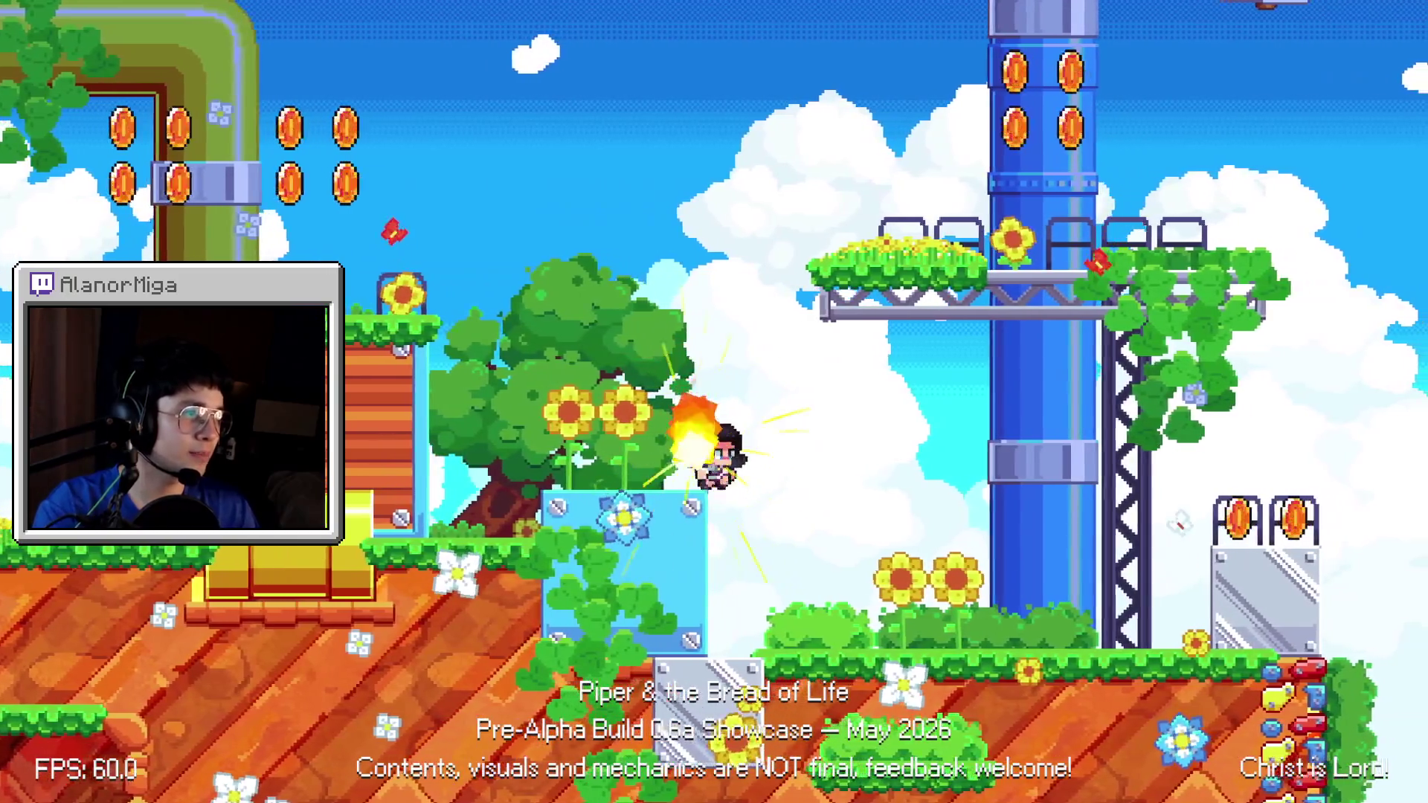
key("x")
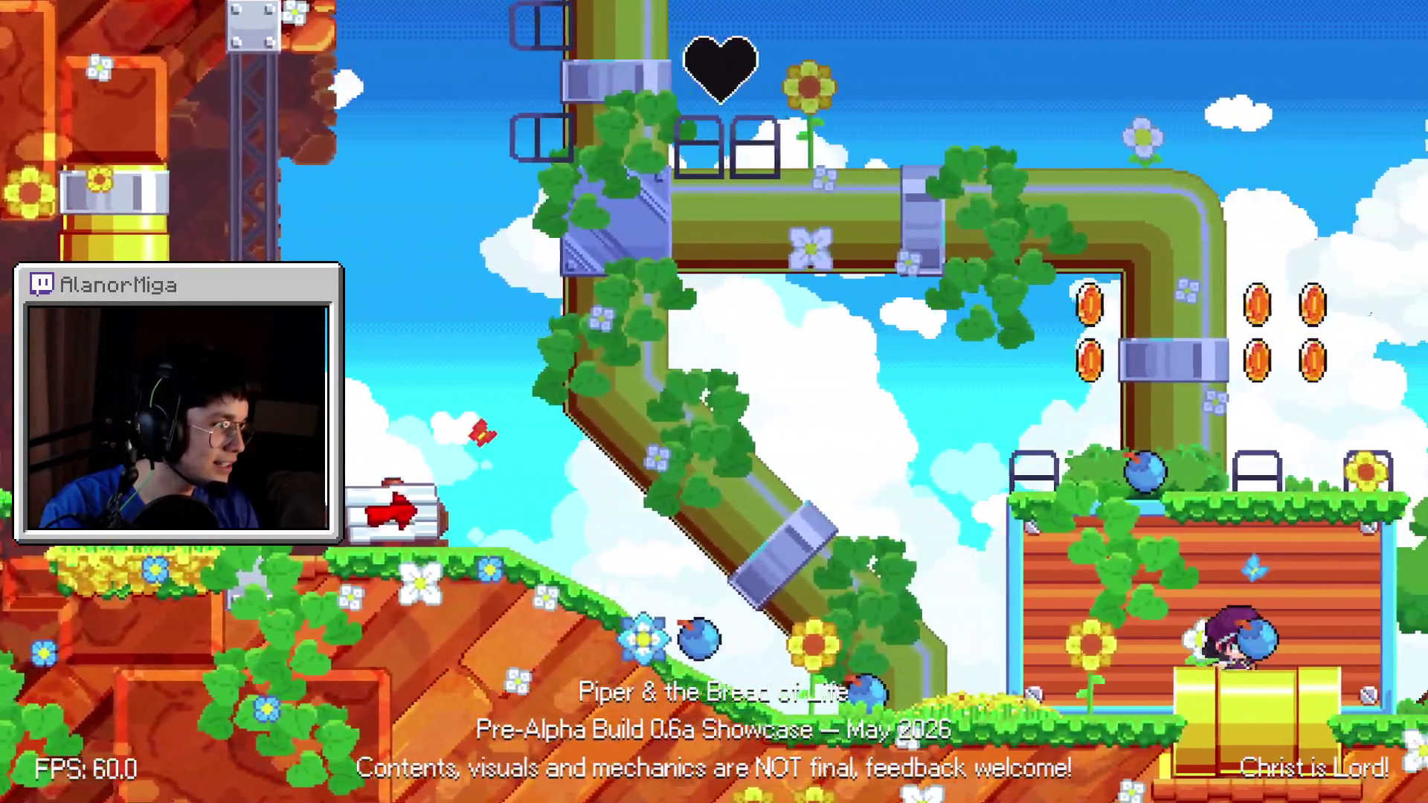
- Switch back to the editor and open SafetyBubble.gd at restore_player()
key("alt+Tab")
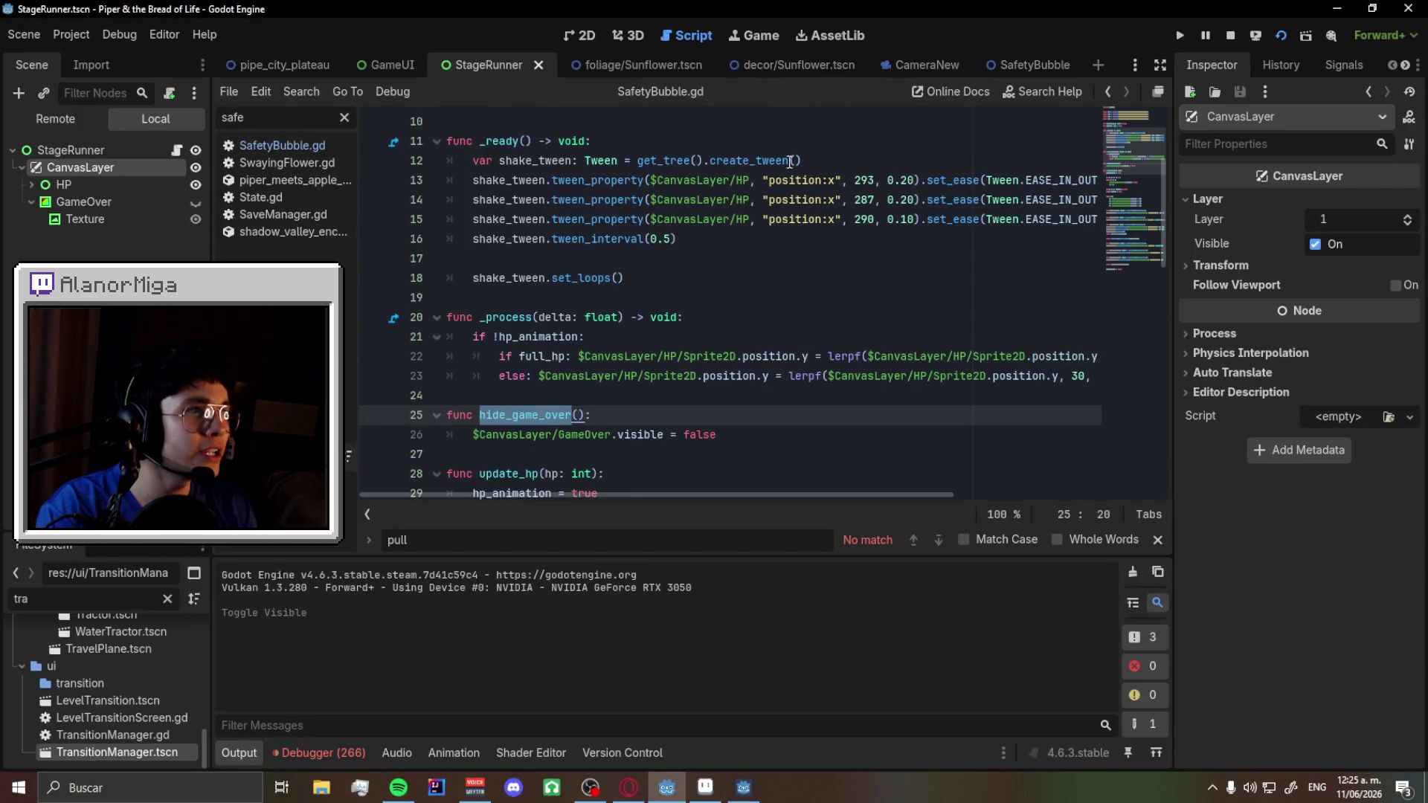
left_click(1046, 64)
scroll(621, 400, "down", 6)
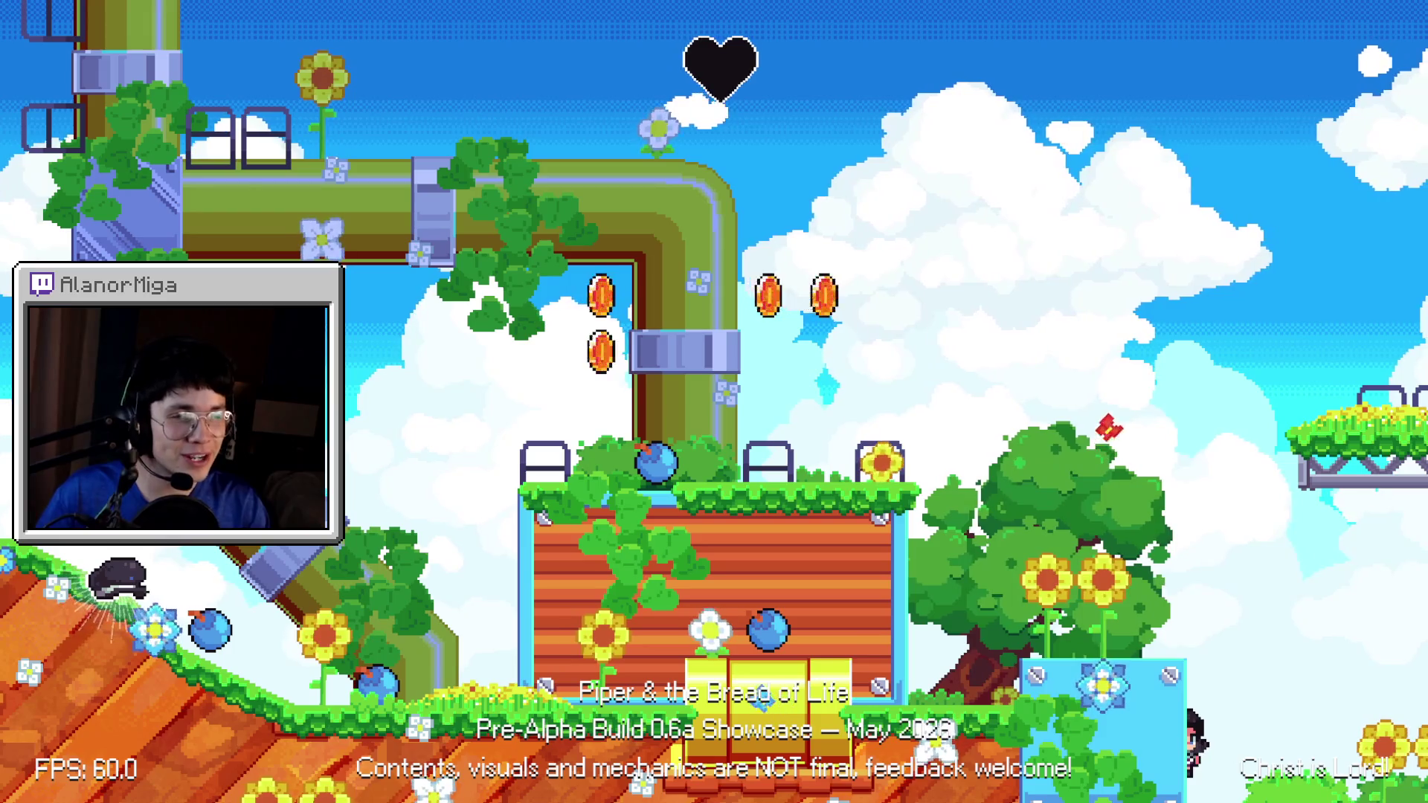
key("alt+Tab")
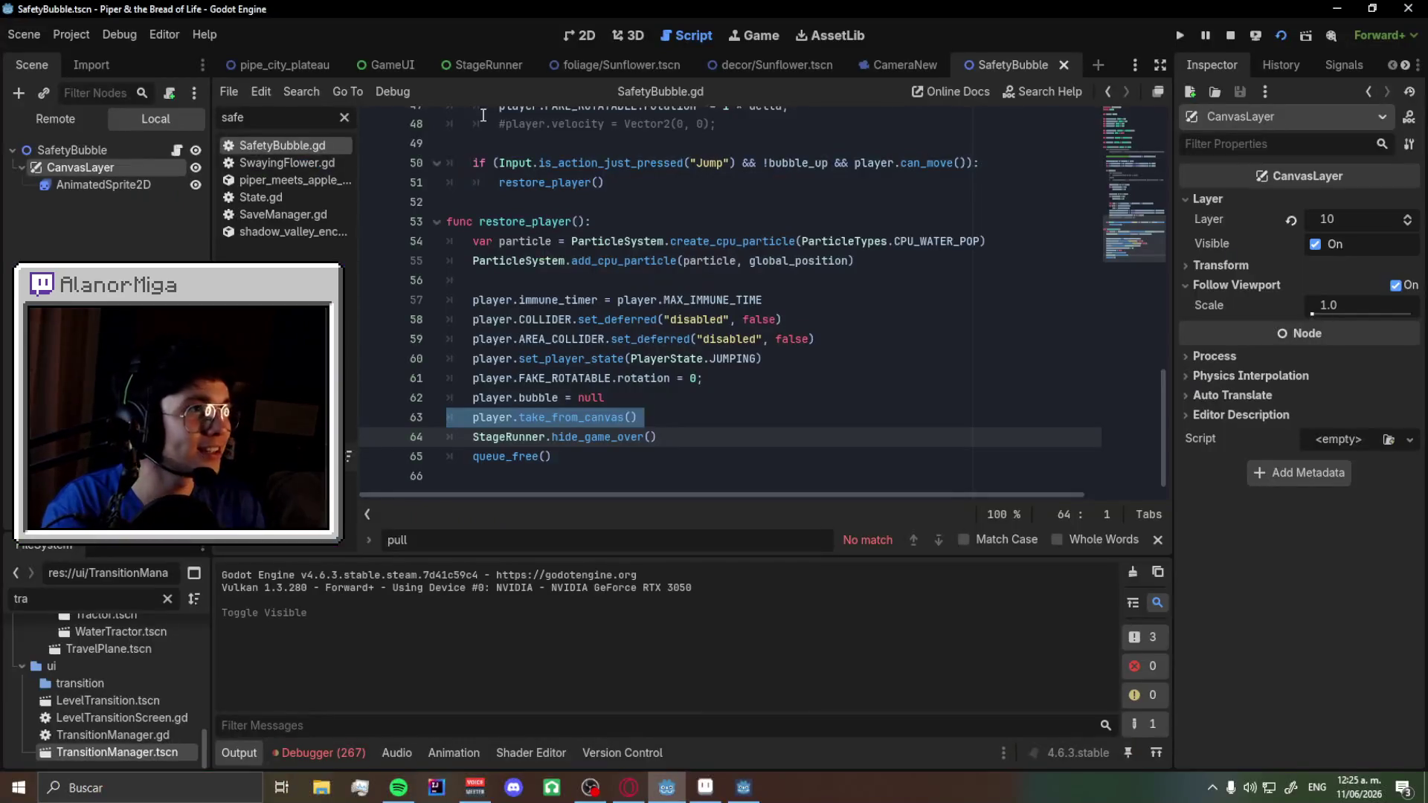
- Stop the game and select the $CanvasLayer/AnimatedSprite2D path on line 22
left_click(1232, 39)
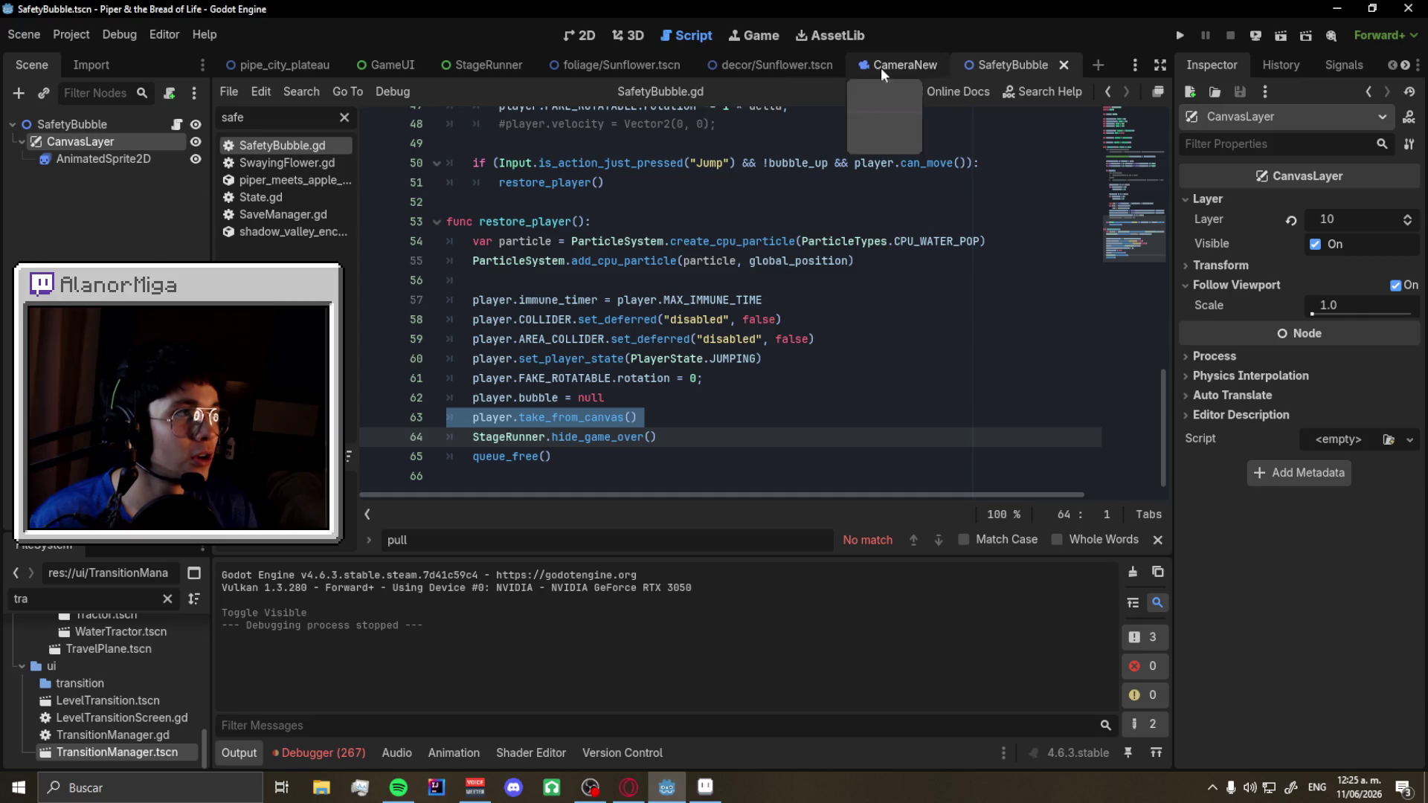
scroll(736, 357, "up", 4)
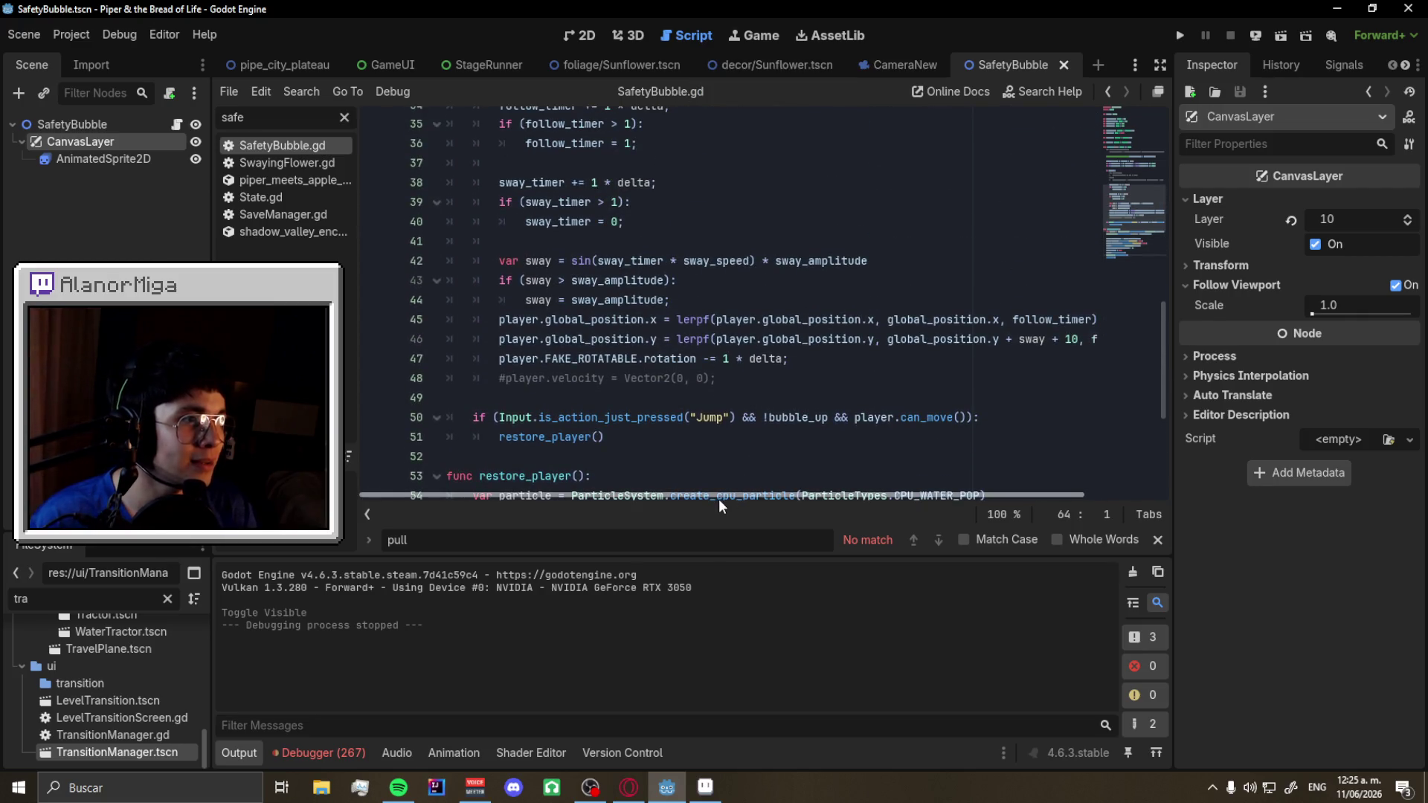
scroll(751, 493, "up", 3)
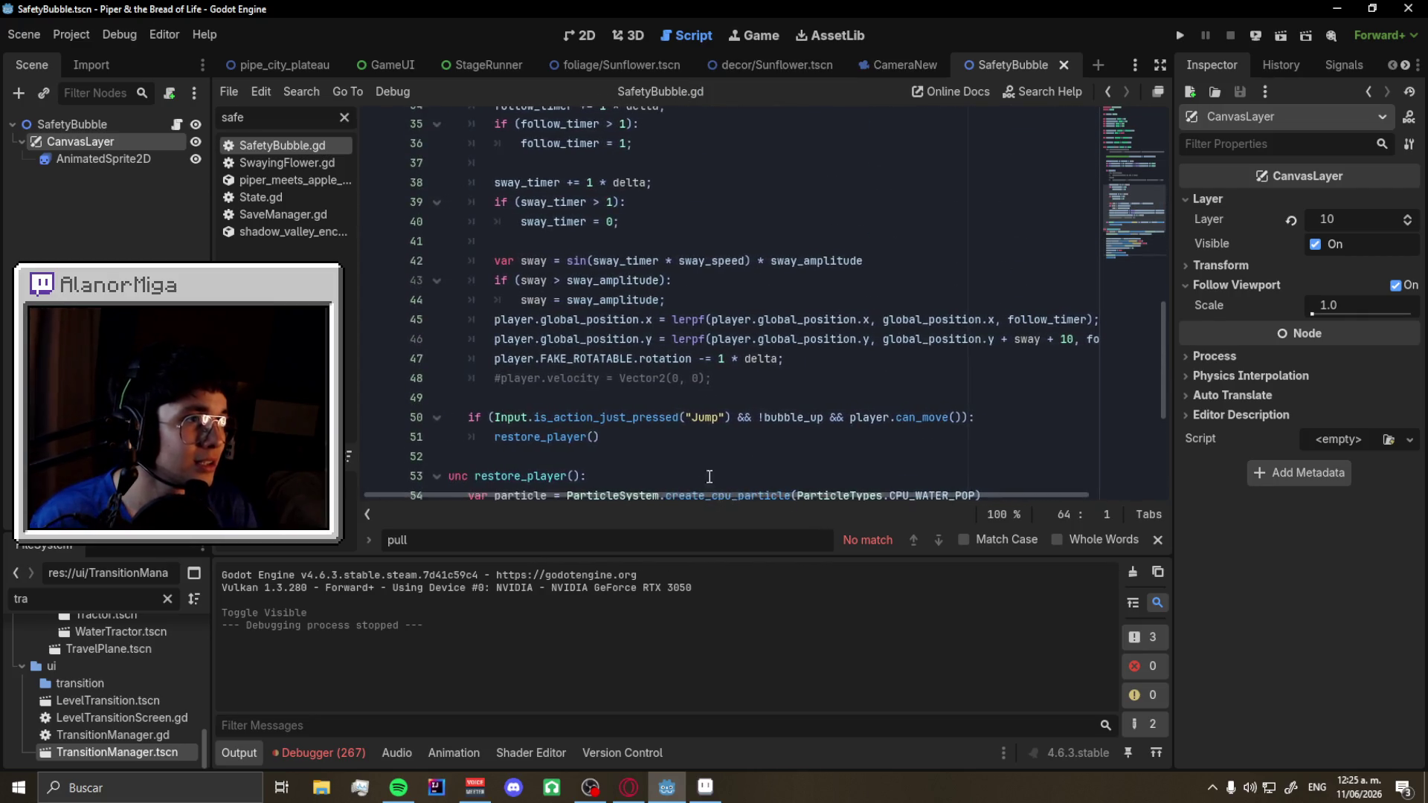
scroll(620, 361, "up", 4)
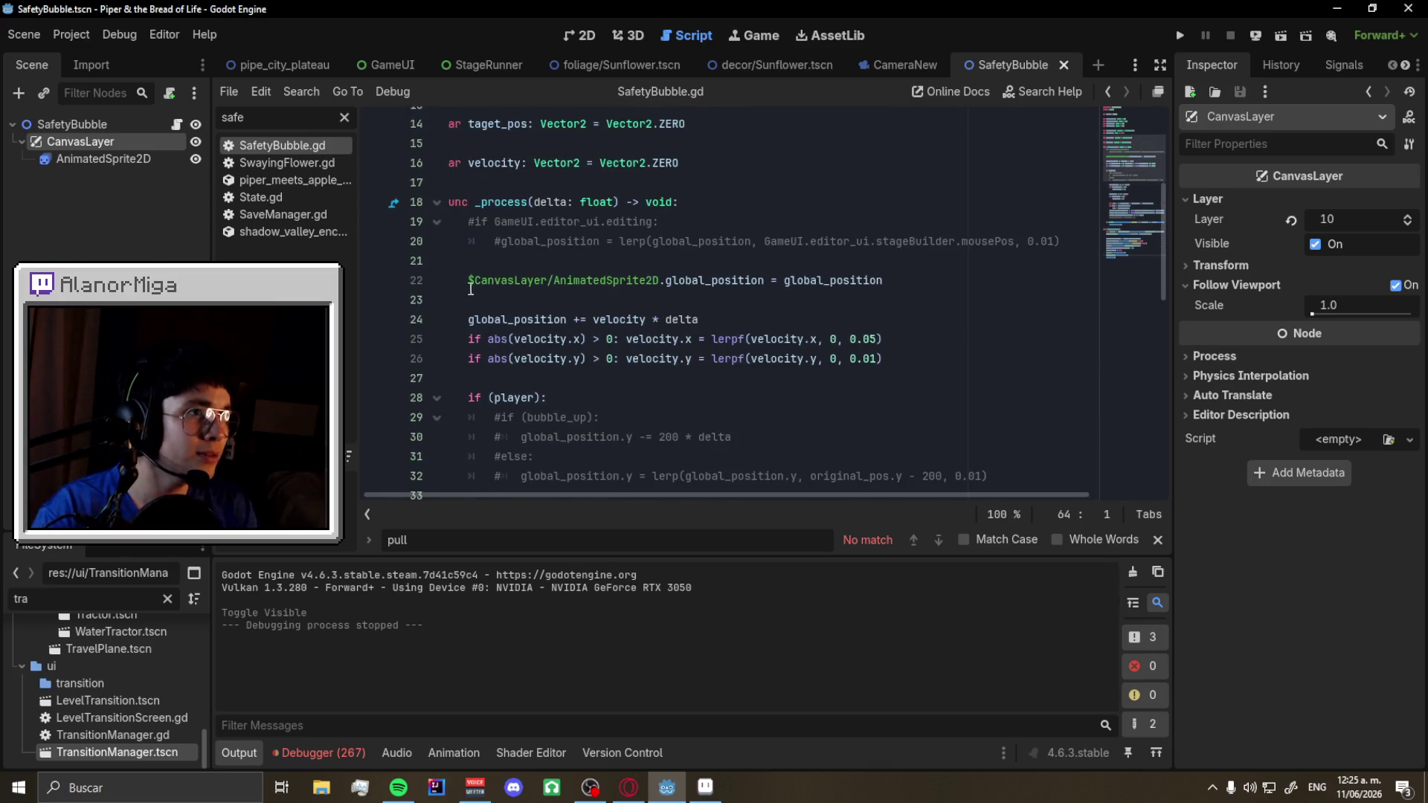
left_click_drag(470, 286, 638, 284)
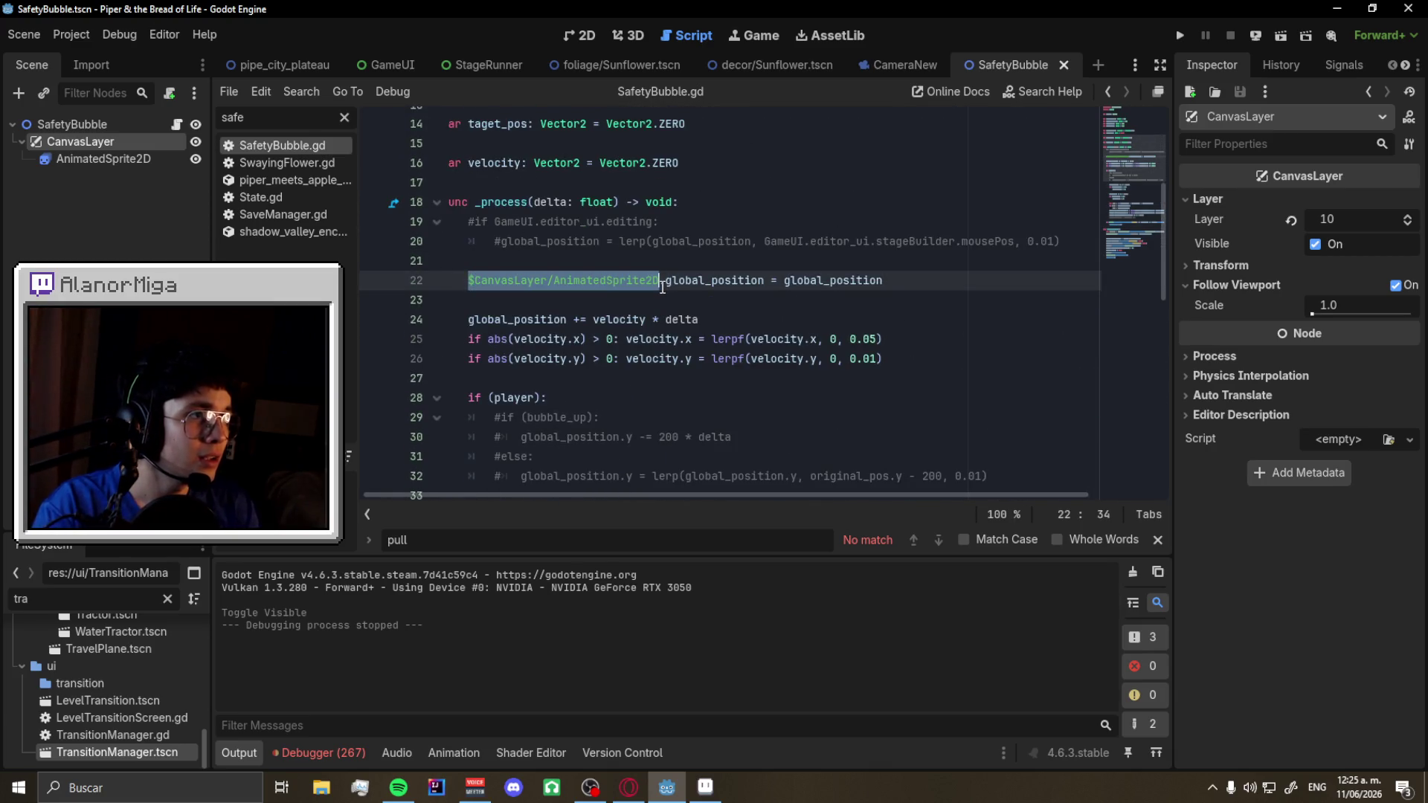
scroll(910, 375, "down", 6)
- Paste the sprite path before global_position on lines 45 and 46, save, and relaunch from pipe_city_plateau
left_click(884, 379)
type("$CanvasLayer/AnimatedSprite2D")
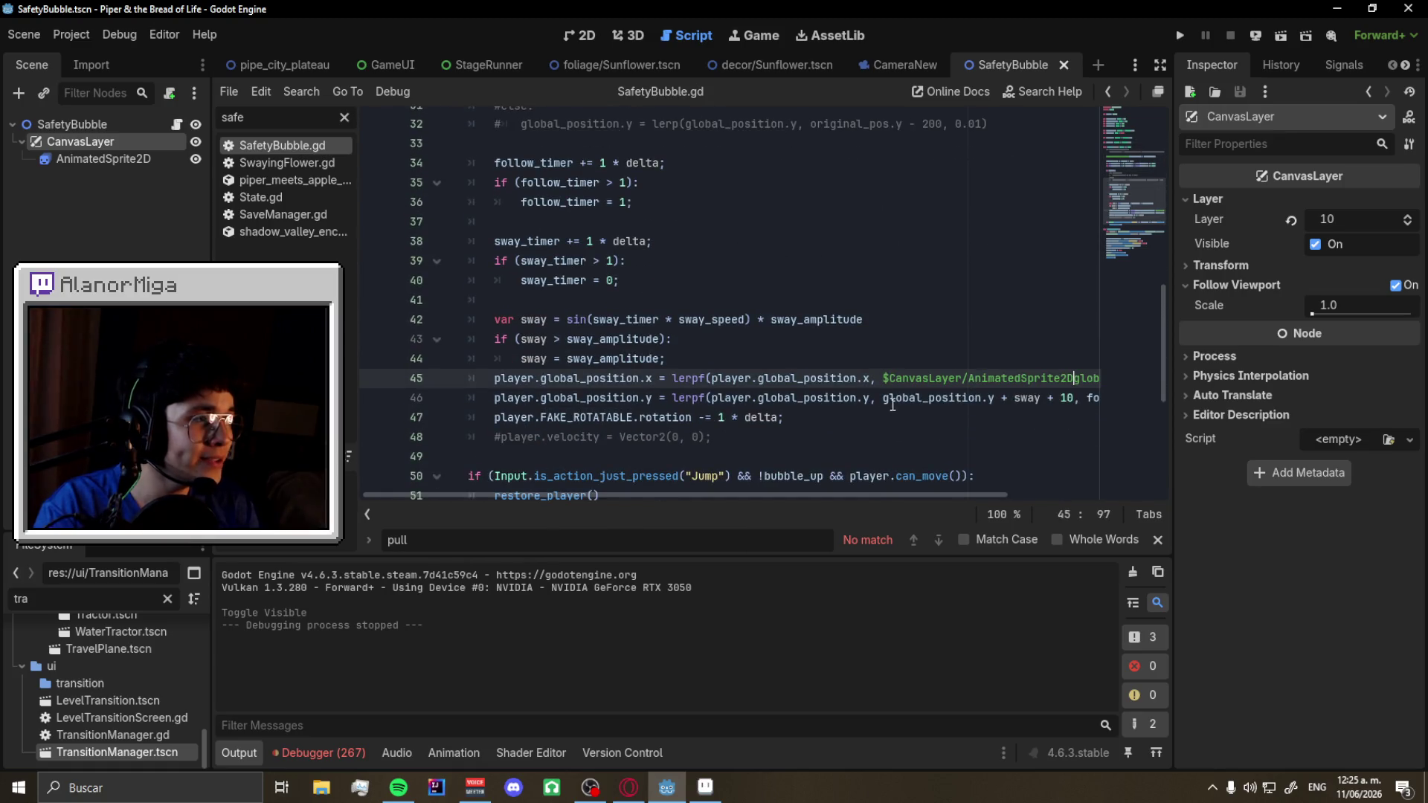
type(".")
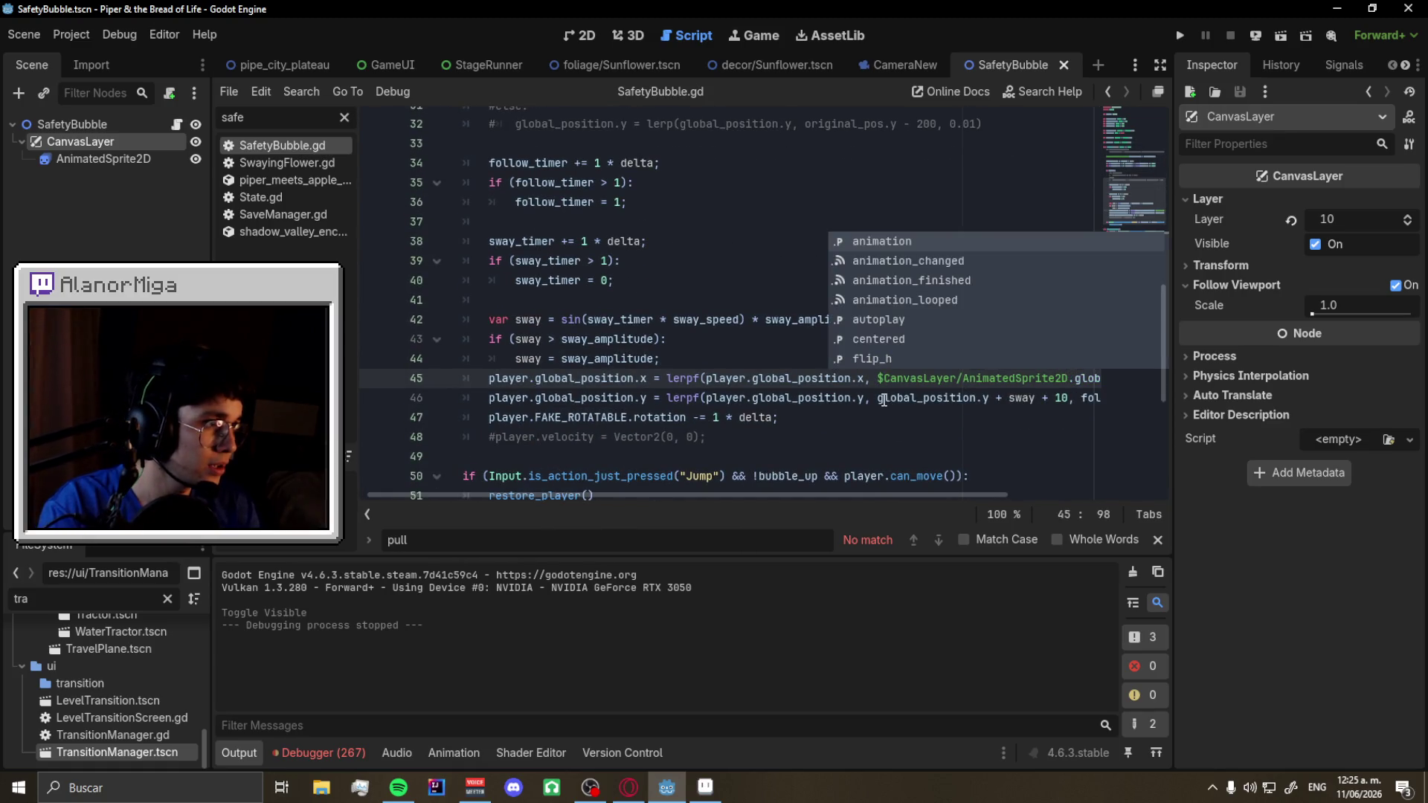
left_click(883, 399)
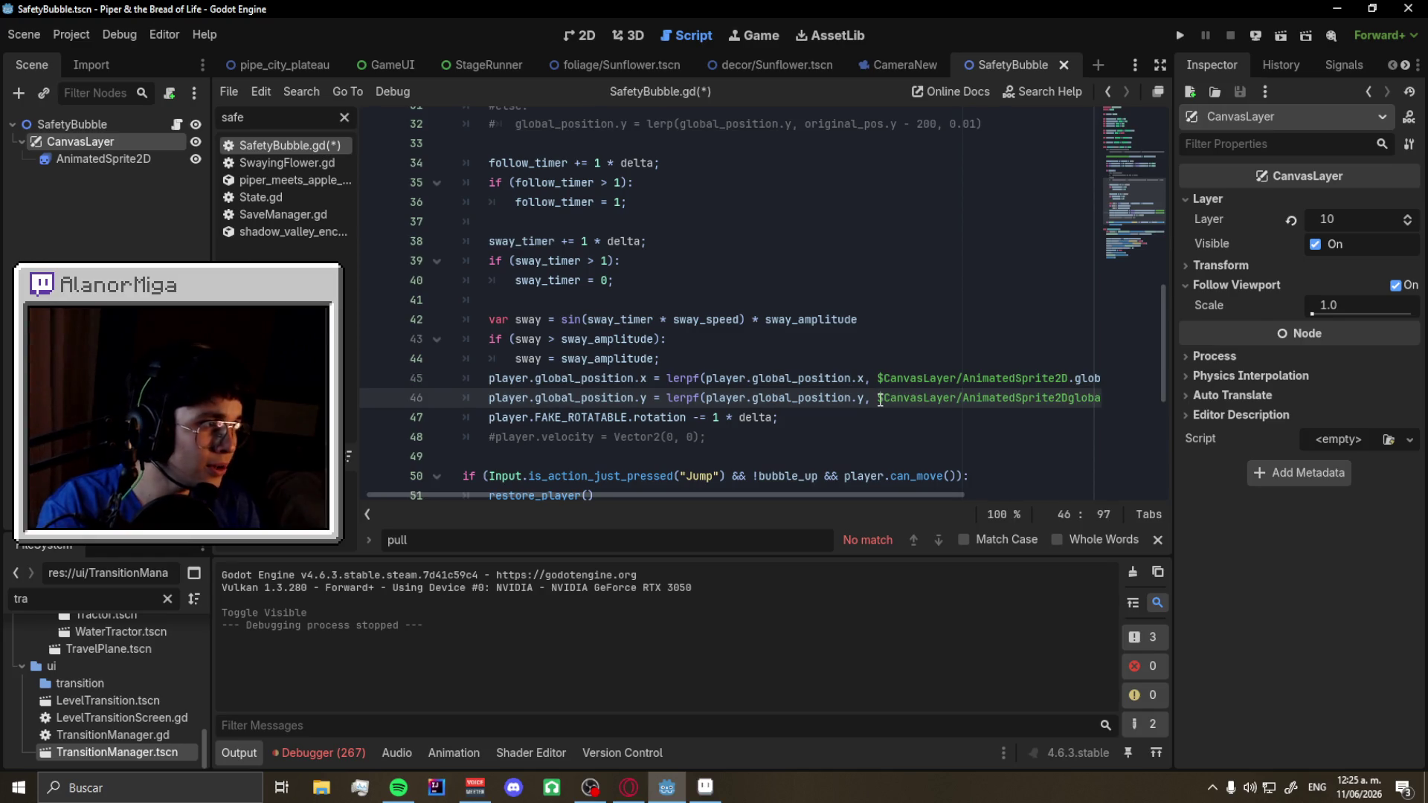
type(".")
key("ctrl+s")
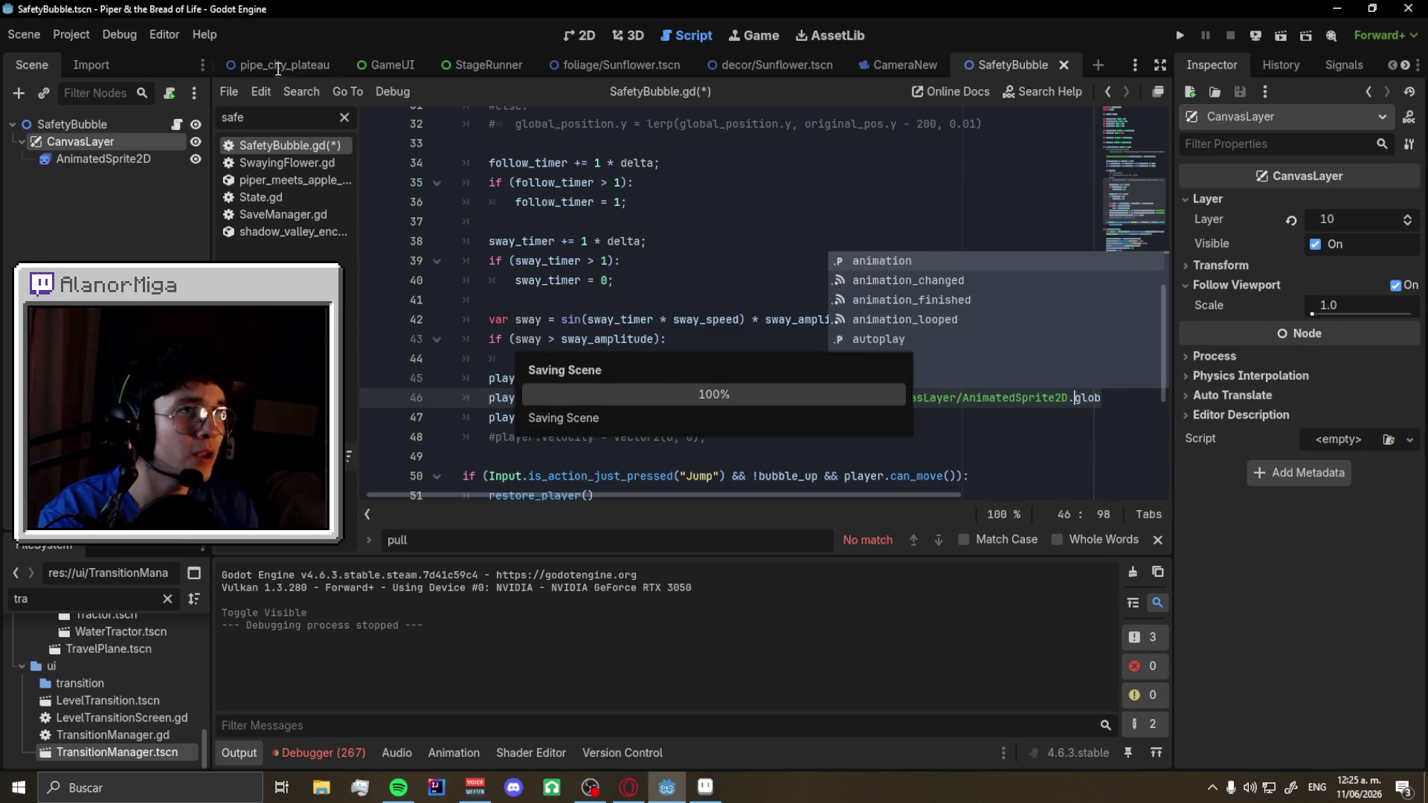
left_click(276, 66)
key("F6")
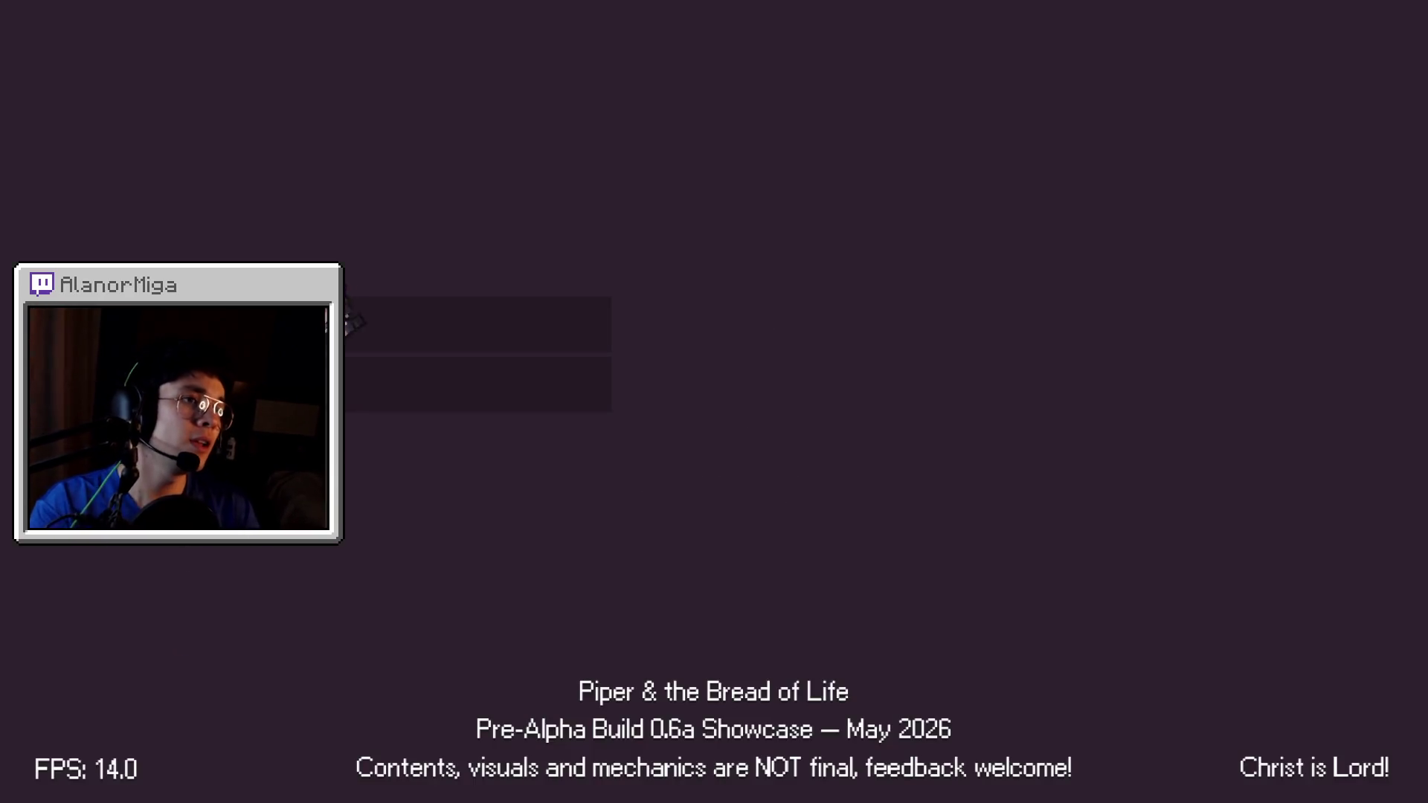
- Jump and run right toward the lattice tower, breaking blocks for coins, then return to the editor
key("space")
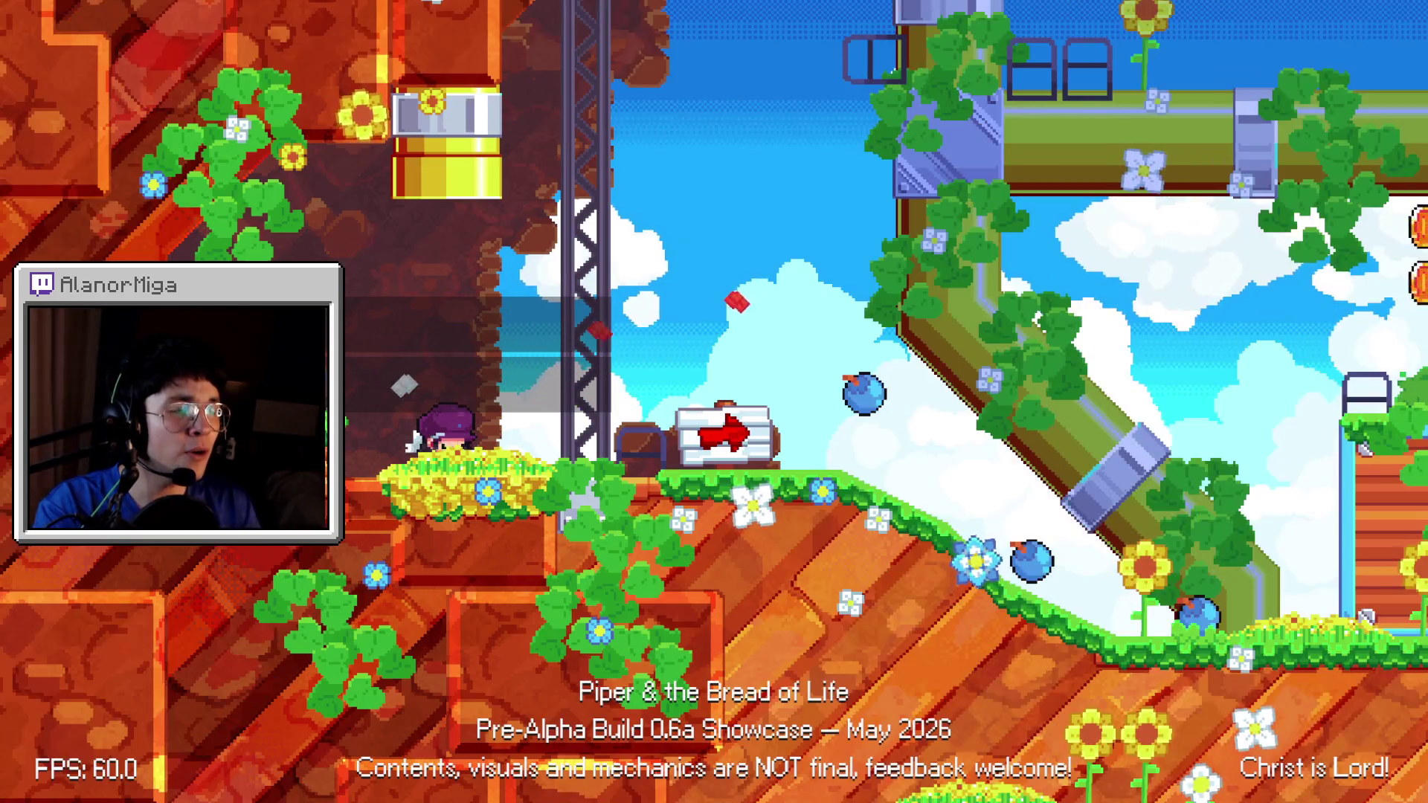
key("Right")
key("Right")
key("space")
key("space")
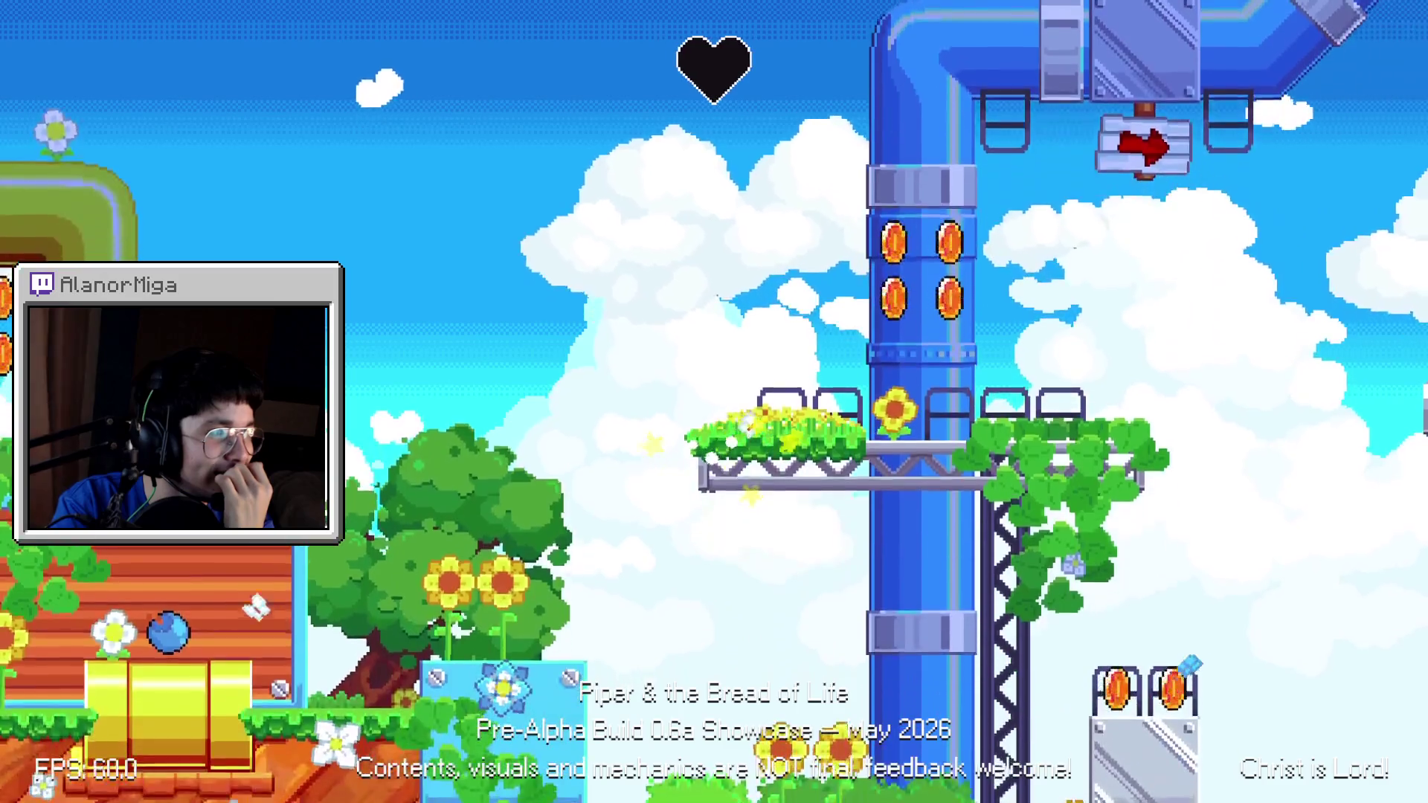
key("F8")
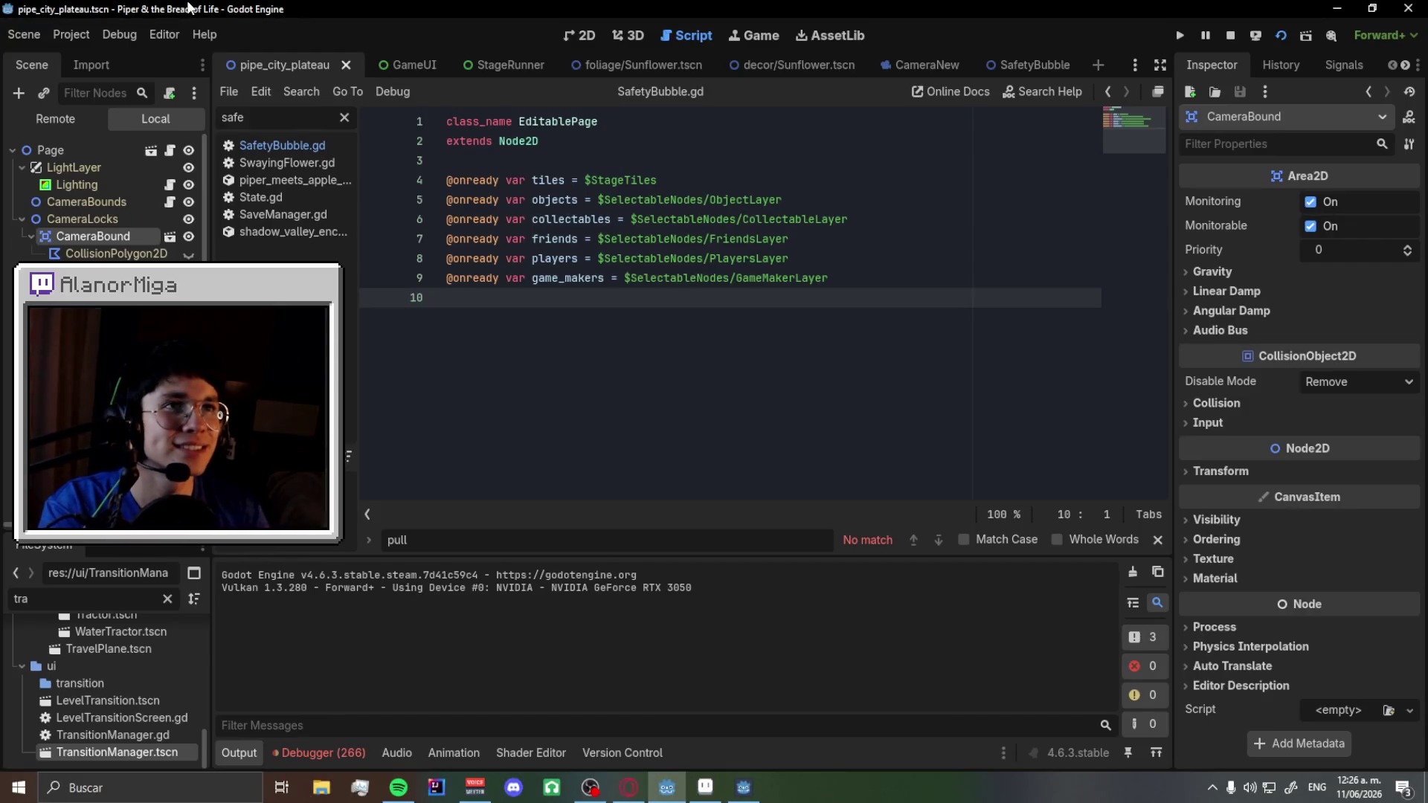
- Enable Debug > Visible Collision Shapes, run the game, and switch back to the editor
left_click(66, 36)
left_click(104, 58)
left_click(119, 34)
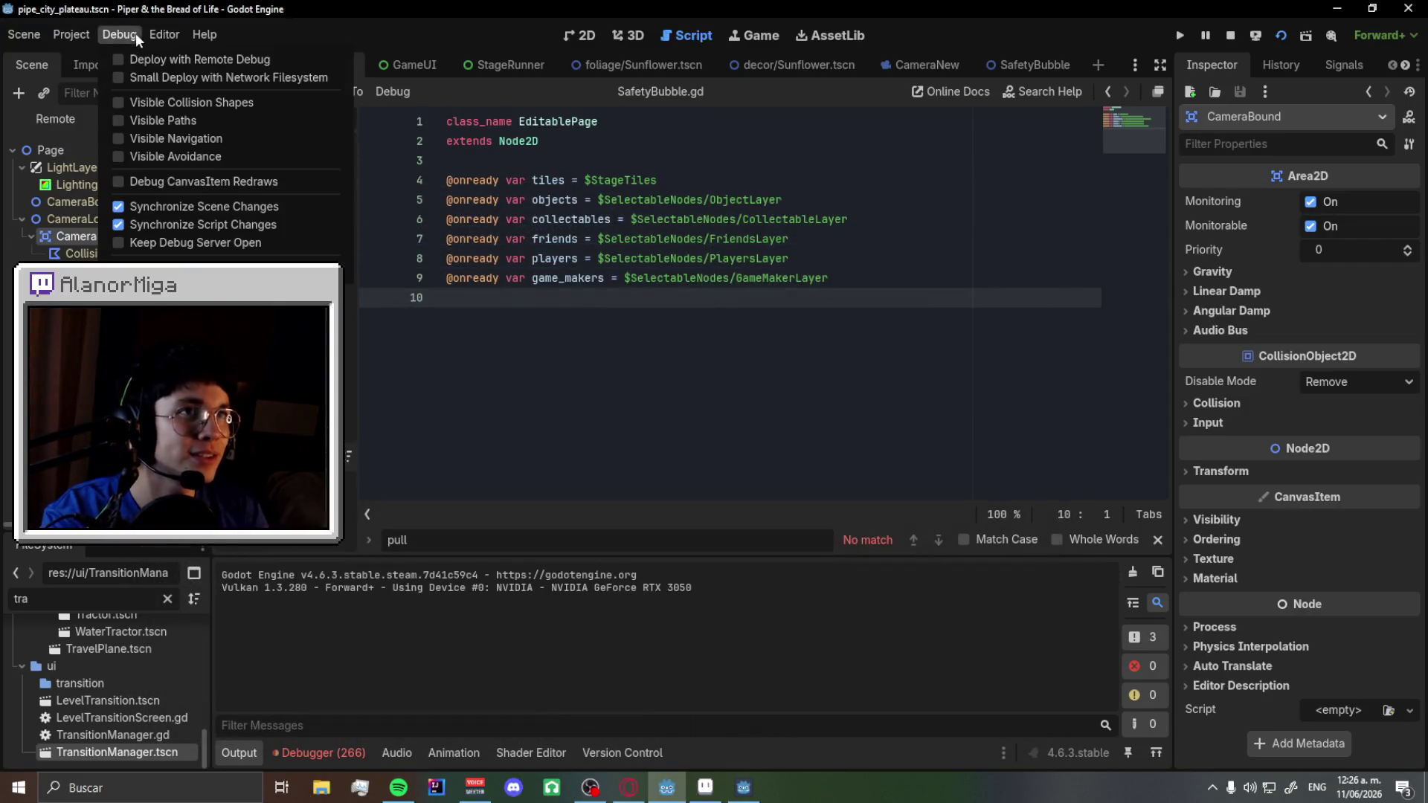
key("ctrl+s")
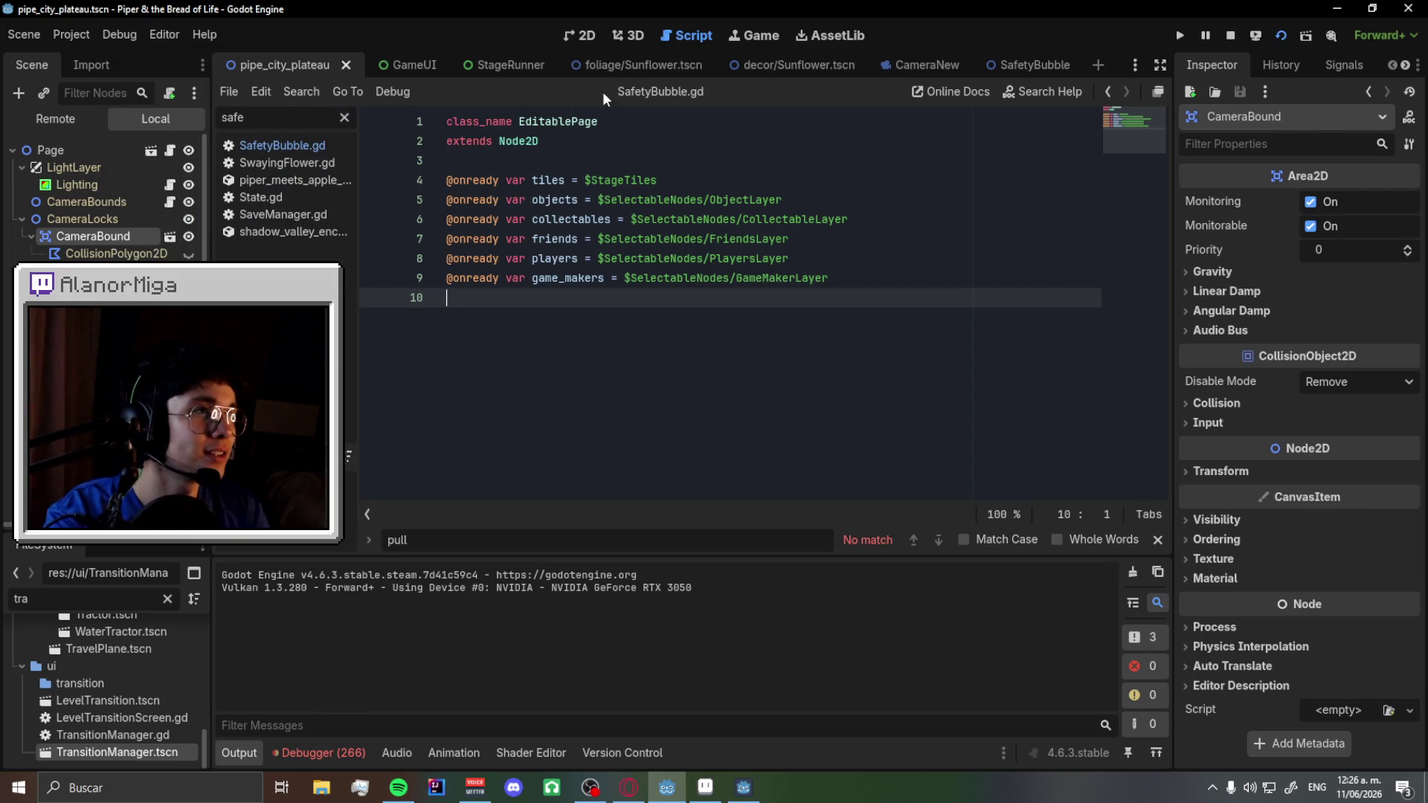
key("alt+Tab")
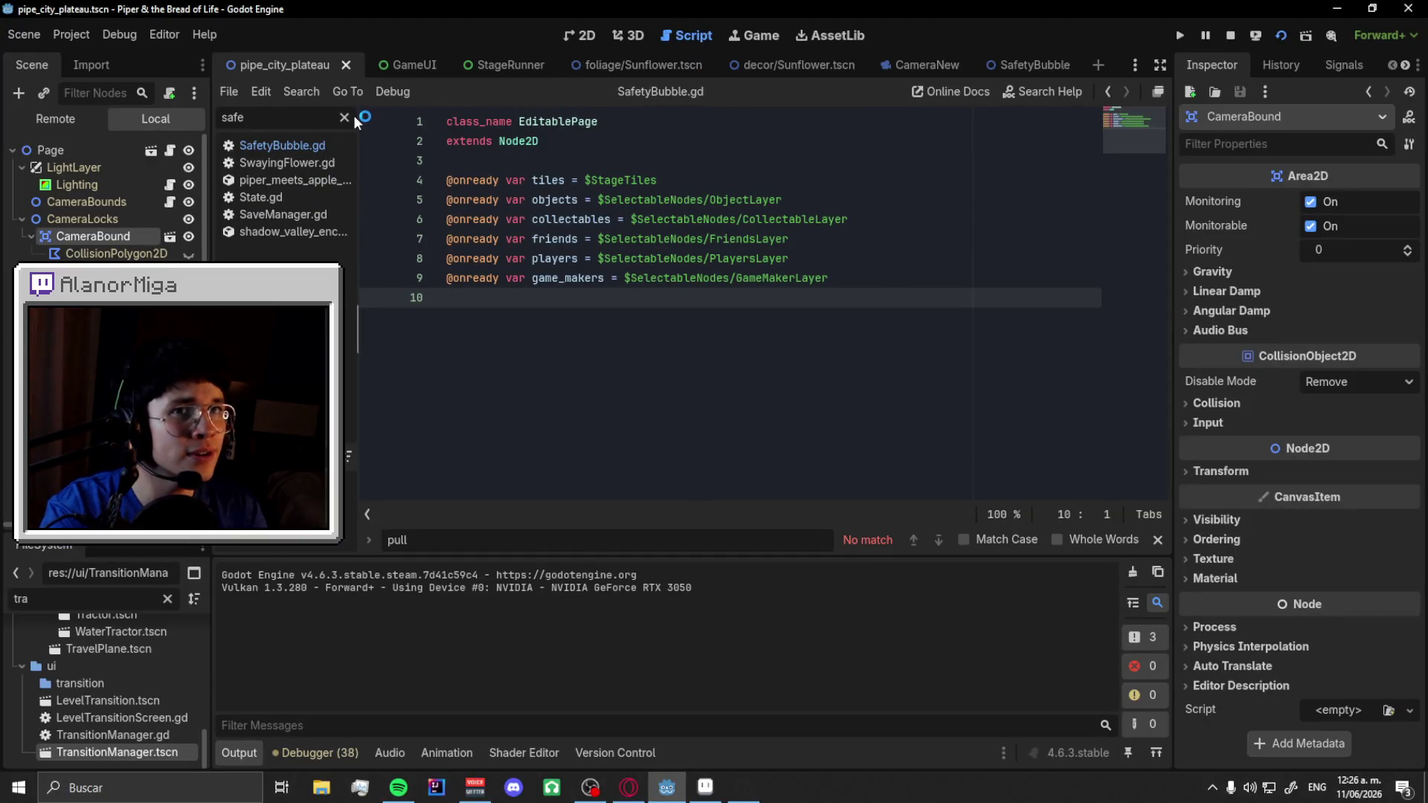
- Filter scripts for 'player', open Player.gd, and find the take_from_canvas definition
left_click(343, 118)
type("player")
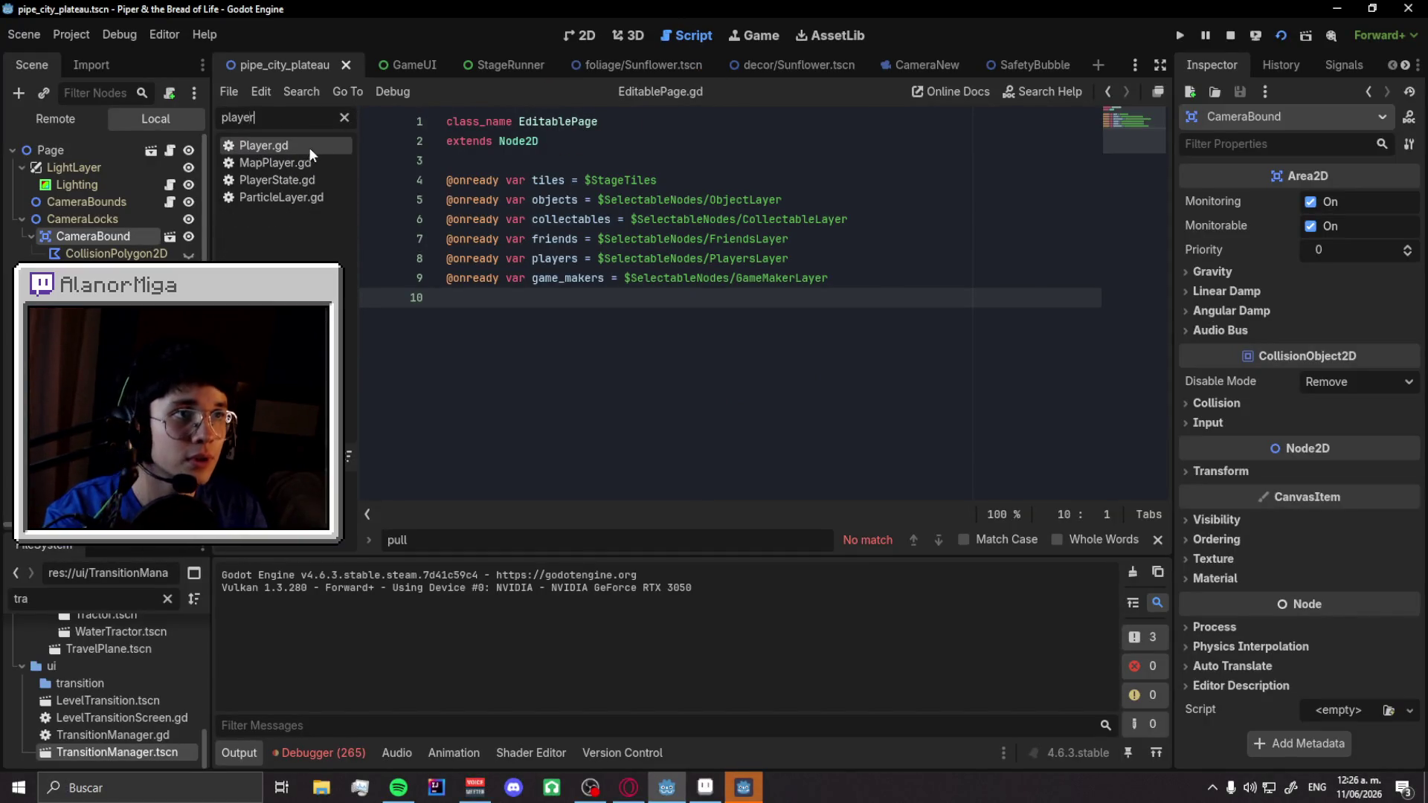
left_click(296, 148)
key("ctrl+f")
type("take_from")
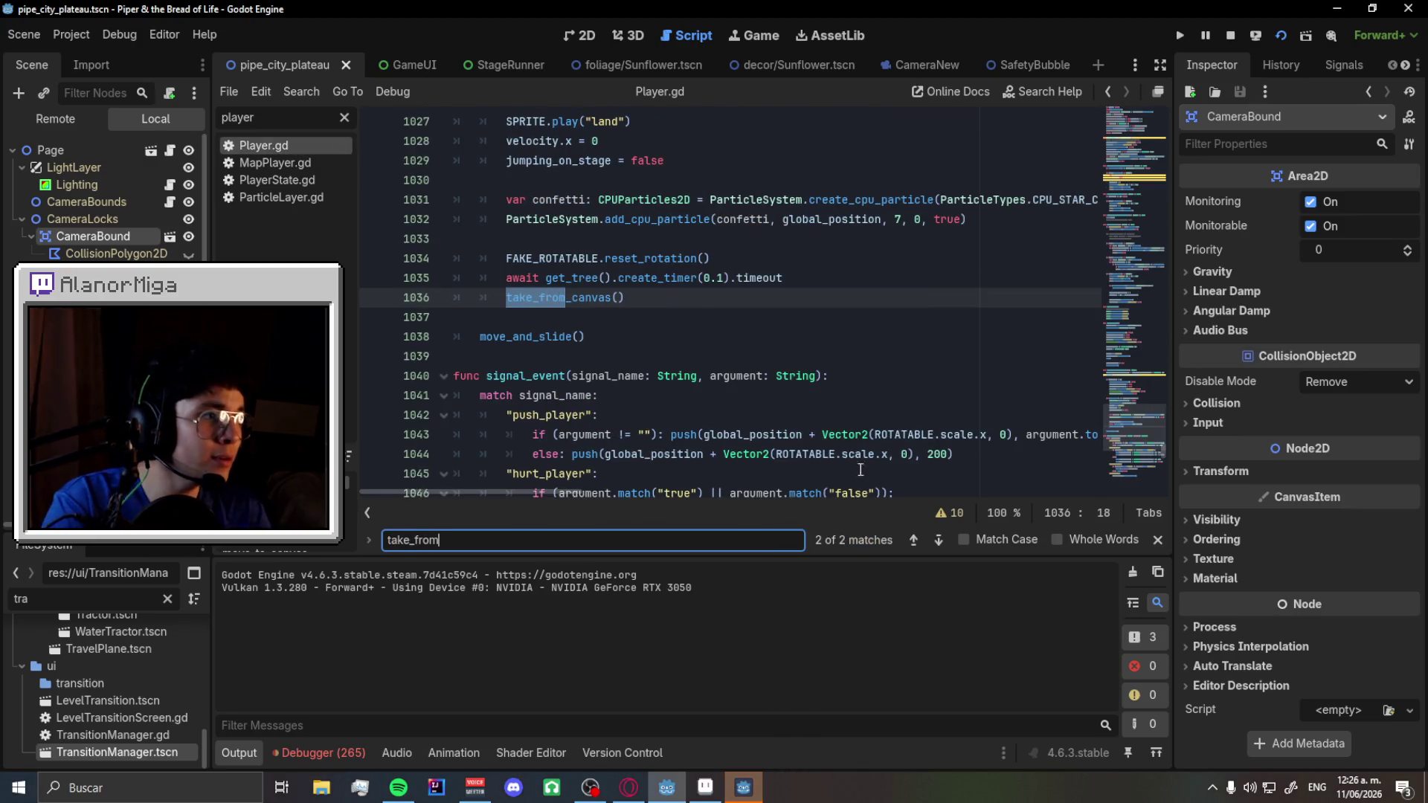
left_click(914, 539)
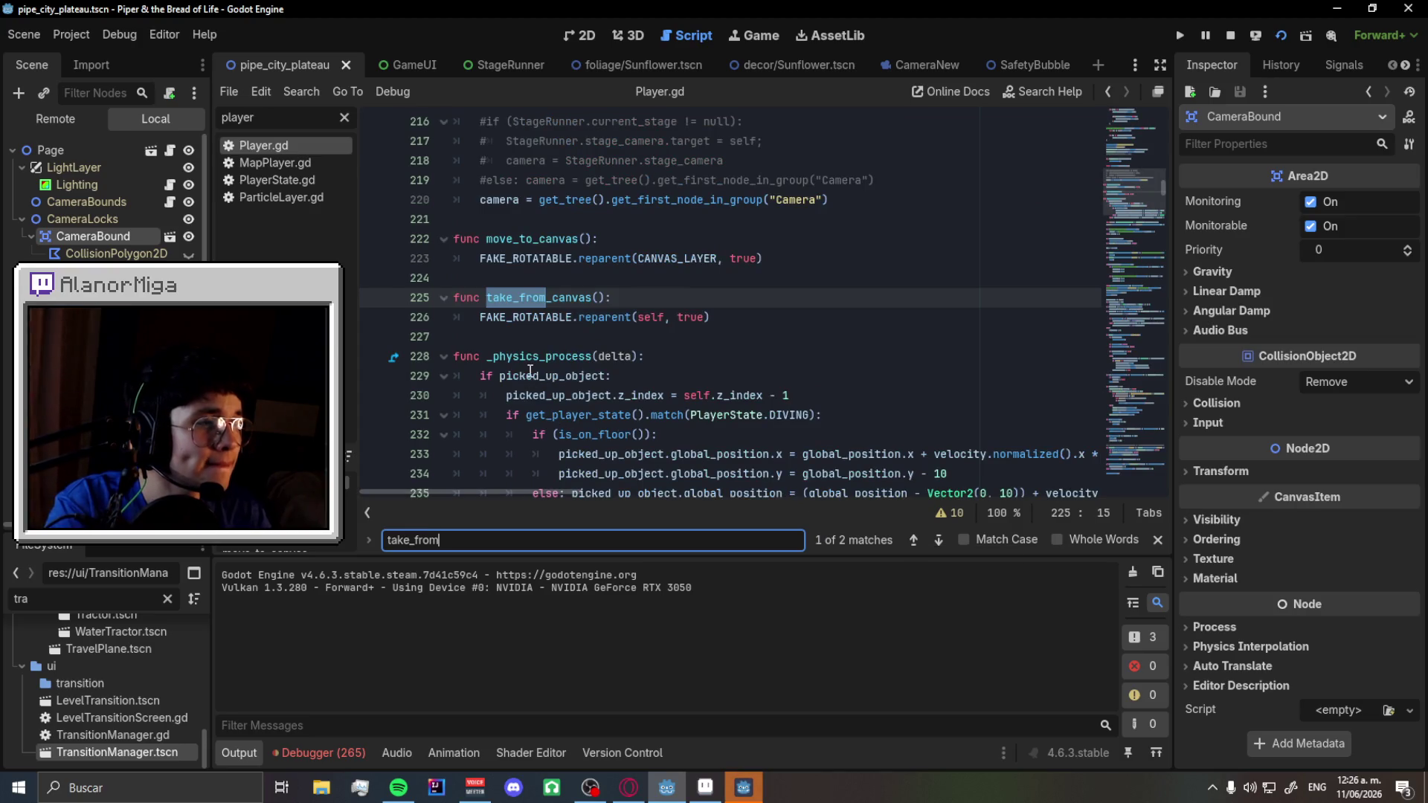
- Search Player.gd for move_to_canvas and step through its usages
scroll(536, 328, "up", 1)
double_click(526, 295)
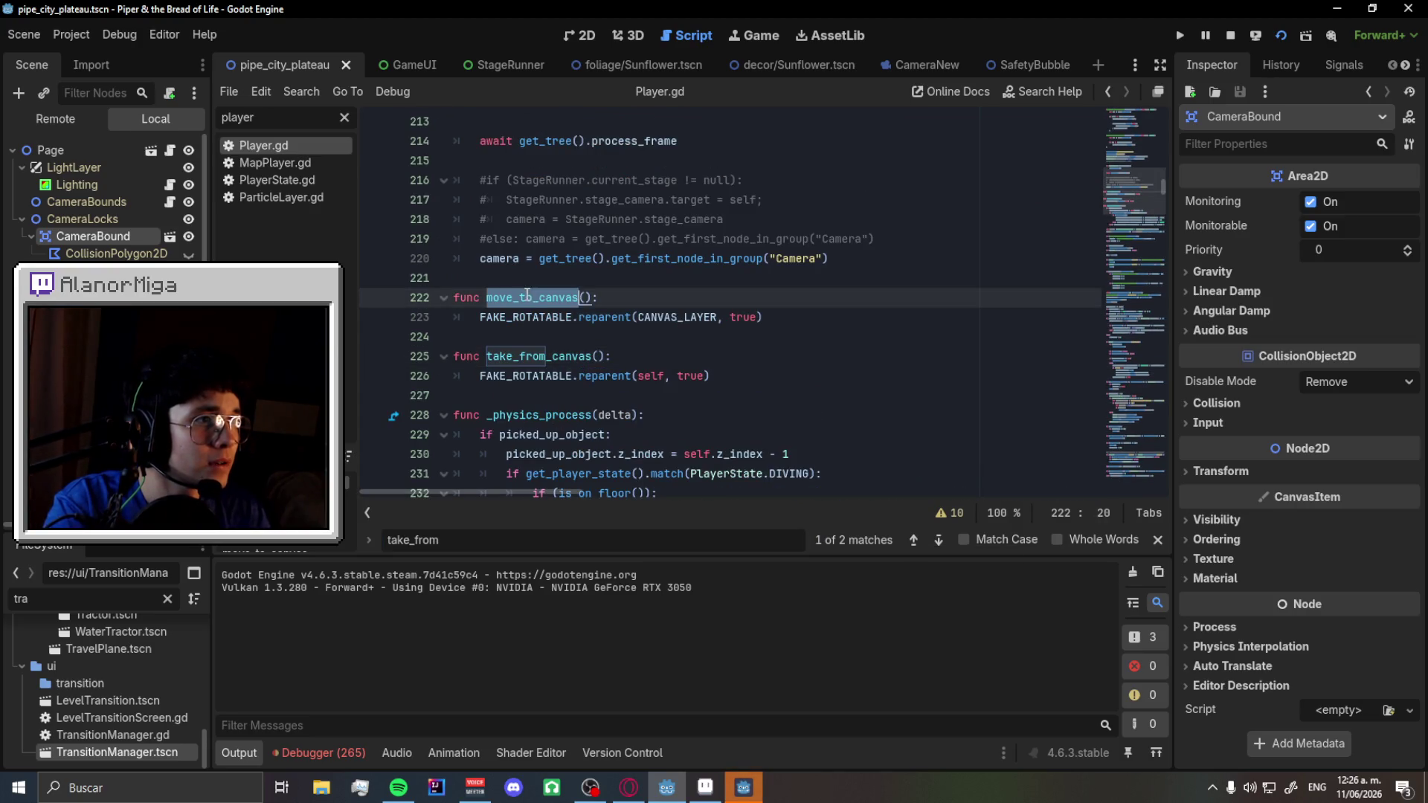
key("ctrl+f")
left_click(939, 539)
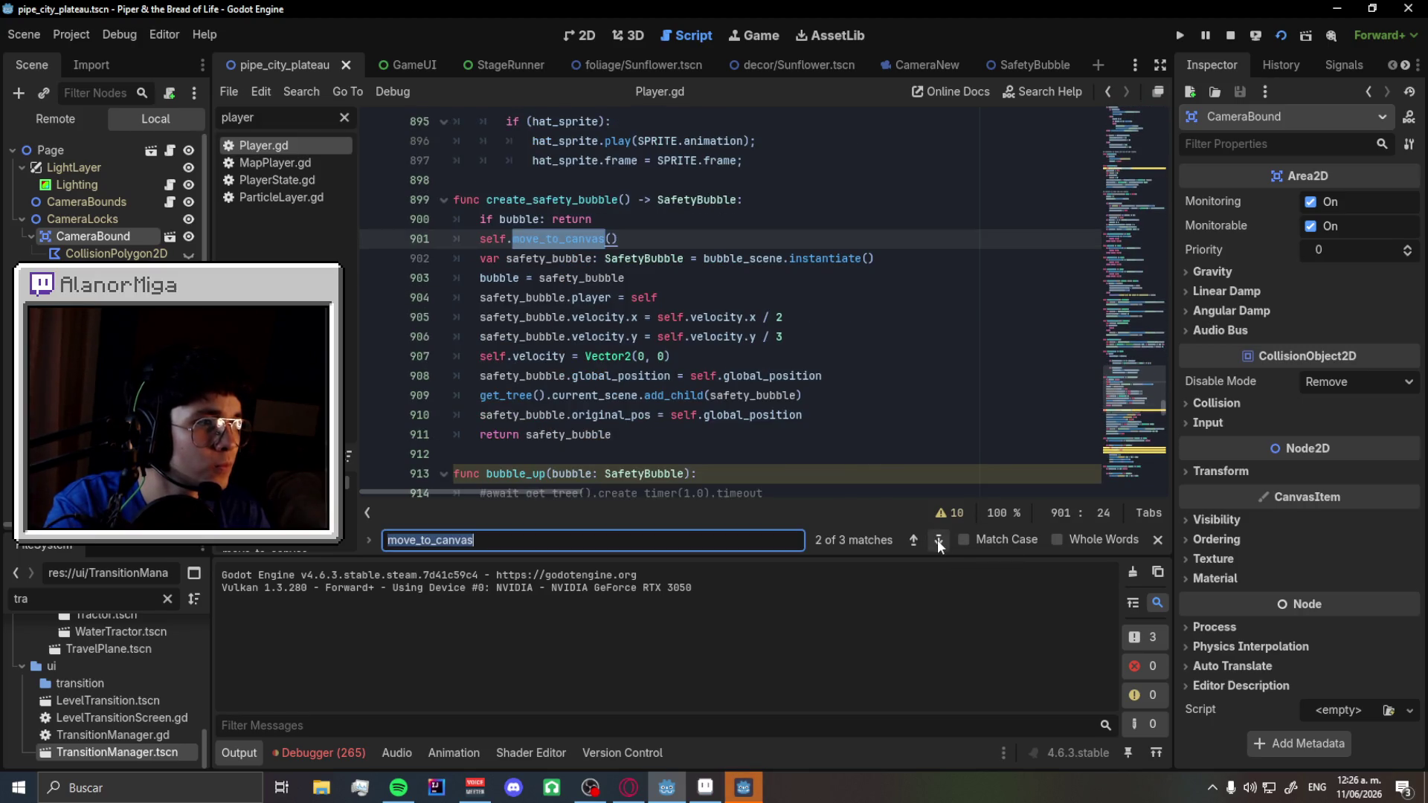
left_click(939, 541)
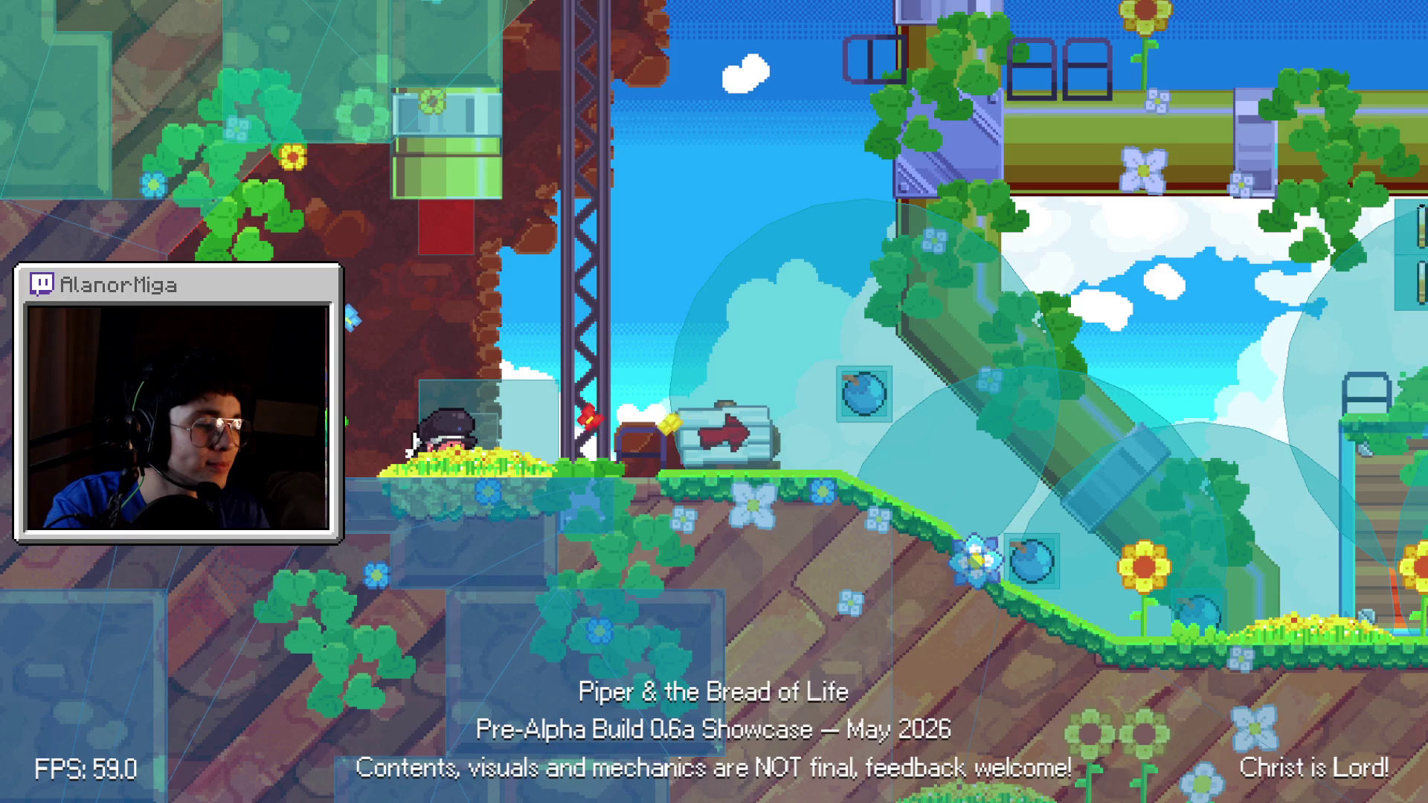
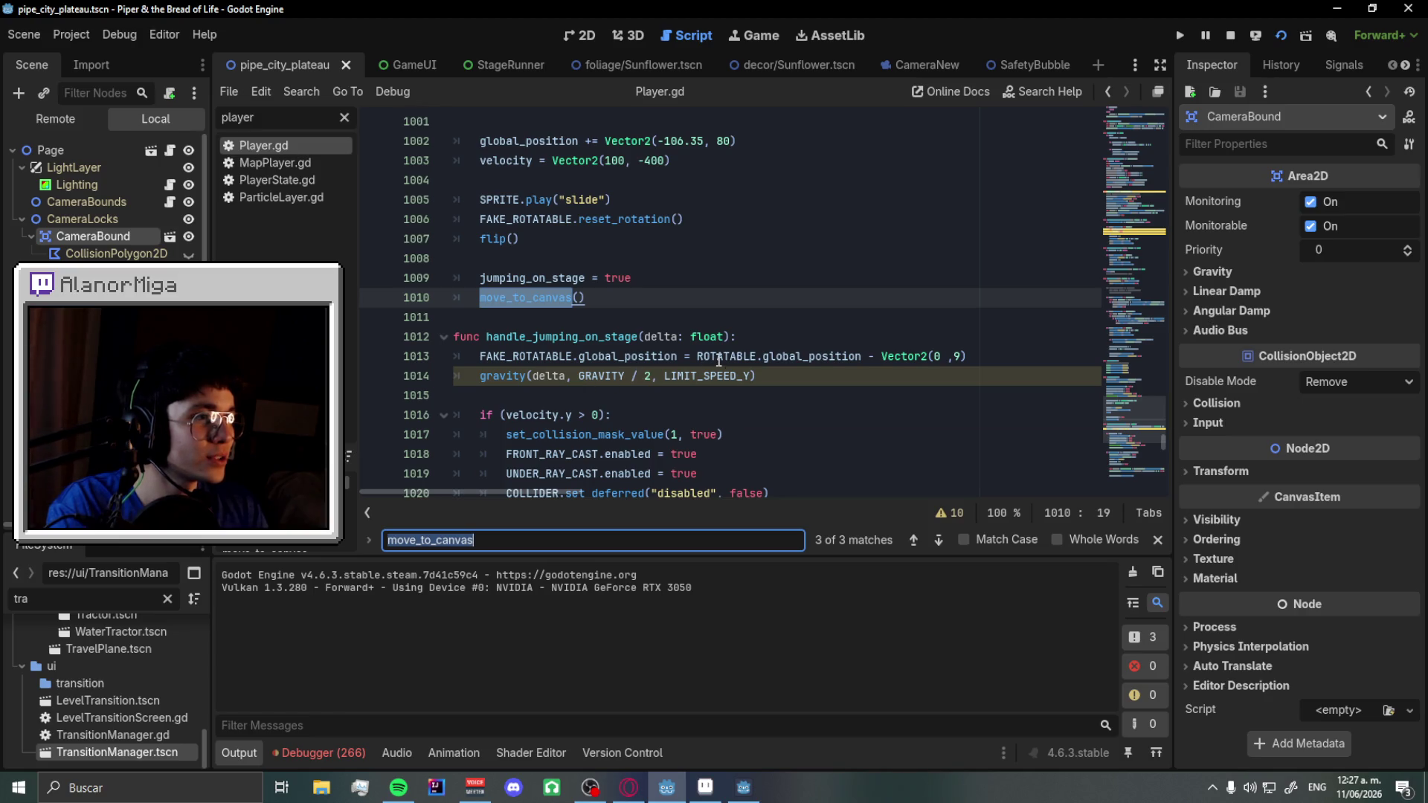
- Copy Player.gd's FAKE_ROTATABLE repositioning line and paste it after player.take_from_canvas() in SafetyBubble
mouse_move(719, 360)
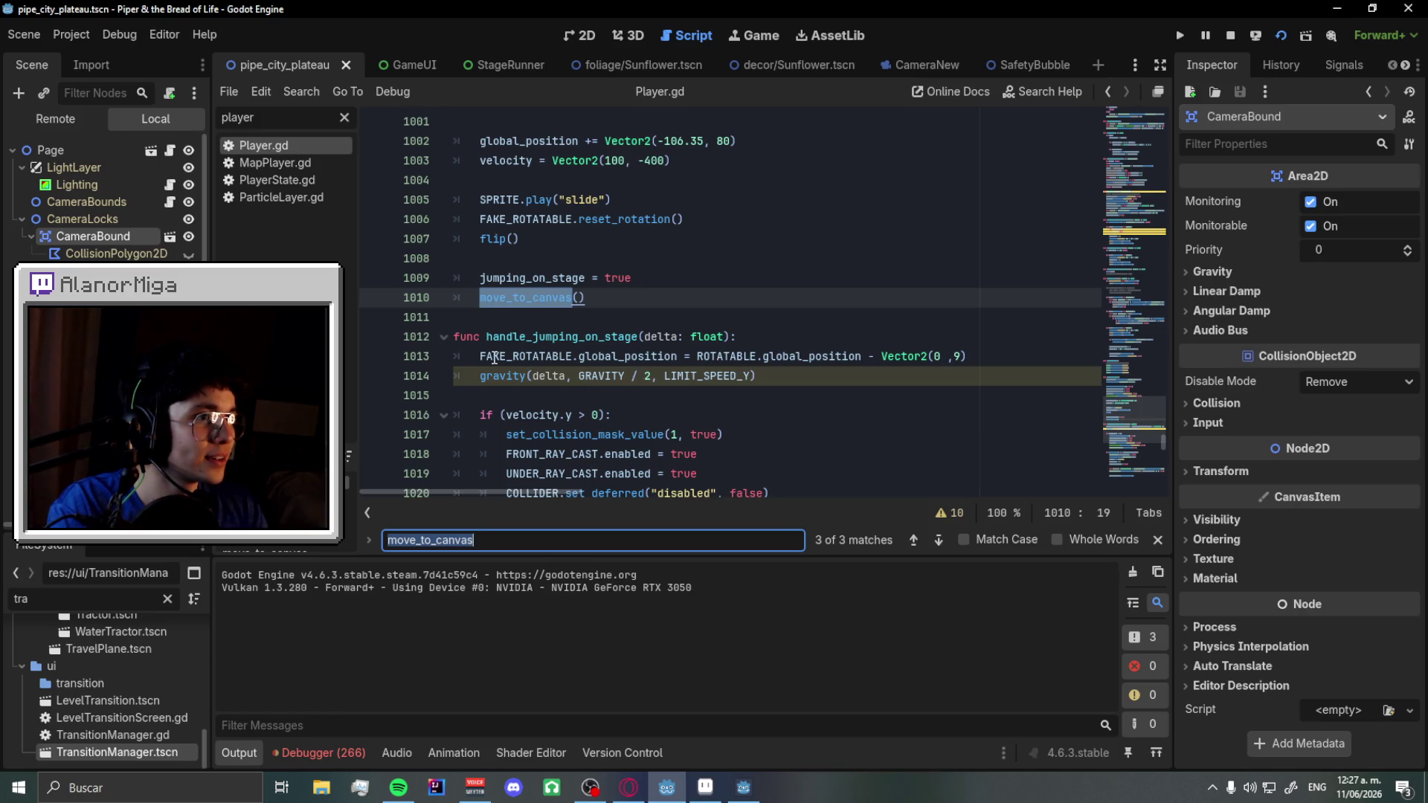
left_click_drag(484, 359, 1010, 357)
key("ctrl+c")
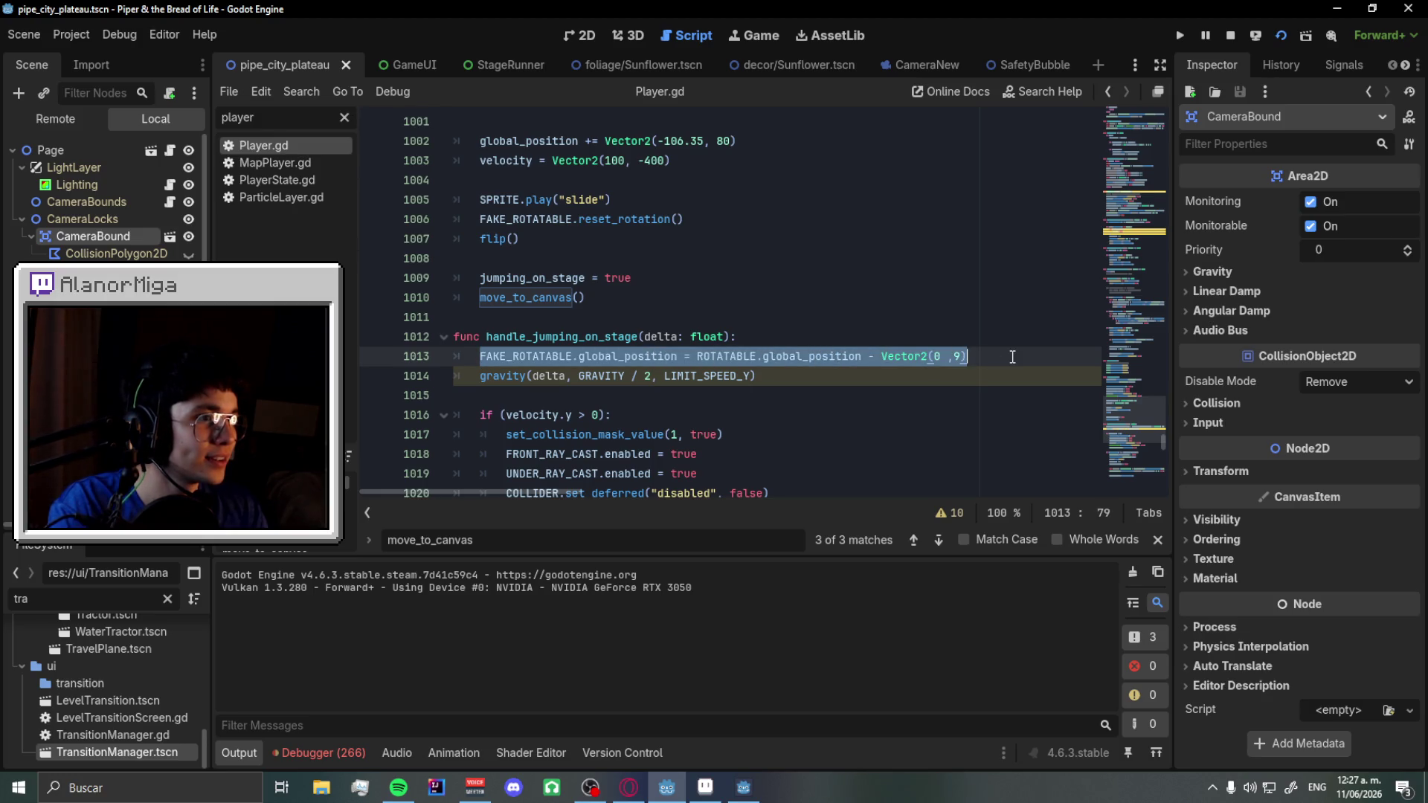
left_click(1046, 61)
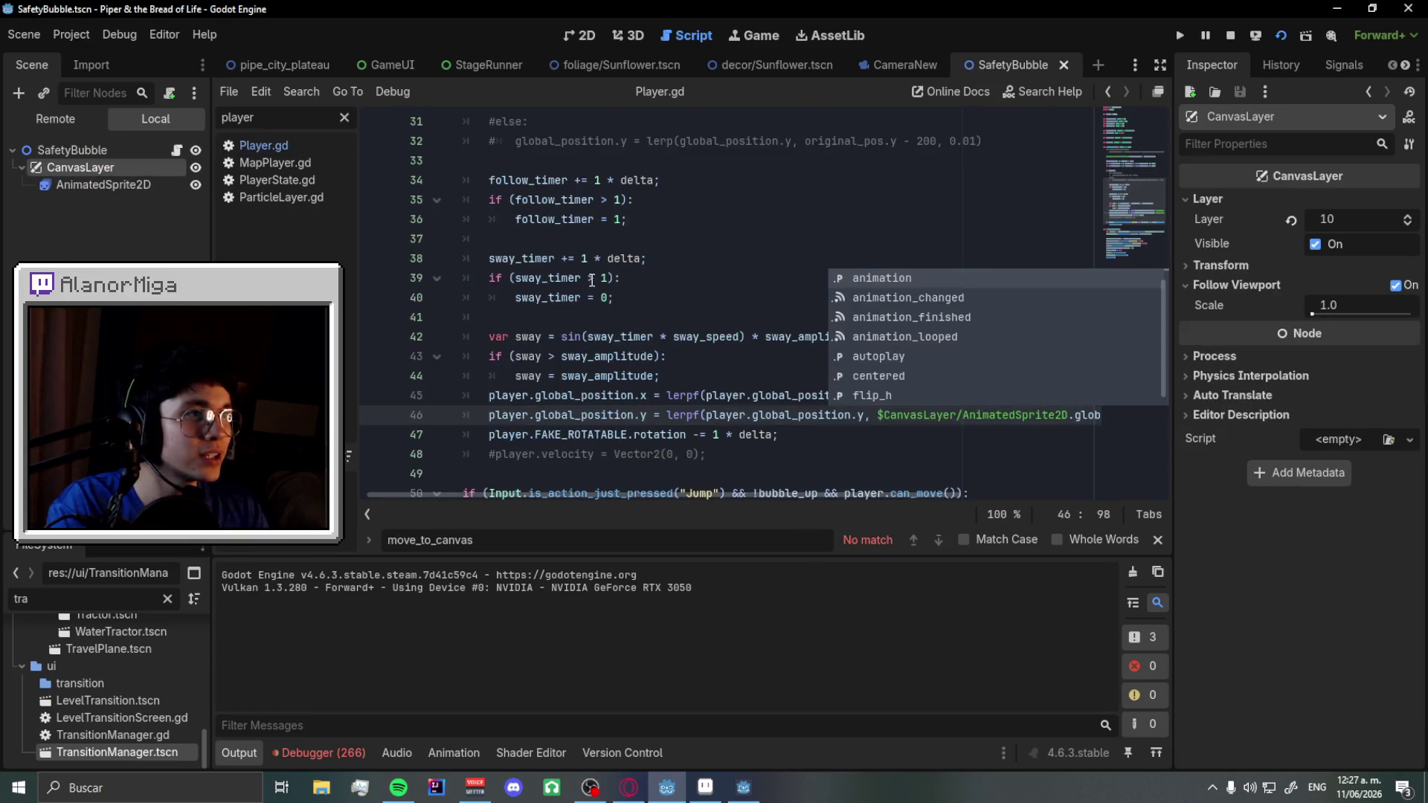
scroll(792, 354, "down", 1)
scroll(793, 354, "up", 4)
scroll(713, 351, "down", 8)
scroll(710, 312, "down", 1)
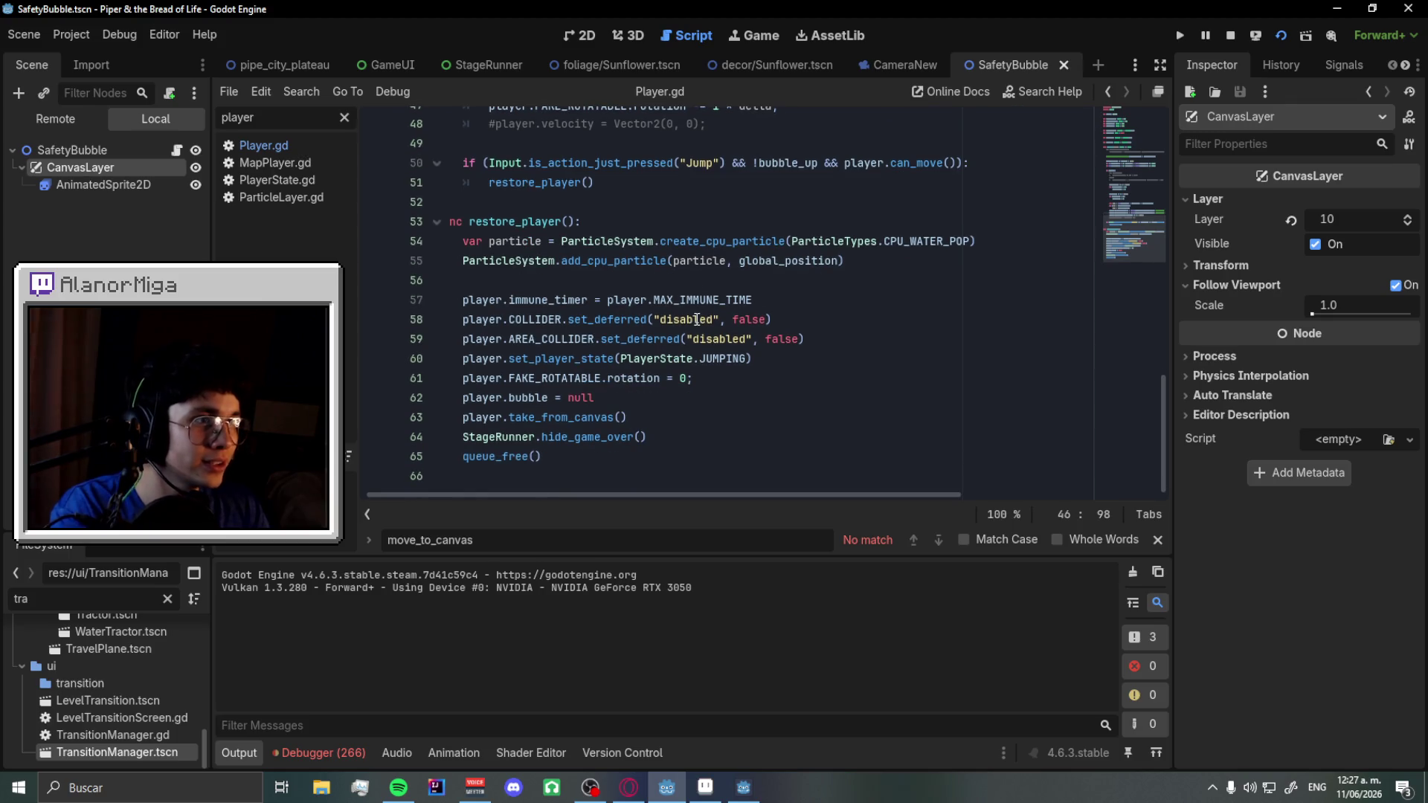
left_click(667, 418)
key("Return")
key("ctrl+v")
- Prefix FAKE_ROTATABLE and ROTATABLE with 'player.', save, and switch to the pipe_city_plateau scene
scroll(468, 431, "up", 1)
left_click(464, 434)
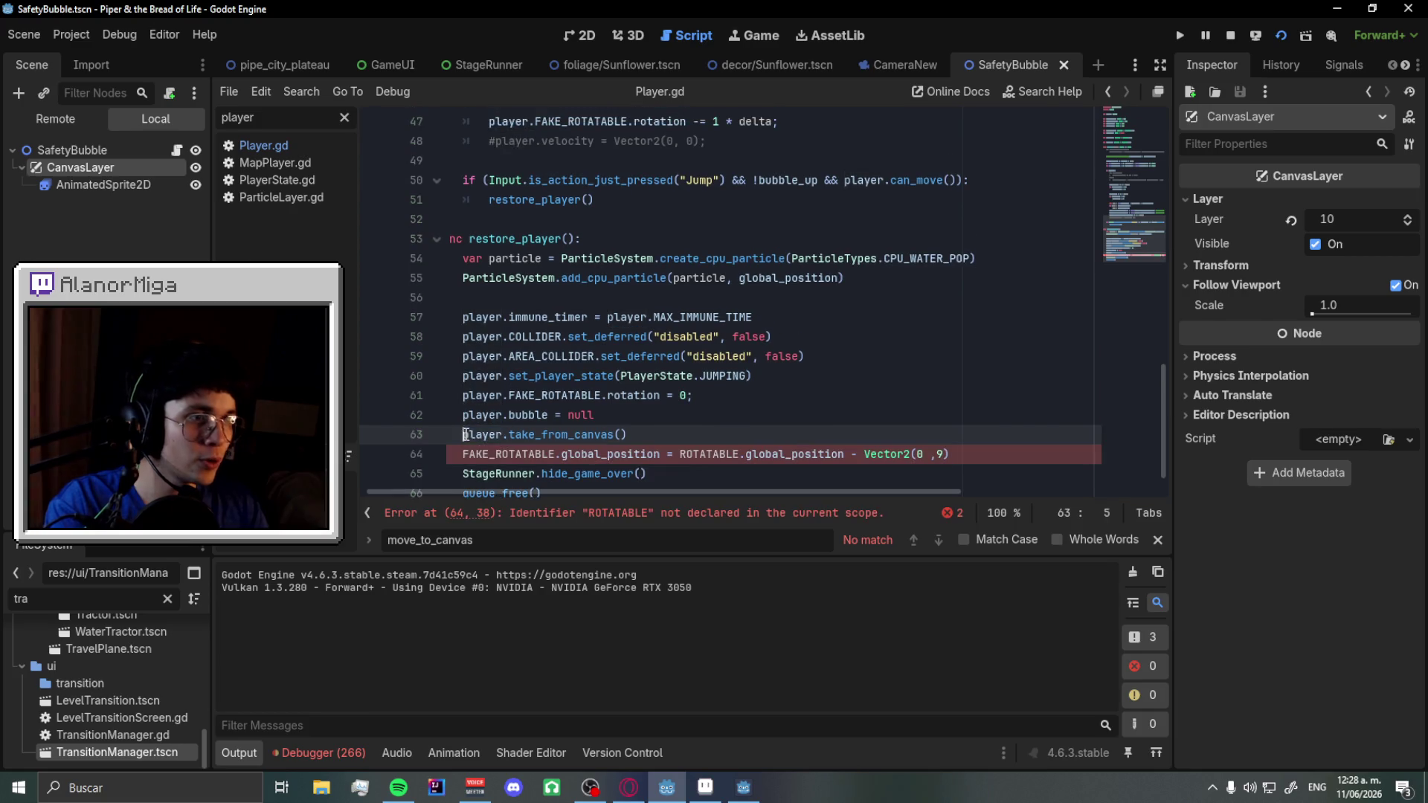
left_click(464, 452)
type("player.")
left_click(729, 454)
type(".")
left_click(705, 376)
key("ctrl+s")
left_click(269, 68)
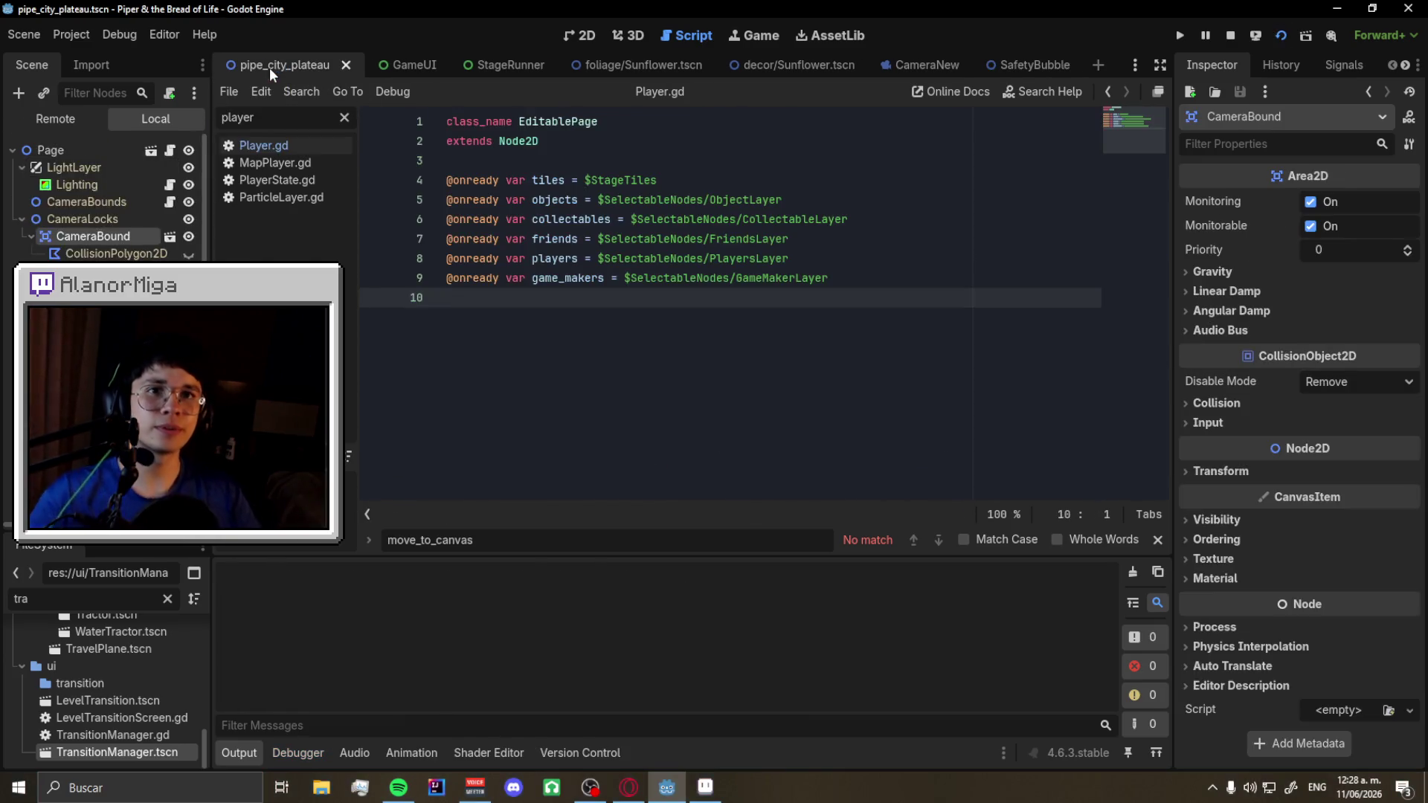
key("F6")
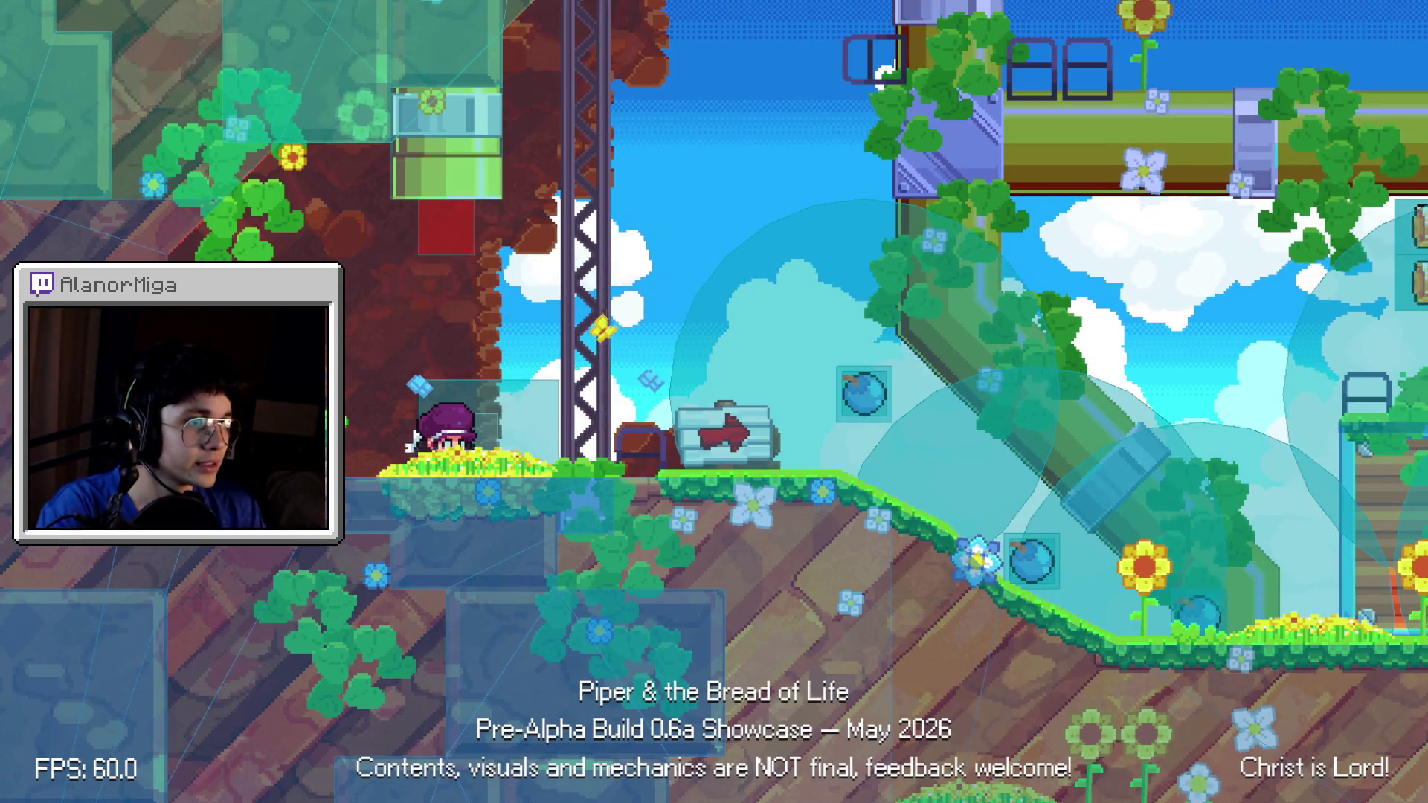
key("Right")
key("space")
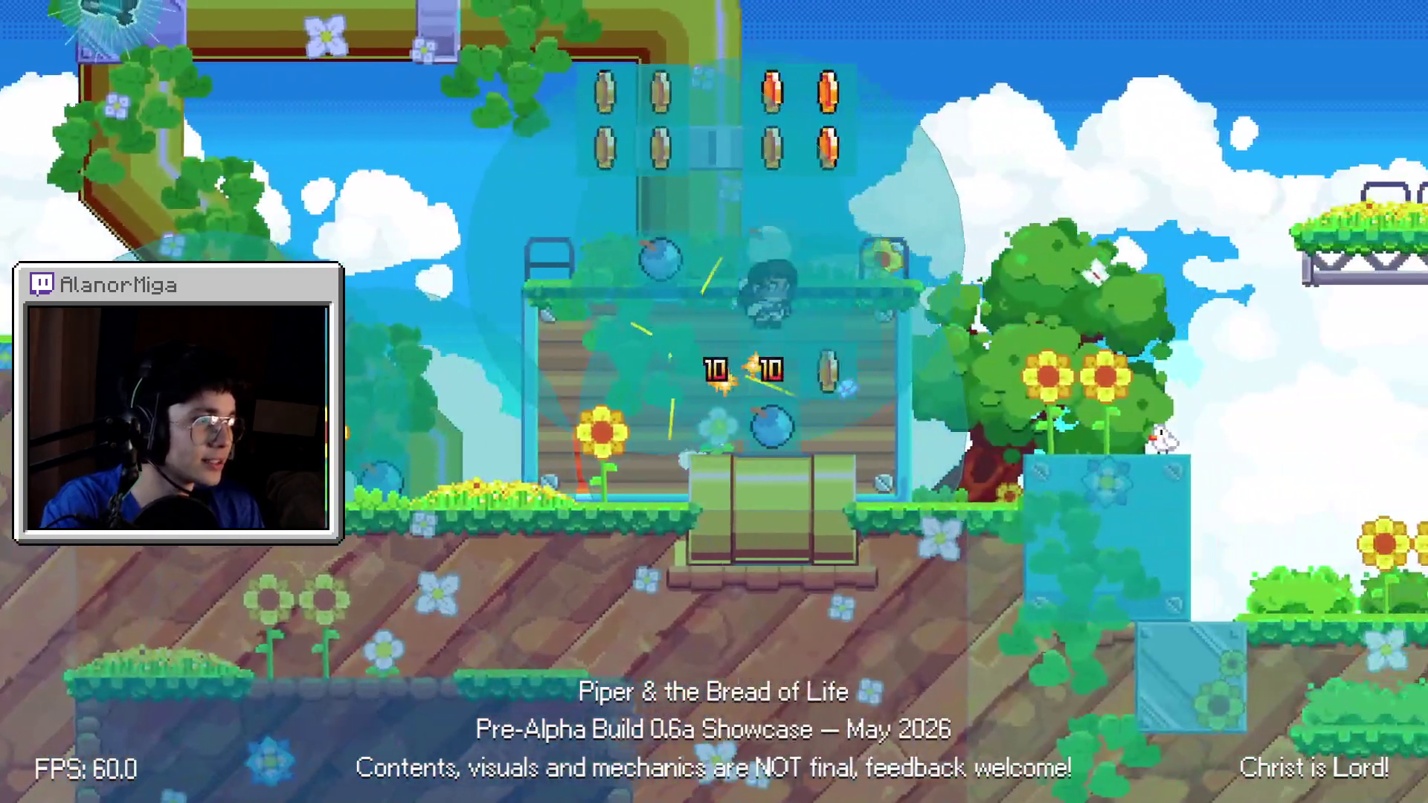
key("Right")
key("space")
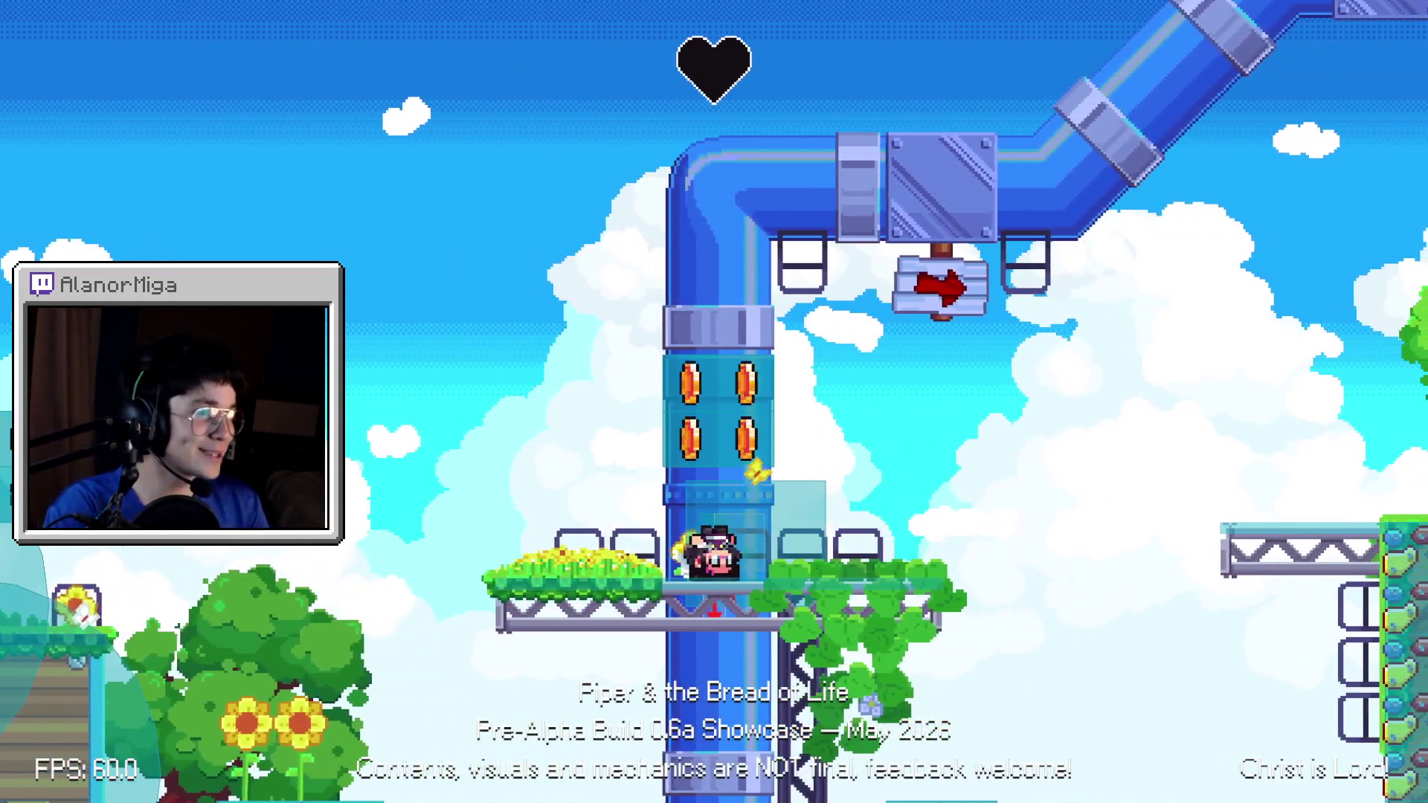
key("F8")
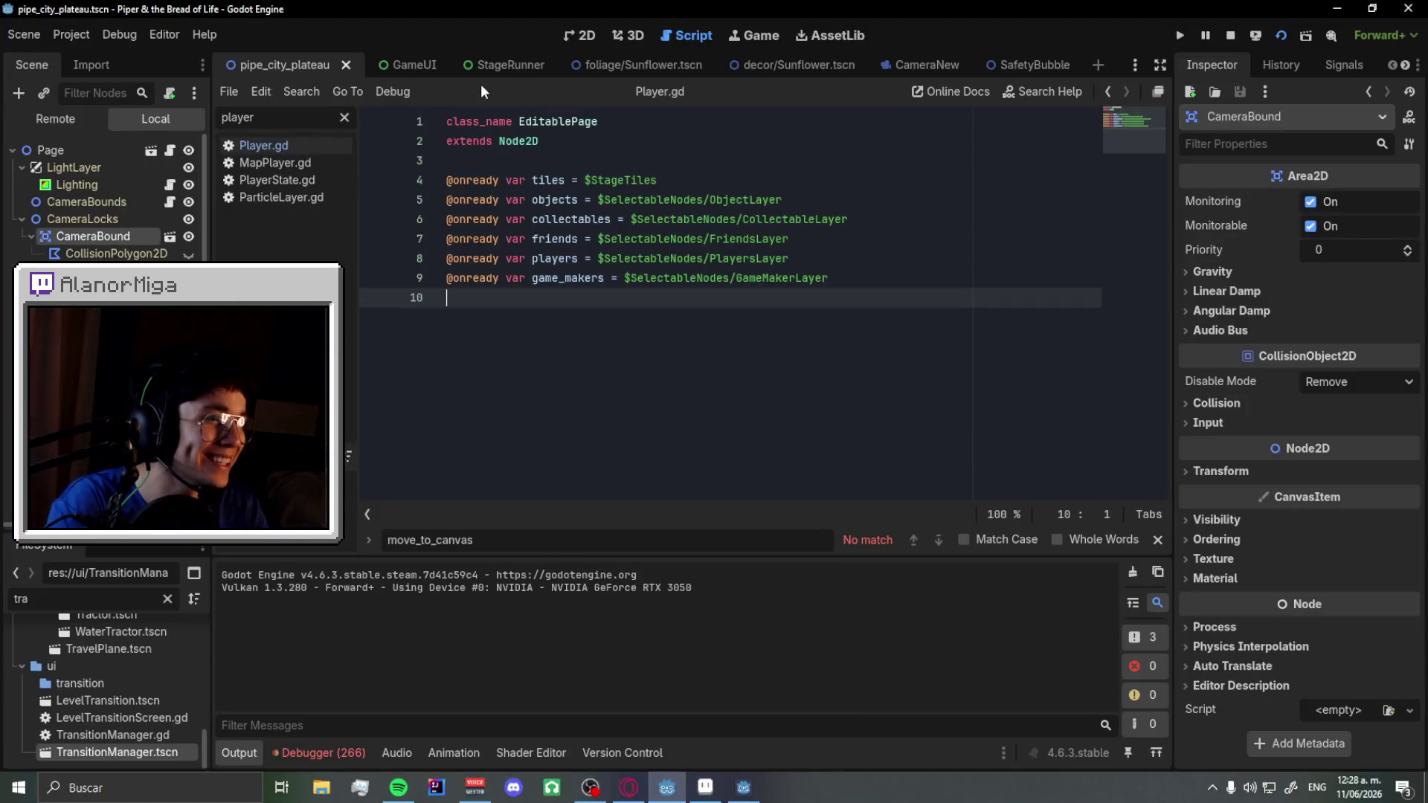
- In SafetyBubble.gd, add a line after line 46 and paste the FAKE_ROTATABLE repositioning line there
left_click(996, 67)
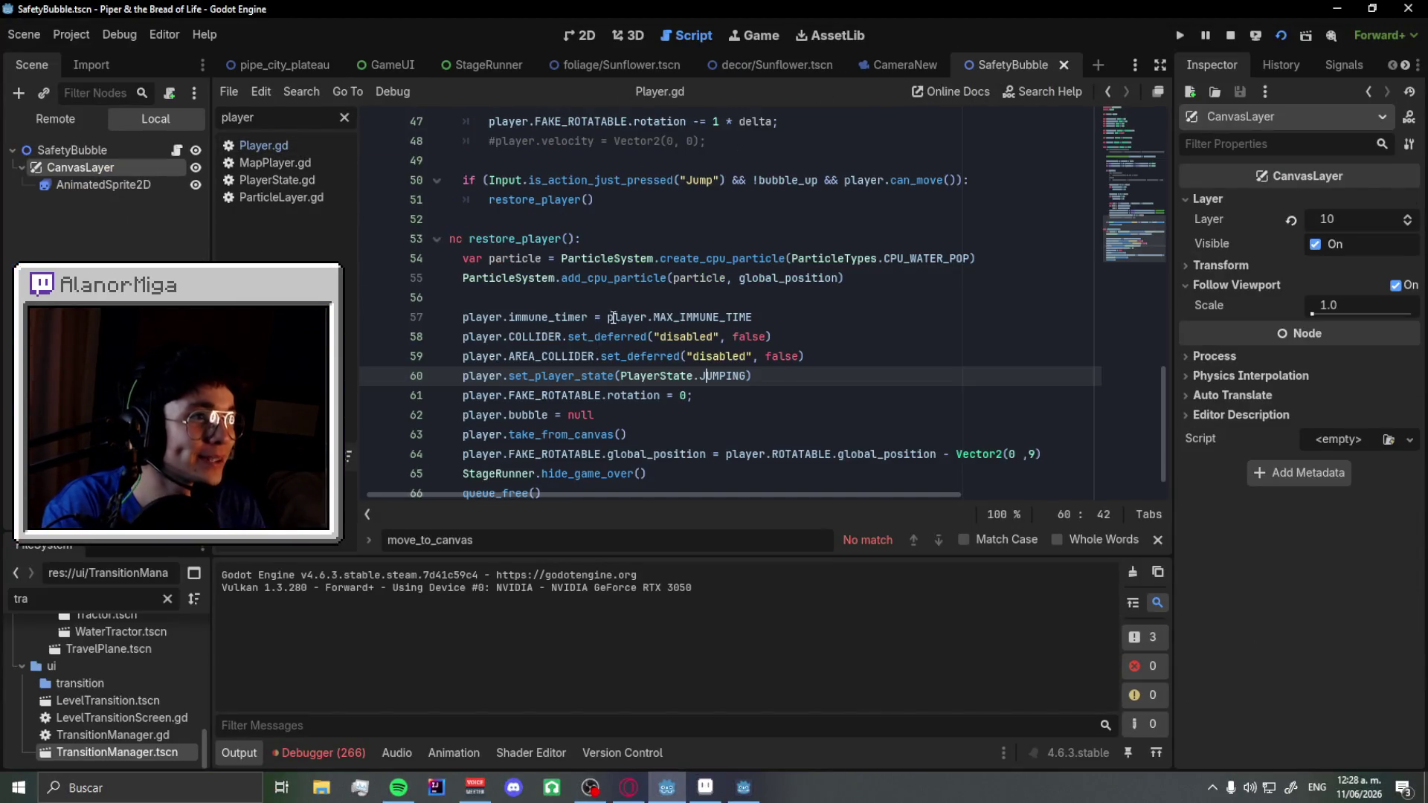
scroll(654, 320, "up", 1)
scroll(689, 353, "up", 9)
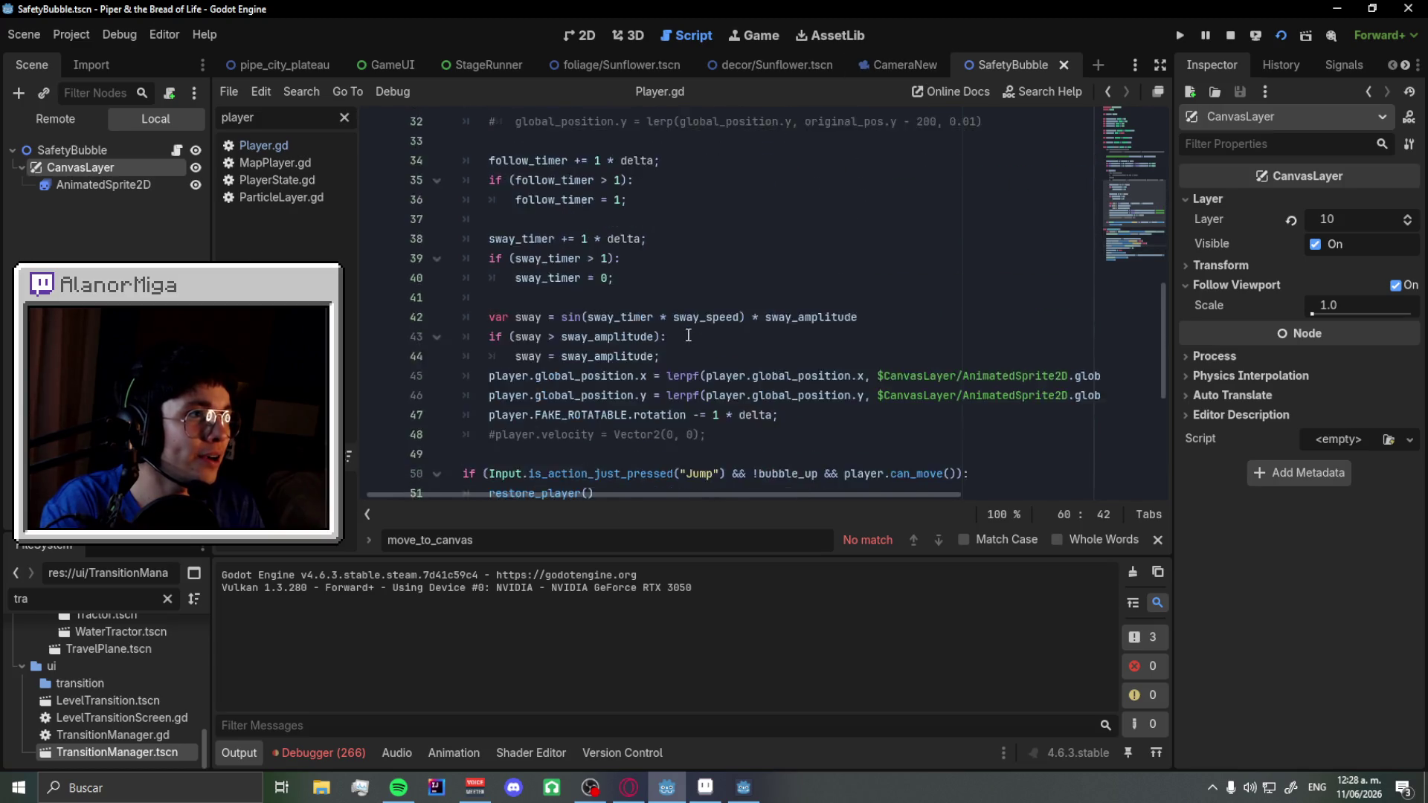
scroll(688, 352, "down", 6)
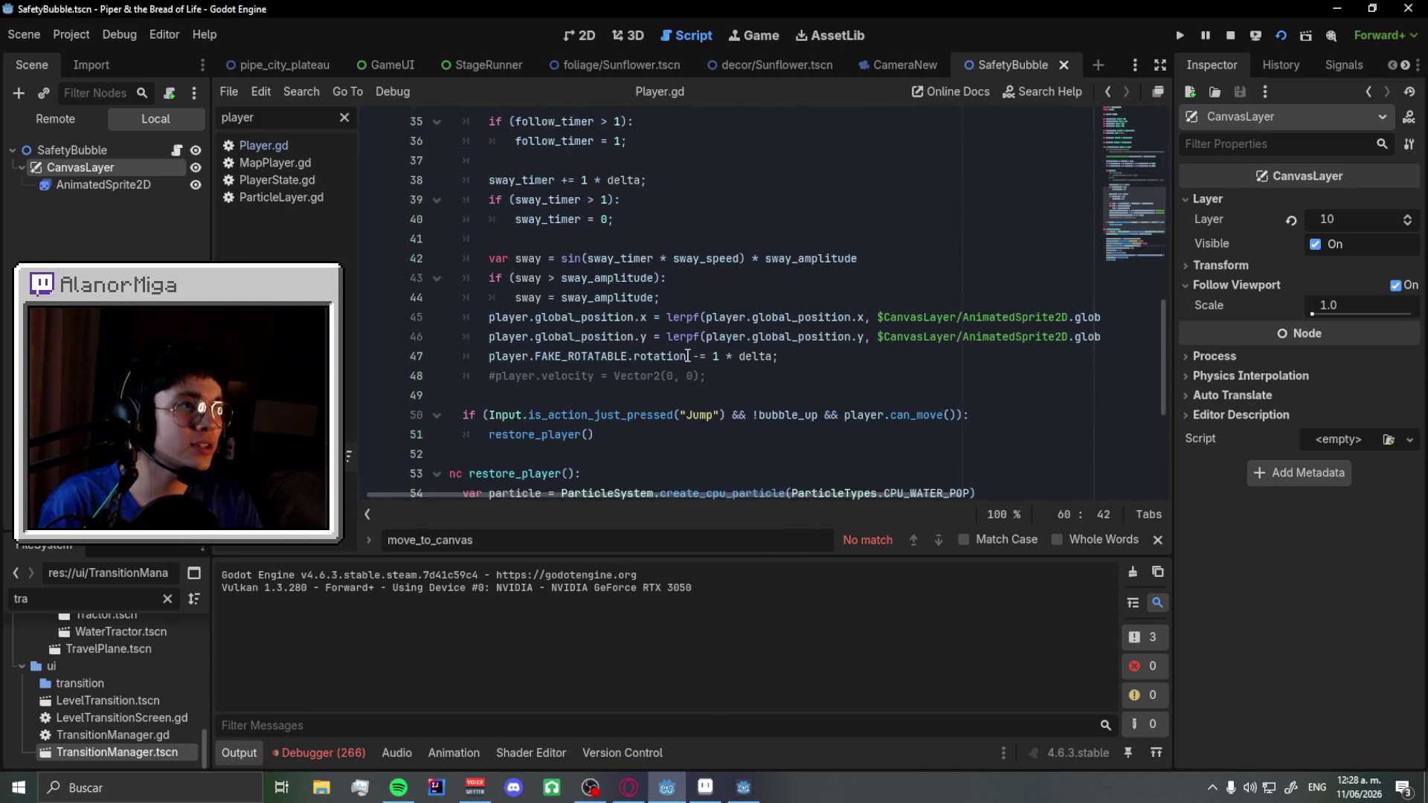
left_click(588, 347)
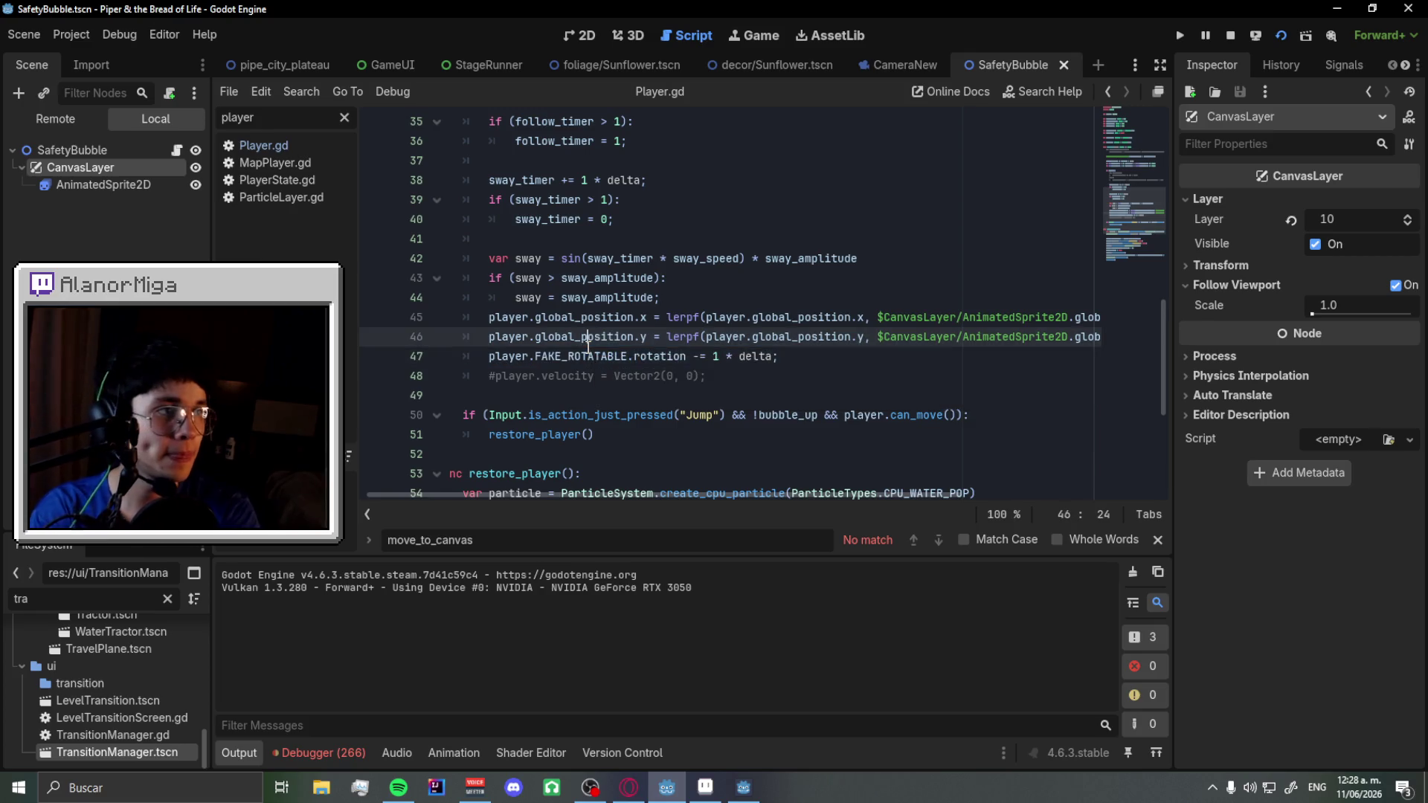
key("ctrl+shift+Return")
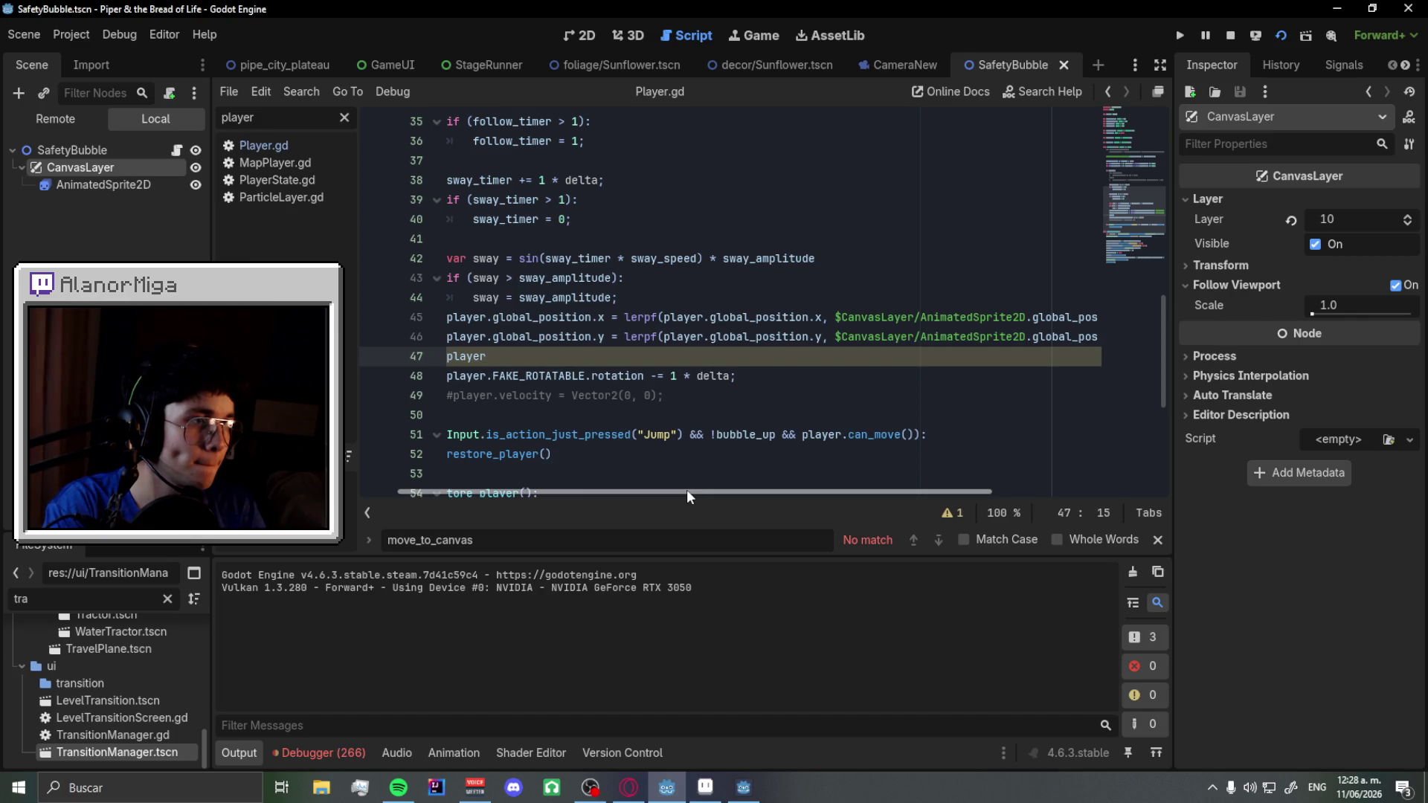
left_click_drag(687, 492, 585, 508)
scroll(586, 447, "down", 2)
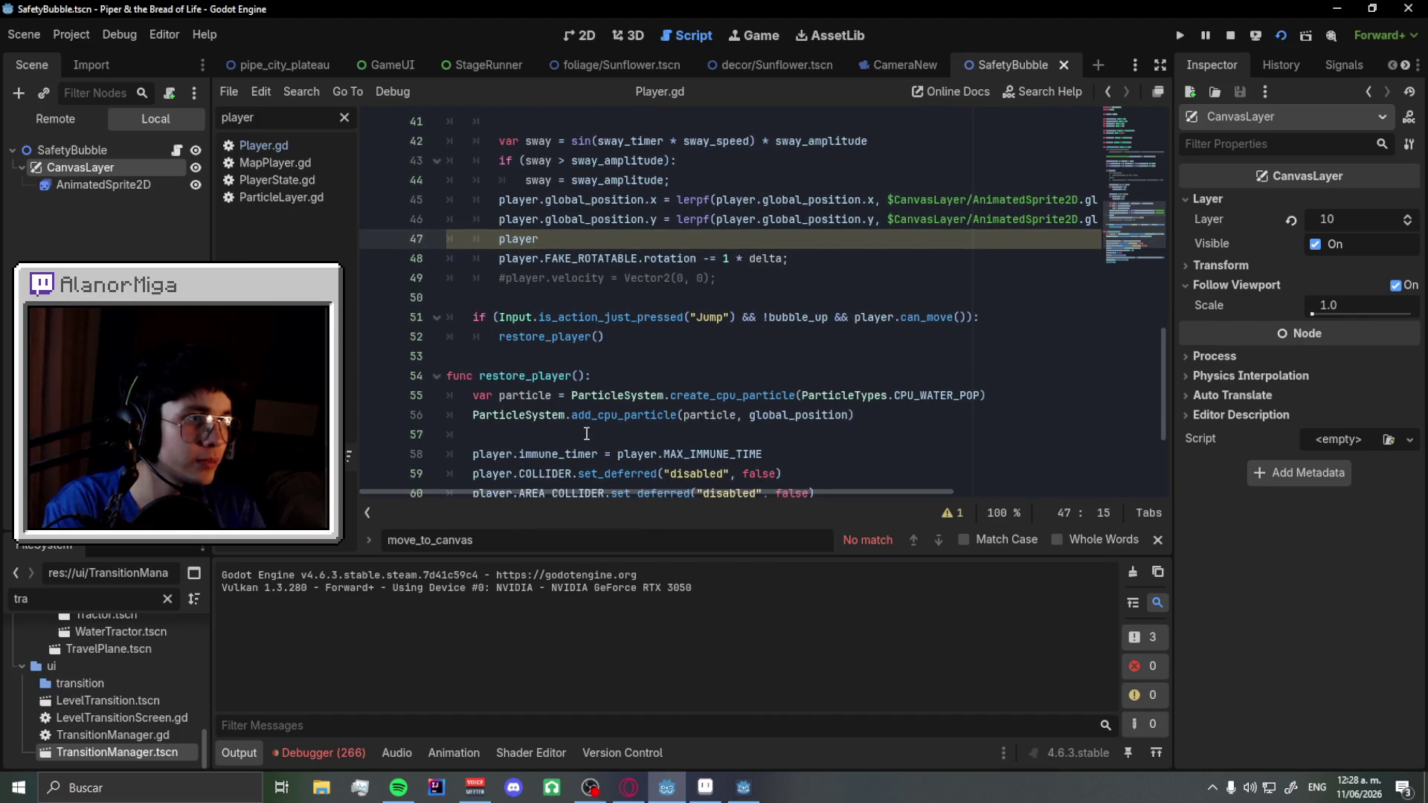
type("FAKE_ROTATABLE.global_position = ROTATABLE.global_position - Vector2(0 ,9)")
- Prefix the pasted line's nodes with 'player.' and save the script
left_click(604, 399)
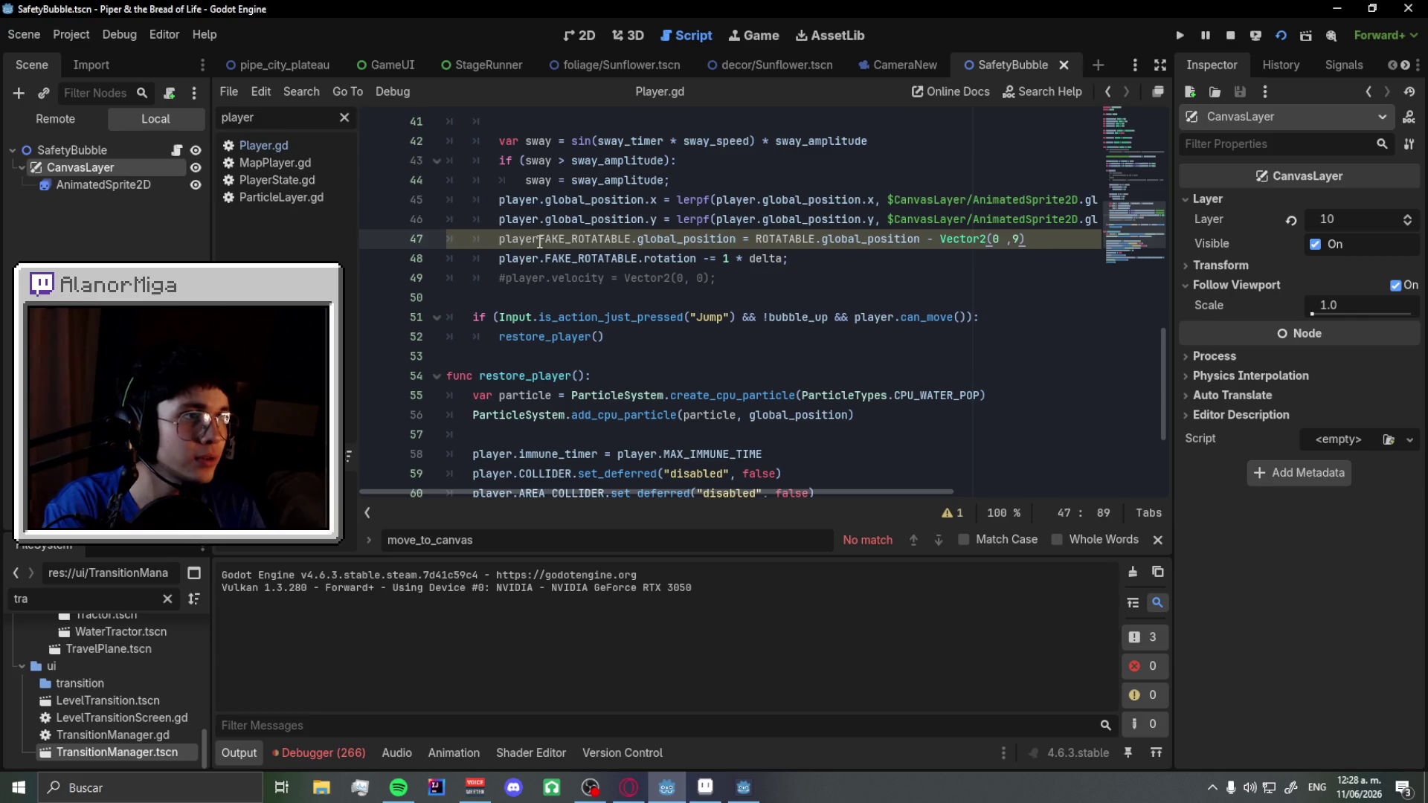
type(".")
key("shift+Home")
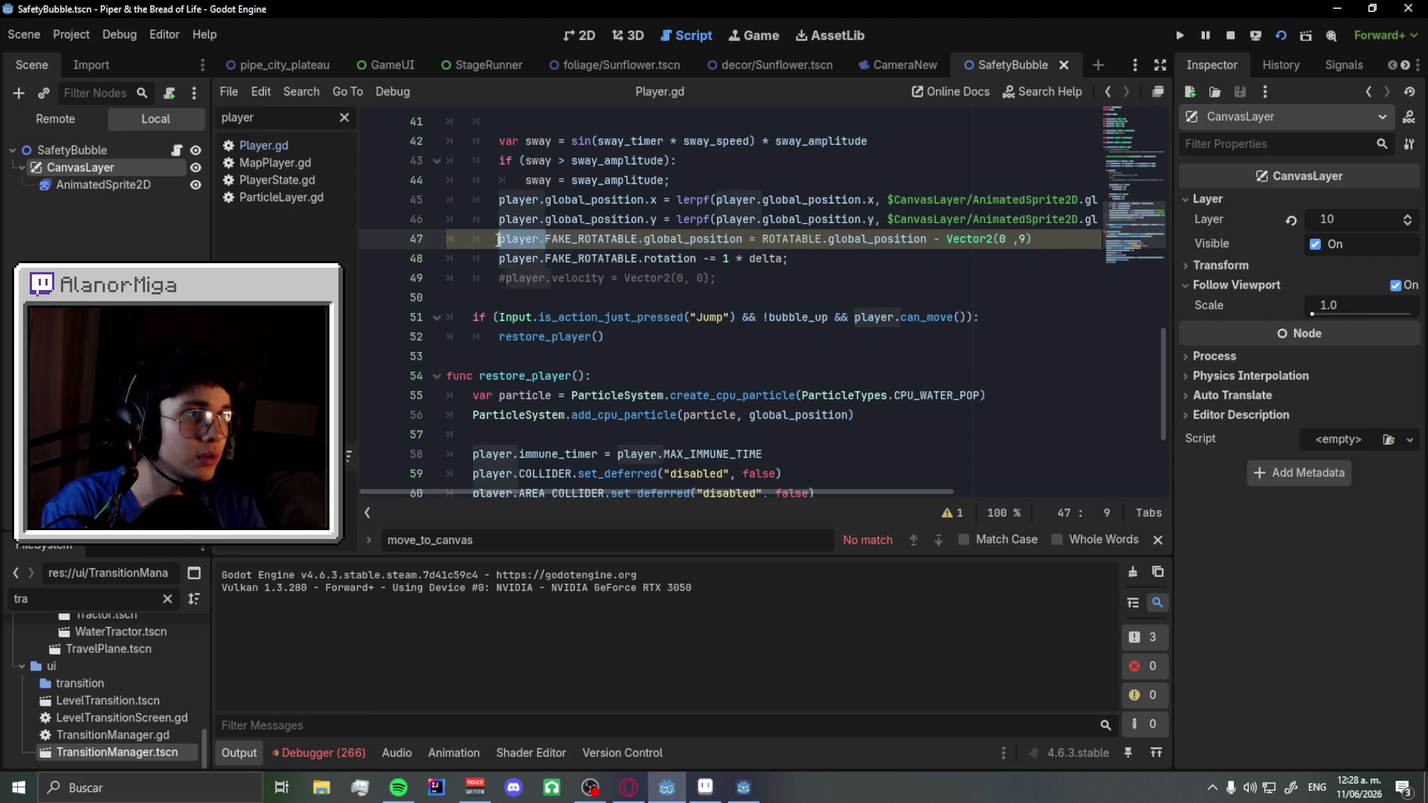
type("player.")
key("ctrl+s")
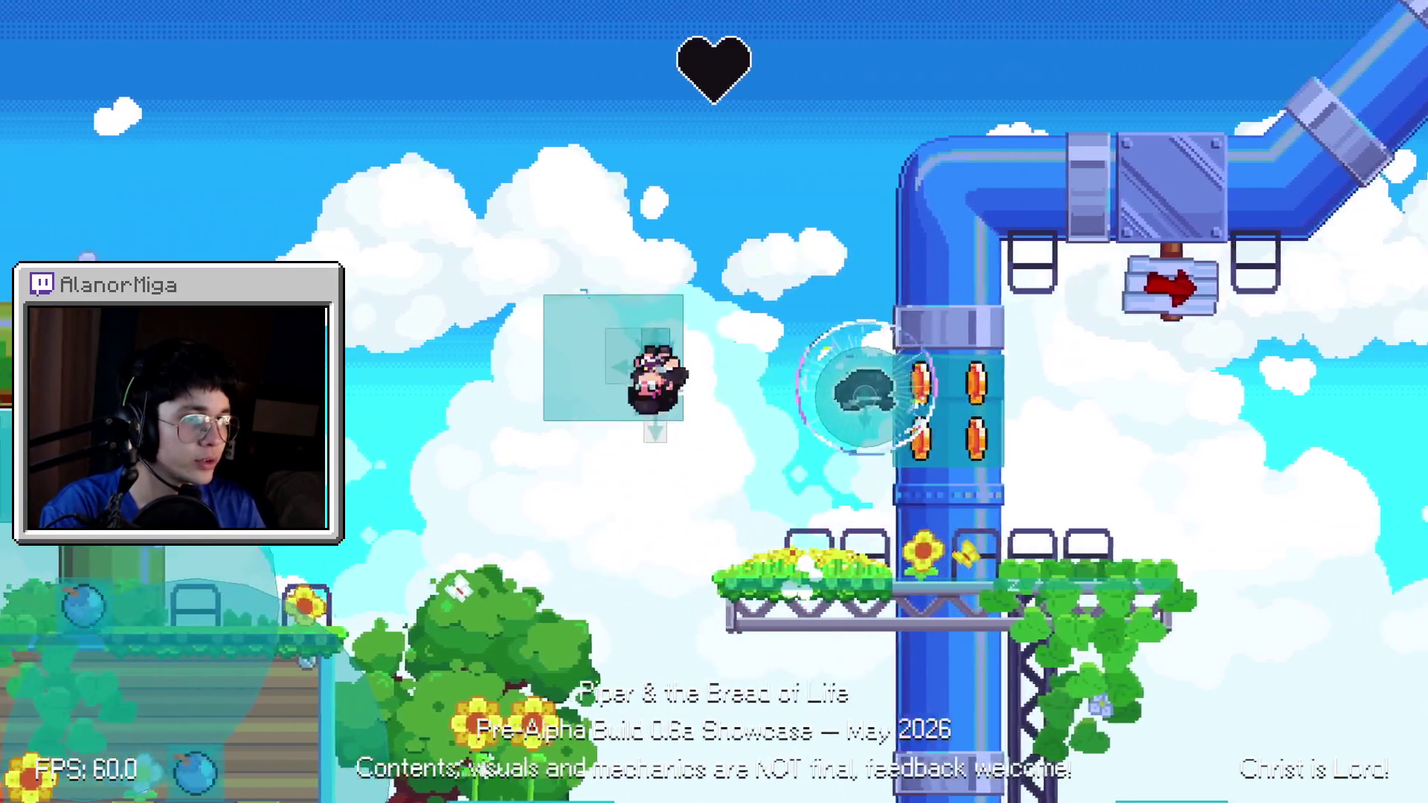
key("Left")
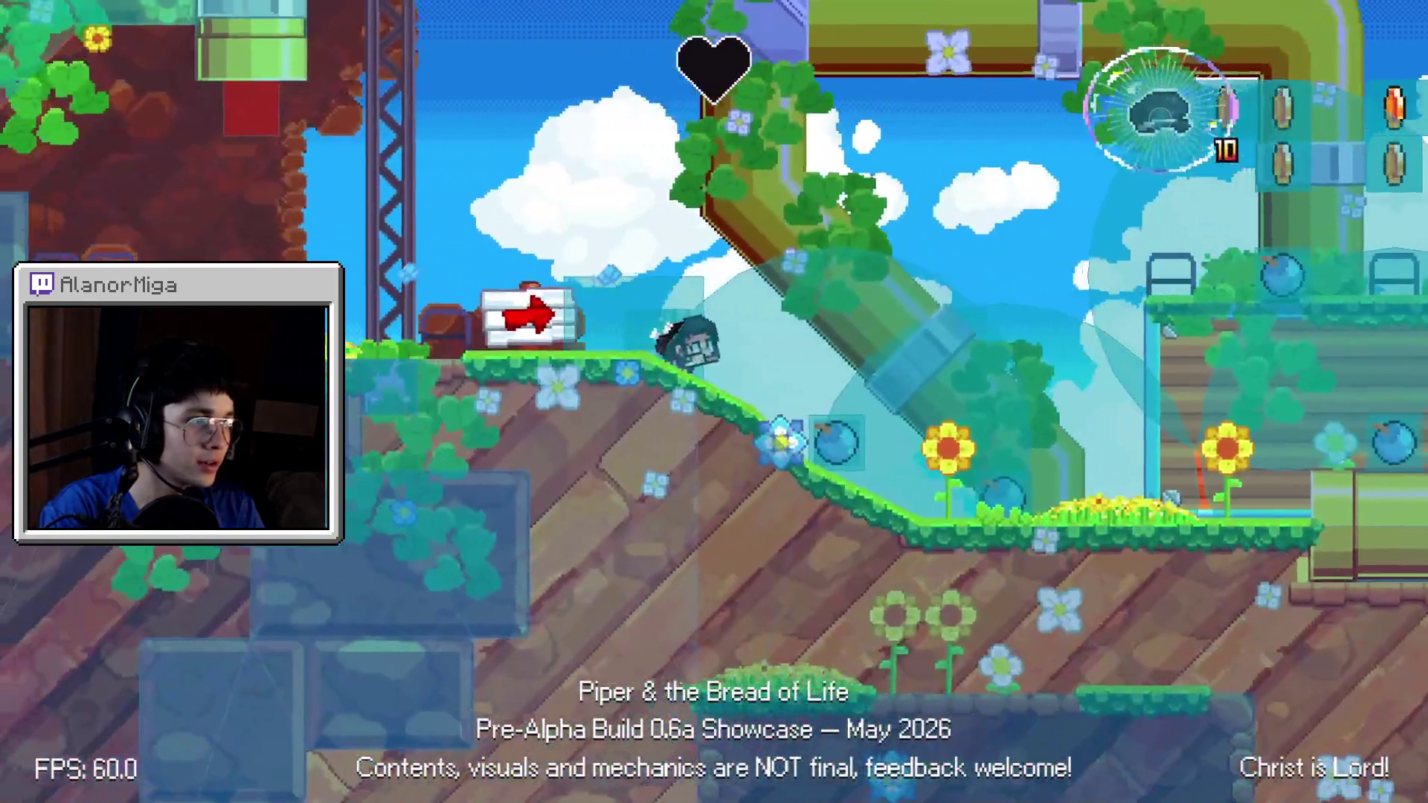
key("Right")
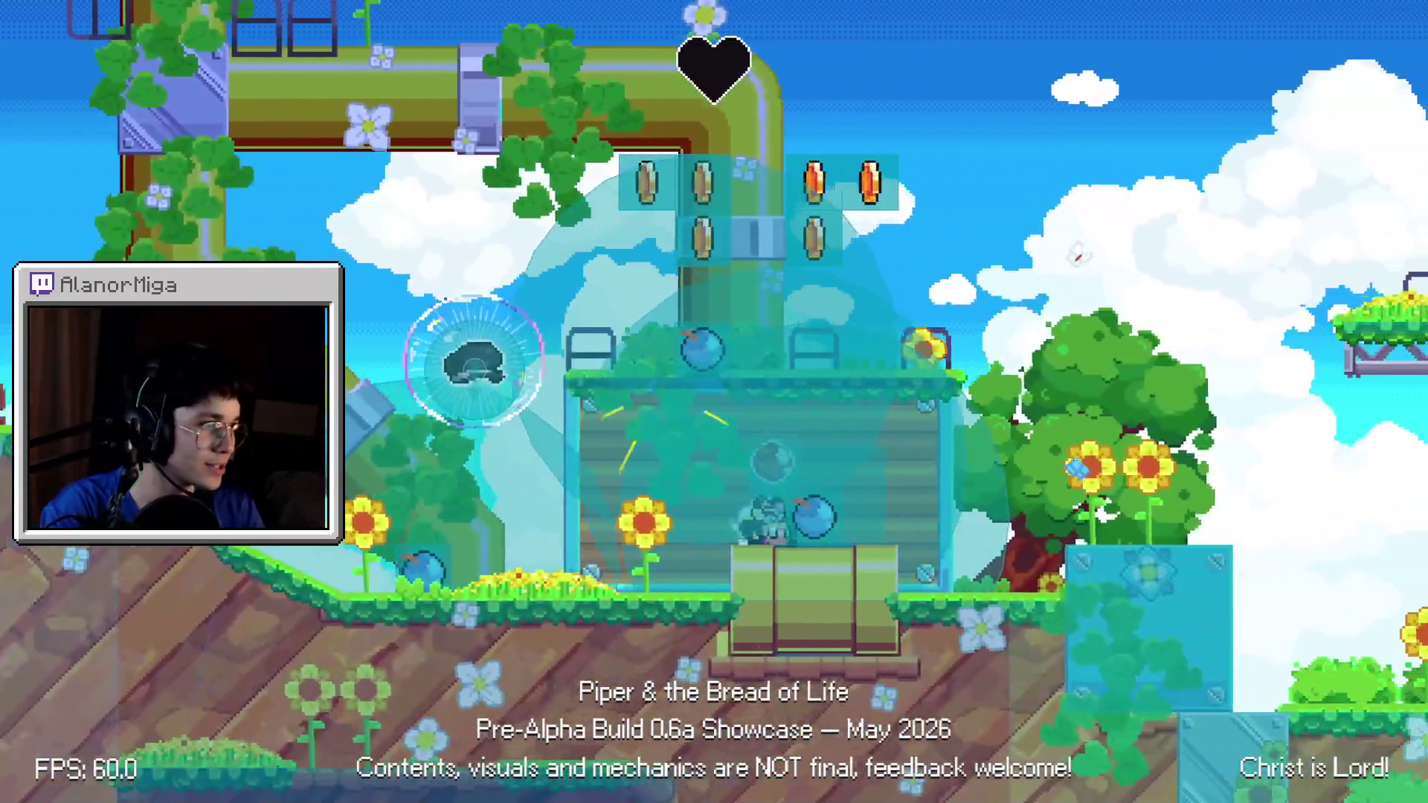
key("Right")
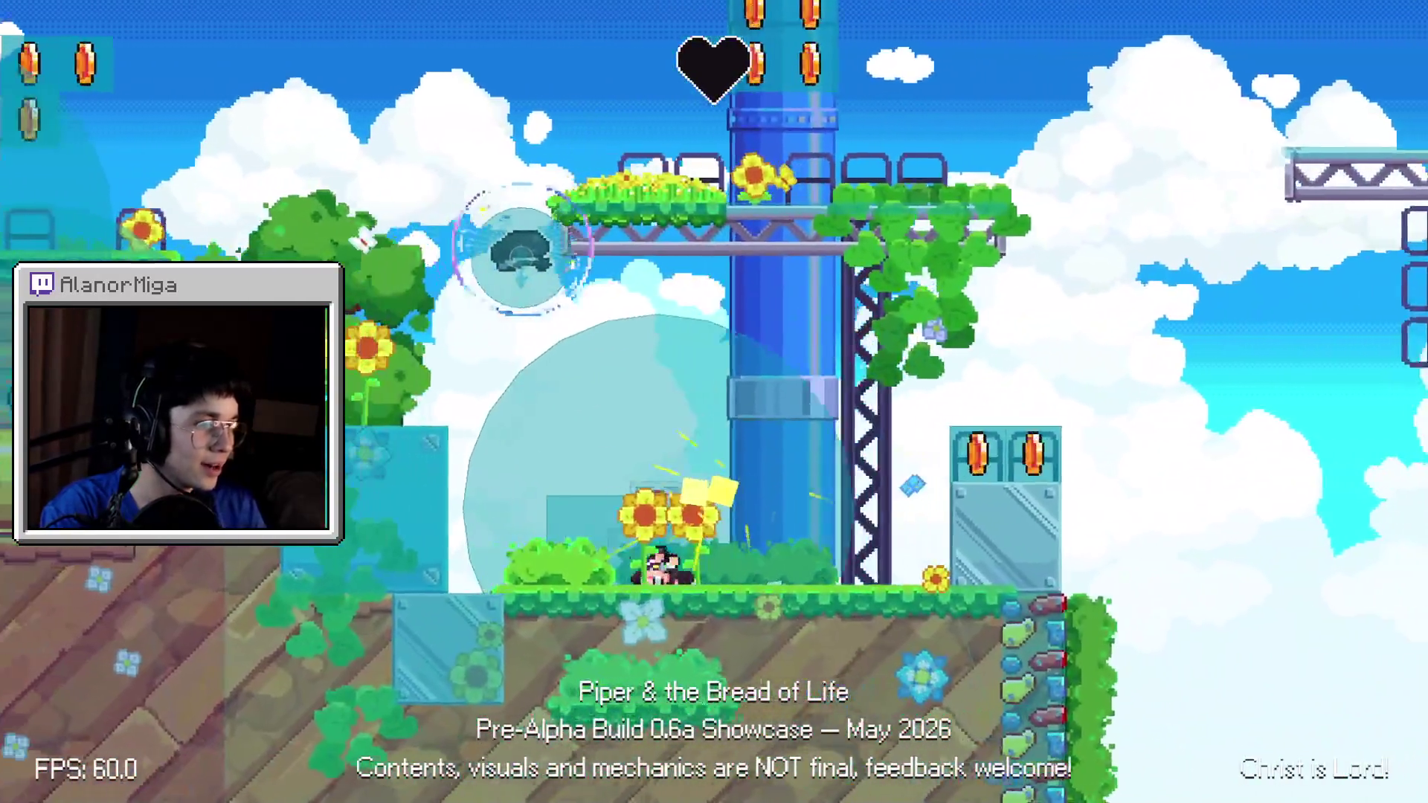
key("Left")
key("space")
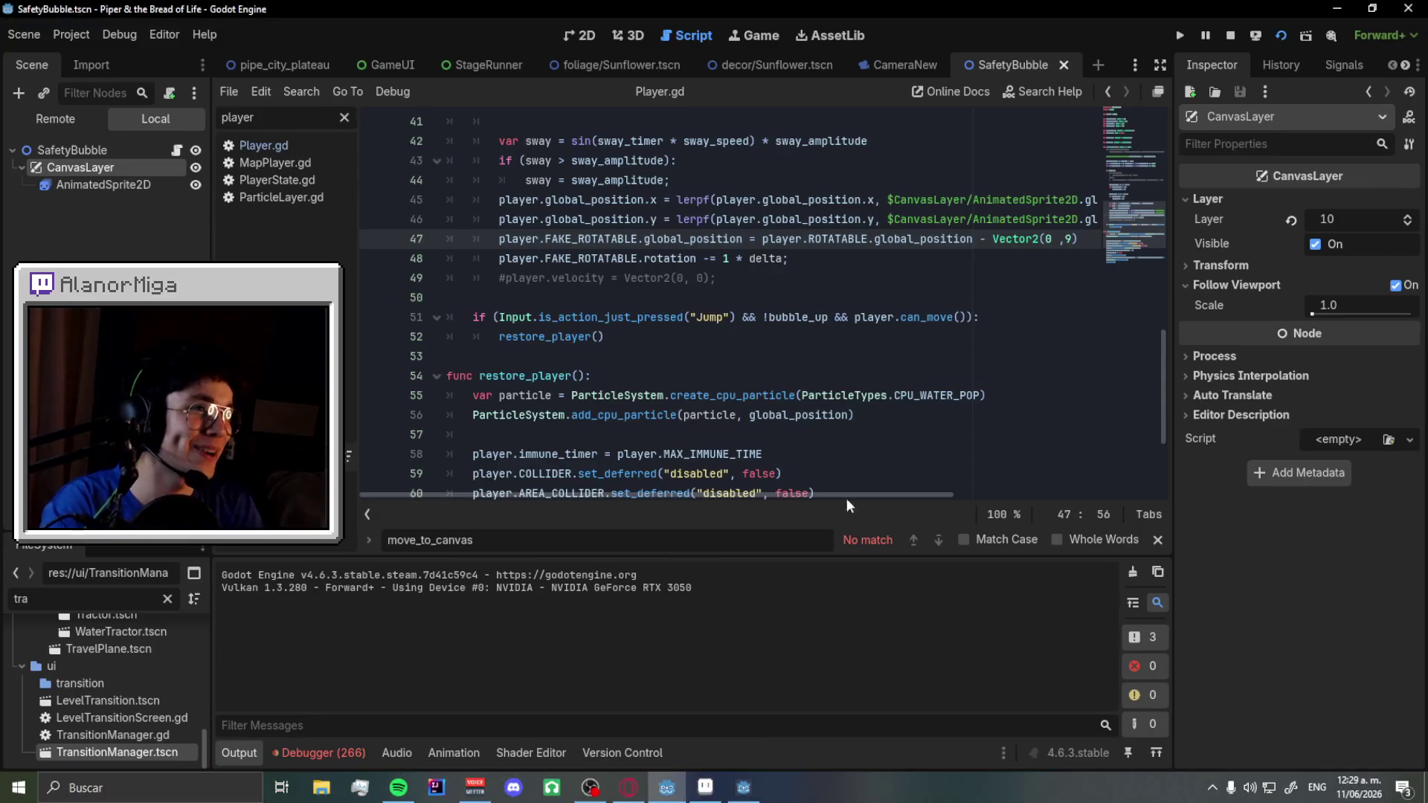
scroll(791, 352, "up", 1)
scroll(783, 323, "down", 1)
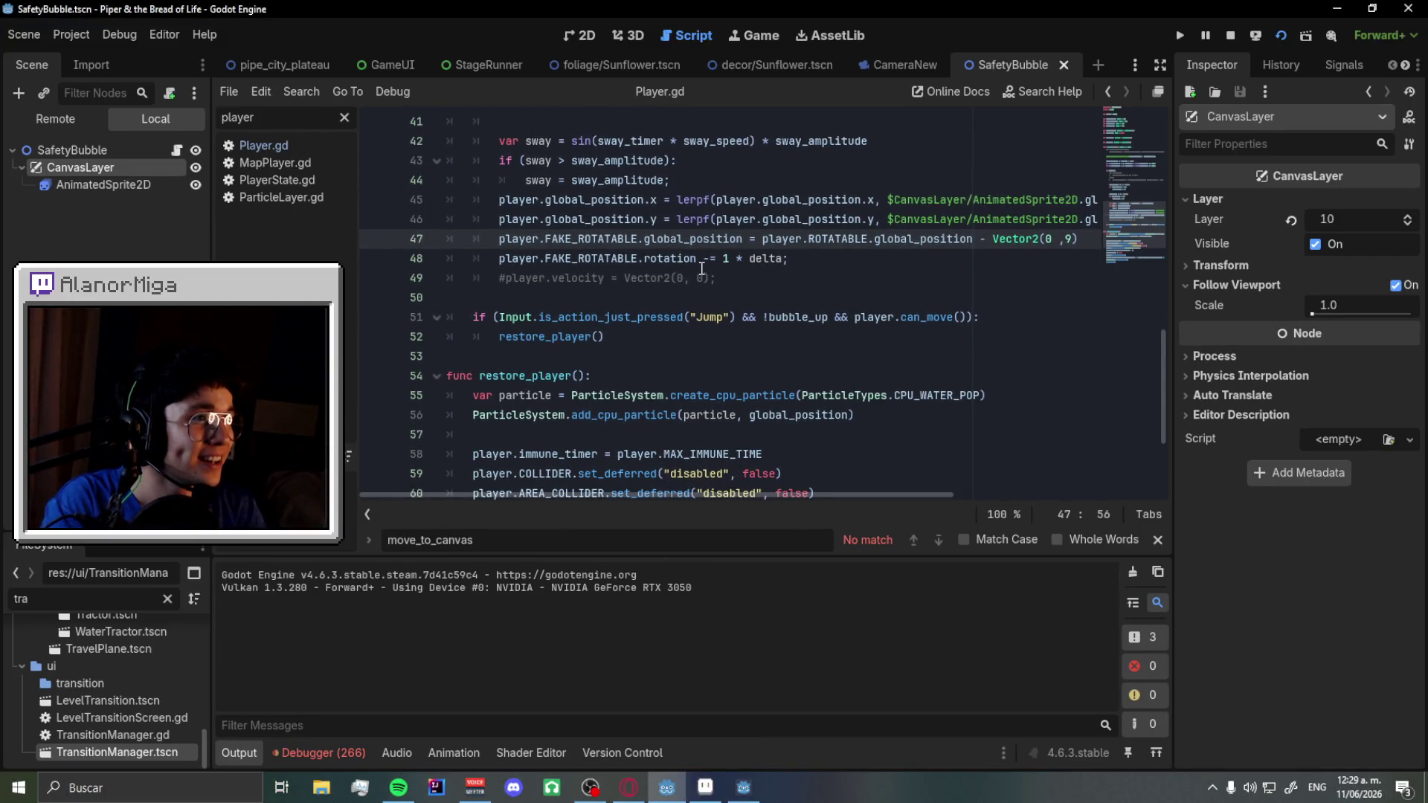
left_click_drag(699, 258, 499, 259)
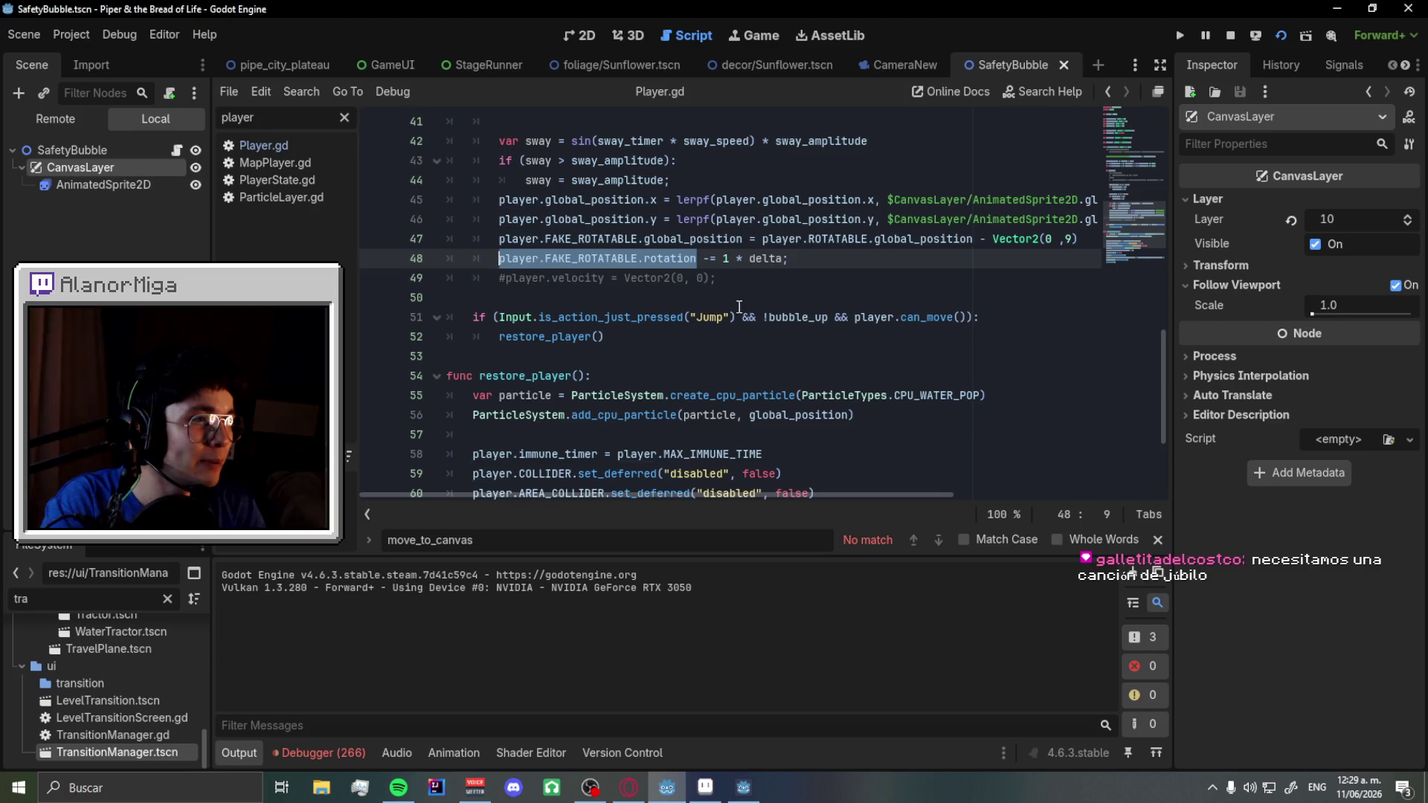
scroll(756, 321, "down", 3)
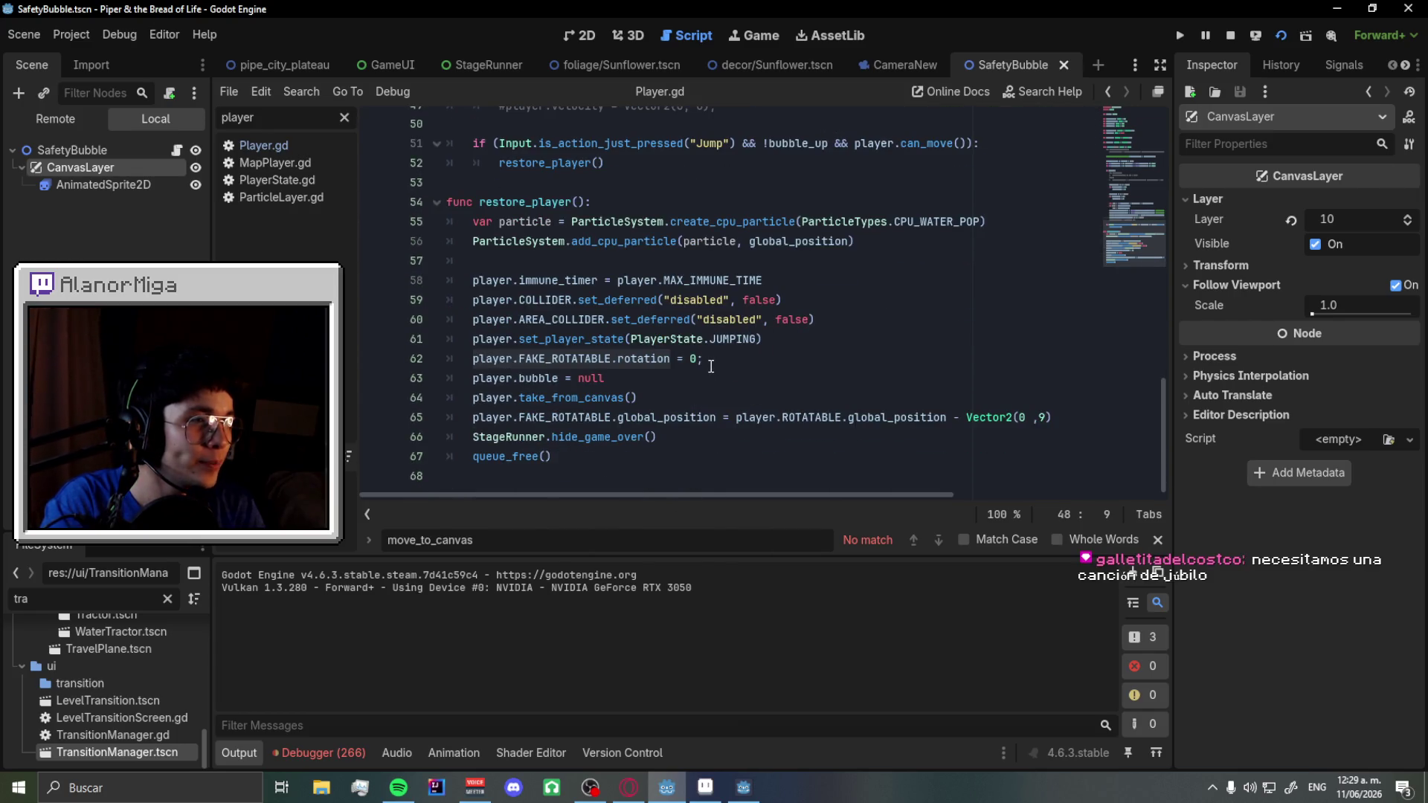
key("alt+Tab")
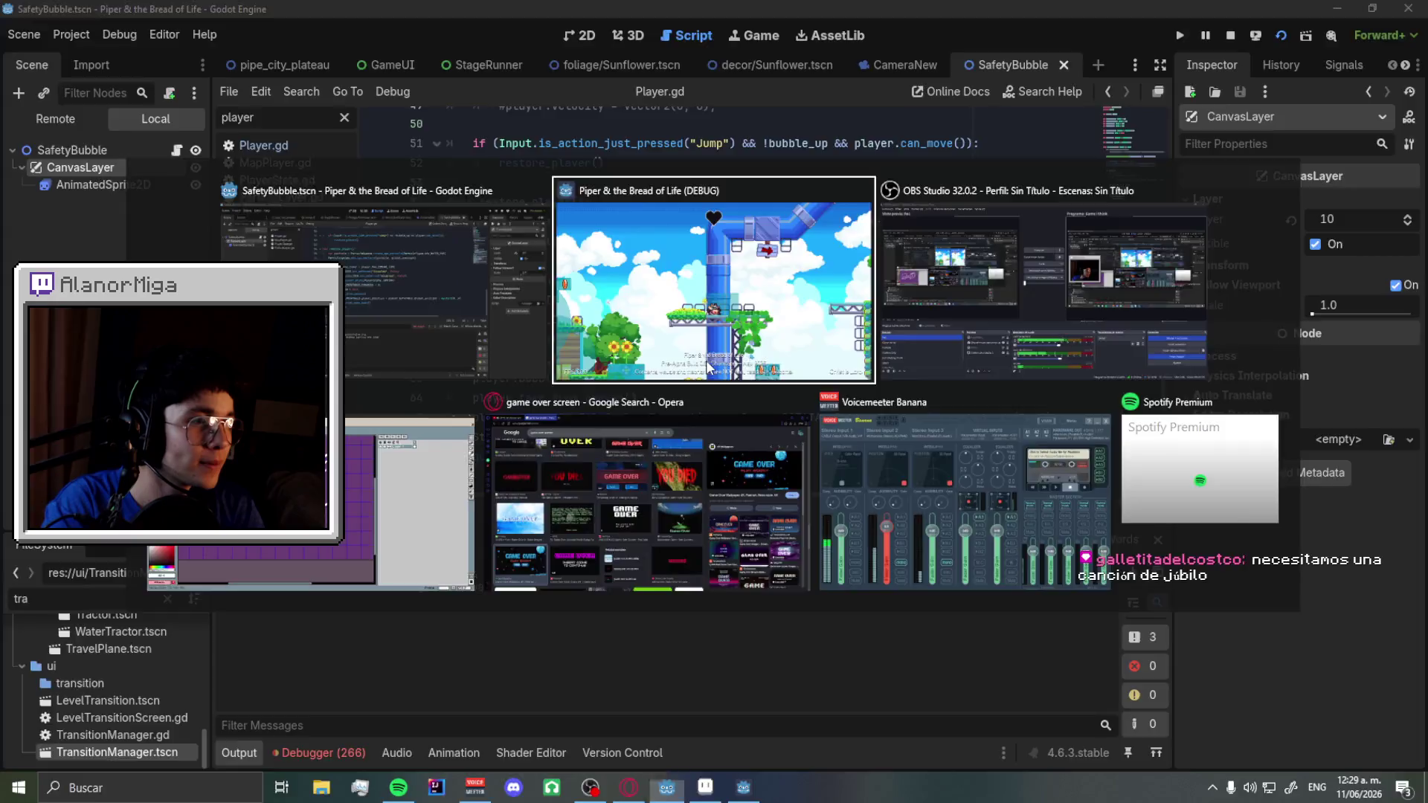
key("Right")
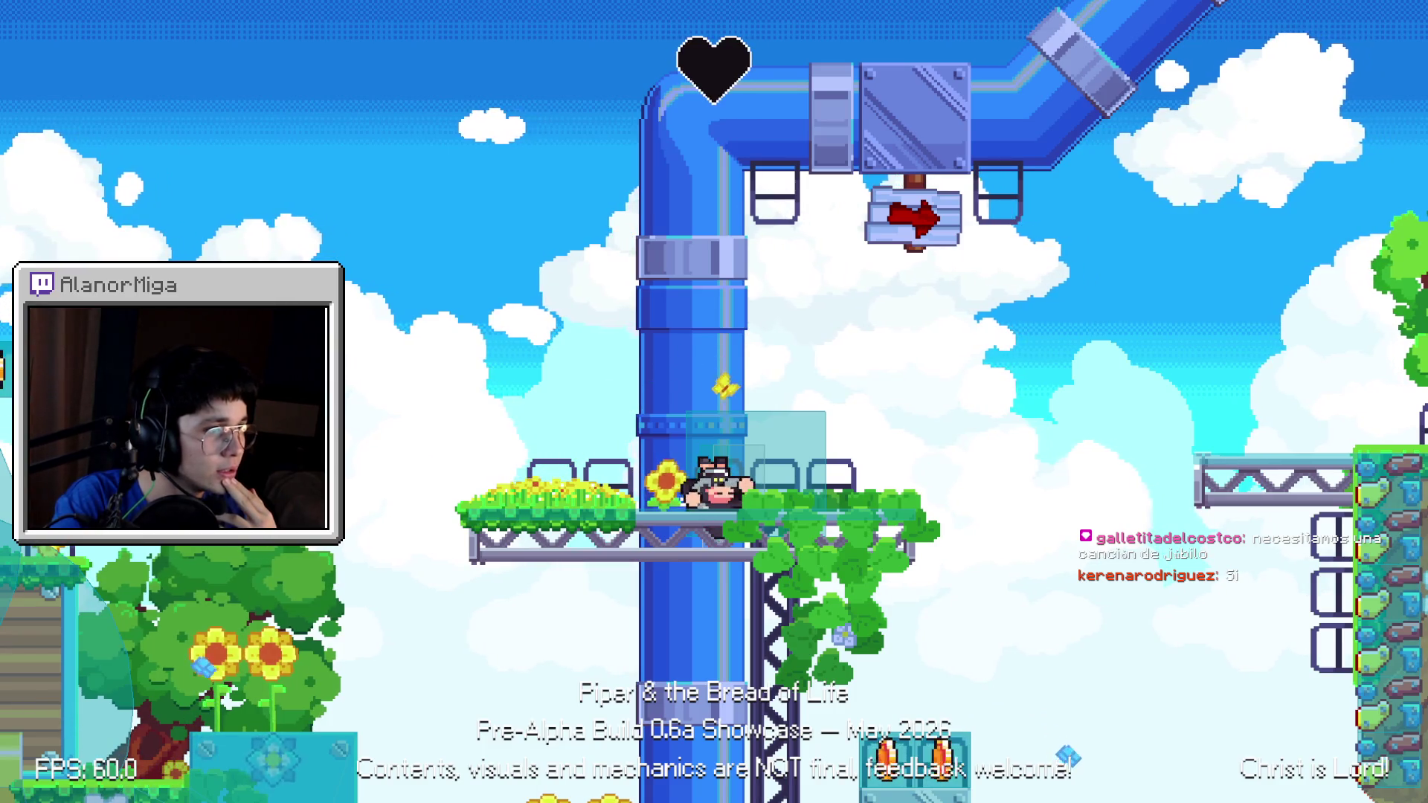
key("Left")
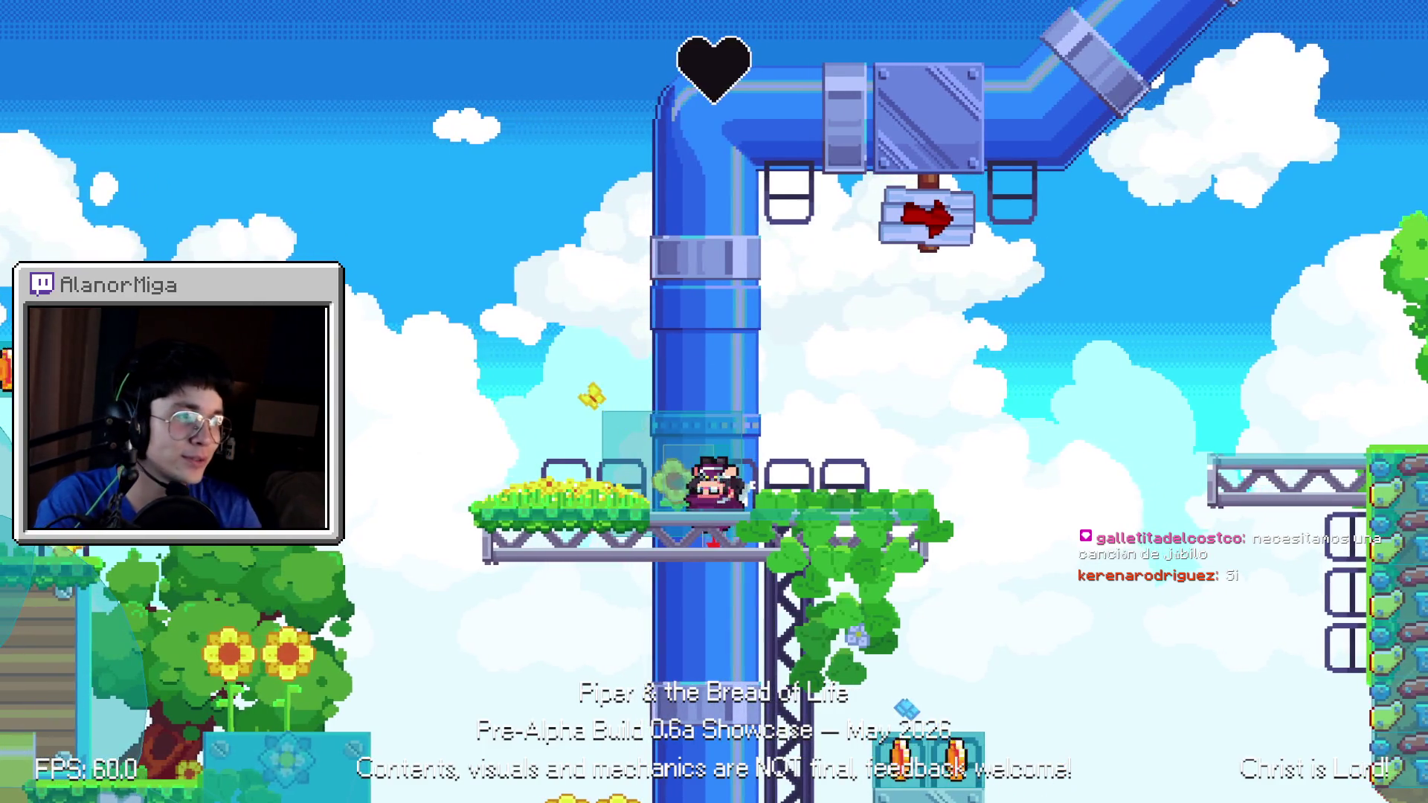
key("alt+Tab")
left_click(86, 121)
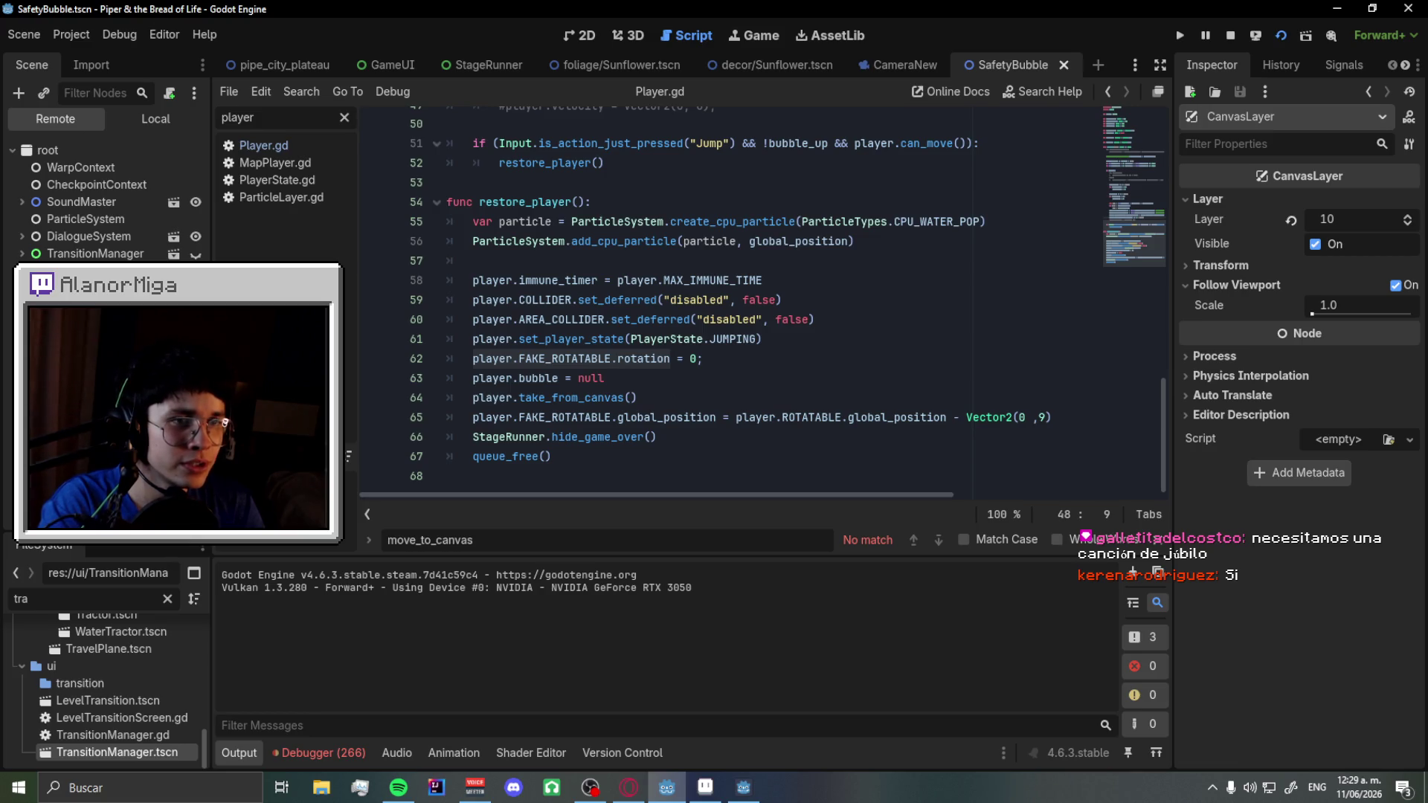
scroll(104, 201, "down", 5)
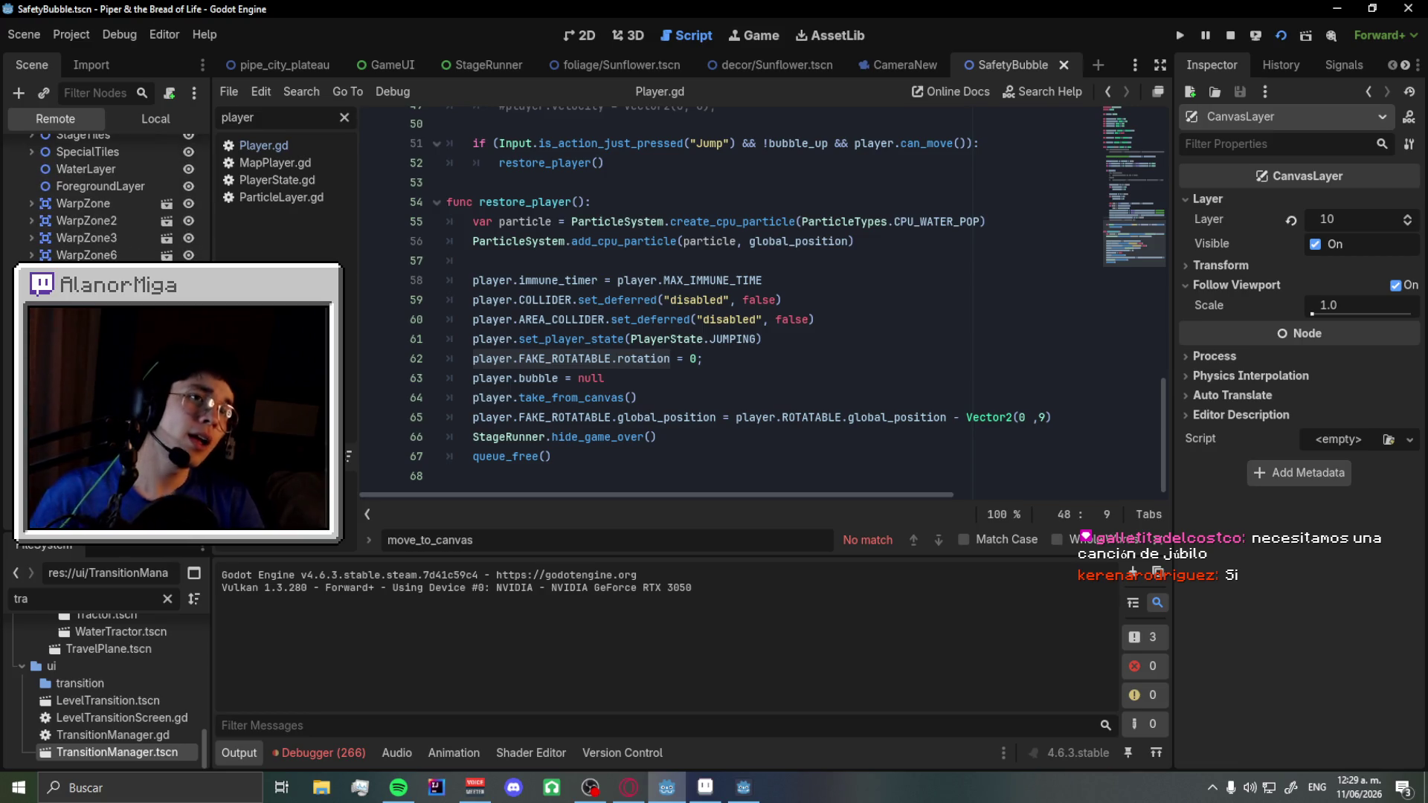
scroll(104, 197, "up", 3)
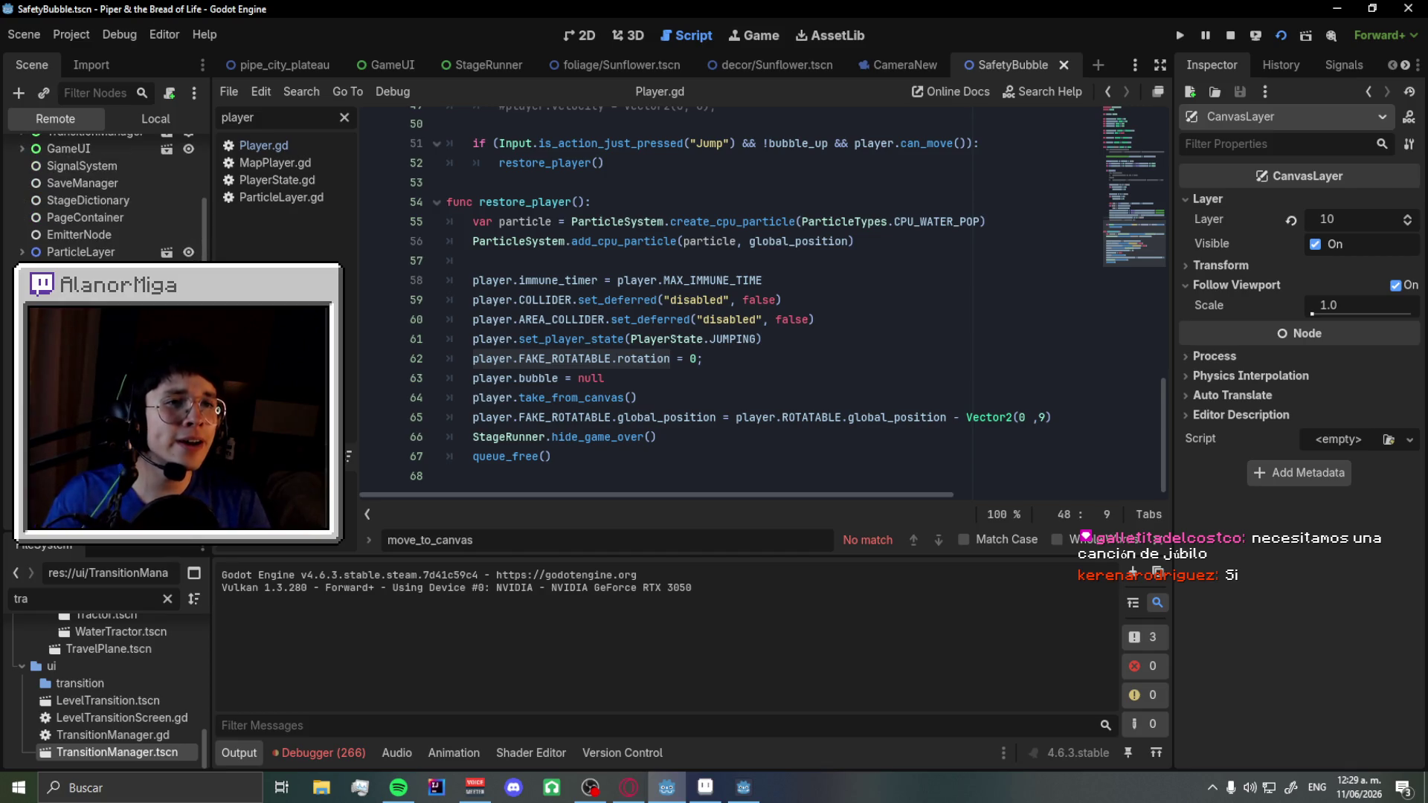
scroll(105, 197, "up", 3)
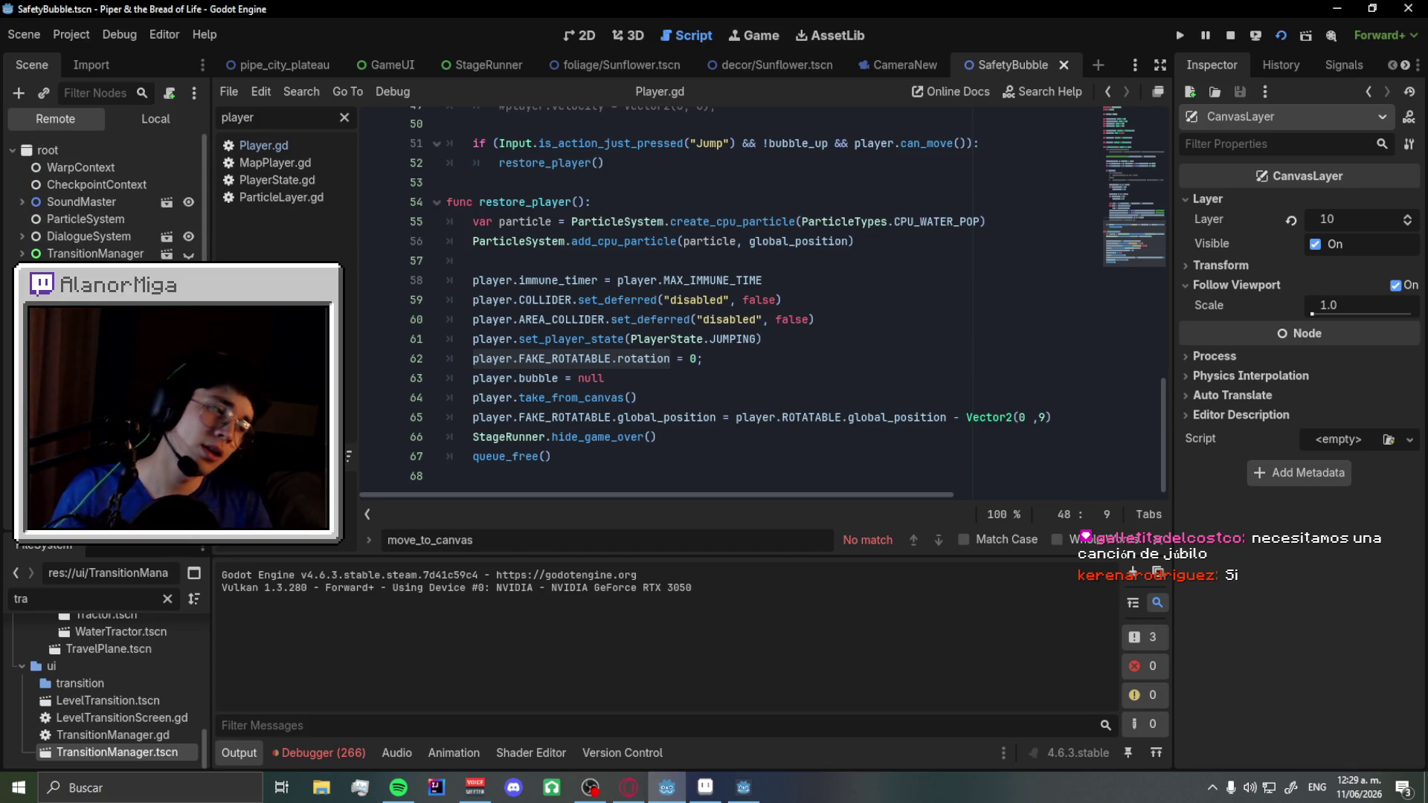
scroll(104, 197, "down", 6)
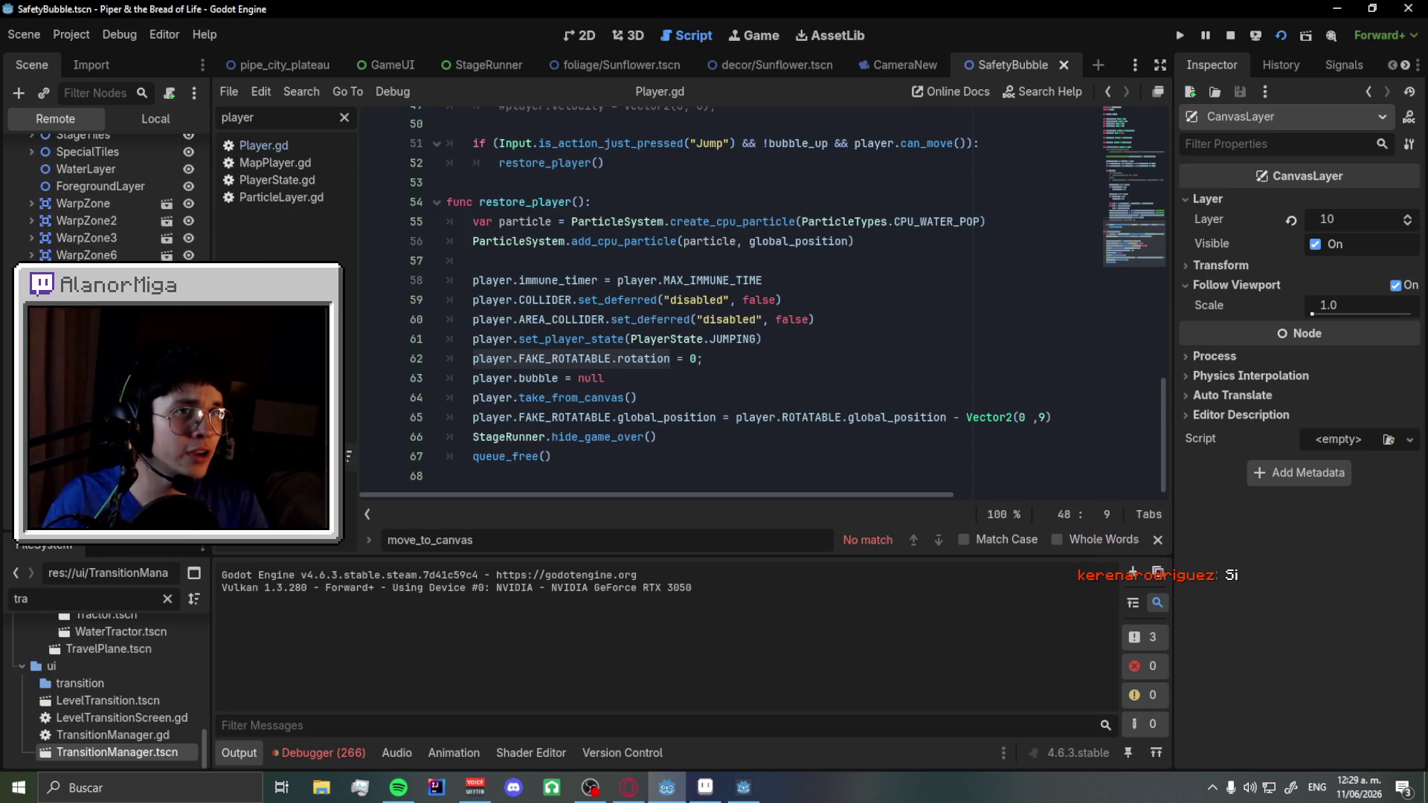
left_click(400, 789)
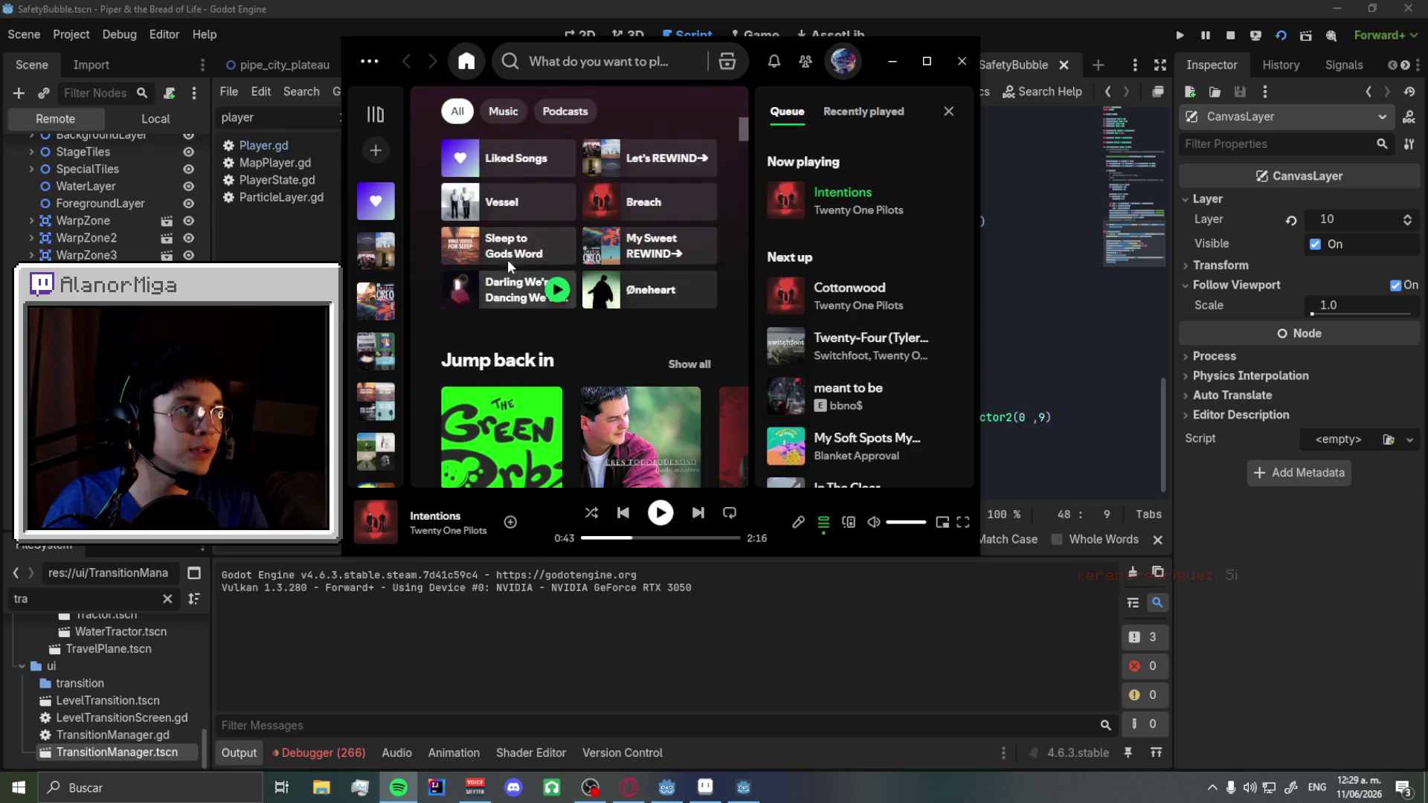
- Play No Hay Condena from the Let's REWIND playlist
left_click(654, 160)
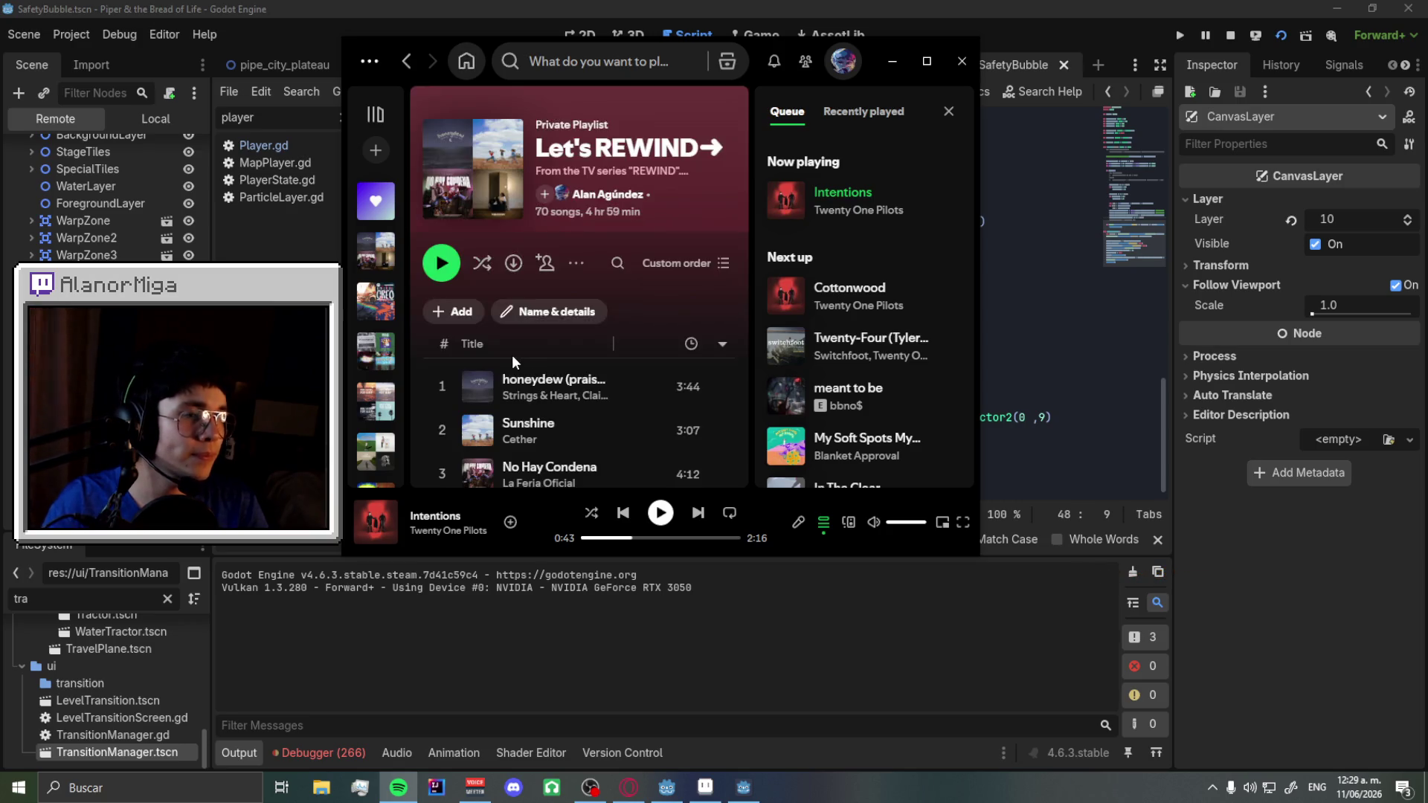
scroll(449, 393, "down", 1)
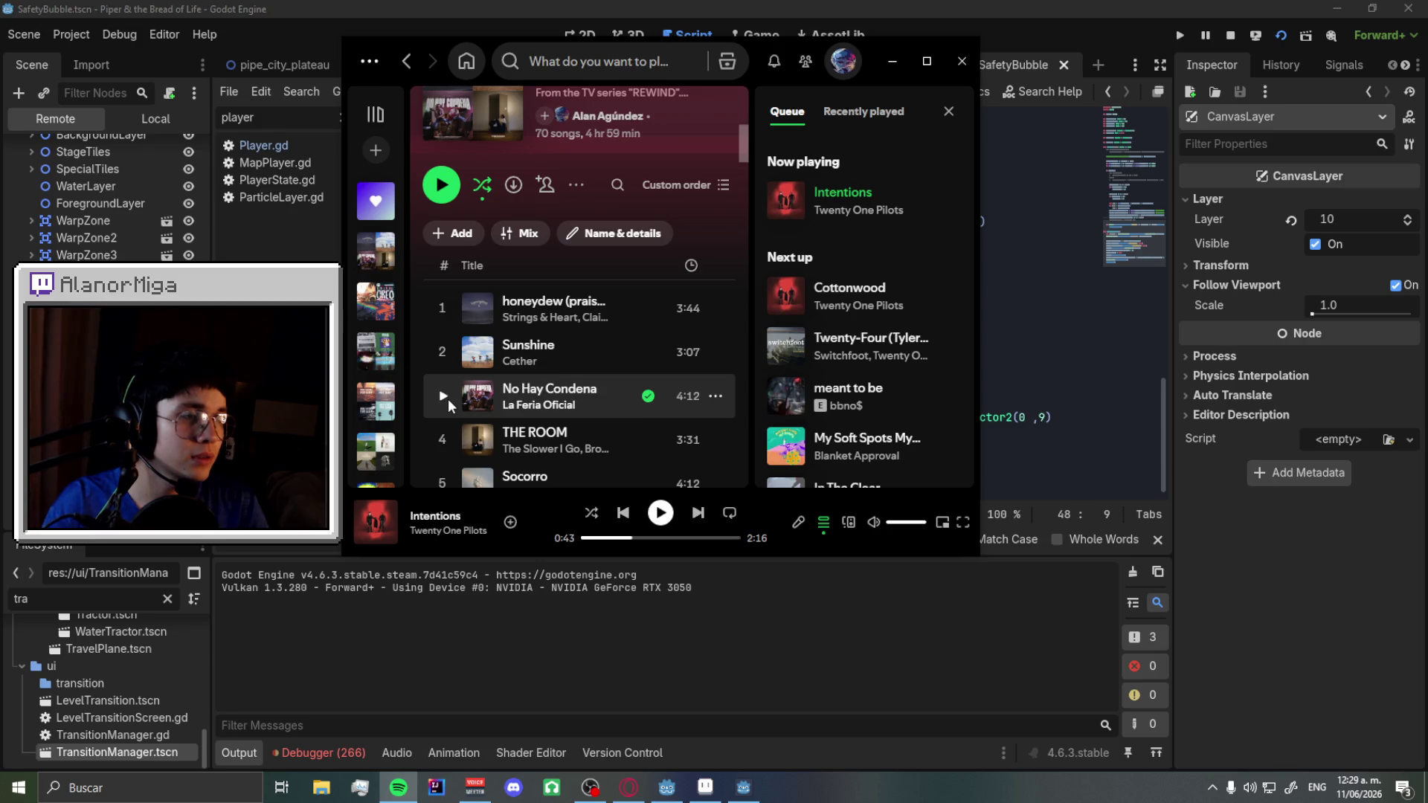
left_click(448, 399)
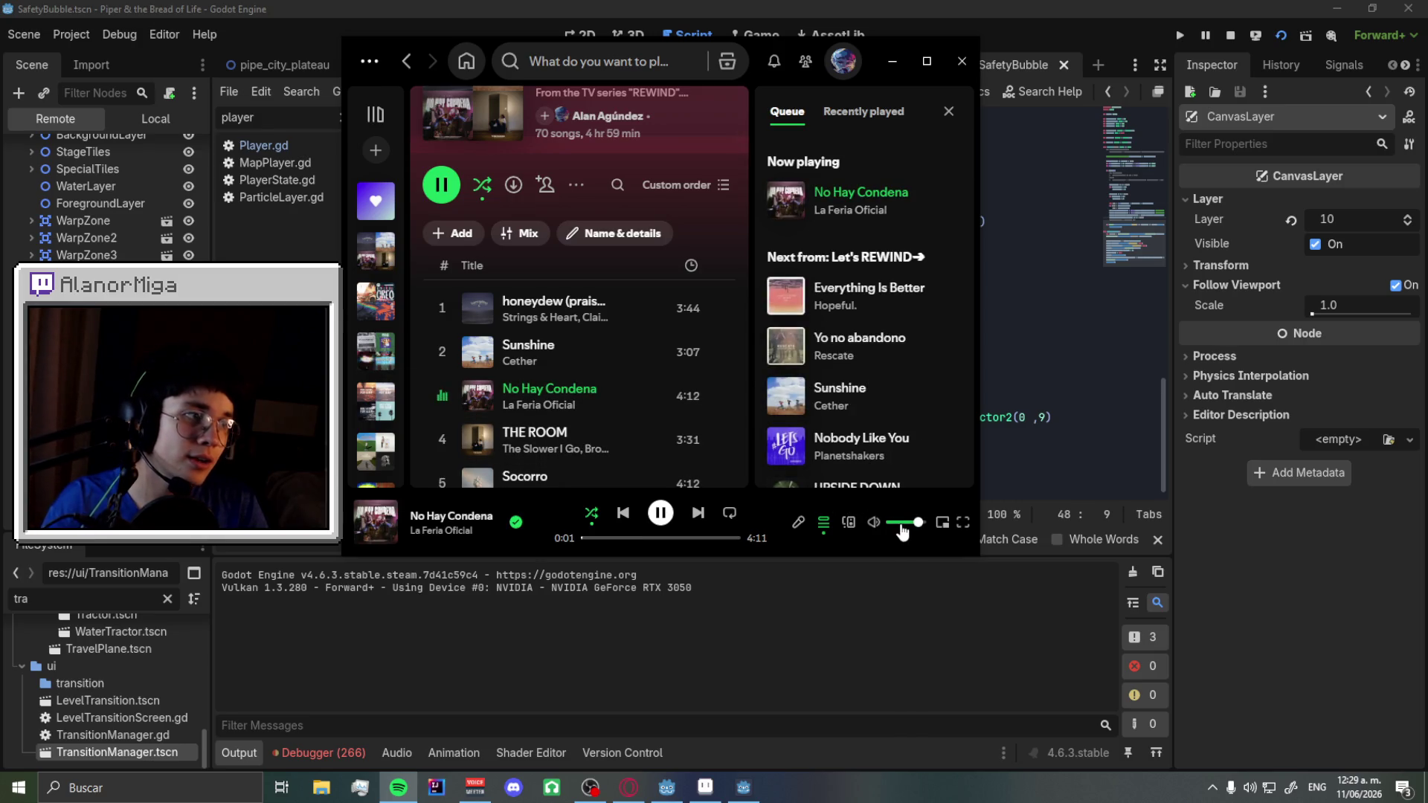
mouse_move(632, 785)
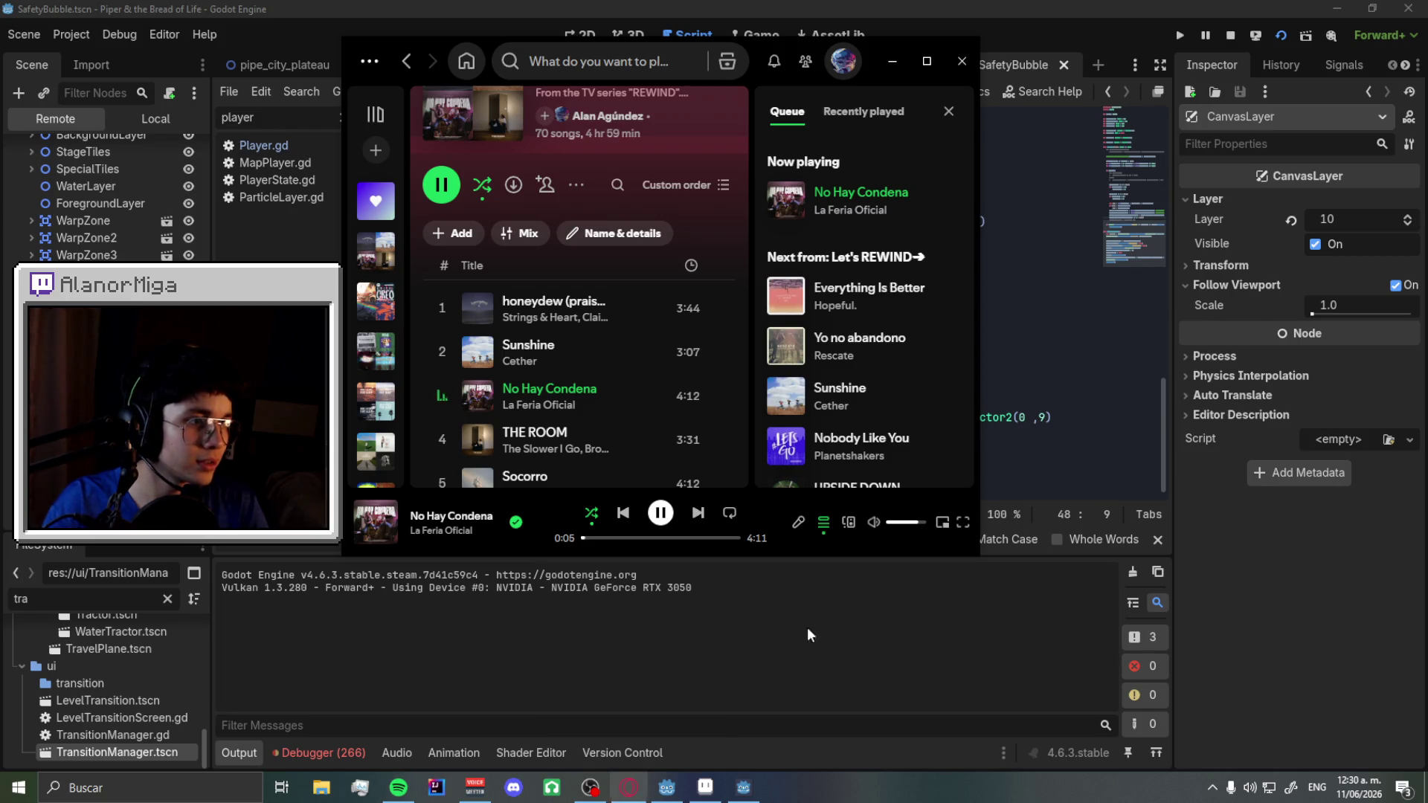
- Open the Jumpstart playlist and play its track 14, Le Llaman Guerrero
scroll(375, 335, "down", 2)
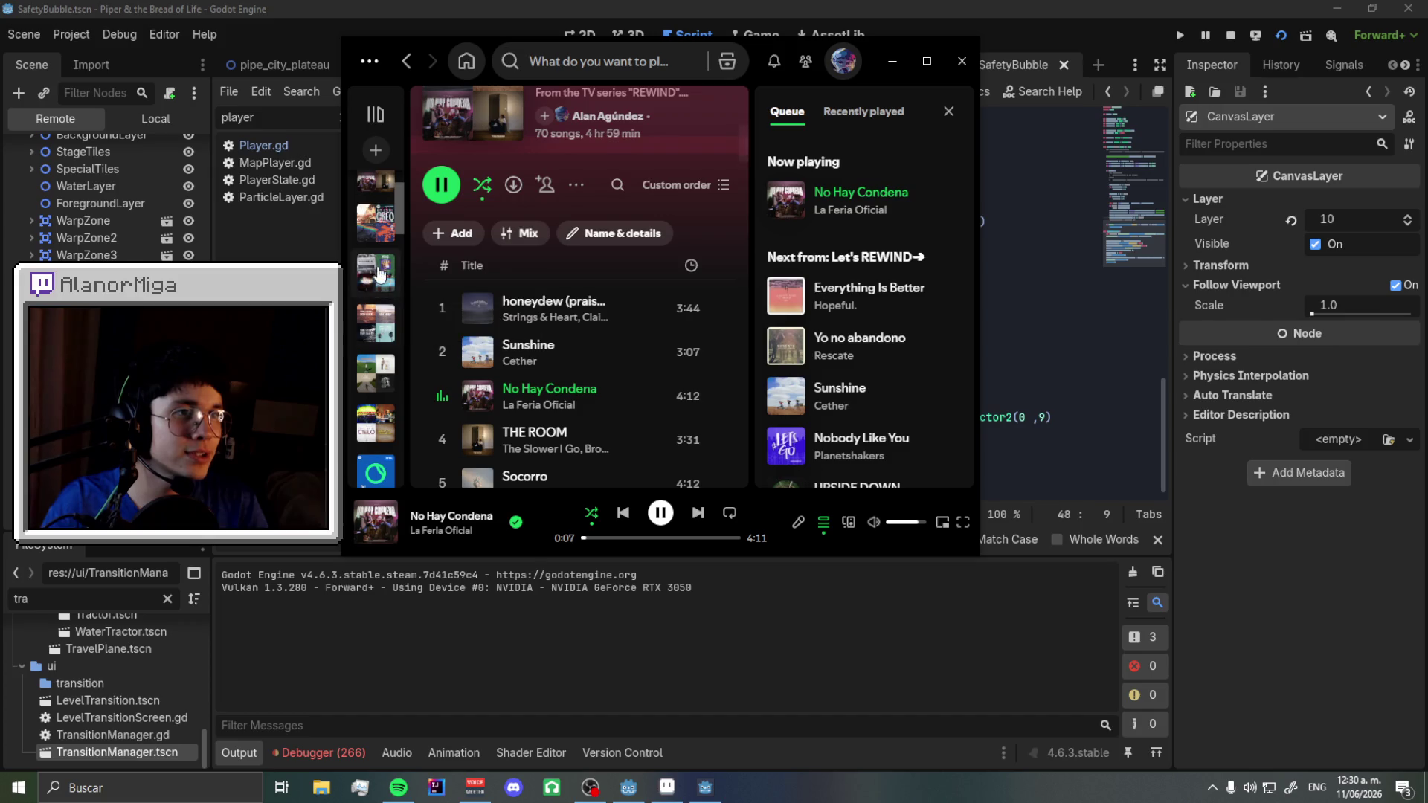
left_click(376, 323)
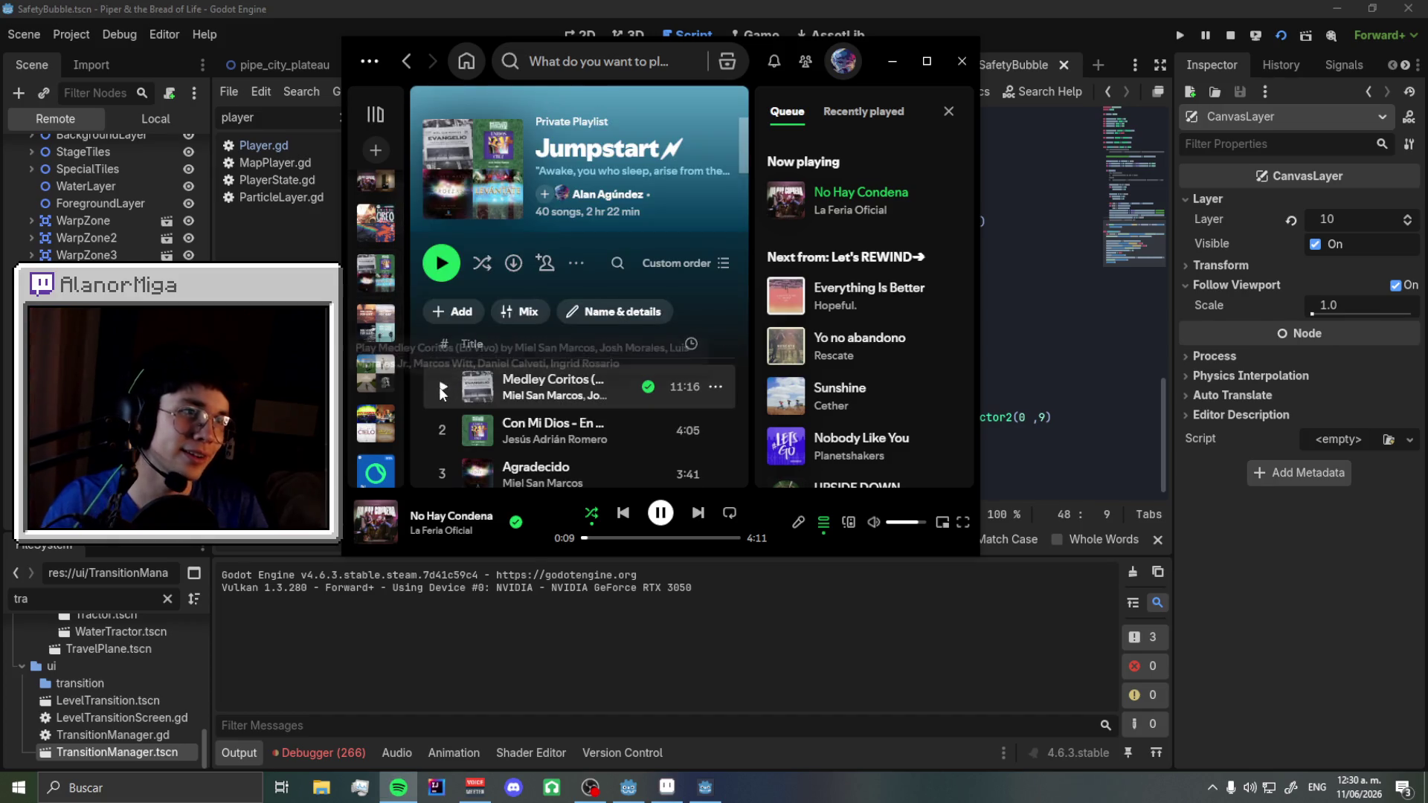
left_click(439, 387)
scroll(452, 326, "down", 5)
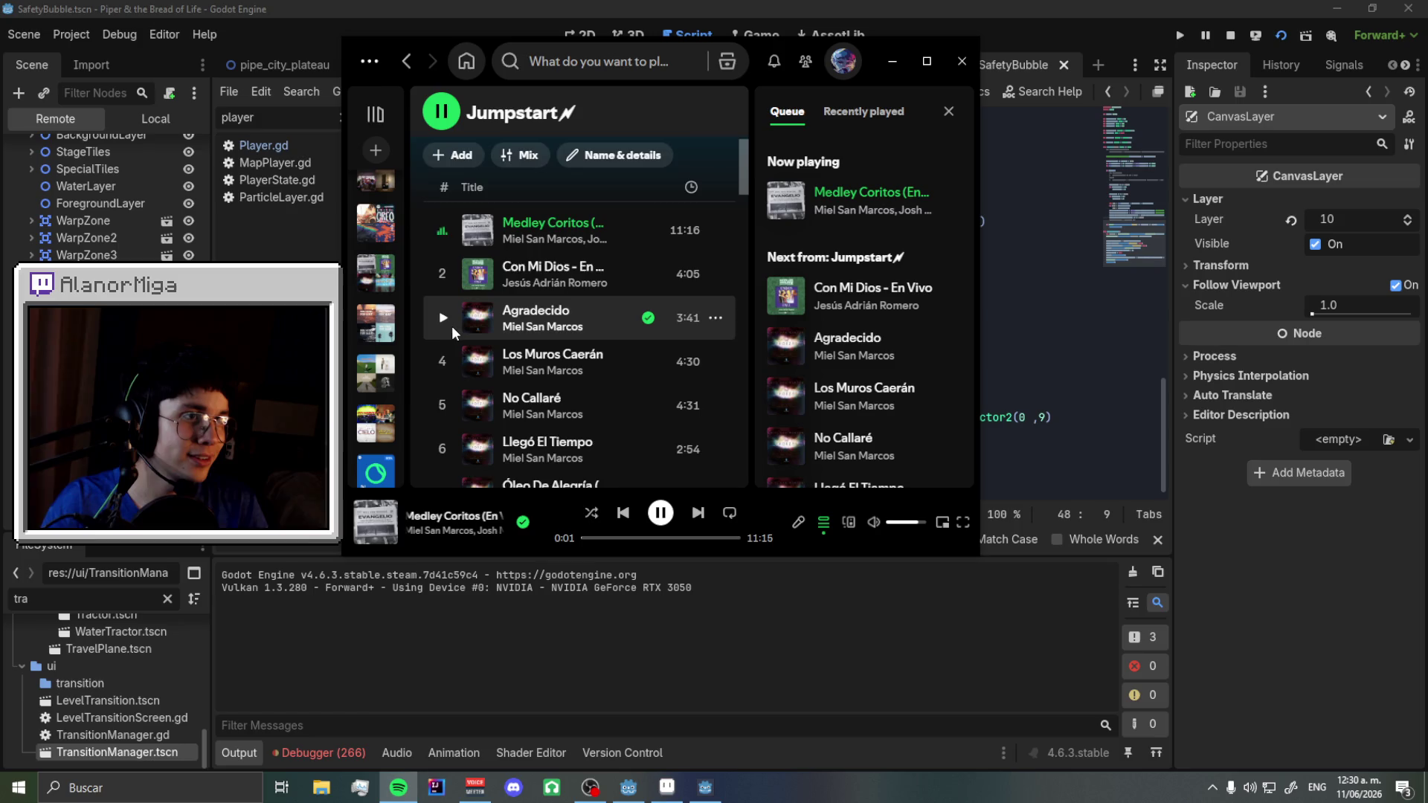
scroll(452, 326, "down", 4)
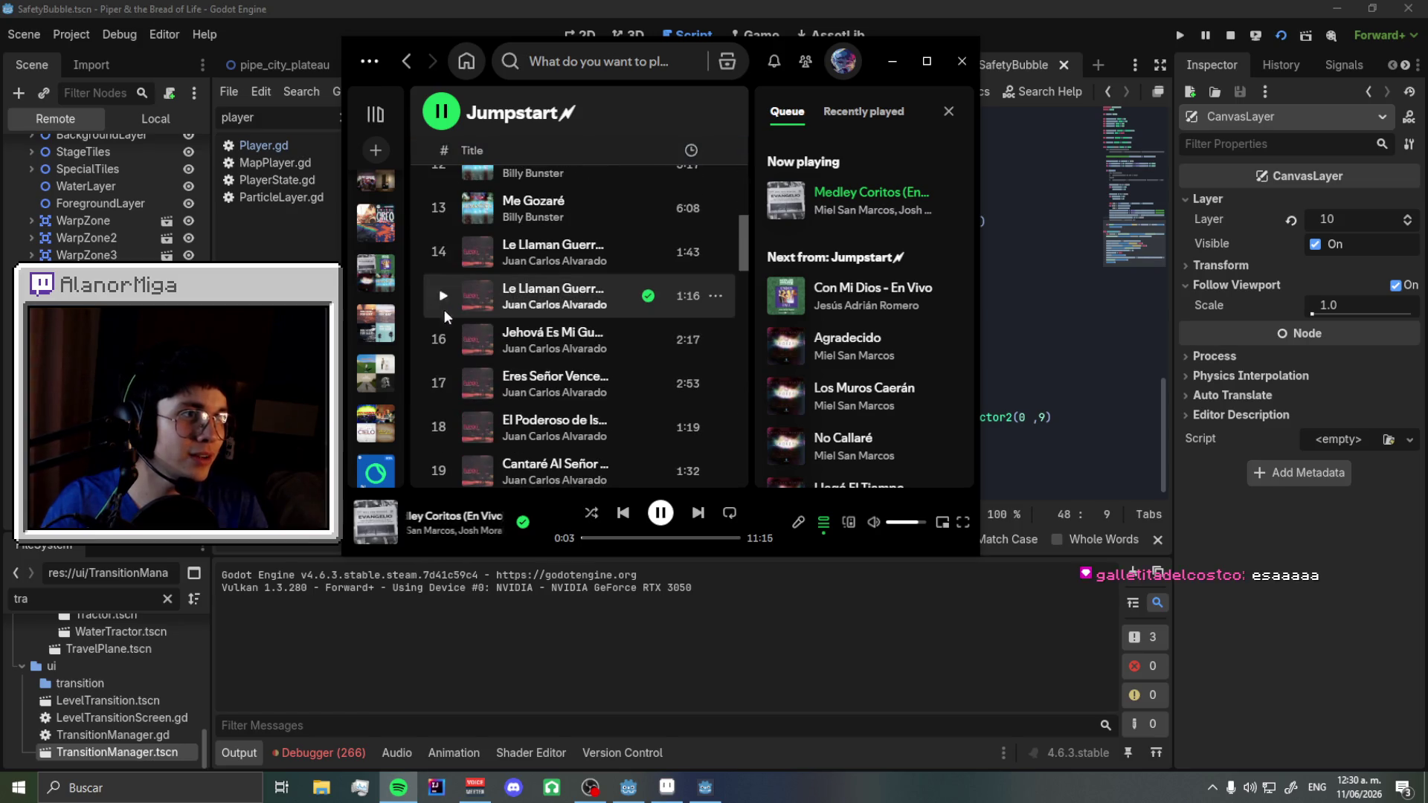
left_click(440, 252)
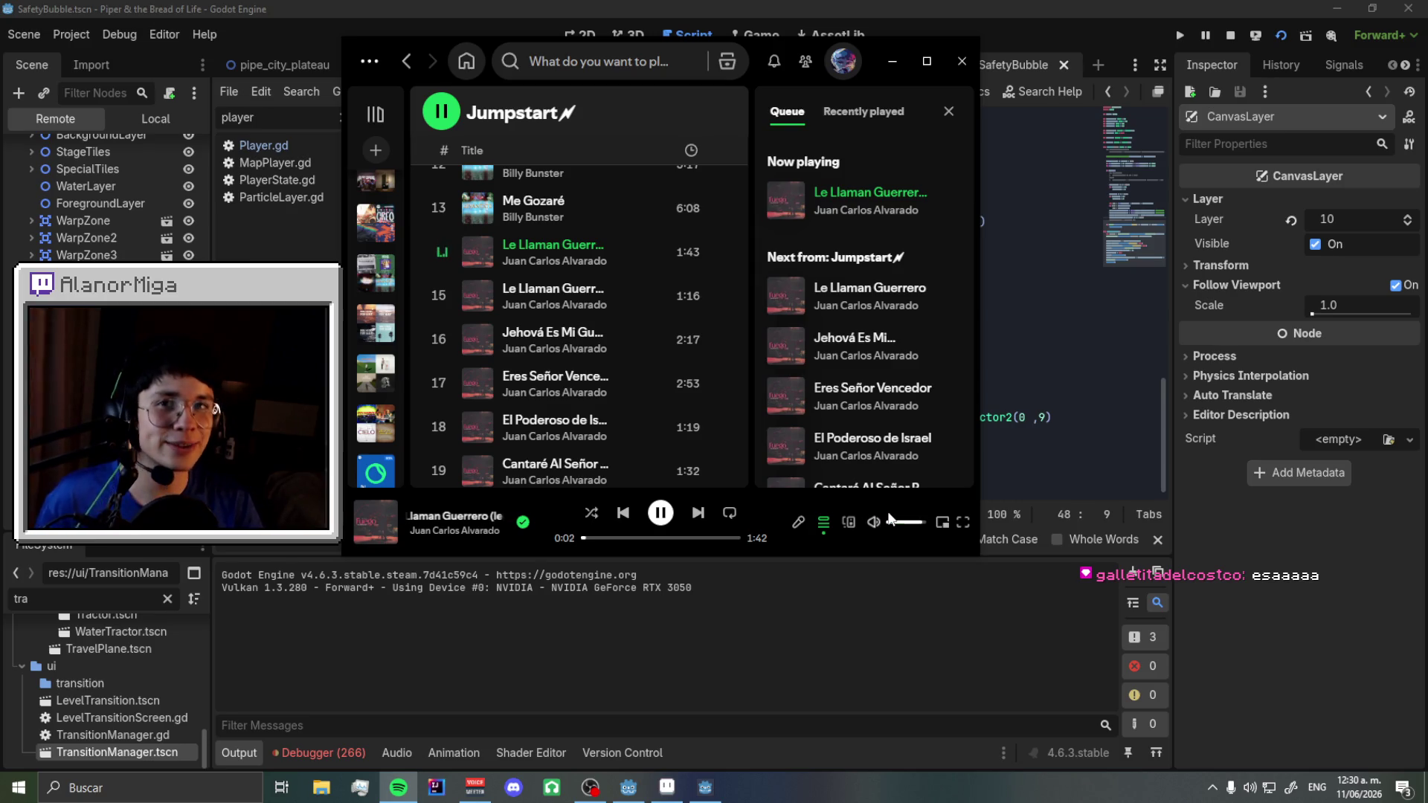
left_click(1020, 581)
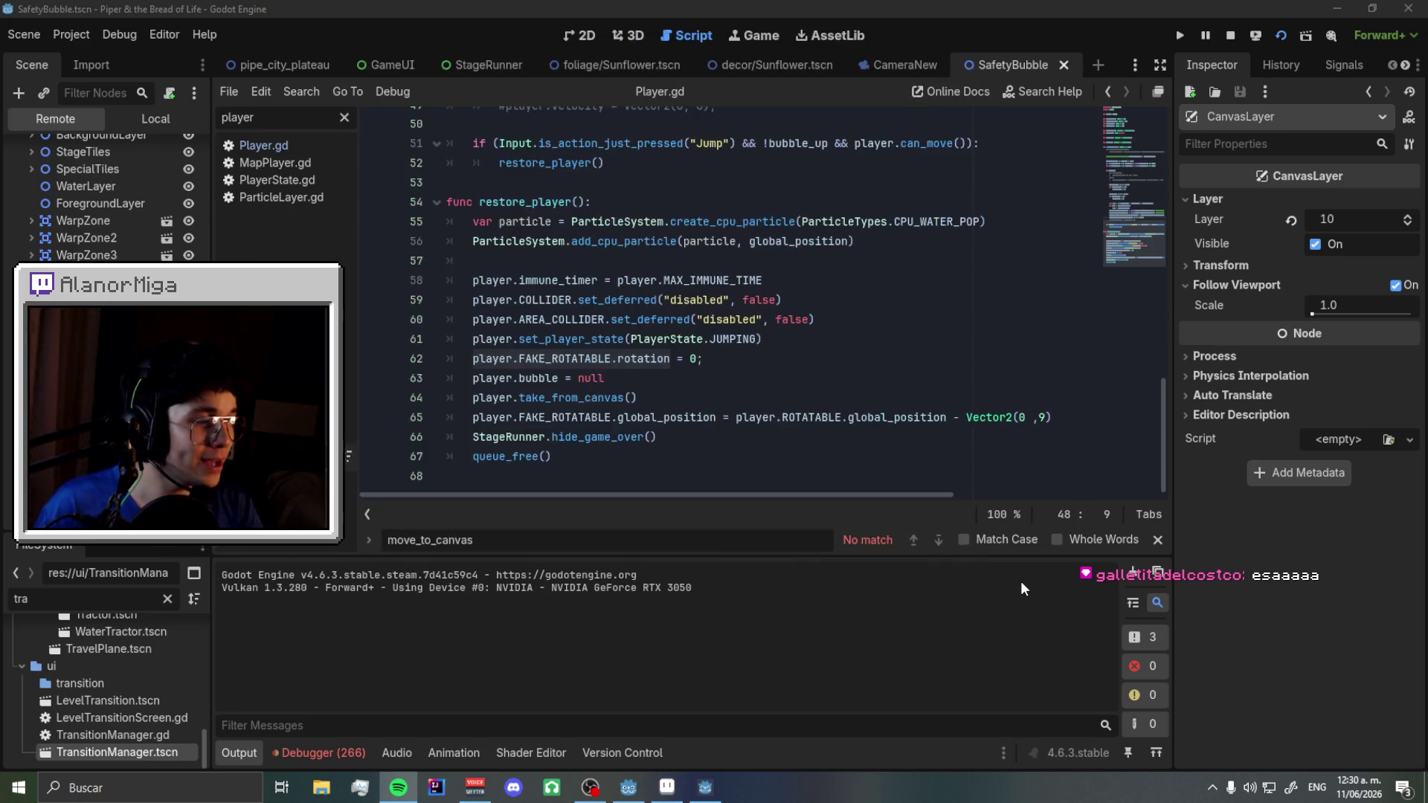
left_click(595, 41)
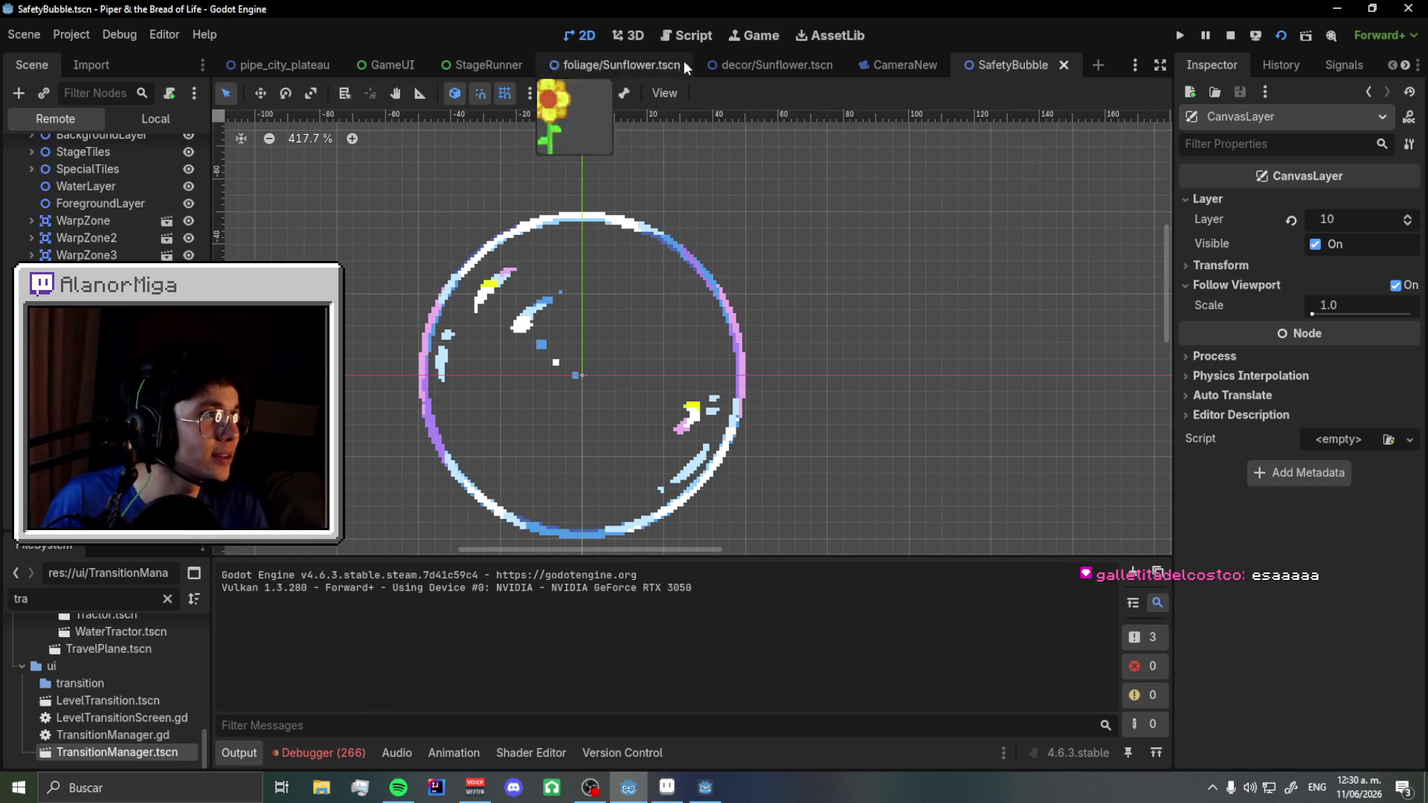
left_click(691, 36)
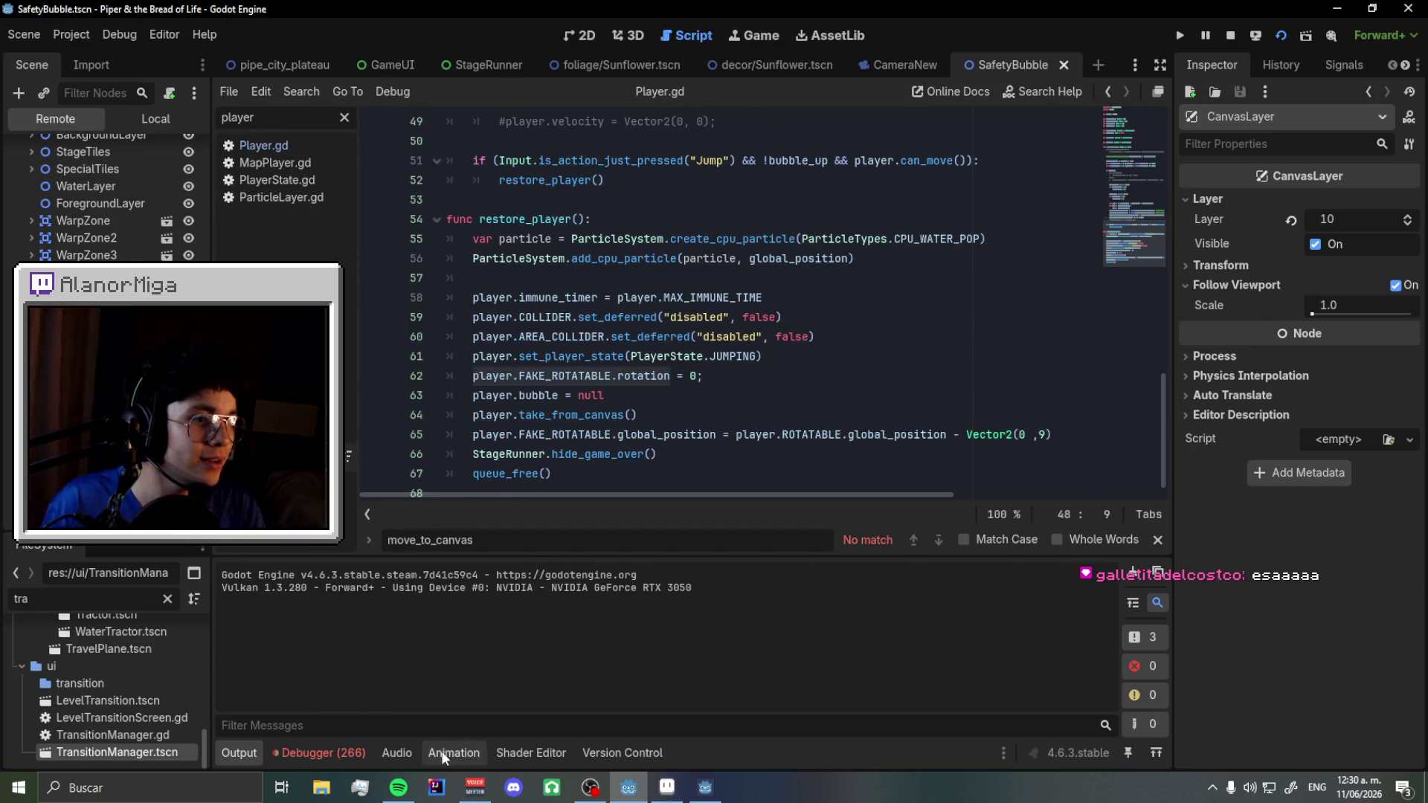
left_click(399, 787)
scroll(641, 386, "down", 2)
double_click(633, 350)
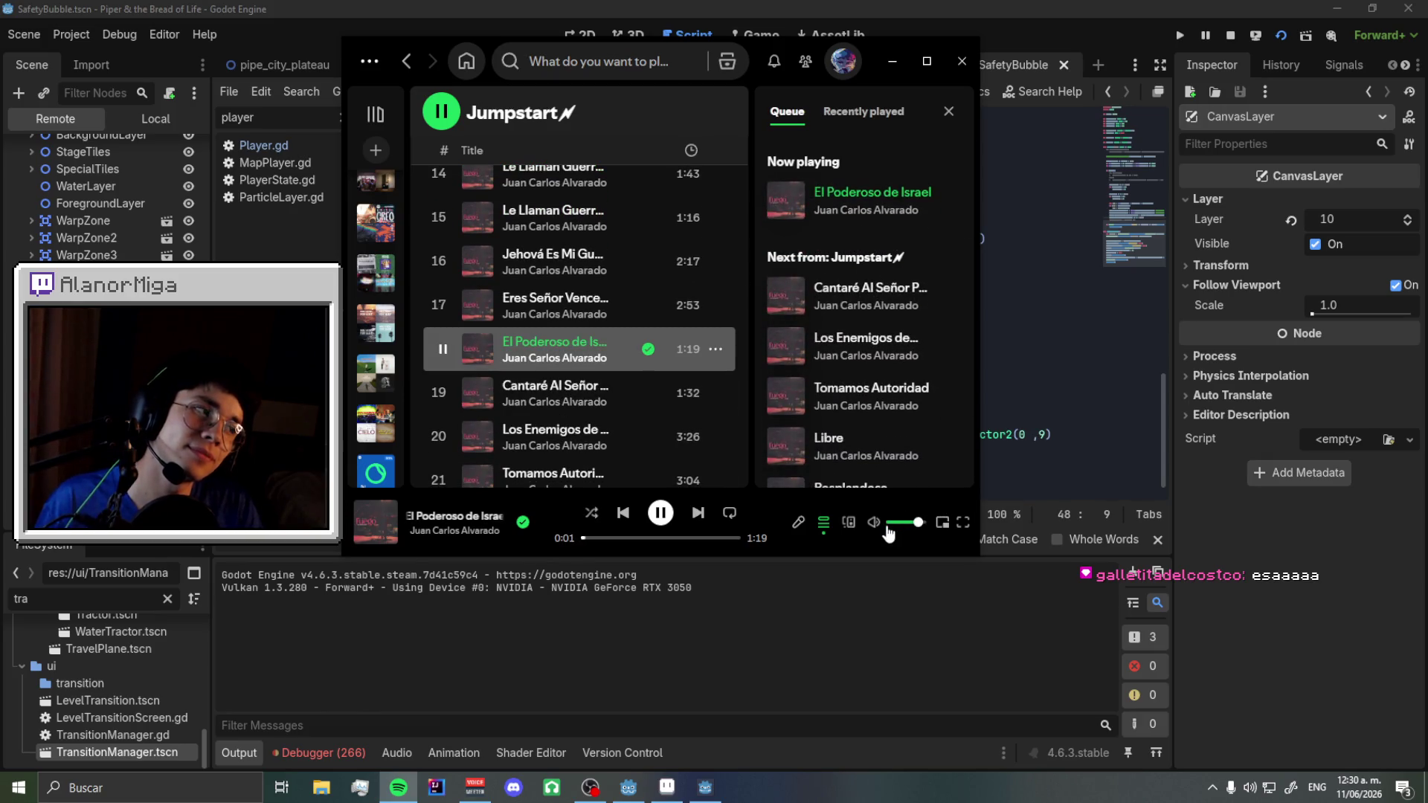
left_click(1004, 434)
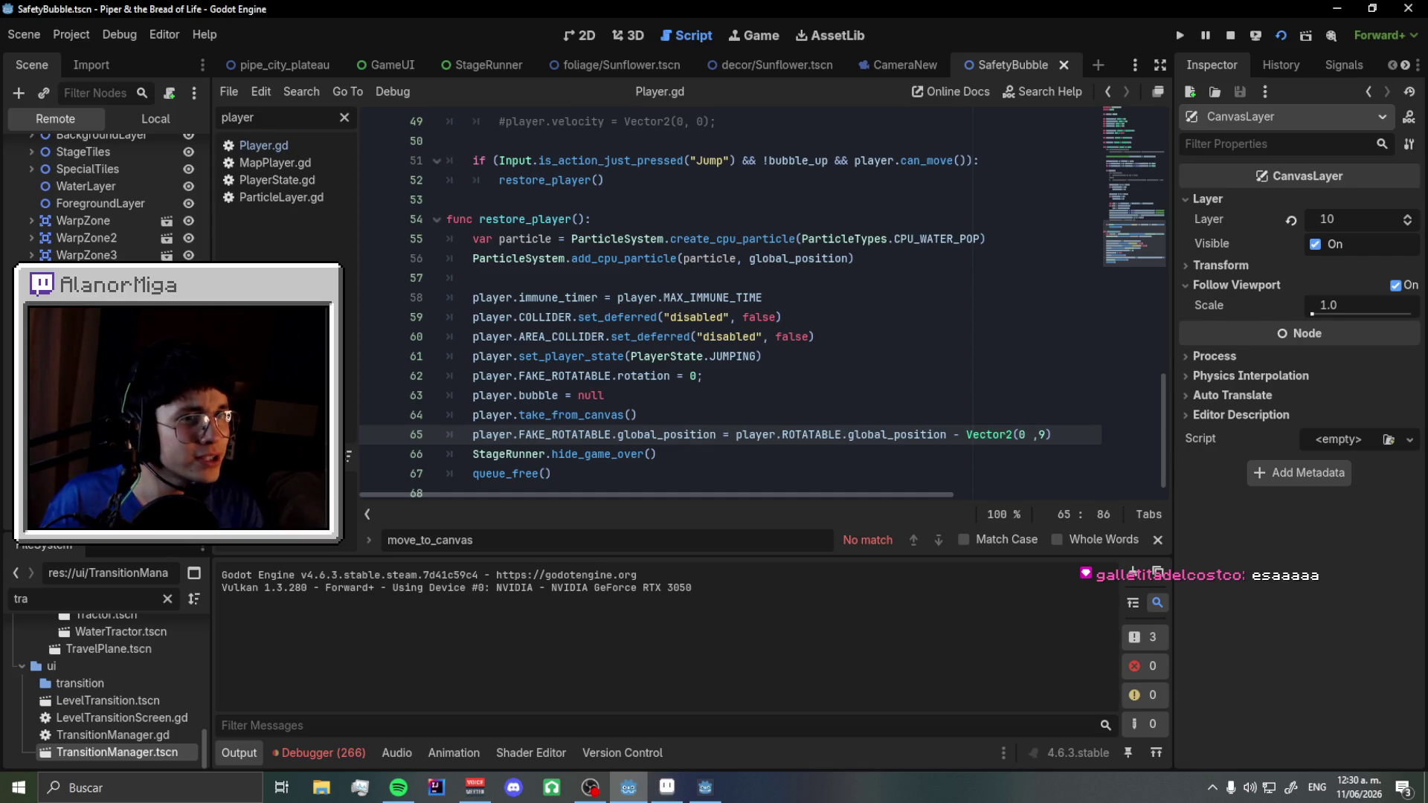
scroll(104, 193, "up", 2)
scroll(104, 193, "down", 2)
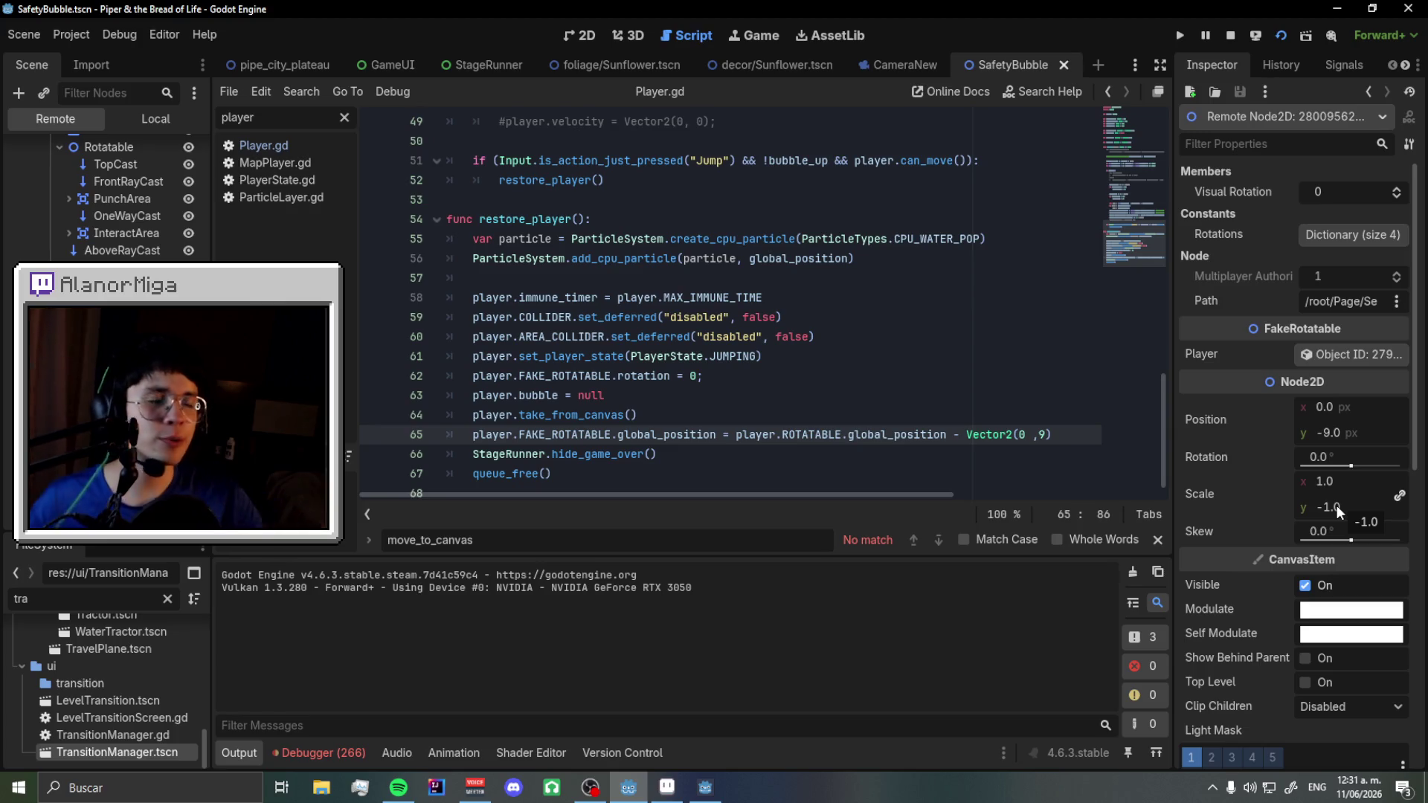
- Filter the script list to look for Defeated.gd
left_click(344, 118)
- Filter scripts for 'defea', open Defeated.gd, and search 'sca' to find the global_scale lines
type("defea")
left_click(269, 144)
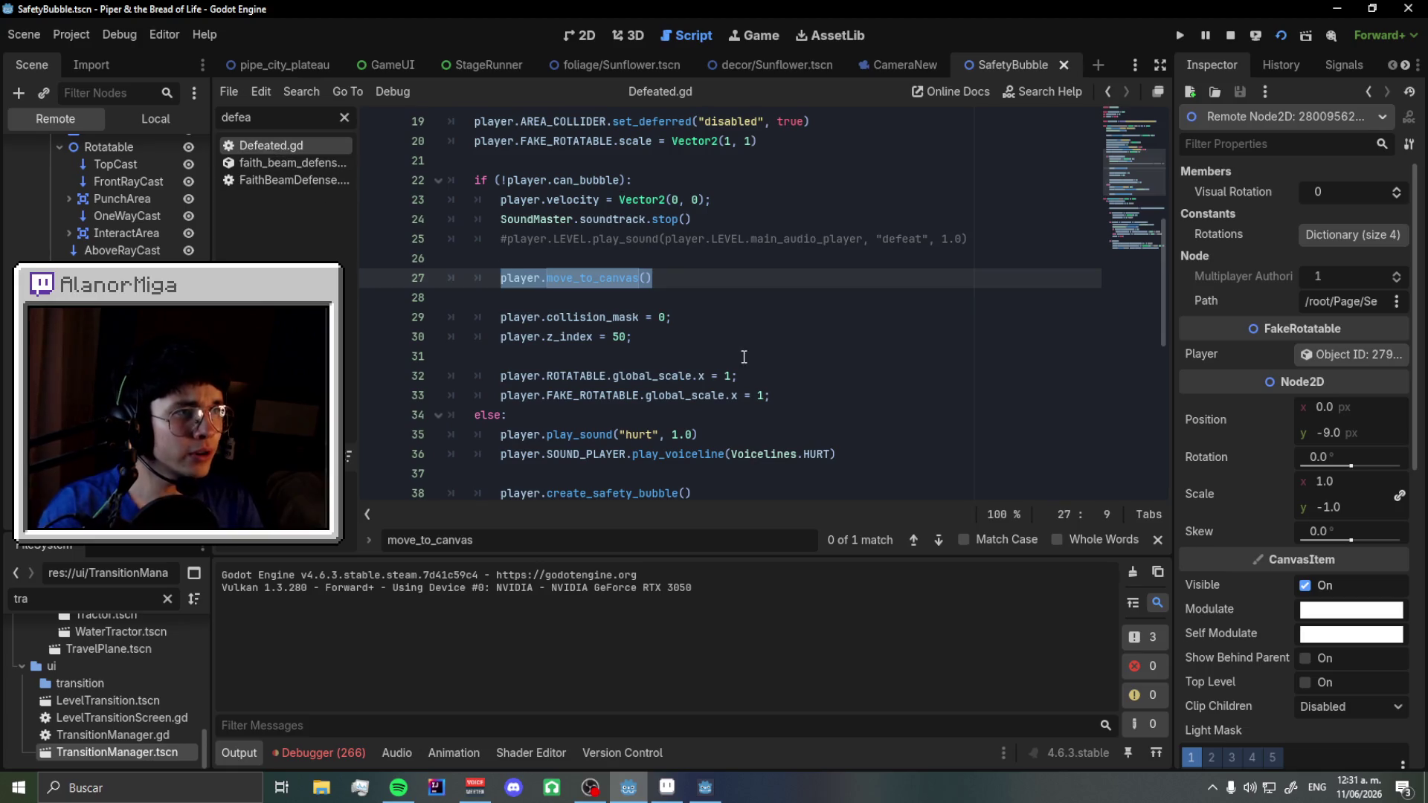
key("ctrl+f")
type("sca;e")
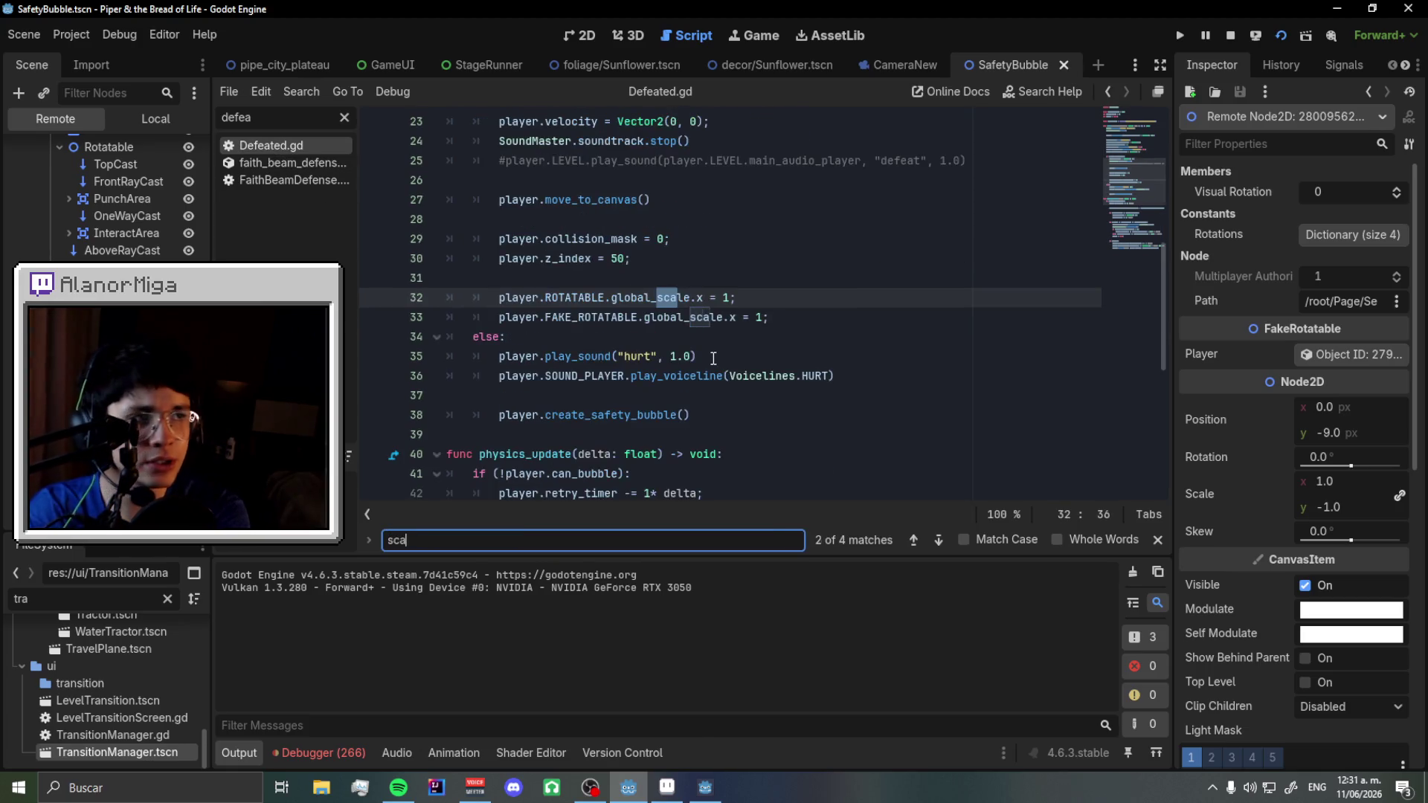
key("BackSpace")
key("BackSpace")
left_click(947, 543)
left_click(946, 543)
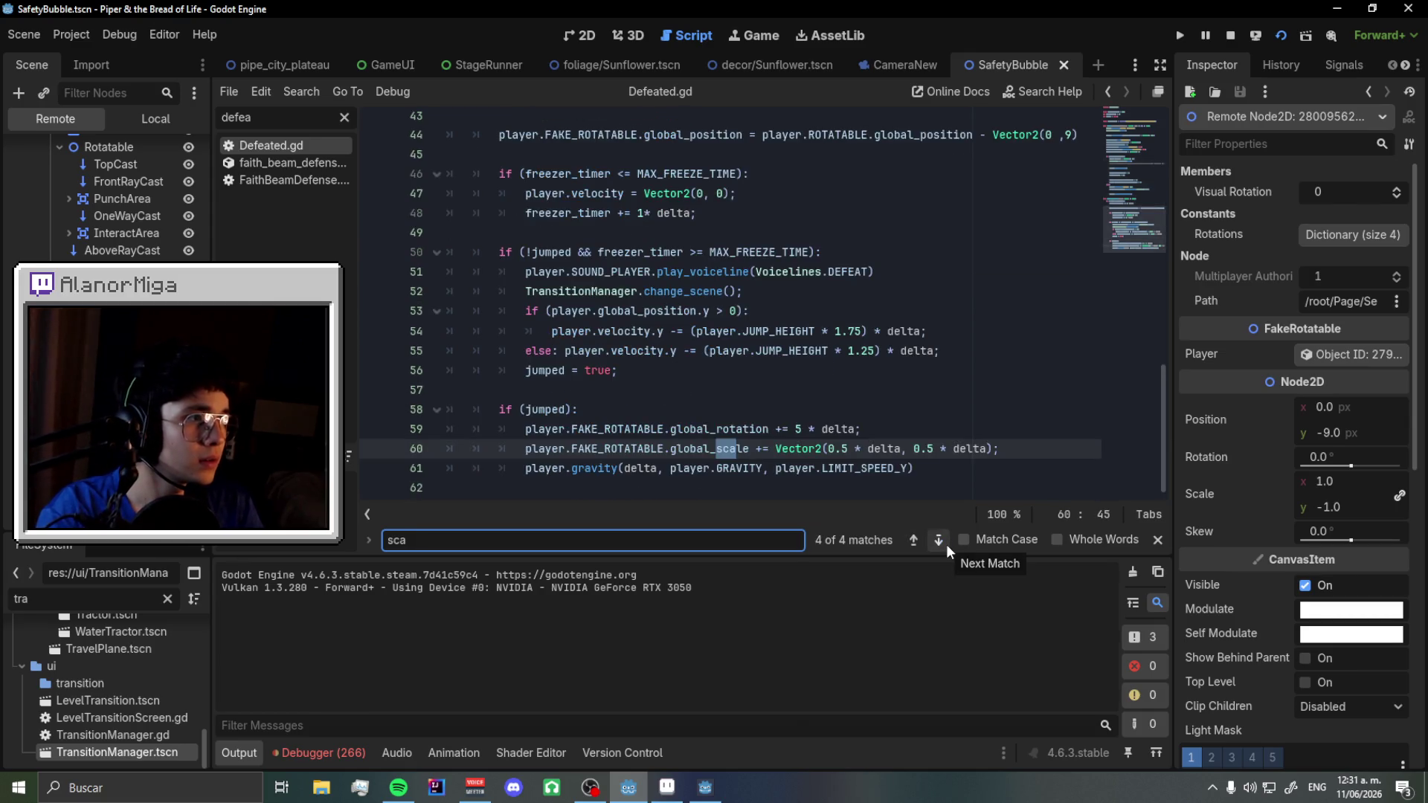
left_click(764, 468)
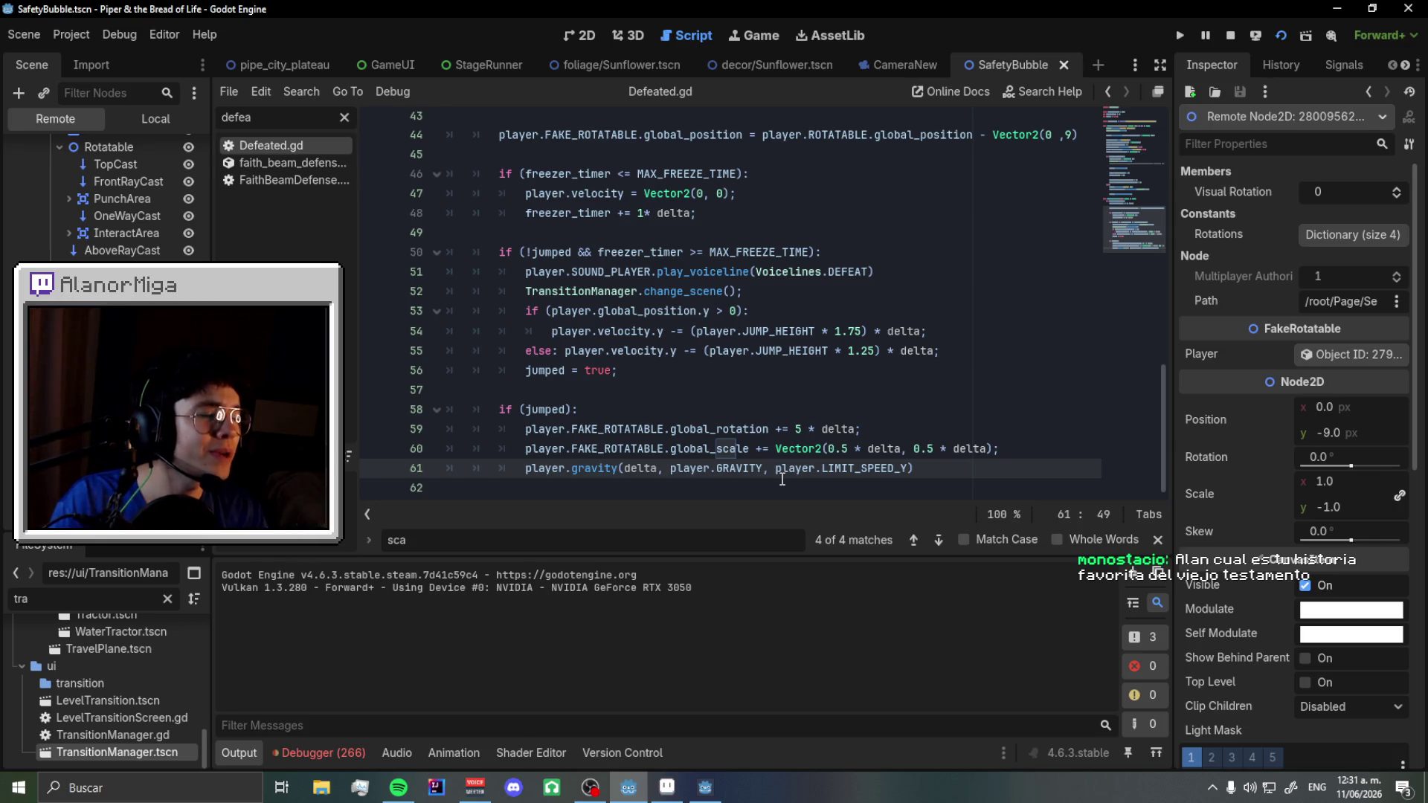
- Comment out line 60's global_scale growth, save, and show pipe_city_plateau in 2D
left_click(529, 450)
key("ctrl+k")
key("ctrl+s")
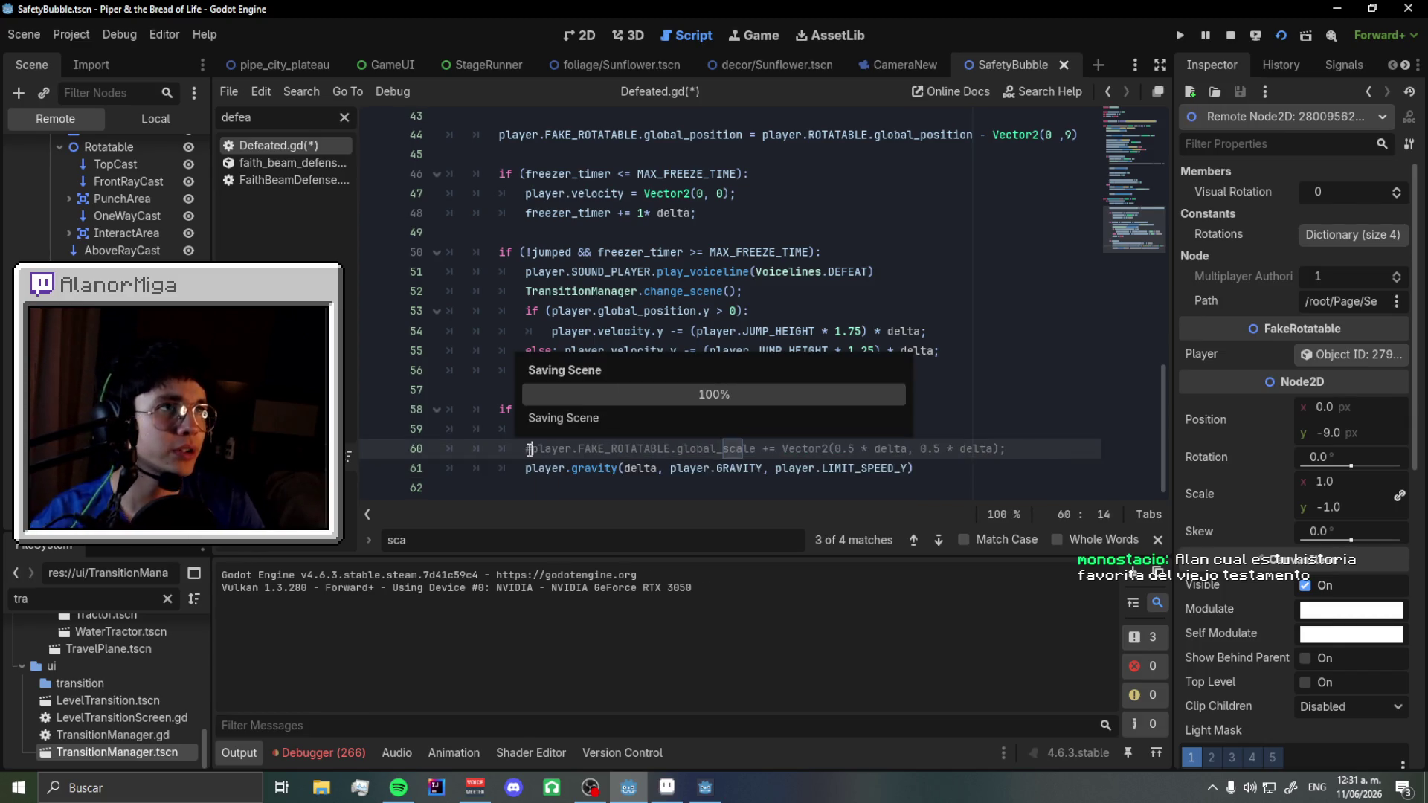
left_click(244, 68)
left_click(595, 33)
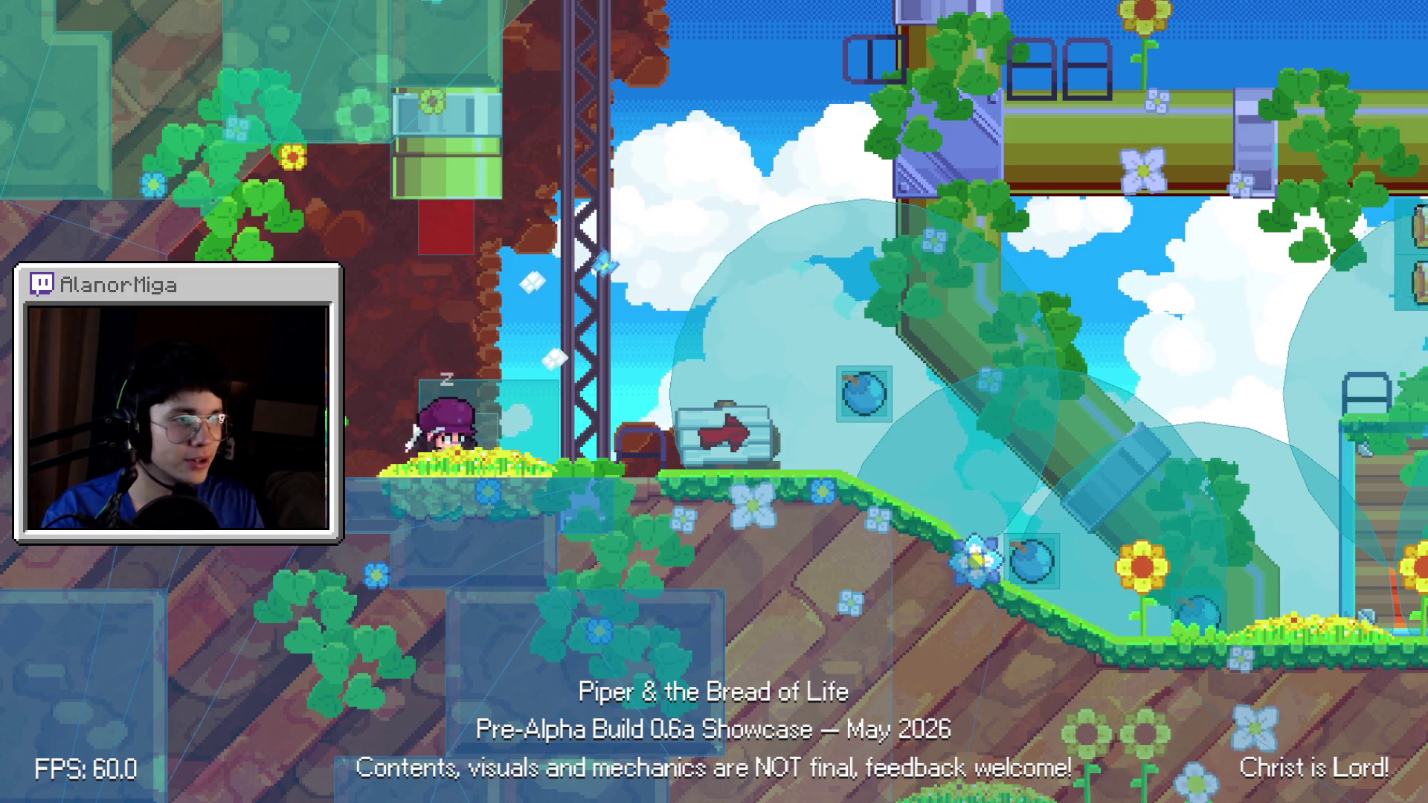
- Playtest: run right, turn left, jump onto the bubble platform, fire with x, then quit with F8
key("Right")
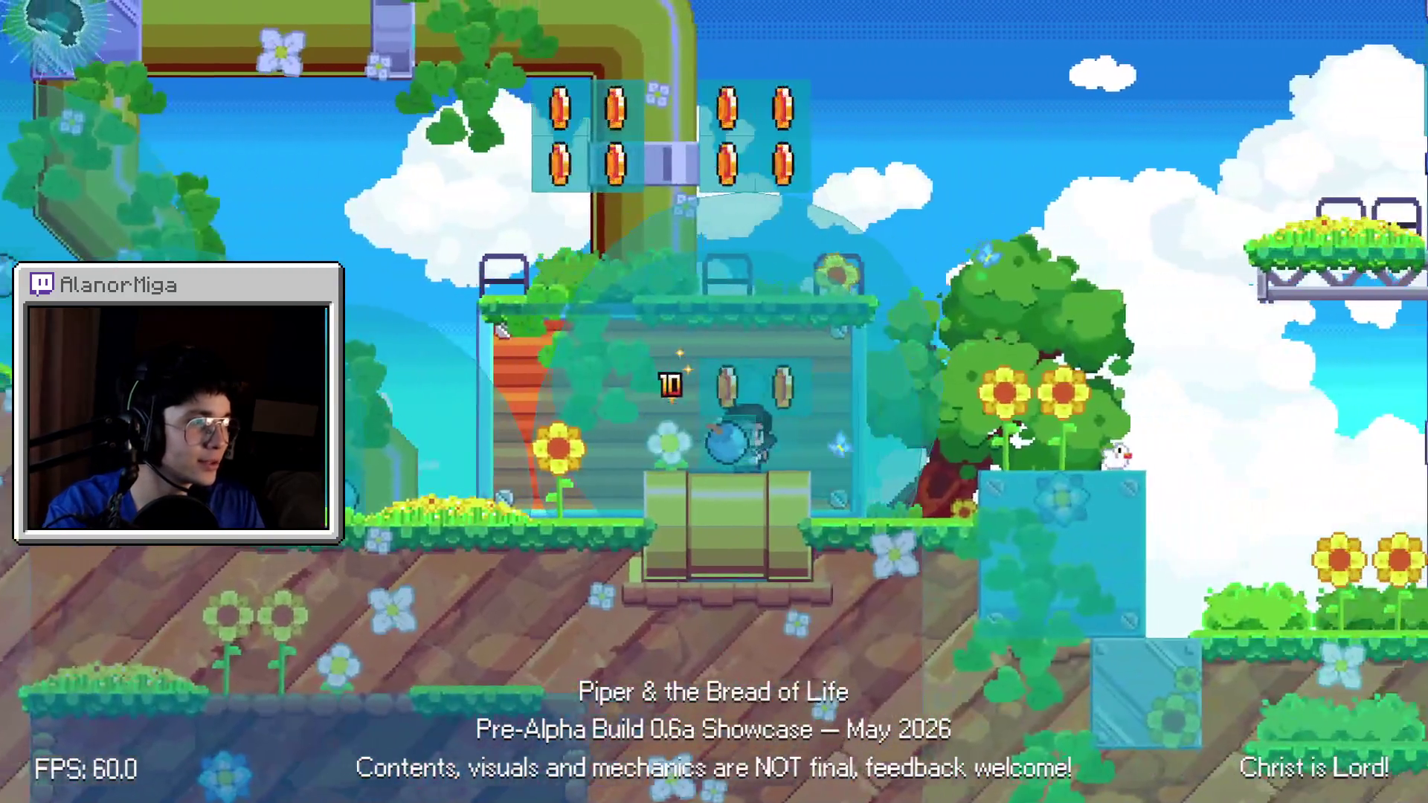
key("Left")
key("space")
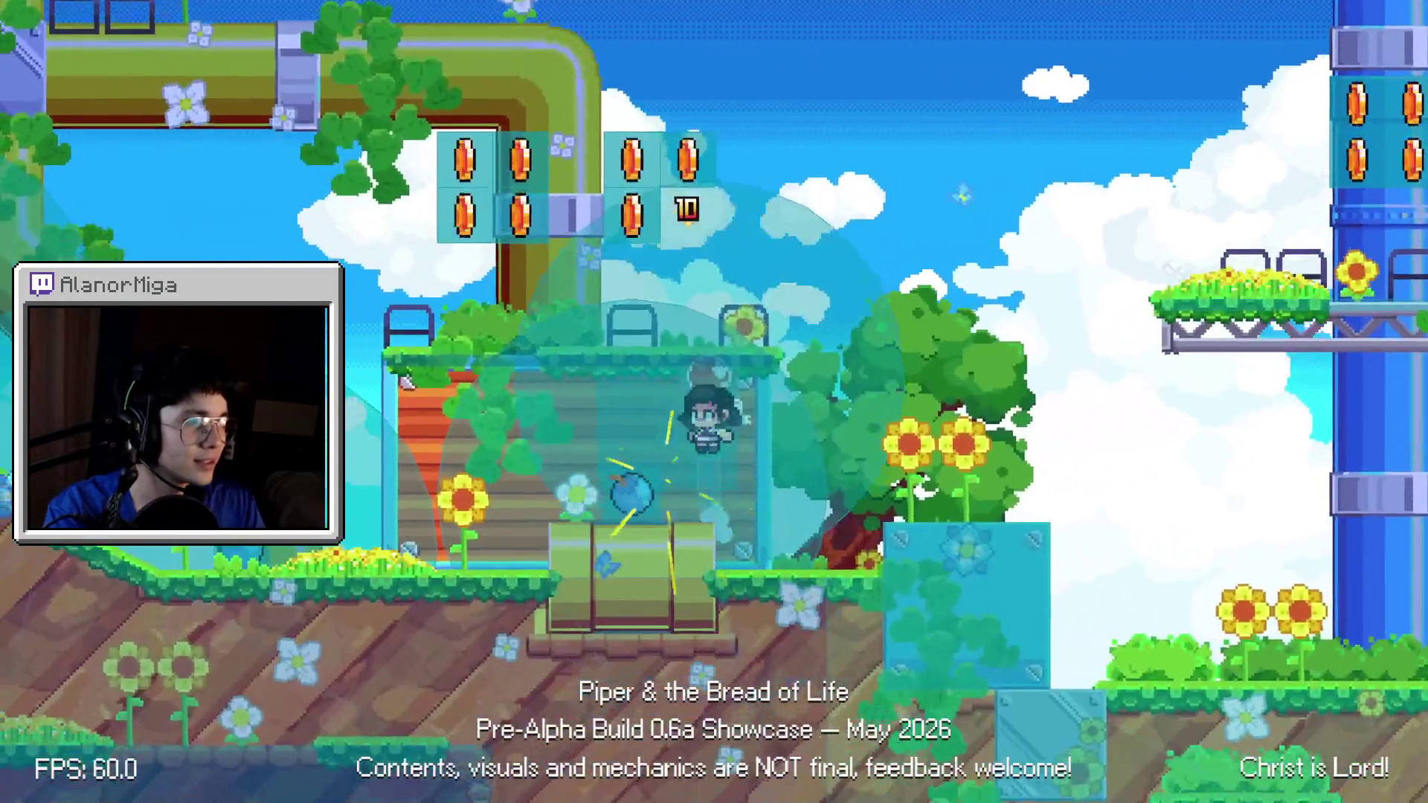
key("x")
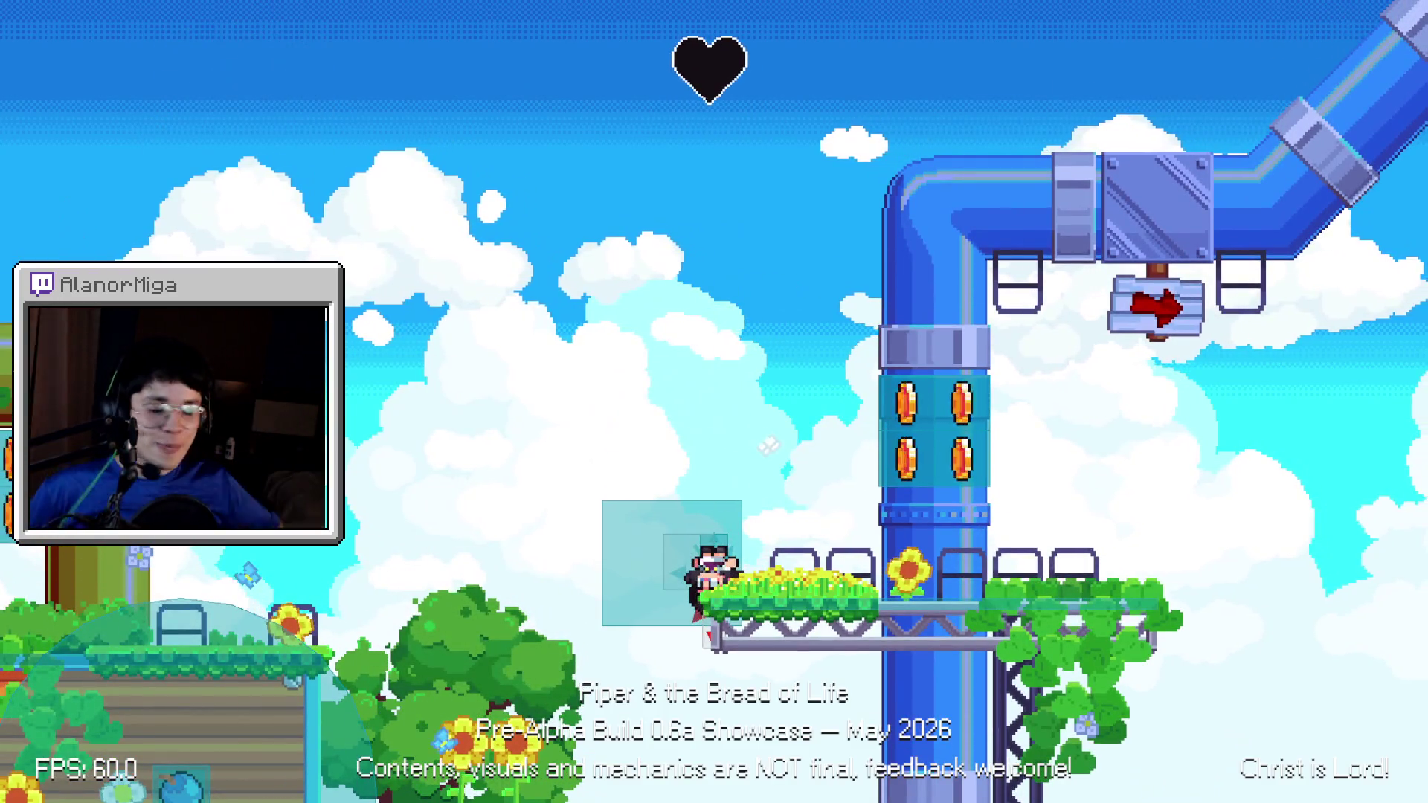
key("F8")
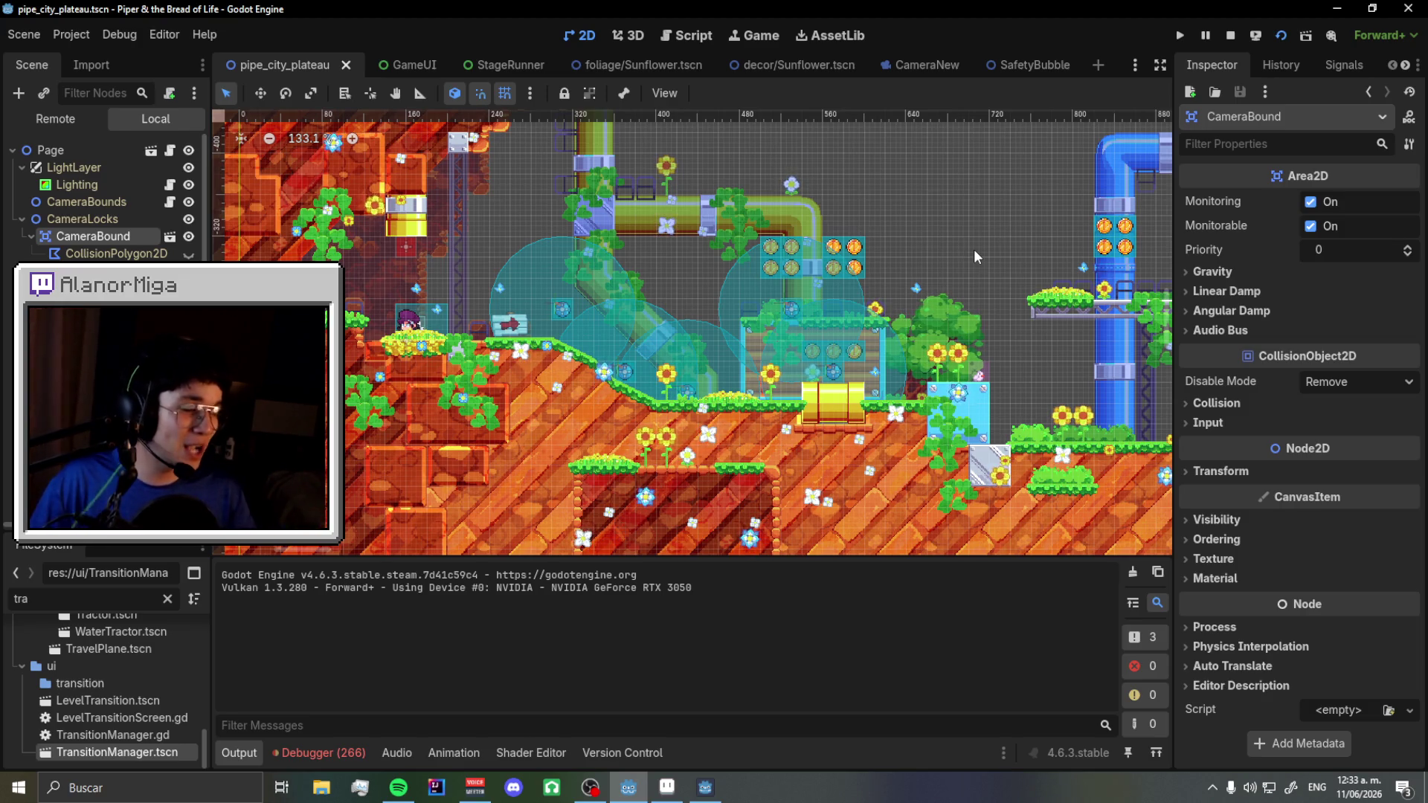
- Switch to the Script workspace to view the level's script
left_click(689, 44)
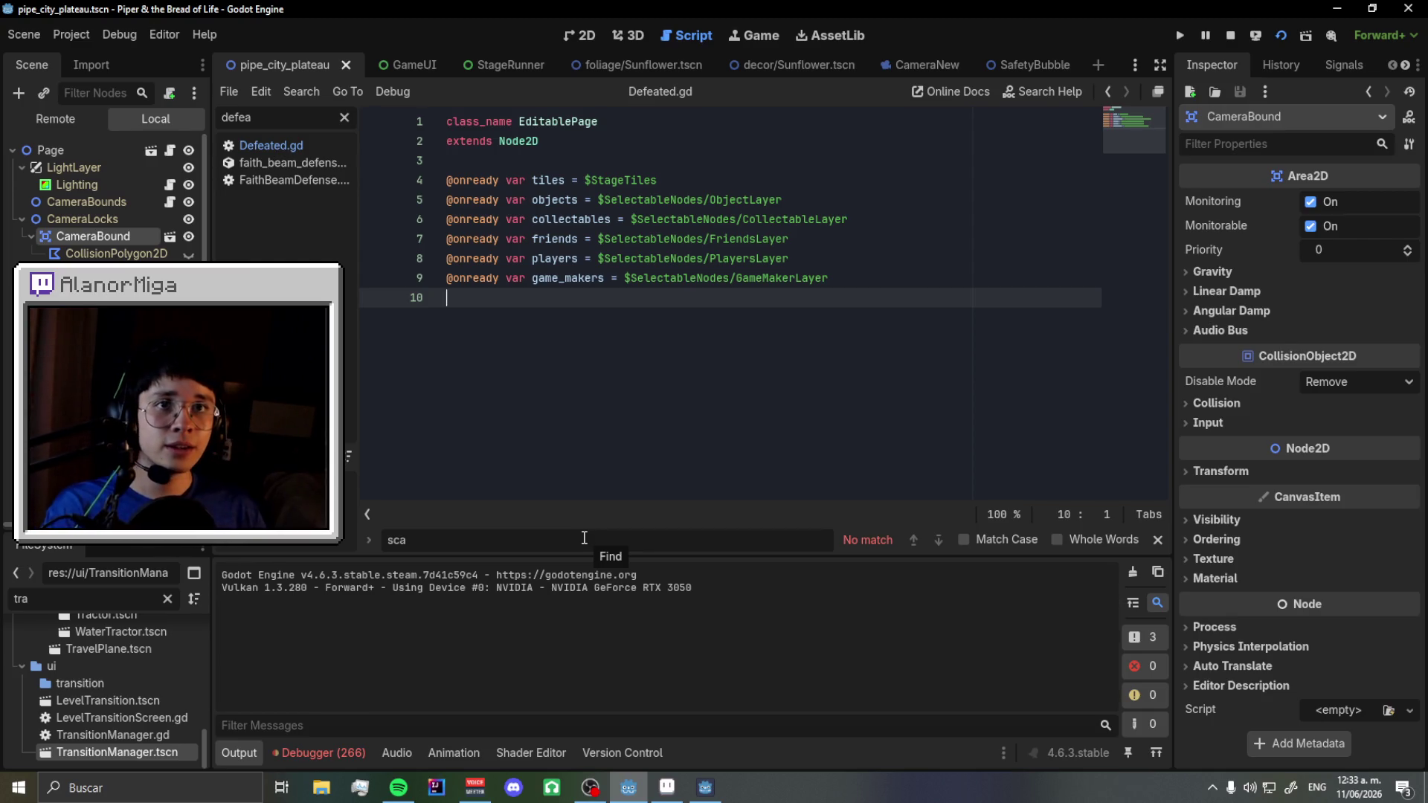
- Play Los Muros Caerán in Spotify, then return to Godot's StageRunner scene and script
left_click(398, 788)
scroll(599, 445, "up", 10)
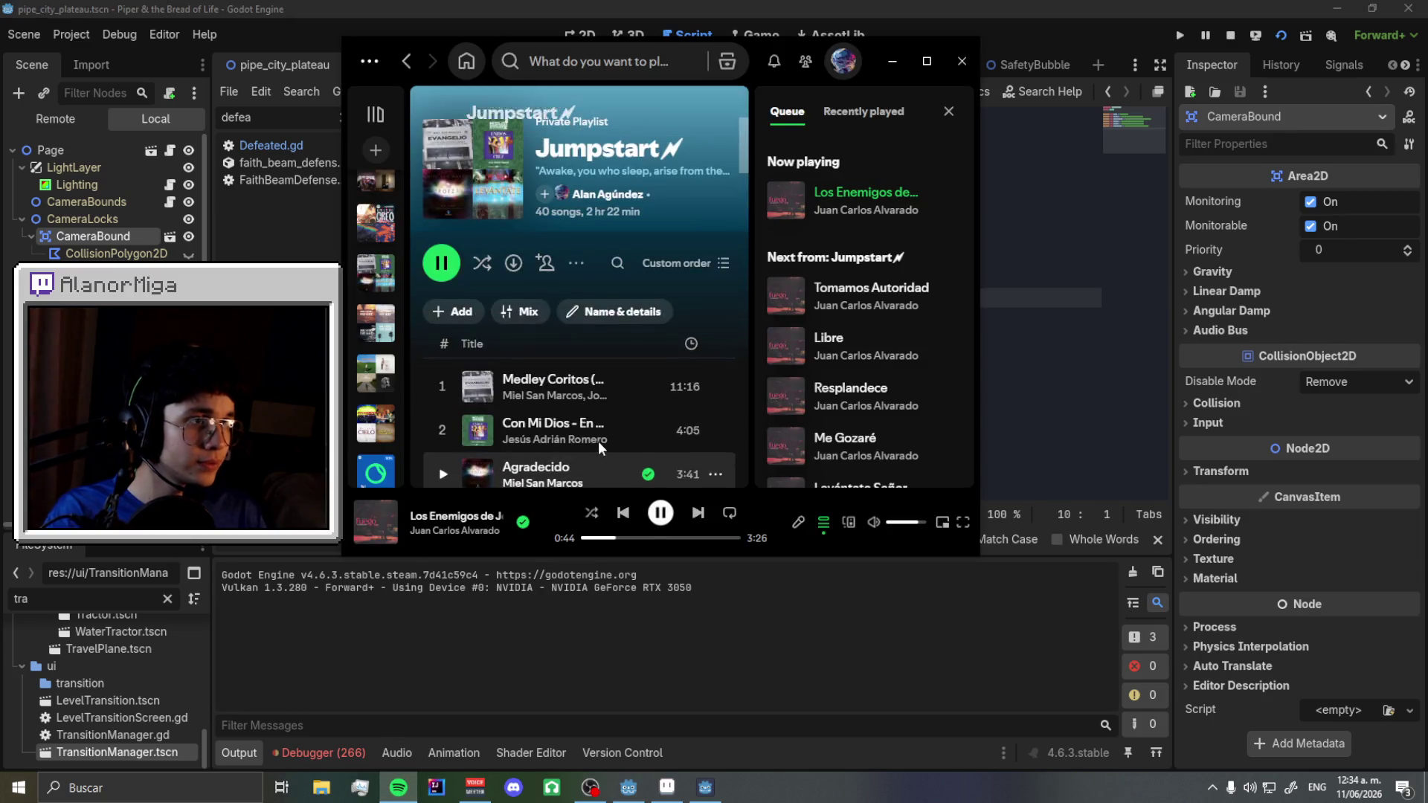
double_click(592, 365)
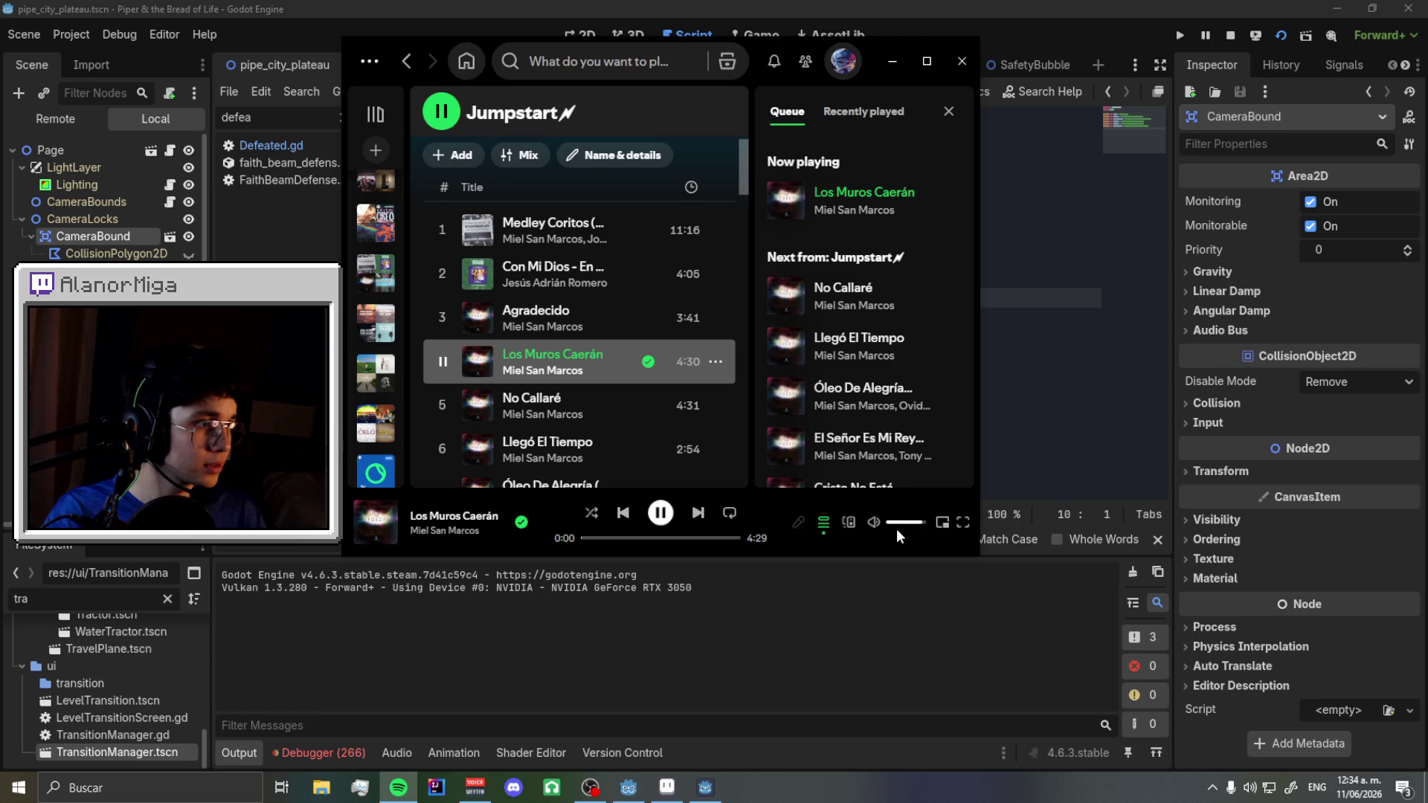
left_click(1034, 465)
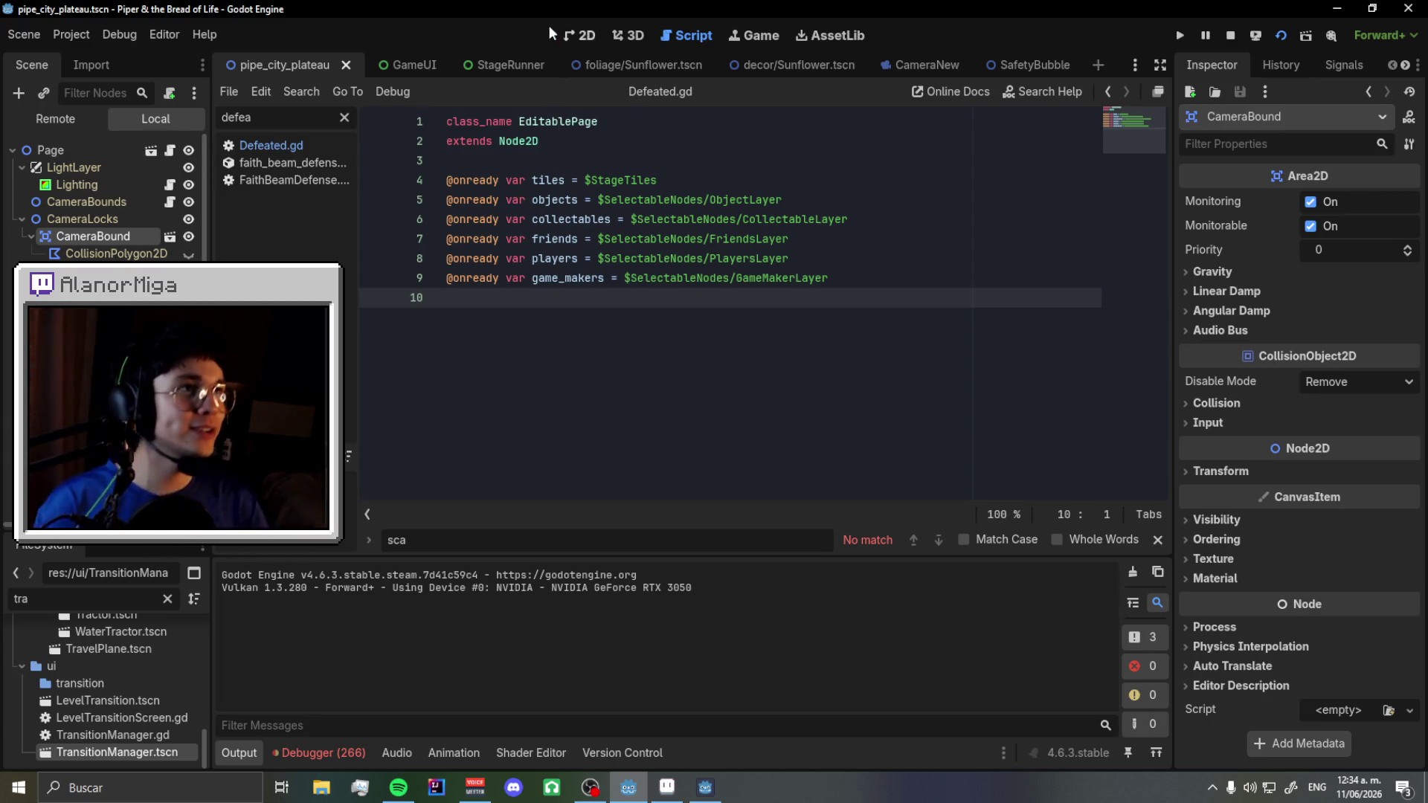
left_click(502, 61)
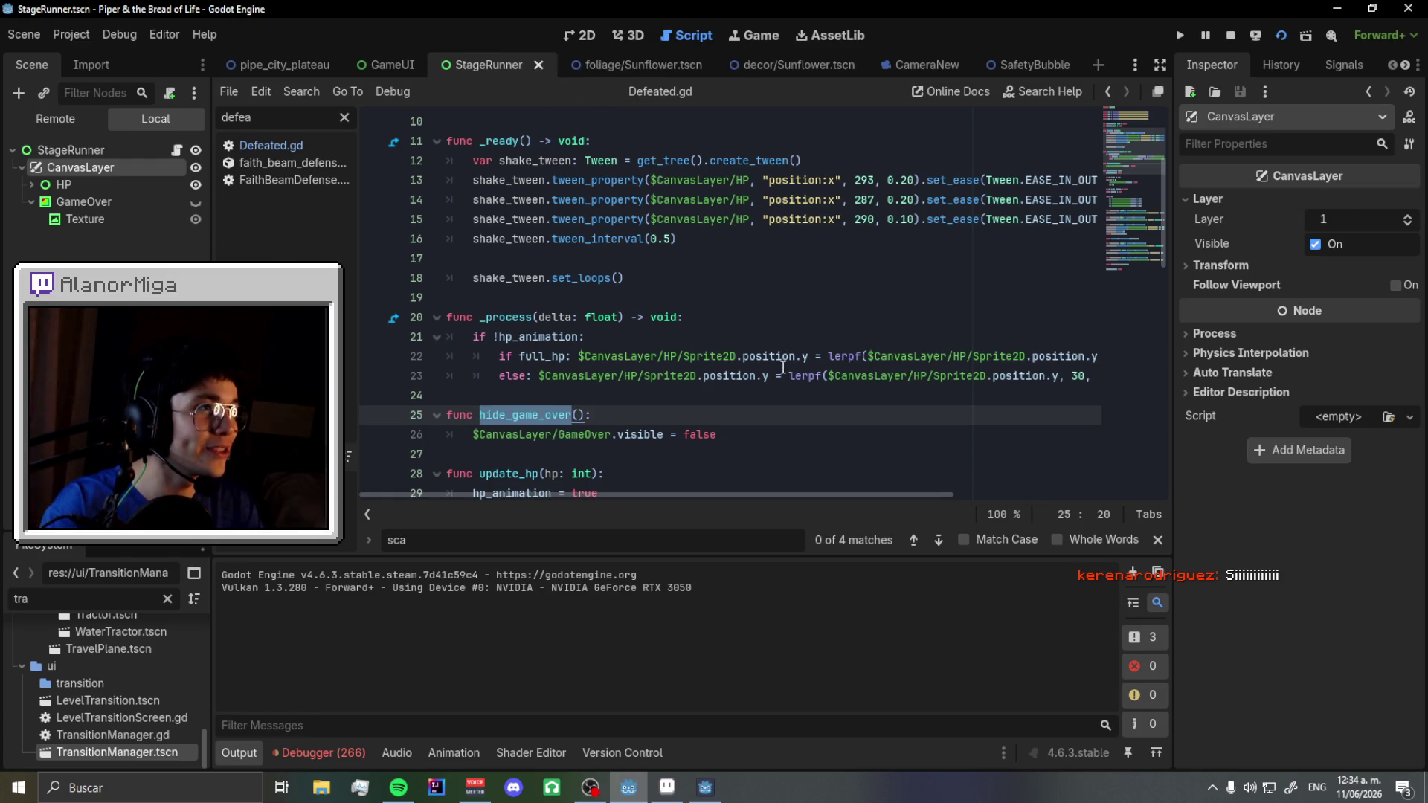
- Cycle through the GameUI and pipe_city_plateau scenes, then reopen Defeated.gd in the script editor
left_click(388, 60)
left_click(281, 68)
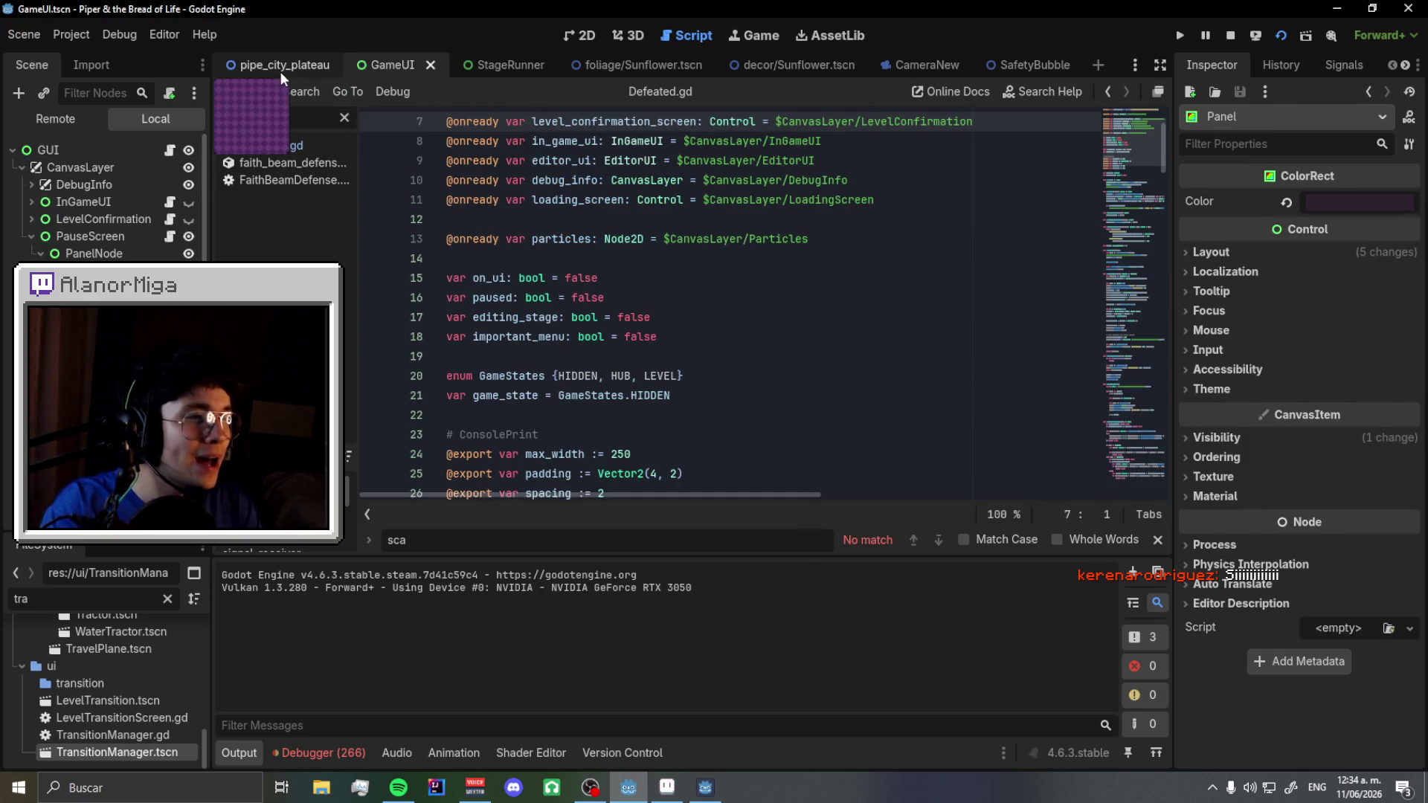
left_click(577, 39)
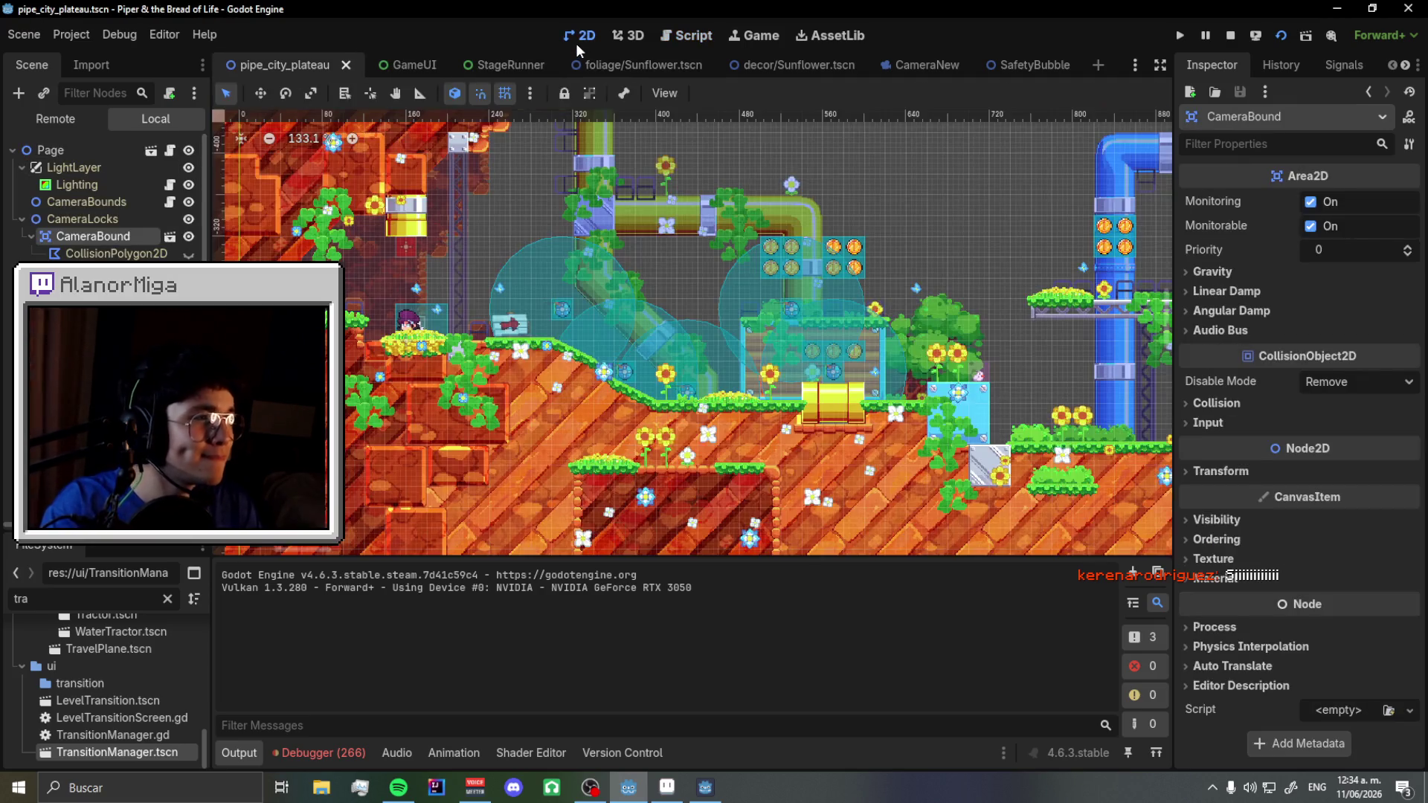
left_click(690, 42)
left_click(327, 141)
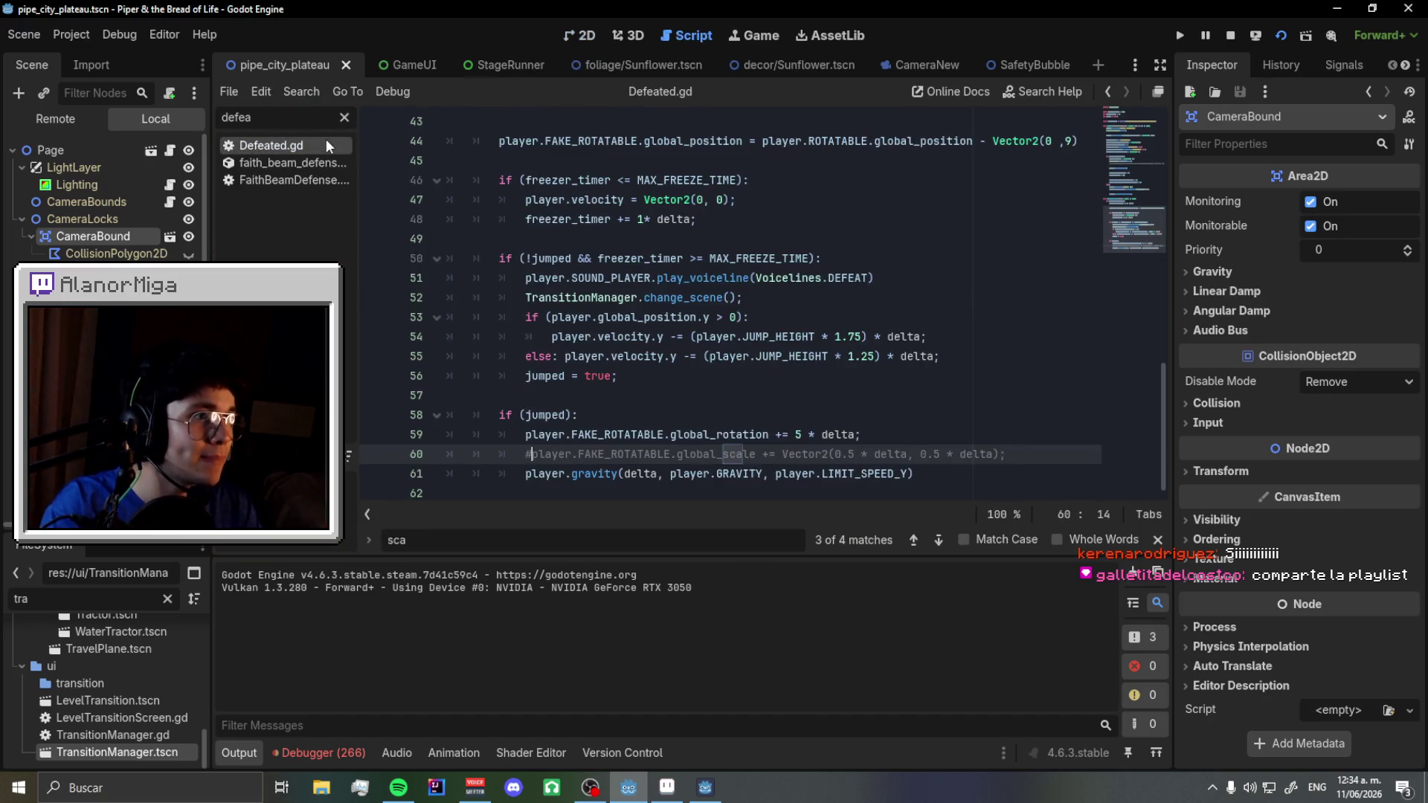
- Find global_scale on line 60, uncomment it with Ctrl+K, and save Defeated.gd
double_click(711, 456)
key("ctrl+f")
left_click(912, 539)
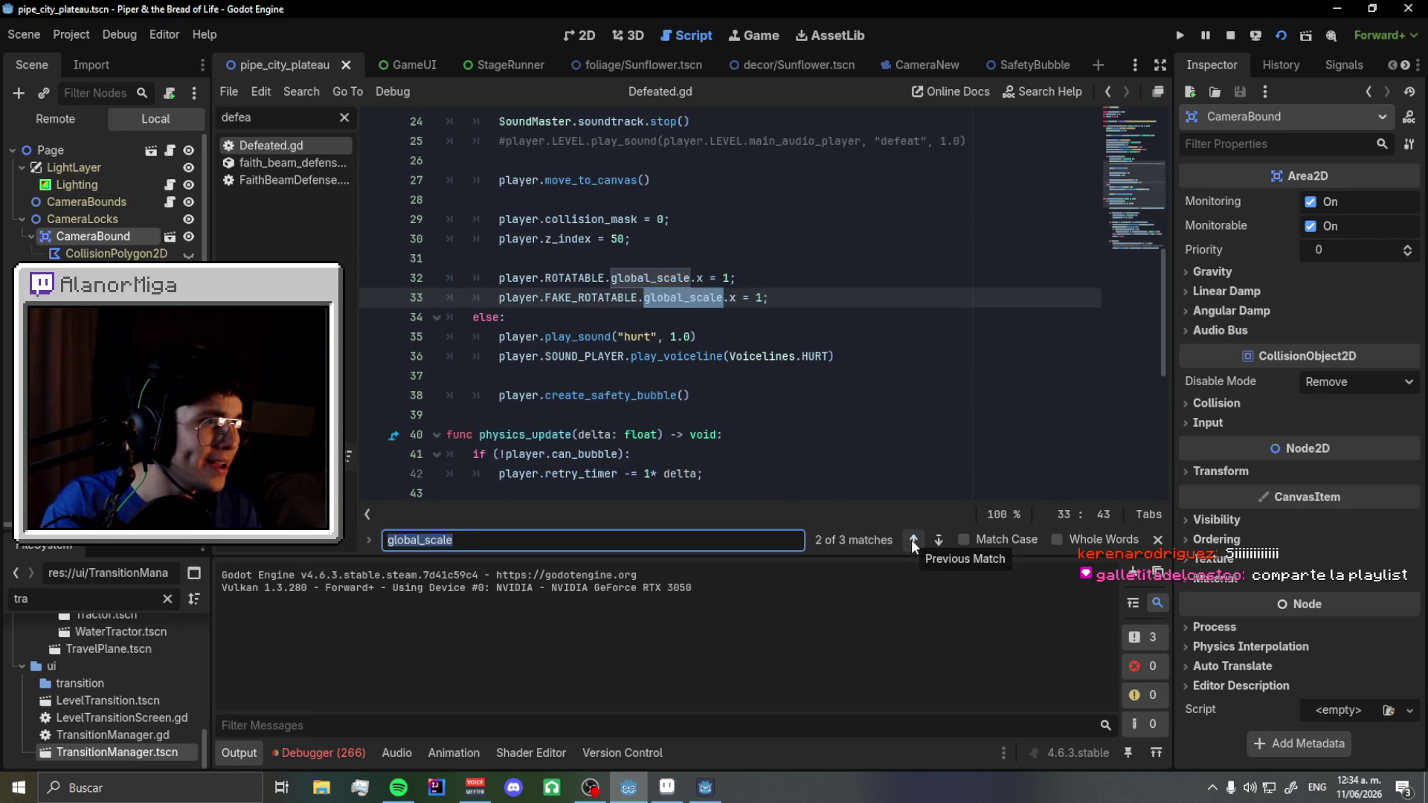
left_click(911, 539)
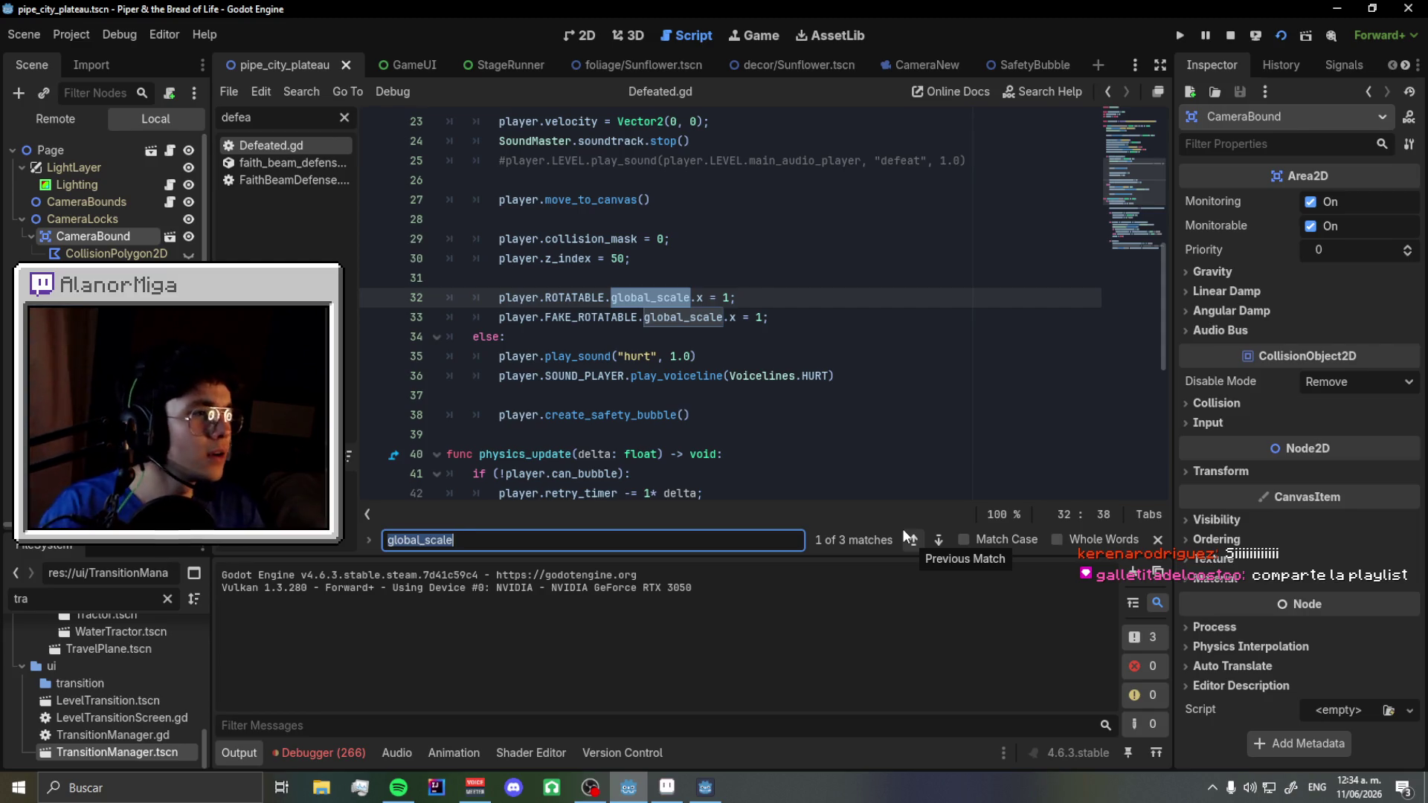
left_click(904, 533)
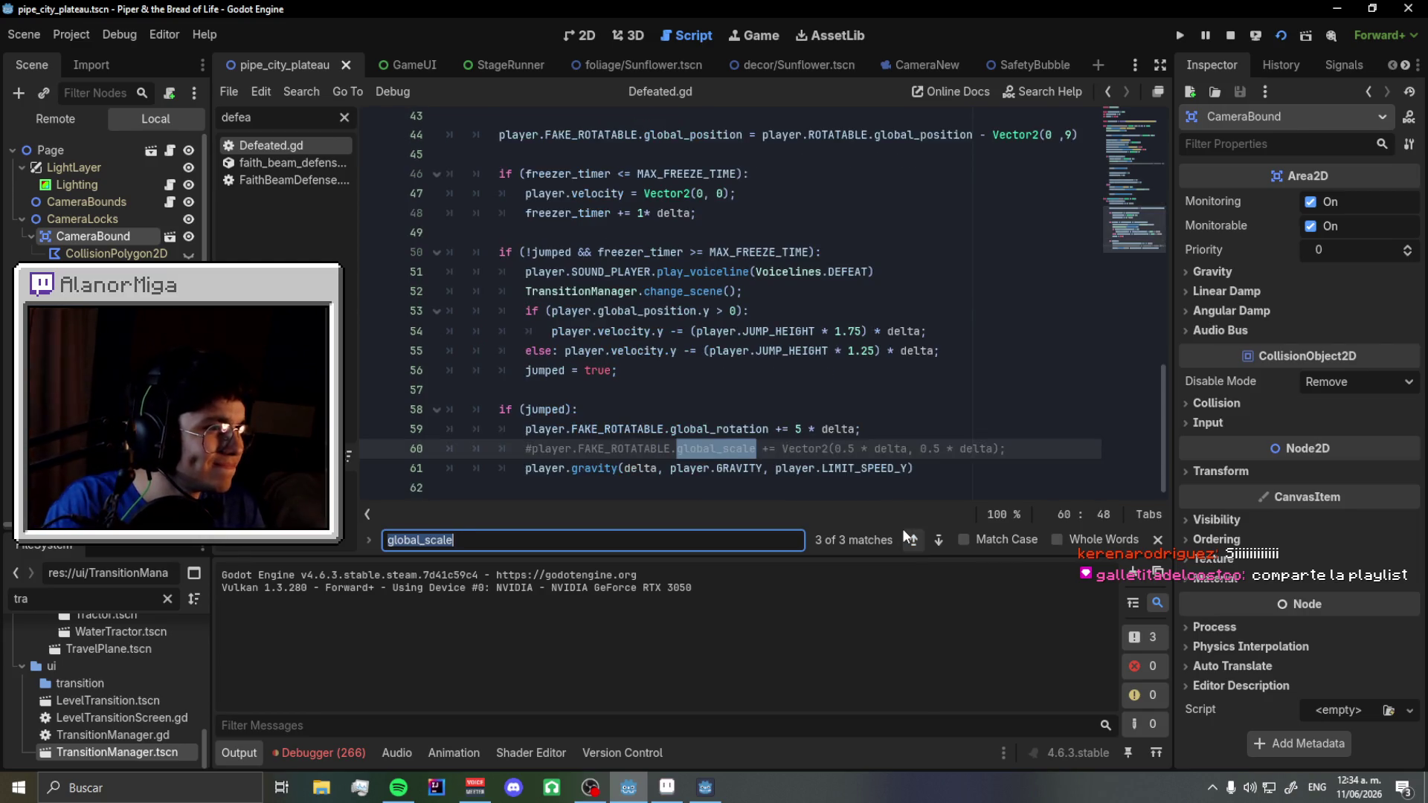
left_click(535, 452)
key("ctrl+k")
key("ctrl+s")
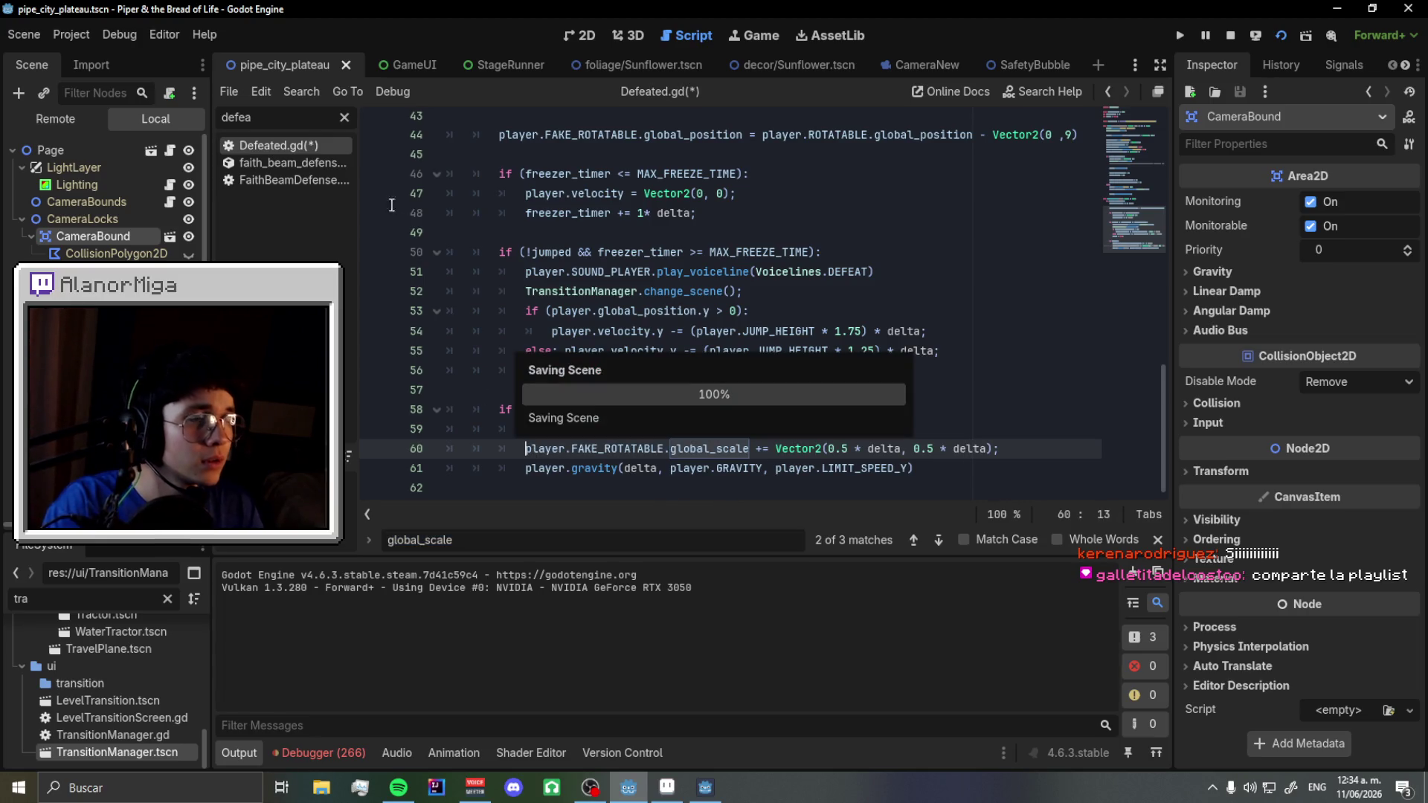
- Clear the script filter, open SafetyBubble.gd, and search it for 'sca'
left_click(347, 119)
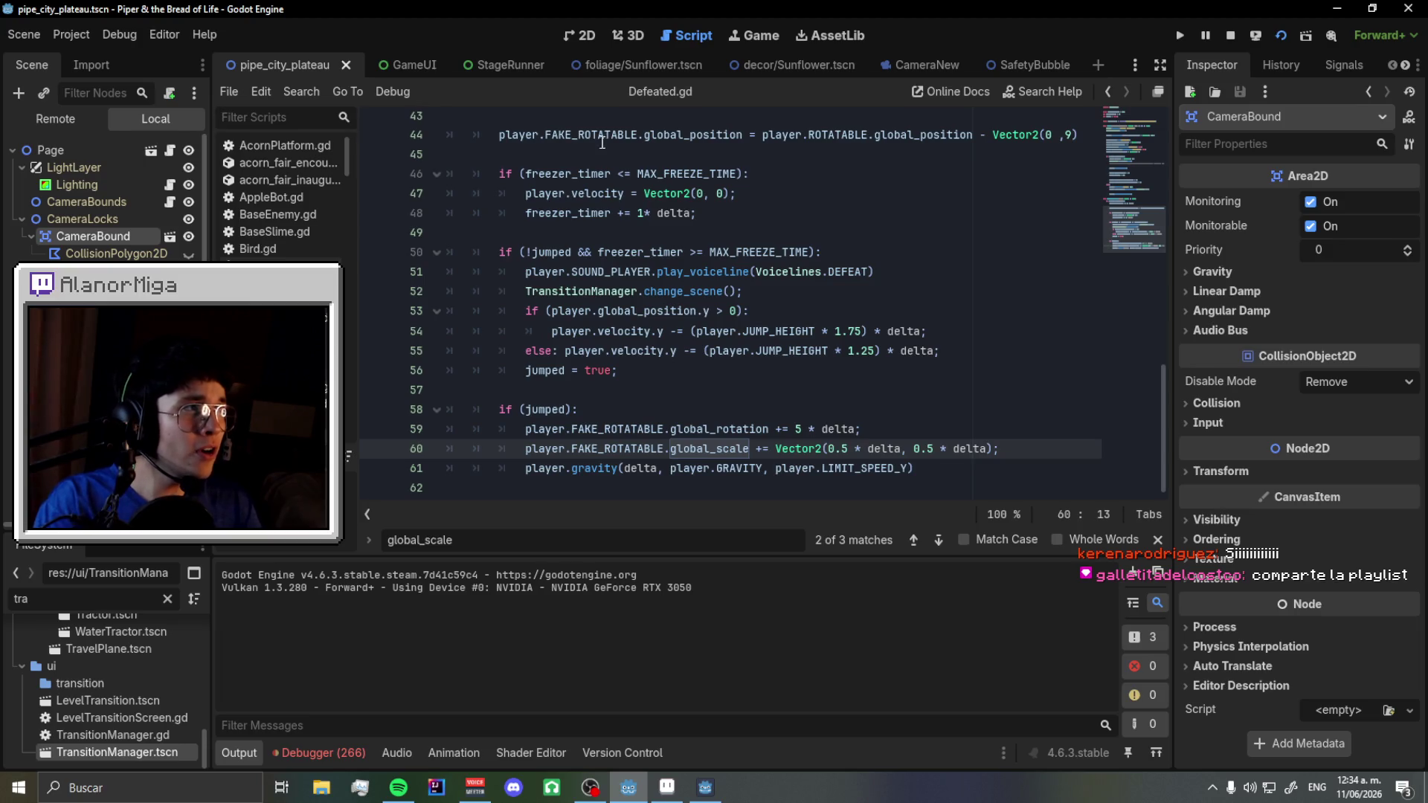
left_click(1005, 65)
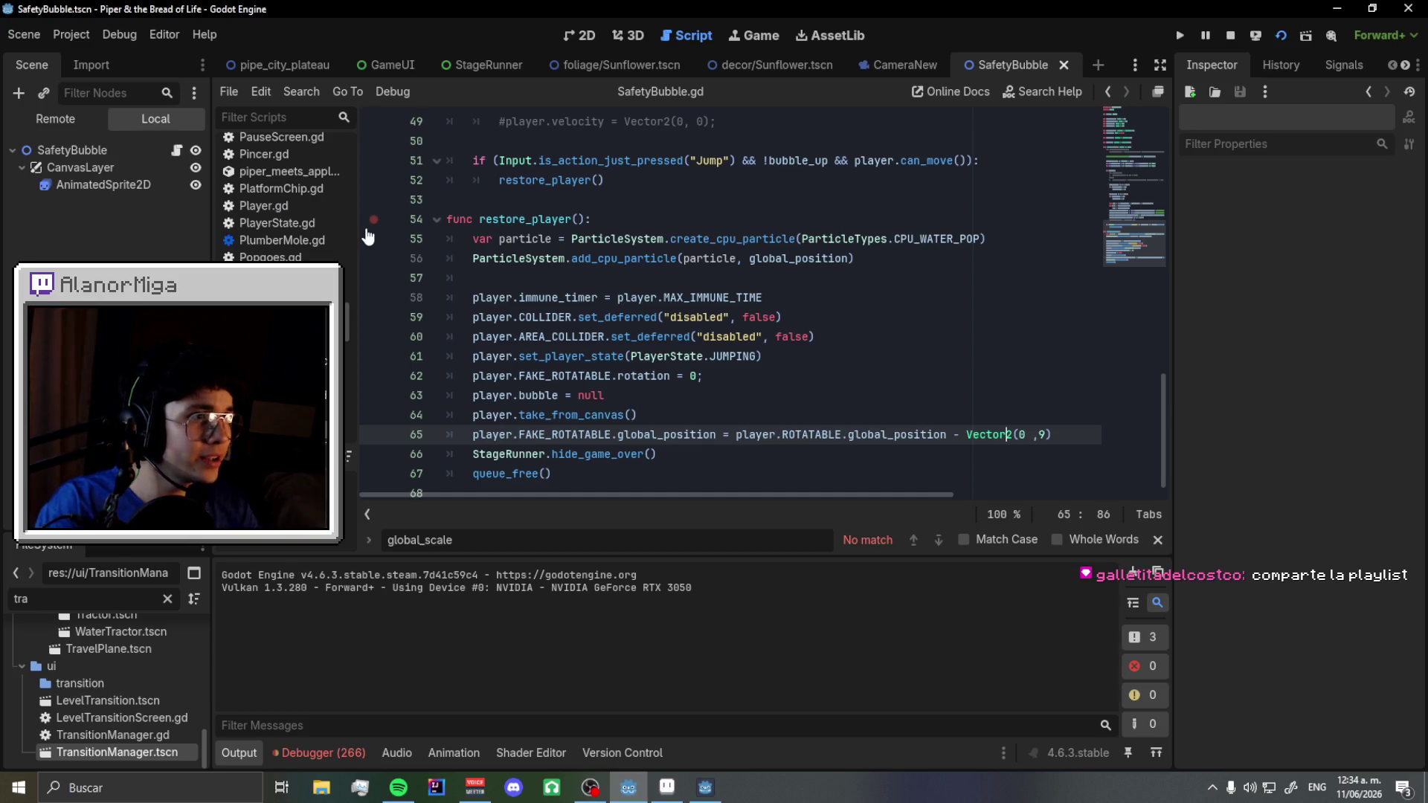
left_click(917, 349)
key("ctrl+f")
type("sca")
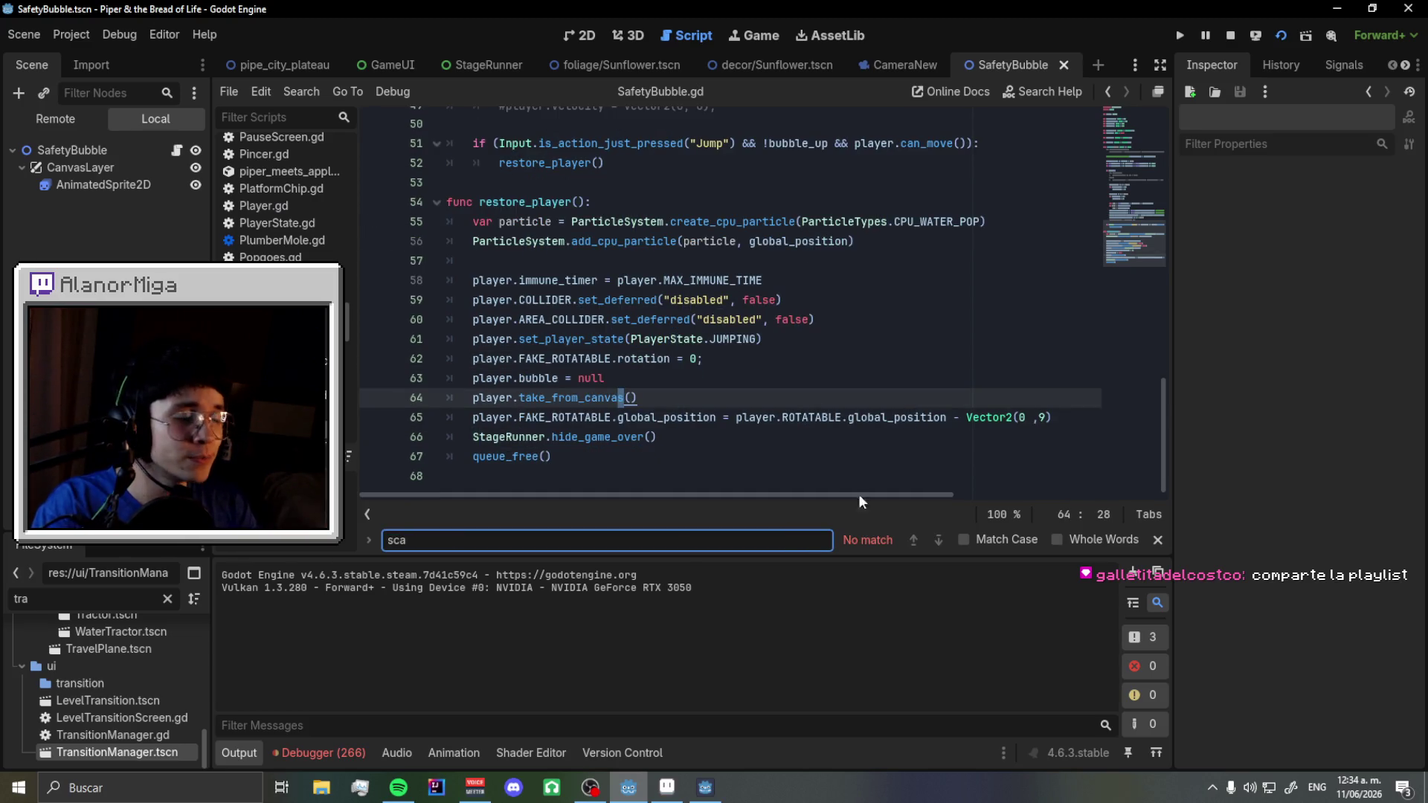
scroll(918, 479, "up", 5)
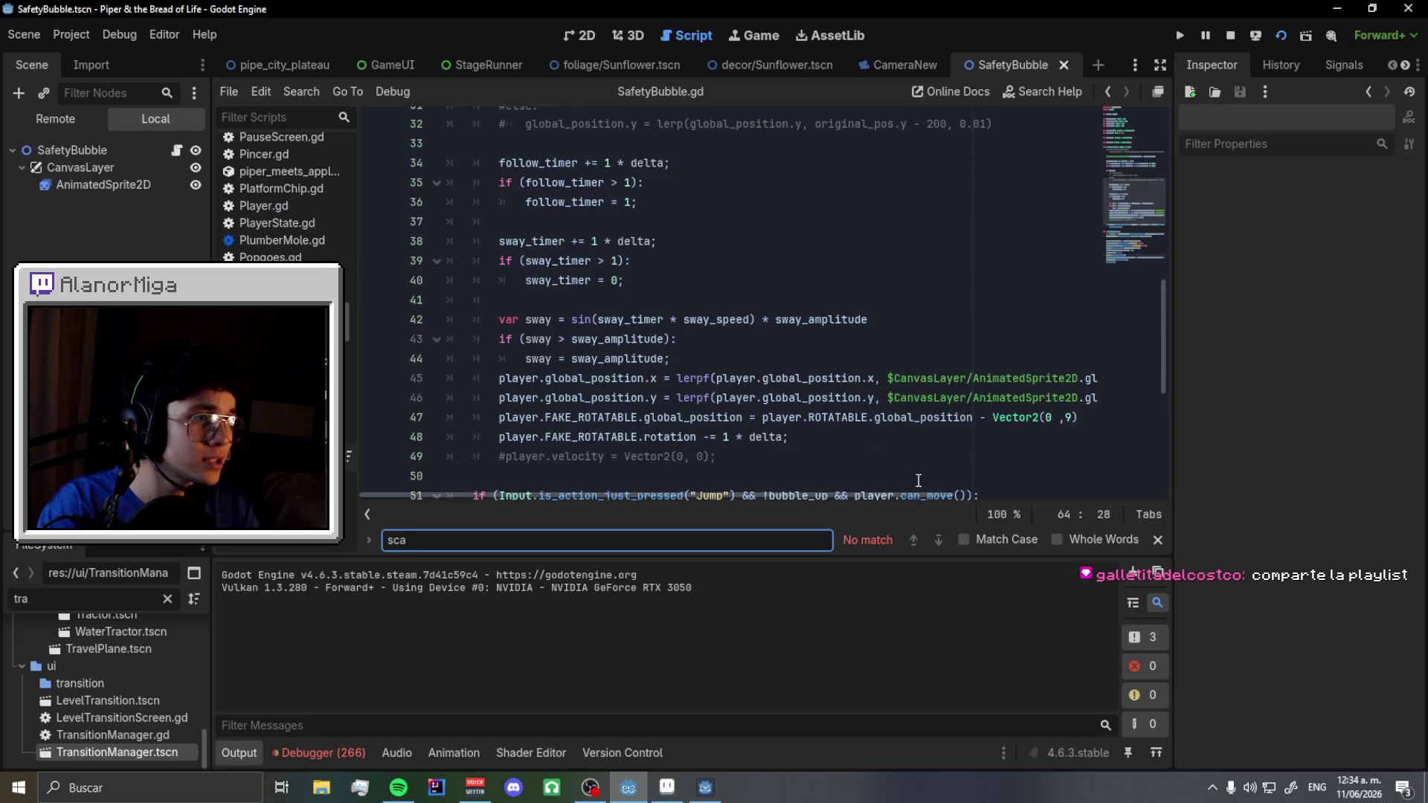
scroll(918, 480, "down", 5)
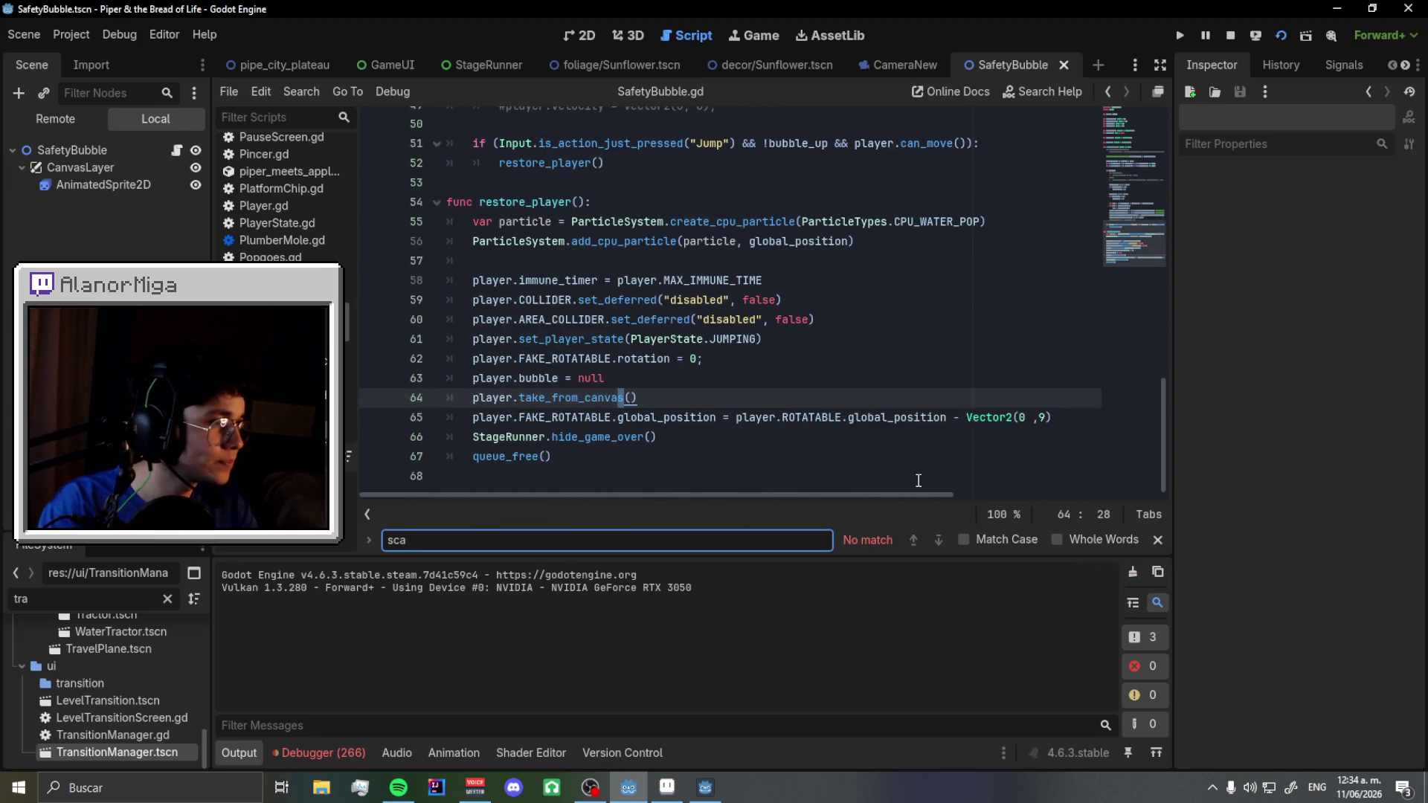
- Return to the pipe_city_plateau canvas and script editor, then bring Spotify to the front
left_click(292, 69)
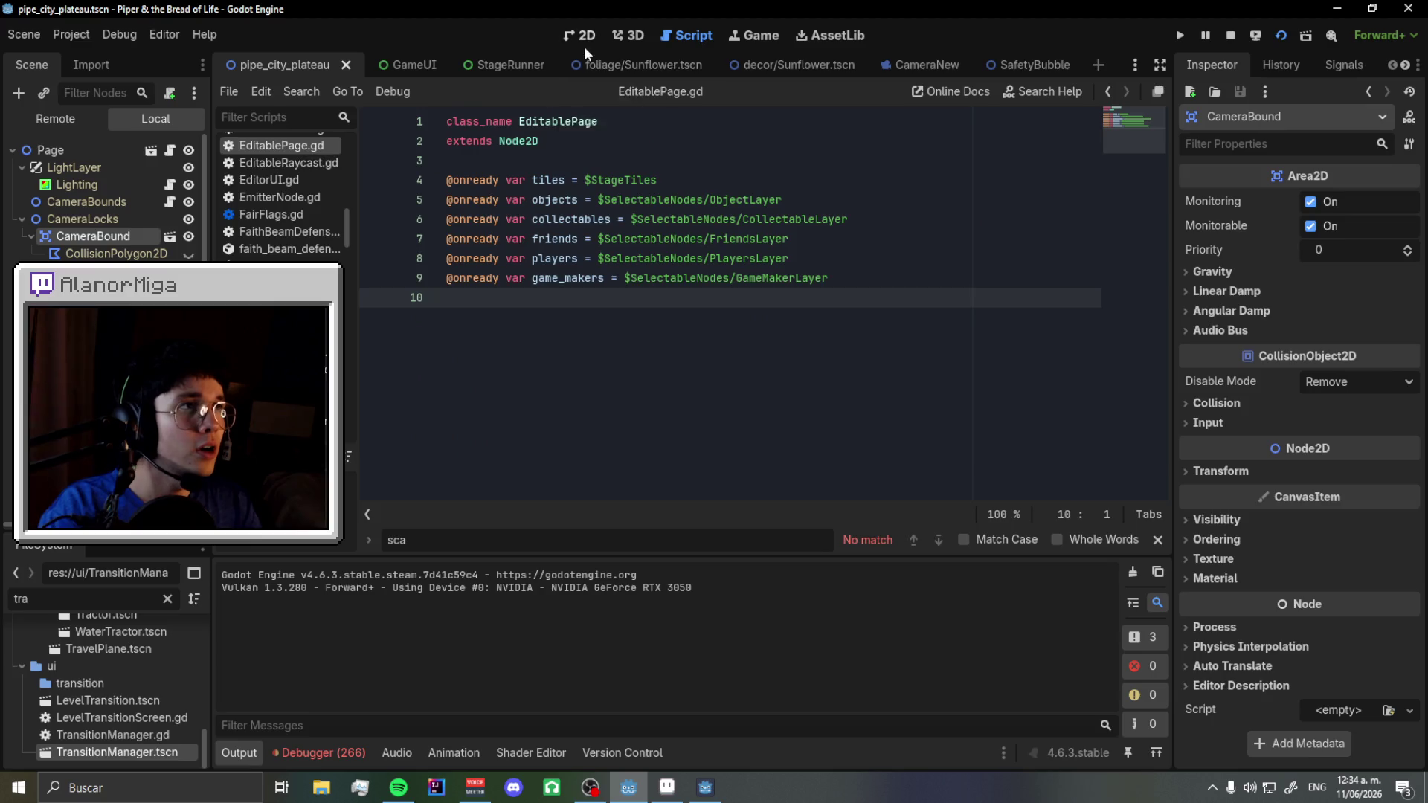
left_click(583, 43)
left_click(702, 39)
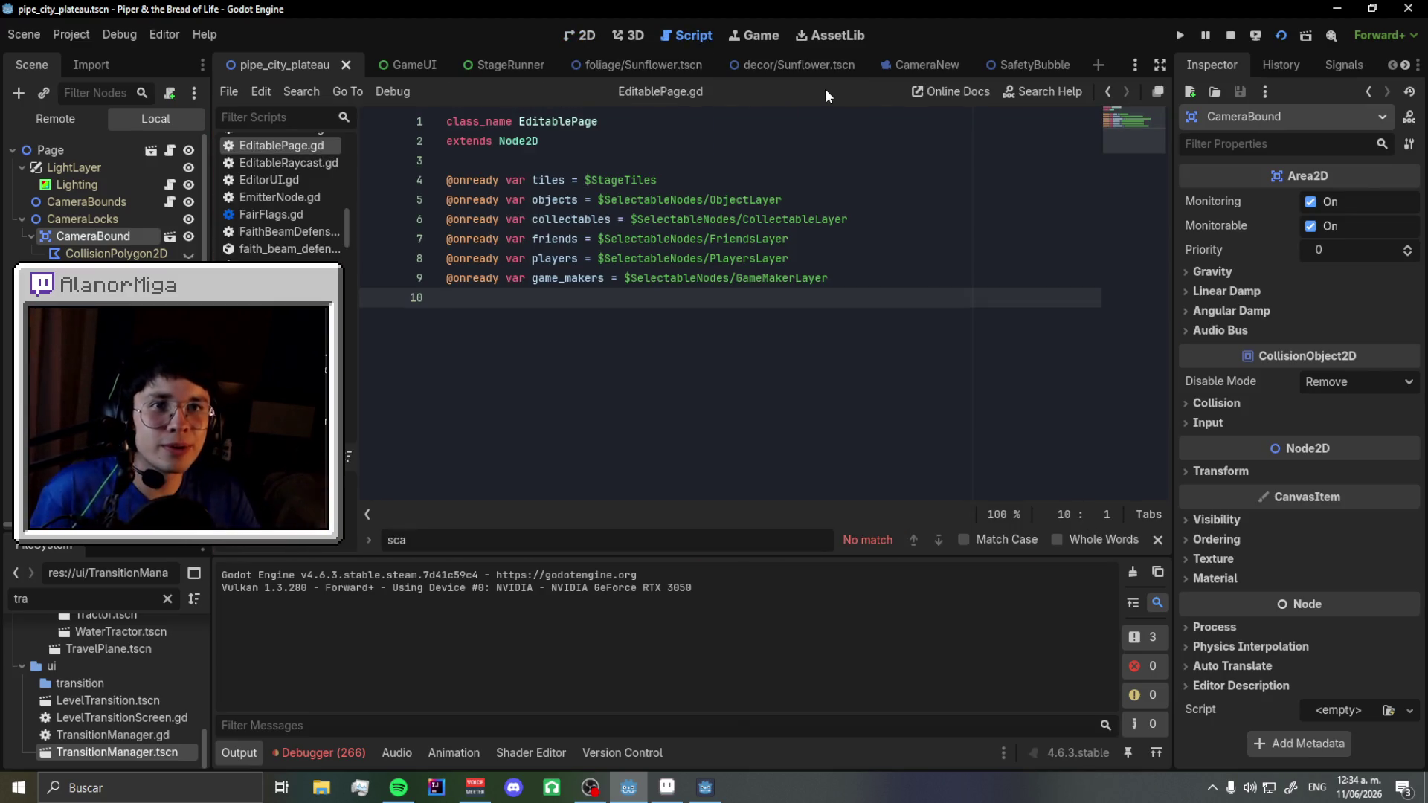
left_click(408, 785)
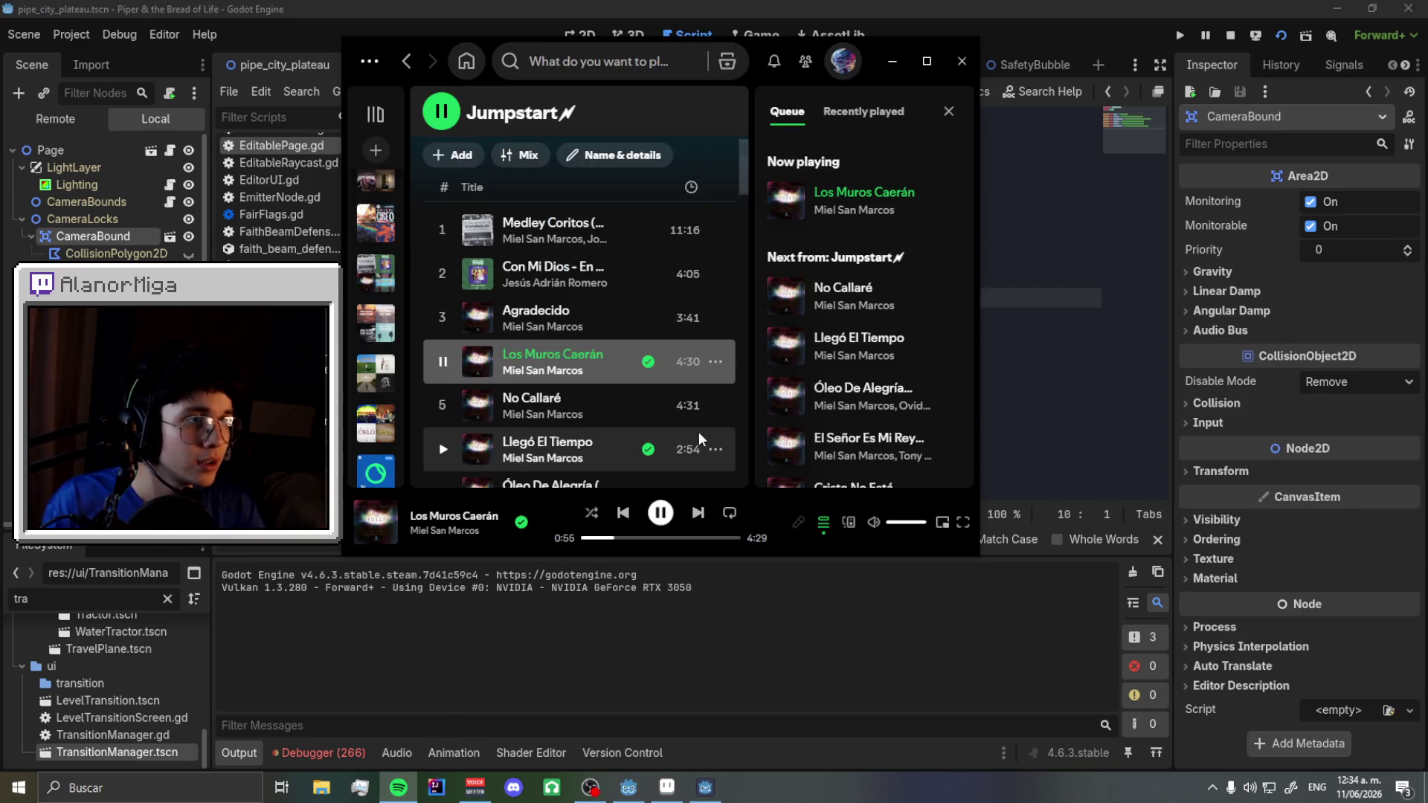
- Copy the Jumpstart playlist's collaborator invite link from its options menu, then switch back to Godot
scroll(625, 298, "up", 3)
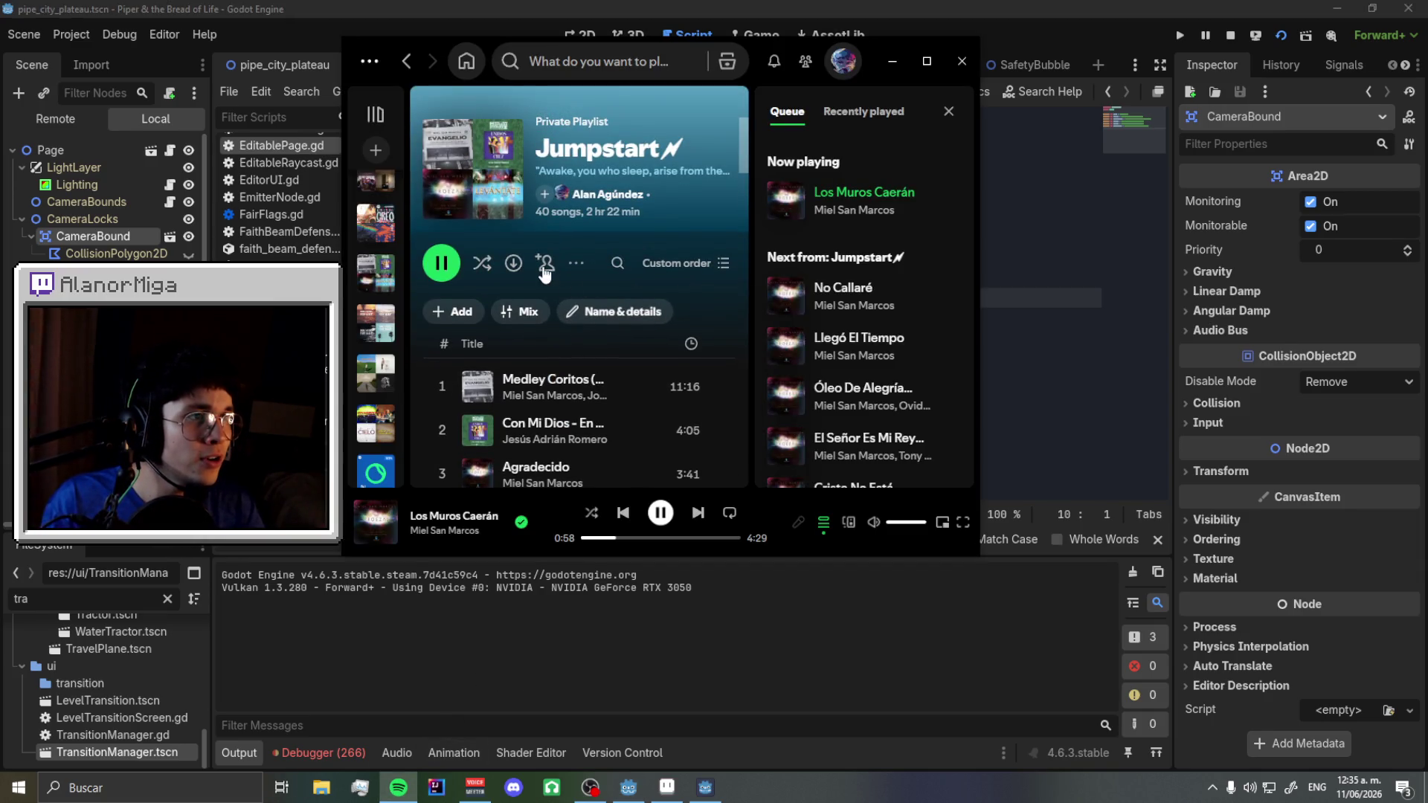
key("ctrl+c")
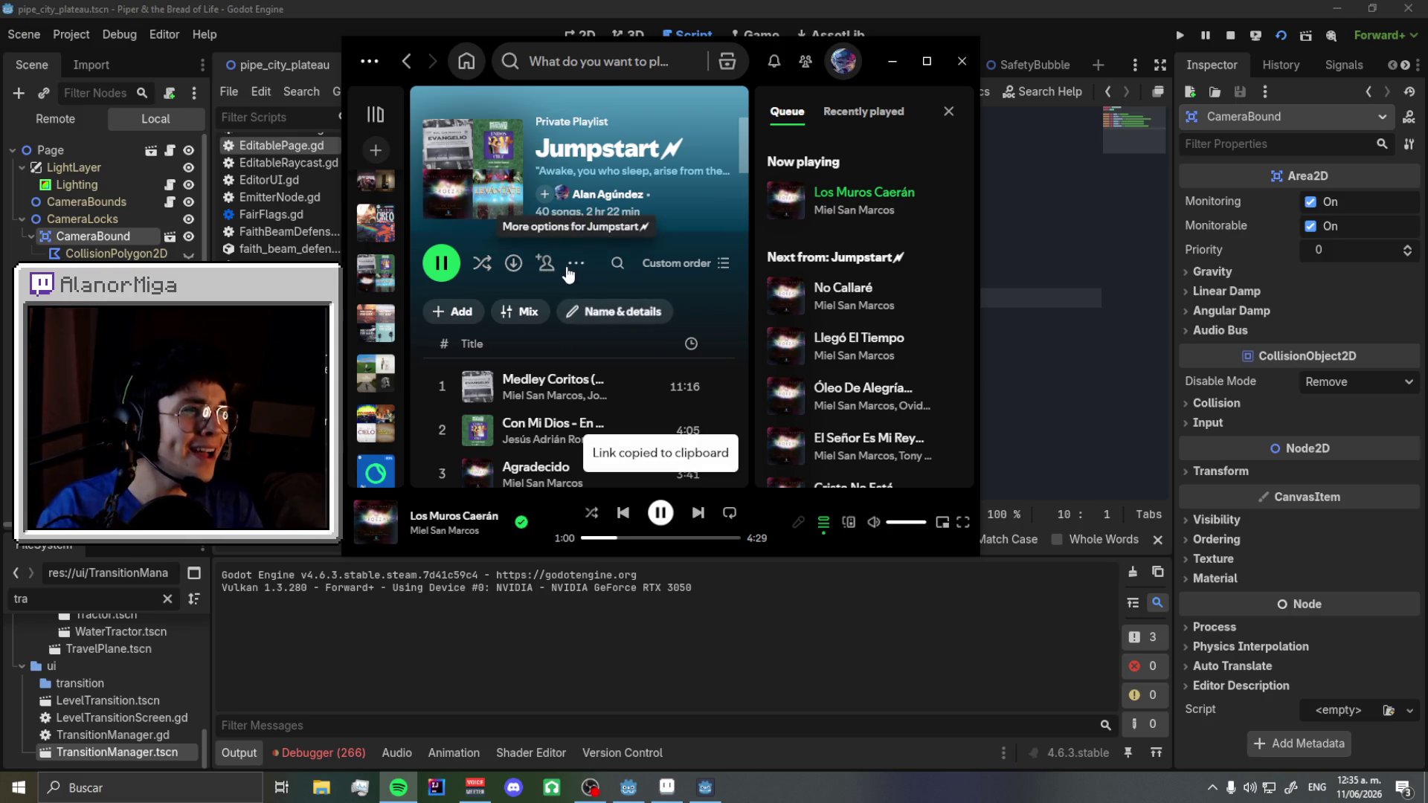
left_click(573, 266)
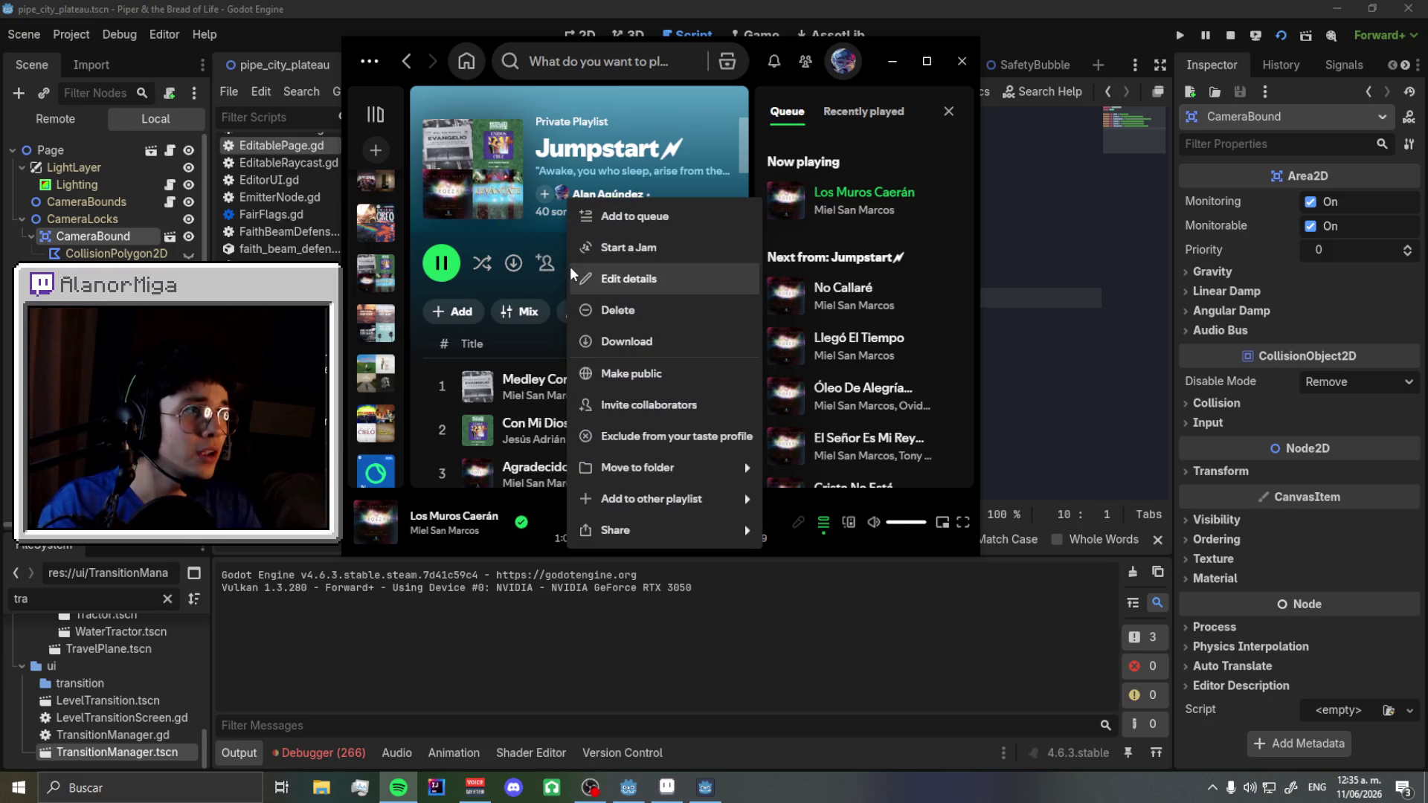
left_click(666, 404)
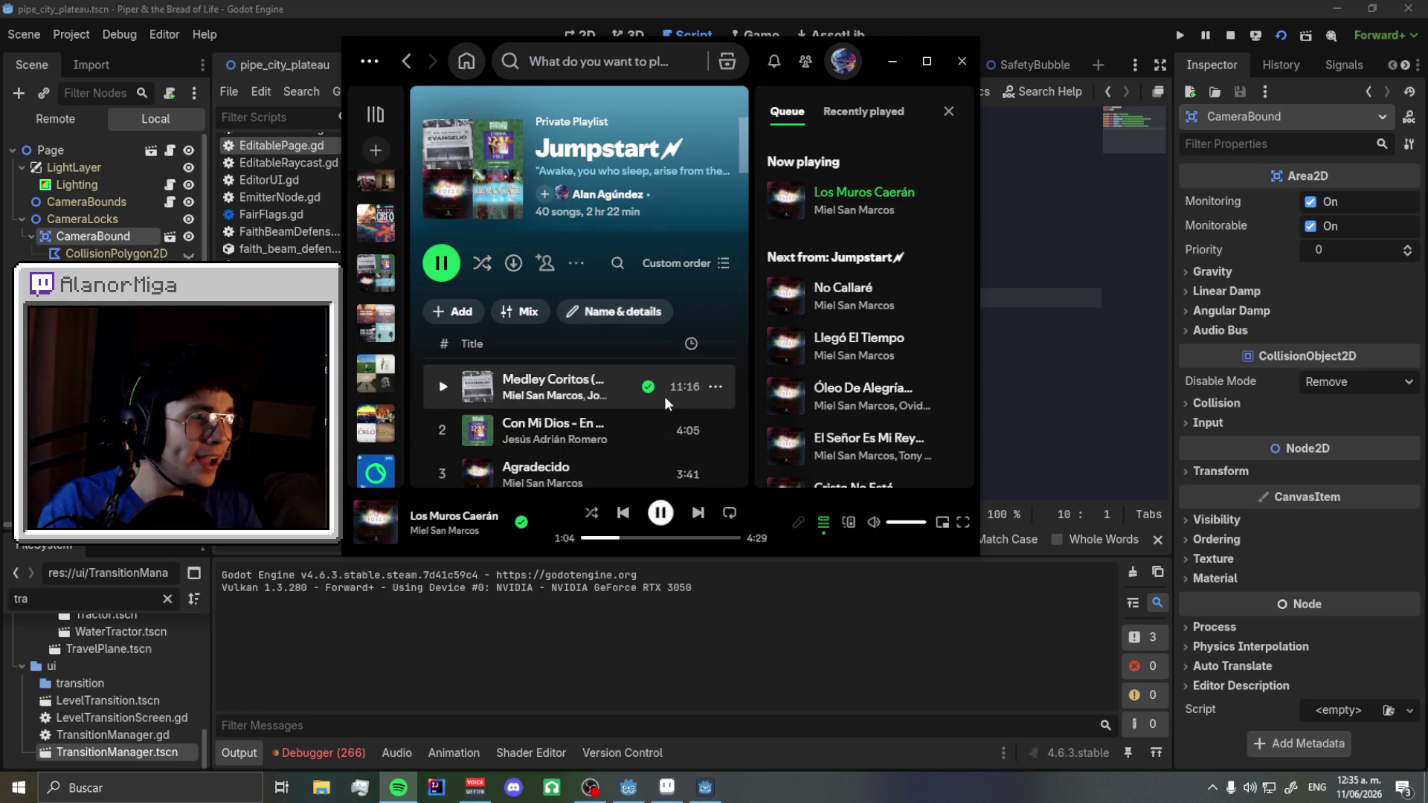
left_click(577, 264)
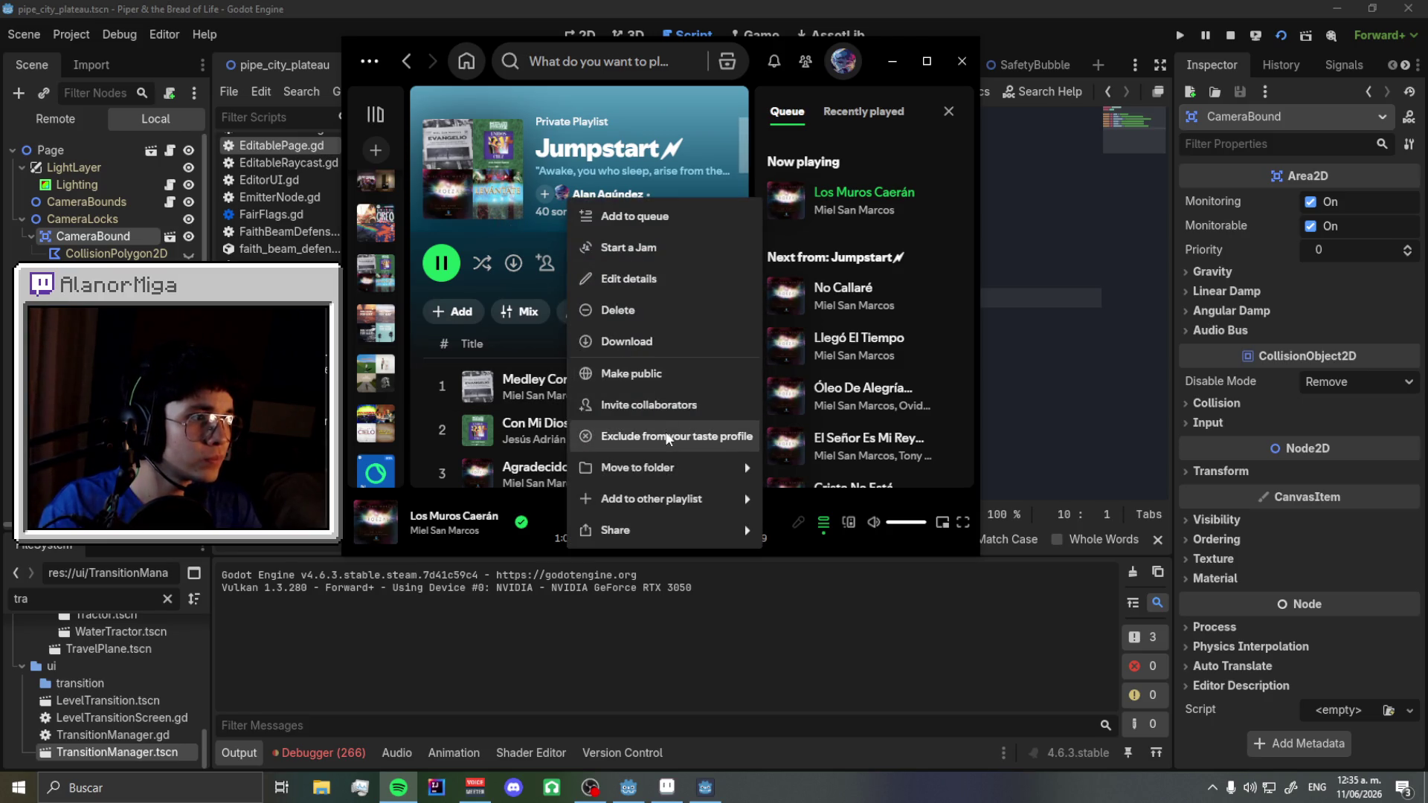
left_click(662, 404)
left_click(577, 264)
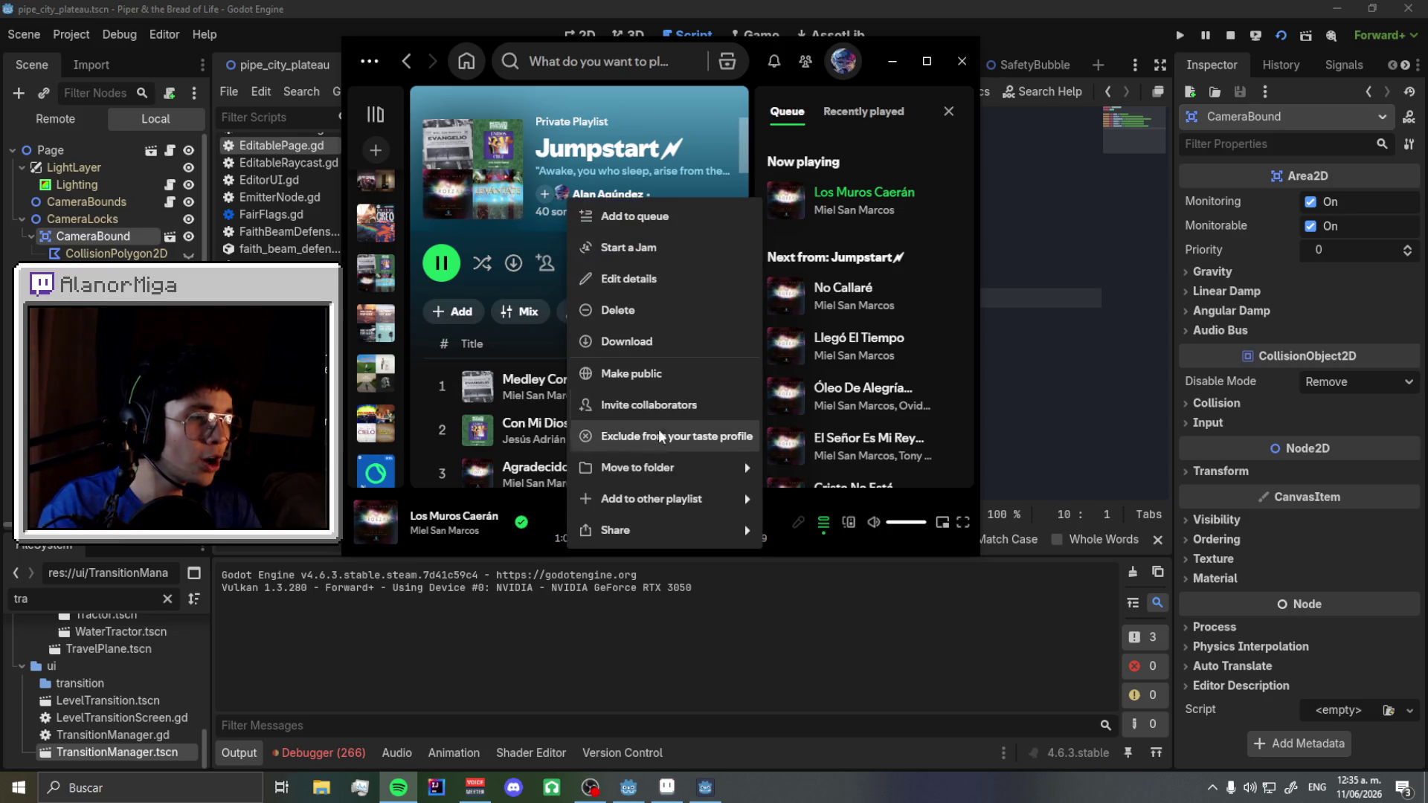
mouse_move(677, 498)
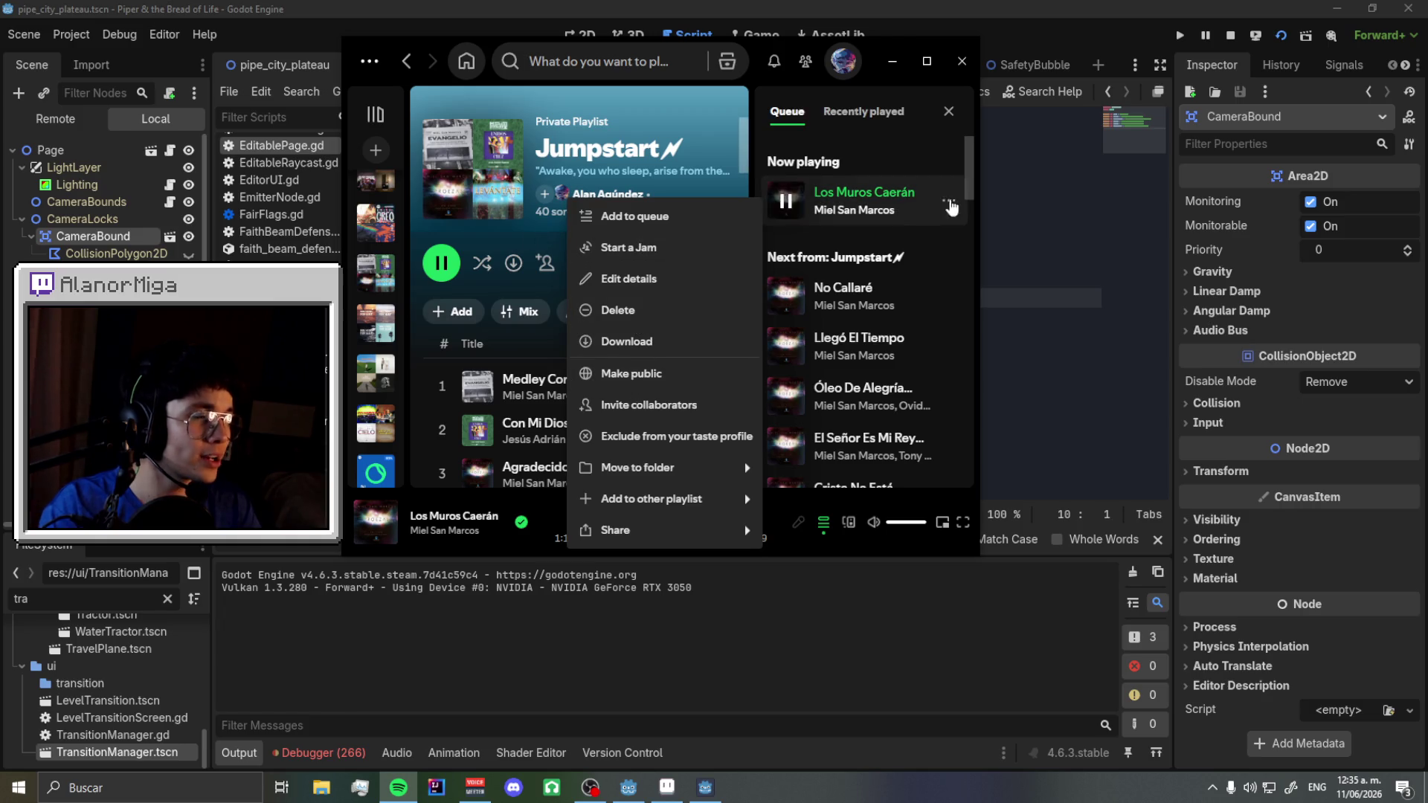
key("alt+Tab")
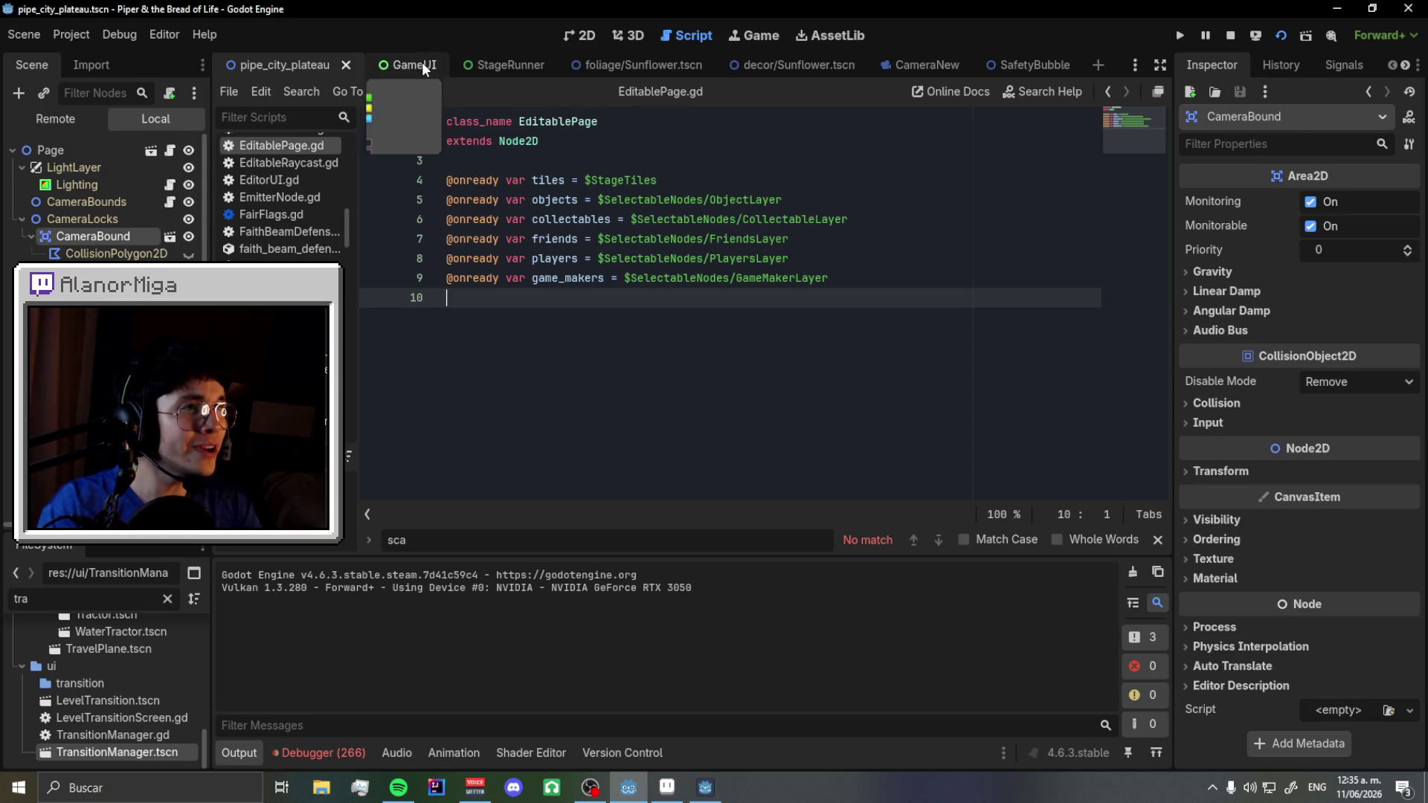
- Show the StageRunner scene in 2D and make its GameOver overlay visible
left_click(576, 37)
scroll(747, 300, "up", 2)
scroll(586, 327, "down", 2)
scroll(849, 226, "up", 5)
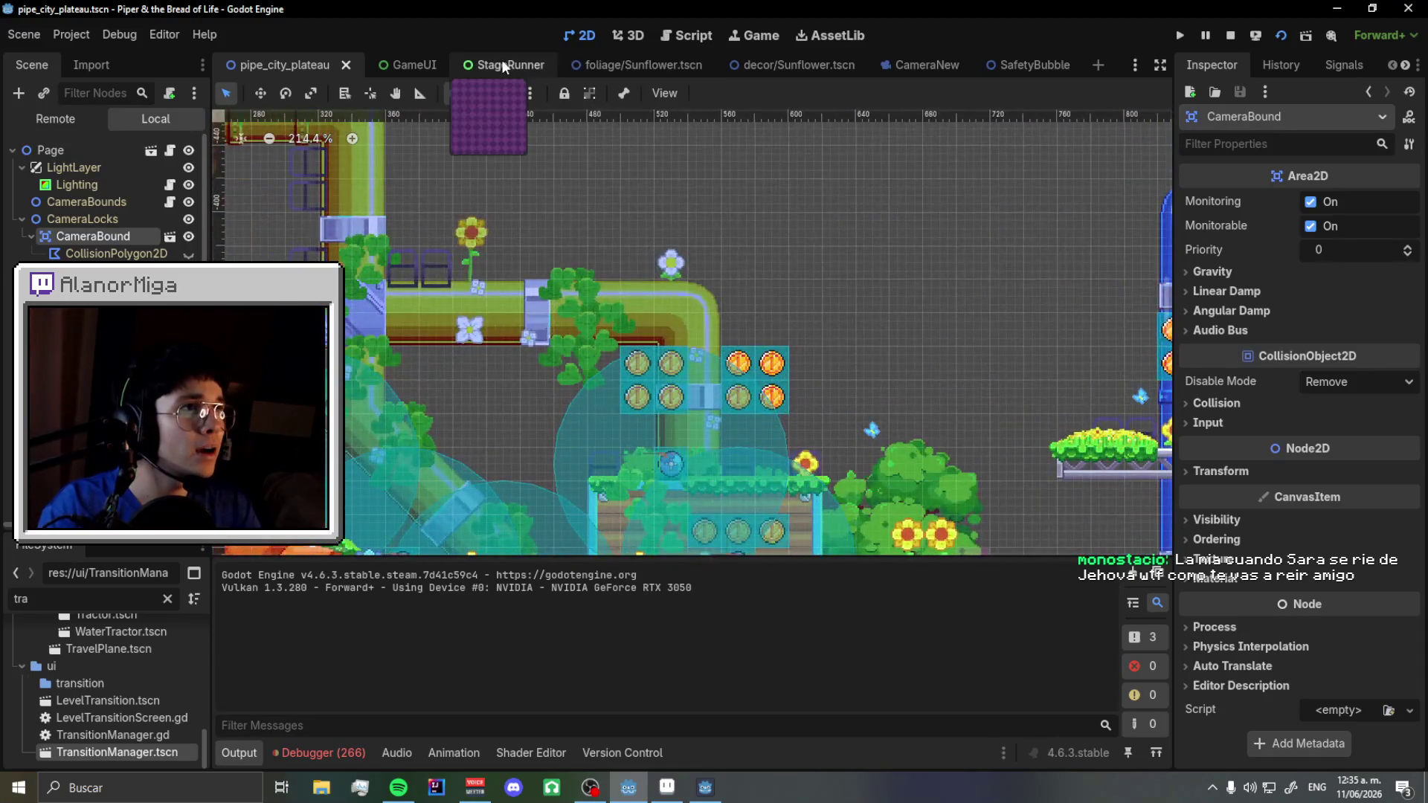
left_click(501, 65)
left_click(195, 202)
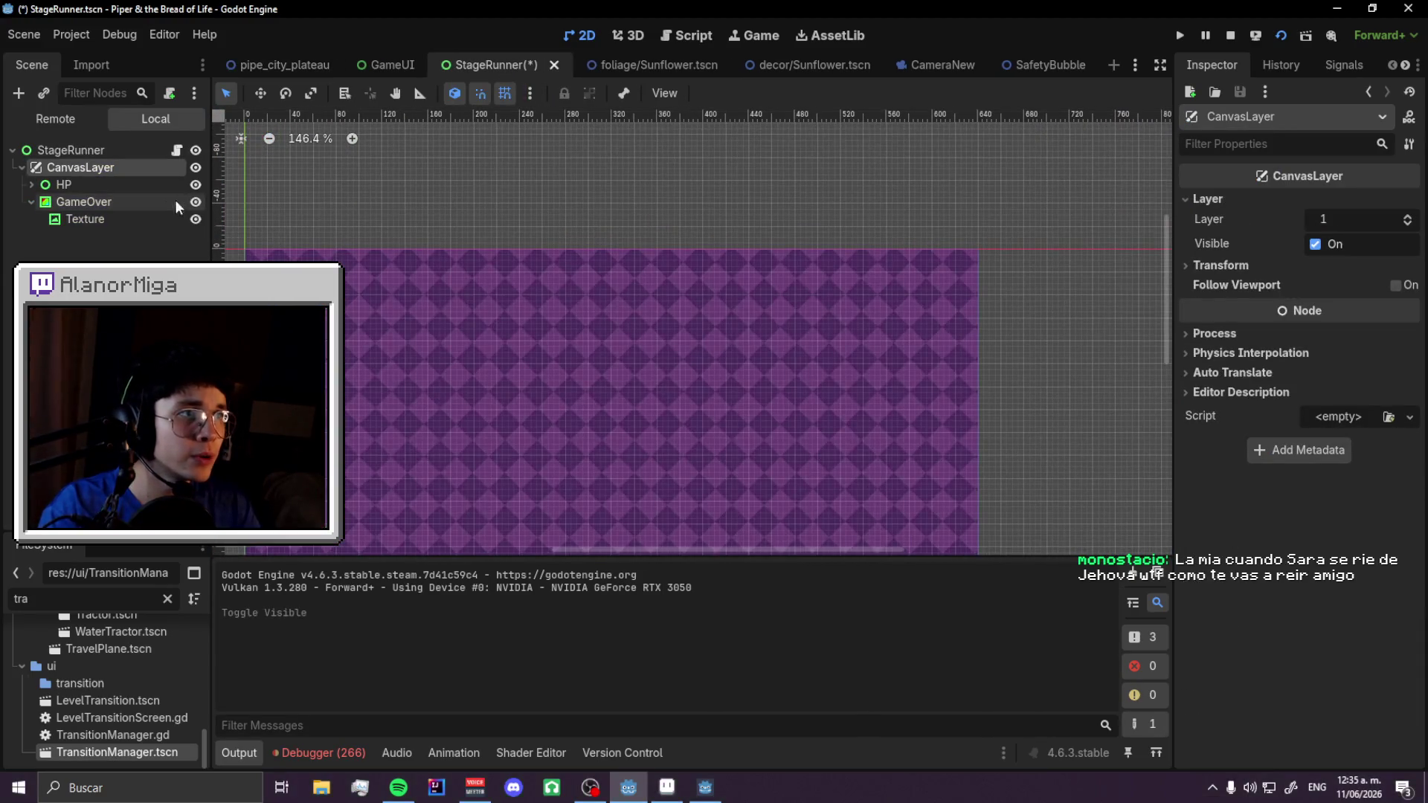
- Add a Label child node under the GameOver node
right_click(183, 200)
left_click(214, 215)
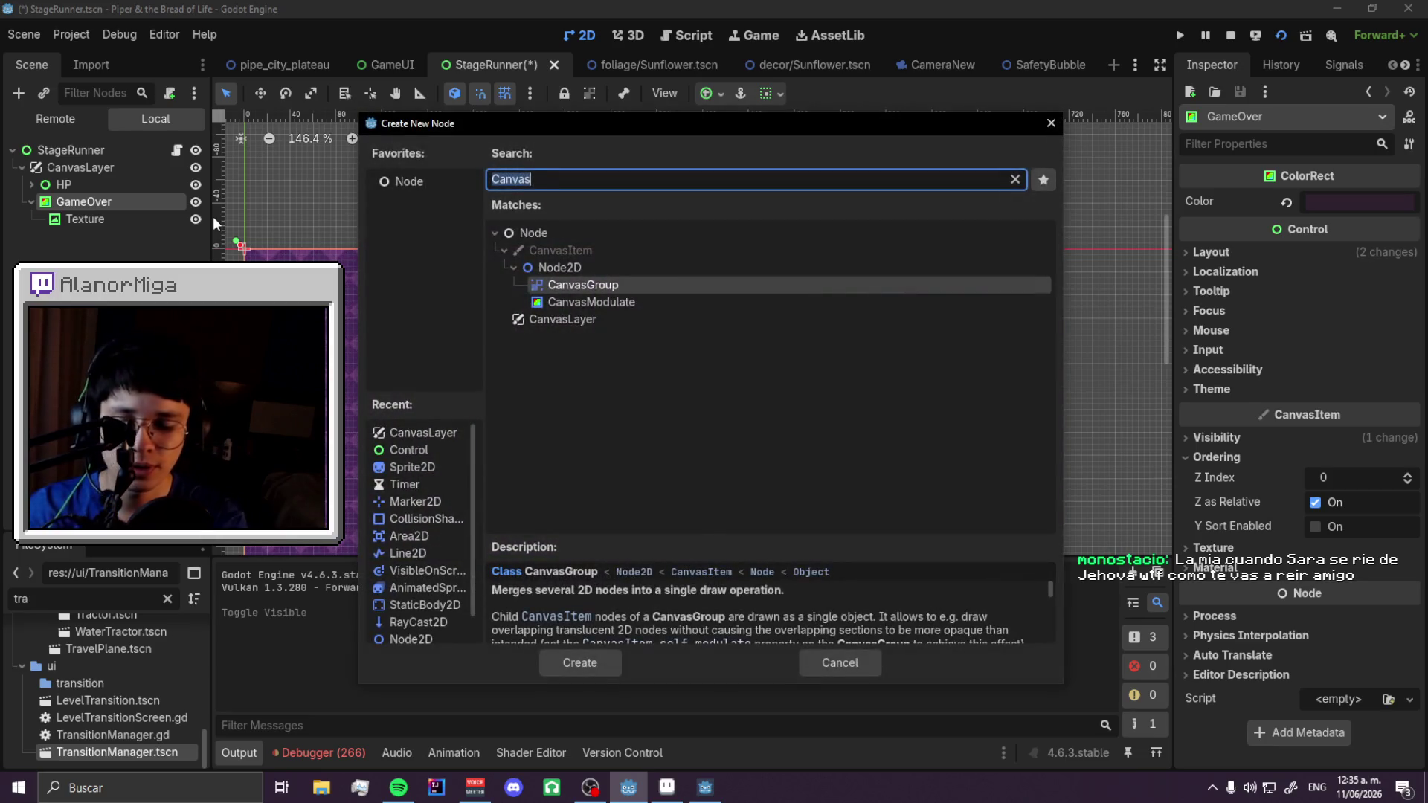
type("Lbael")
key("BackSpace")
key("BackSpace")
key("BackSpace")
type("abel")
key("Return")
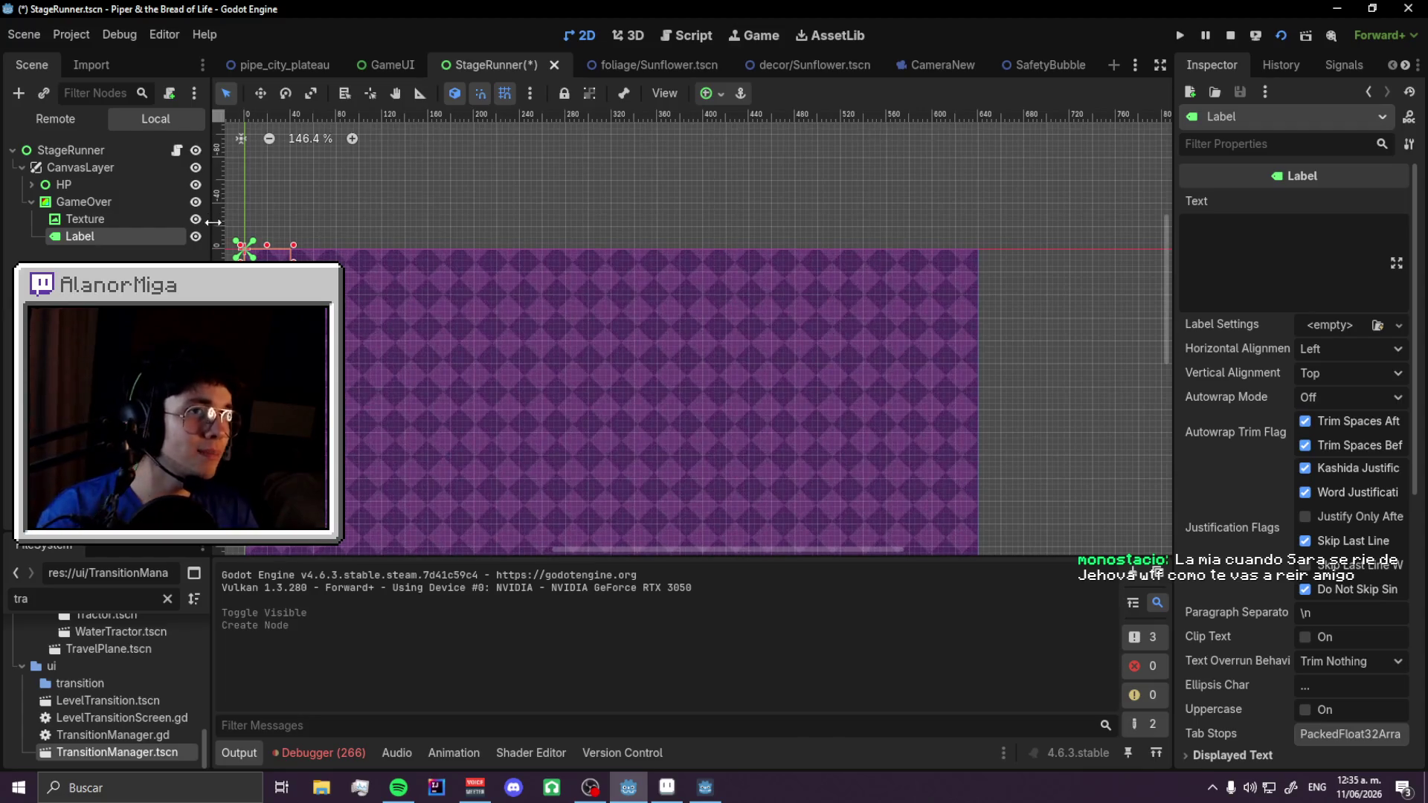
- Drag GameOver above HP in the scene tree, then select HP
left_click_drag(63, 195, 63, 178)
scroll(636, 211, "down", 2)
scroll(636, 212, "left", 2)
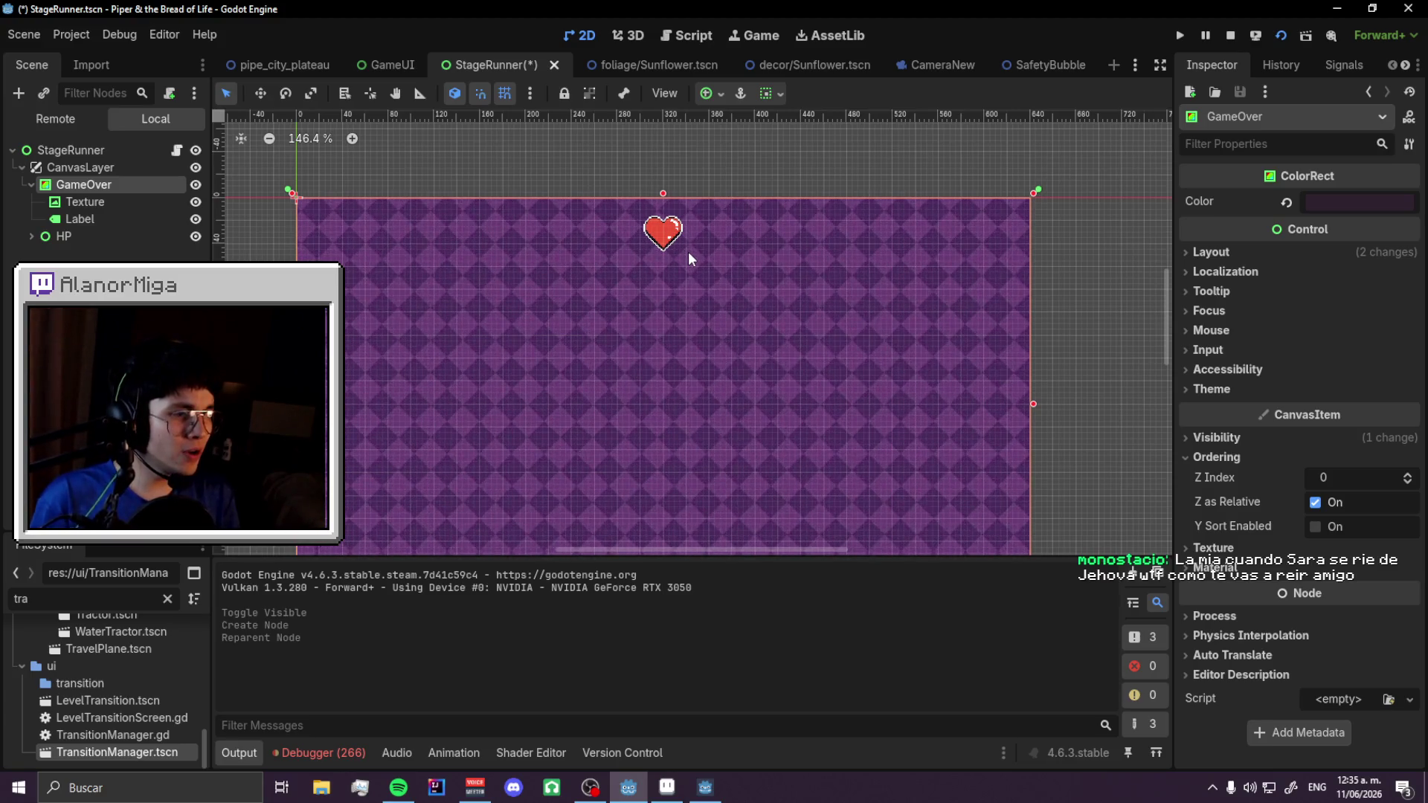
left_click(95, 231)
- Anchor the new Label with the Top Center anchor preset
left_click(91, 220)
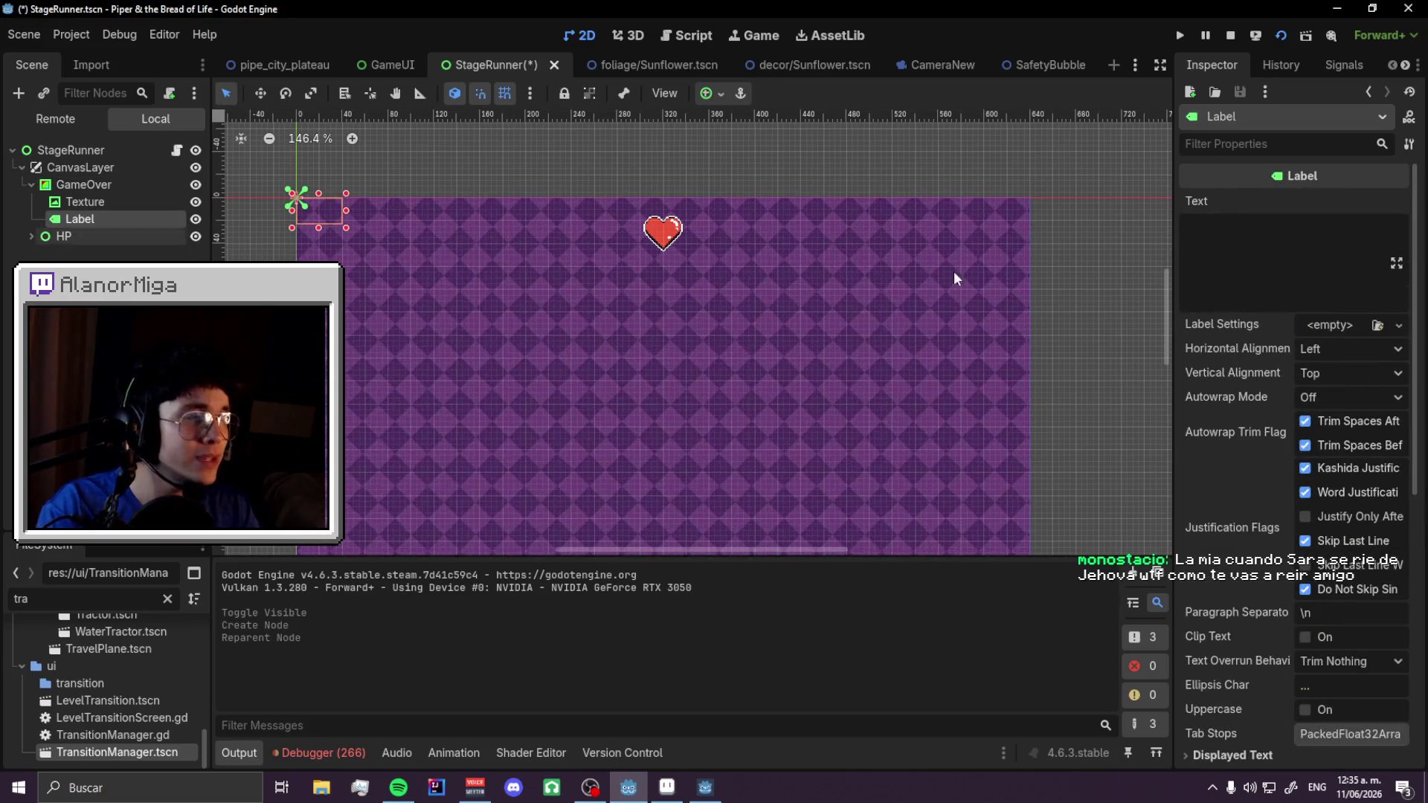
left_click(708, 93)
left_click(743, 151)
- Set the label's Inspector text to 'Try again?', replacing the initial 'GAME OVER'
left_click(1266, 251)
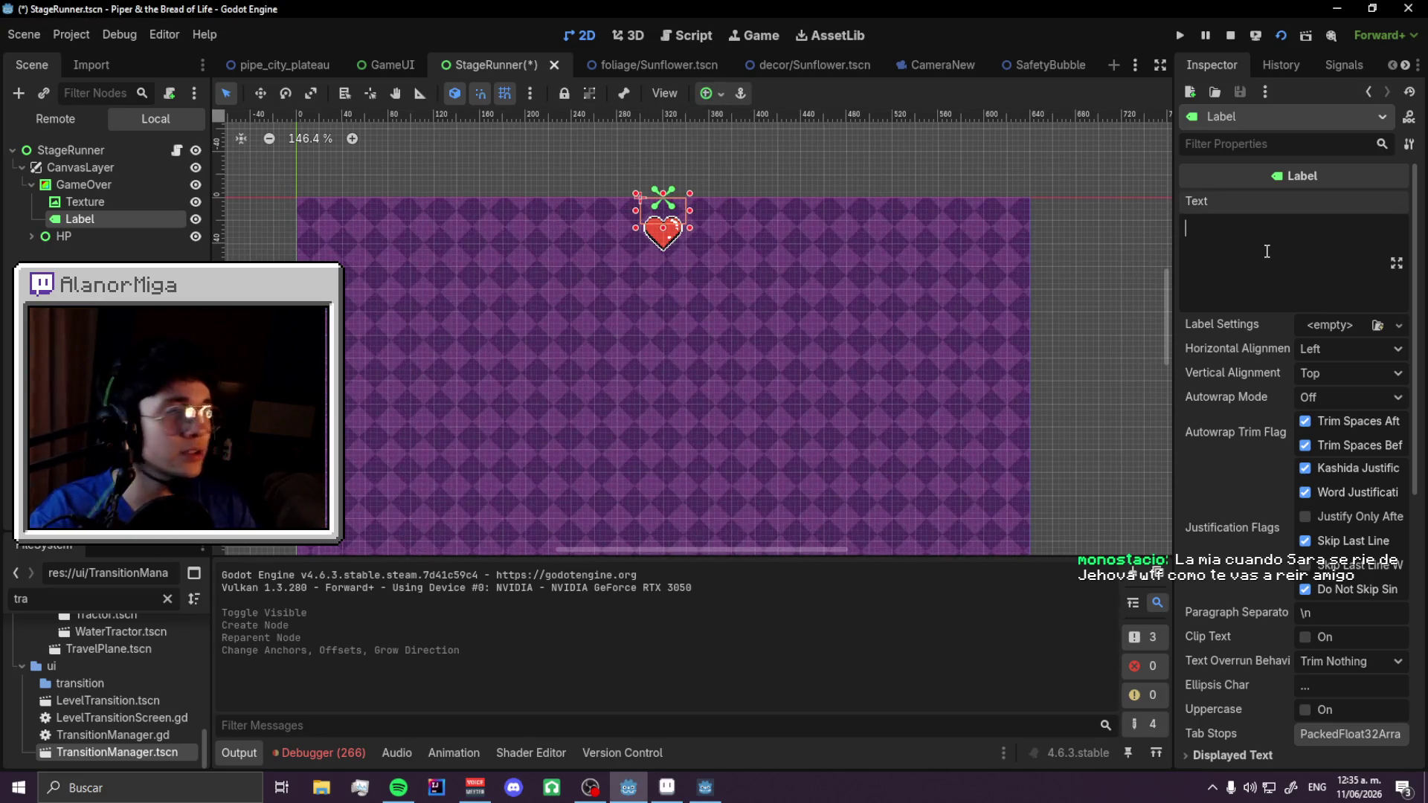
type("GAME OVER")
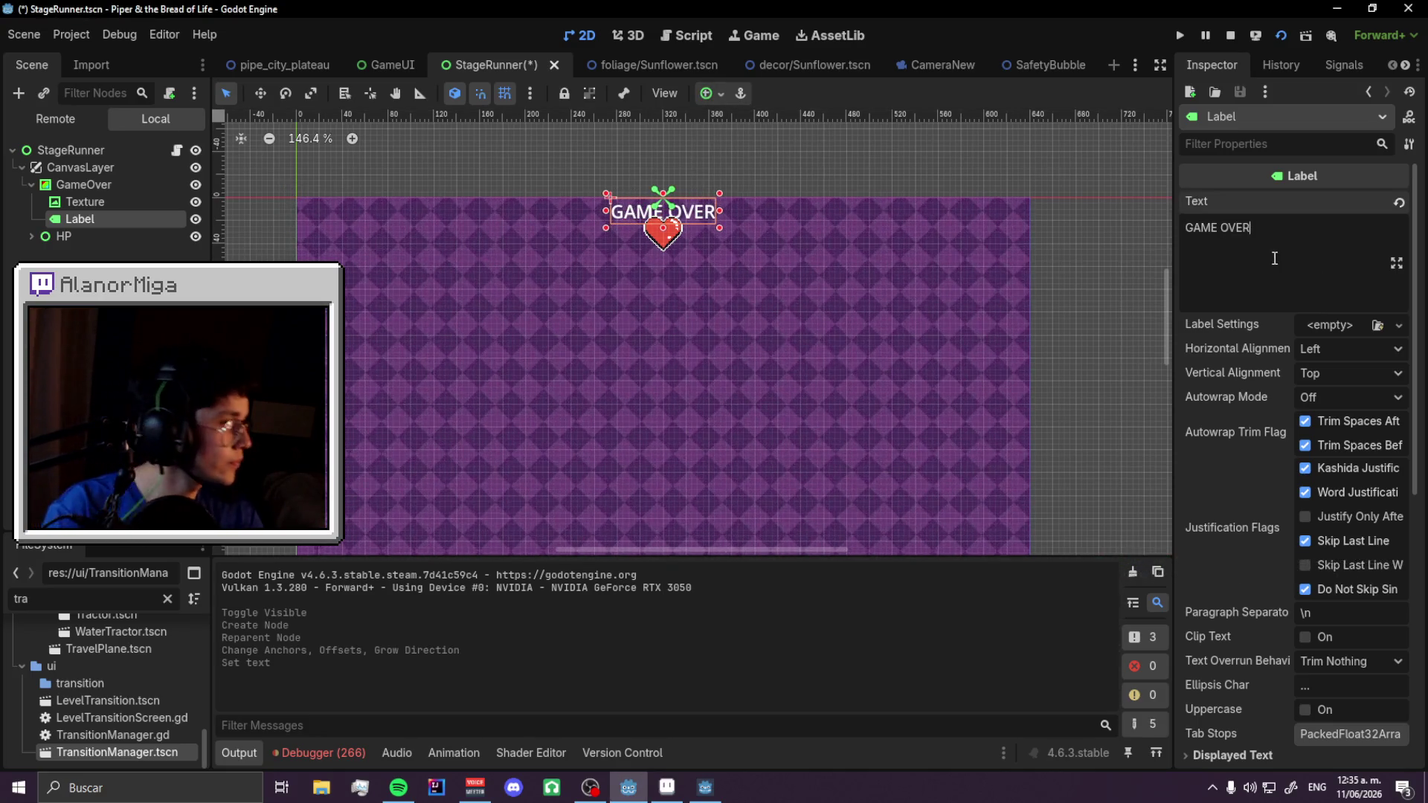
scroll(1314, 457, "down", 5)
scroll(1313, 527, "up", 5)
triple_click(1282, 262)
type("Tre")
key("BackSpace")
type("y agh")
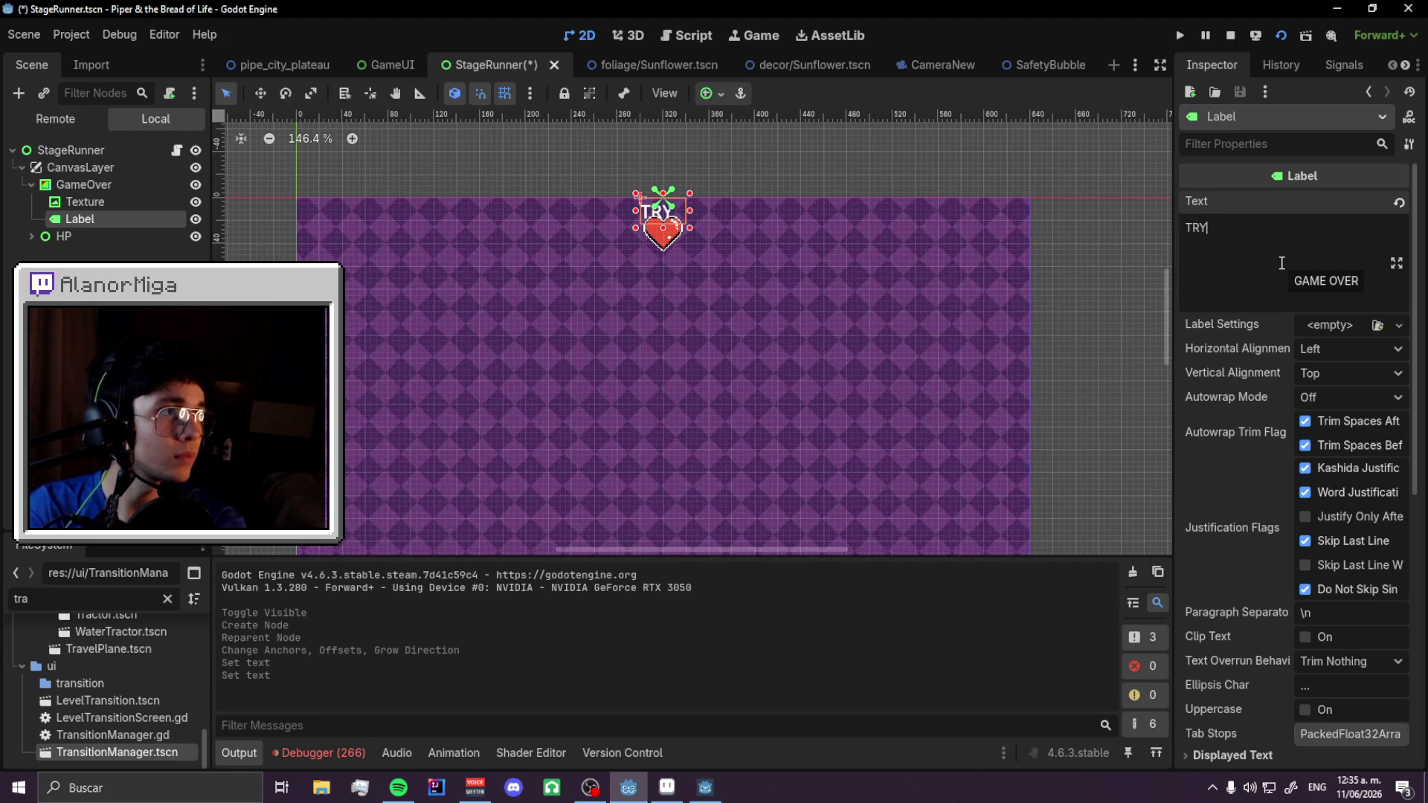
key("BackSpace")
type("again?")
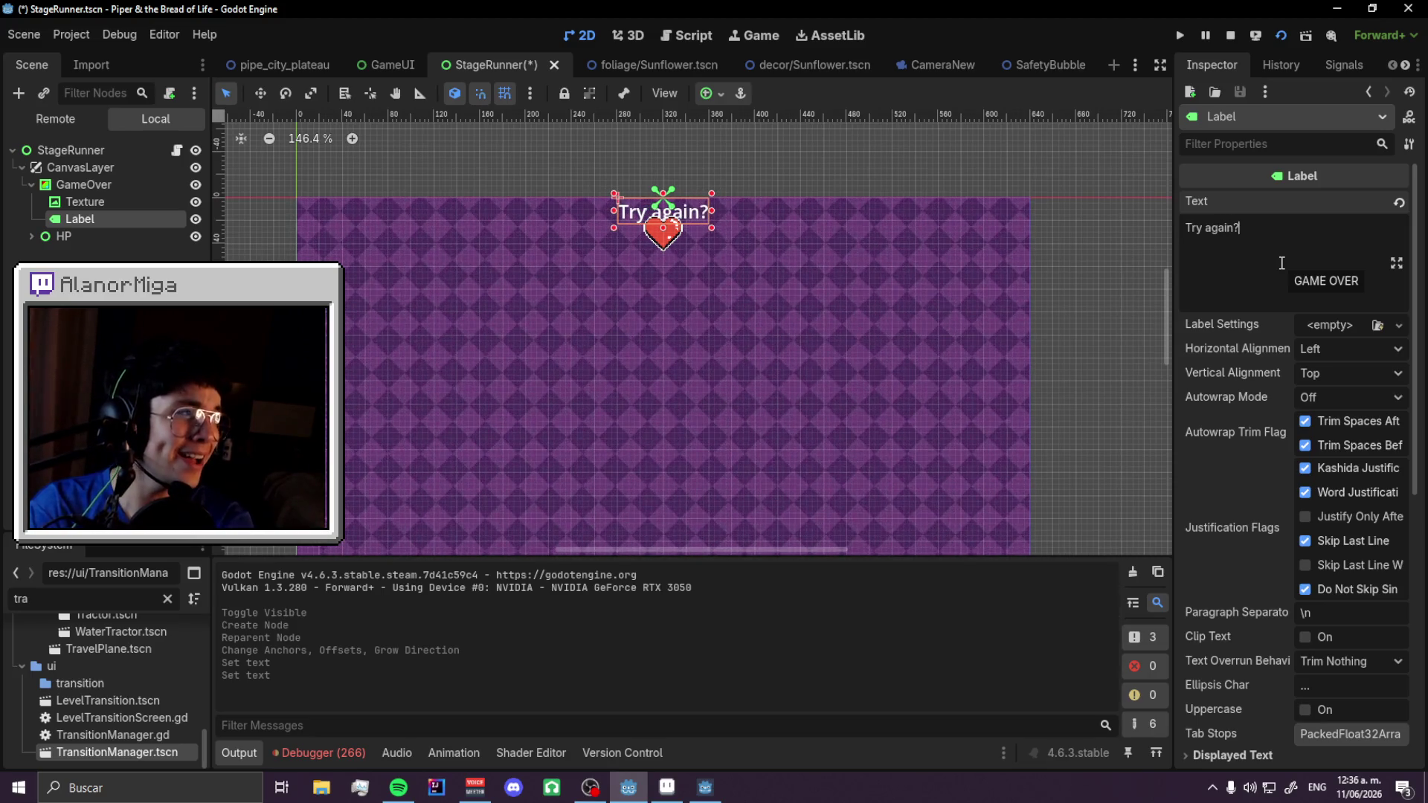
scroll(1287, 502, "down", 5)
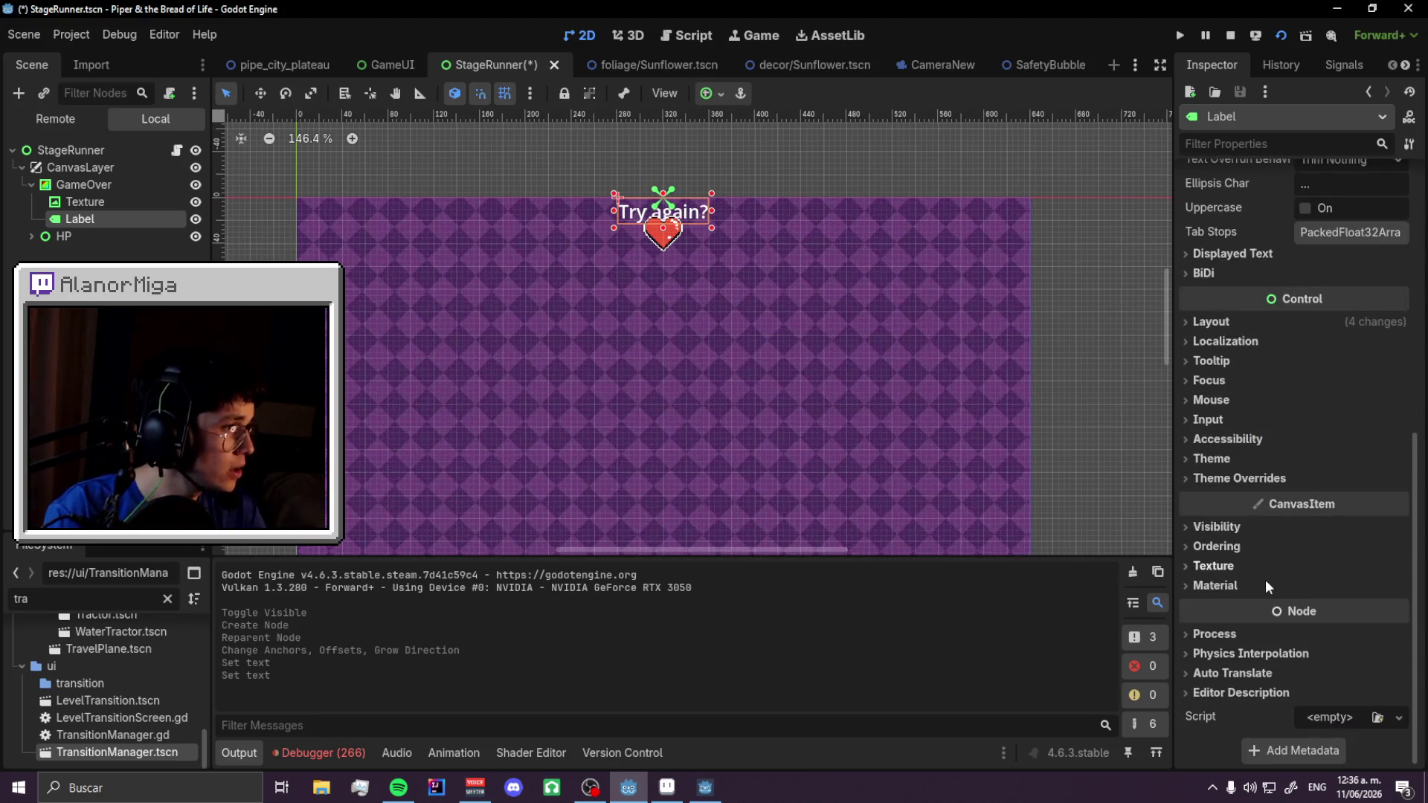
- Assign TextTheme as the label's theme, undoing an oversized resize of its box
left_click(1252, 460)
left_click(1376, 479)
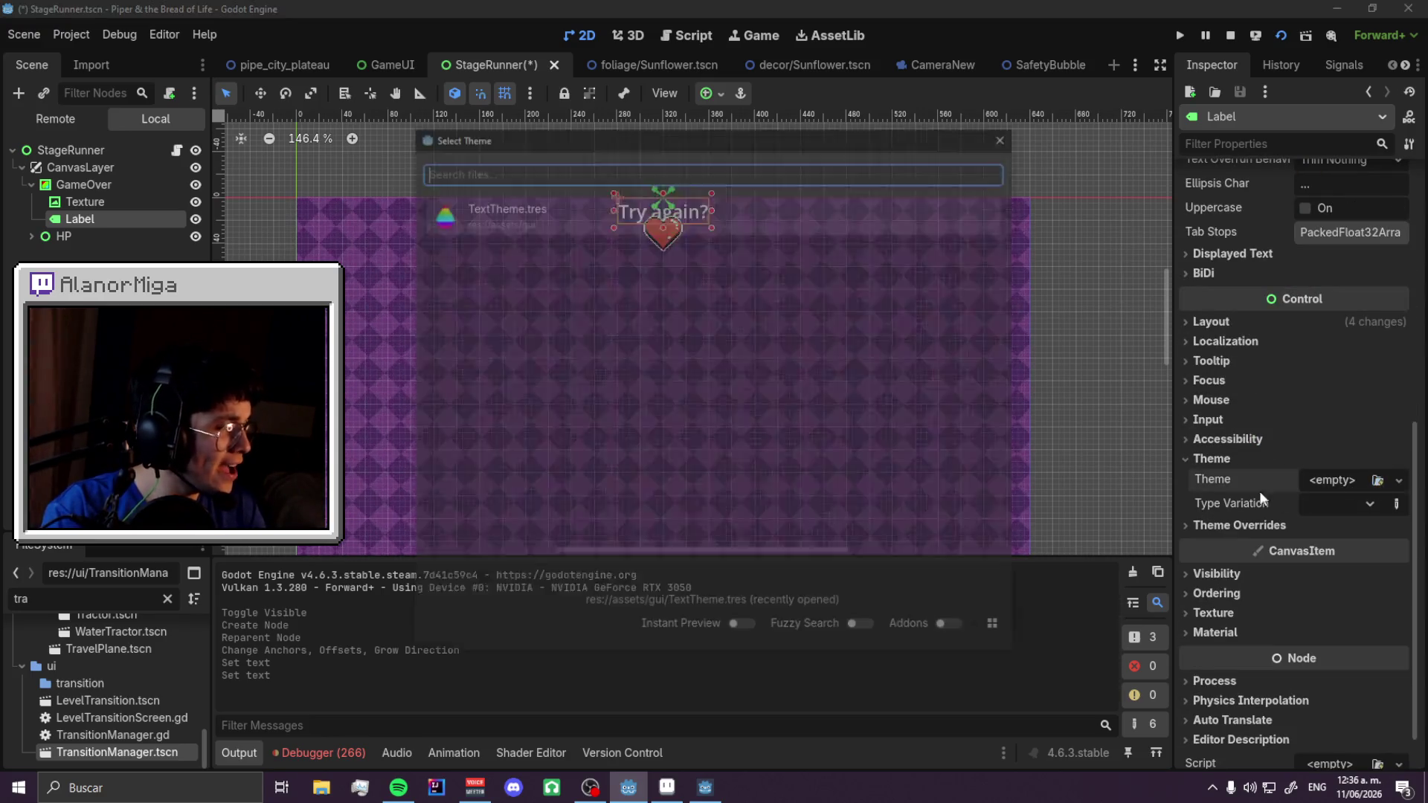
left_click(484, 227)
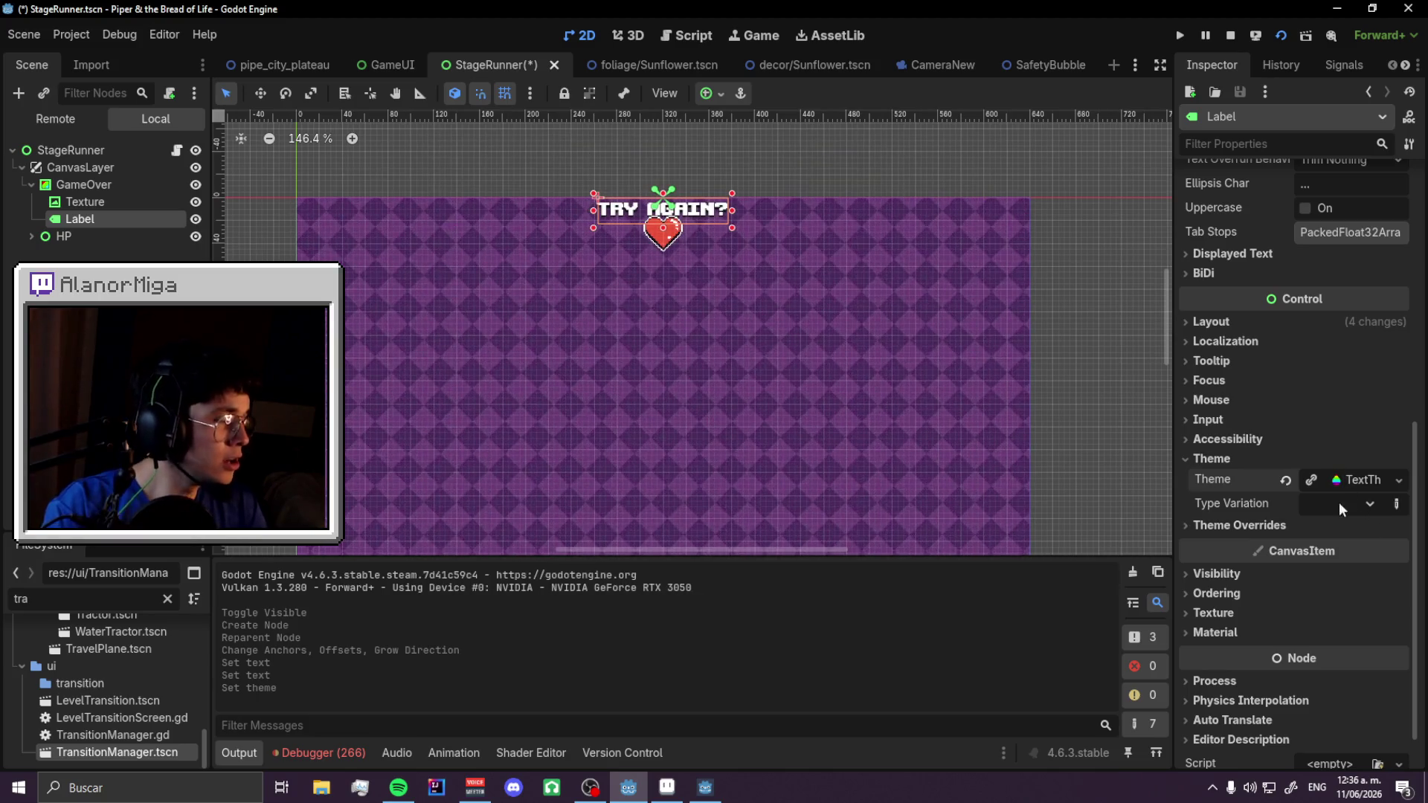
scroll(1368, 345, "up", 8)
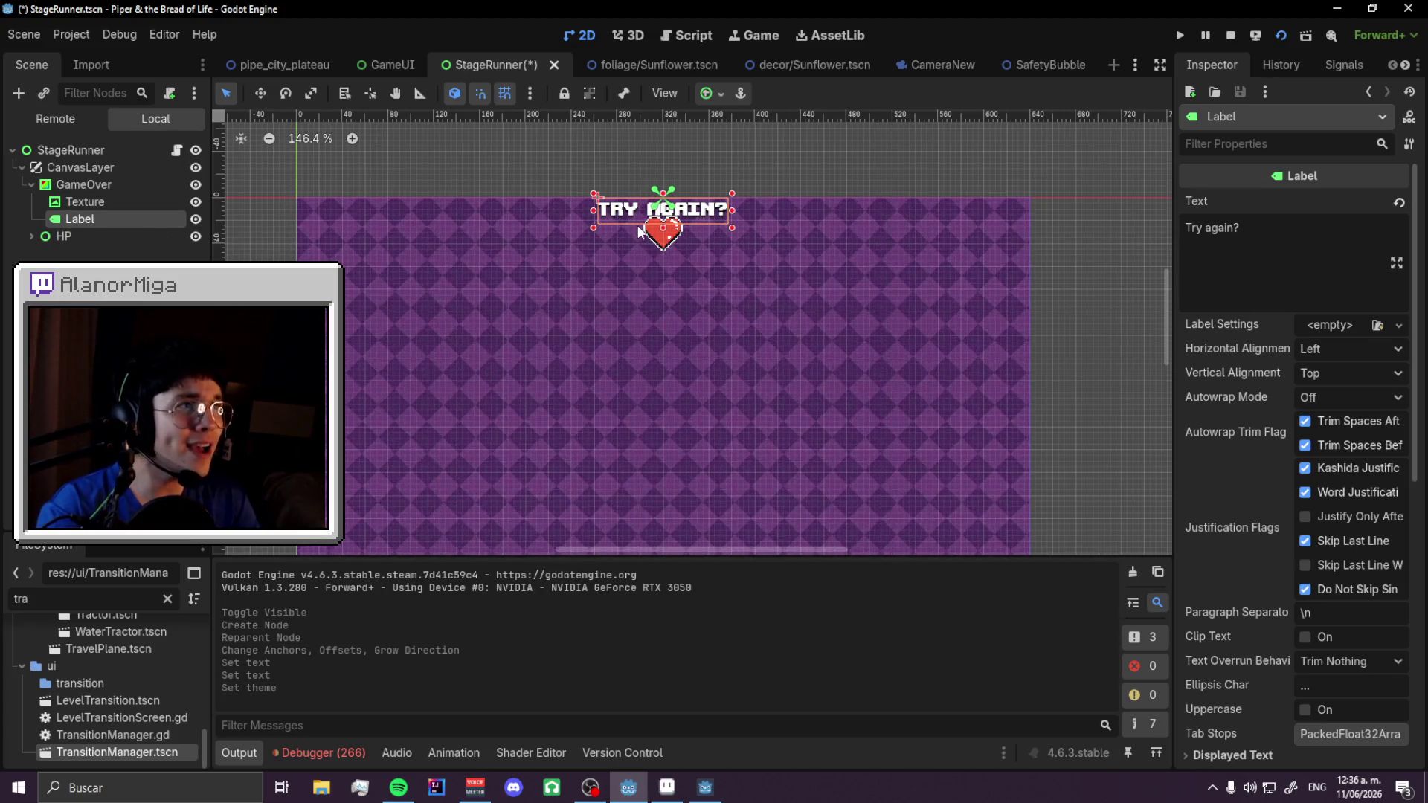
scroll(662, 206, "up", 3)
mouse_move(579, 215)
left_mouse_down()
mouse_move(583, 272)
mouse_move(582, 235)
mouse_move(420, 382)
left_mouse_up()
key("ctrl+z")
key("ctrl+shift+z")
scroll(662, 223, "up", 1)
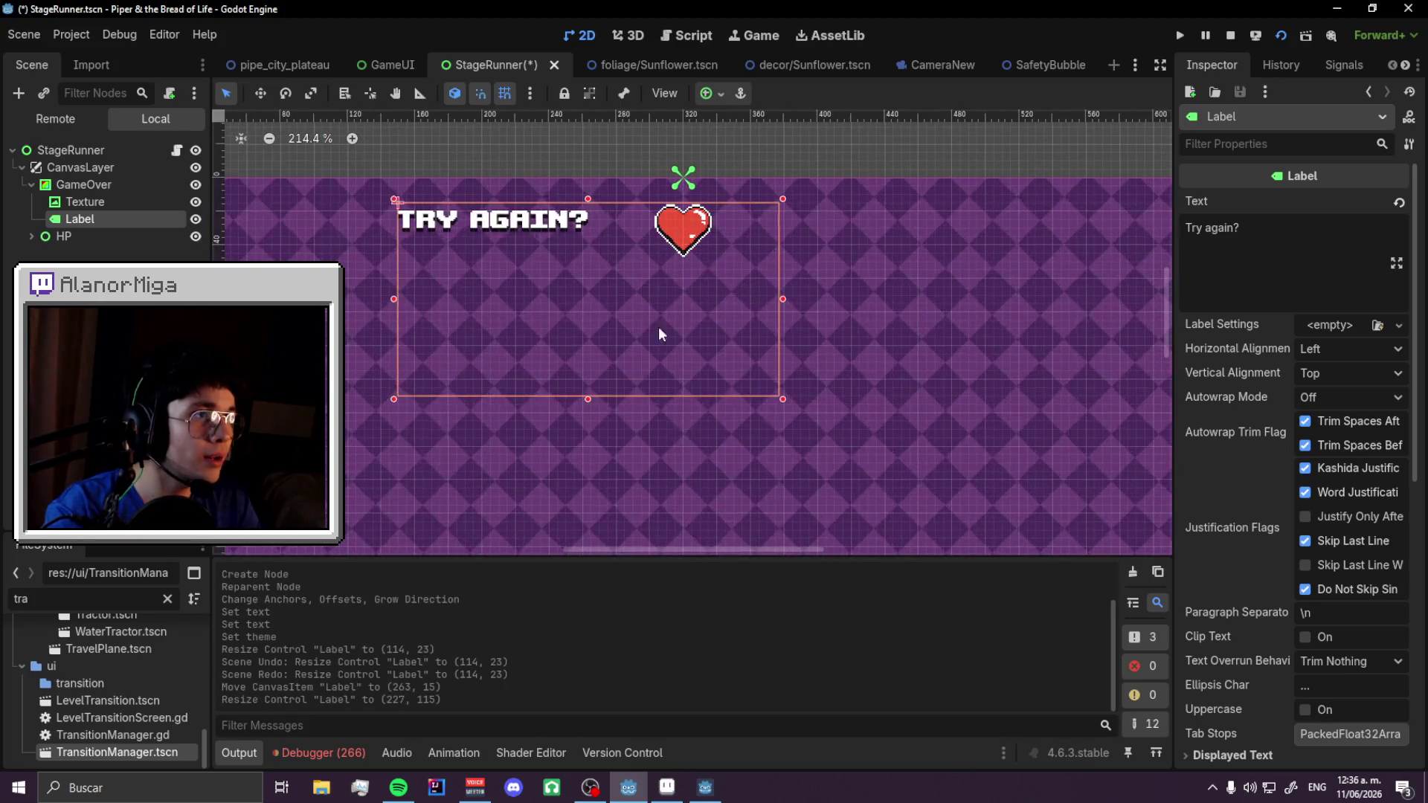
key("ctrl+z")
scroll(1273, 462, "down", 5)
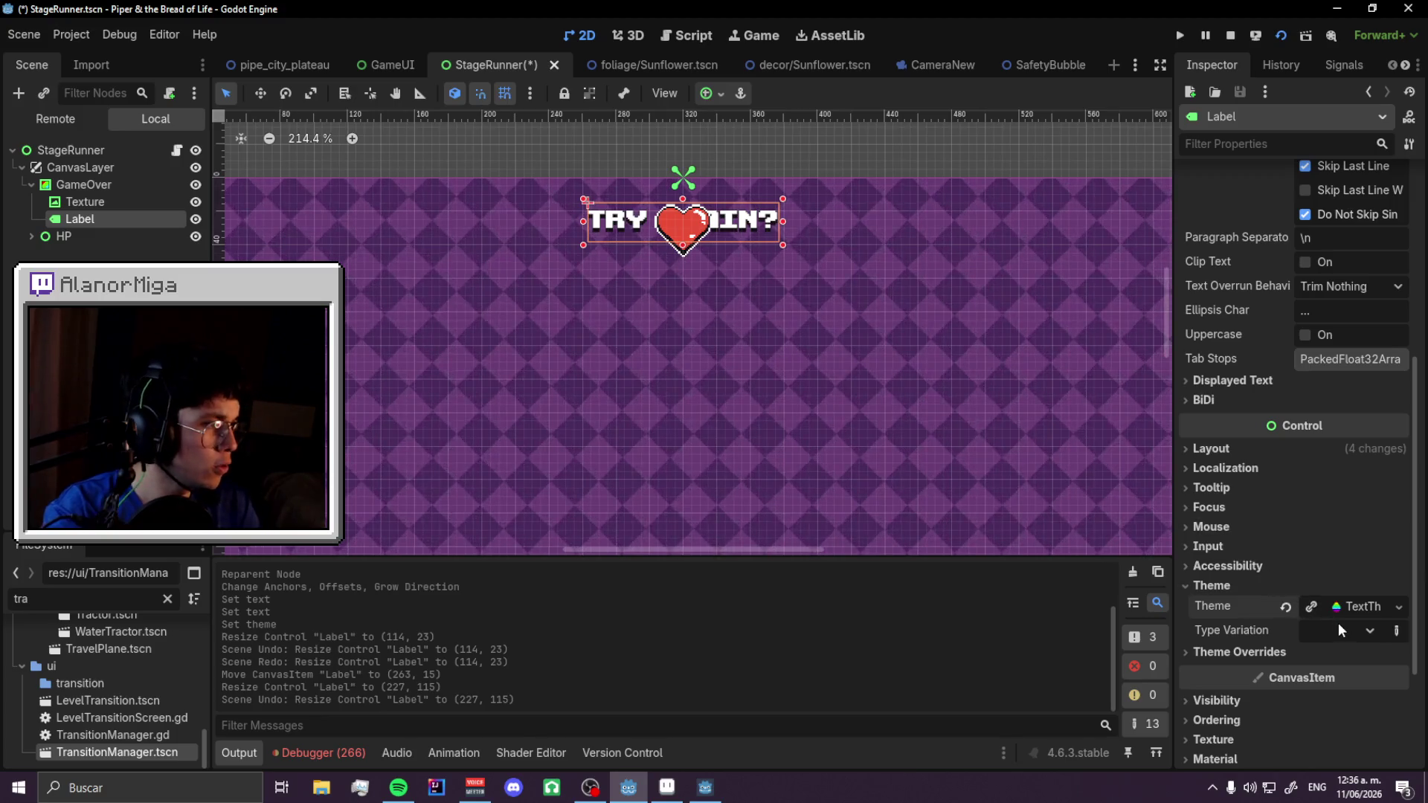
- Enable the label's Font Size theme override and set it to 40
left_click(1359, 631)
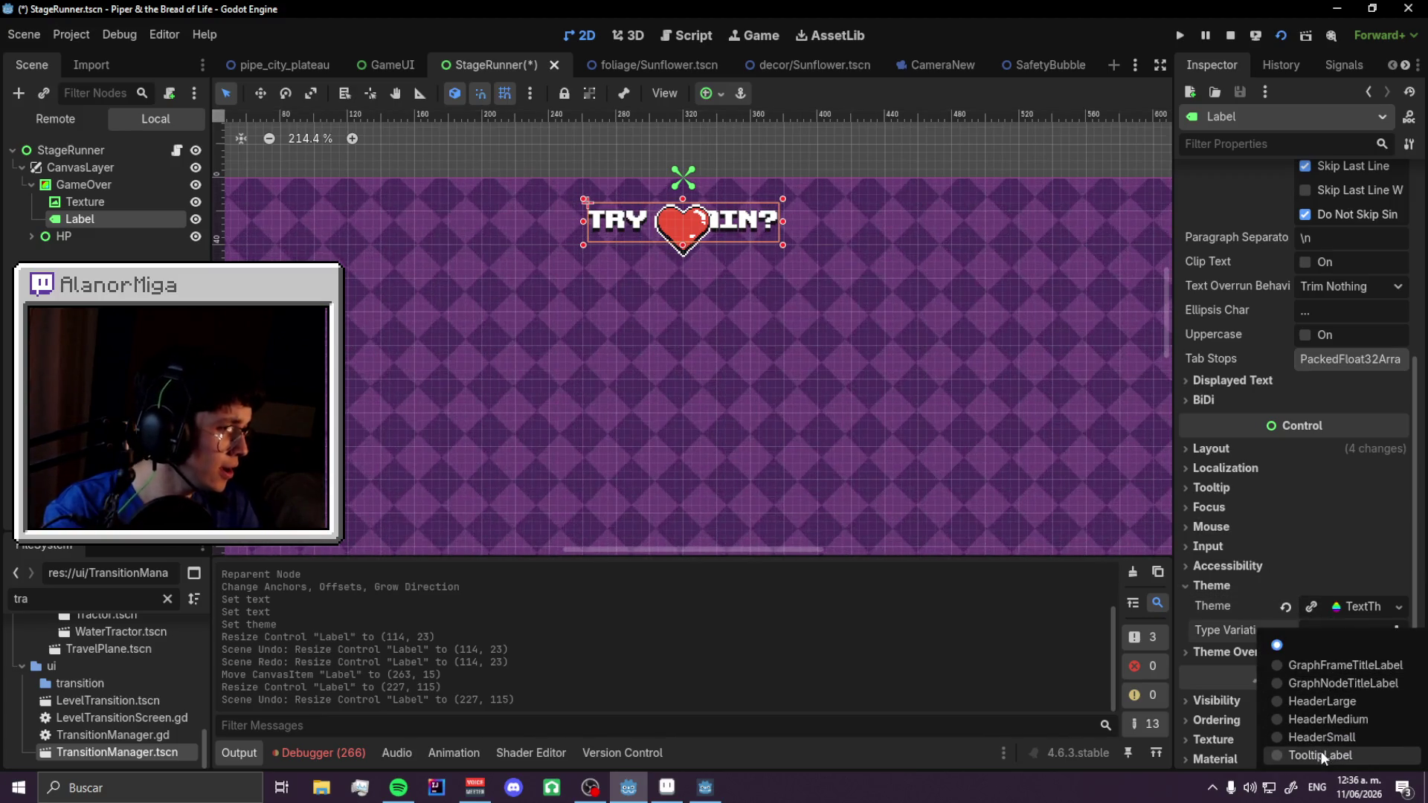
left_click(1208, 653)
left_click(1207, 653)
scroll(1207, 652, "down", 3)
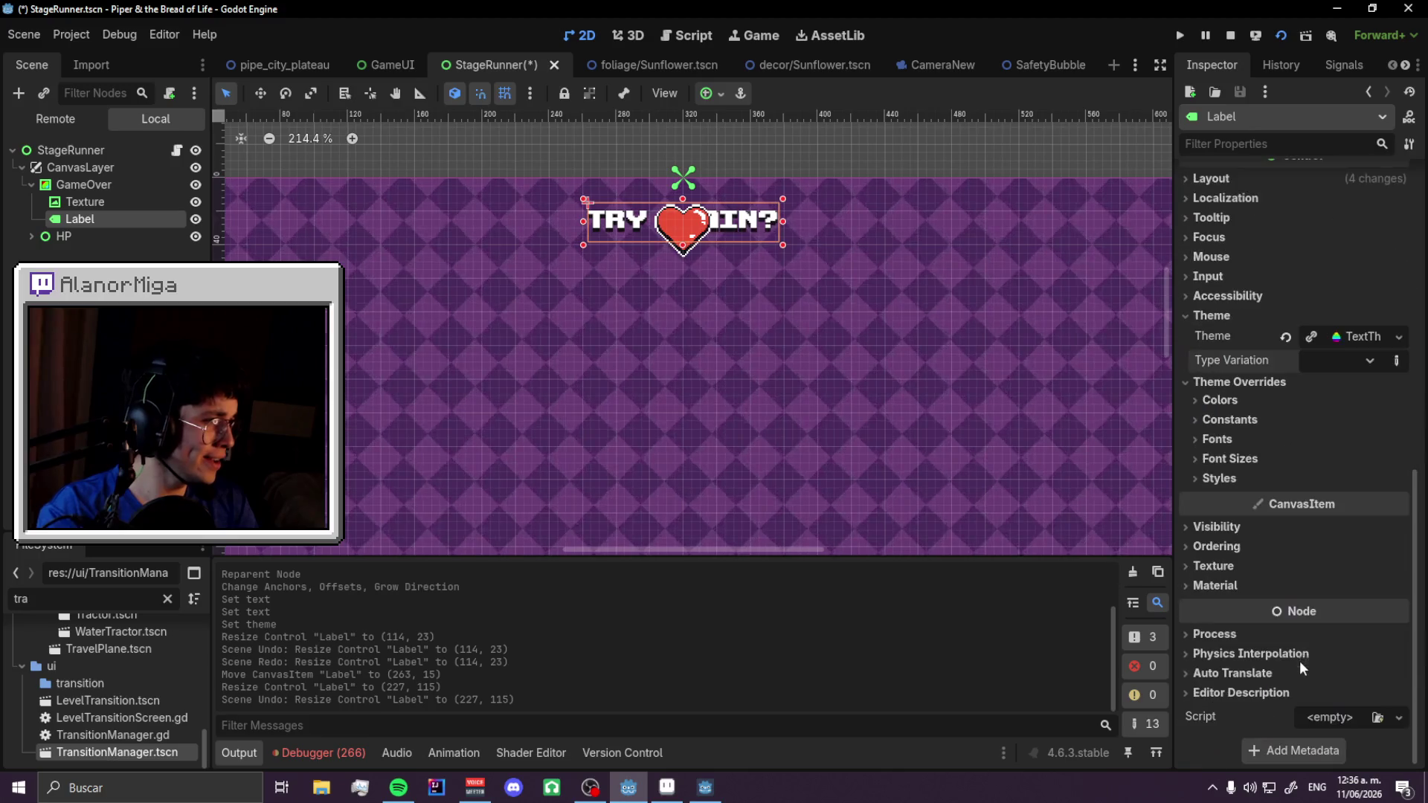
left_click(1230, 458)
left_click(1345, 478)
type("20")
key("Return")
left_click(1354, 480)
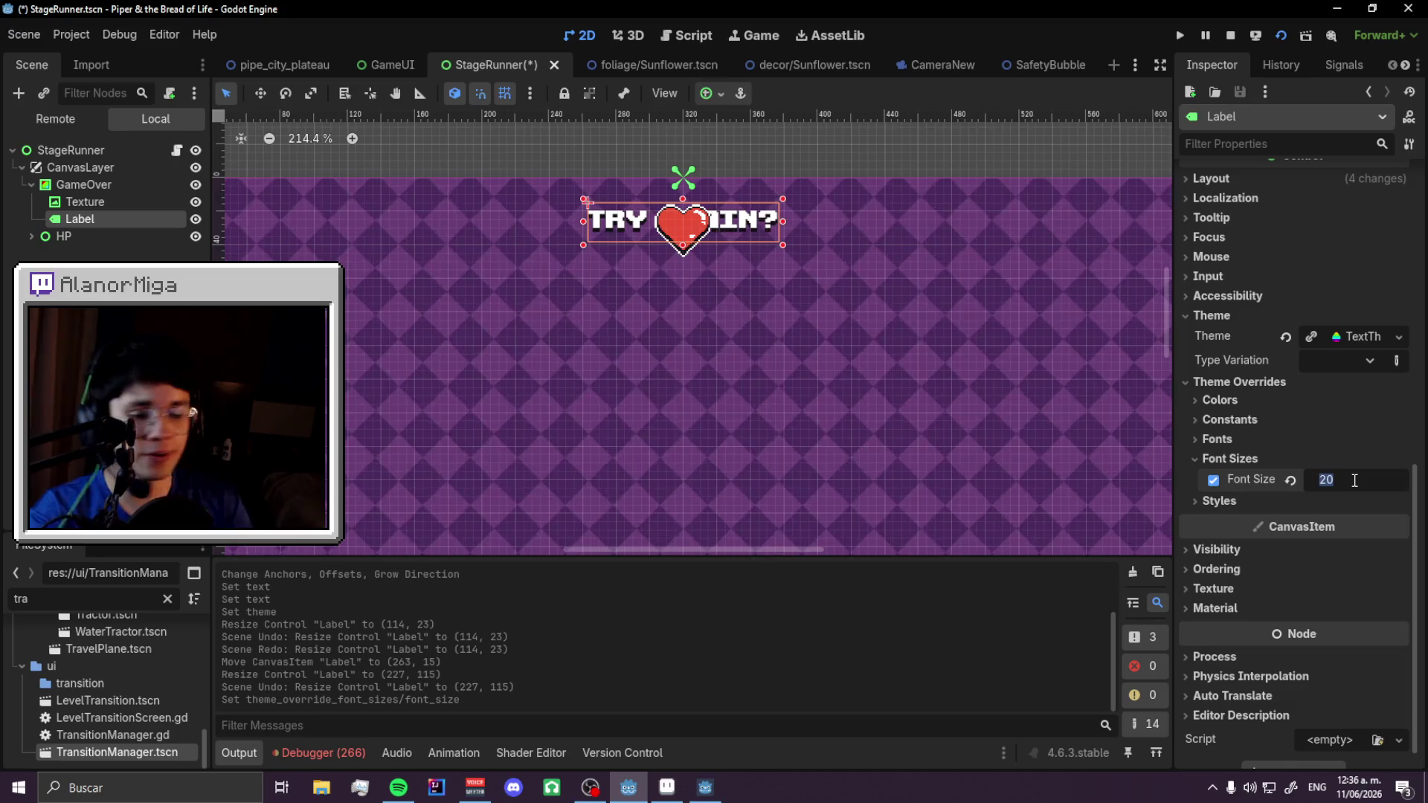
type("40")
key("Return")
- Move the 'Try again?' label into place at the top and save the scene
scroll(797, 257, "down", 5)
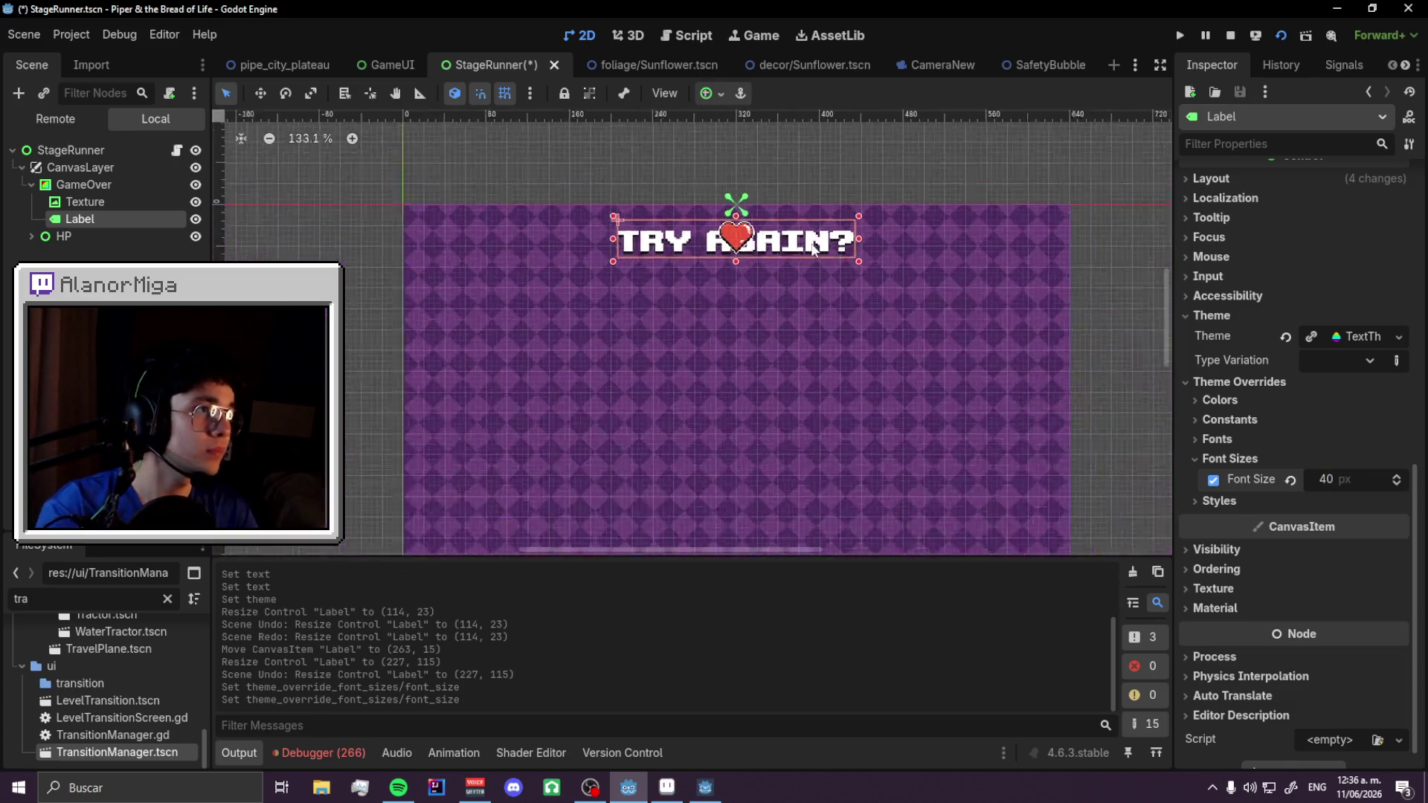
scroll(797, 270, "up", 3)
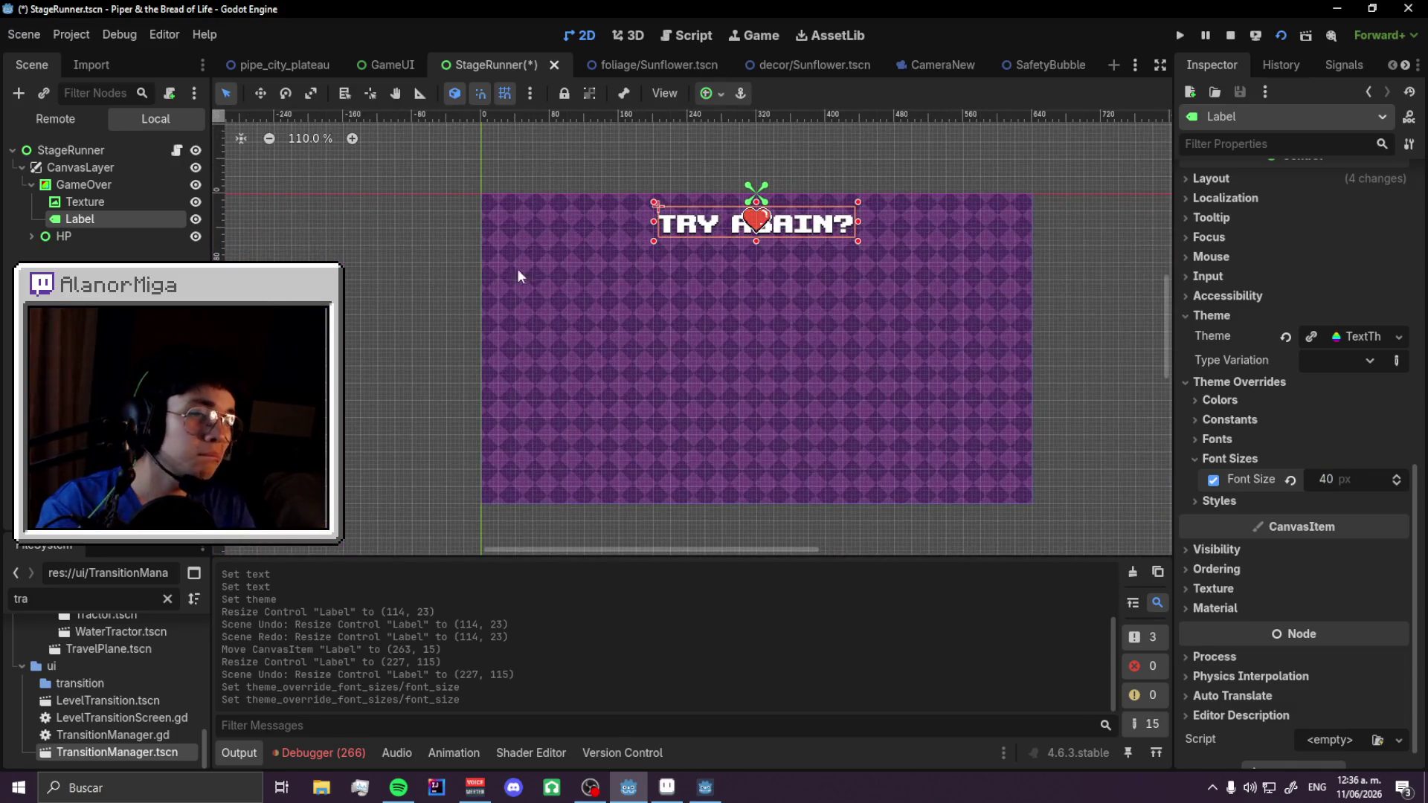
scroll(652, 253, "up", 3)
scroll(523, 246, "up", 2)
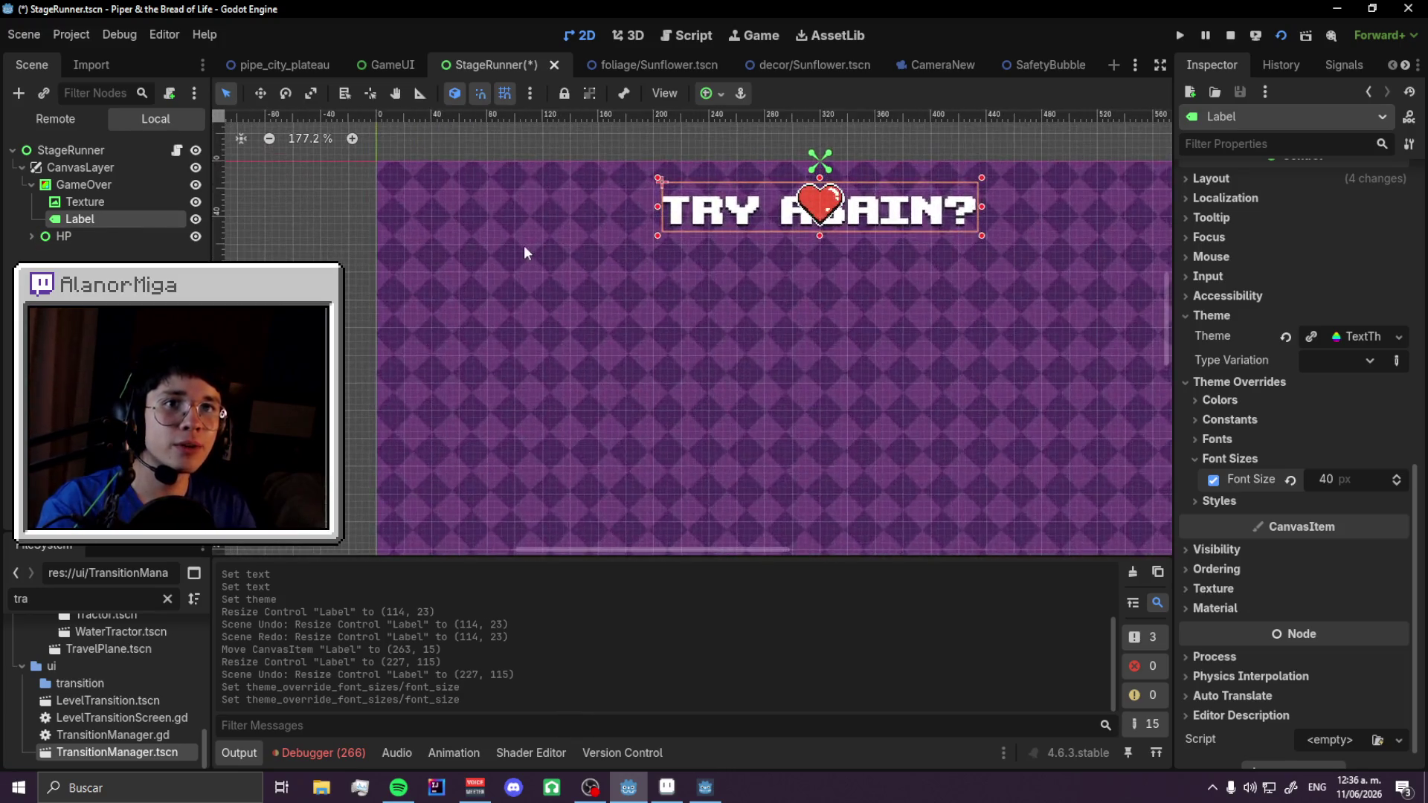
scroll(555, 220, "down", 4)
scroll(742, 149, "up", 7)
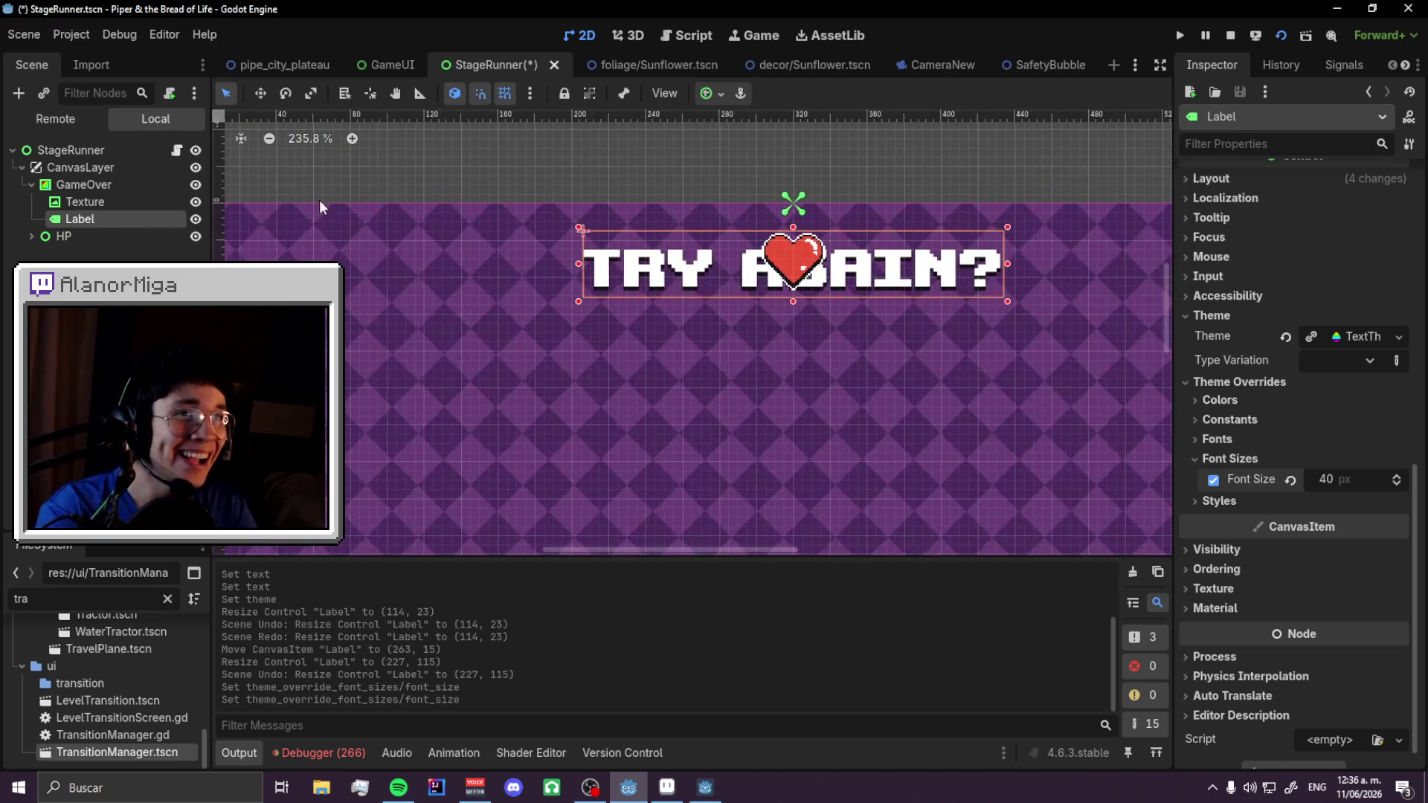
left_click(85, 202)
left_click_drag(593, 244, 602, 253)
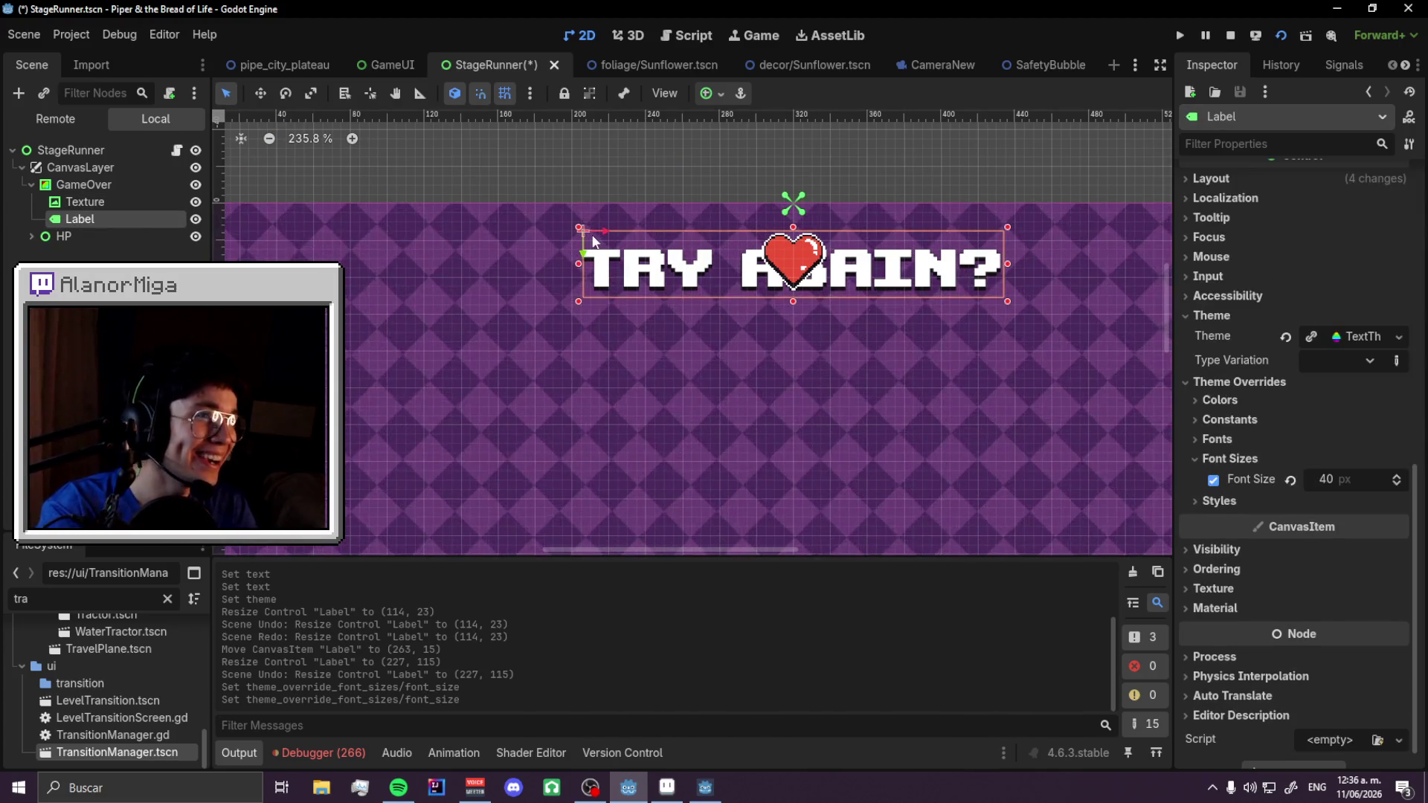
scroll(602, 253, "down", 1)
scroll(603, 252, "down", 1)
key("ctrl+s")
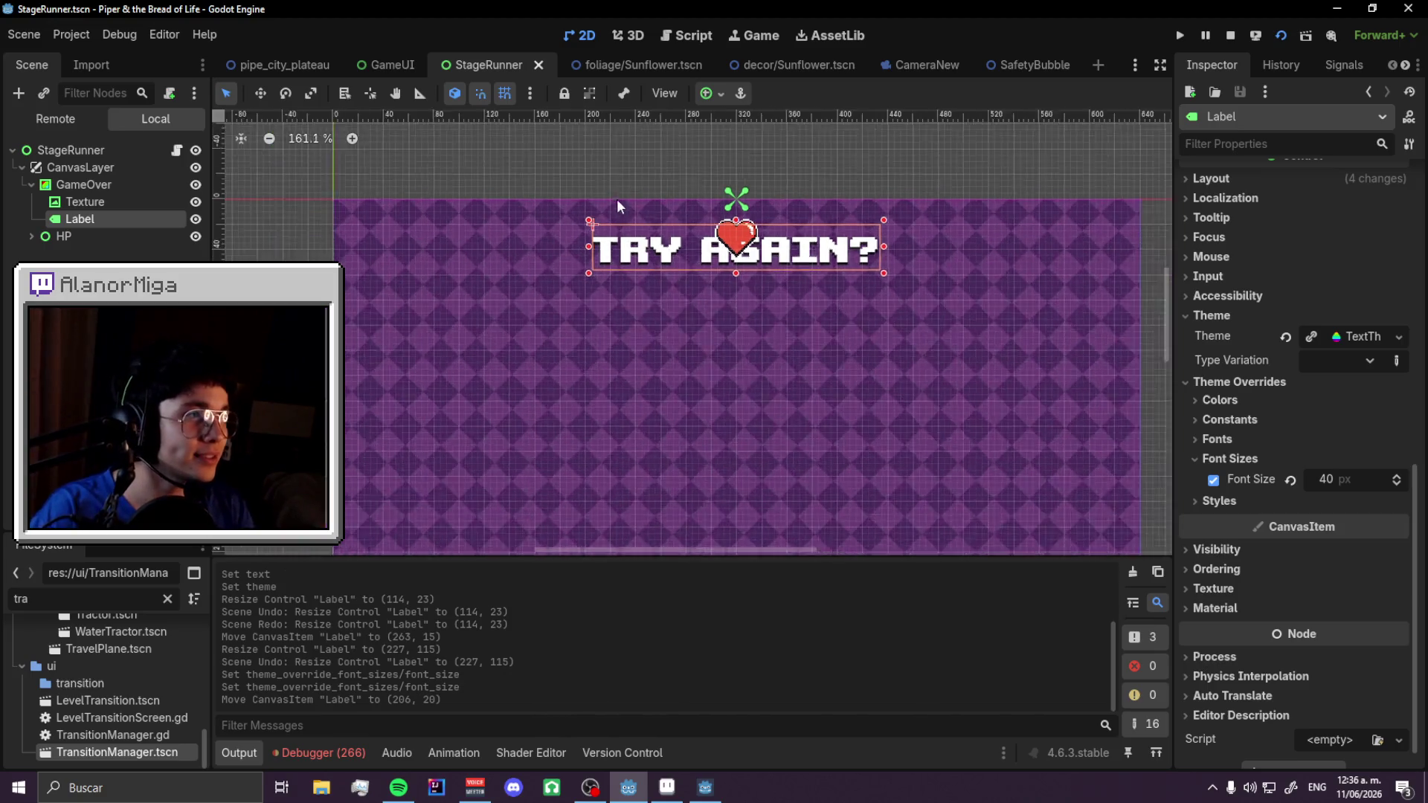
scroll(882, 153, "up", 1)
left_click(885, 151)
- Save the scene, open StageRunner.gd at hide_game_over, then bring up the music player
key("ctrl+s")
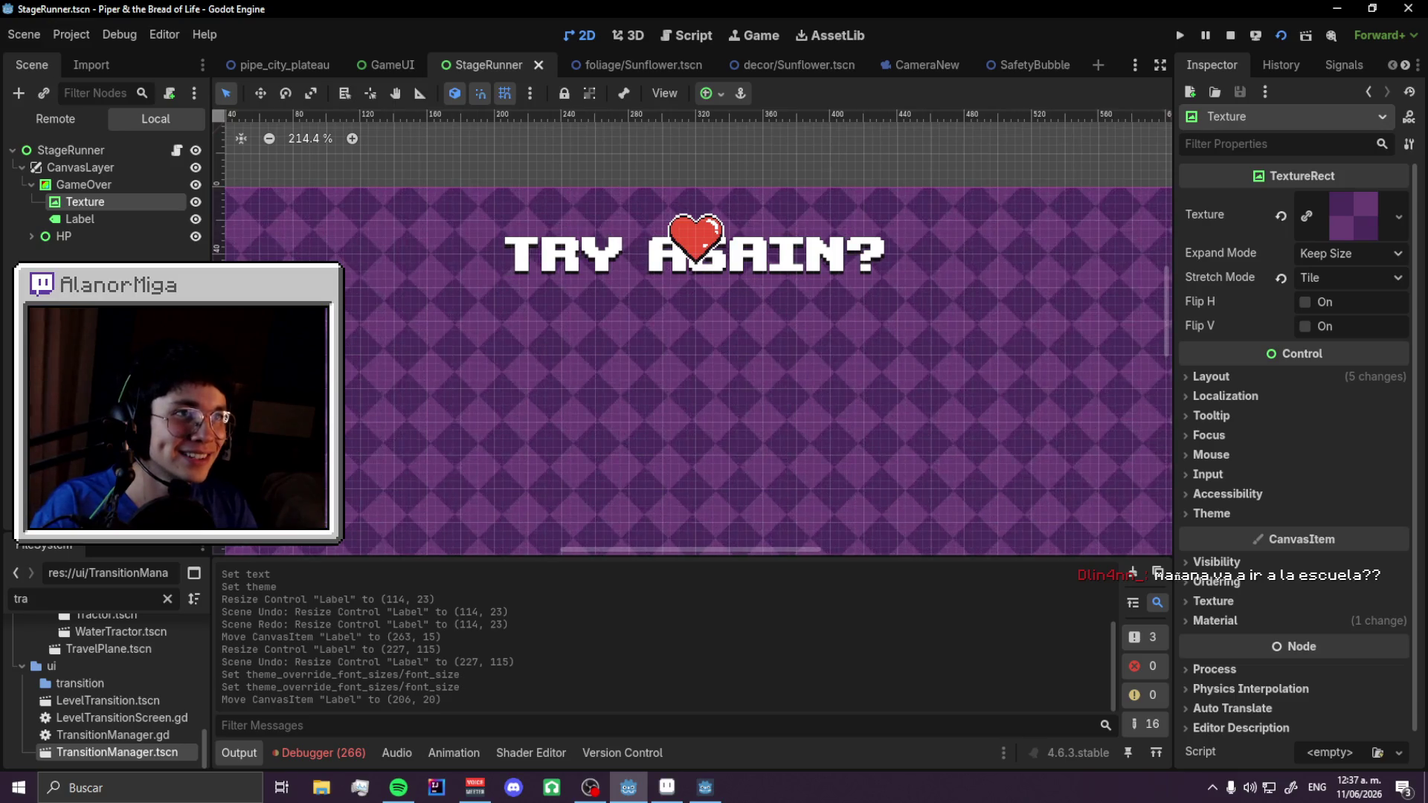
left_click(176, 154)
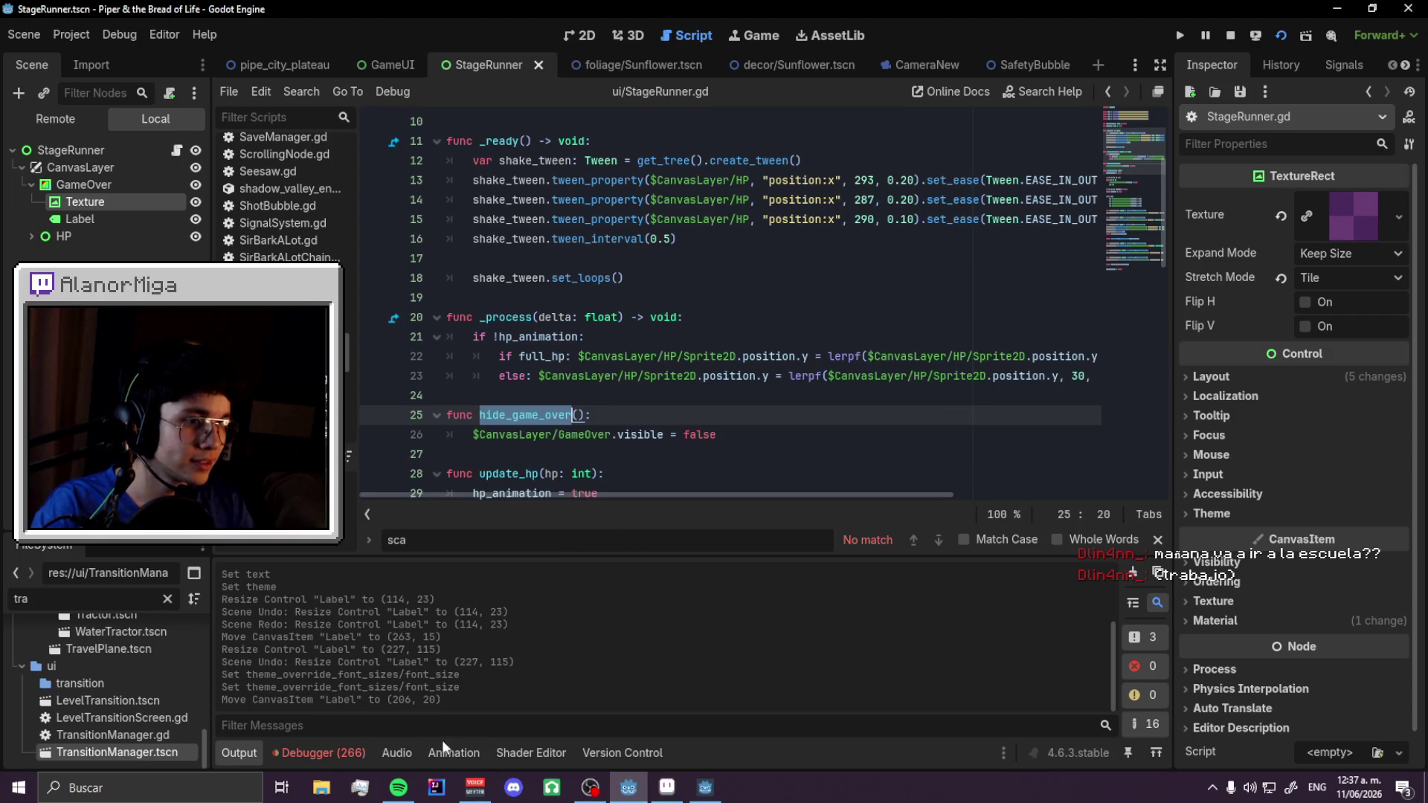
left_click(399, 786)
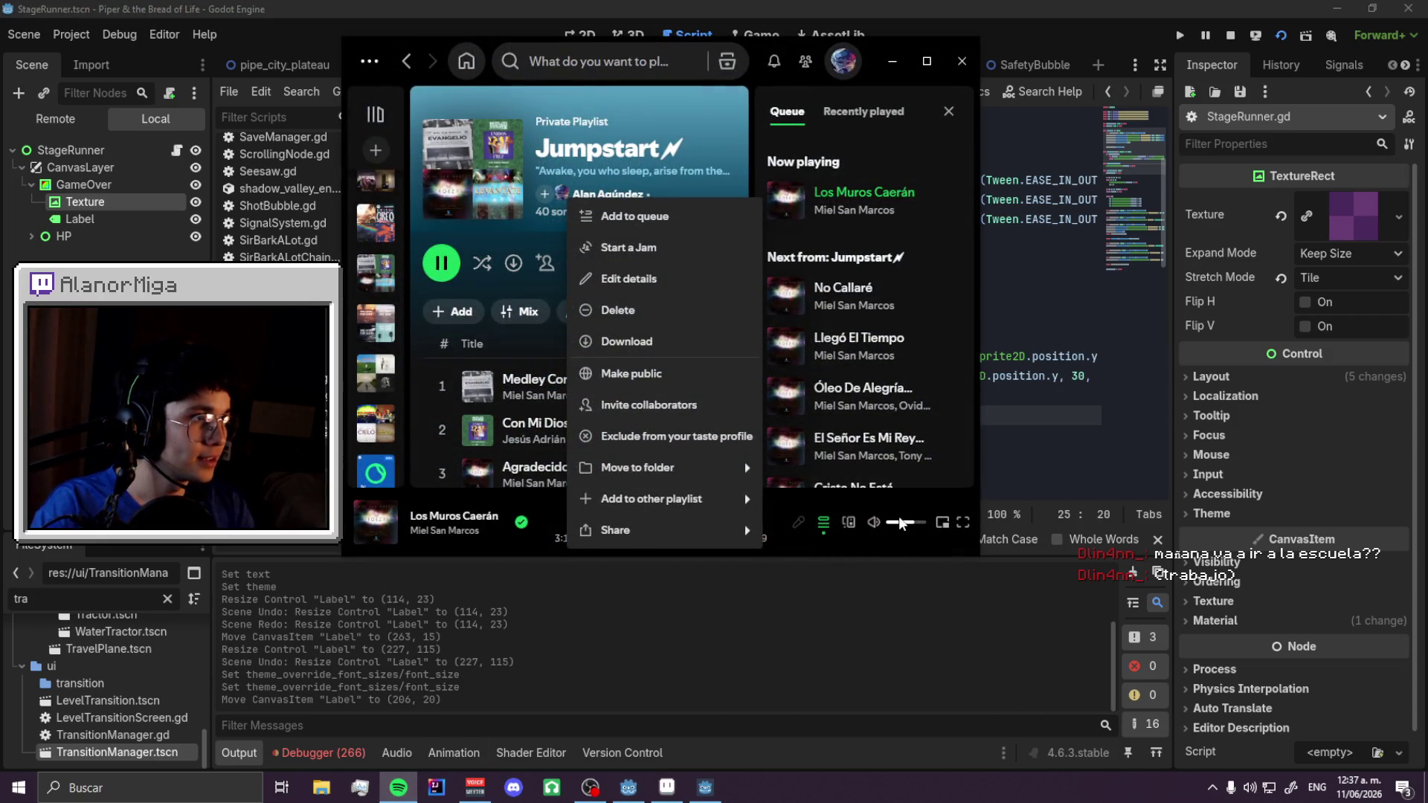
- Queue track 2, 'Con Mi Dios - En Vivo', to play next, then return to the script
key("alt+Tab")
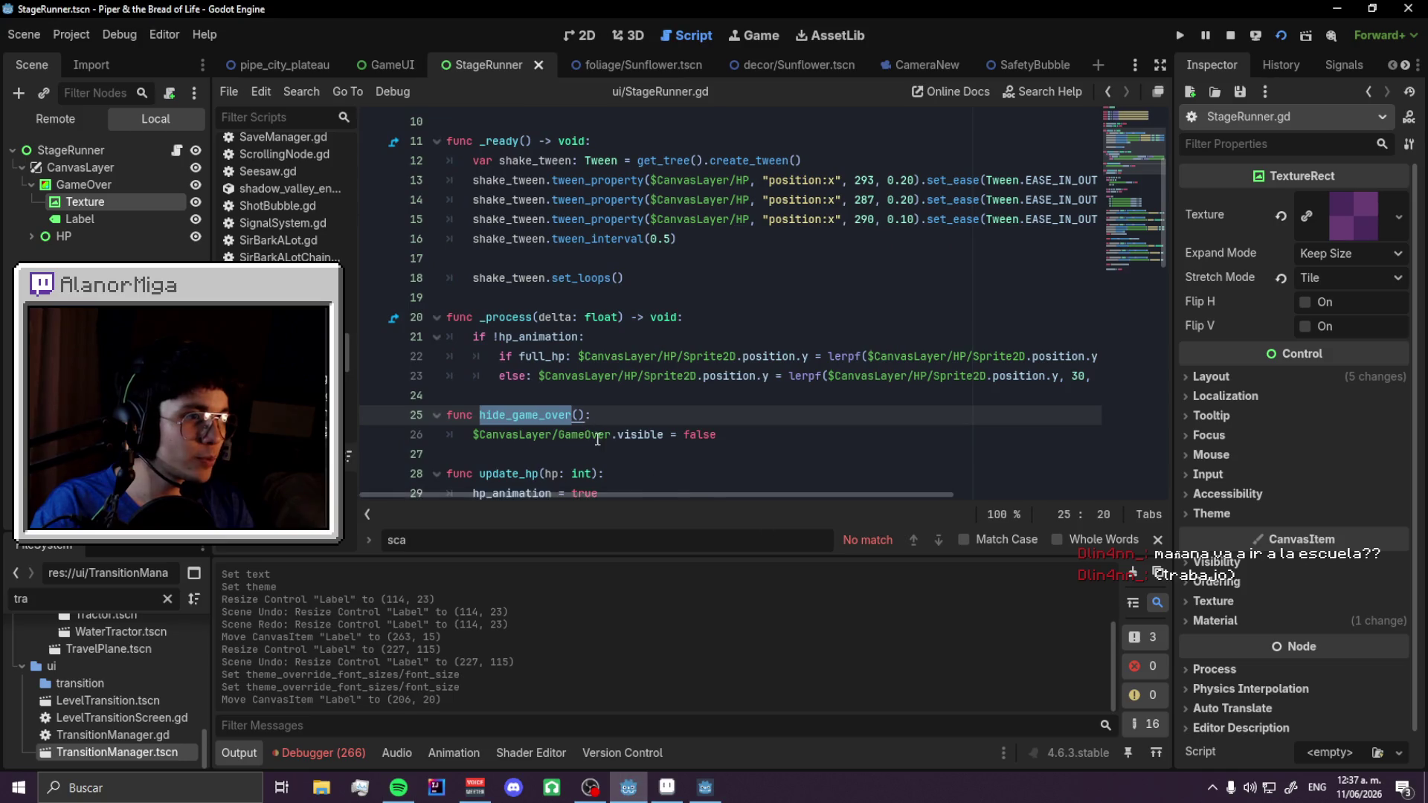
key("alt+Tab")
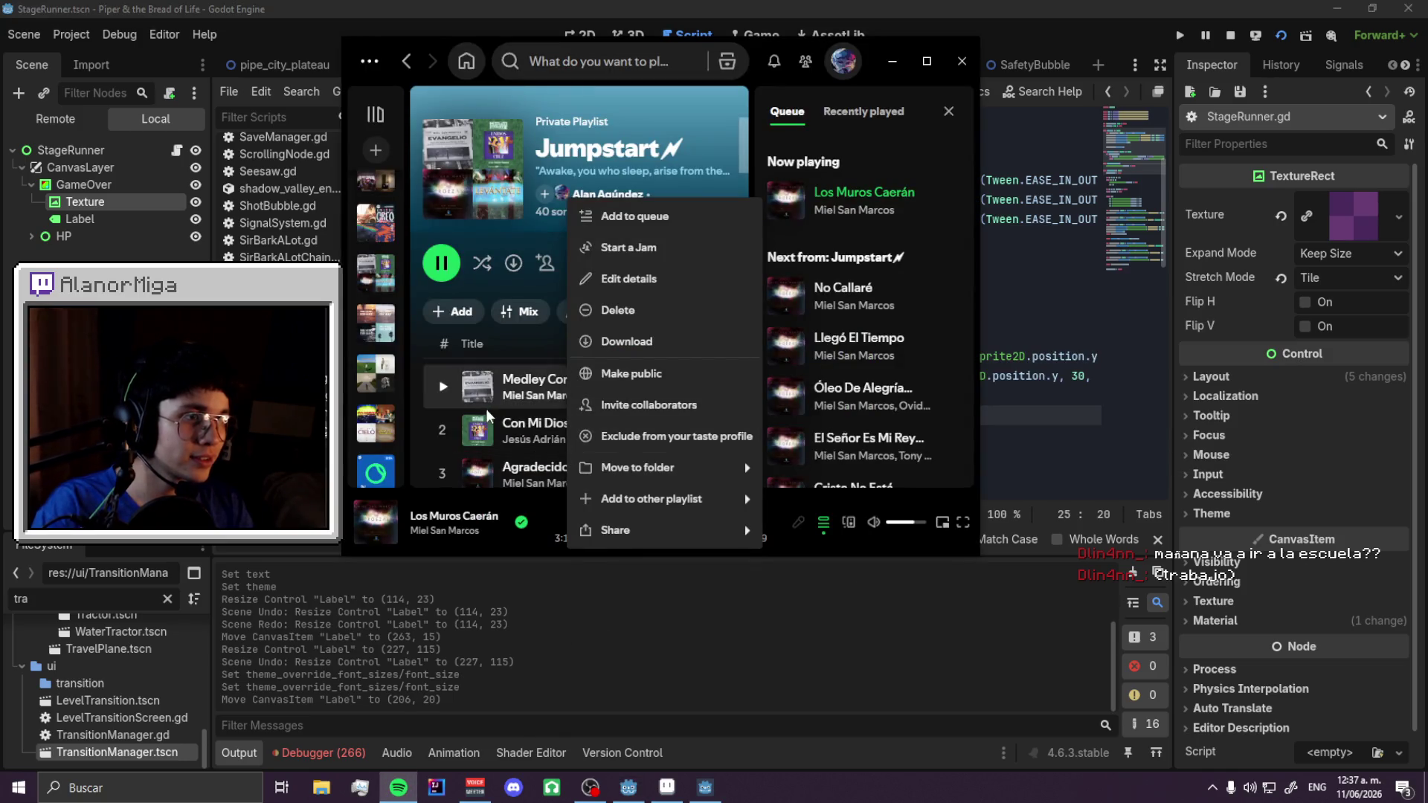
right_click(476, 430)
key("Escape")
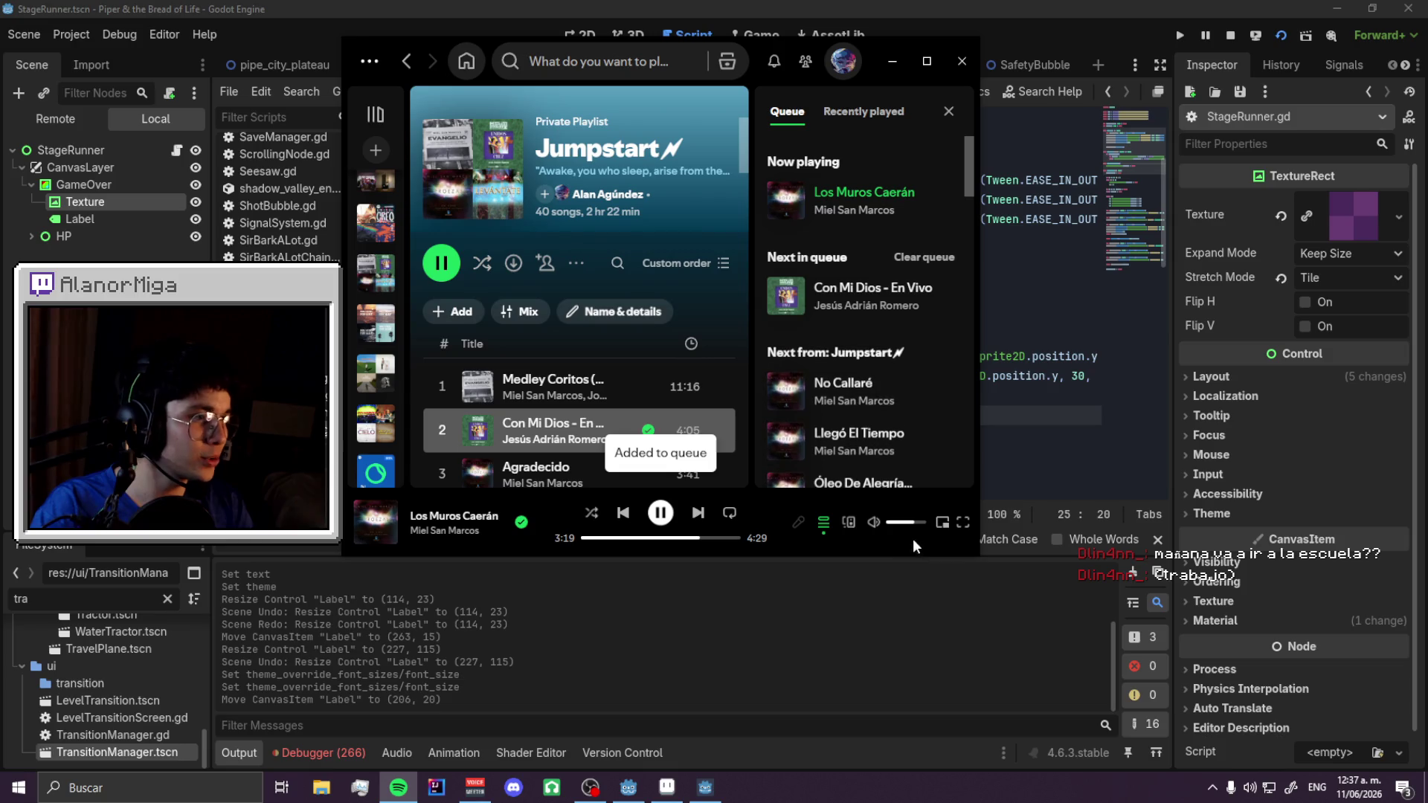
left_click(1011, 451)
scroll(764, 437, "down", 2)
- Scroll through StageRunner.gd, view the TRY AGAIN canvas in 2D, then open the GameUI scene
scroll(764, 437, "up", 2)
scroll(766, 428, "down", 4)
scroll(767, 416, "up", 4)
scroll(769, 410, "down", 1)
scroll(769, 410, "down", 8)
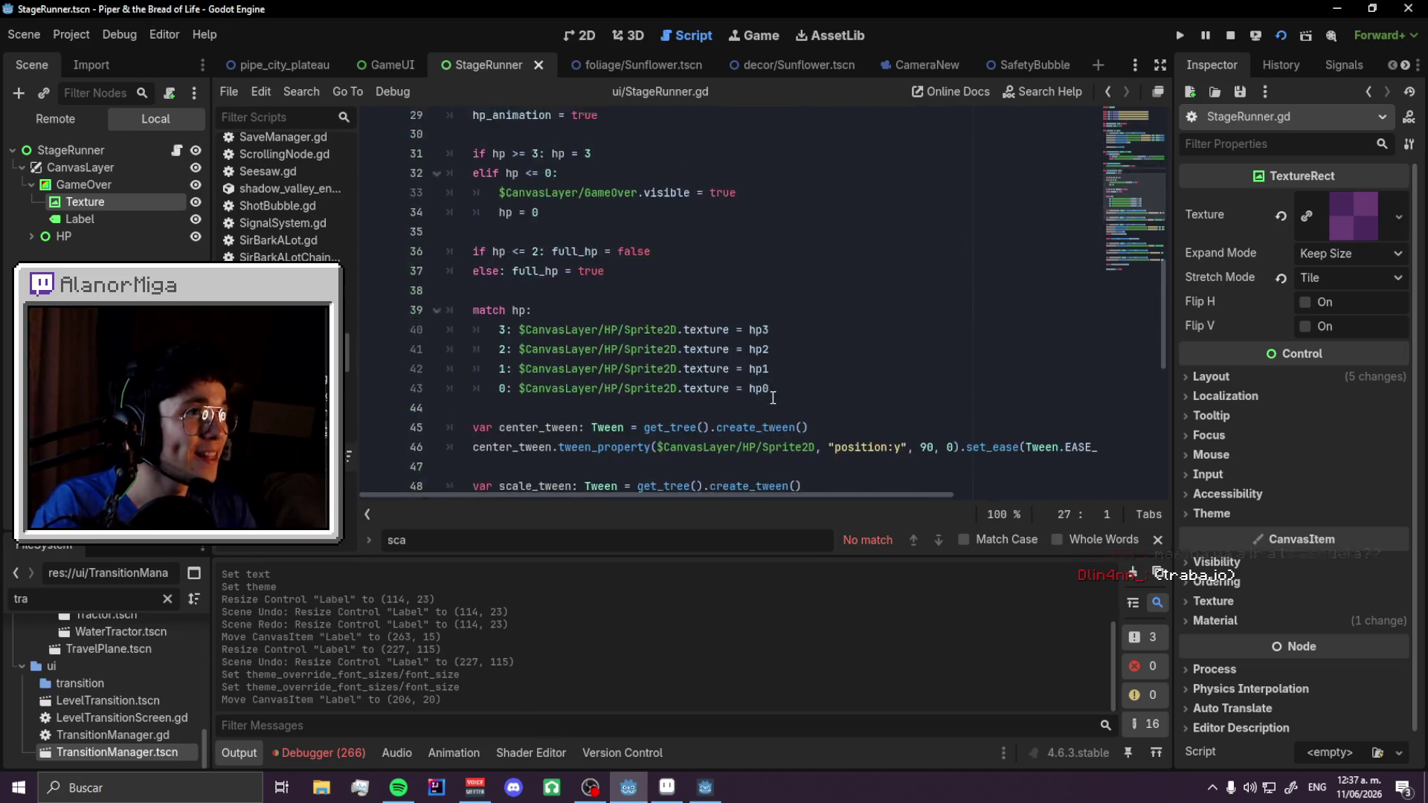
scroll(873, 411, "down", 5)
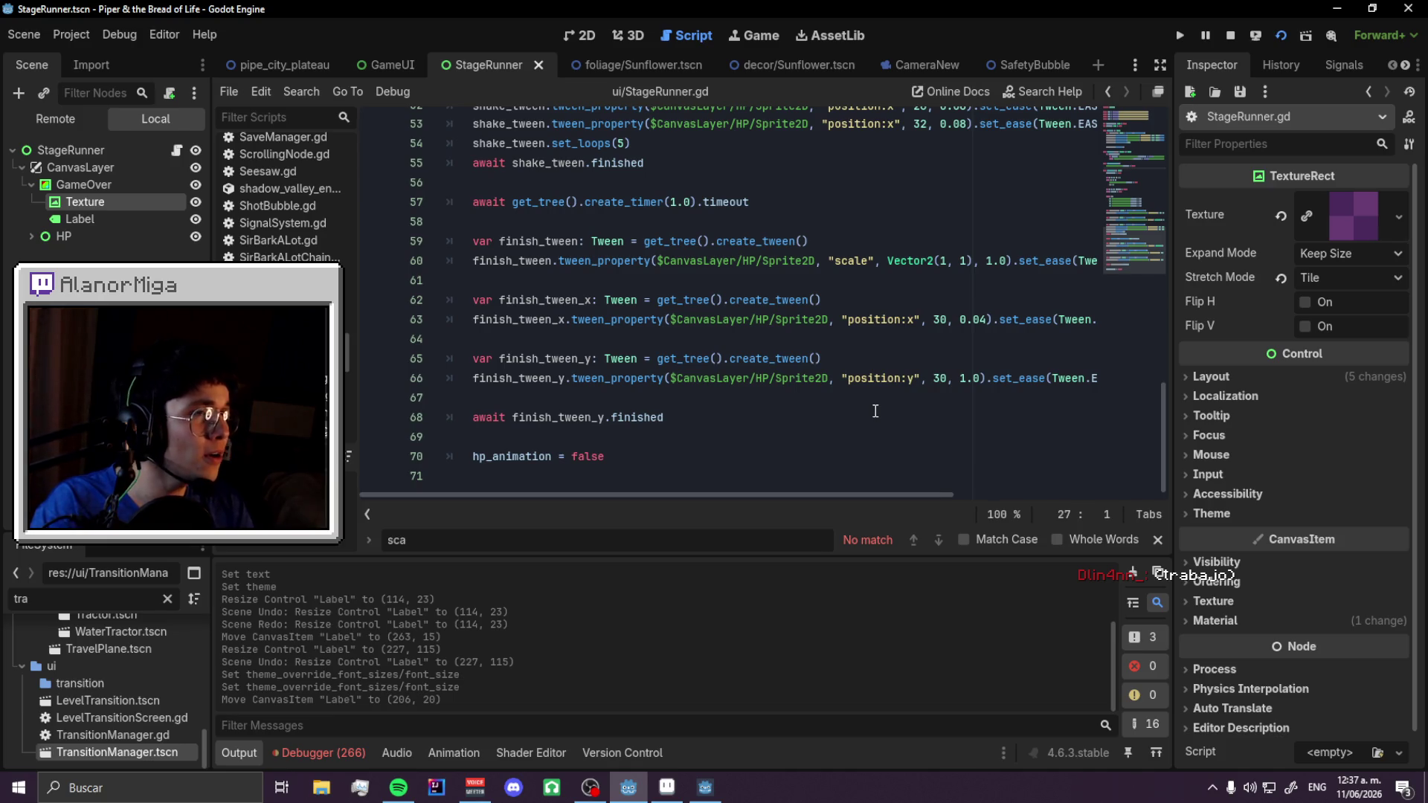
scroll(859, 383, "up", 8)
left_click(581, 37)
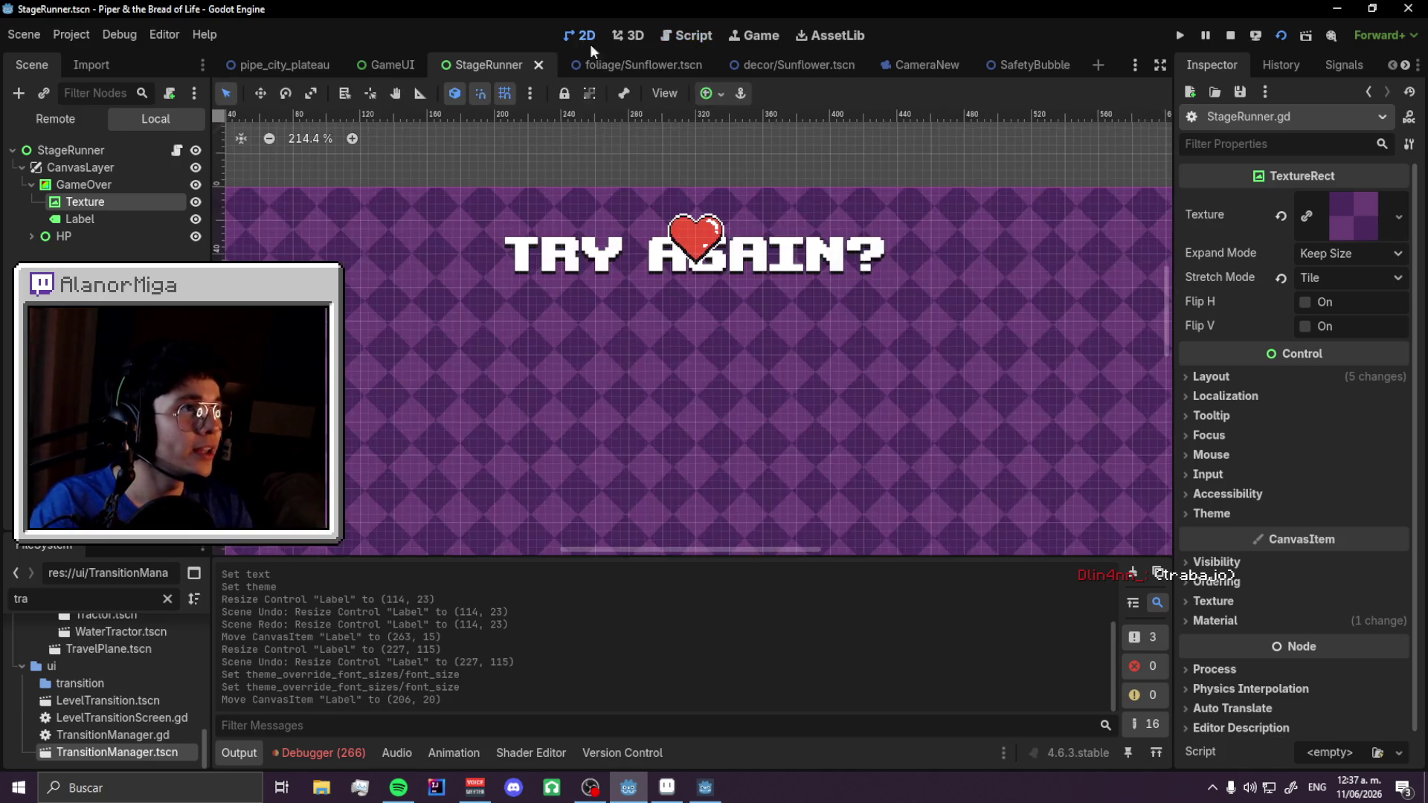
scroll(647, 216, "up", 1)
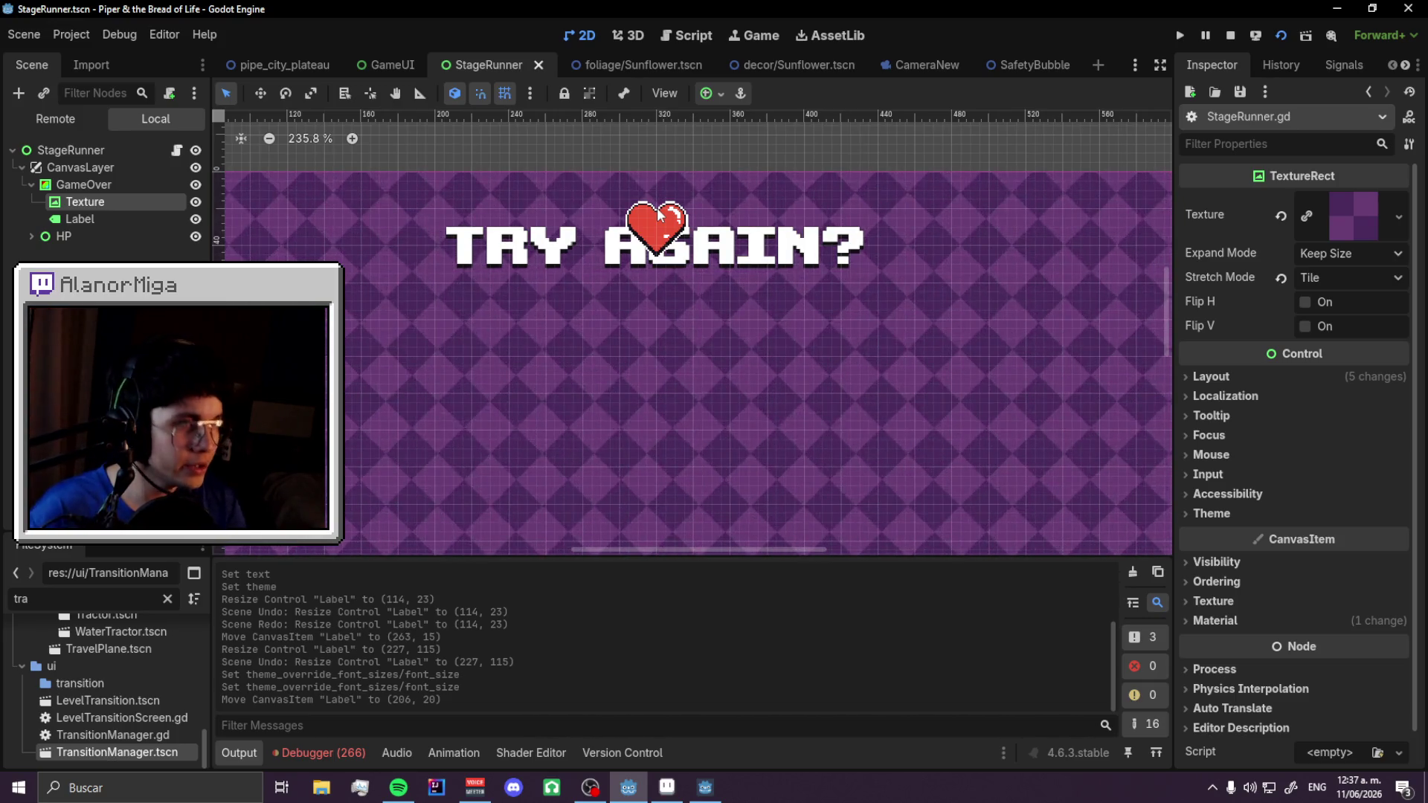
left_click(382, 72)
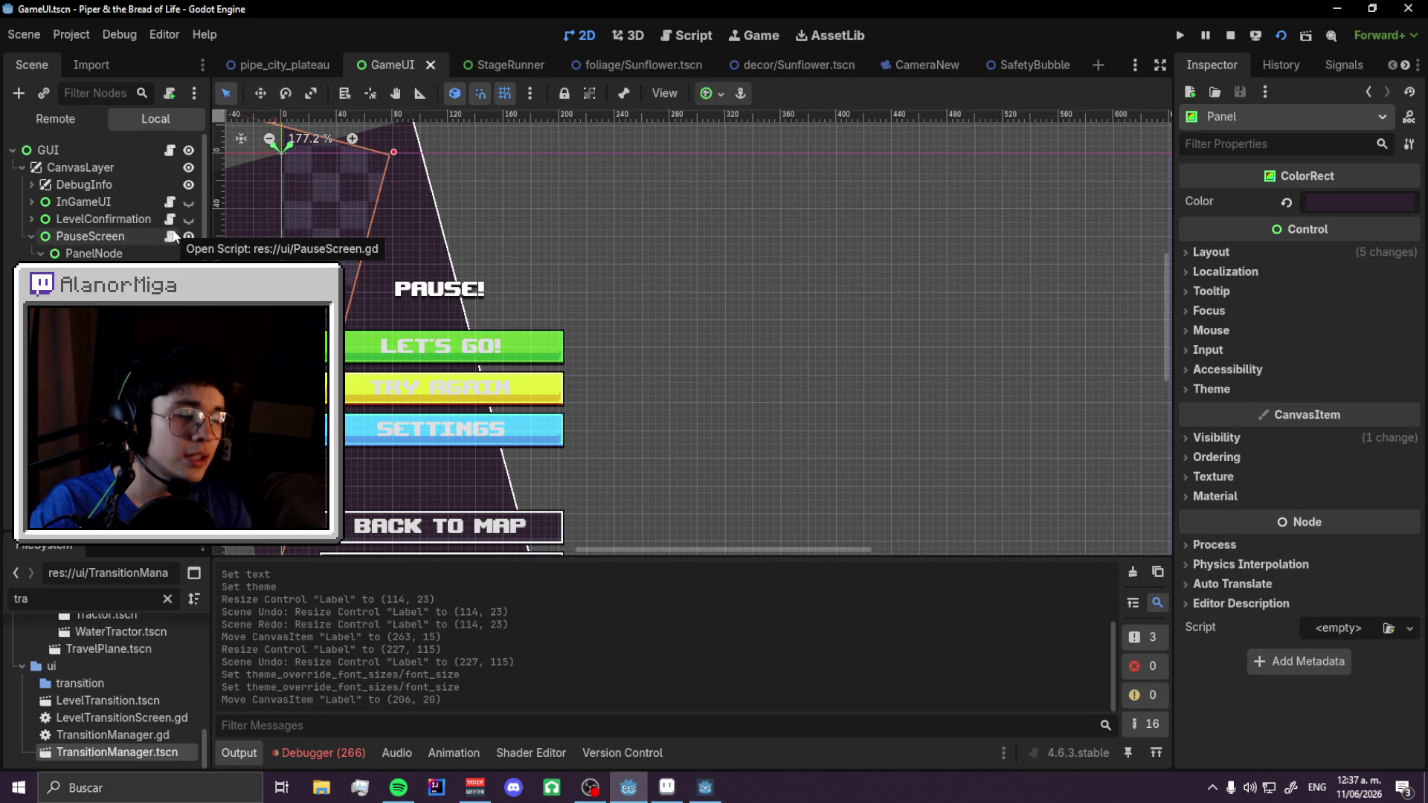
- Look over the PauseScreen script and pipe_city_plateau scene, then return to StageRunner.gd
left_click(171, 236)
left_click(301, 64)
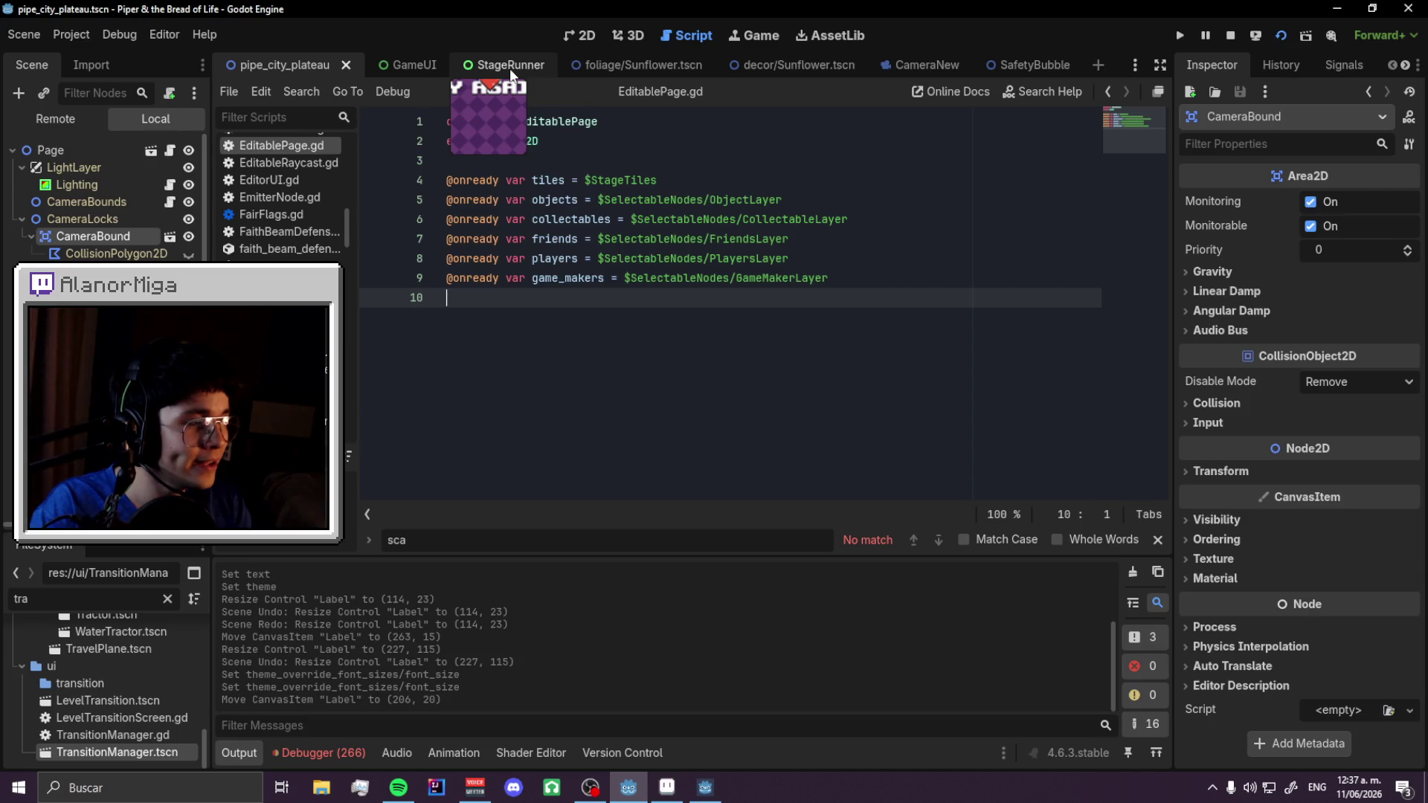
left_click(491, 65)
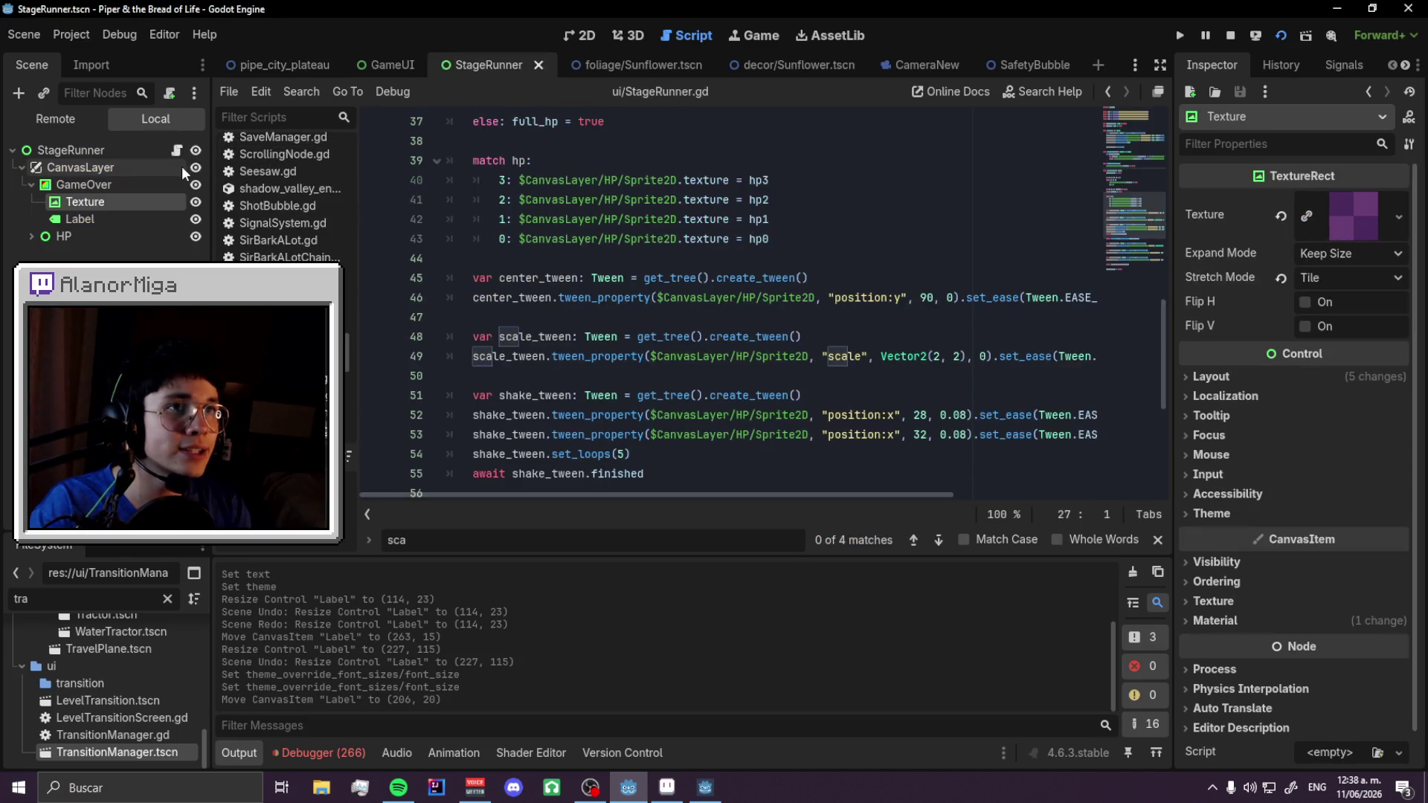
left_click(177, 150)
scroll(651, 366, "down", 1)
scroll(652, 366, "down", 2, "ctrl")
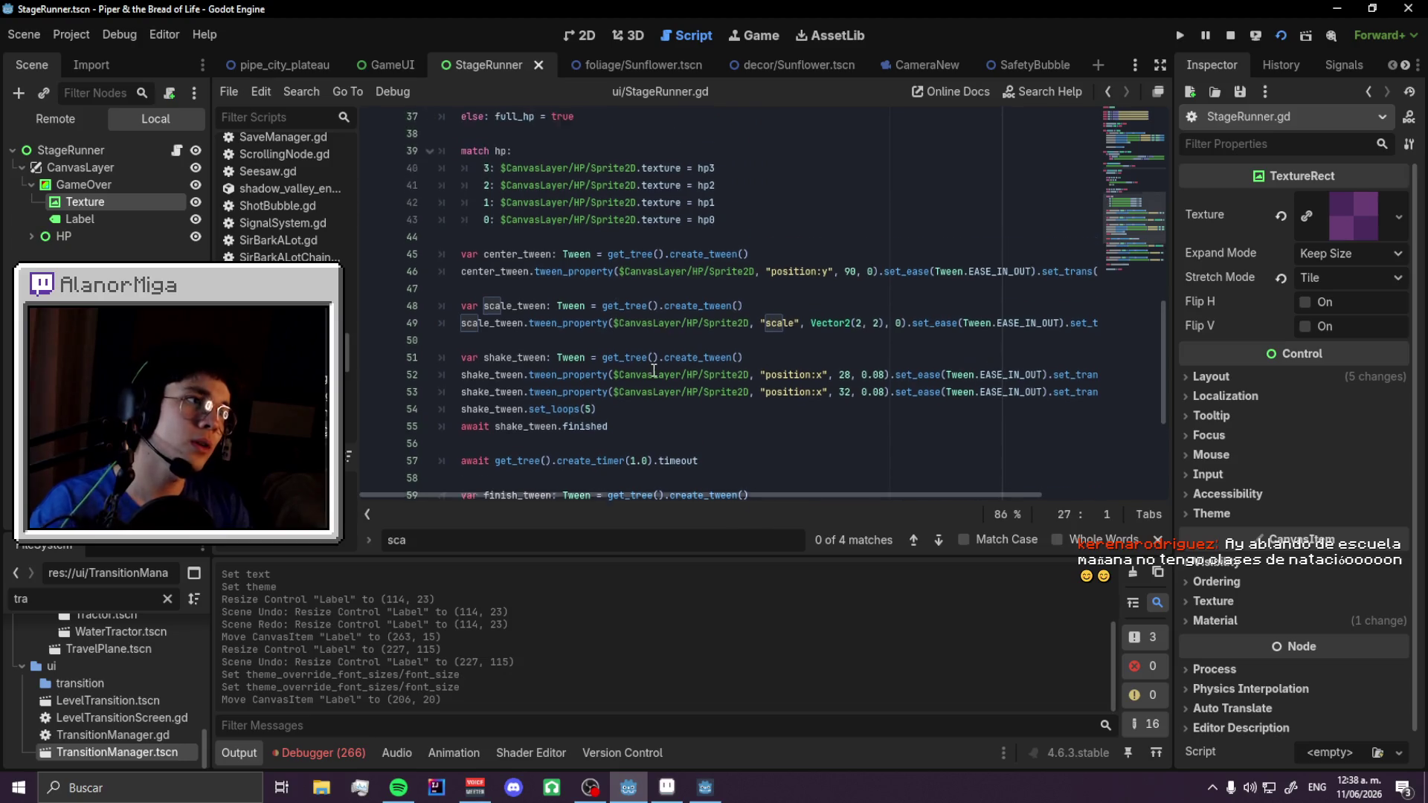
scroll(496, 315, "down", 2)
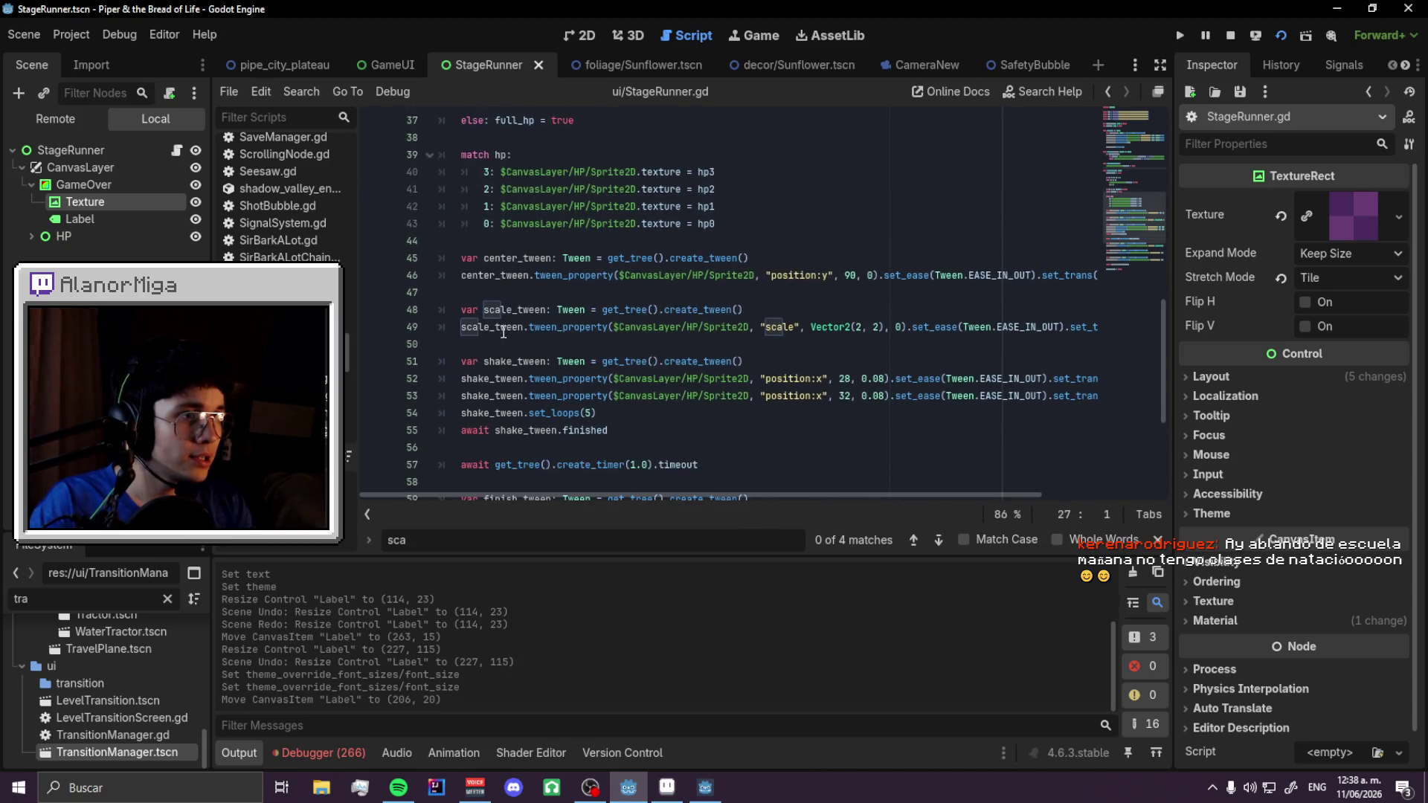
scroll(542, 357, "up", 1)
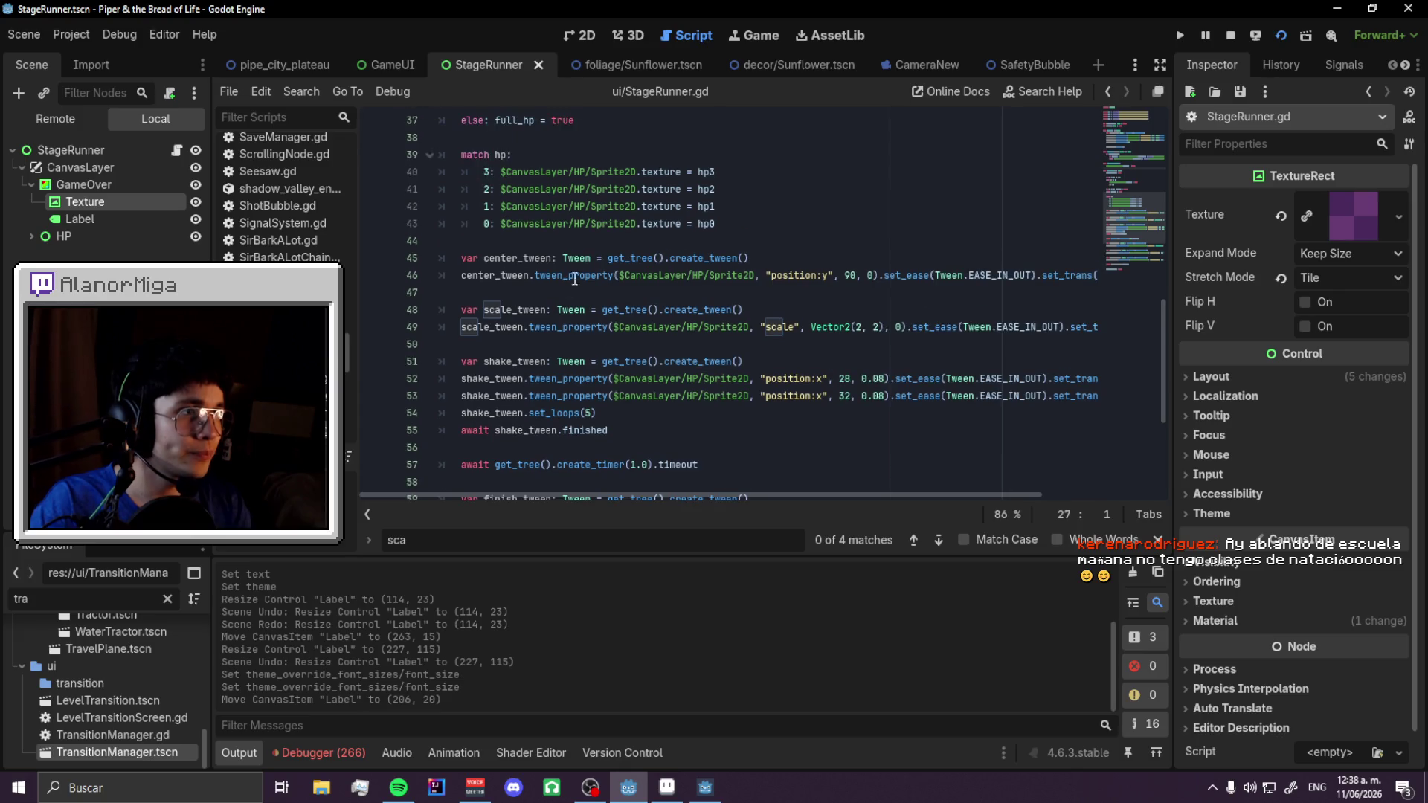
scroll(637, 232, "down", 4)
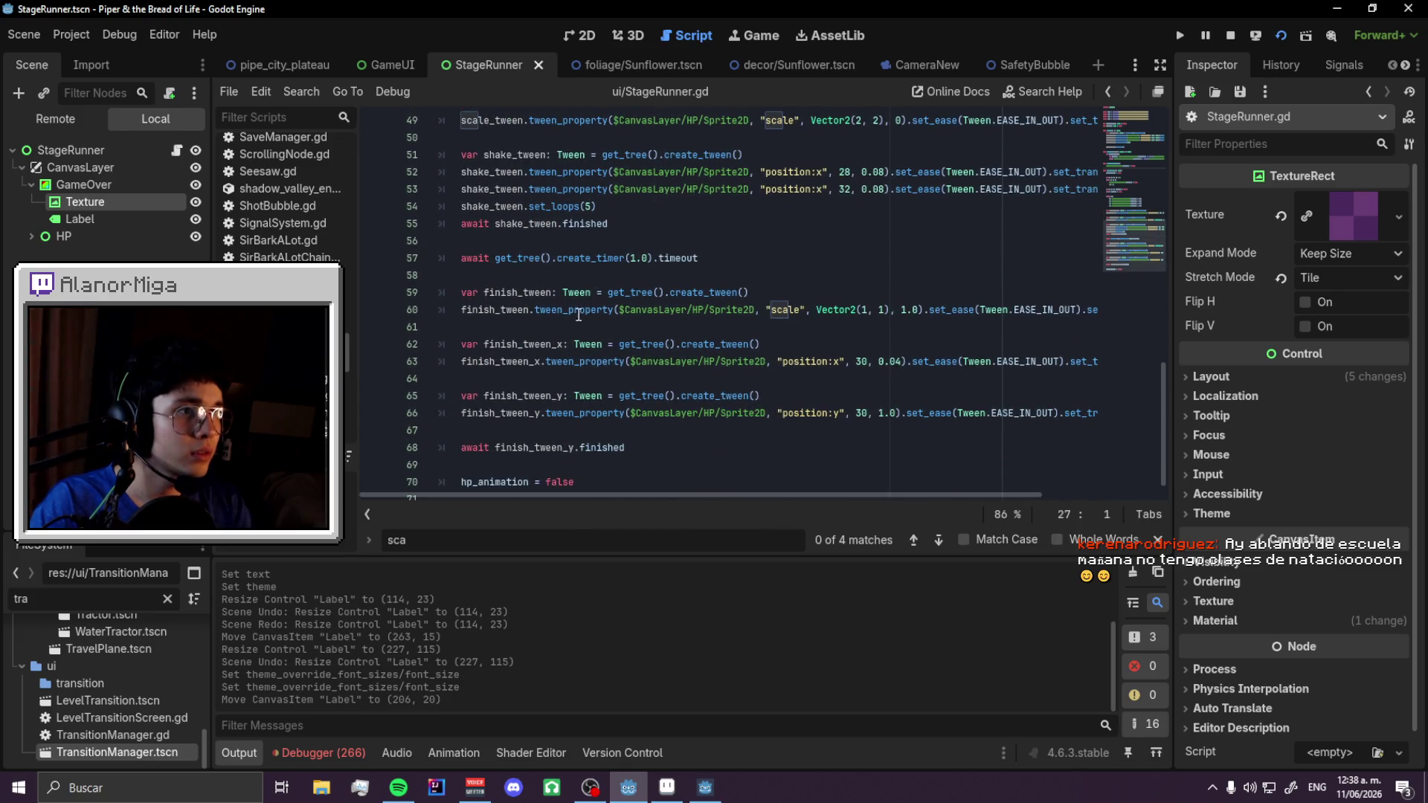
scroll(552, 341, "down", 1)
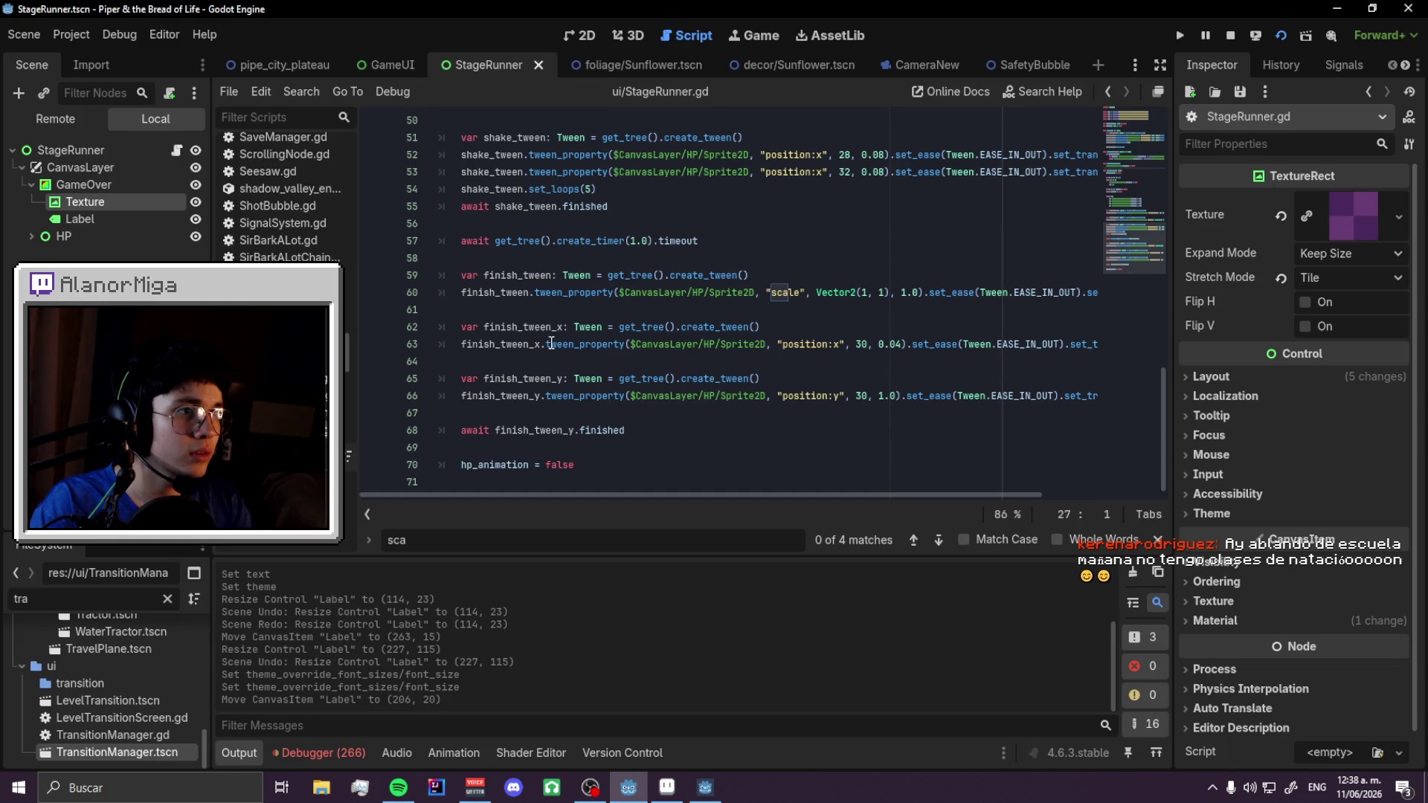
scroll(551, 343, "up", 4)
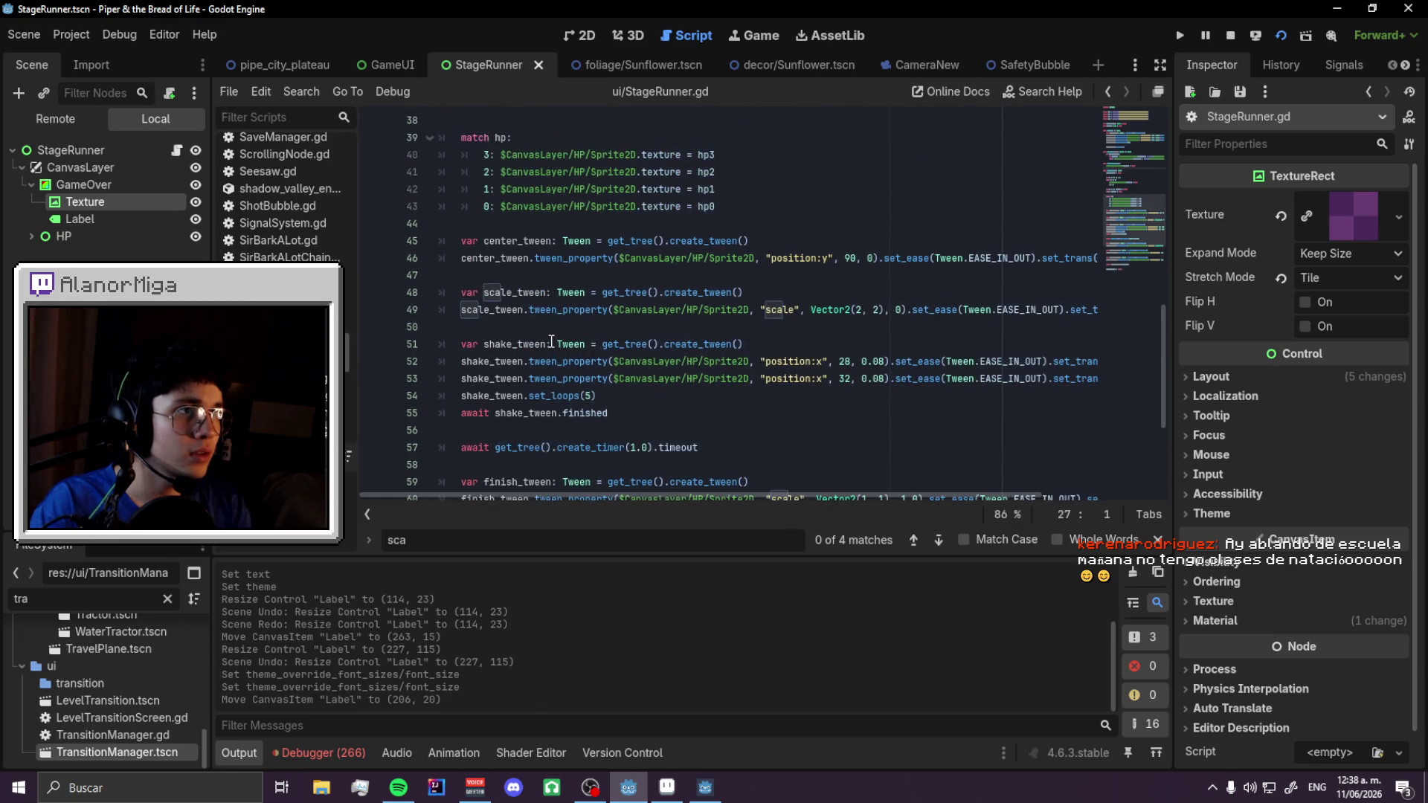
scroll(551, 341, "up", 4)
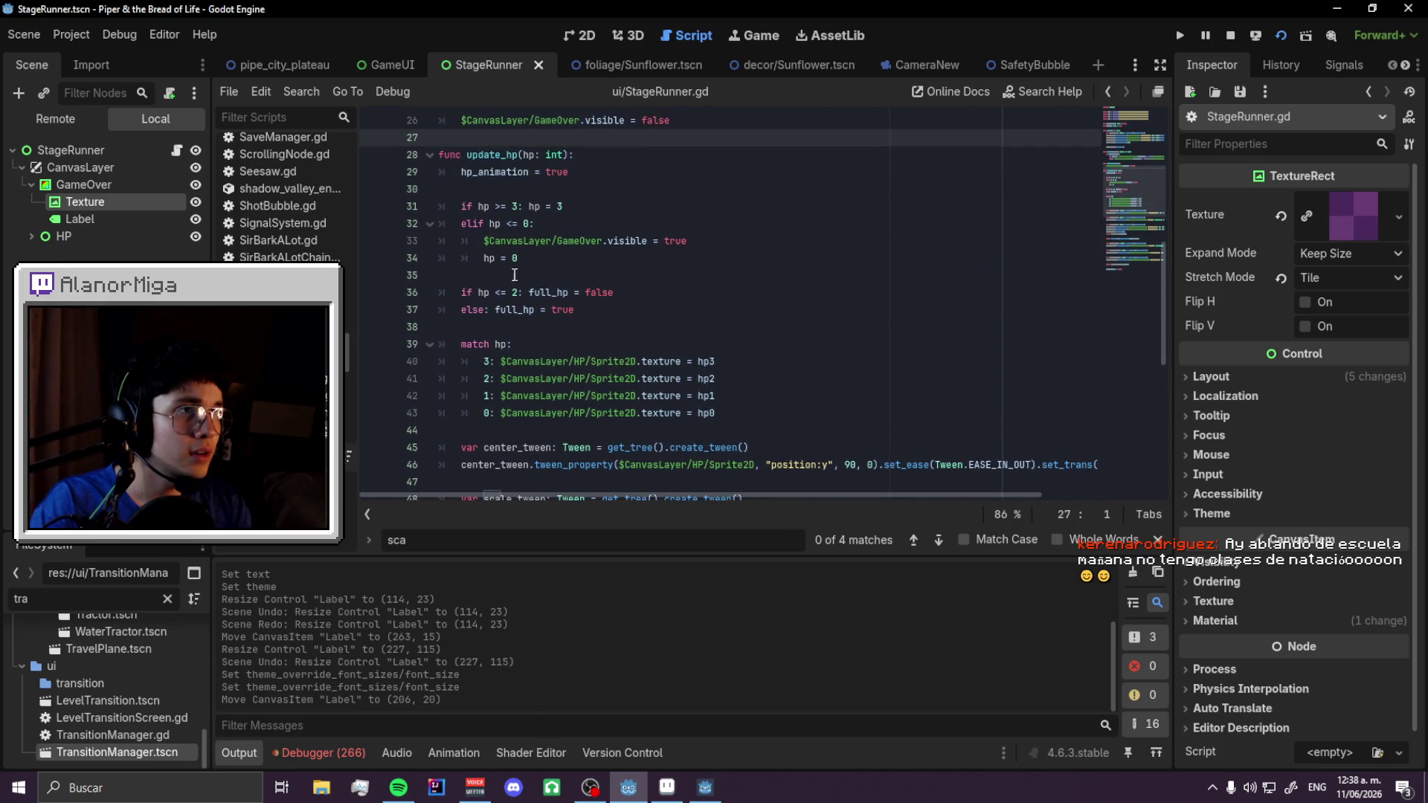
- Indent the finishing tweens under 'if hp > 0:' after the timer await, save, and show pipe_city_plateau
left_click(599, 264)
scroll(508, 283, "up", 1)
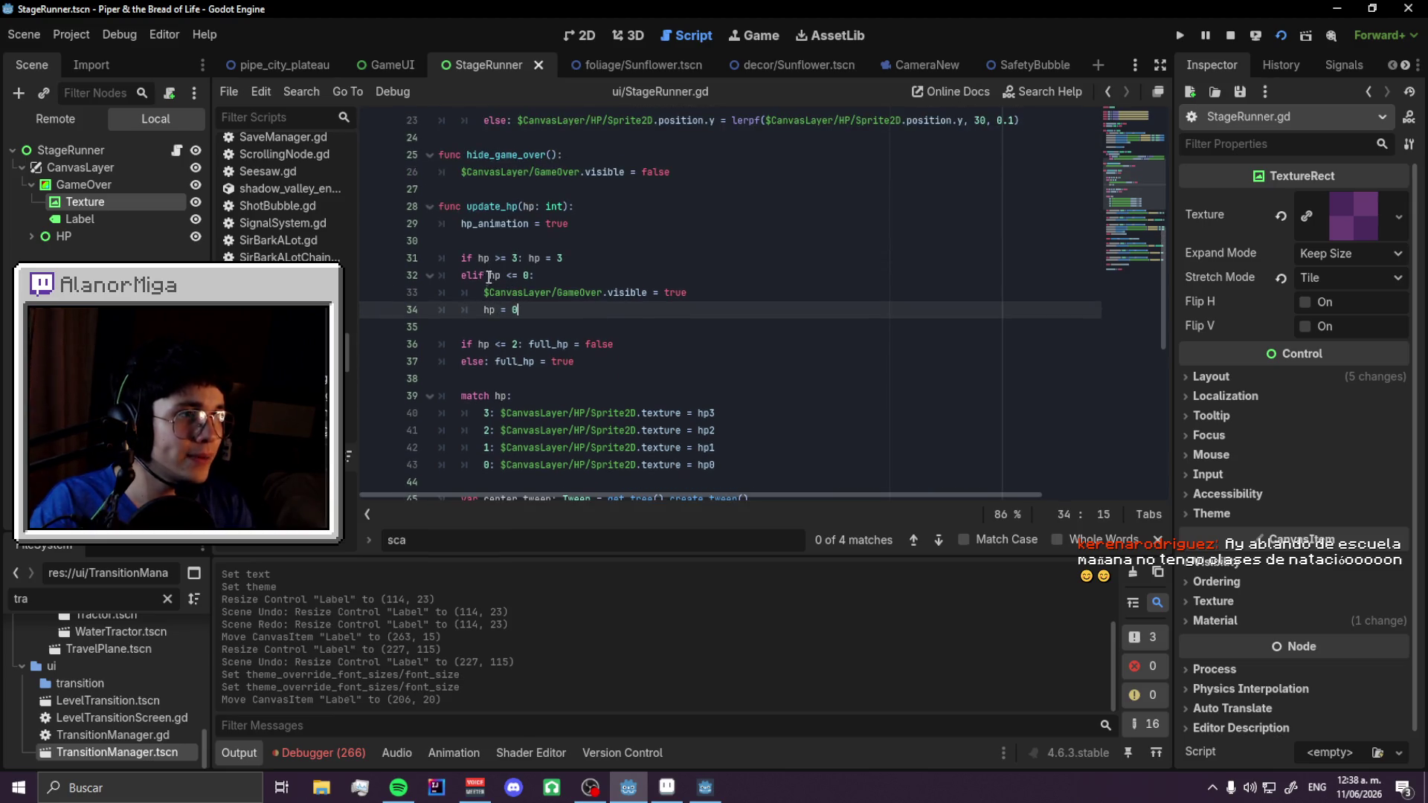
scroll(462, 261, "down", 9)
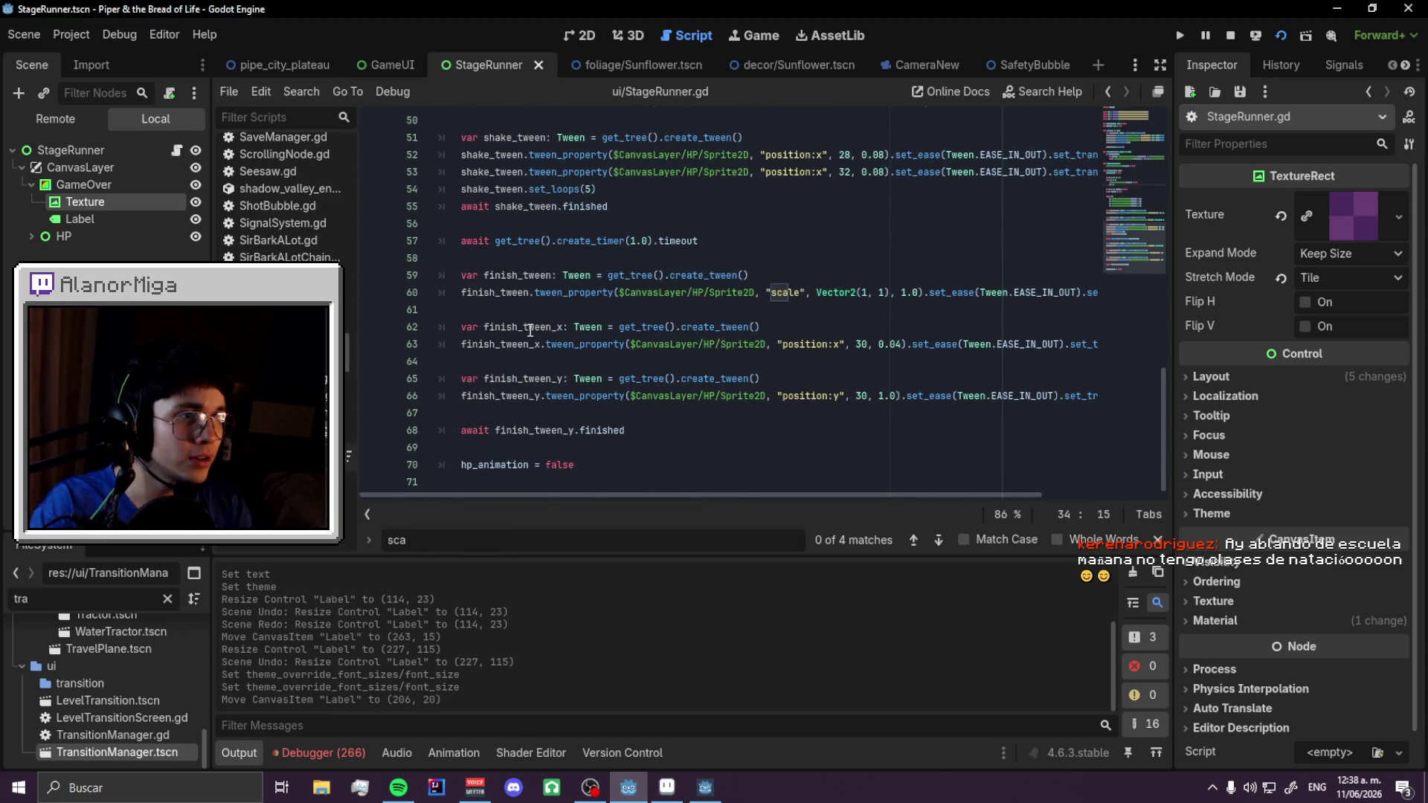
left_click(493, 262)
key("Return")
key("Return")
key("Up")
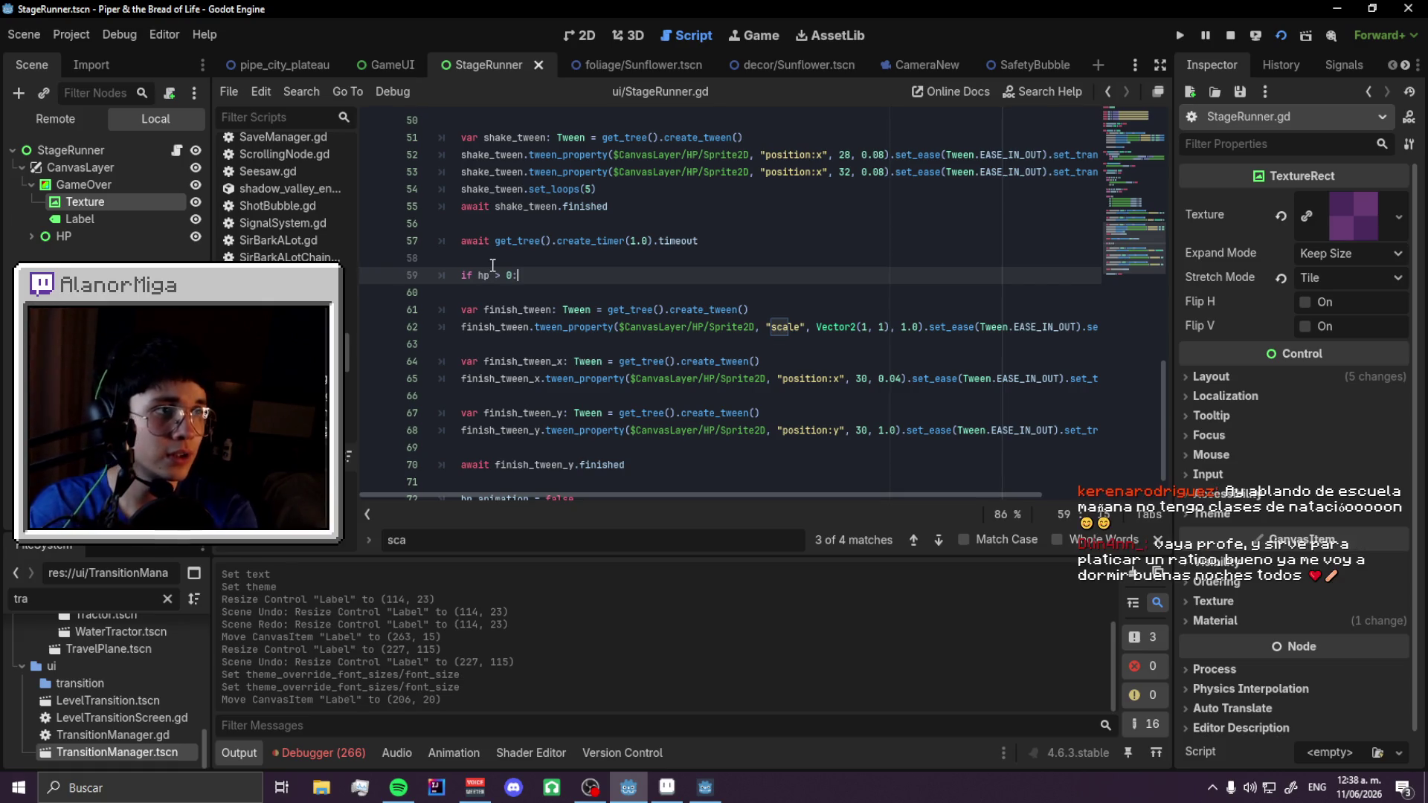
key("shift+Down")
key("shift+Down")
key("shift+Down")
key("Tab")
left_click(493, 265)
key("End")
key("Delete")
key("ctrl+s")
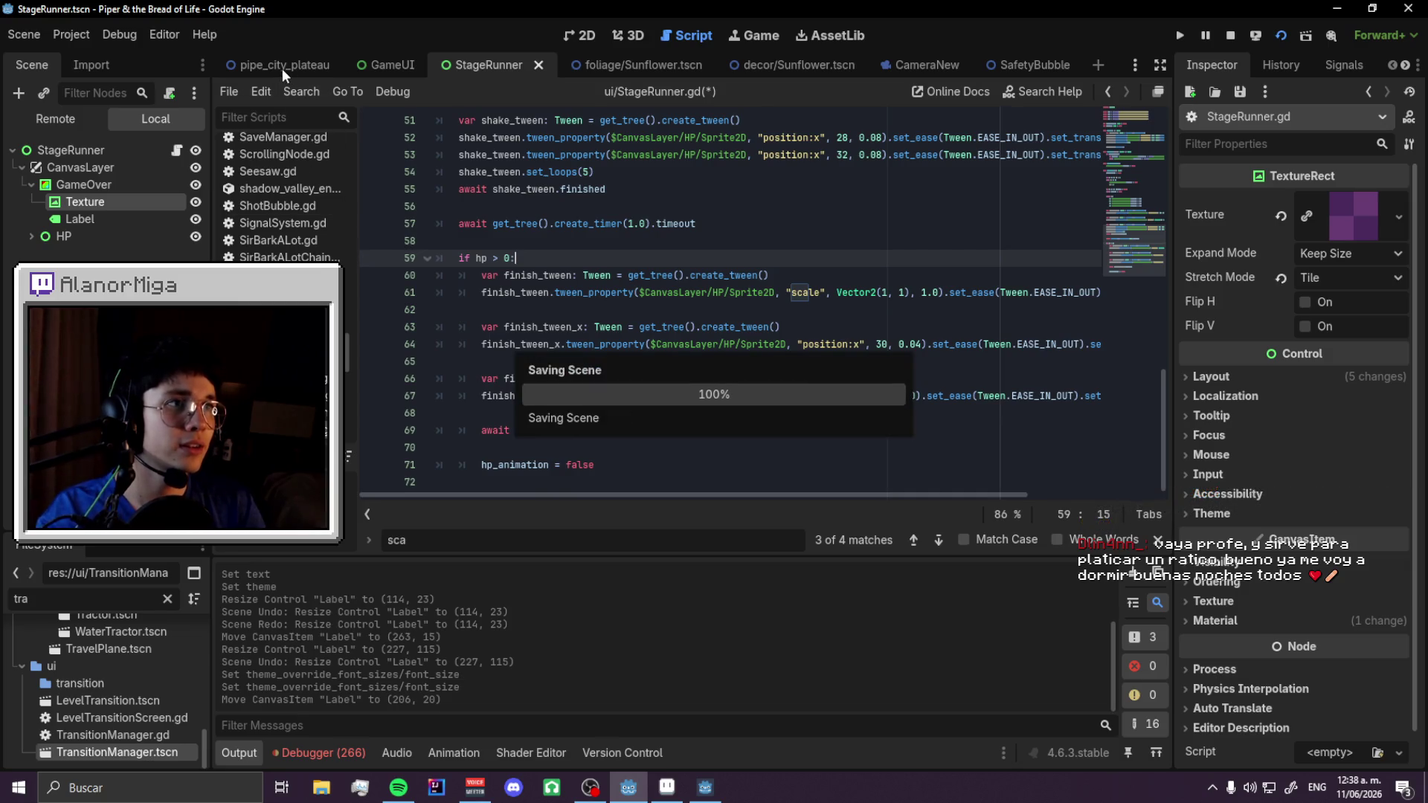
left_click(283, 67)
left_click(591, 33)
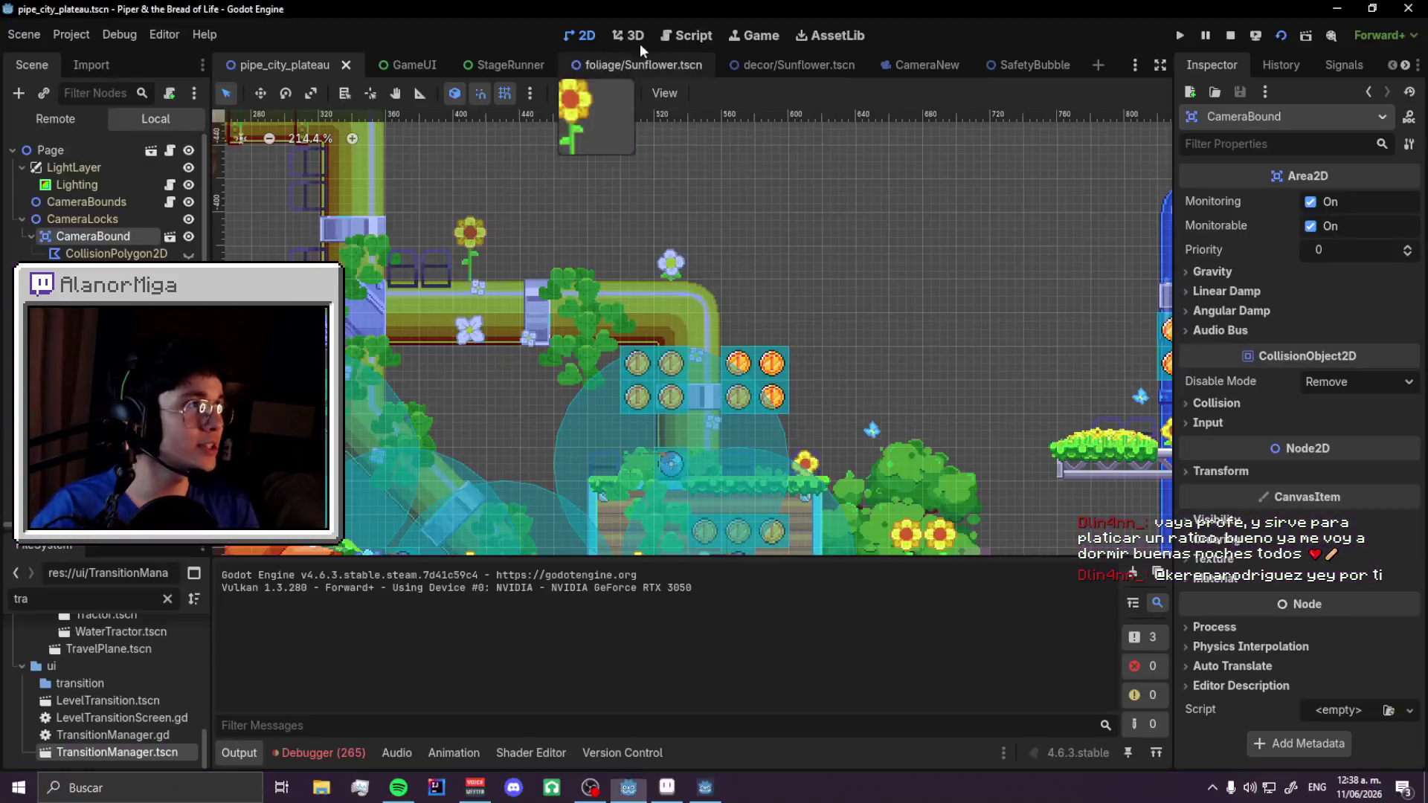
- Stop the game, hide the GameOver overlay in StageRunner, save, and relaunch the game
left_click(1234, 37)
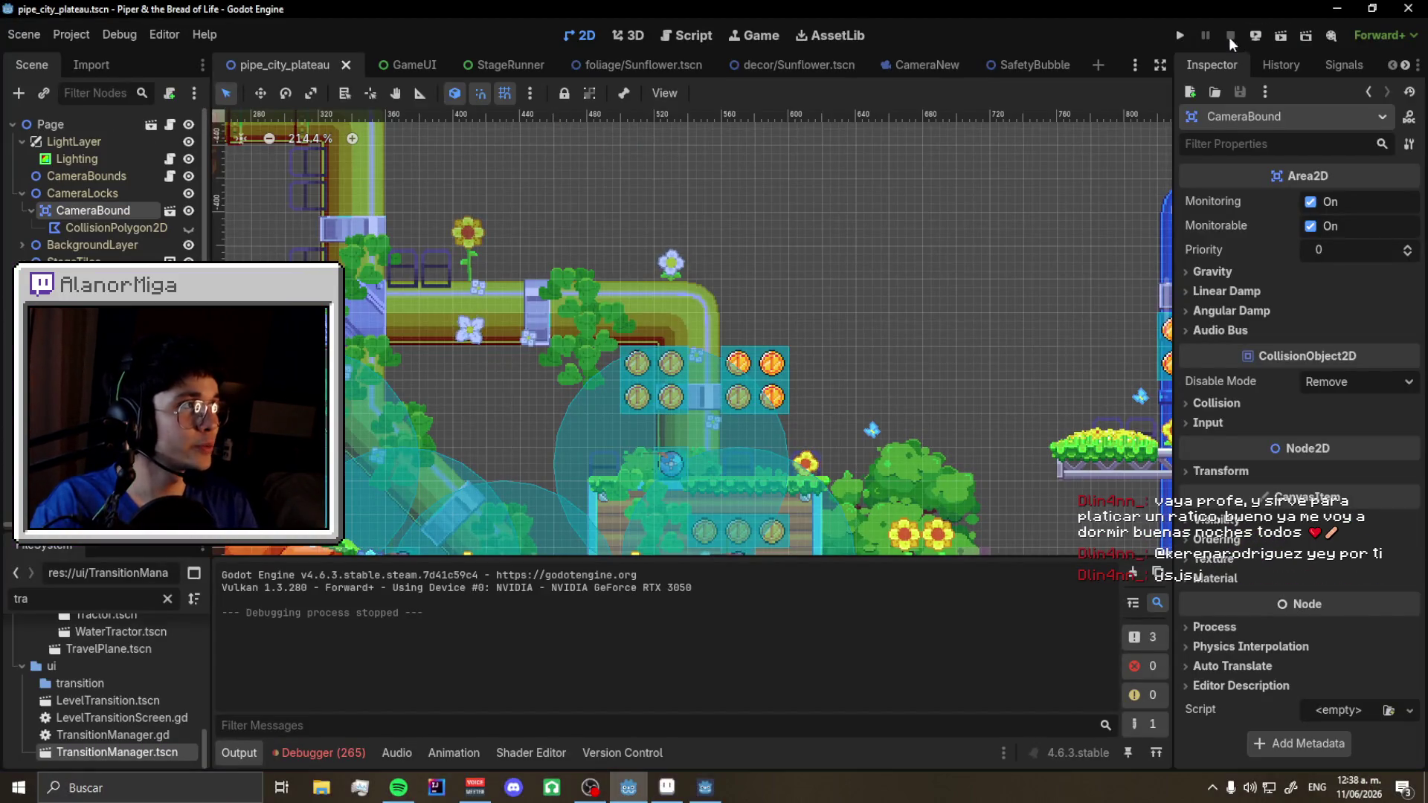
left_click(390, 64)
scroll(104, 186, "down", 5)
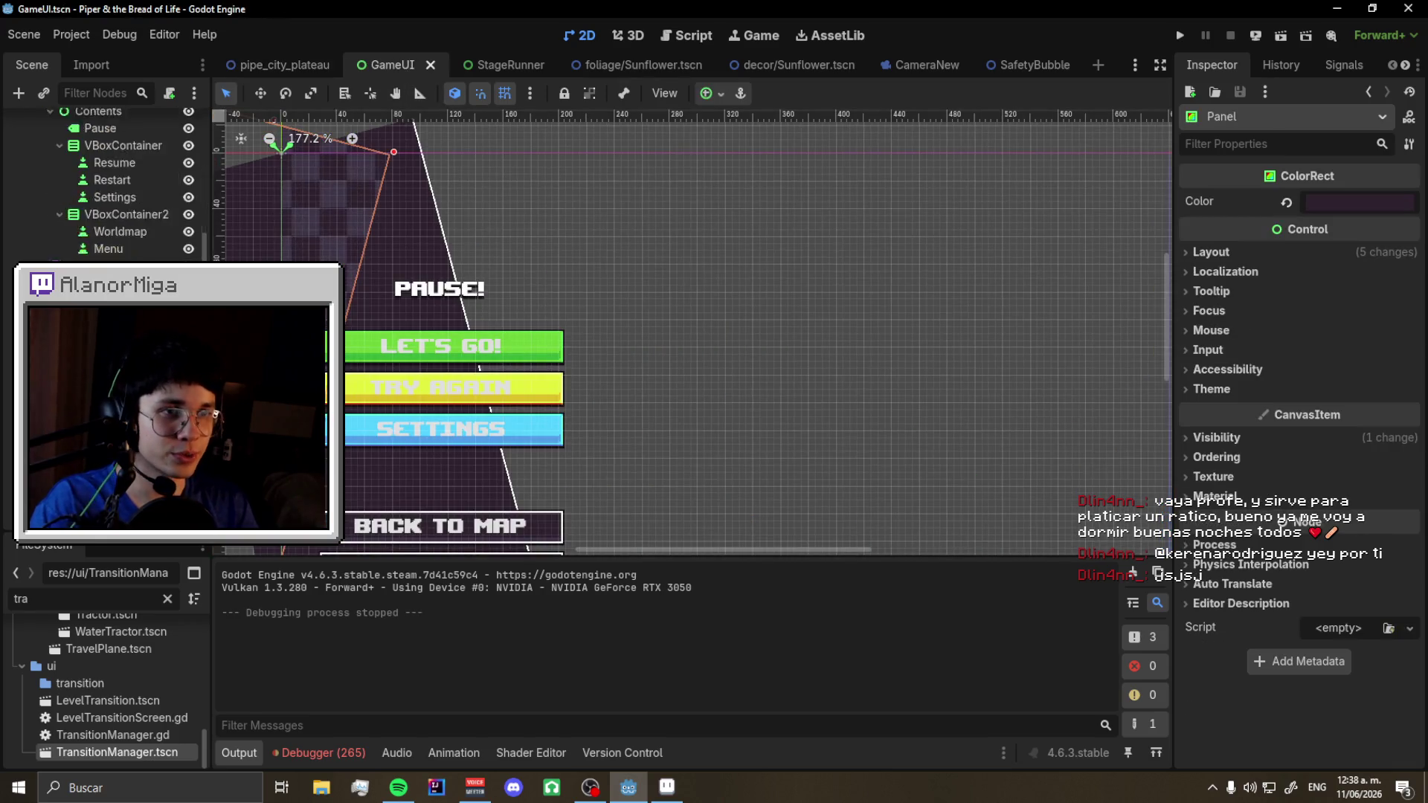
left_click(476, 64)
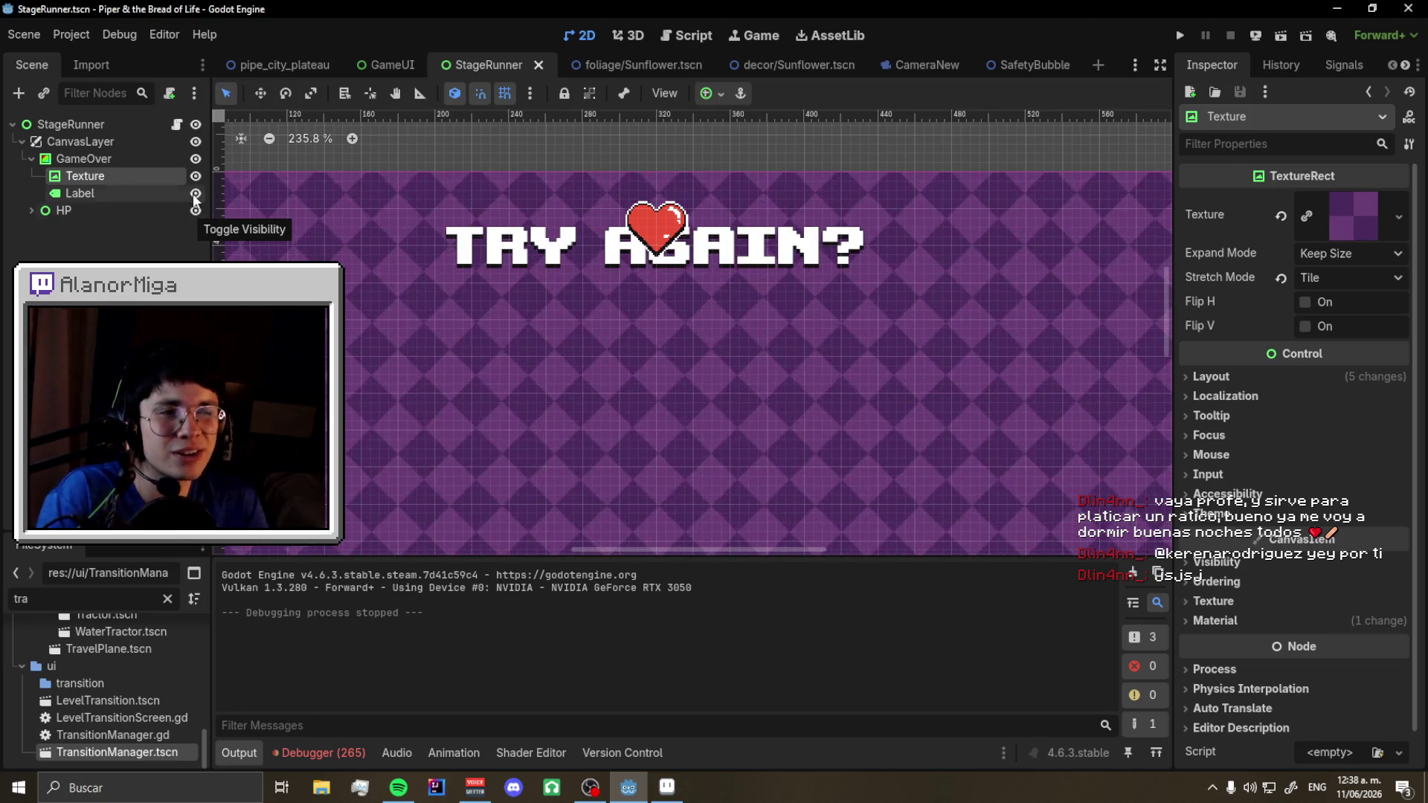
left_click(196, 158)
key("F5")
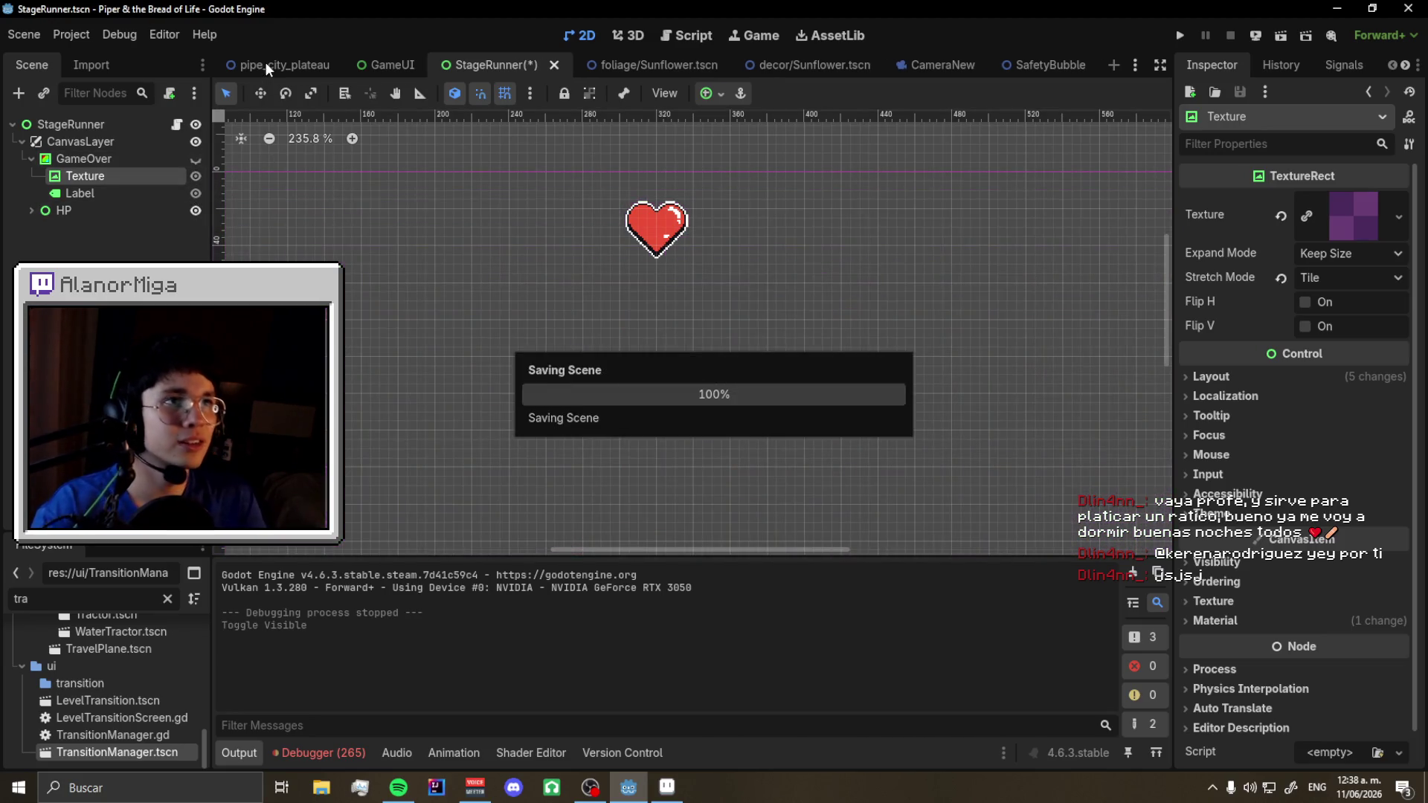
left_click(265, 61)
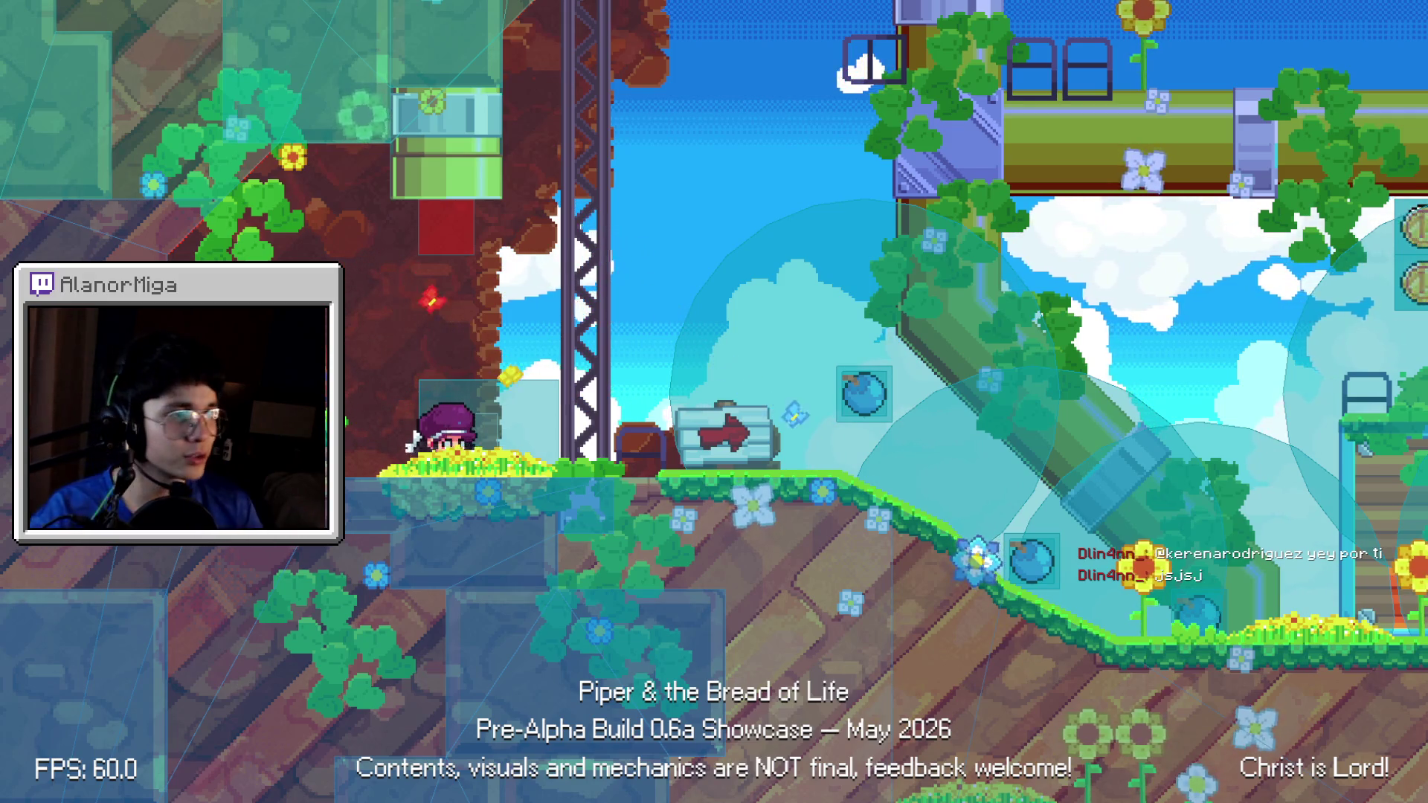
- Turn off Debug > Visible Collision Shapes and run the game again
key("F8")
left_click(130, 34)
left_click(154, 102)
key("F5")
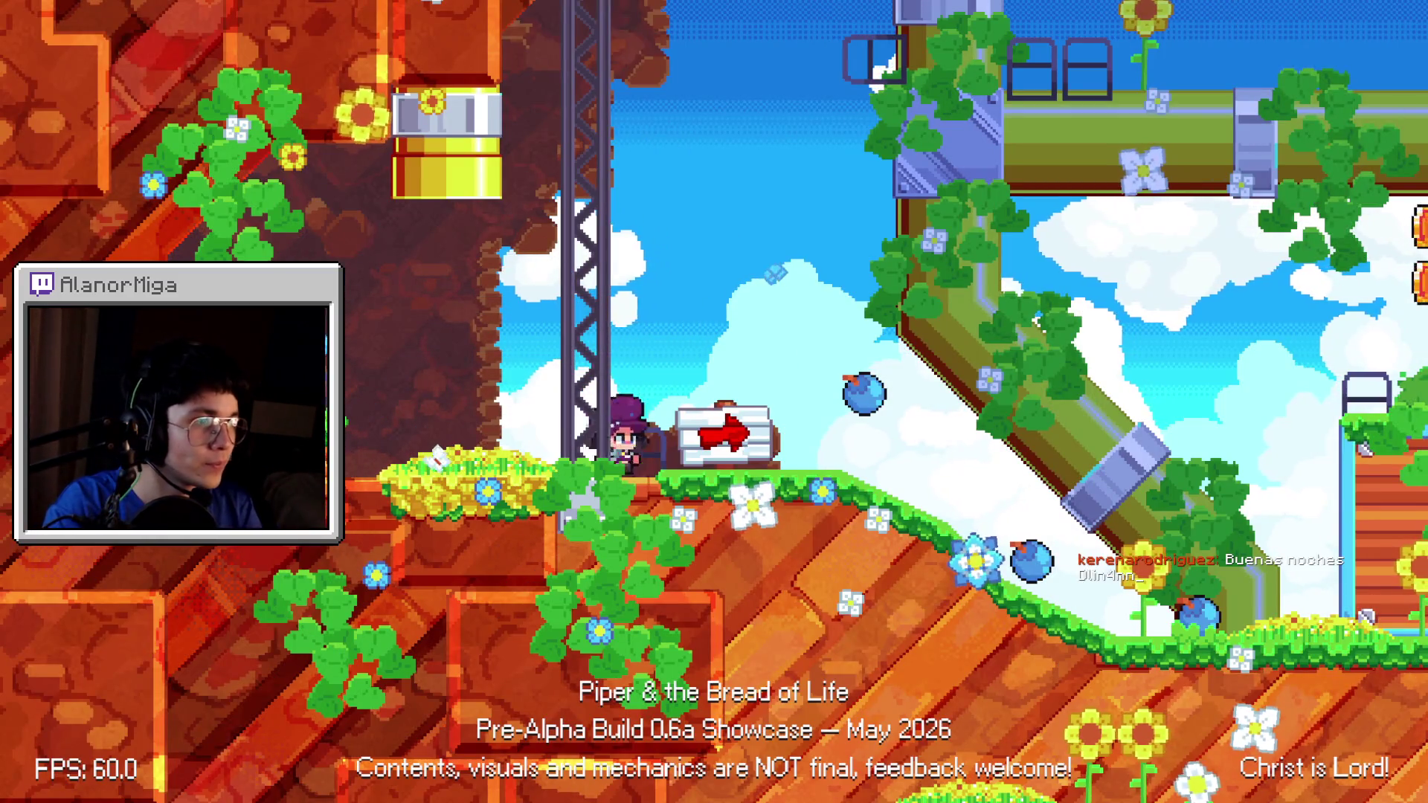
- Play the level until the TRY AGAIN? screen, close the game, and return to scripts
key("Right")
key("space")
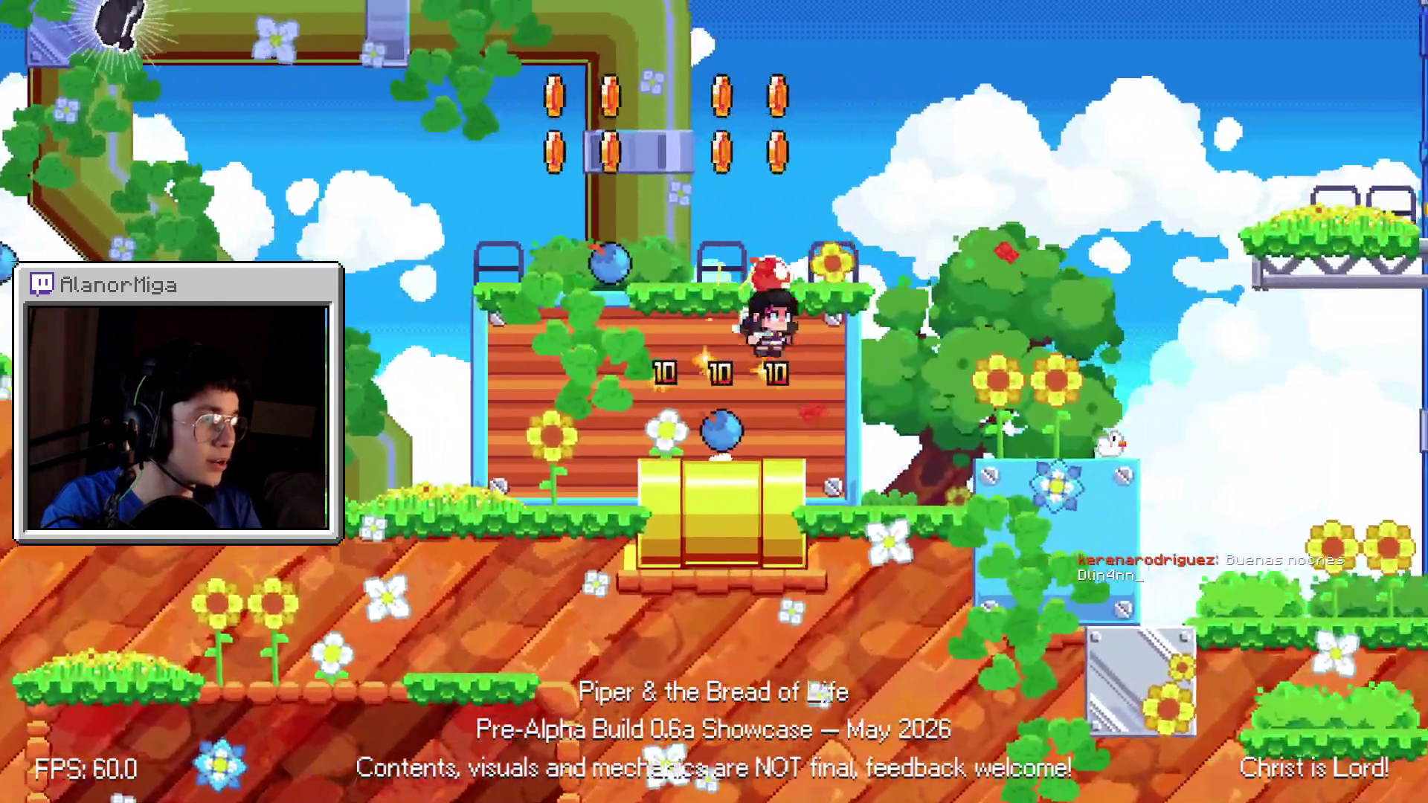
key("Right")
key("Down")
key("space")
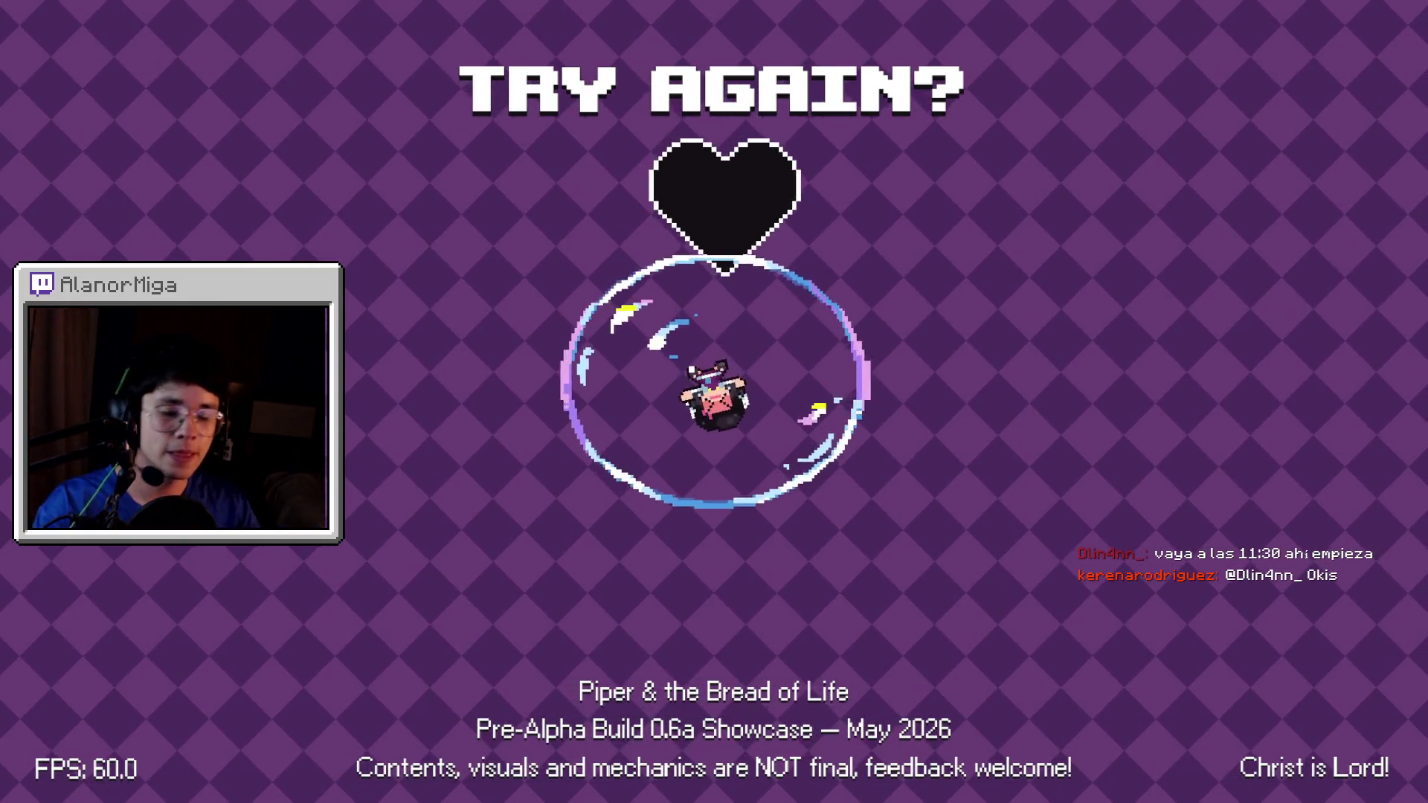
key("alt+F4")
left_click(699, 38)
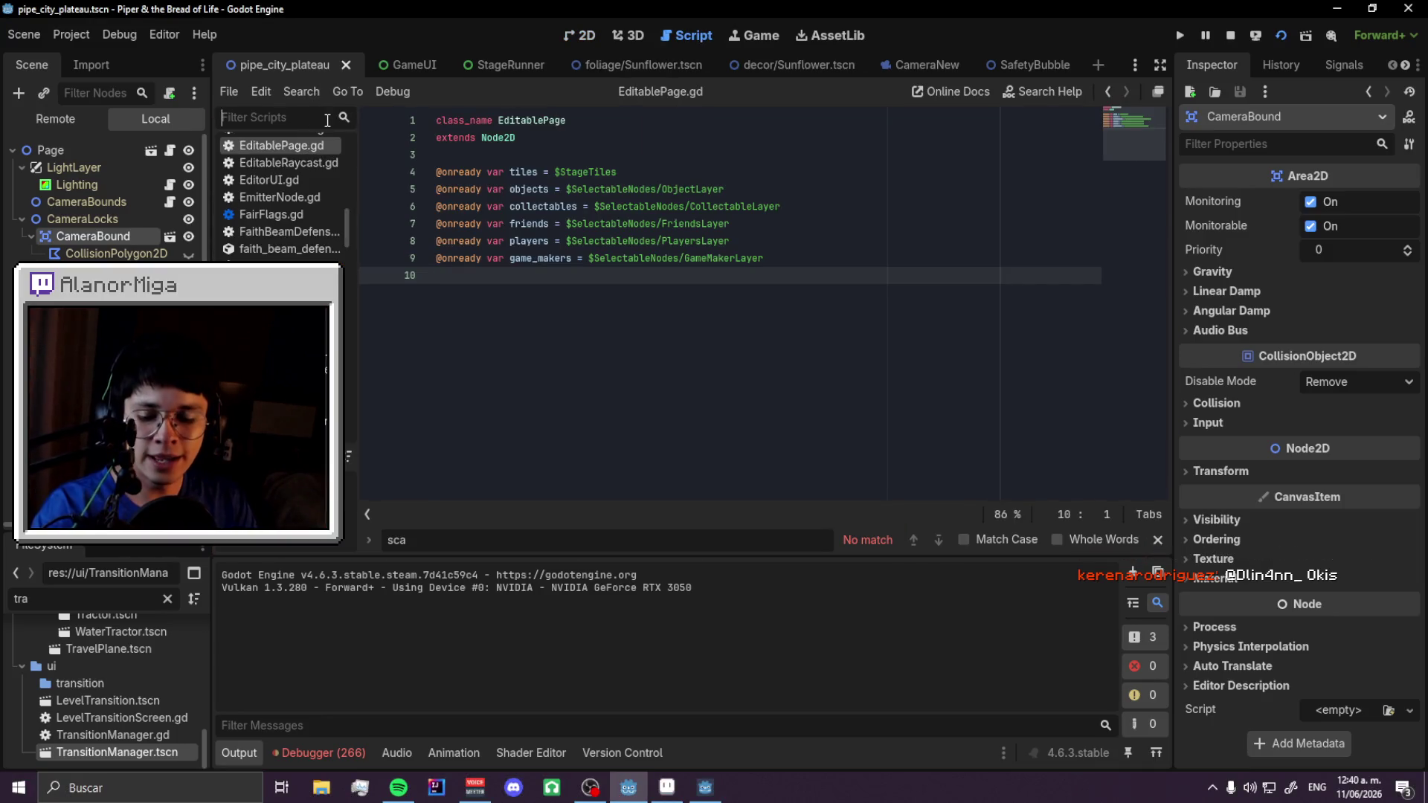
- Open the Player.gd script and clear the selection on line 1013
type("player")
left_click(299, 145)
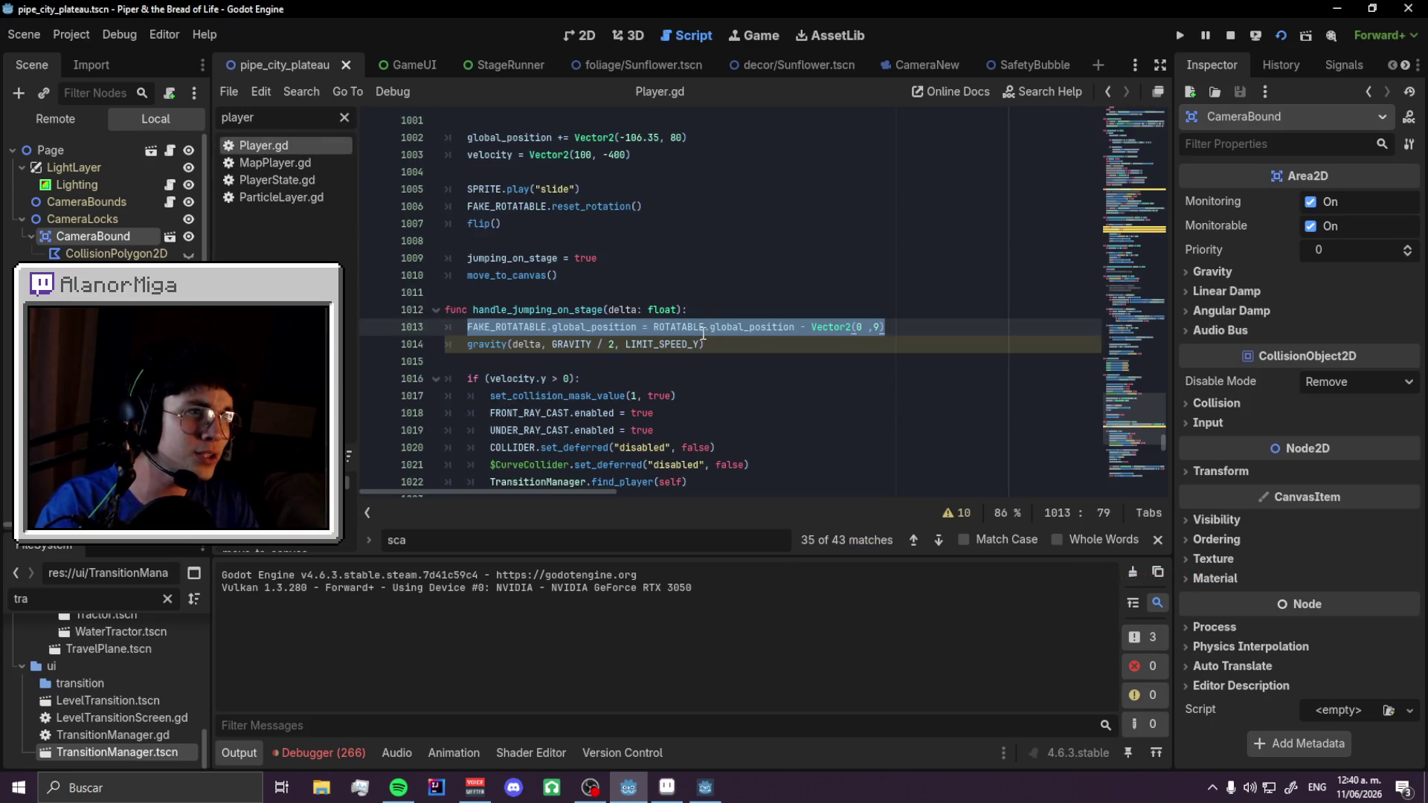
scroll(736, 340, "down", 2)
scroll(766, 345, "up", 3)
scroll(766, 345, "down", 1)
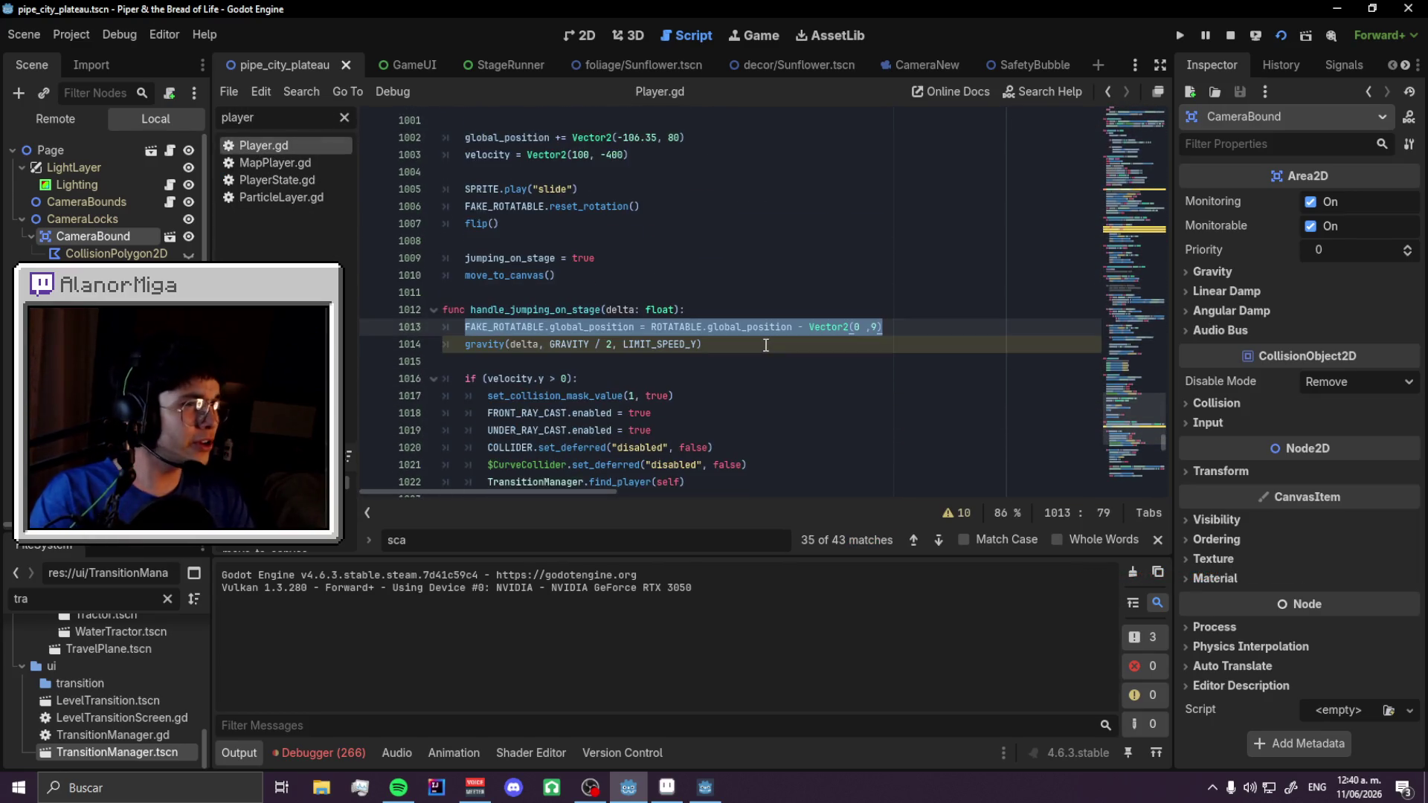
left_click(682, 362)
- Search Player.gd for 'defeat' and step back through matches to func defeat on line 821
key("ctrl+f")
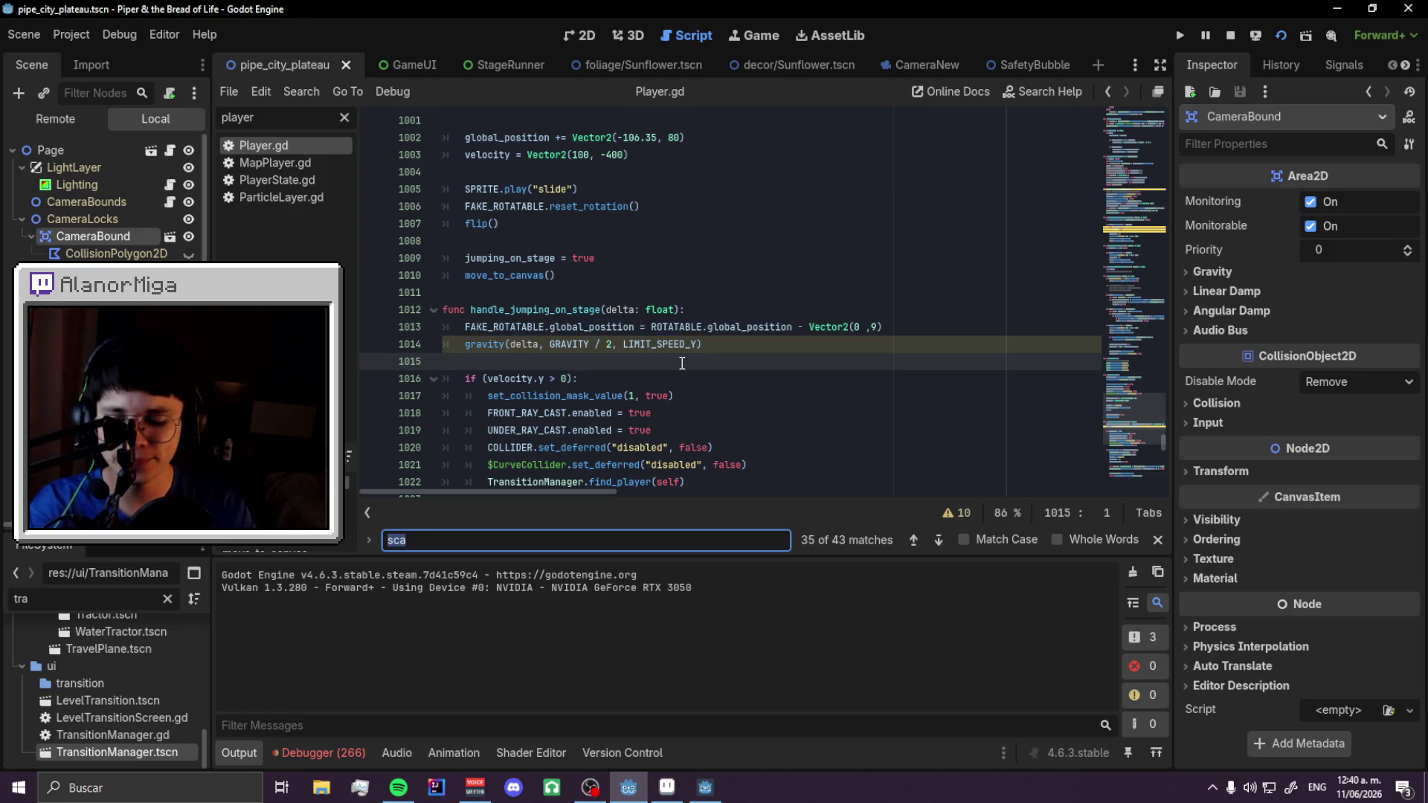
type("defeat")
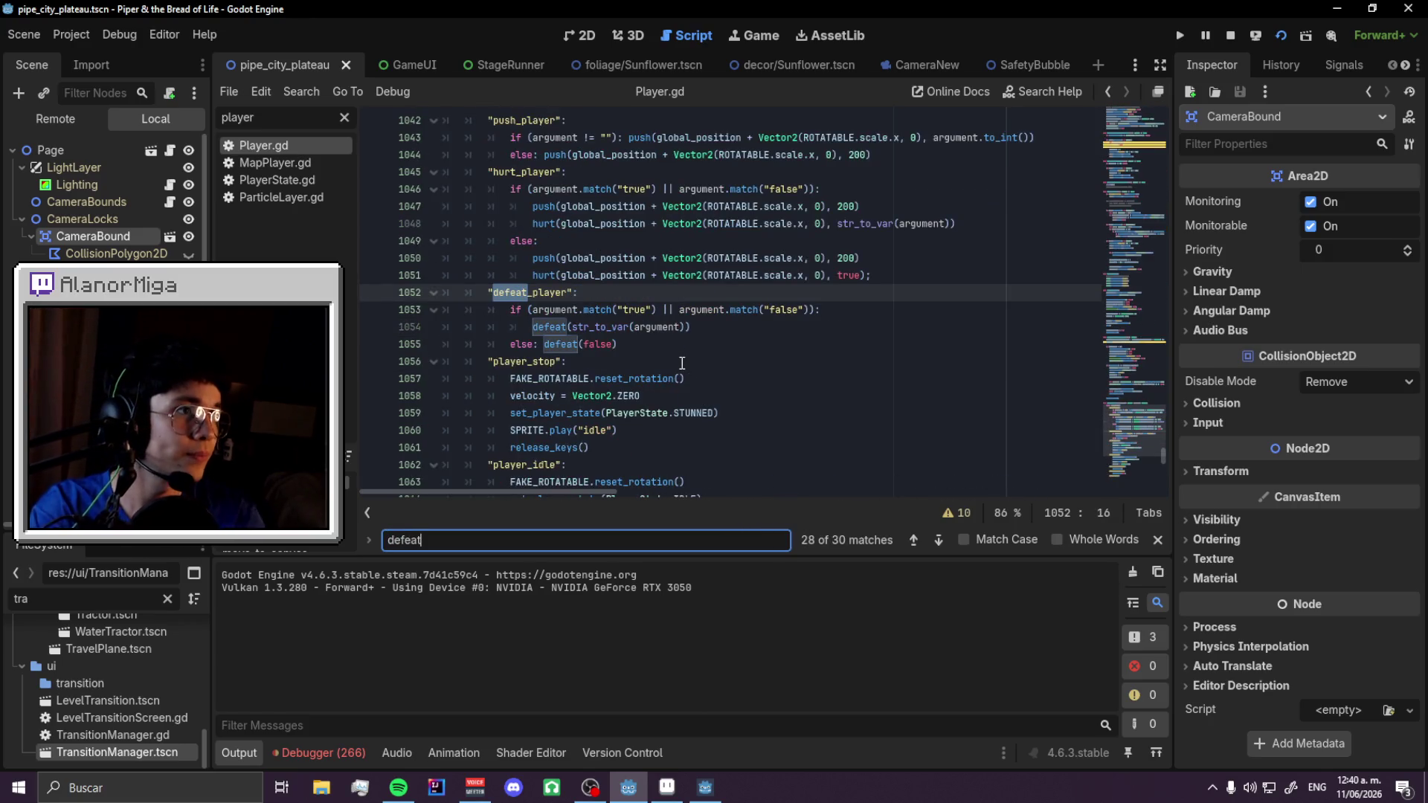
scroll(913, 491, "down", 2)
scroll(849, 476, "down", 2)
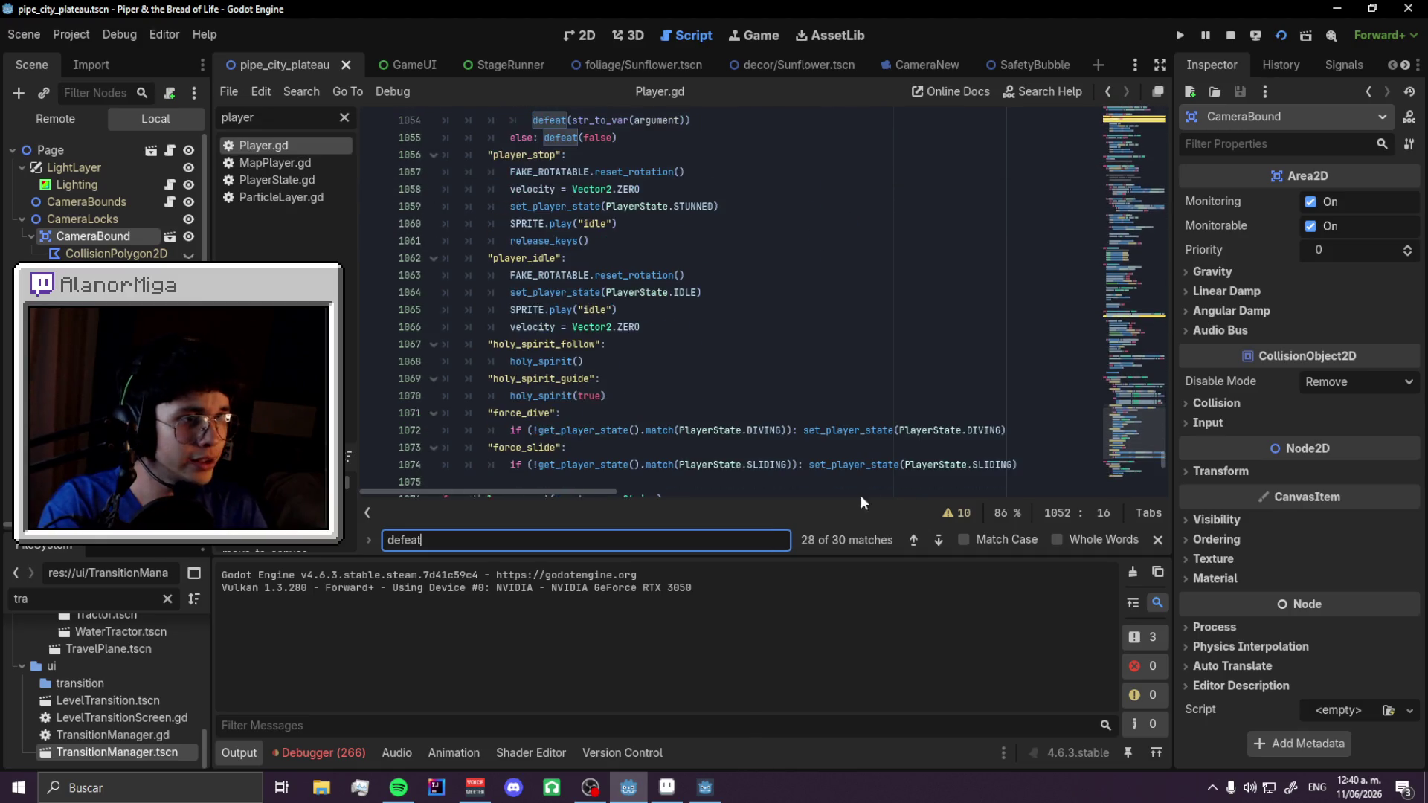
left_click(910, 541)
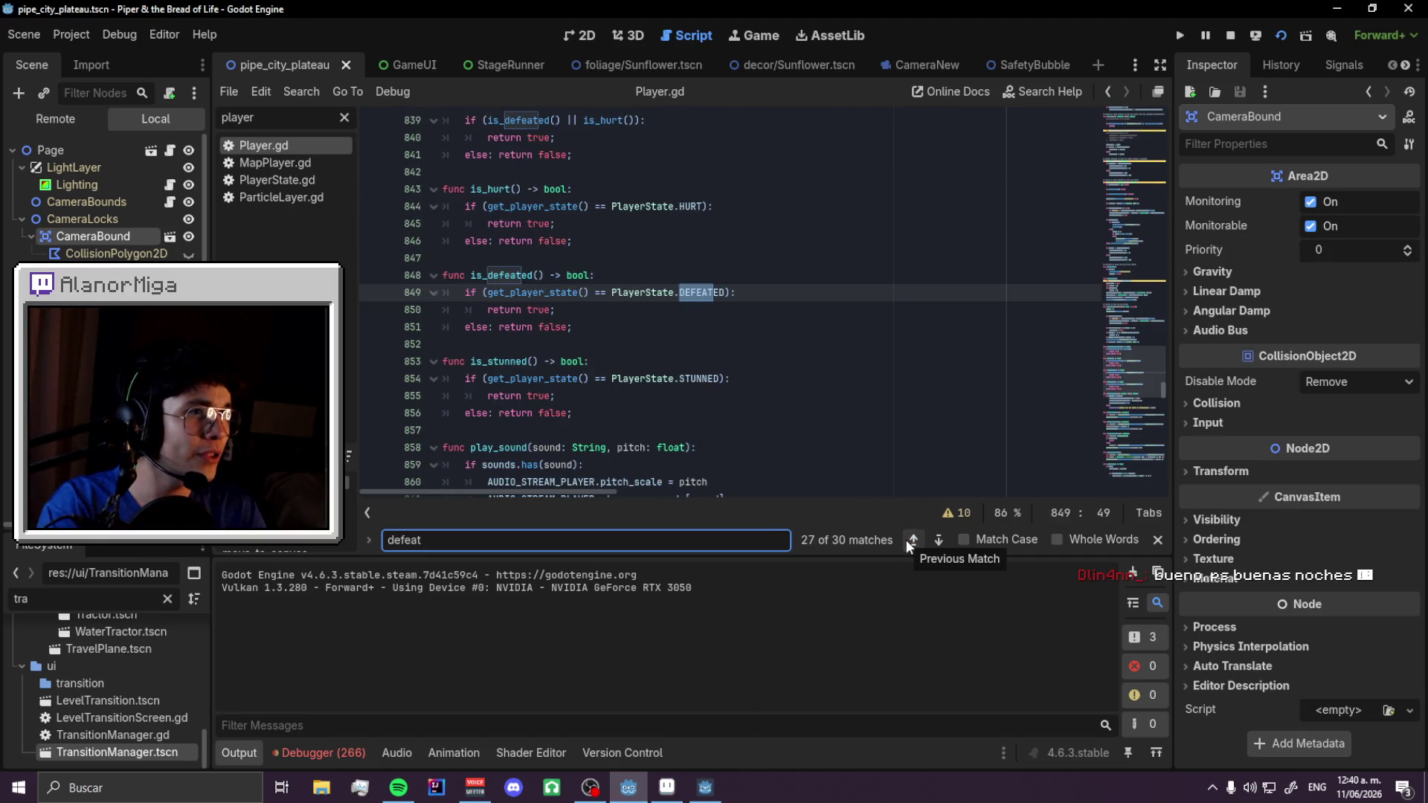
left_click(910, 541)
left_click(910, 541)
left_click(912, 539)
left_click(912, 540)
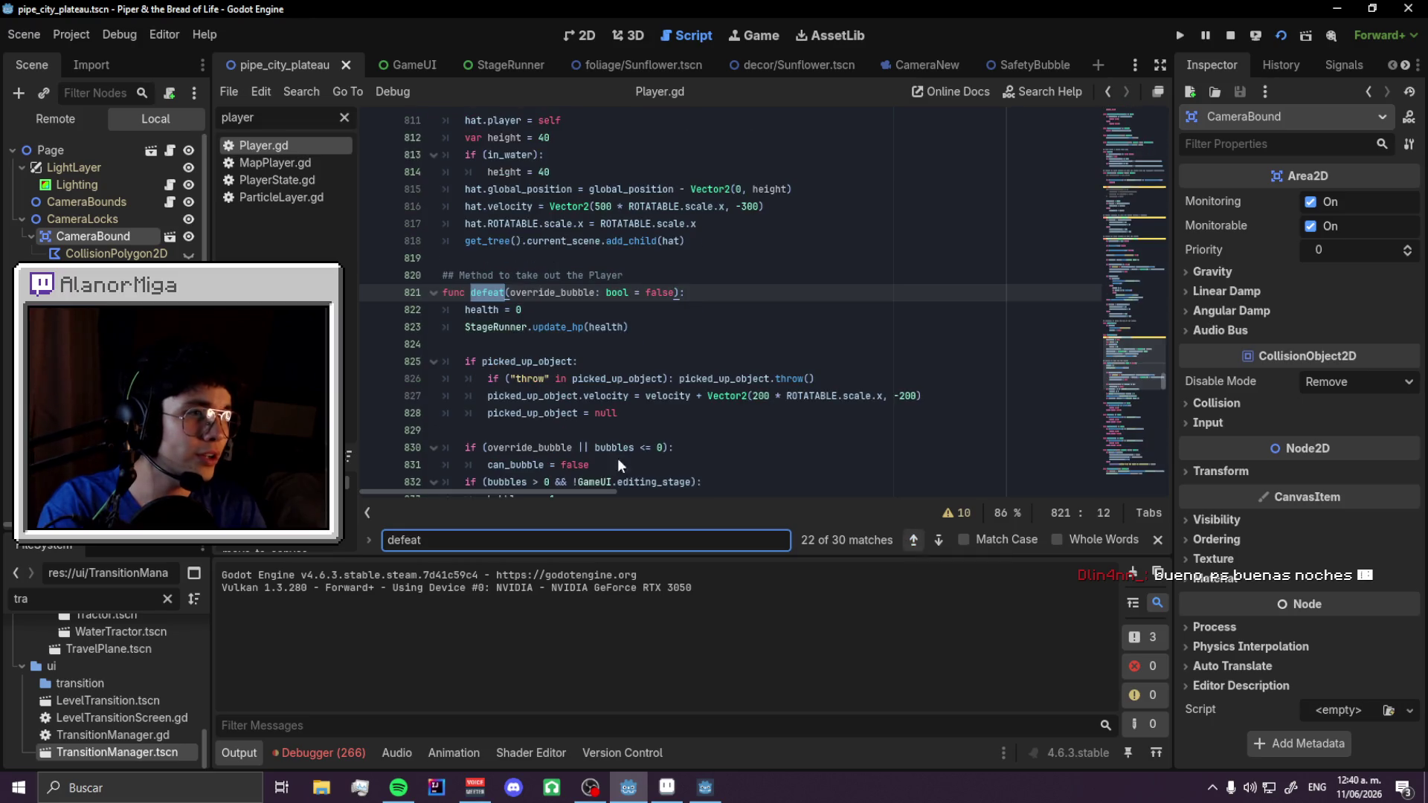
left_click(911, 540)
- Review the defeat code and select the DEFEATED state call on line 835
scroll(655, 368, "down", 3)
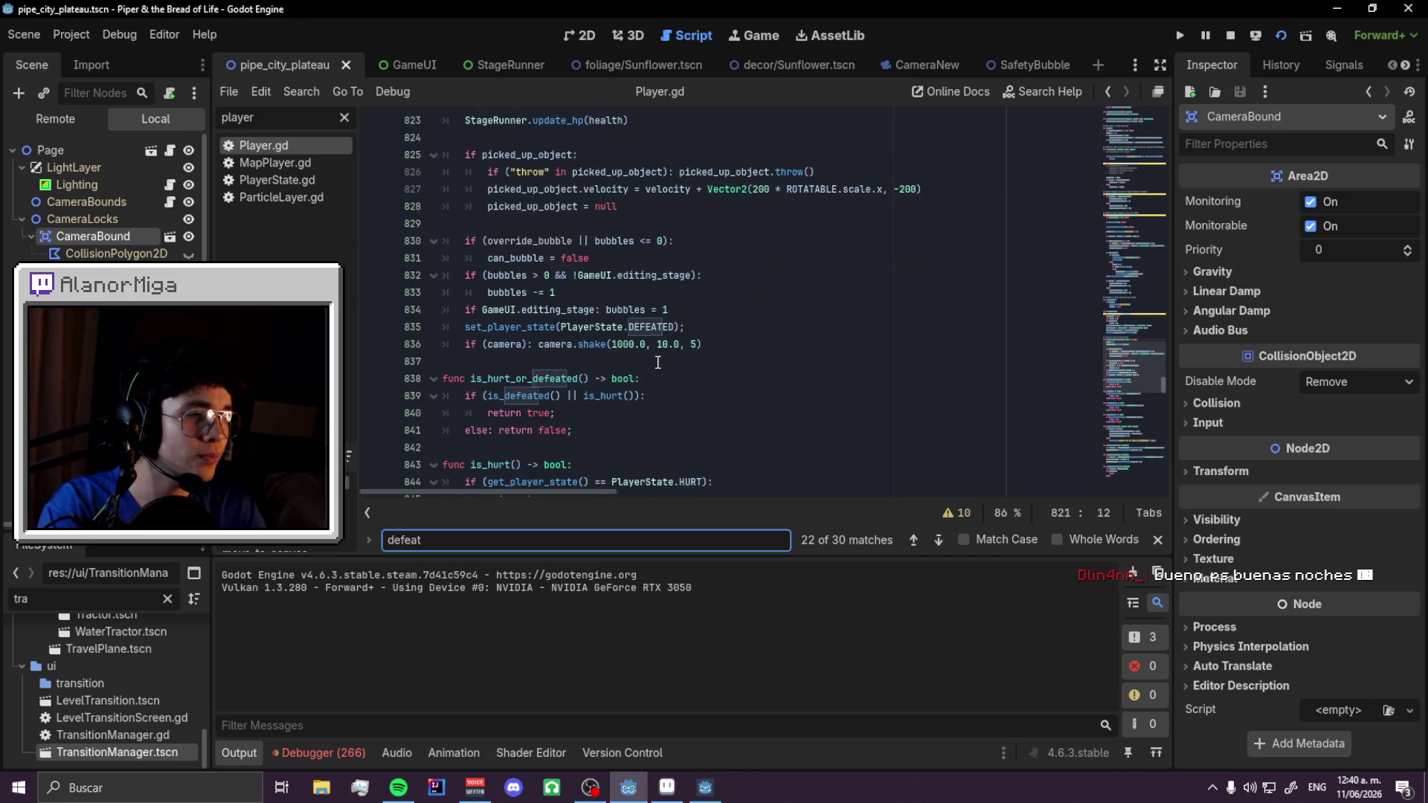
scroll(655, 362, "up", 1)
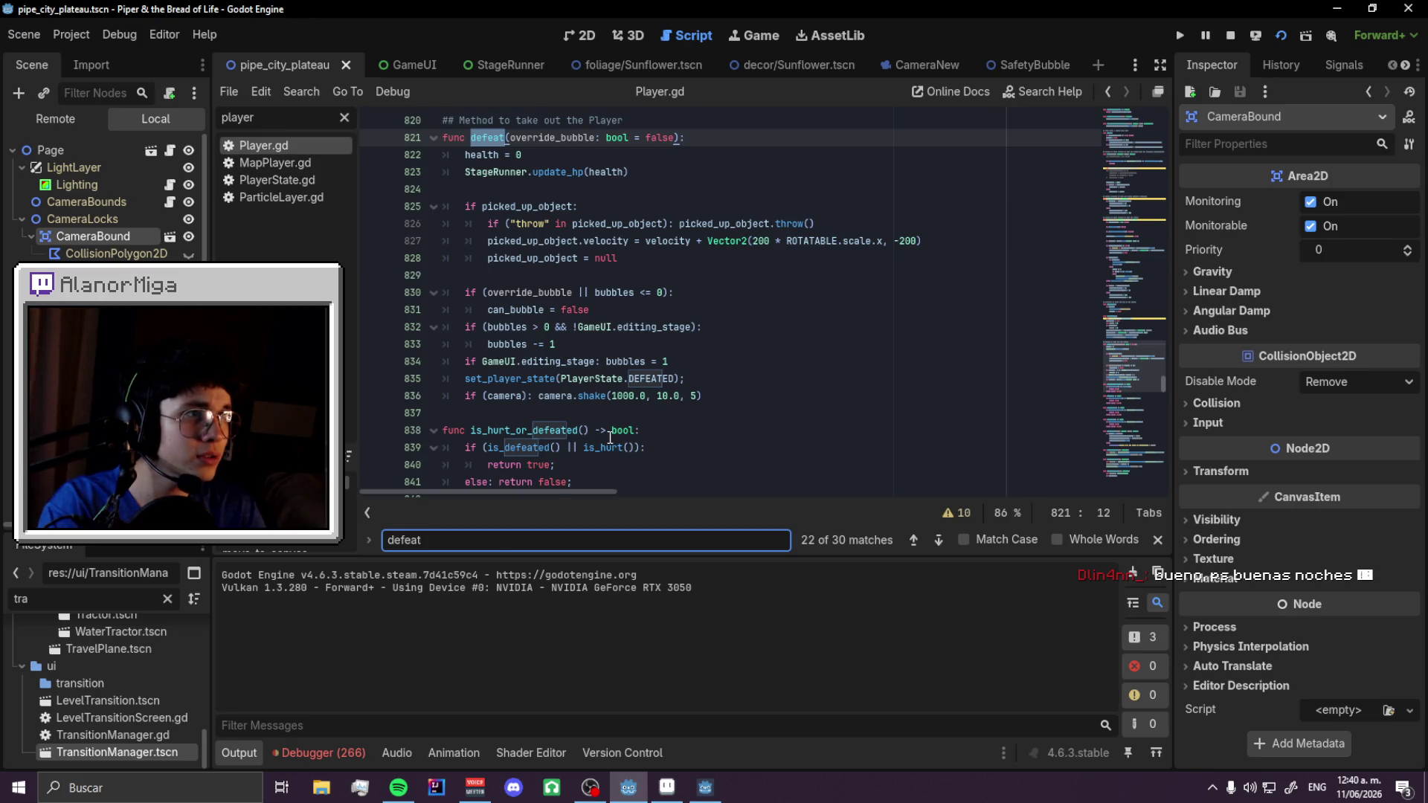
scroll(609, 437, "up", 1)
scroll(610, 437, "down", 1)
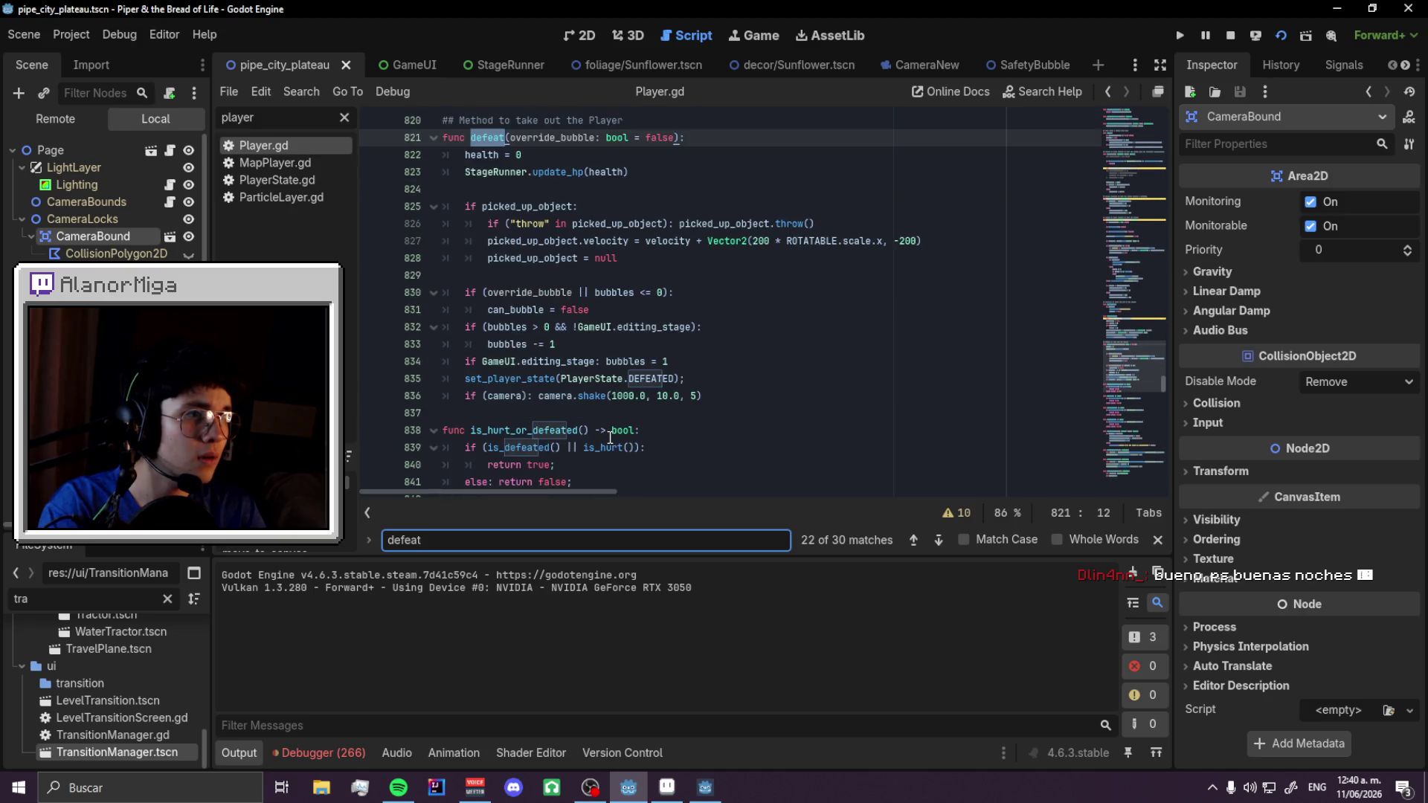
scroll(610, 437, "up", 1)
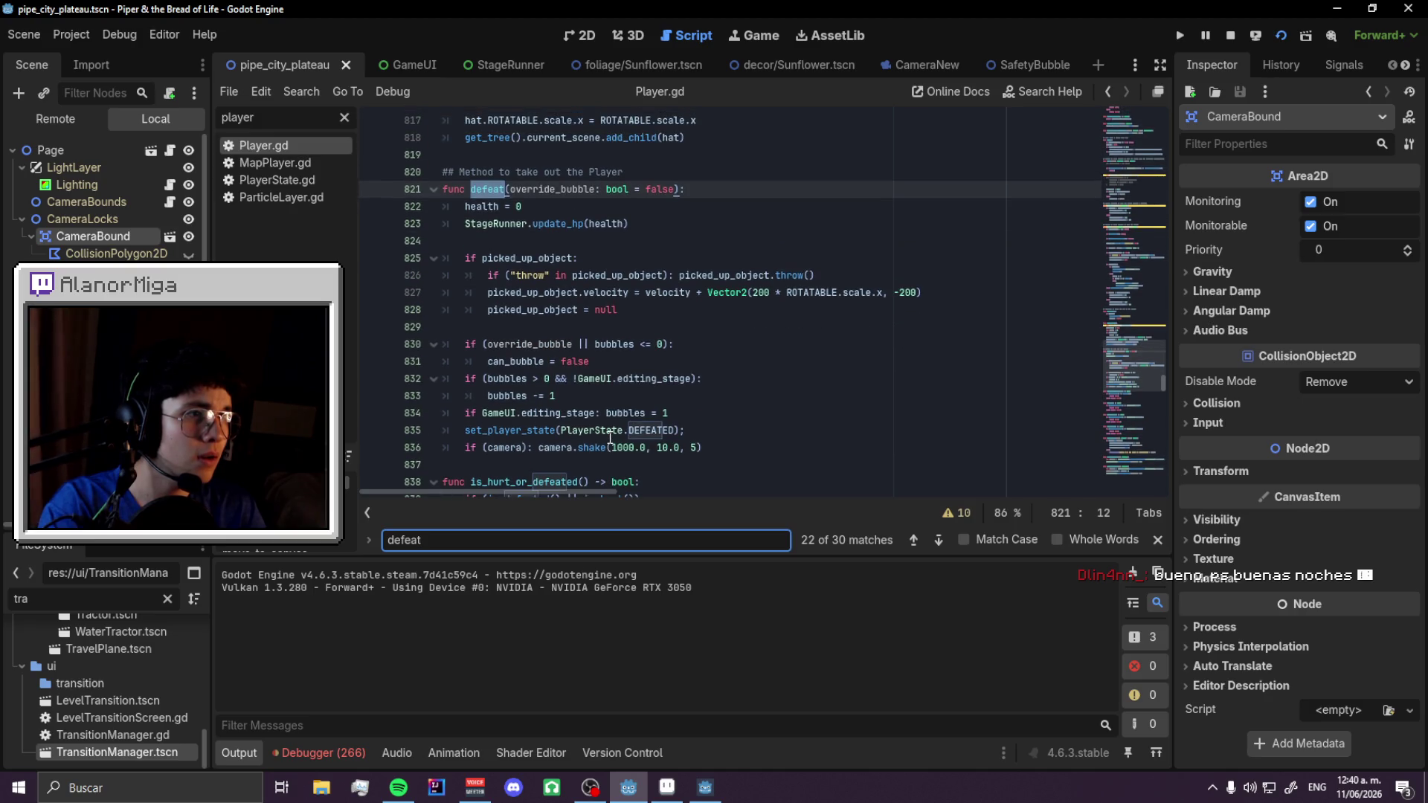
left_click_drag(516, 430, 672, 431)
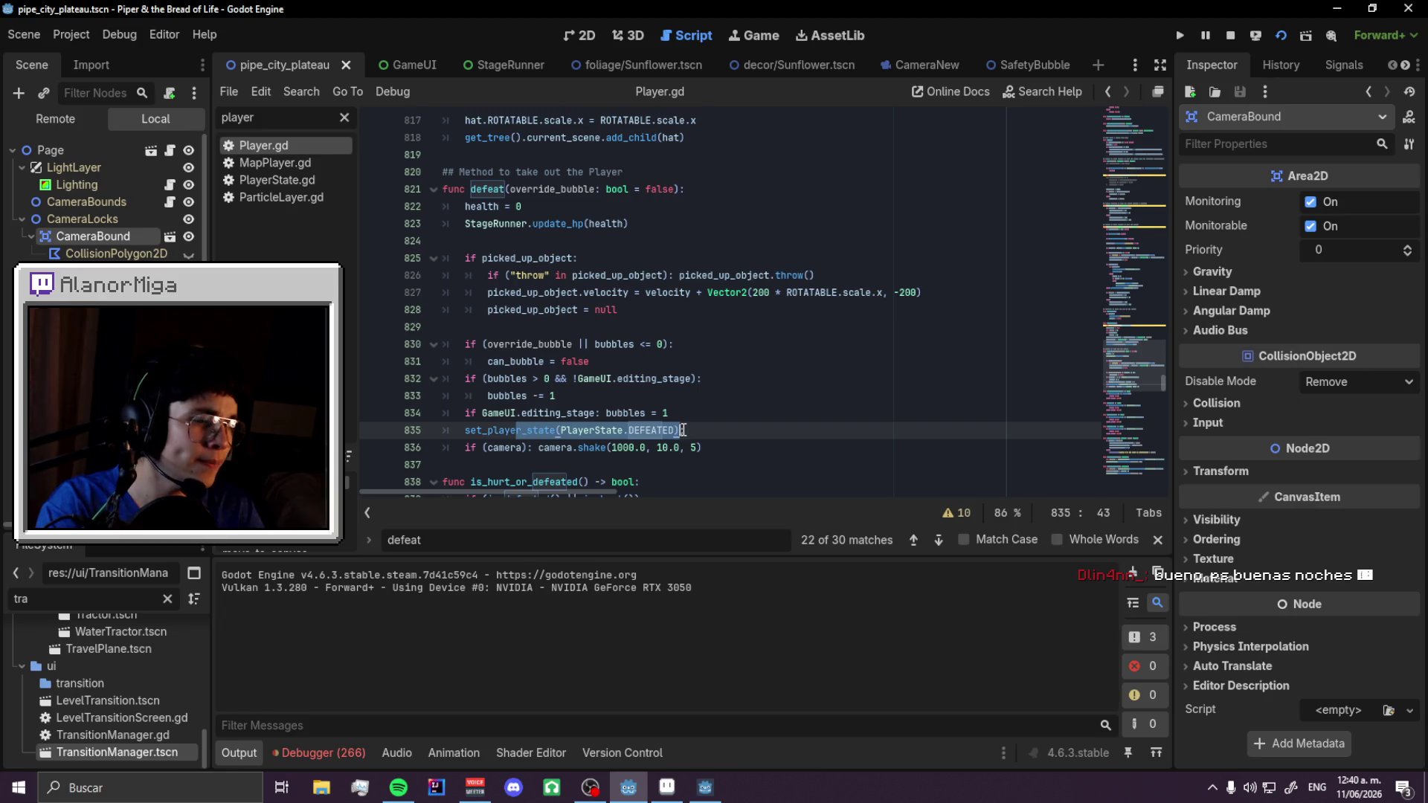
key("ctrl+f")
- Add and remove blank lines after line 829, then save the scene and scripts
left_click(720, 443)
left_click(713, 413)
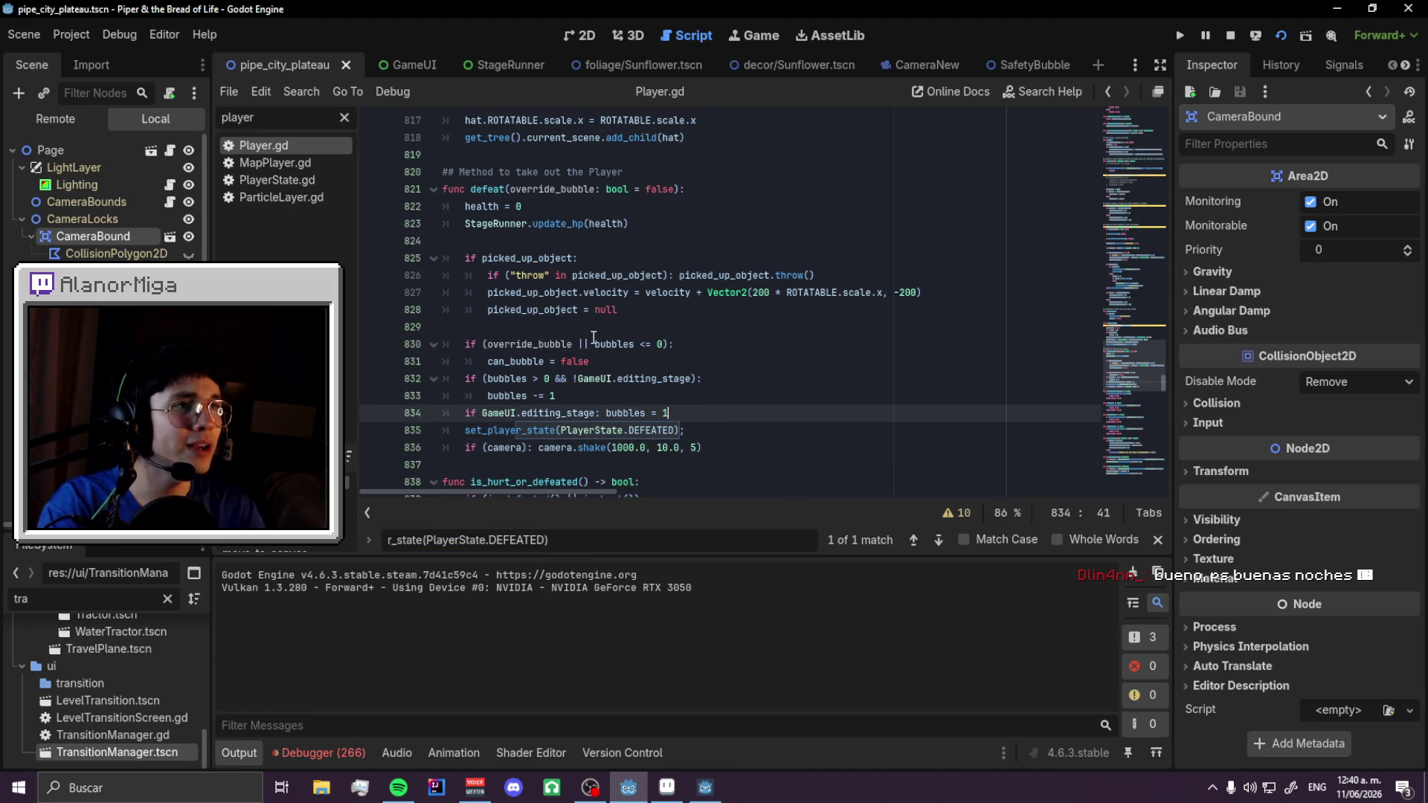
left_click(593, 344)
left_click(516, 324)
key("Return")
key("Return")
key("Up")
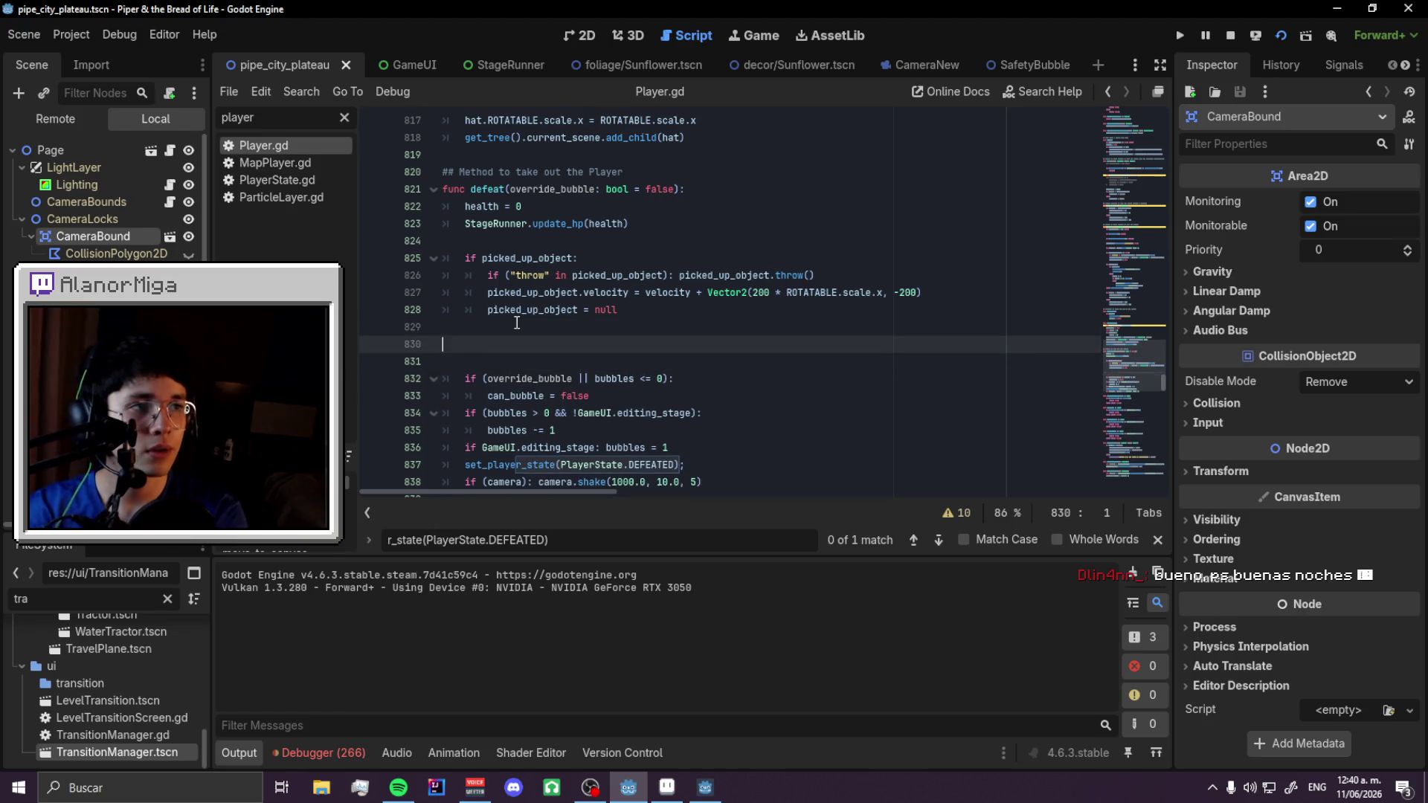
key("BackSpace")
key("BackSpace")
key("Delete")
key("ctrl+s")
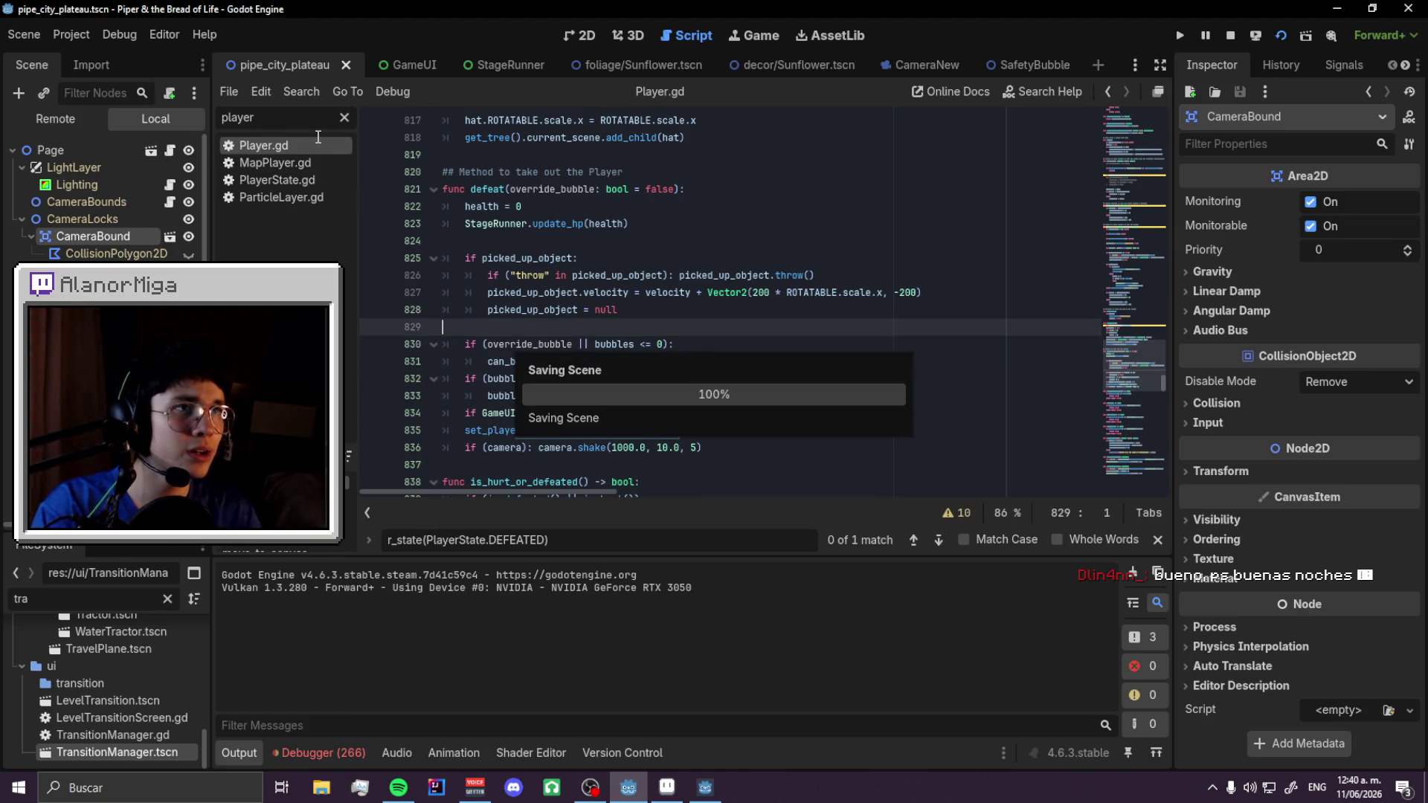
- Filter the script list by 'defea' and open Defeated.gd
left_click(343, 117)
type("defea")
left_click(287, 157)
left_click(274, 146)
scroll(720, 358, "up", 10)
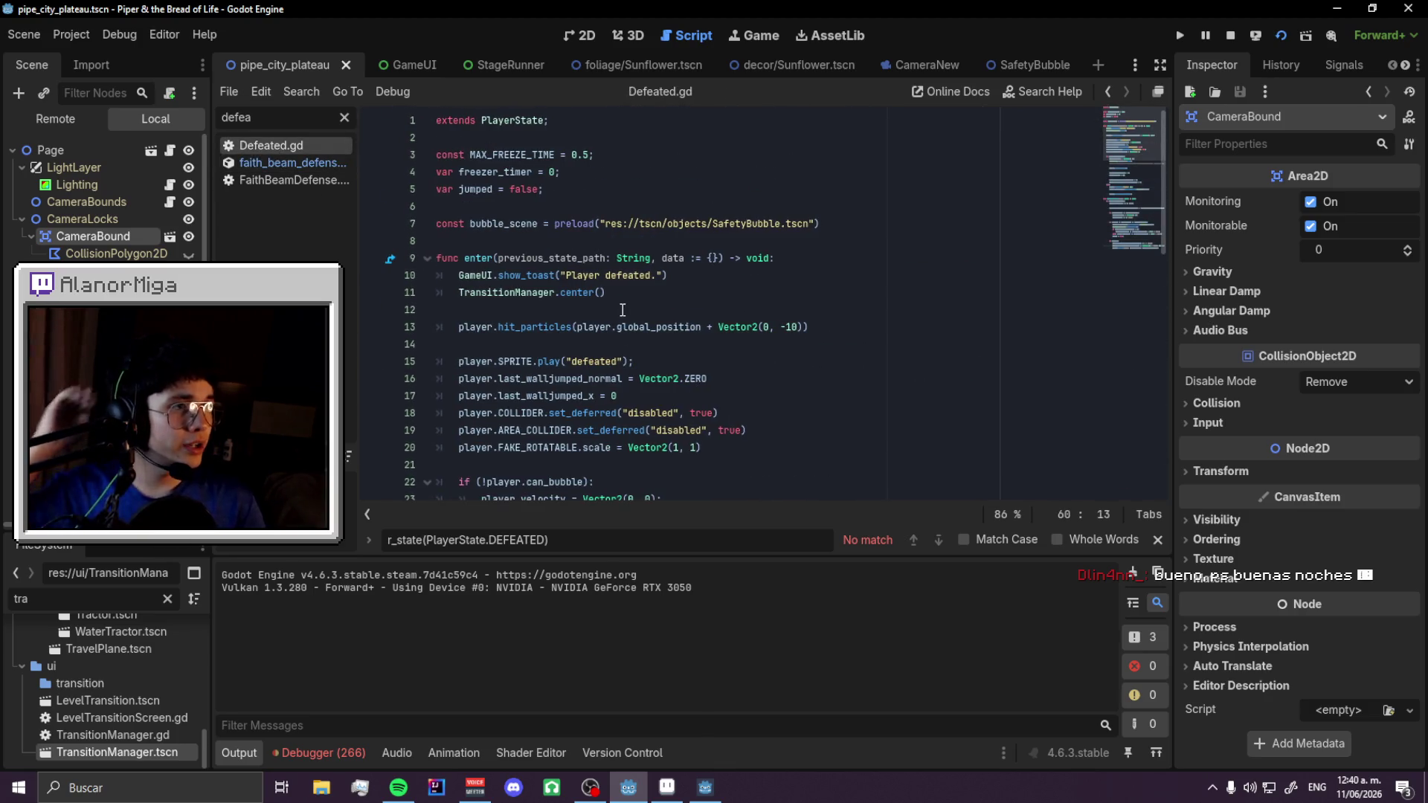
- In enter(), add a CameraNew variable set to the first node in the "Camera" group
left_click(623, 310)
key("Return")
key("Return")
key("Up")
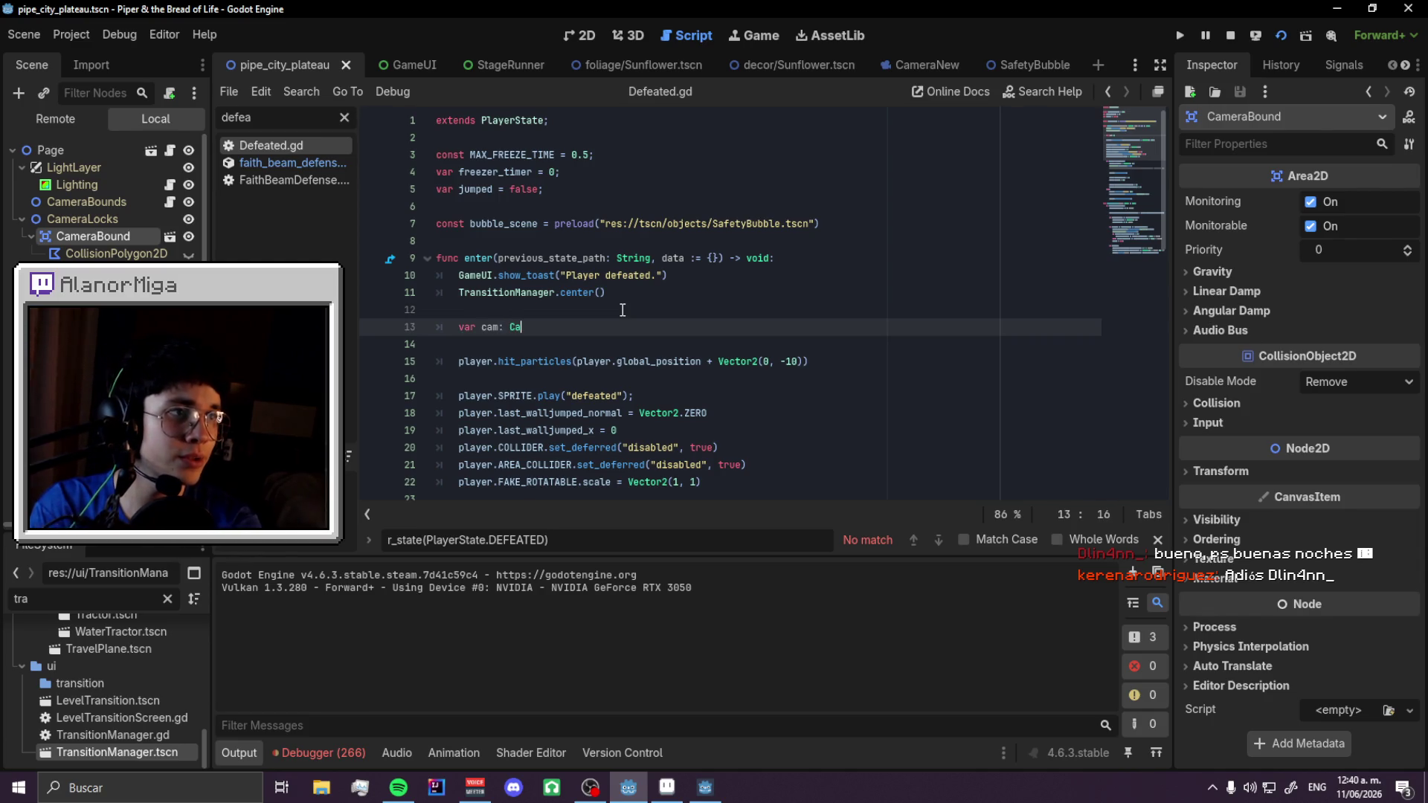
type("e")
key("Return")
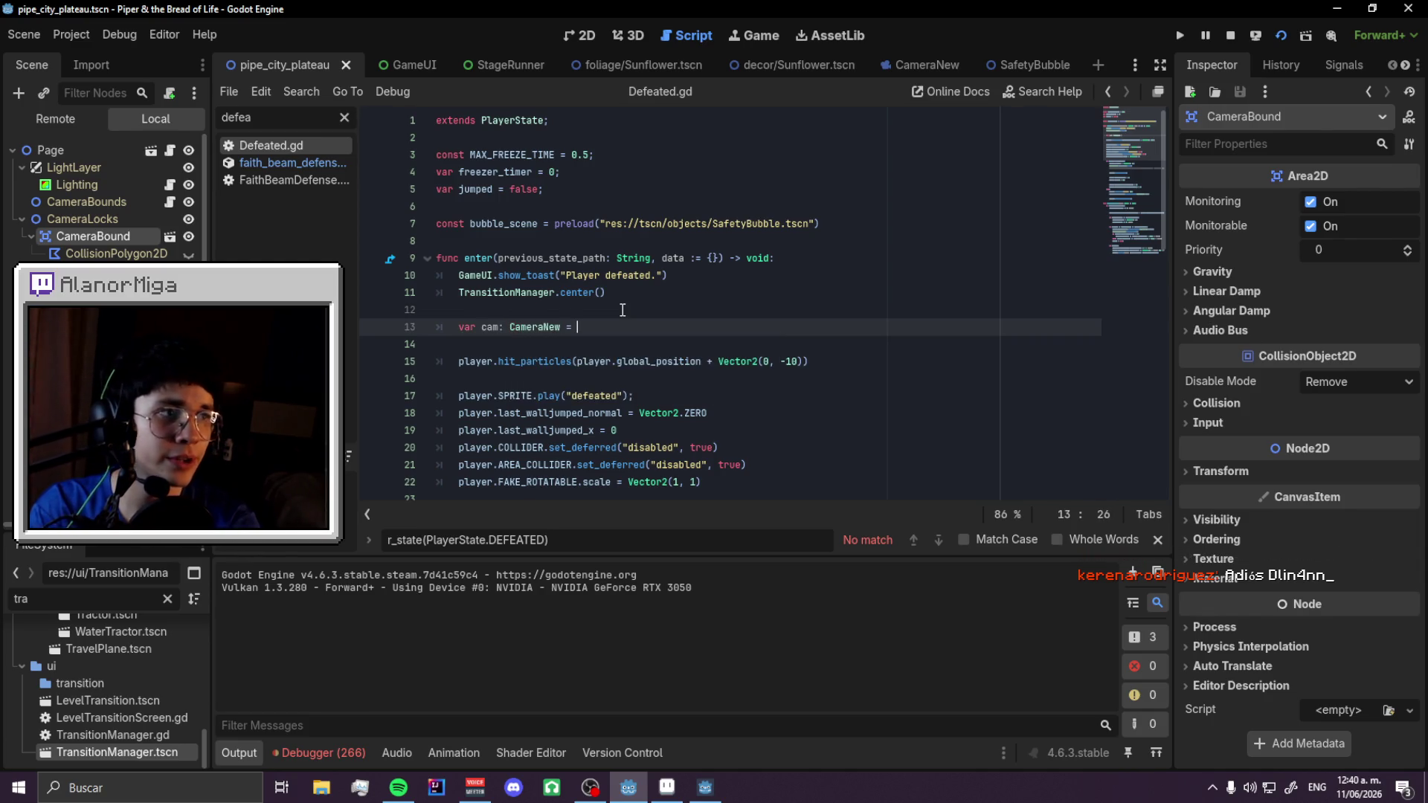
type("= get_tre")
key("Return")
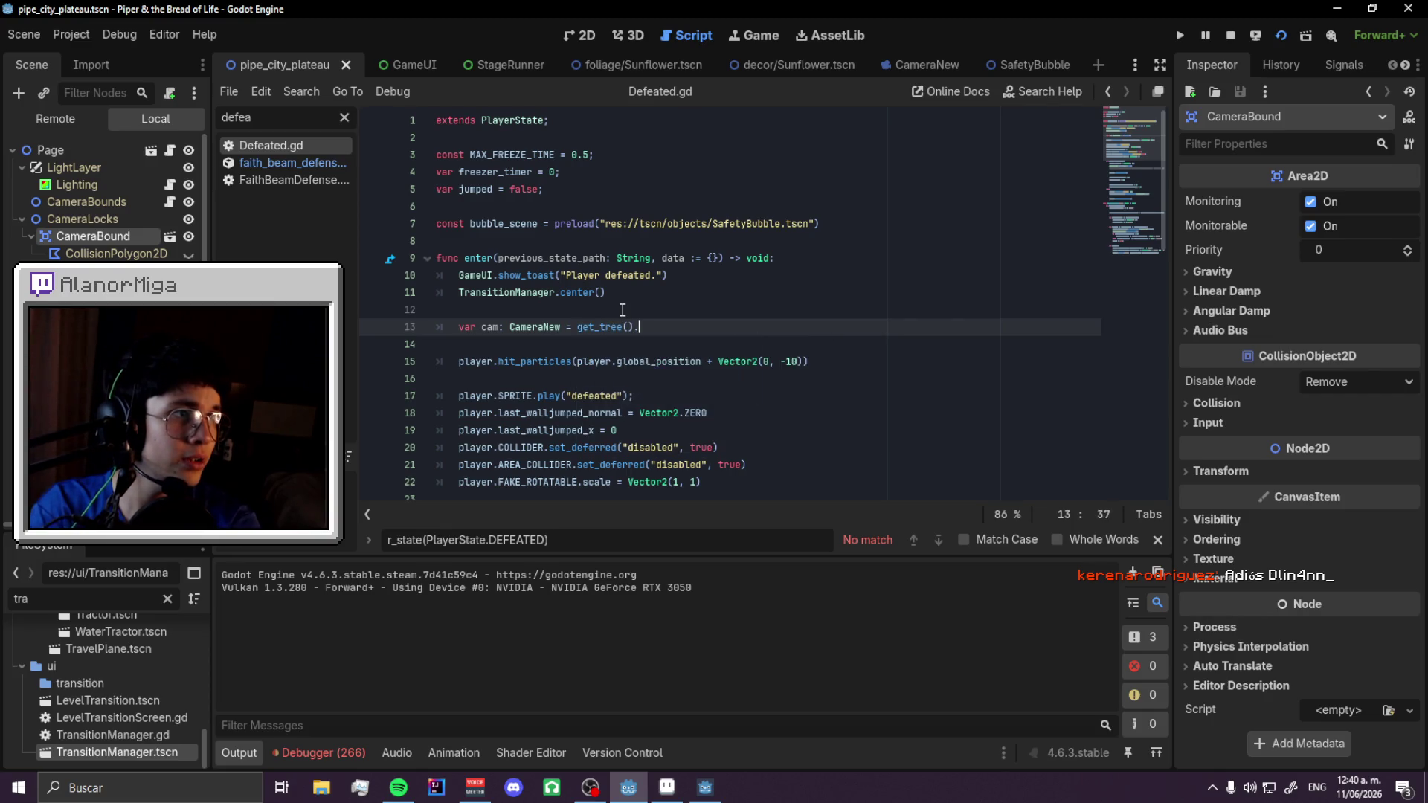
type(".get_fir")
key("Return")
type("\"Camera\")")
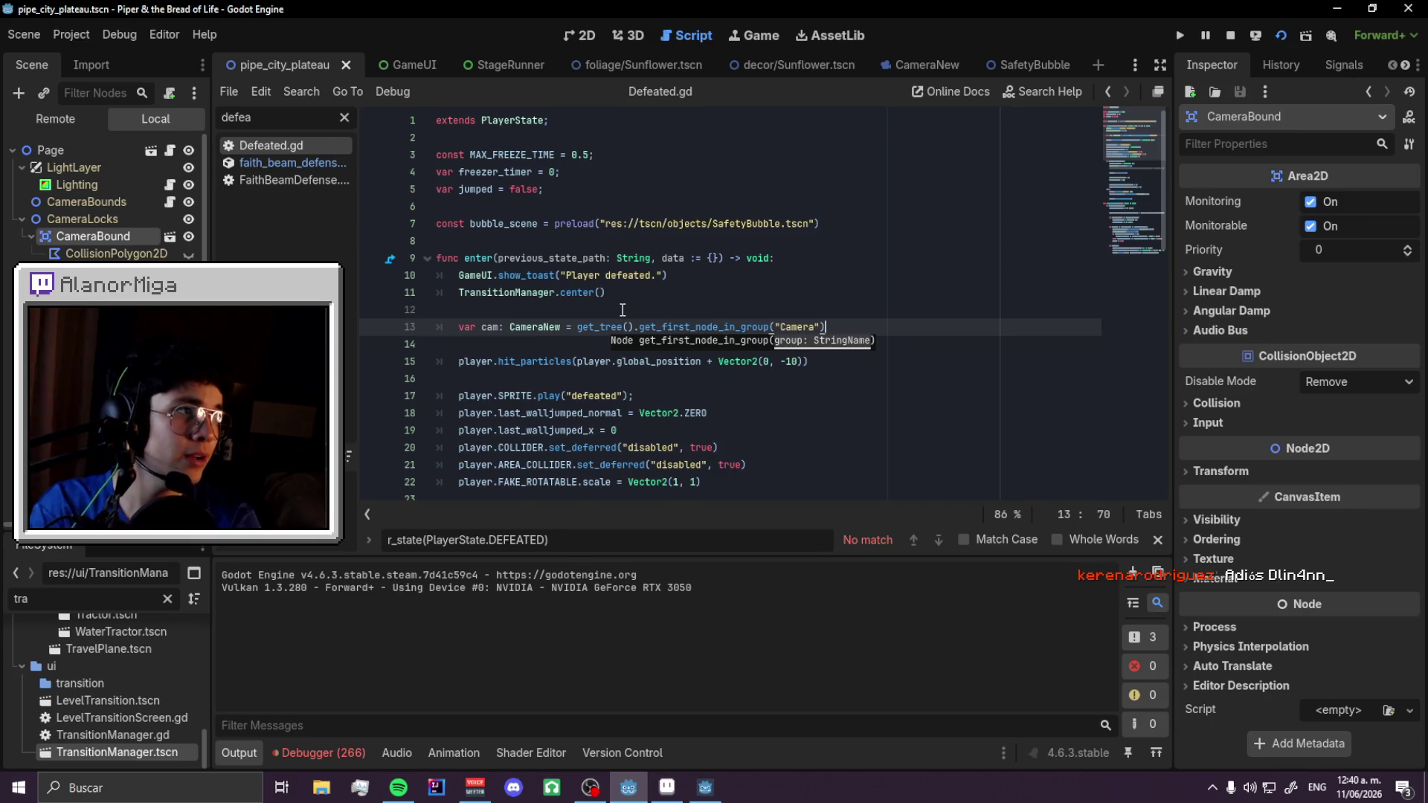
type("Camer")
key("Return")
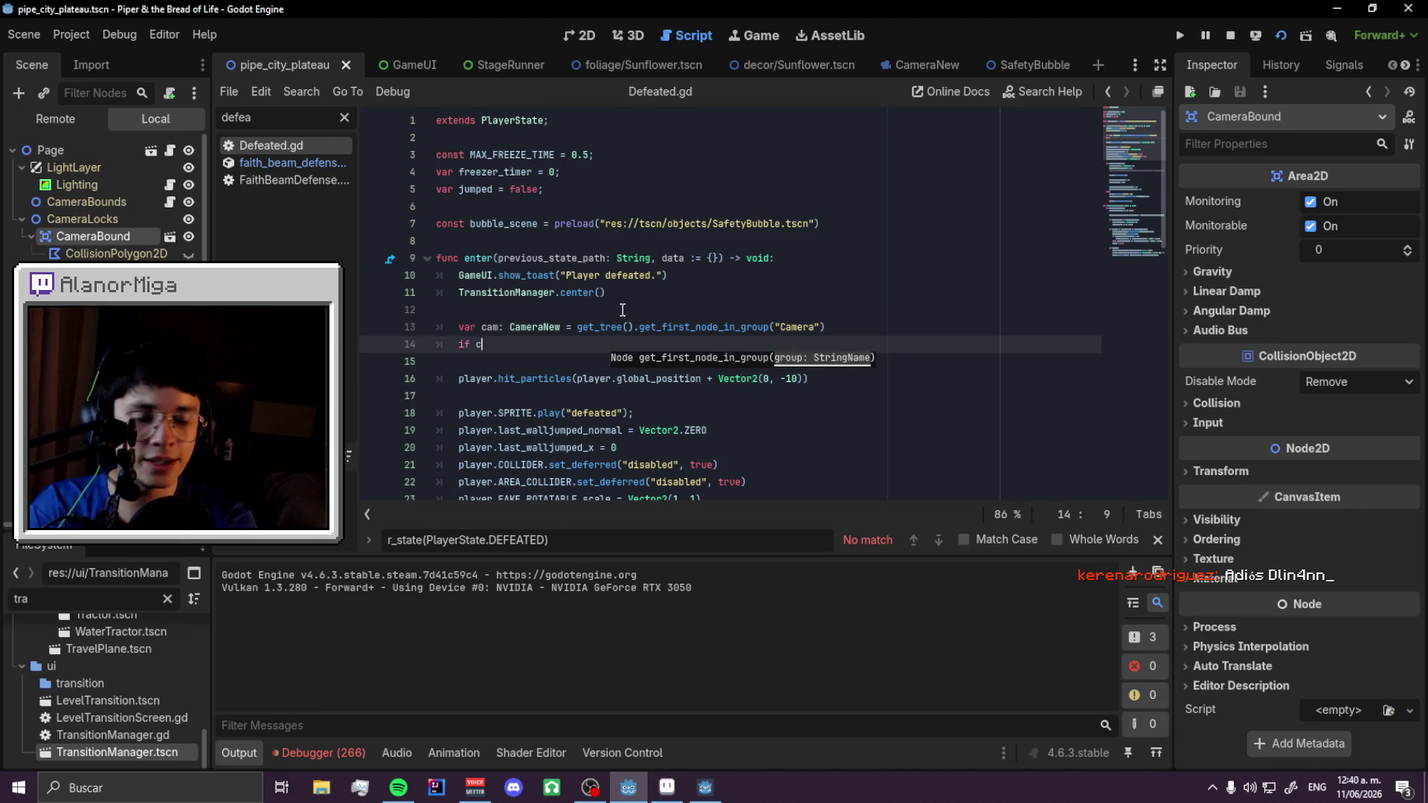
- Set cam.zoom to Vector2(2, 2) when the camera exists, save, and return to the game
type("am: cam")
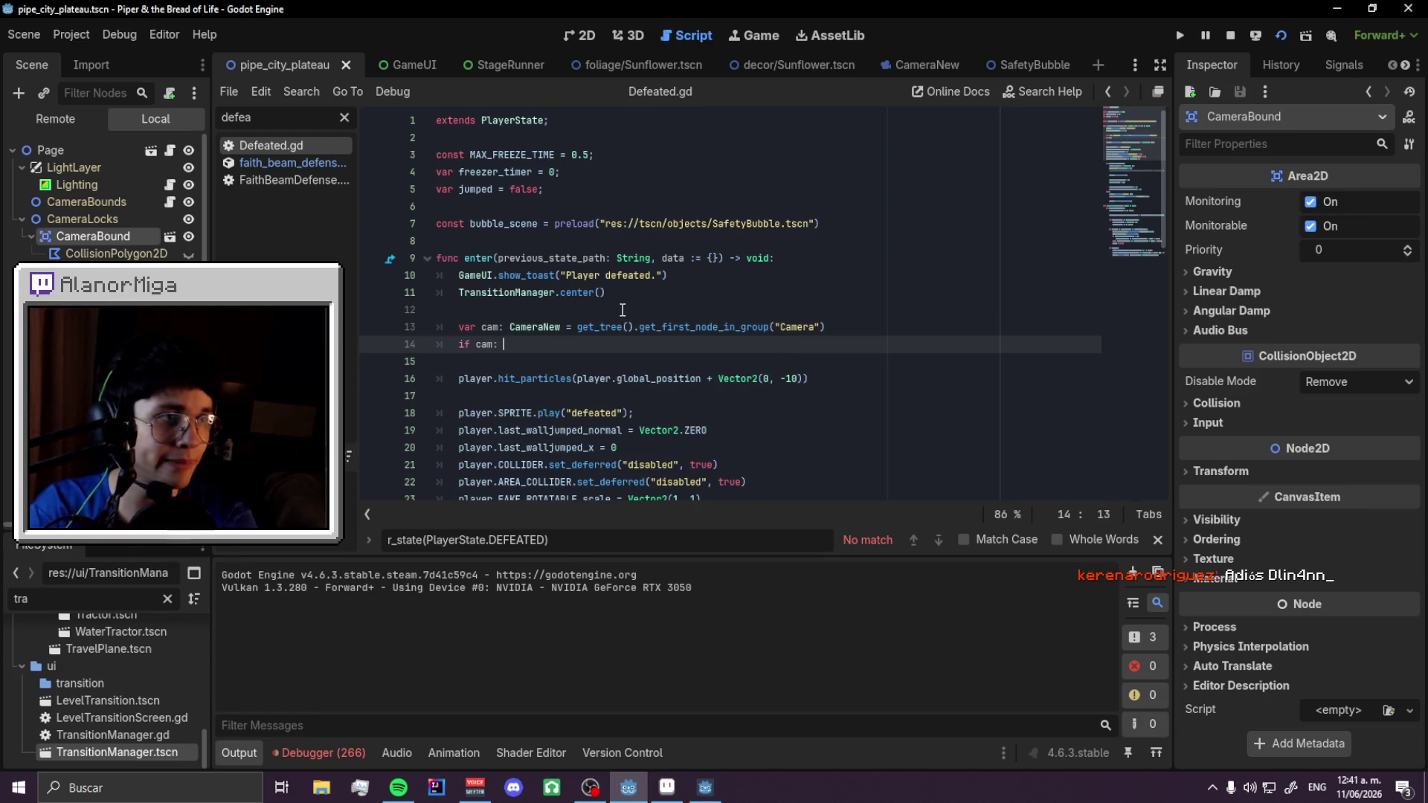
type(".zoom -")
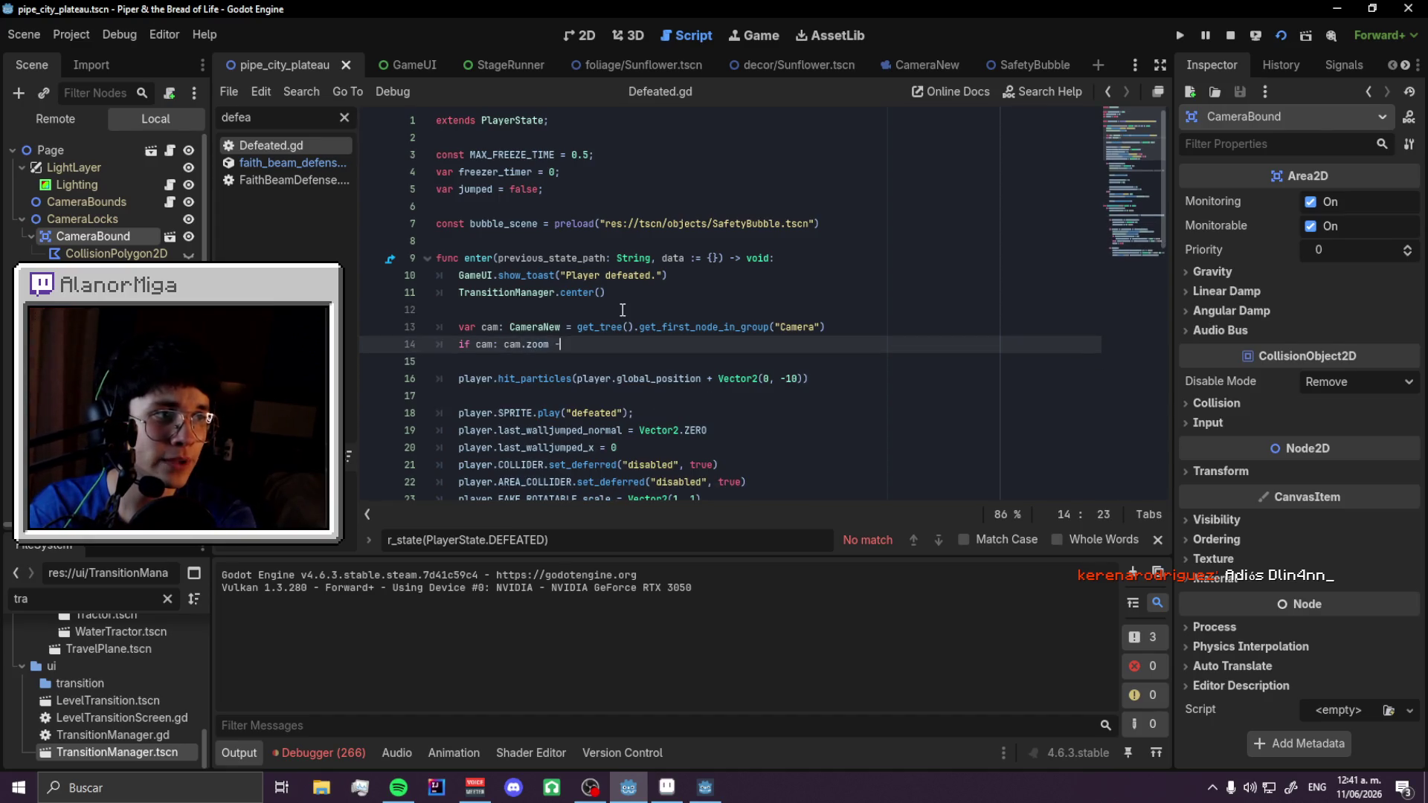
type("= 2")
key("ctrl+s")
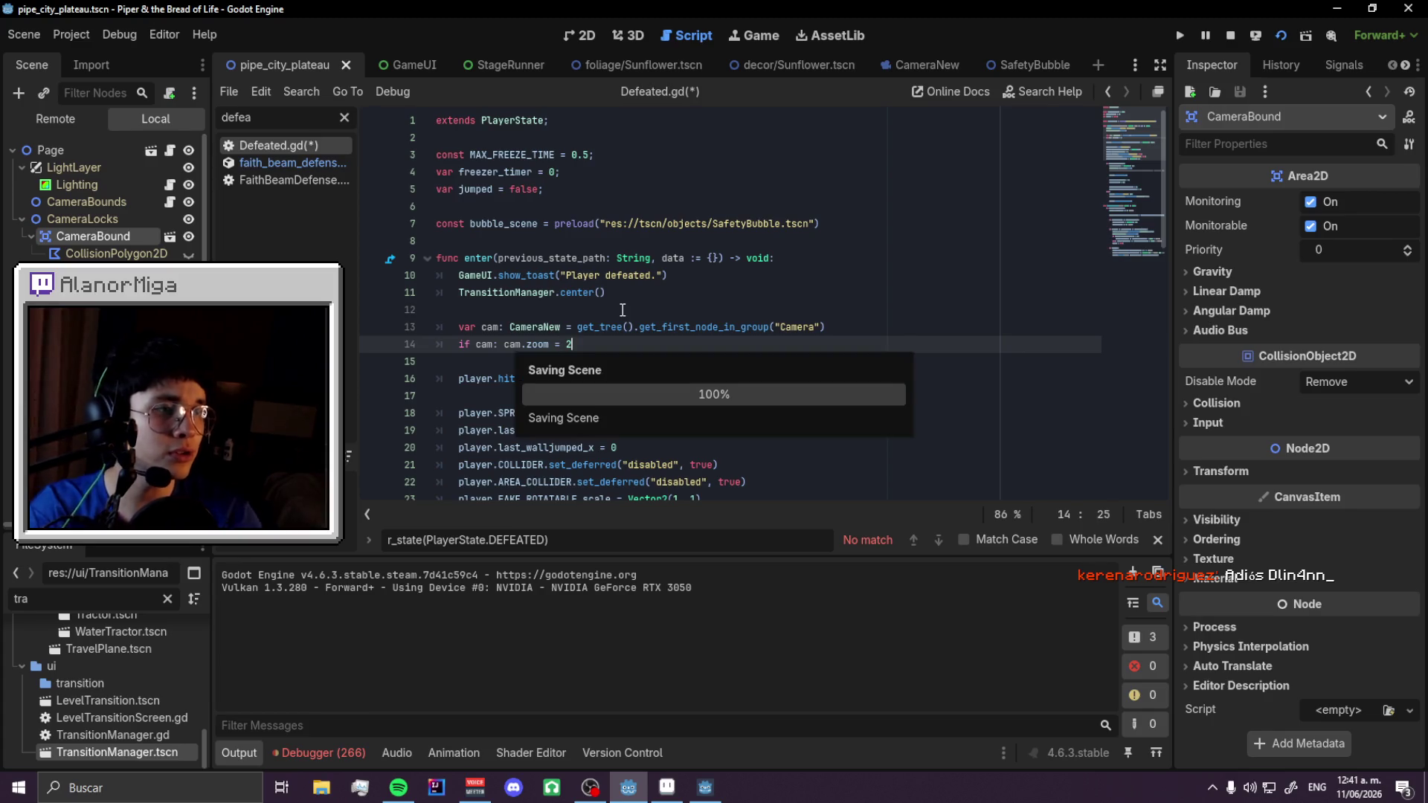
key("alt+Tab")
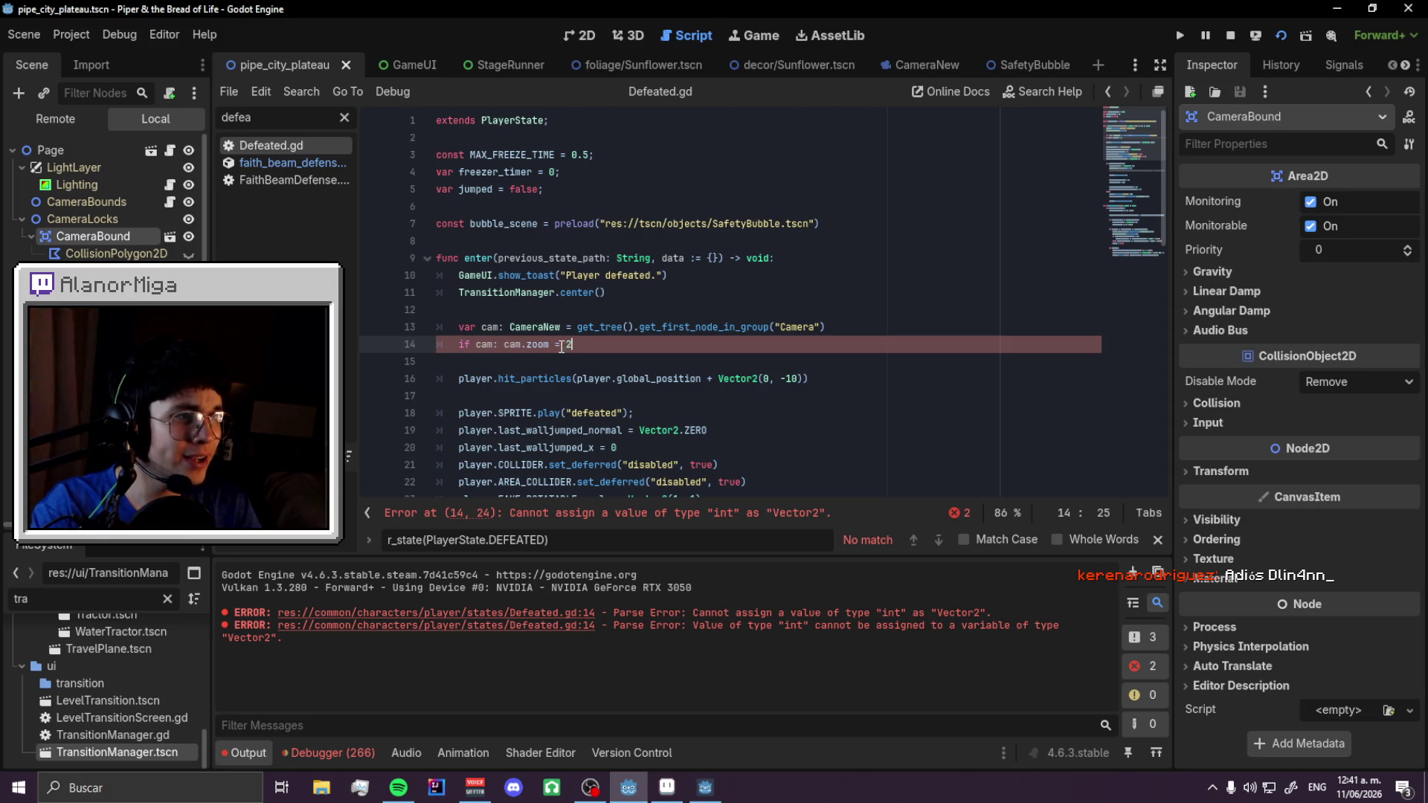
type("Vector2(2, 2")
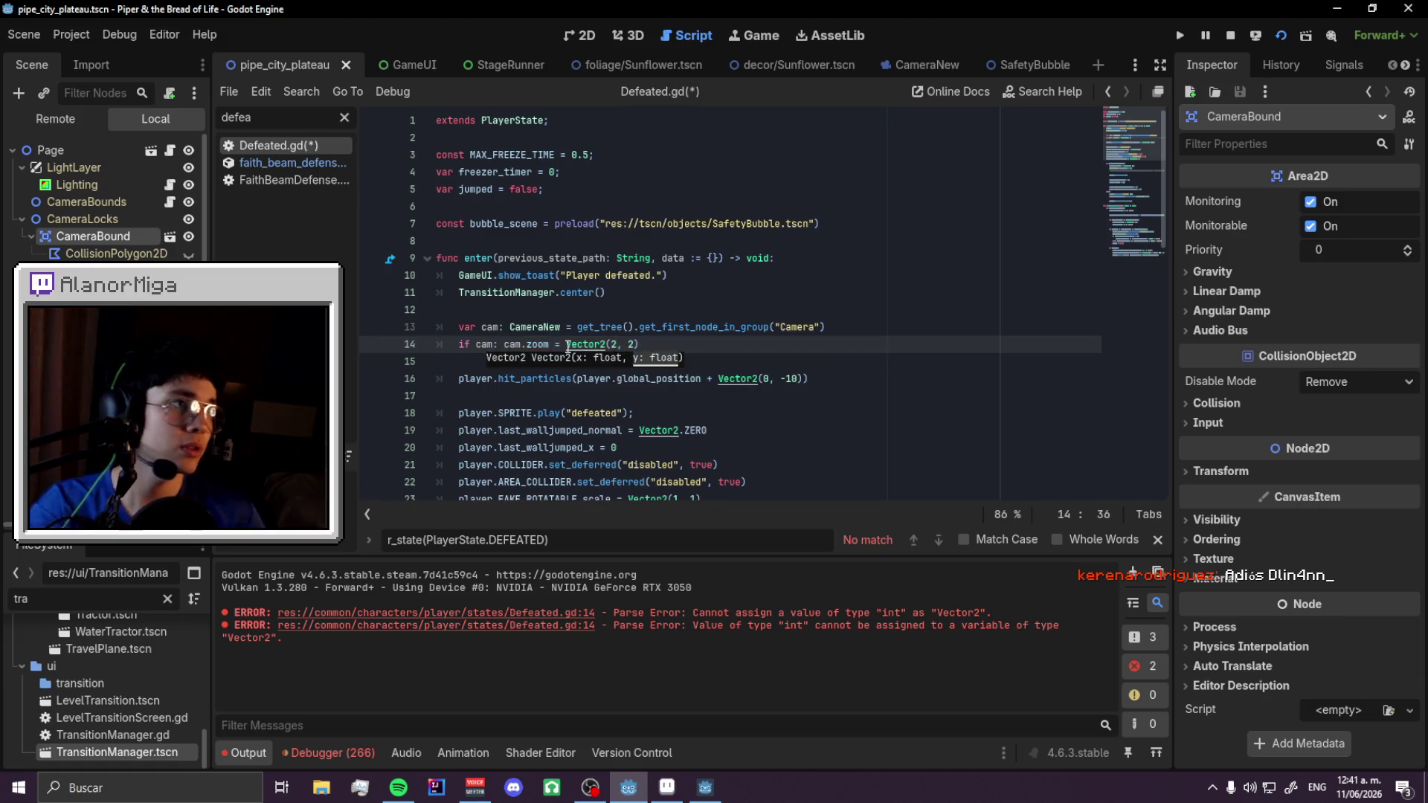
key("alt+Tab")
key("Left")
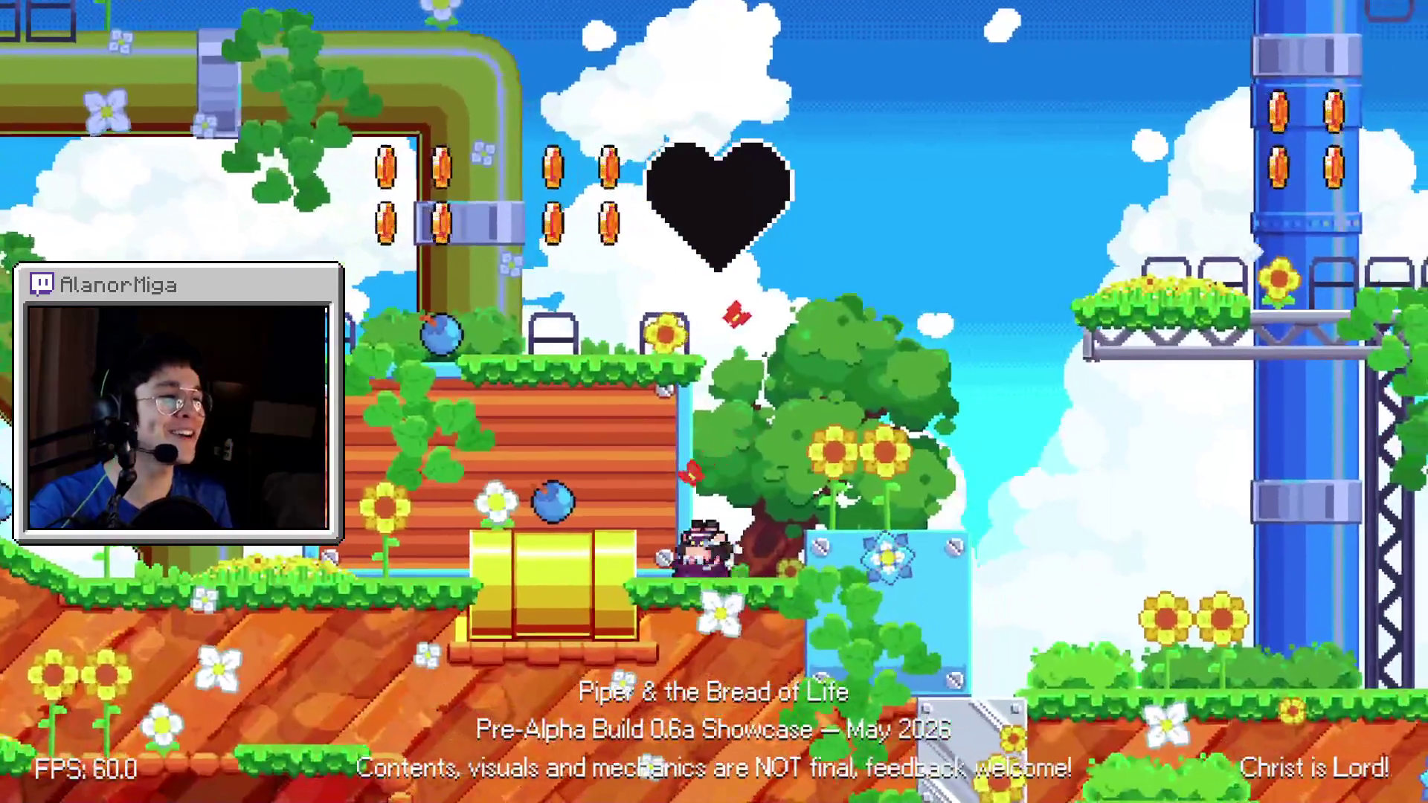
- Play-test the level, running and jumping across the pipe, pillar and metal platforms
key("Left")
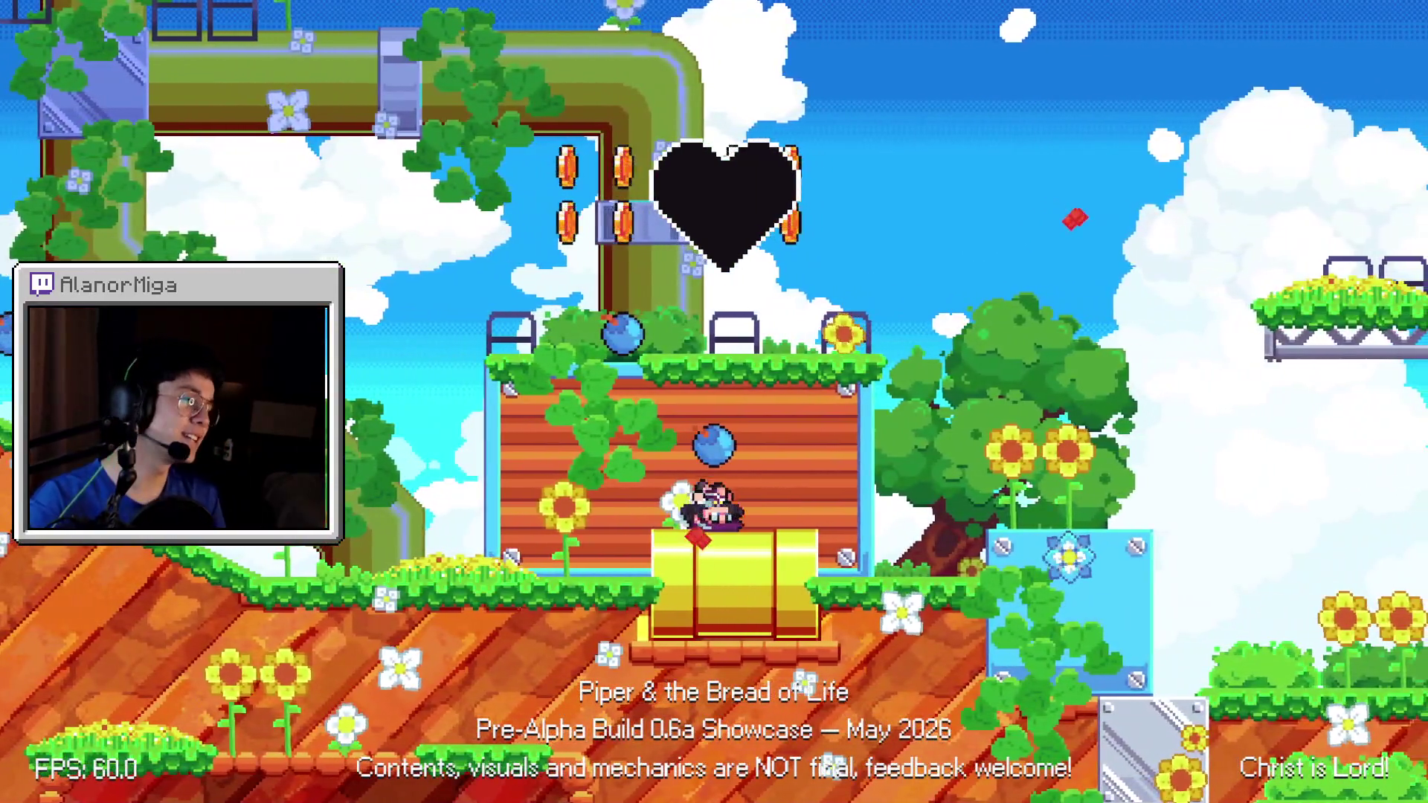
key("space")
key("Right")
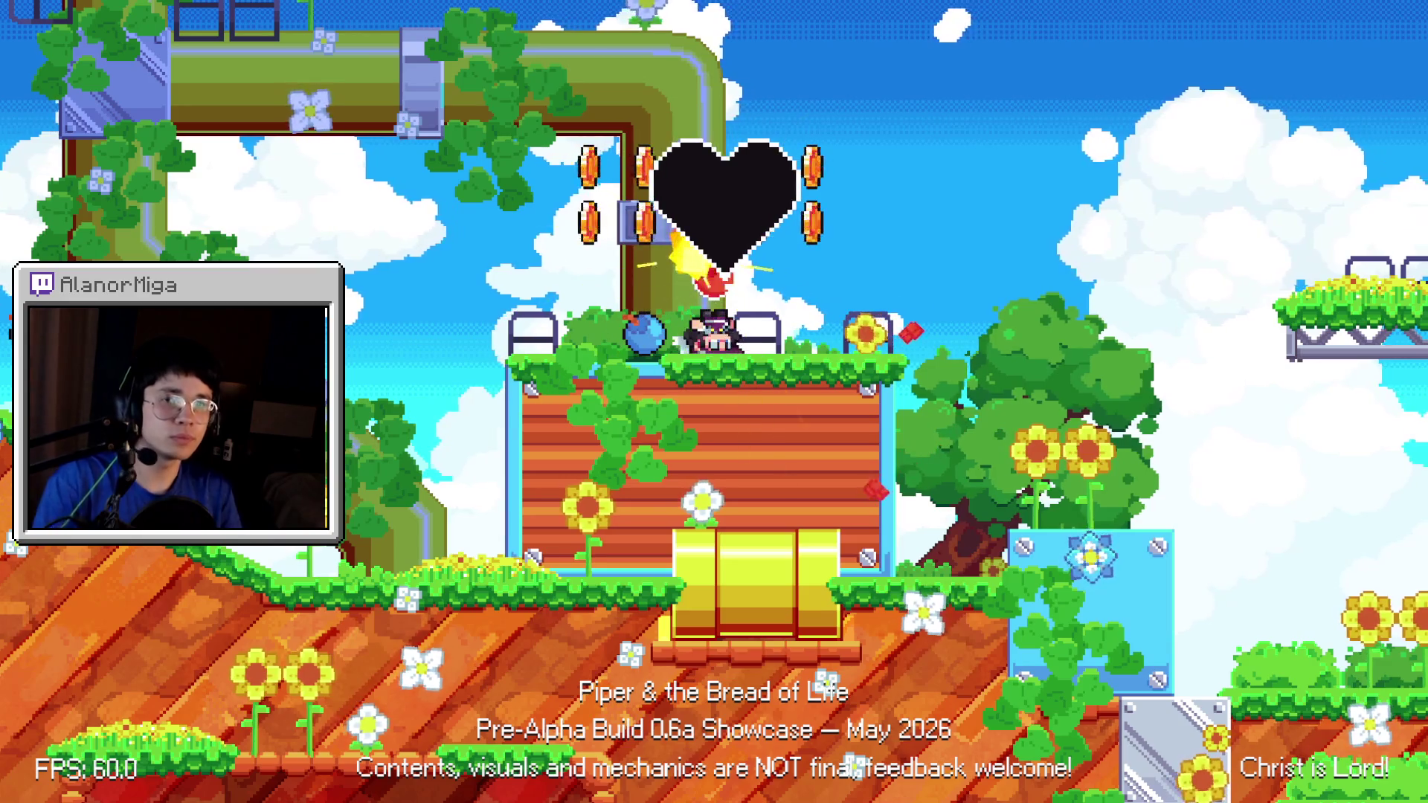
key("Right")
key("space")
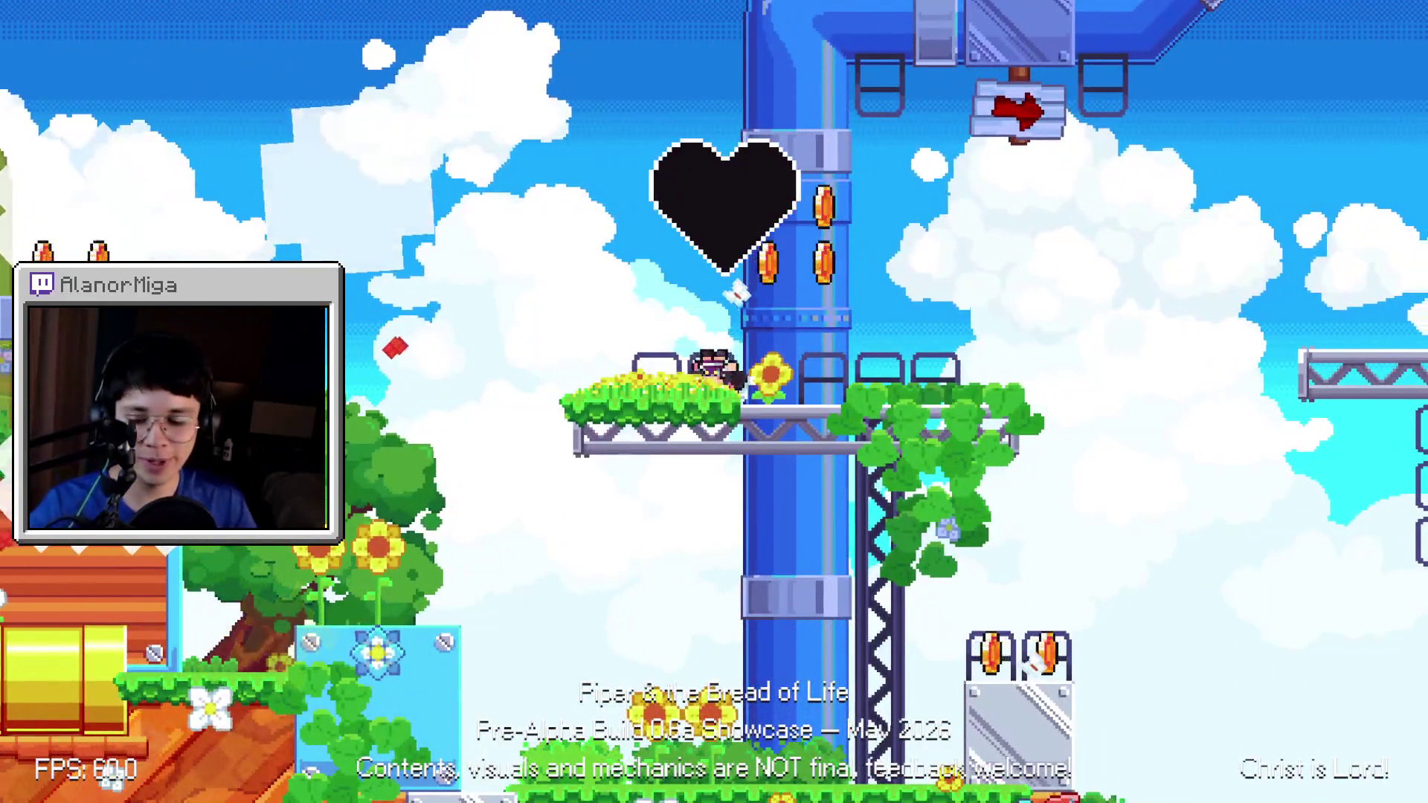
key("Left")
key("space")
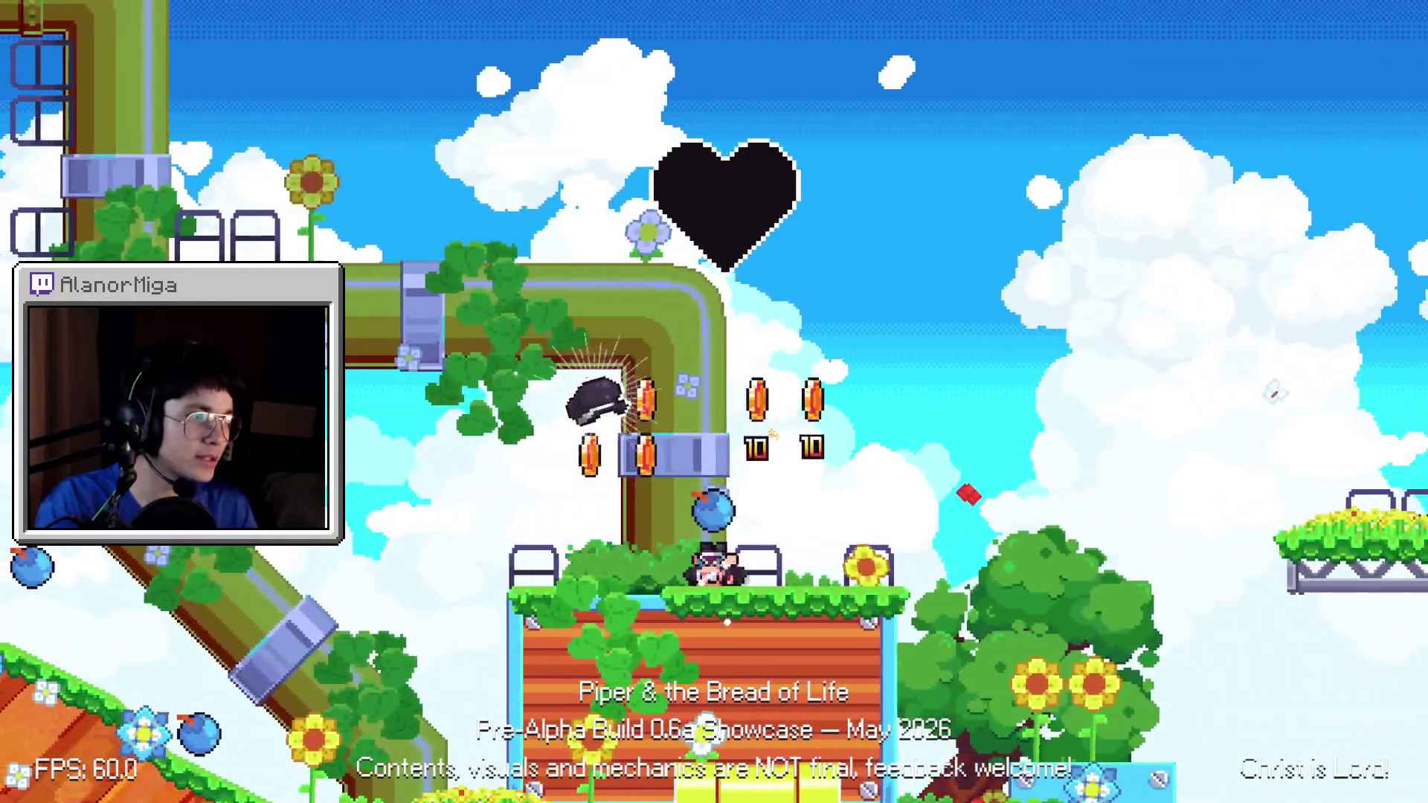
key("Right")
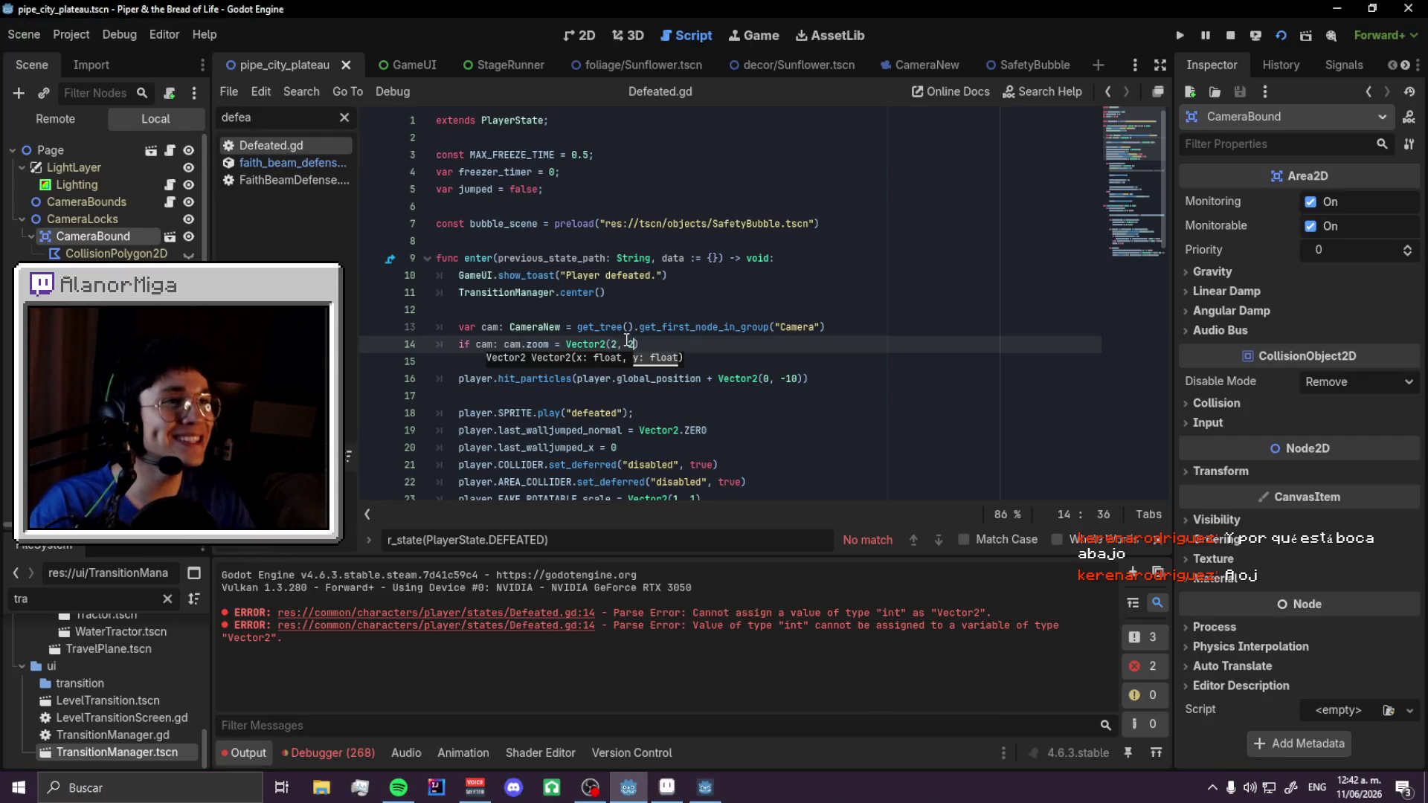
scroll(627, 341, "down", 5)
scroll(743, 224, "up", 5)
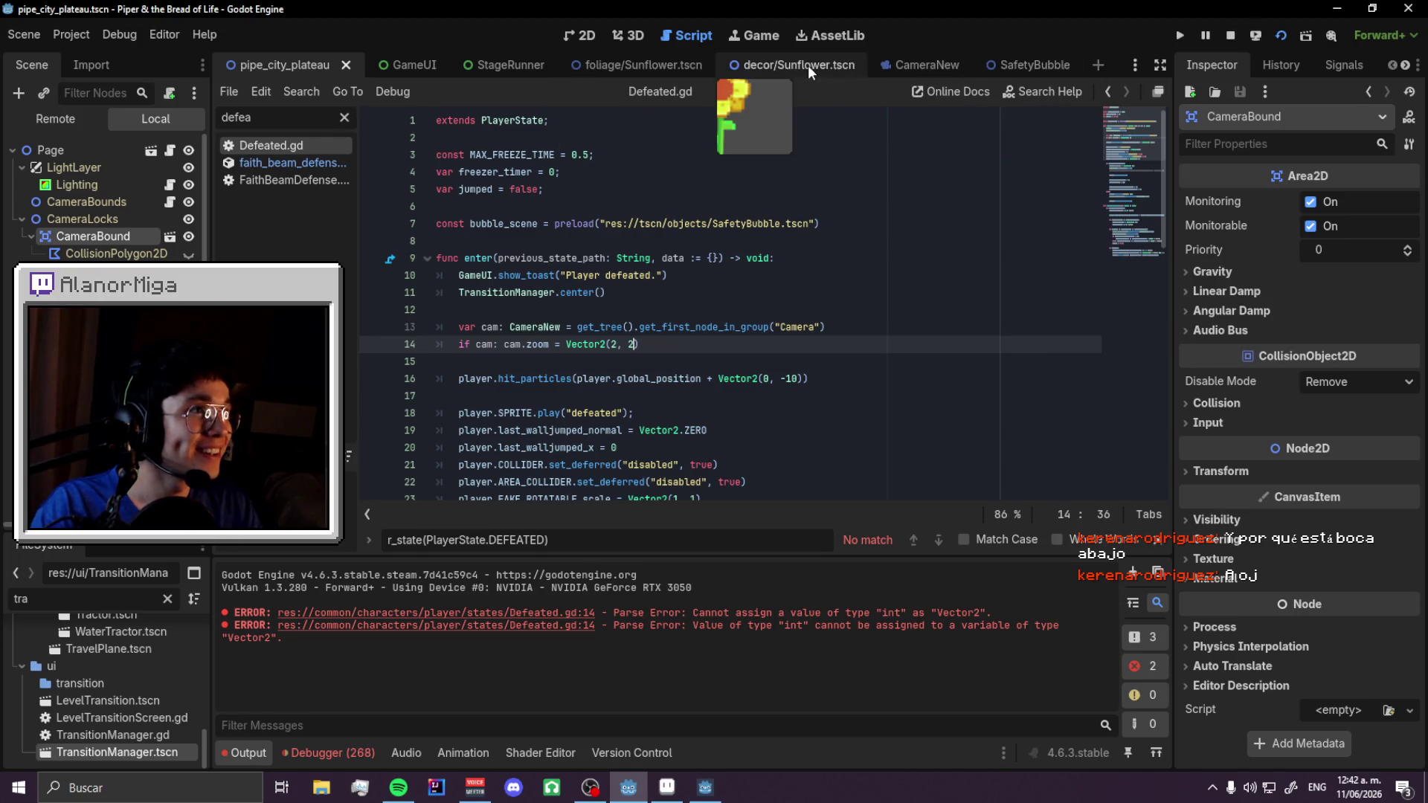
- In the StageRunner script, go to the heart's centering tween line
left_click(504, 64)
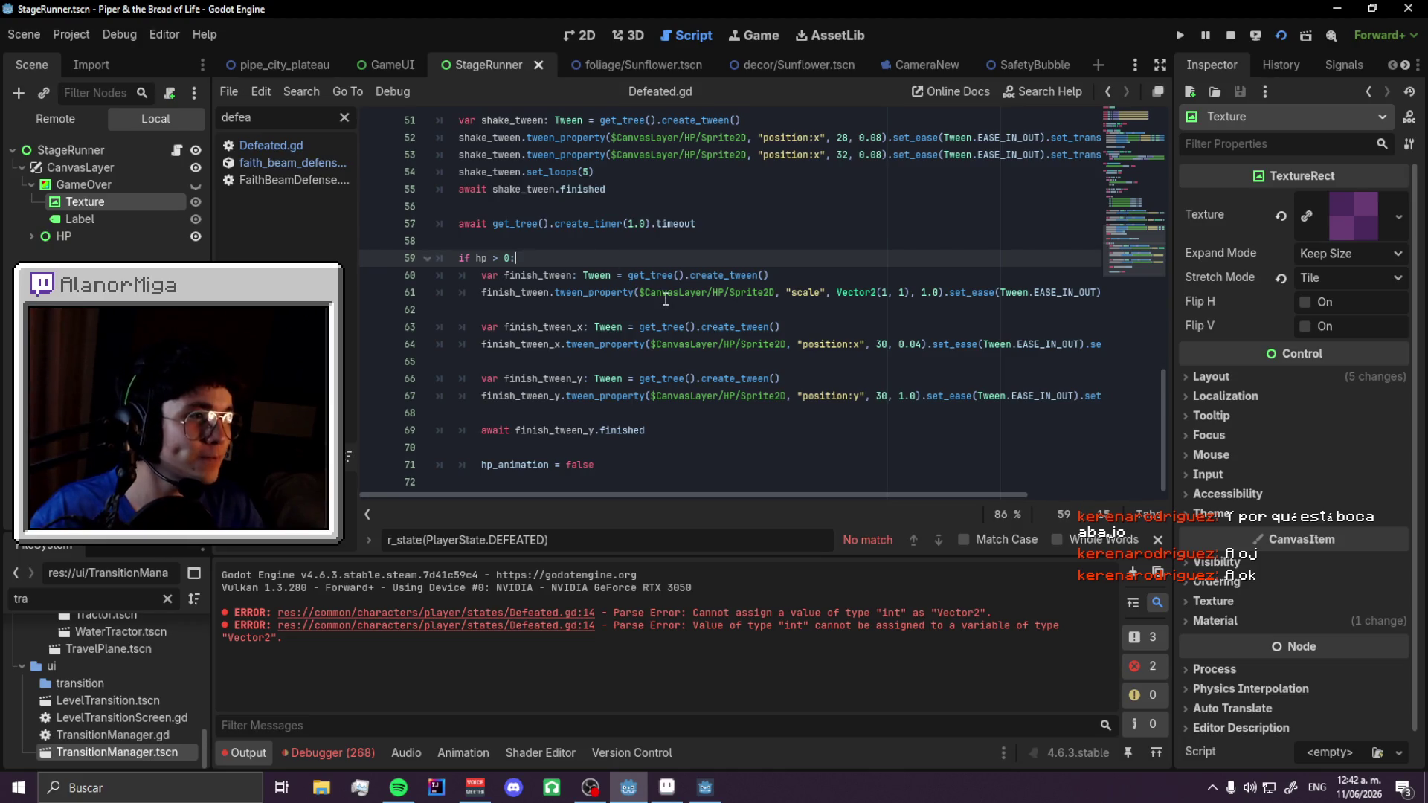
scroll(666, 298, "up", 3)
scroll(549, 331, "down", 3)
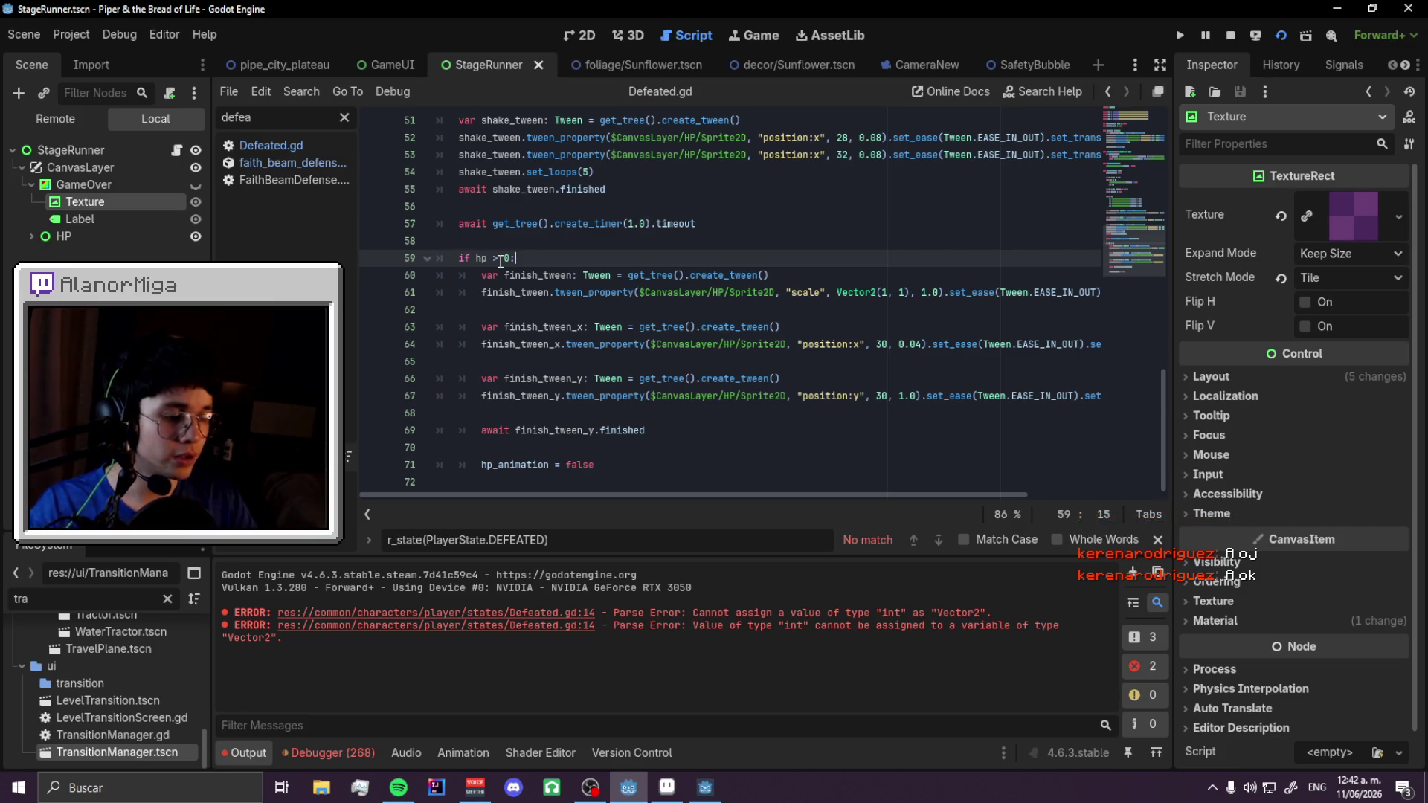
scroll(501, 260, "up", 1)
scroll(599, 295, "up", 2)
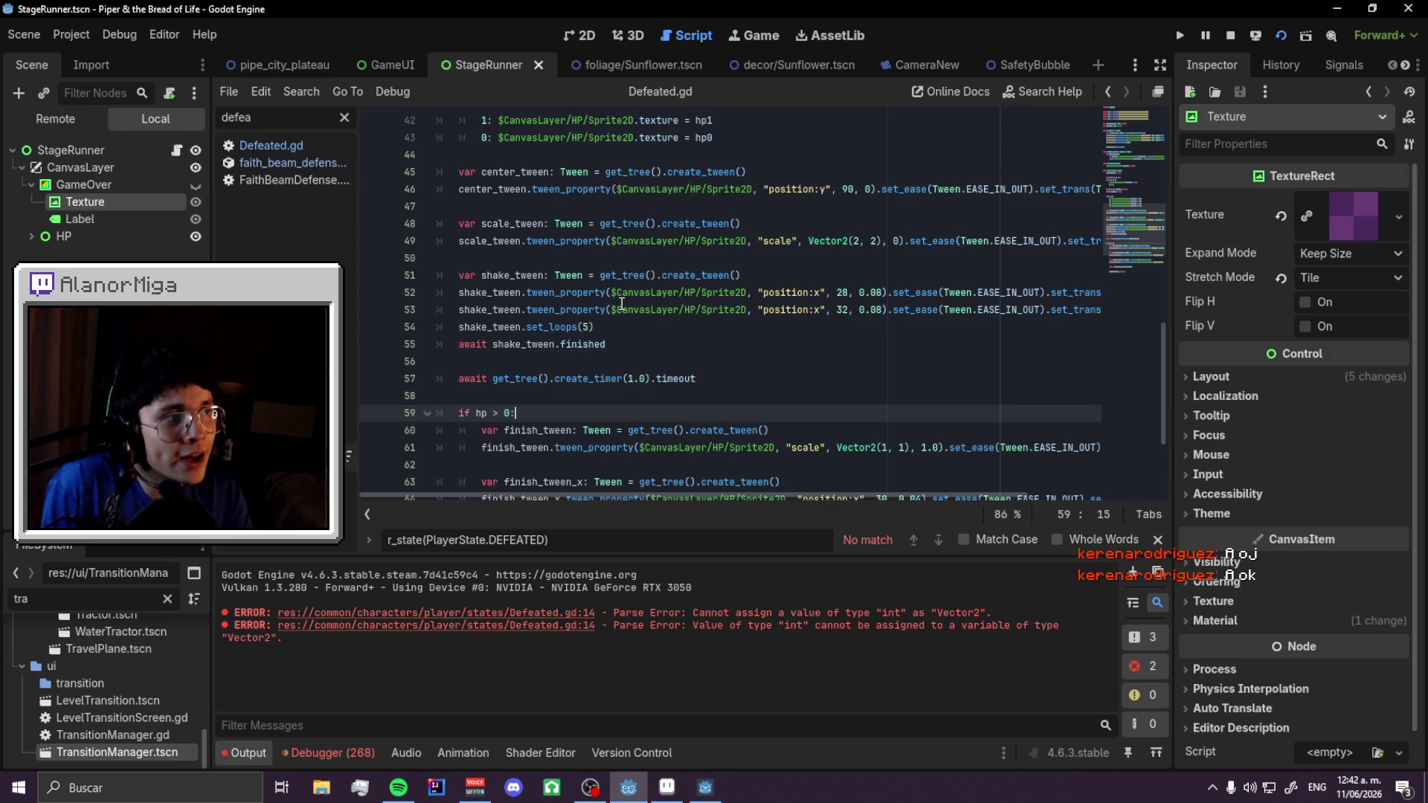
scroll(621, 305, "up", 1)
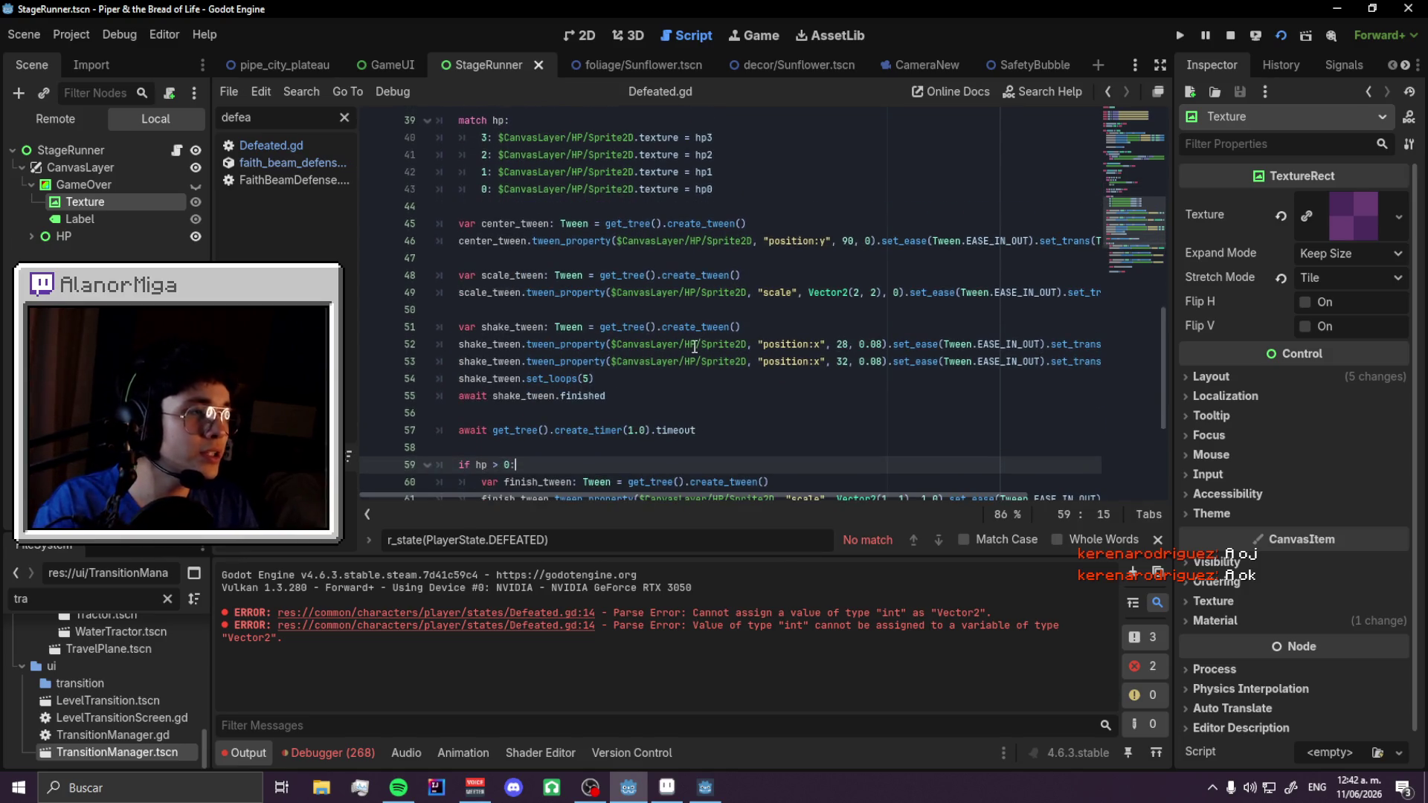
left_click(792, 242)
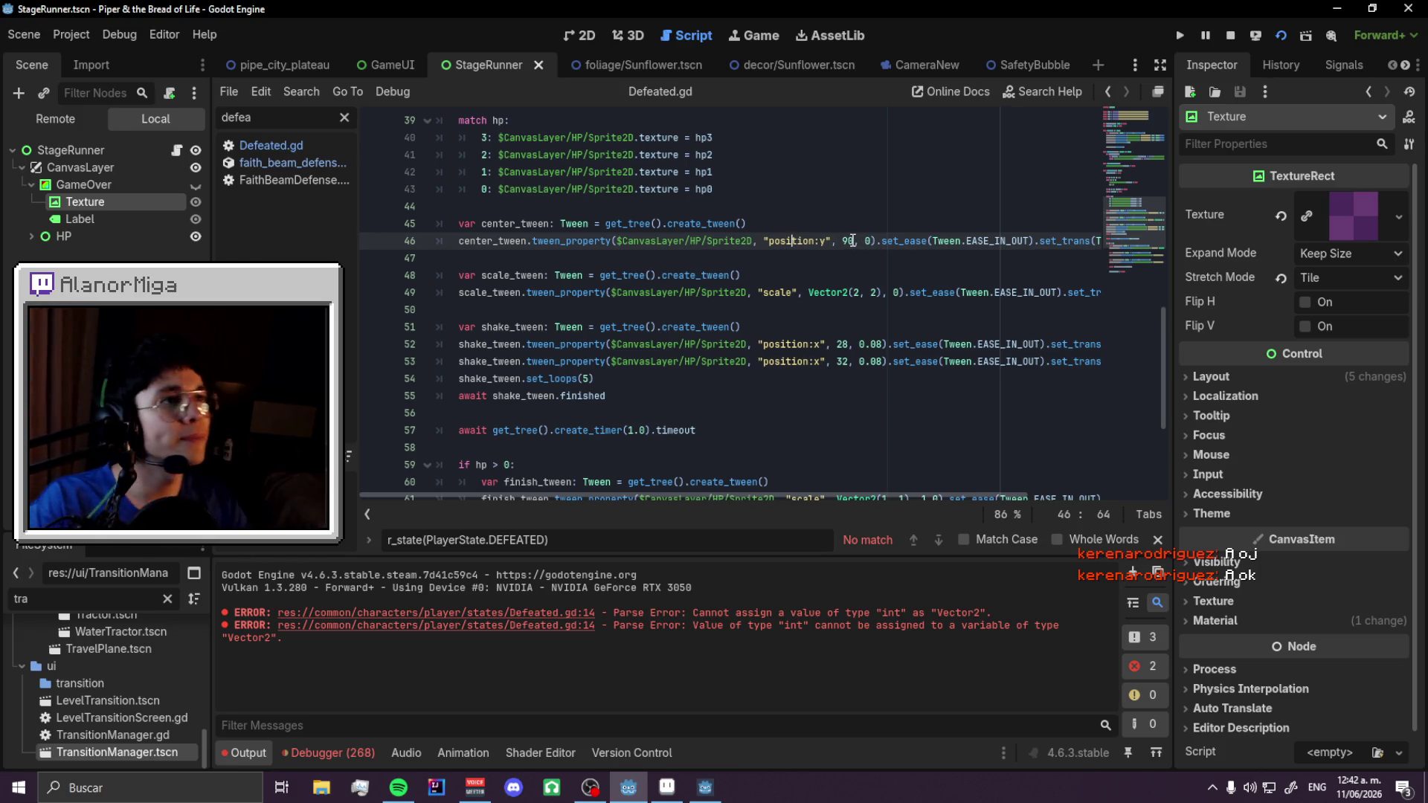
left_click(829, 232)
- Wrap the centering call in 'if hp > 0:', add an else using y 170, and save
key("Return")
type("i")
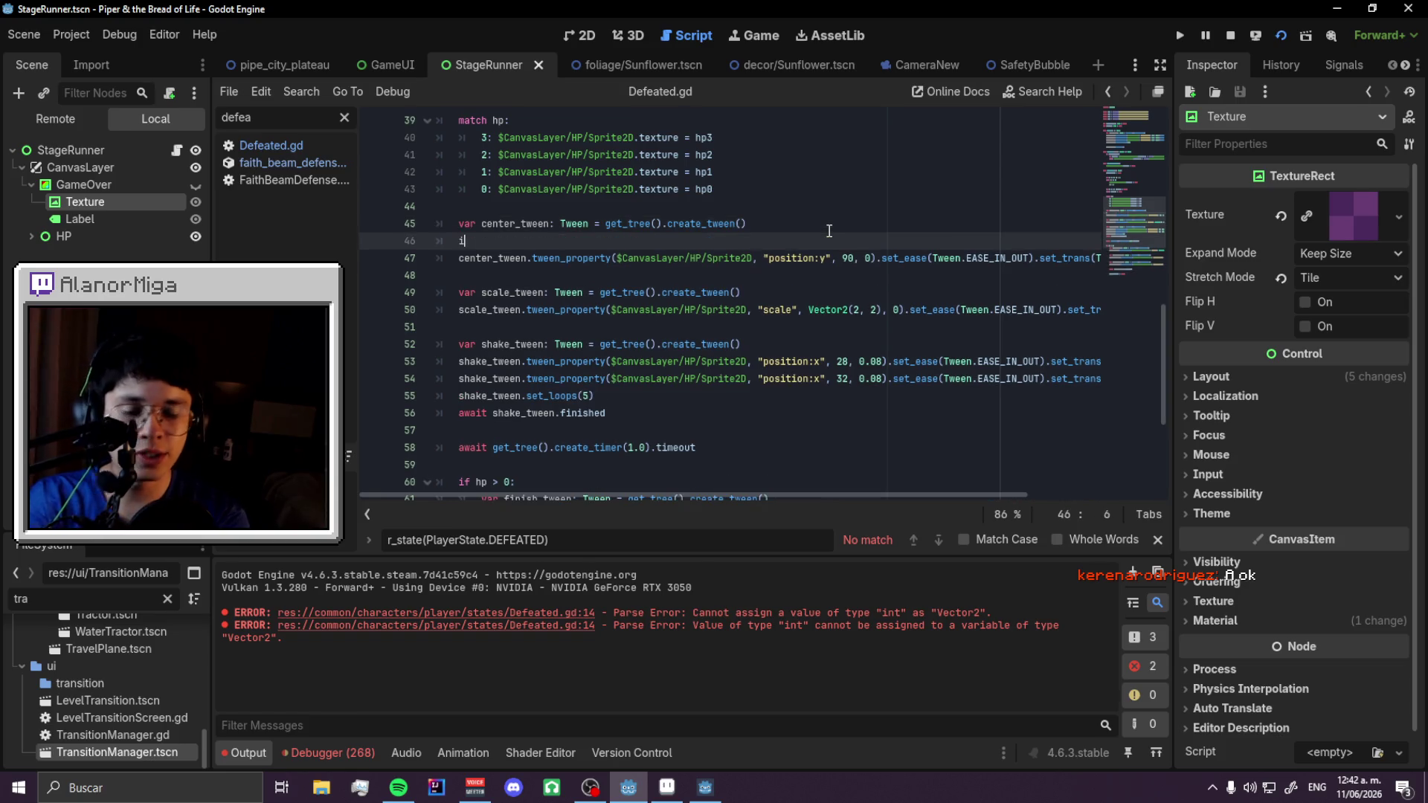
type("f hp > 0:")
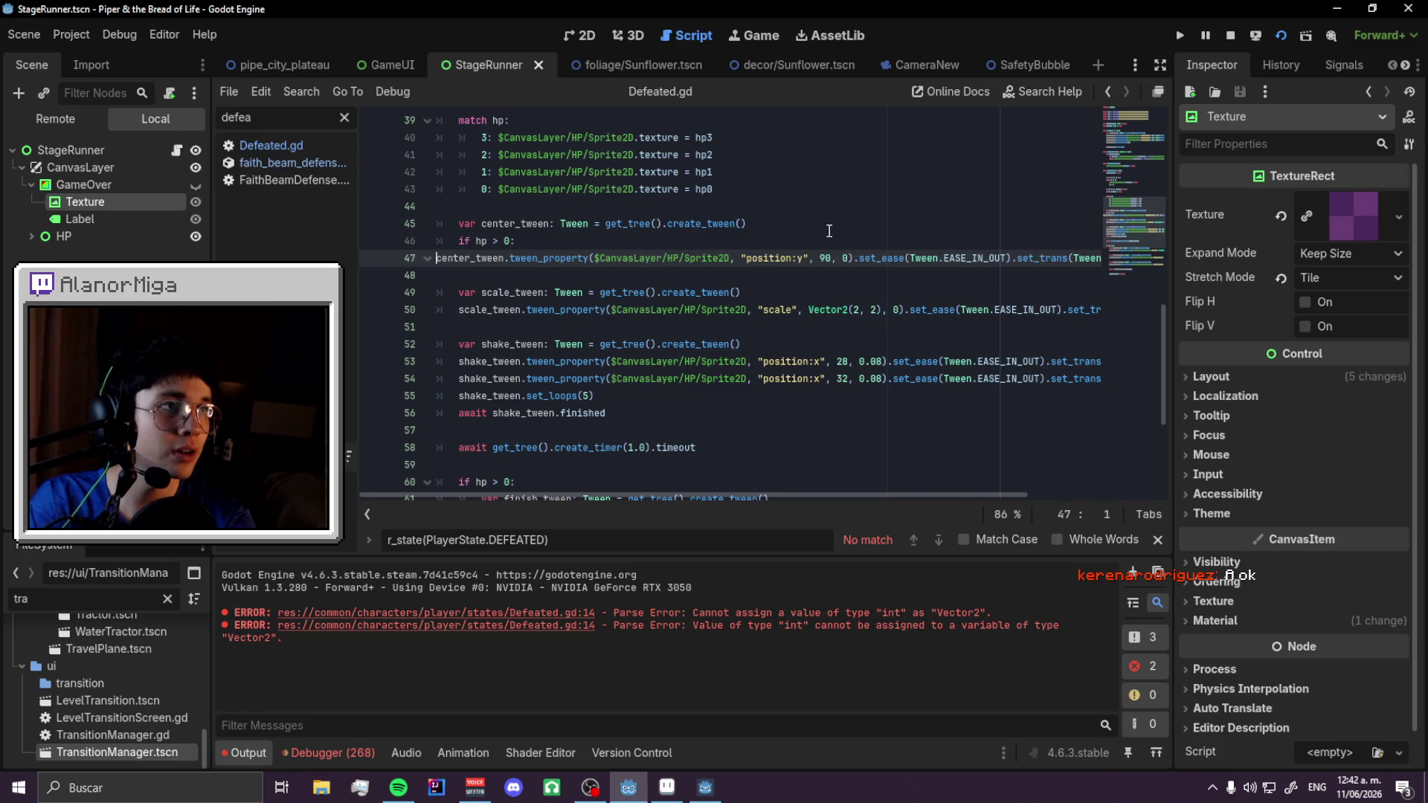
key("Delete")
key("End")
key("Return")
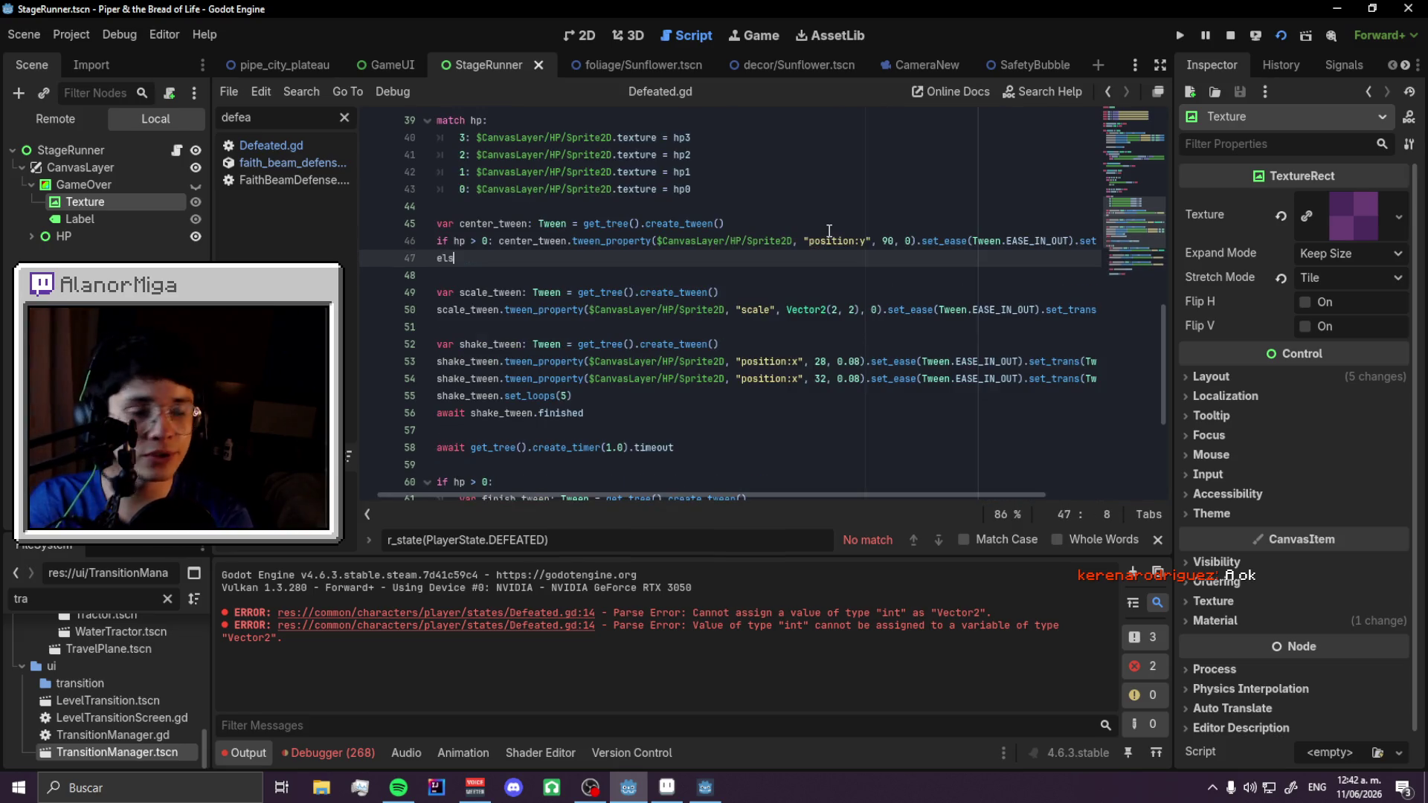
key("Up")
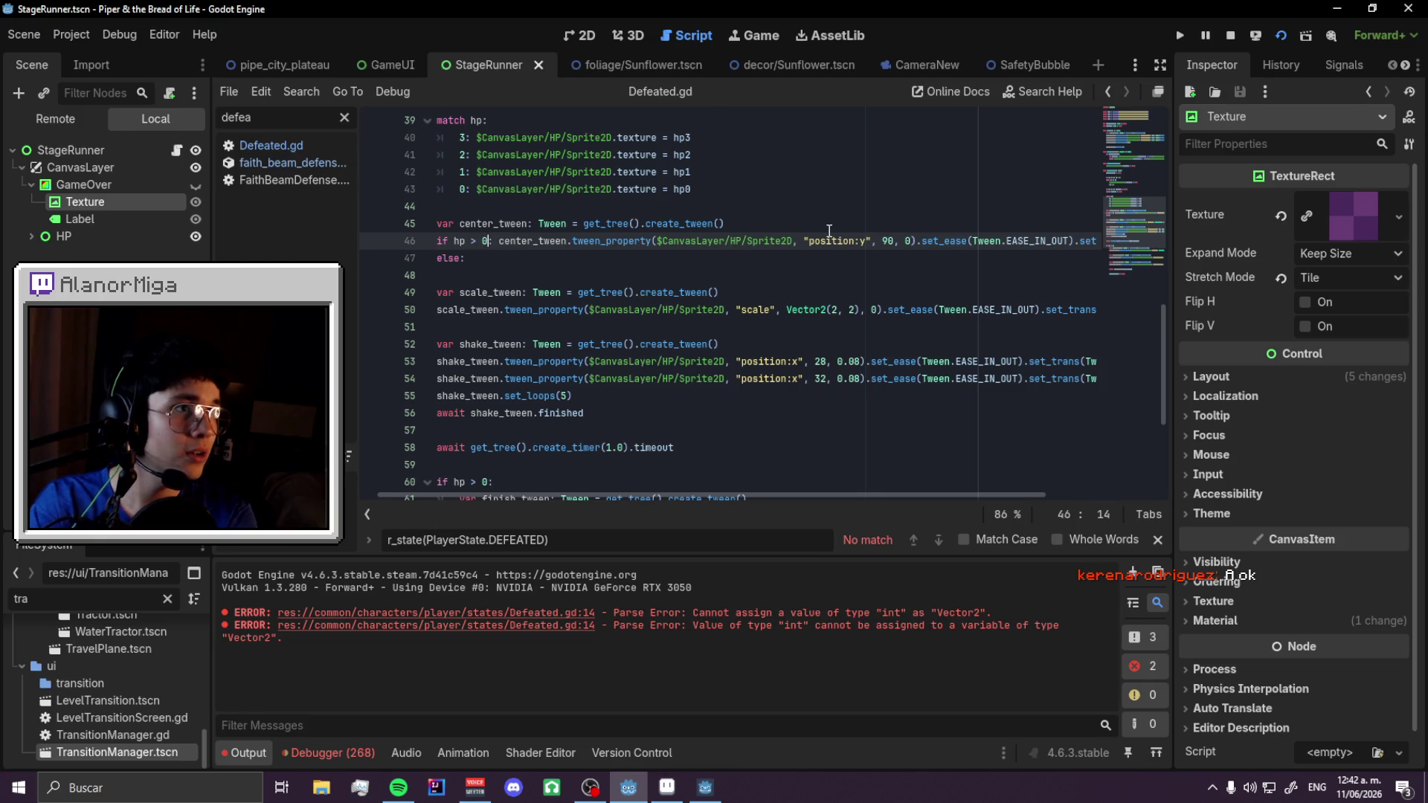
key("Down")
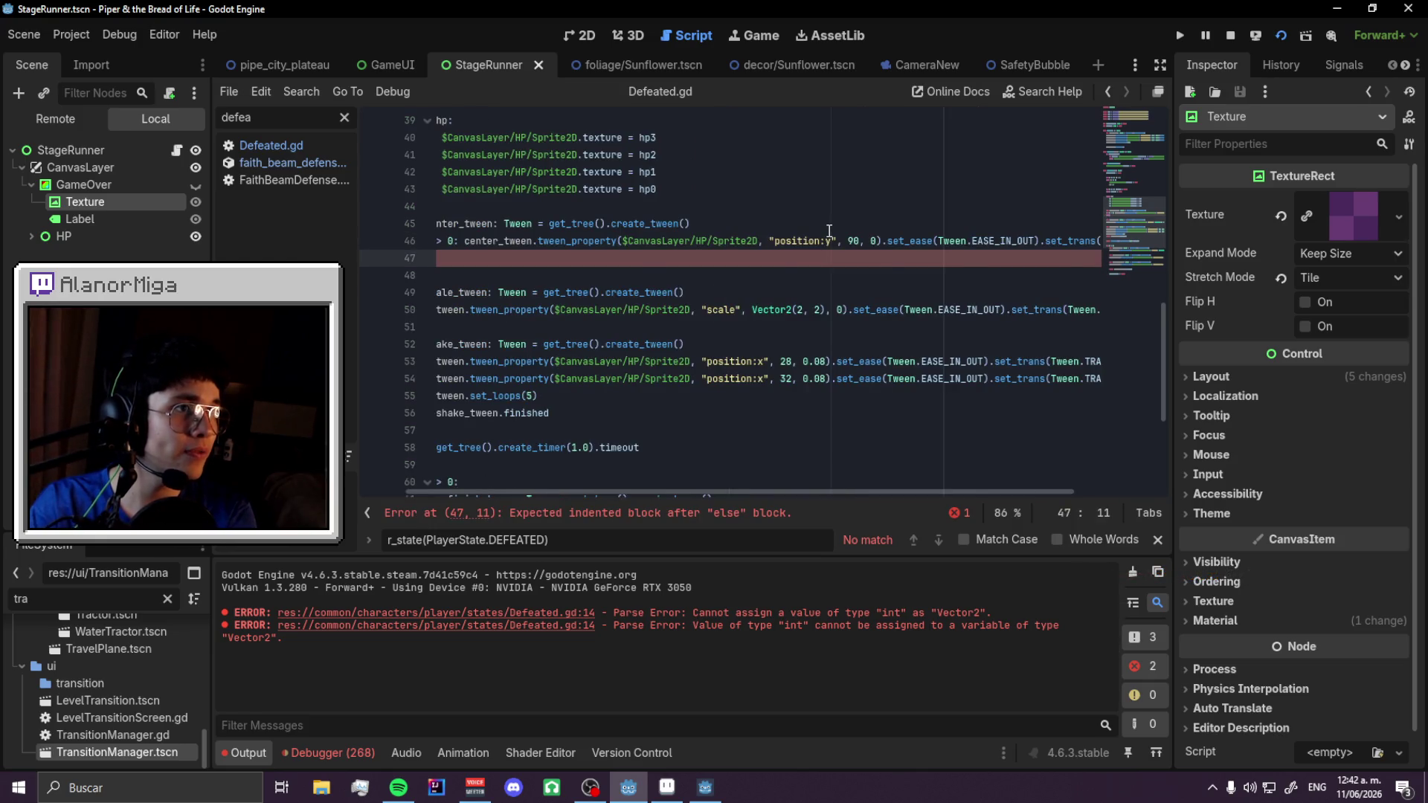
type("center_tween.tween_property($CanvasLayer/HP/Sprite2D, \"position:y\", 90, 0).set_ease(Tween.EASE_IN_OUT).set_trans(Tween.TRANS_SINE)")
left_click_drag(736, 493, 559, 494)
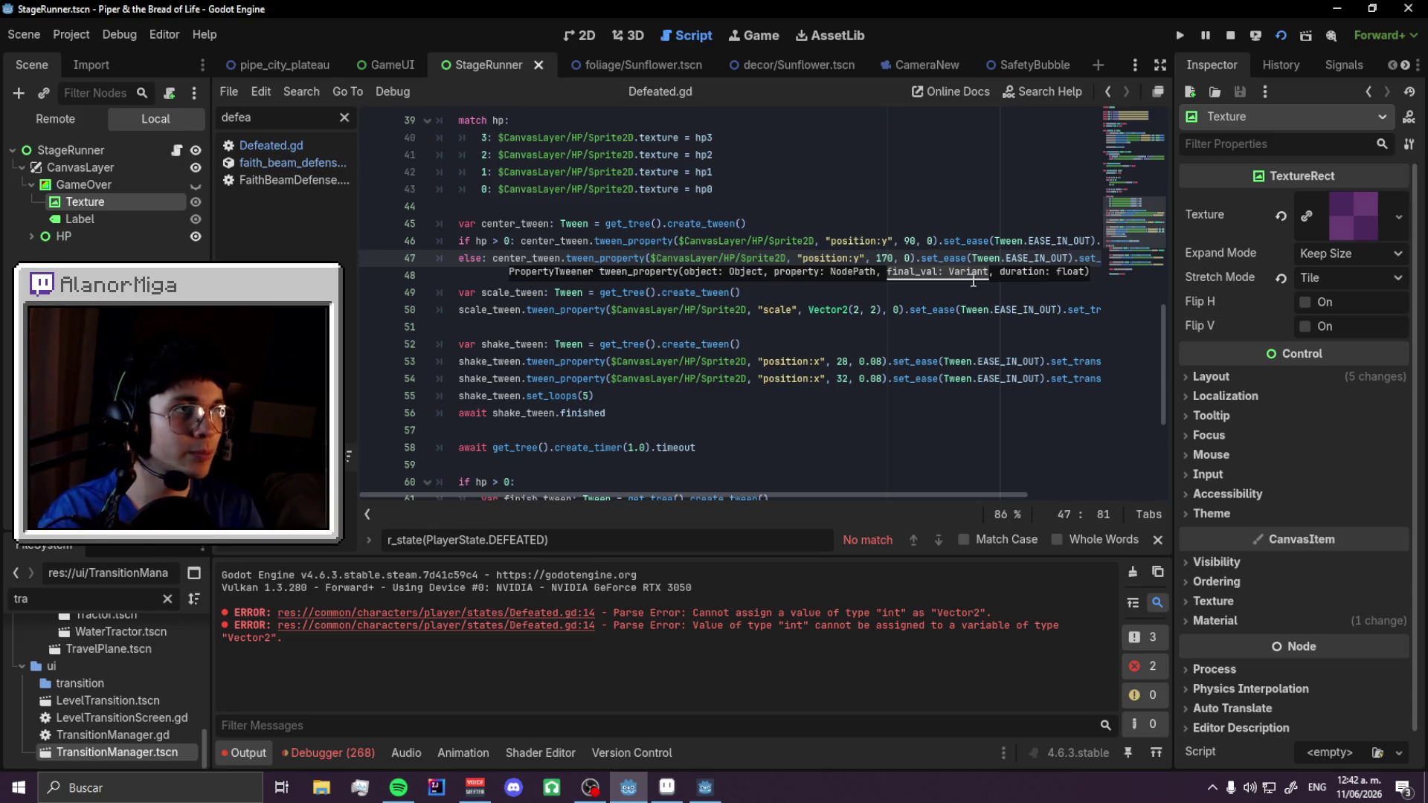
key("ctrl+s")
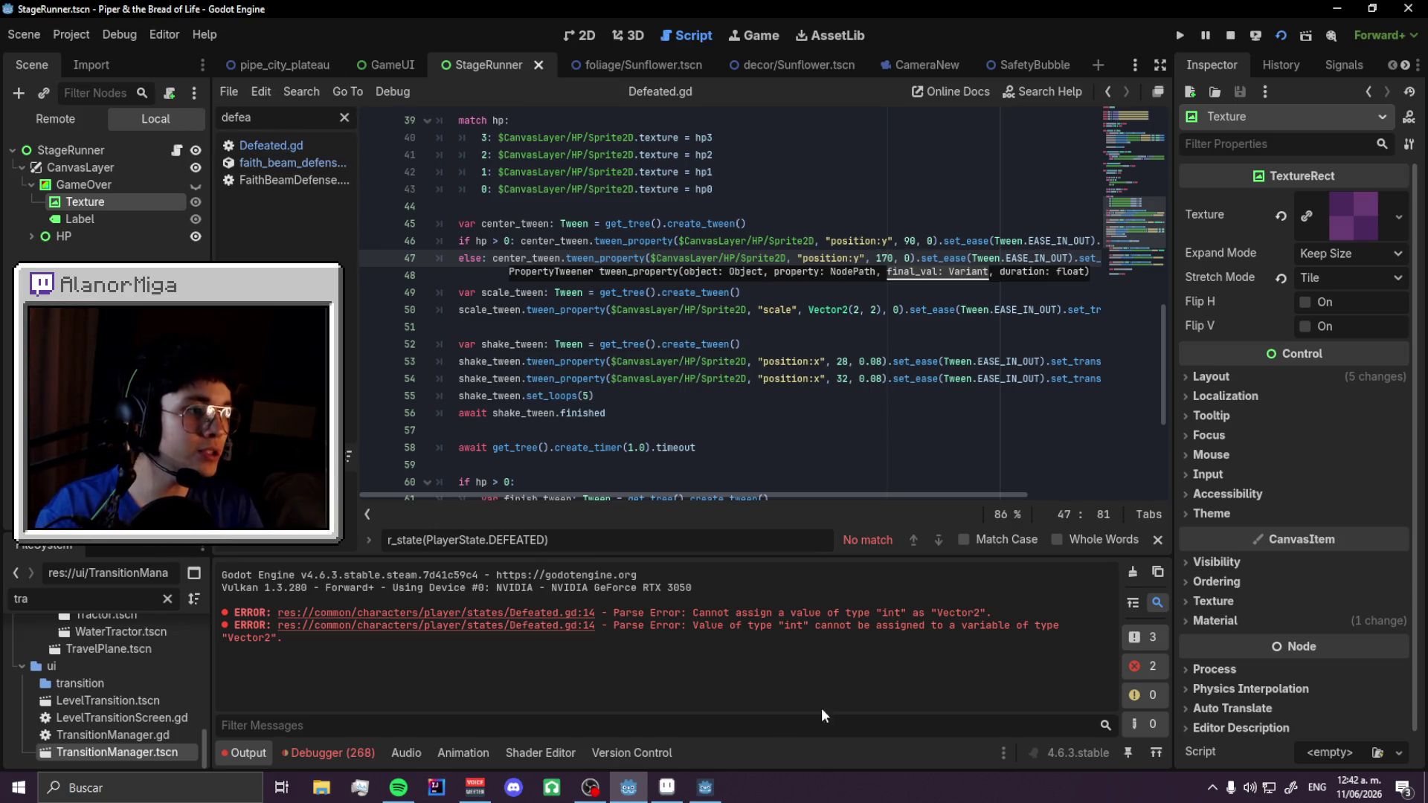
left_click(704, 790)
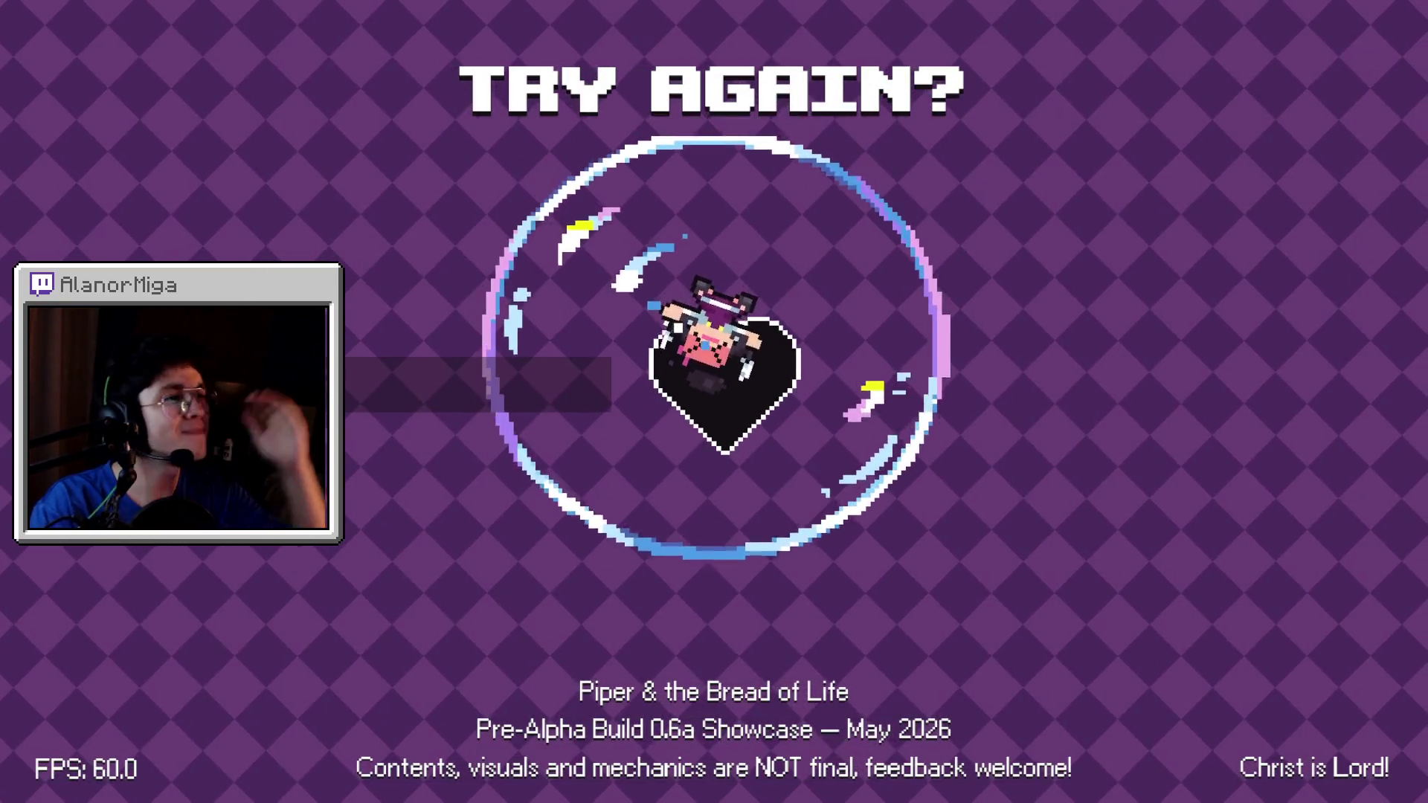
- Leave the TRY AGAIN? test screen and return to the Godot editor
key("alt+Tab")
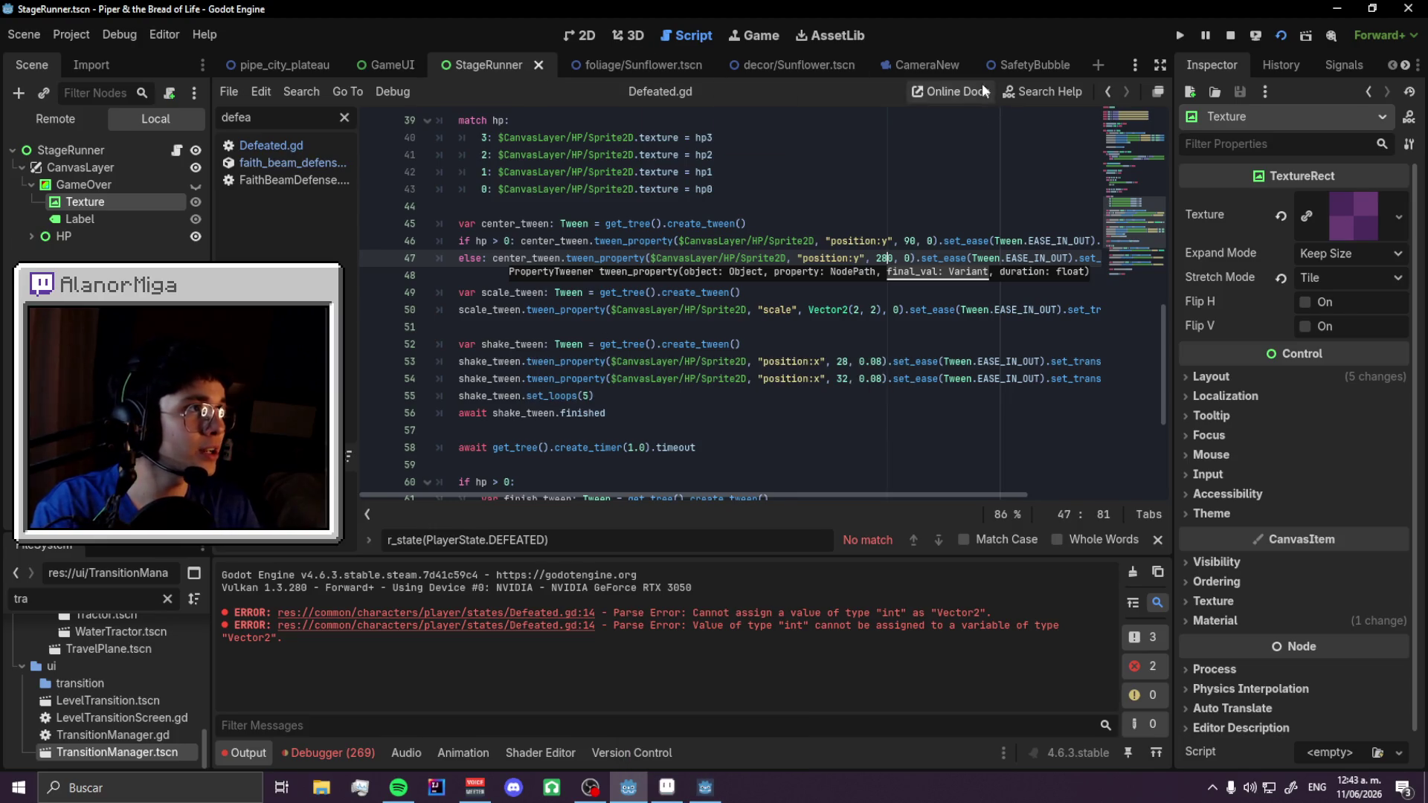
- Paste Defeated.gd's camera zoom lines into SafetyBubble.gd restore_player with Vector2(1.25, 1.25), and save
left_click(346, 148)
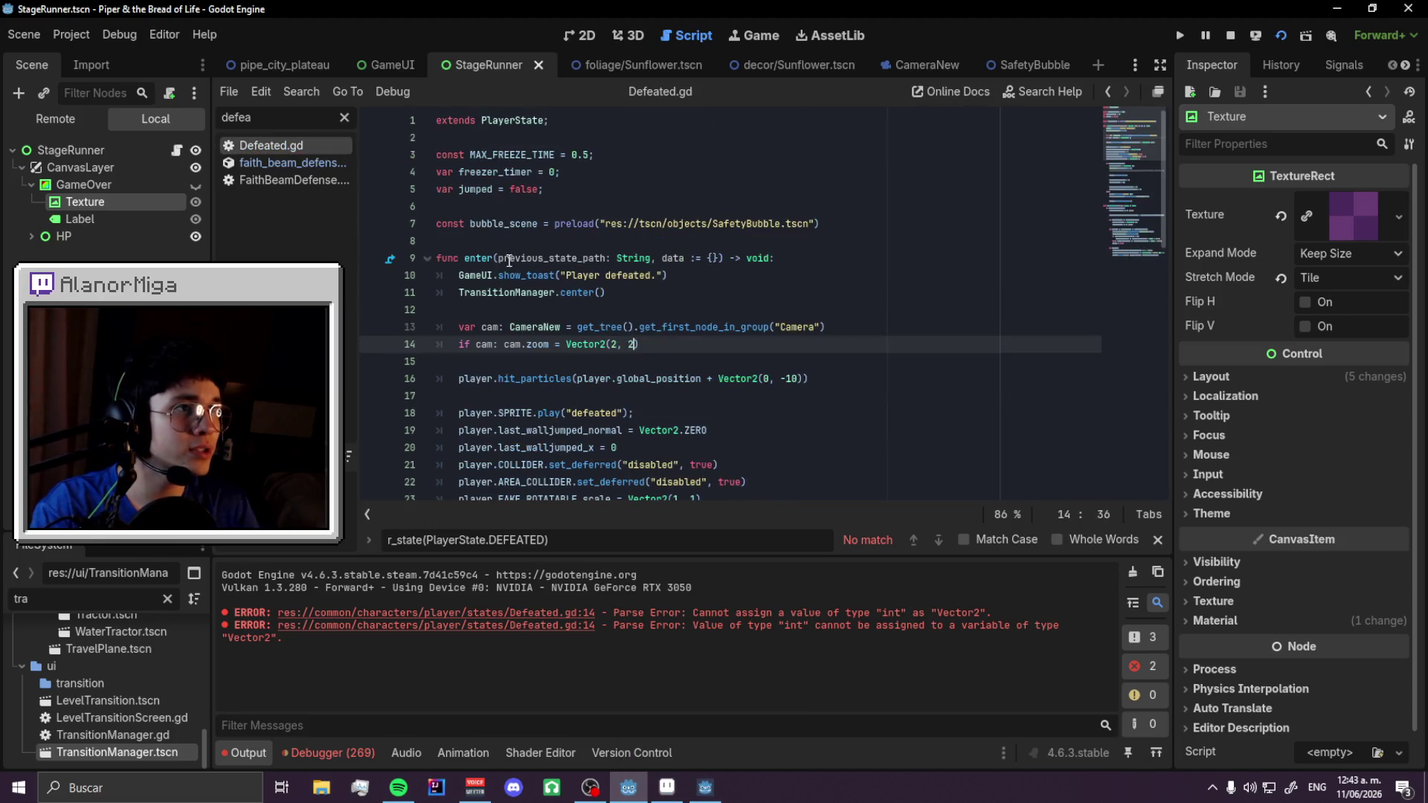
left_click(453, 334, "shift")
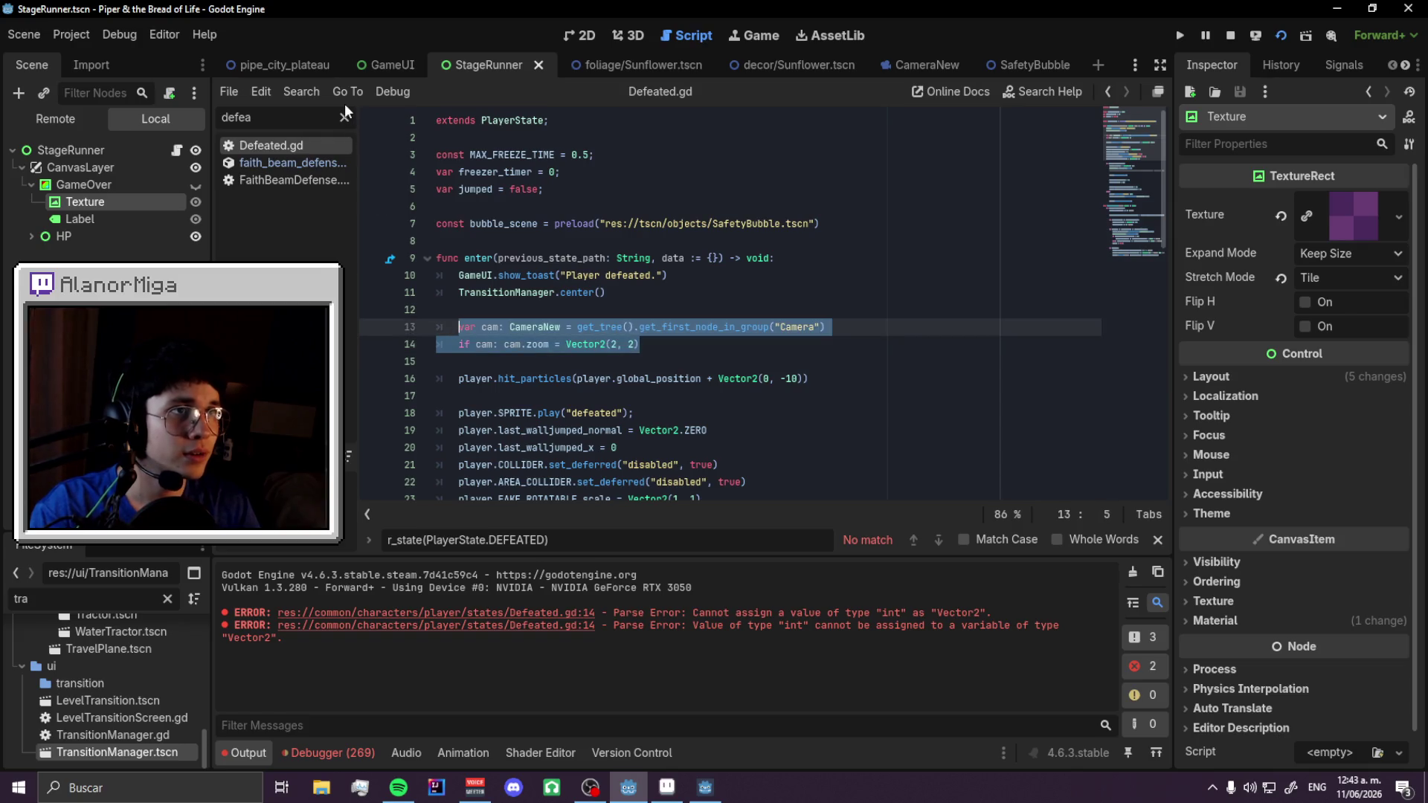
left_click(345, 117)
type("sf")
left_click(327, 145)
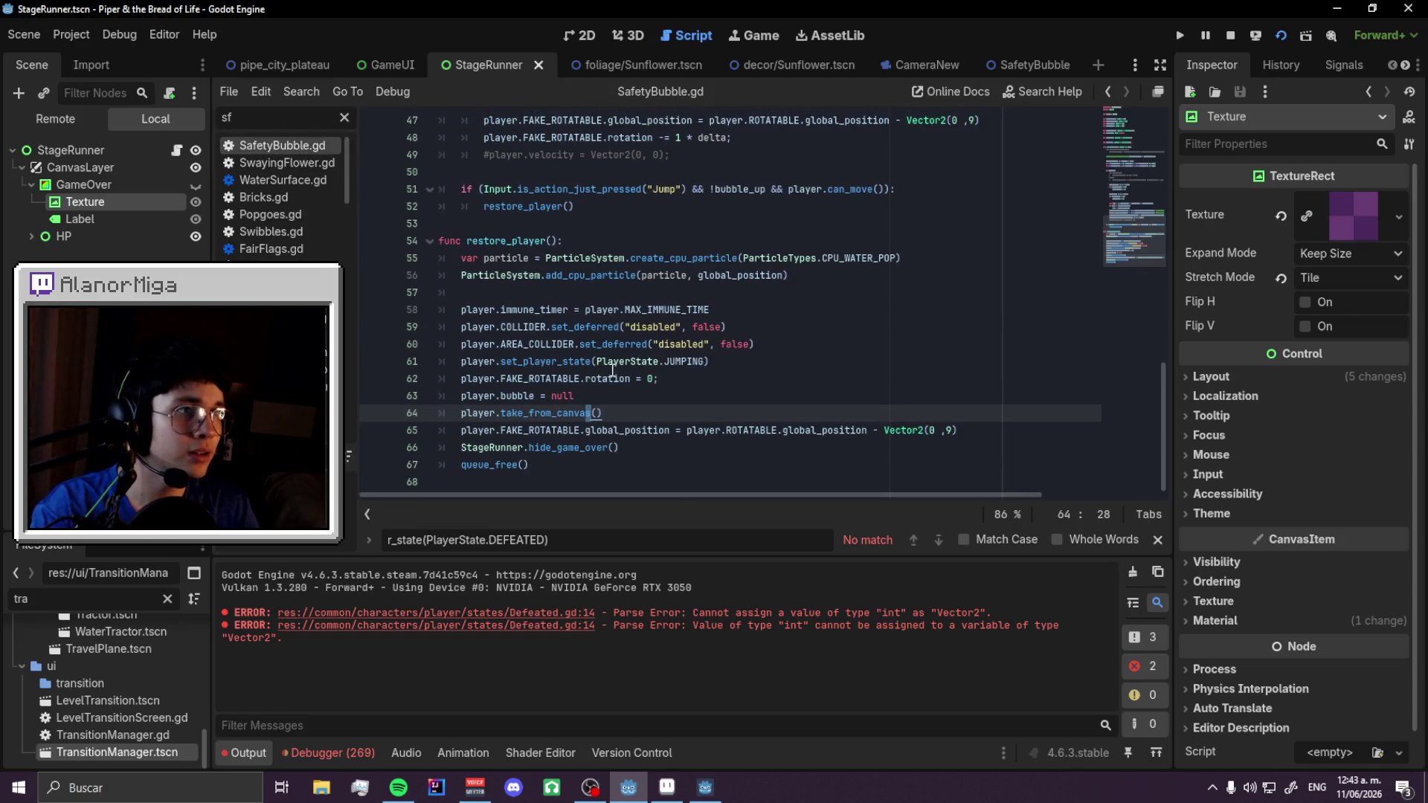
left_click(487, 290)
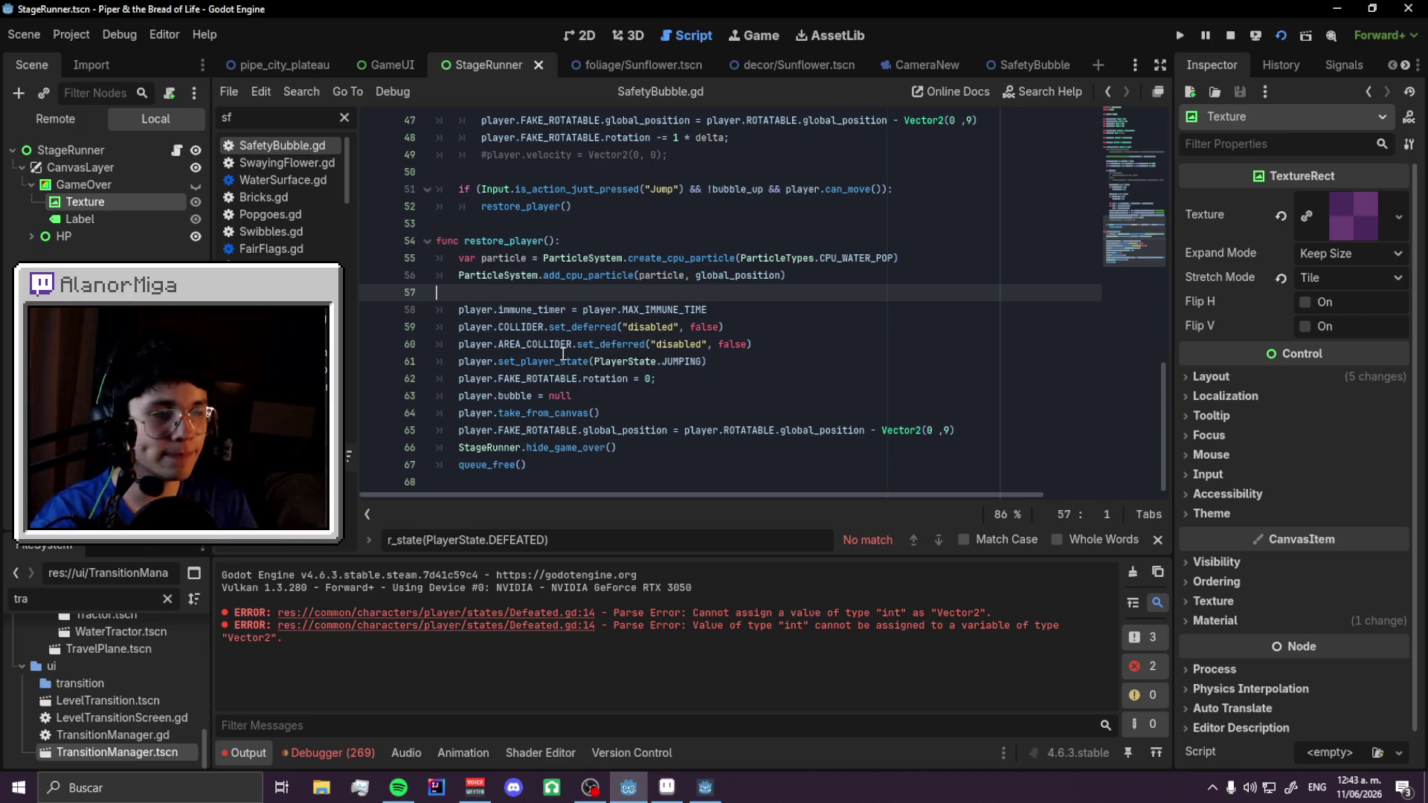
key("Return")
key("ctrl+v")
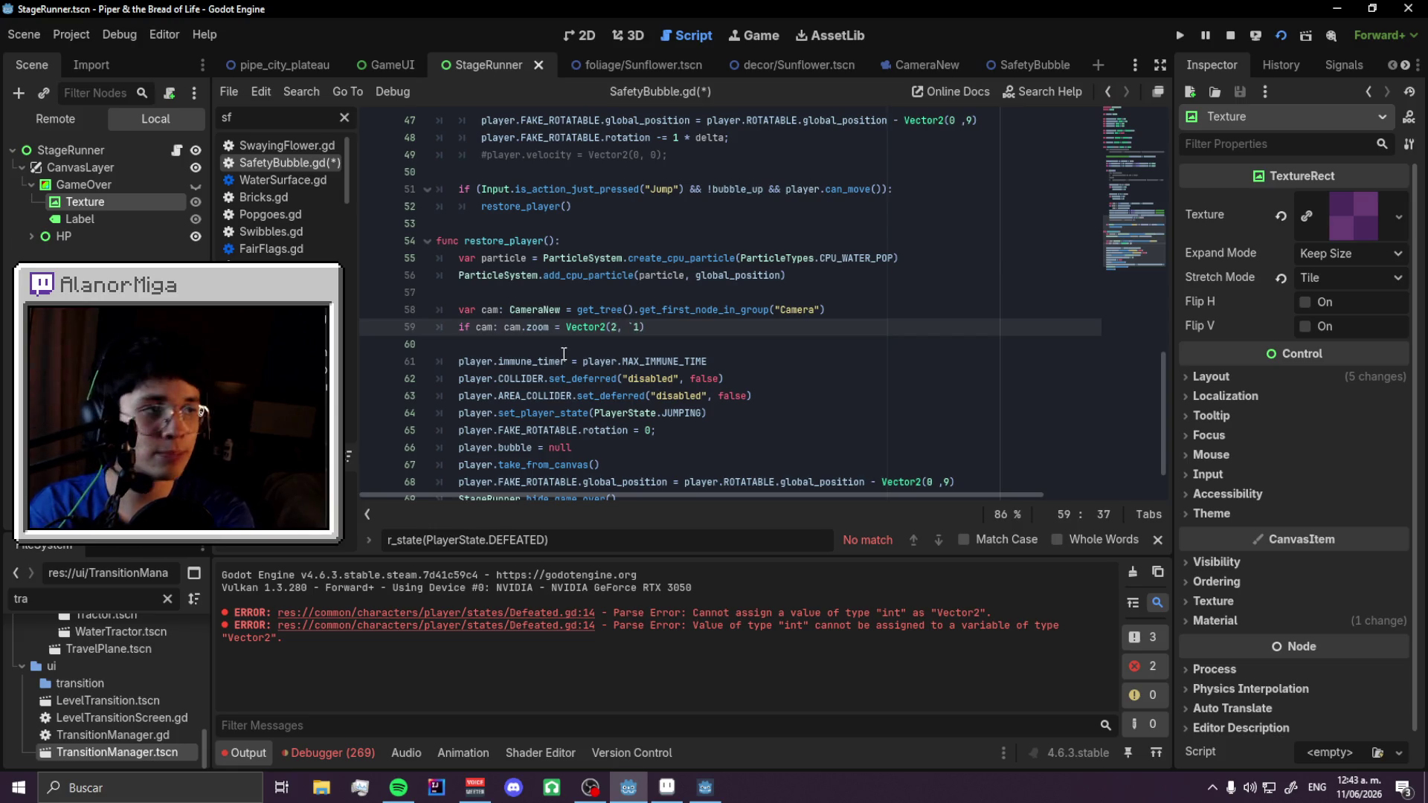
key("BackSpace")
key("BackSpace")
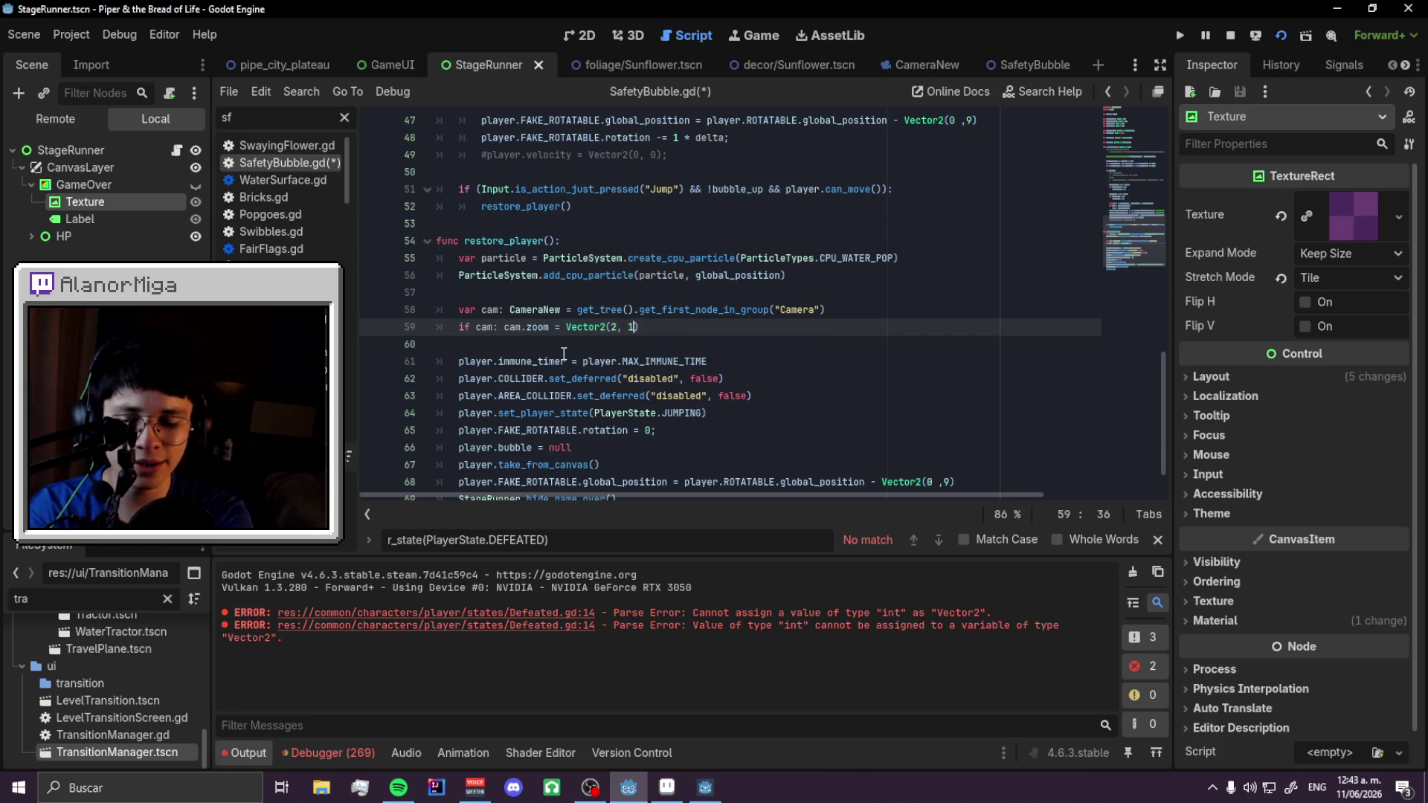
type(".25")
key("Left")
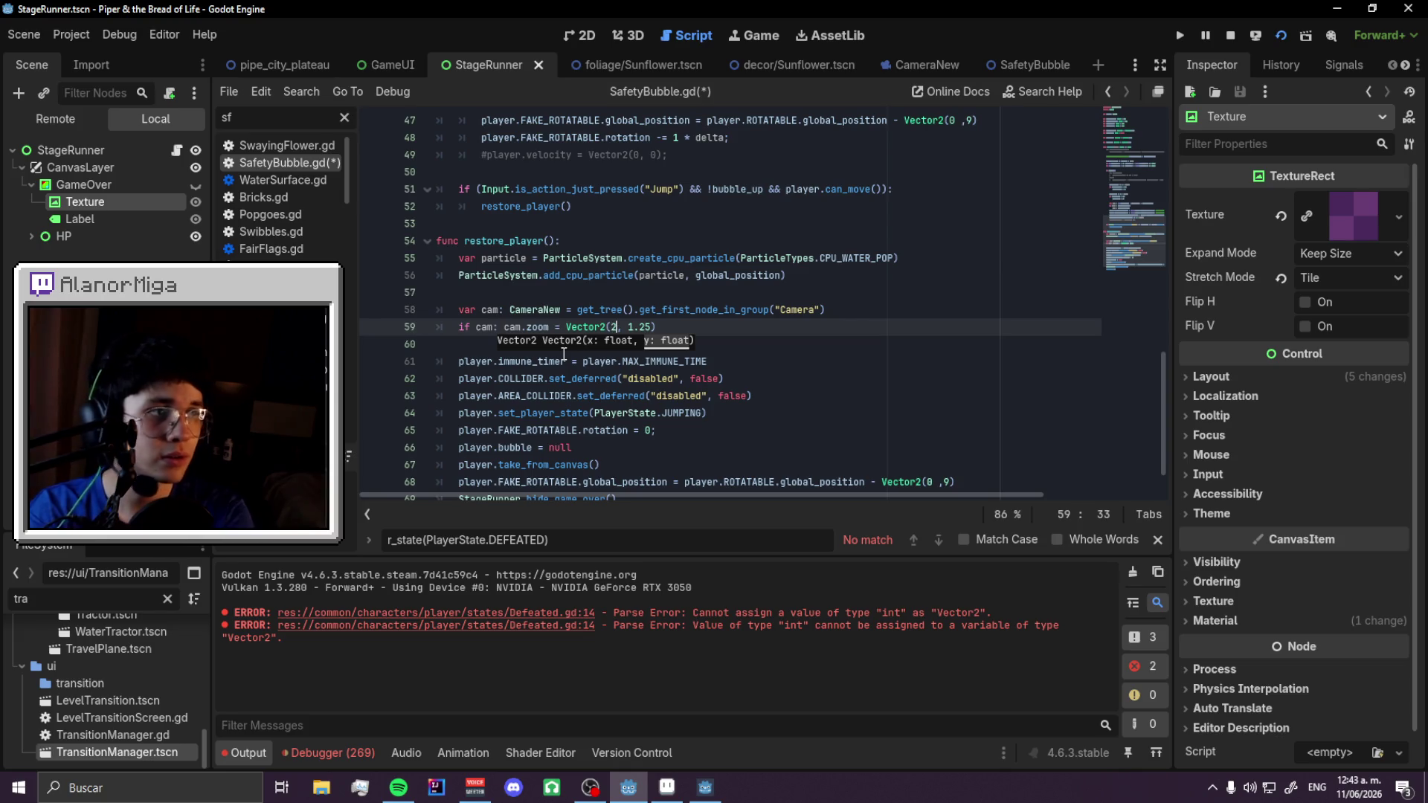
type(".25")
key("ctrl+s")
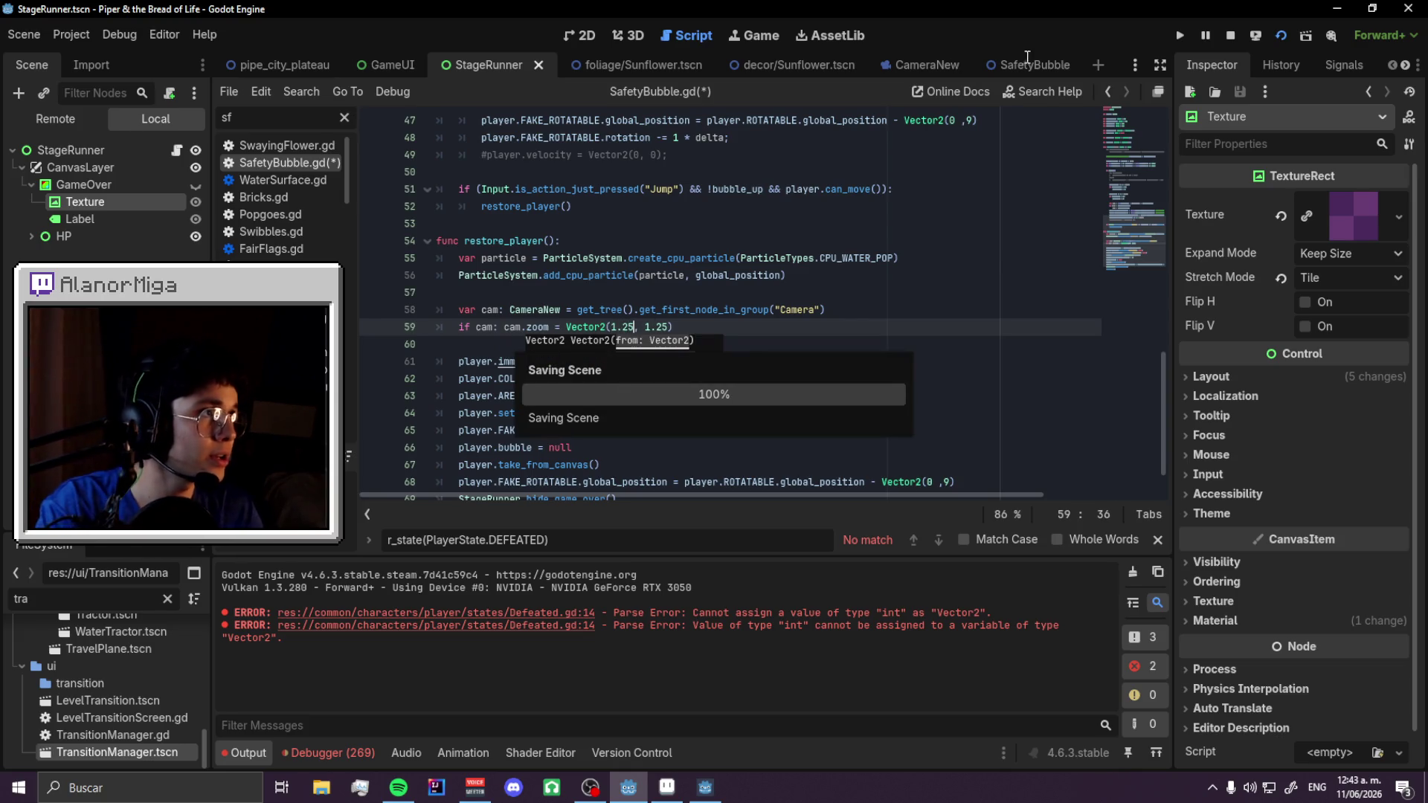
- Confirm the CameraNew scene's default zoom of 1.25, save, and show pipe_city_plateau in 2D
left_click(908, 67)
left_click(118, 150)
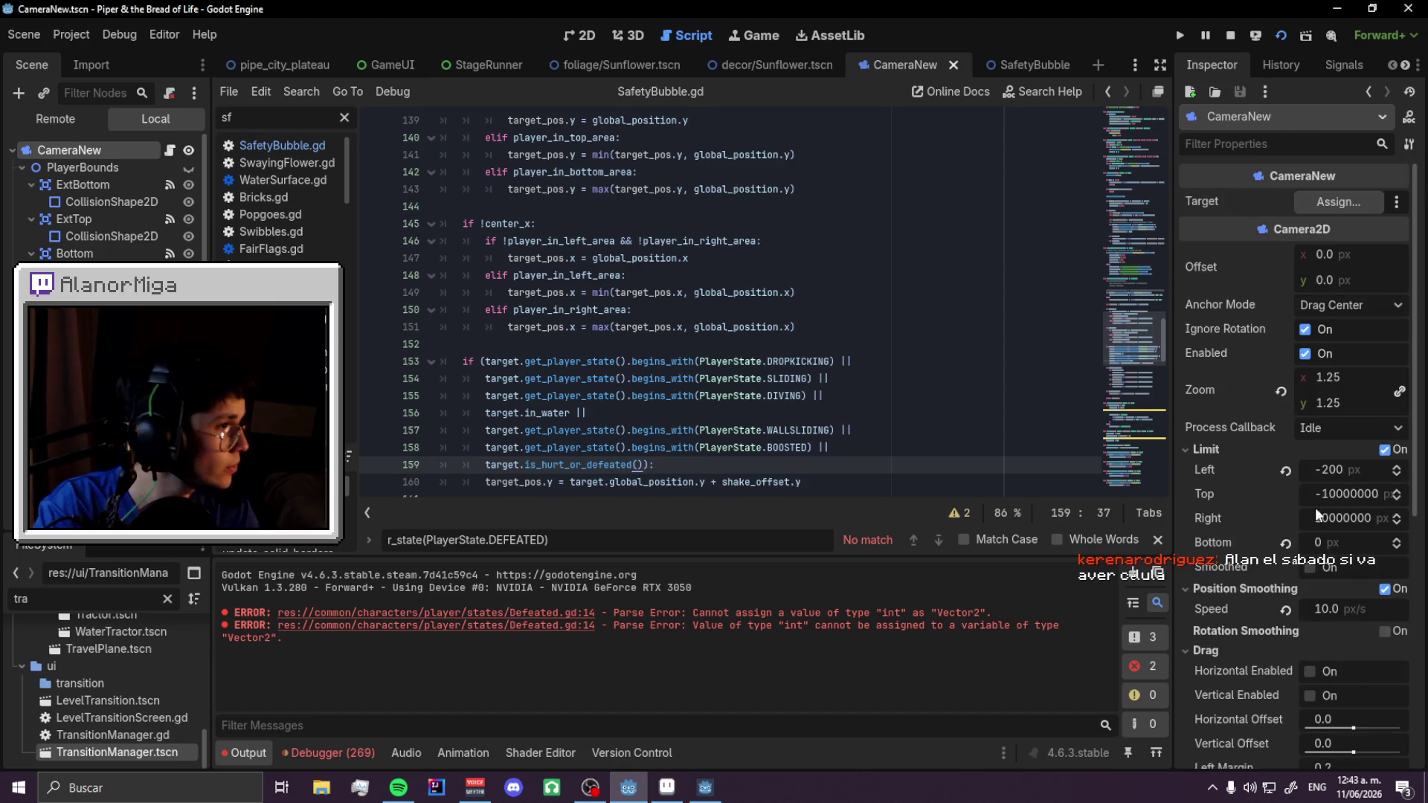
scroll(1314, 510, "down", 2)
key("ctrl+s")
left_click(273, 69)
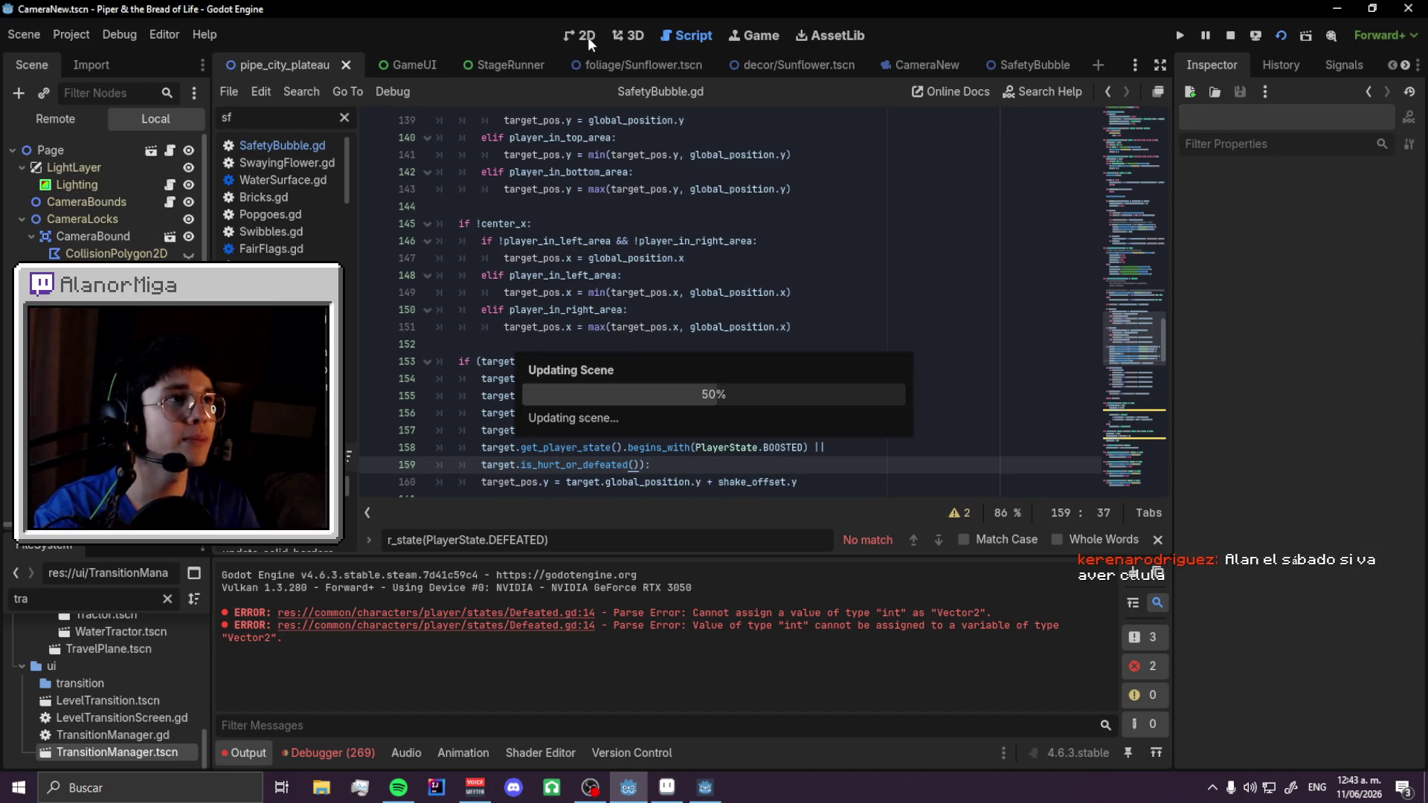
left_click(586, 35)
- Run the level, die to TRY AGAIN?, respawn via the bubble, then close the game
key("F5")
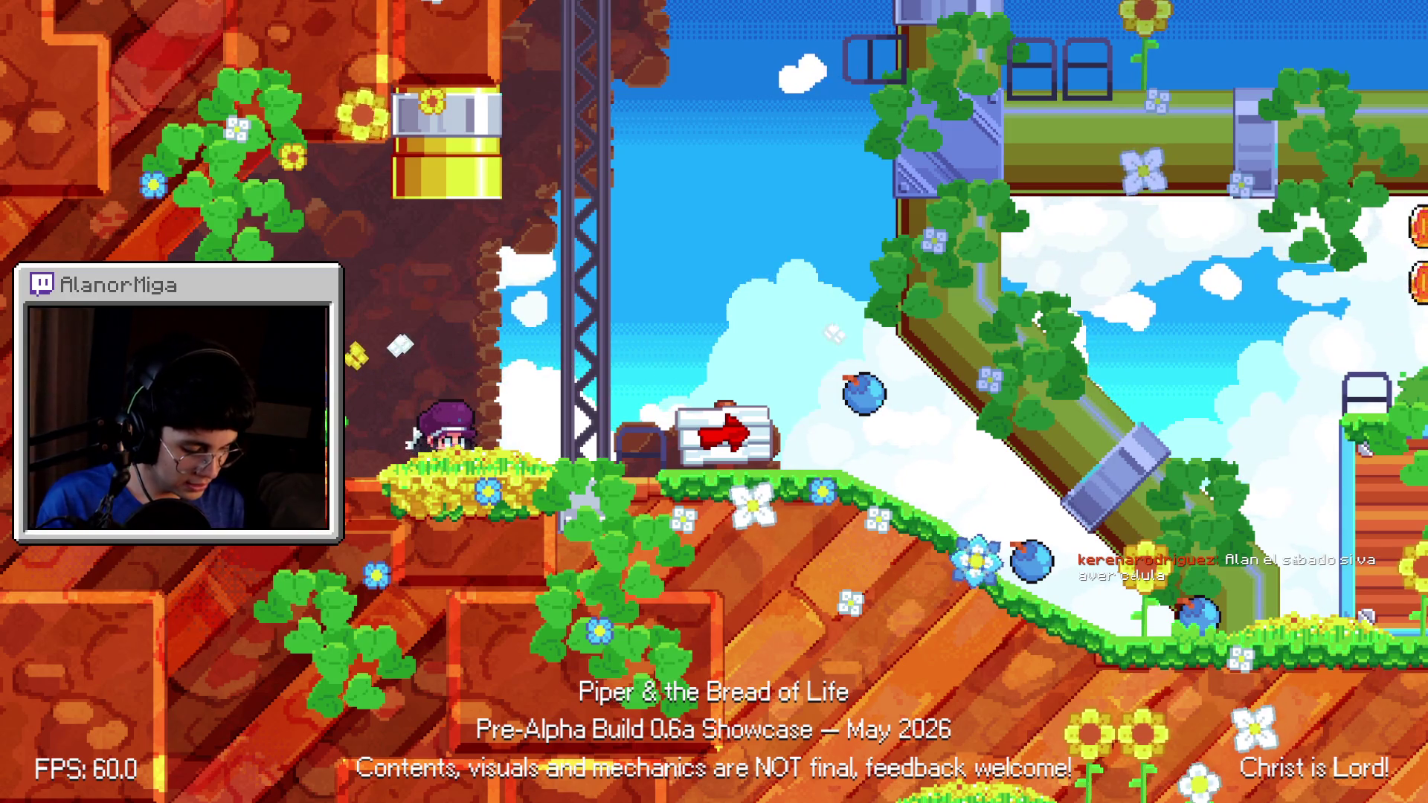
key("Down")
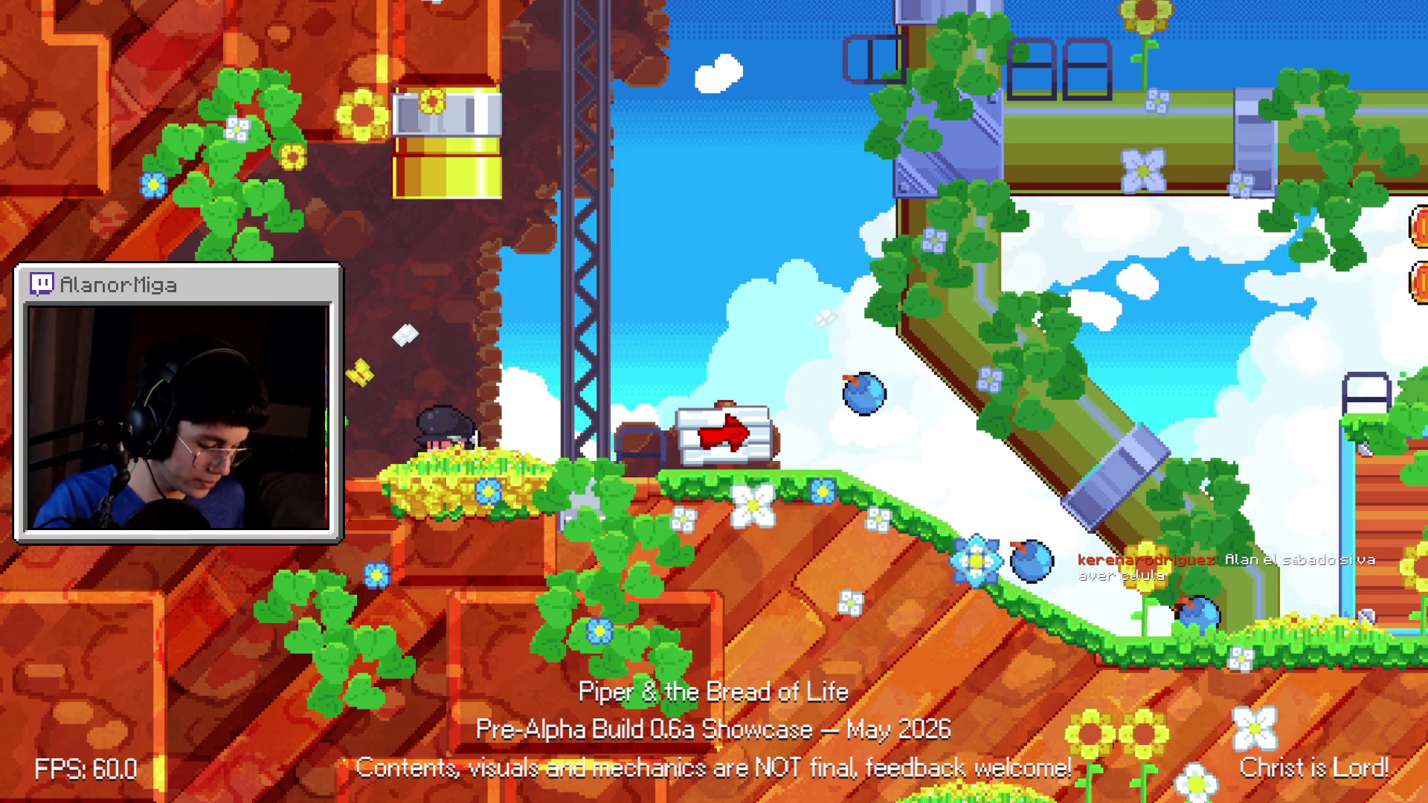
key("Left")
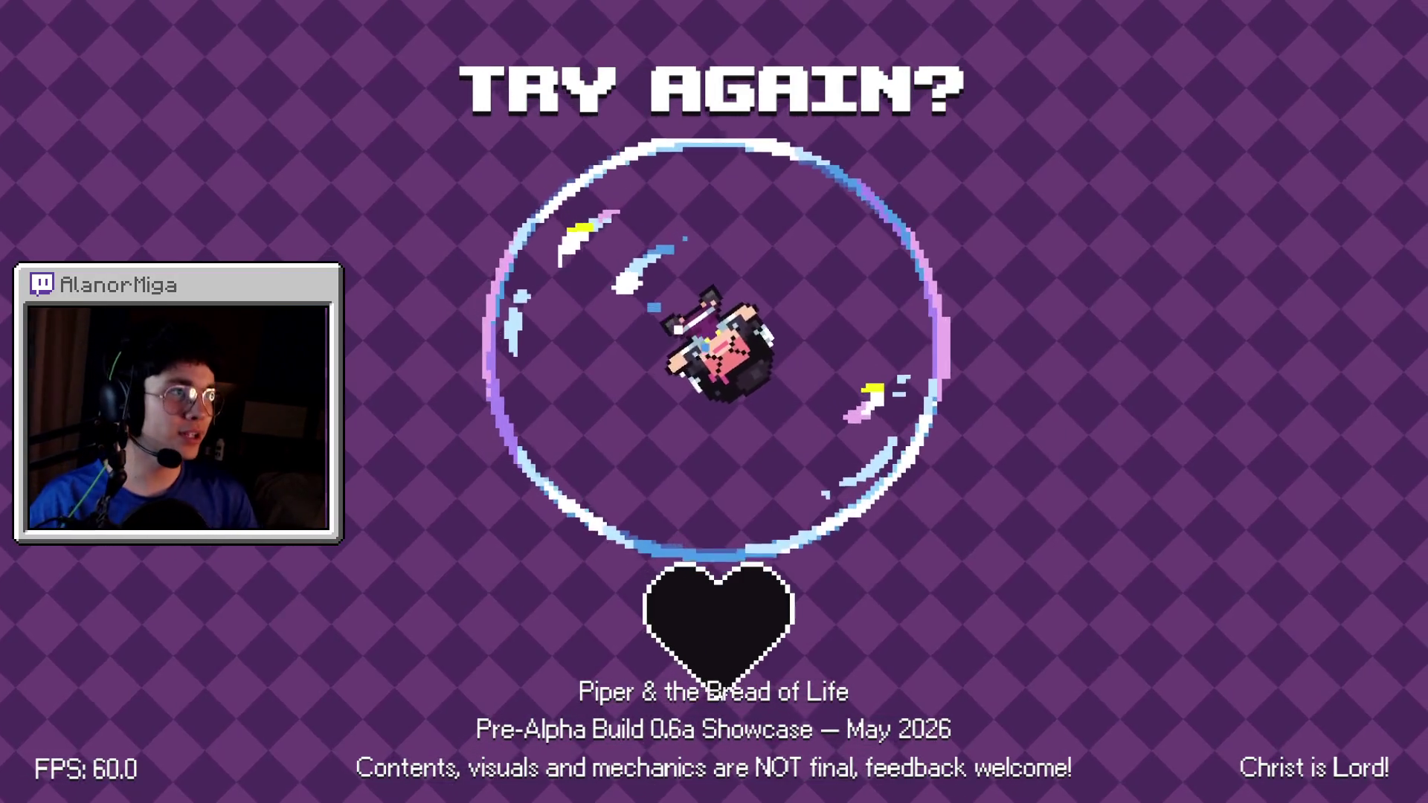
key("space")
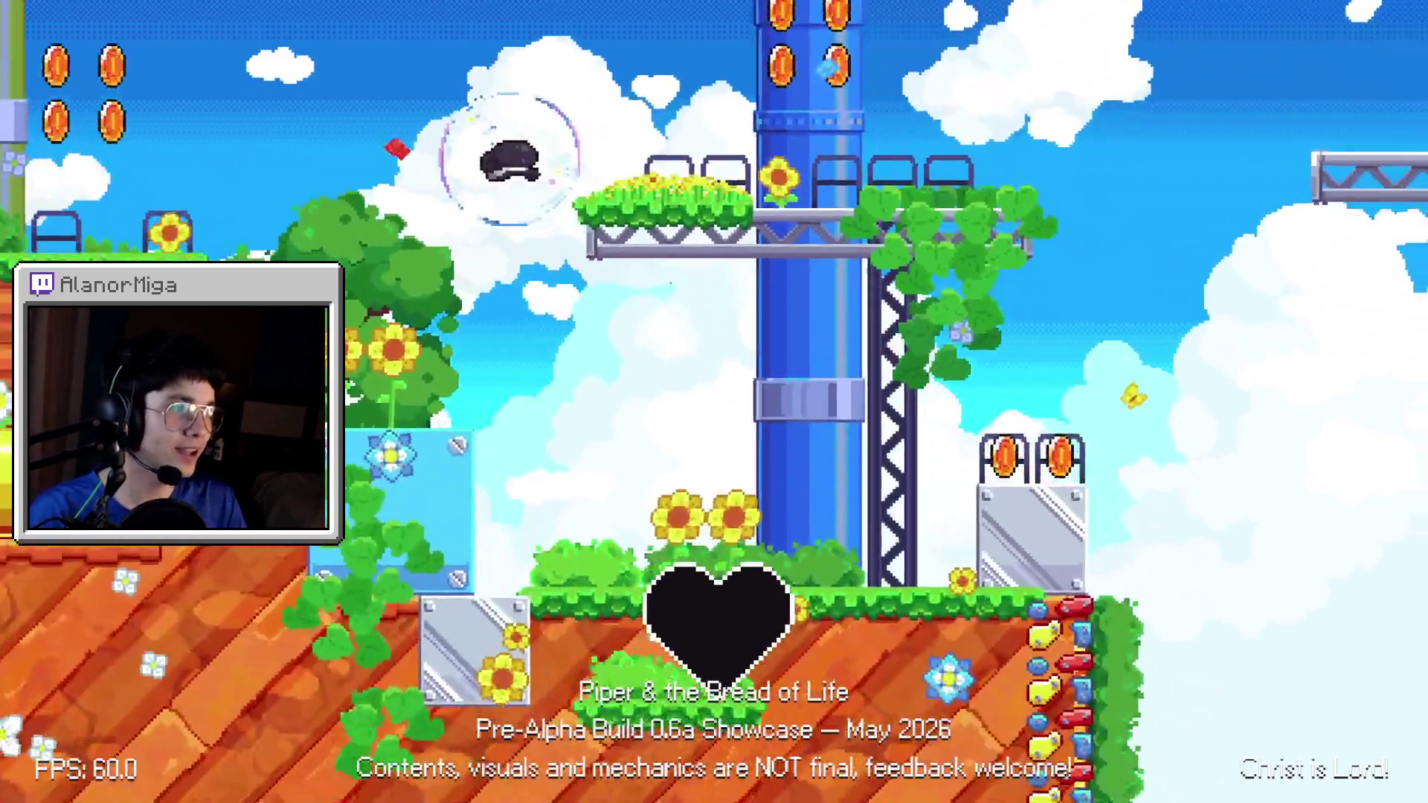
key("F8")
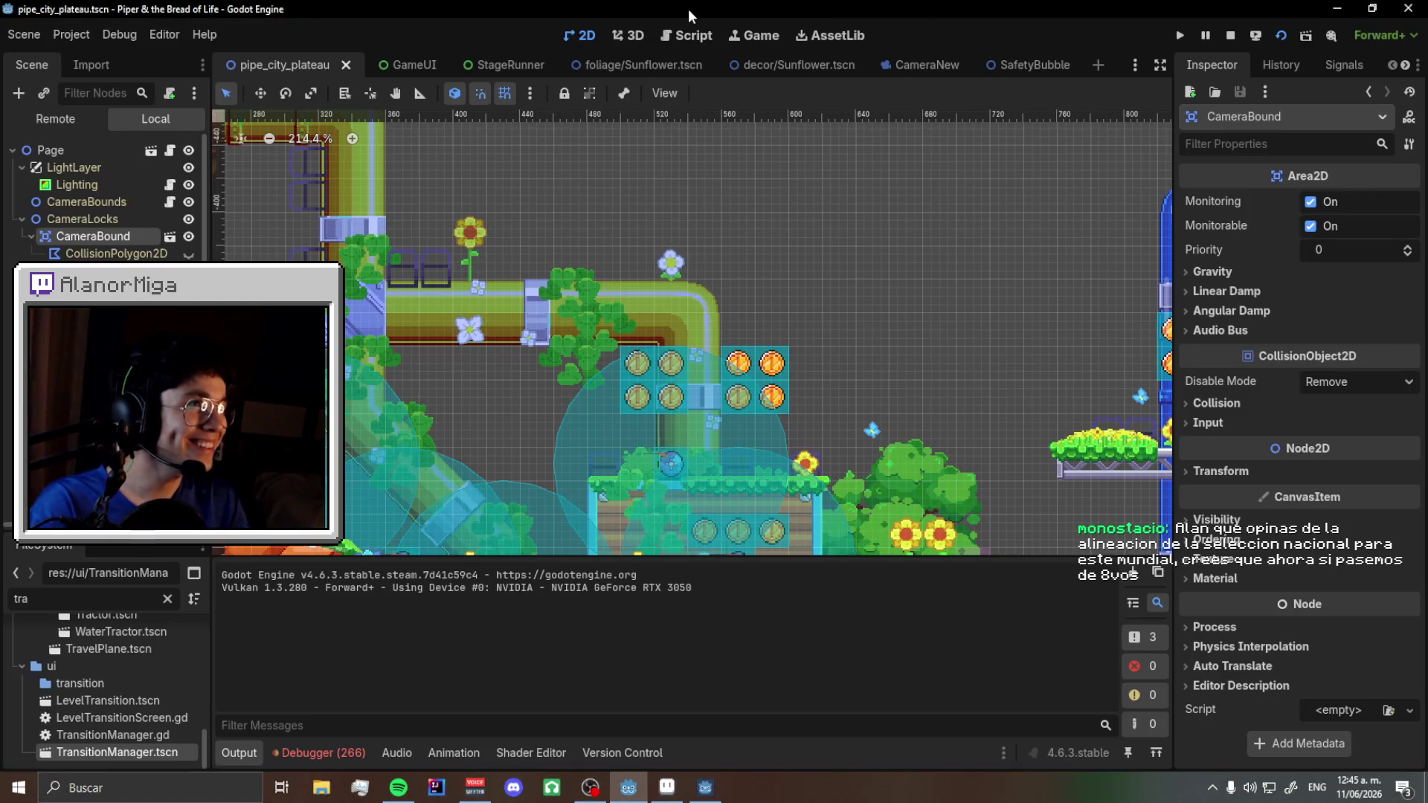
left_click(693, 33)
- Filter the script list by 'defe' and open Defeated.gd
left_click(1024, 70)
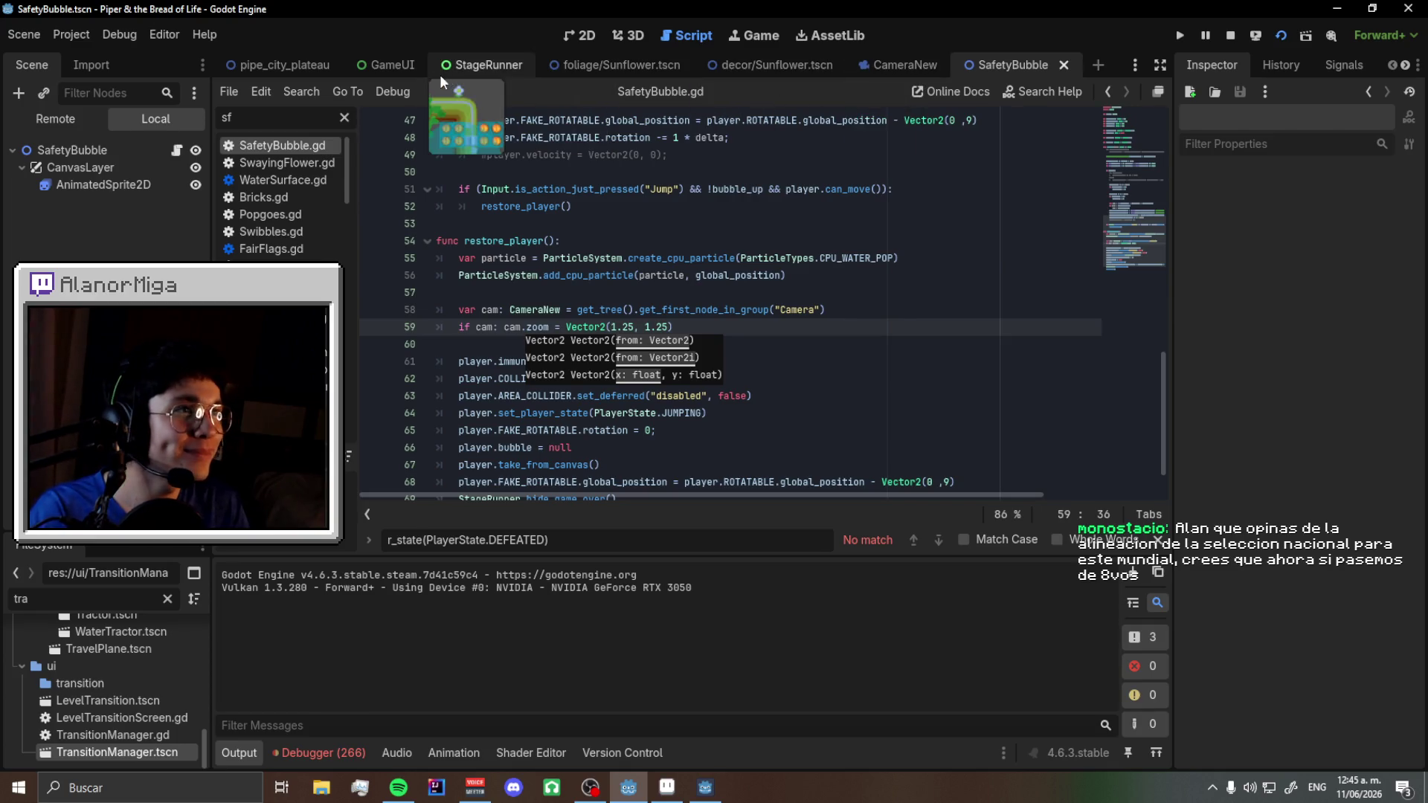
left_click(345, 117)
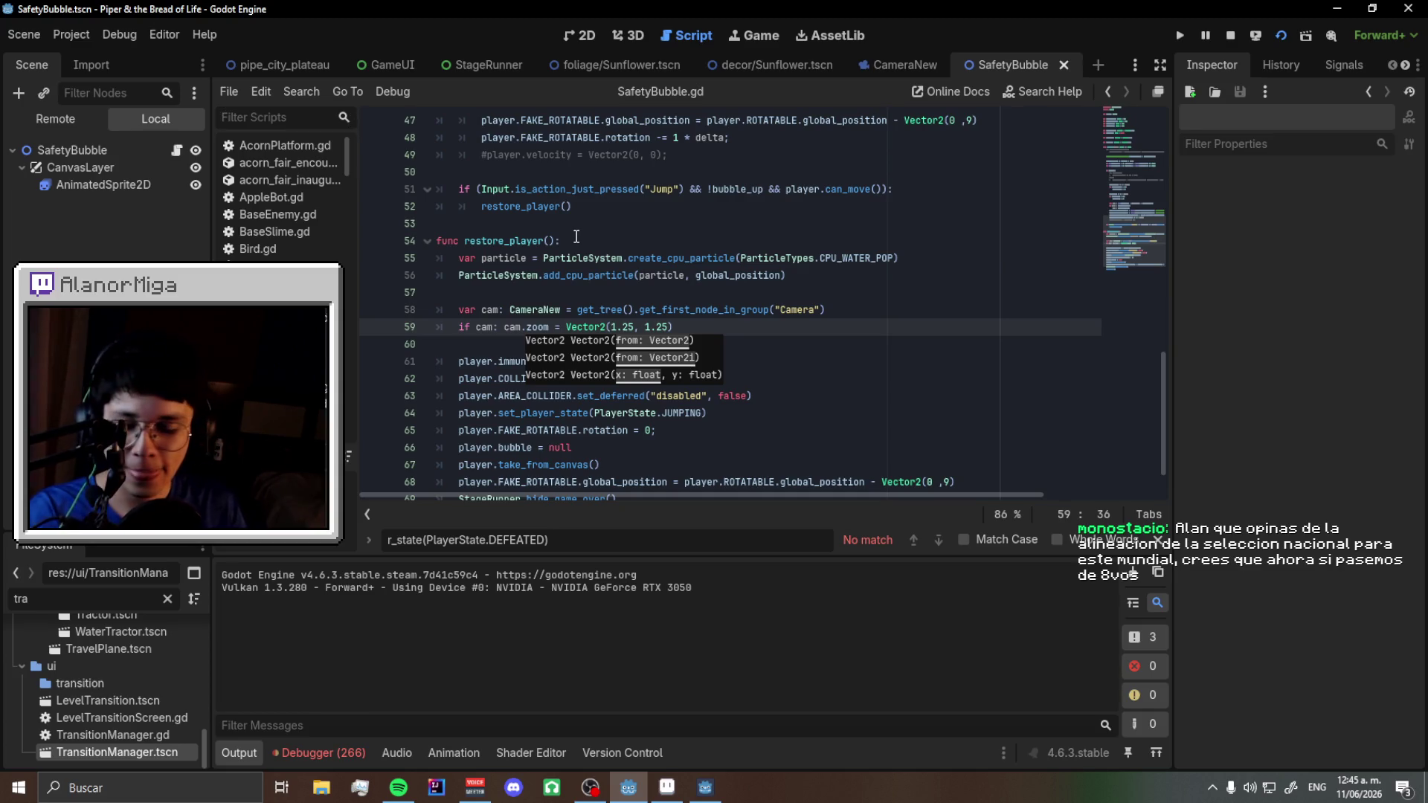
type("defe")
left_click(281, 149)
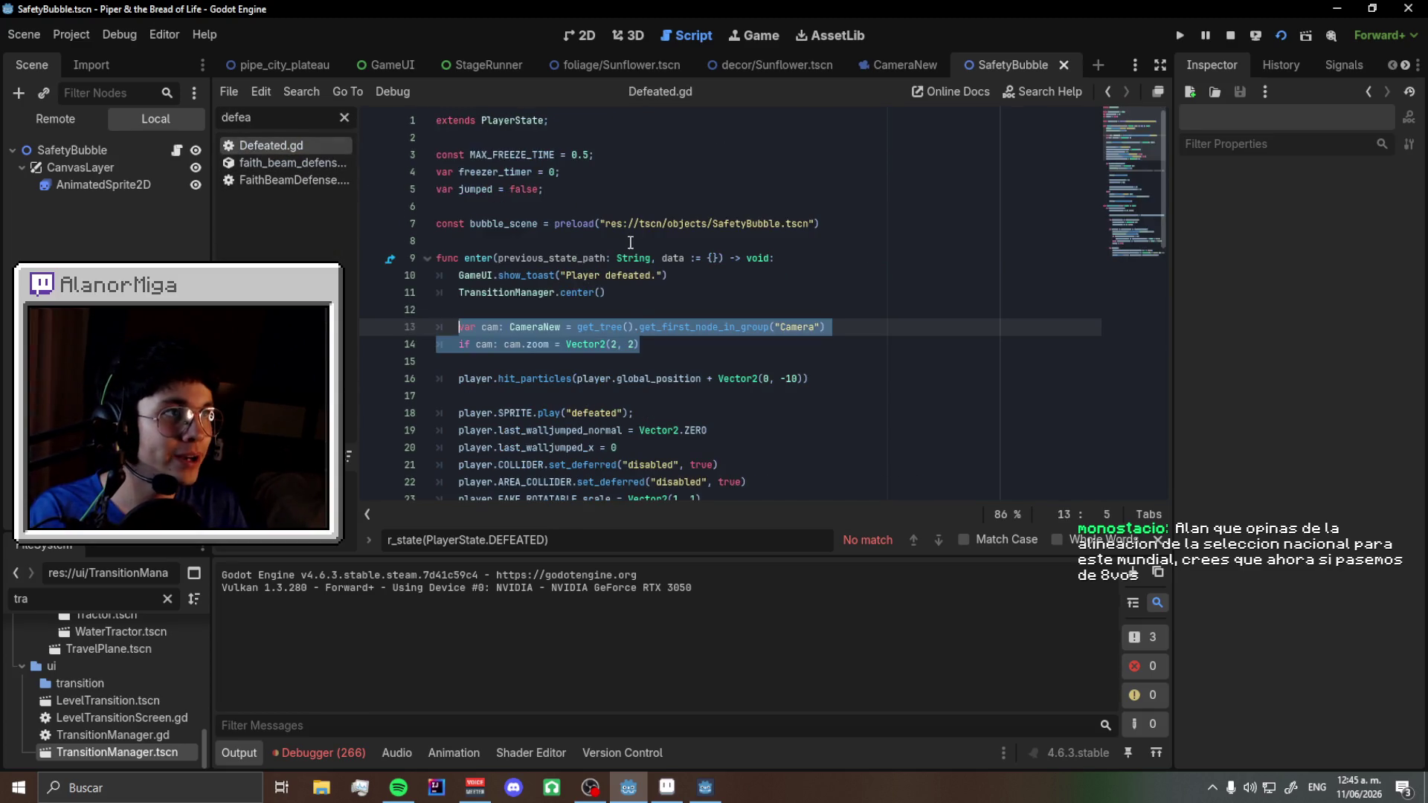
- Change line 14 to cam.zoom = Vector2(1.75, 1.75), save, and run the game
left_click(633, 344)
type(".75, 1.")
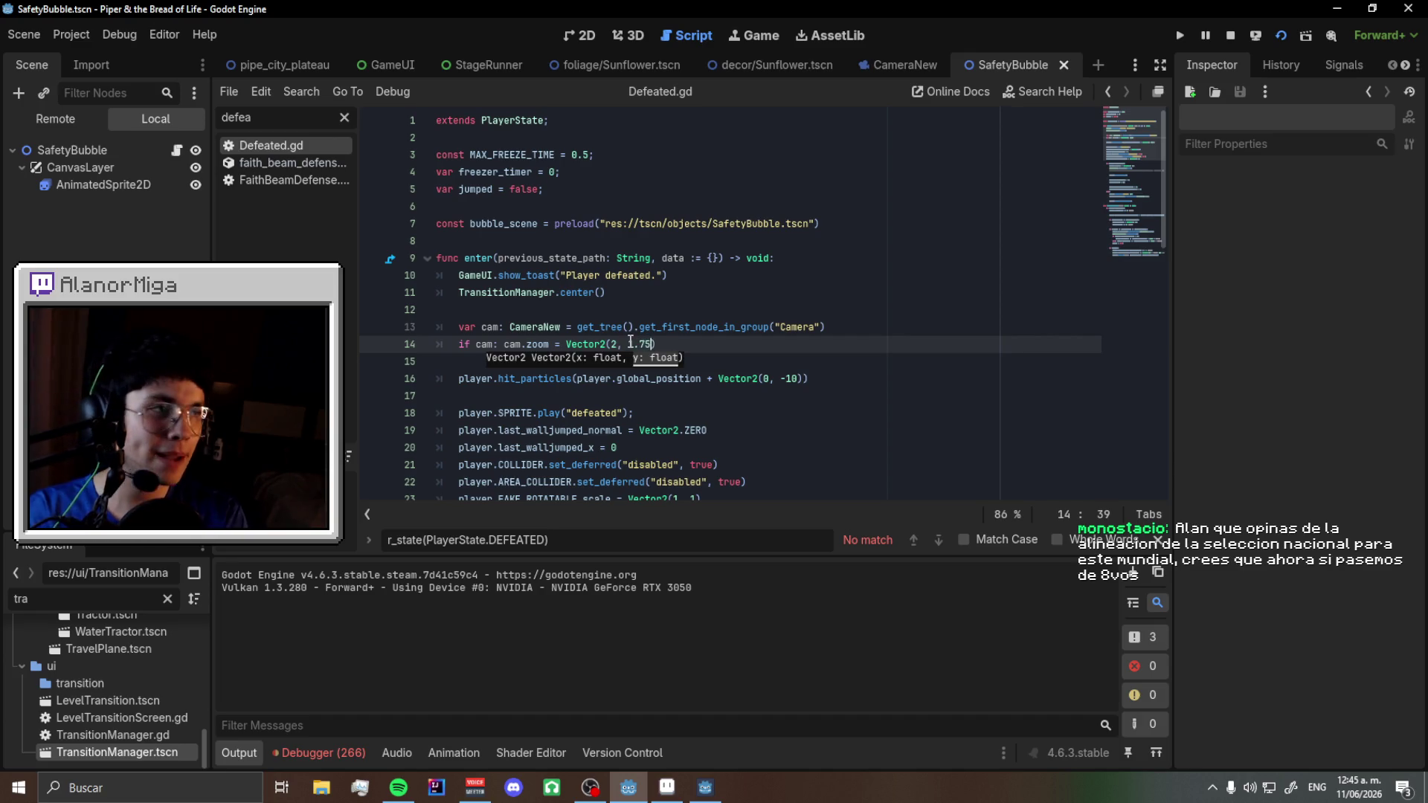
type("75")
key("ctrl+s")
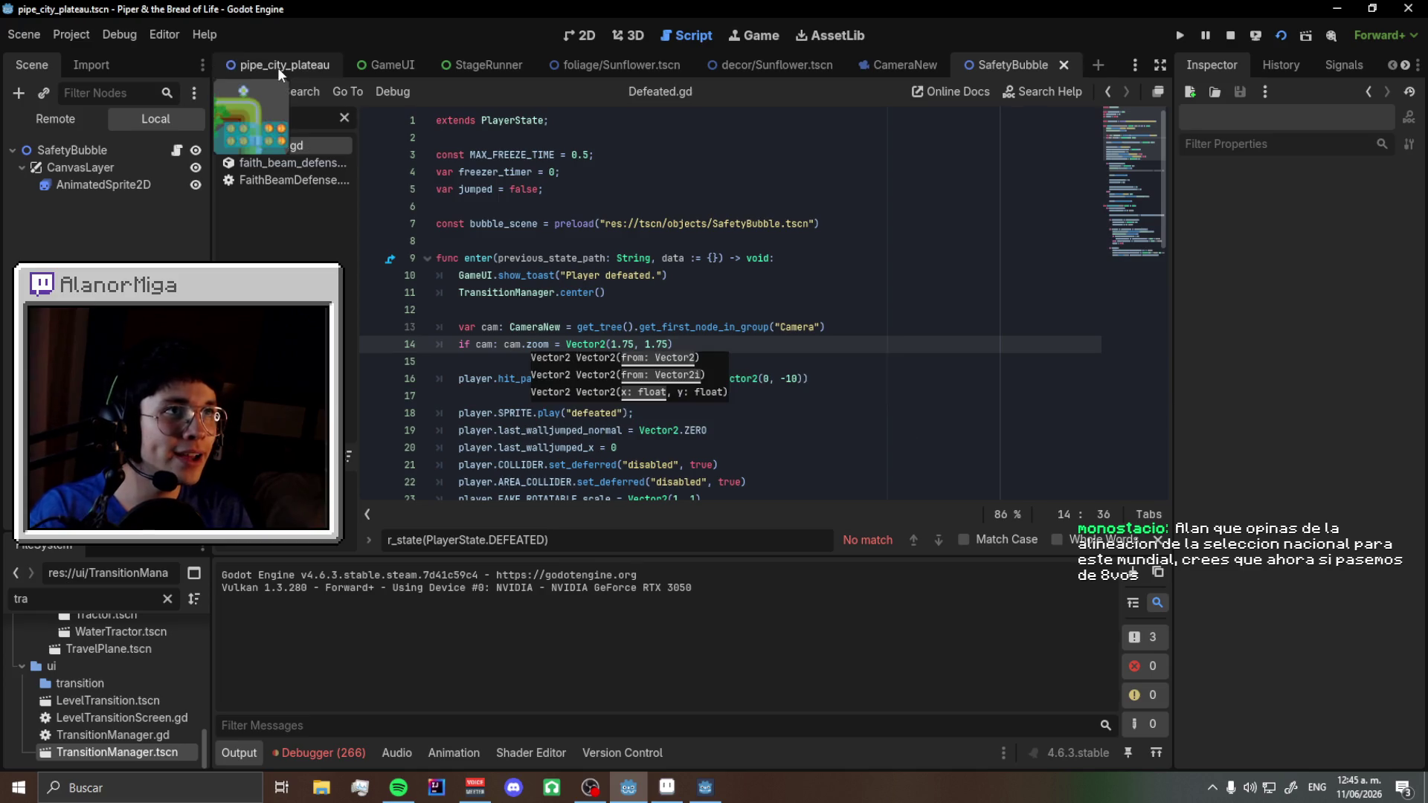
left_click(278, 66)
key("F5")
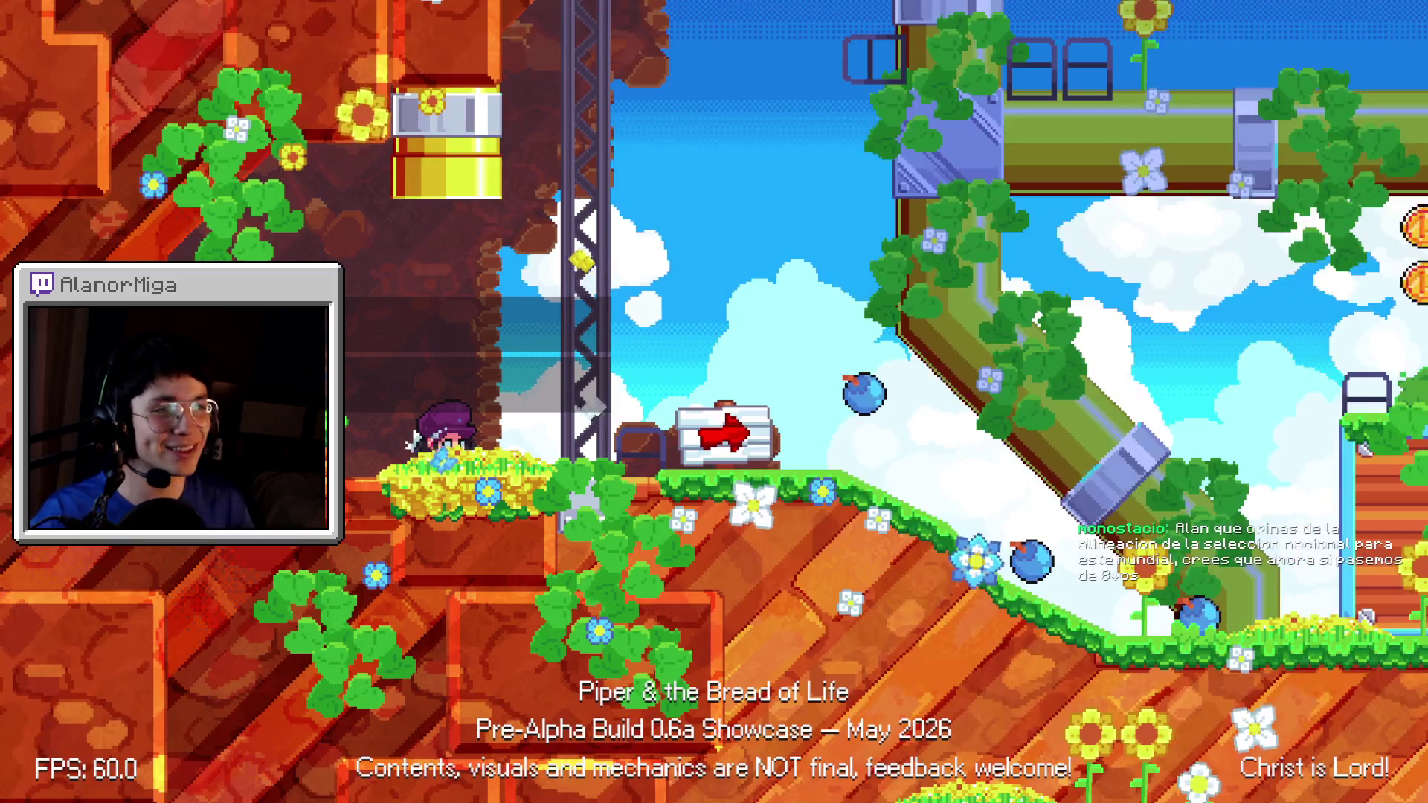
- Move the character right and jump onto a platform in the running game
key("Right")
key("Right")
key("space")
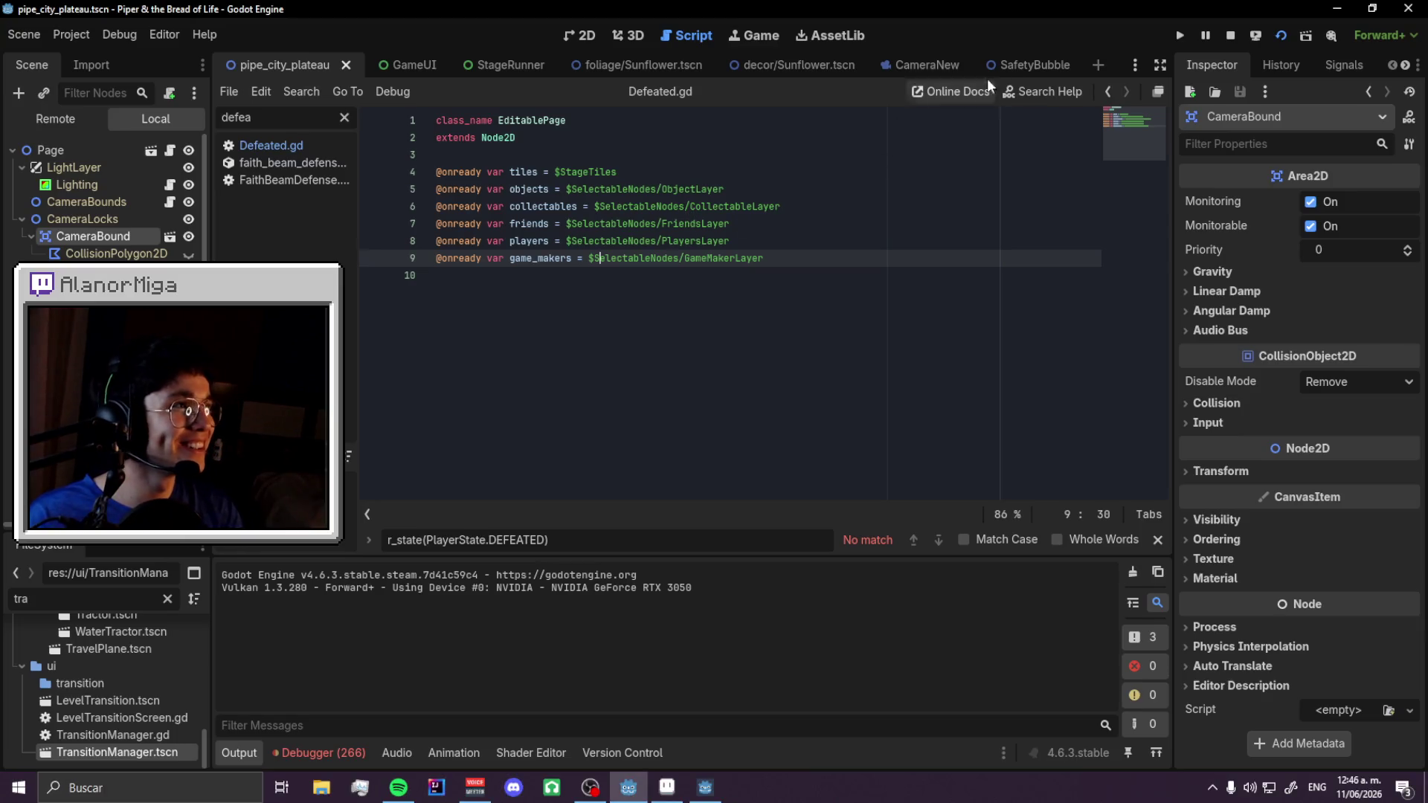
- Add a Label child node under the HP heart in the StageRunner scene
left_click(485, 68)
scroll(614, 240, "down", 2)
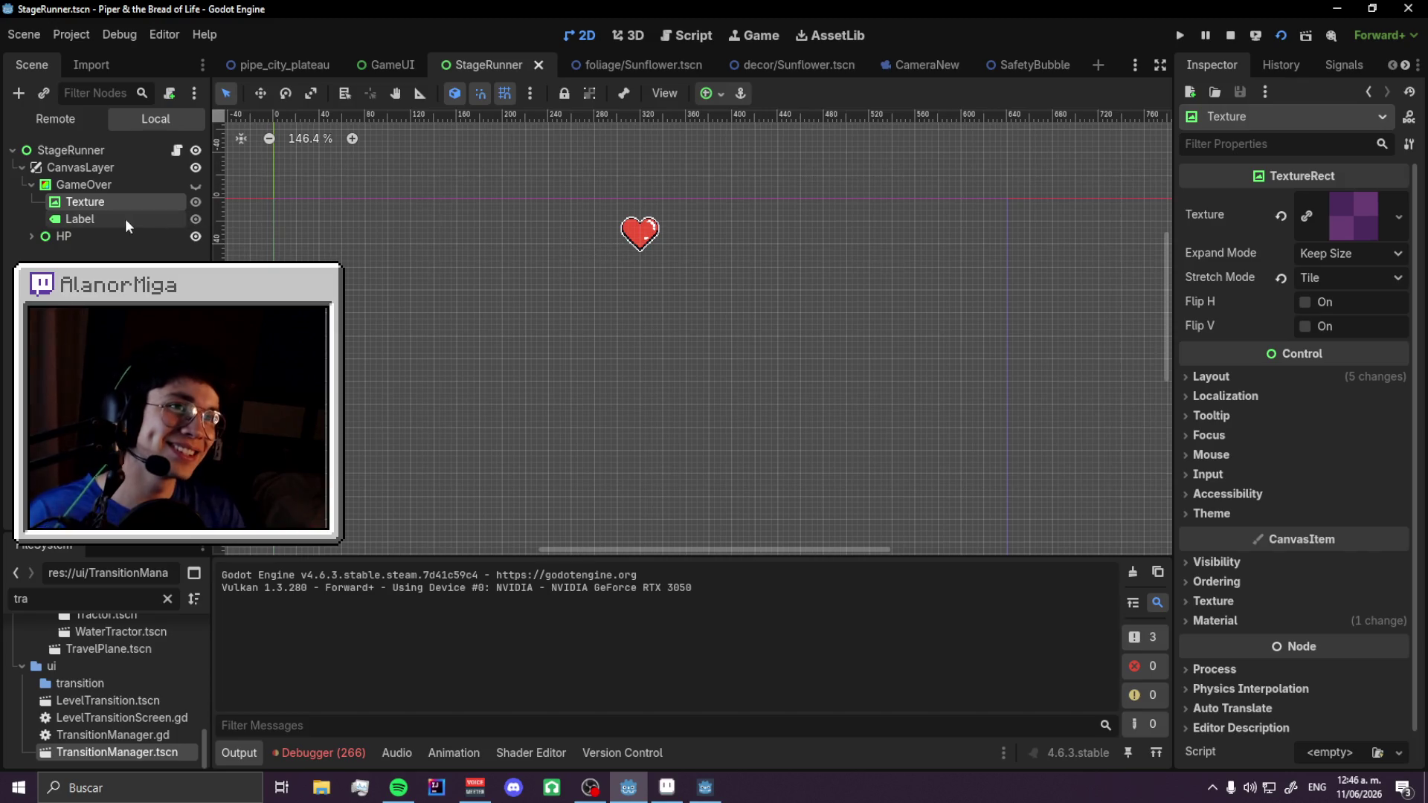
left_click(30, 237)
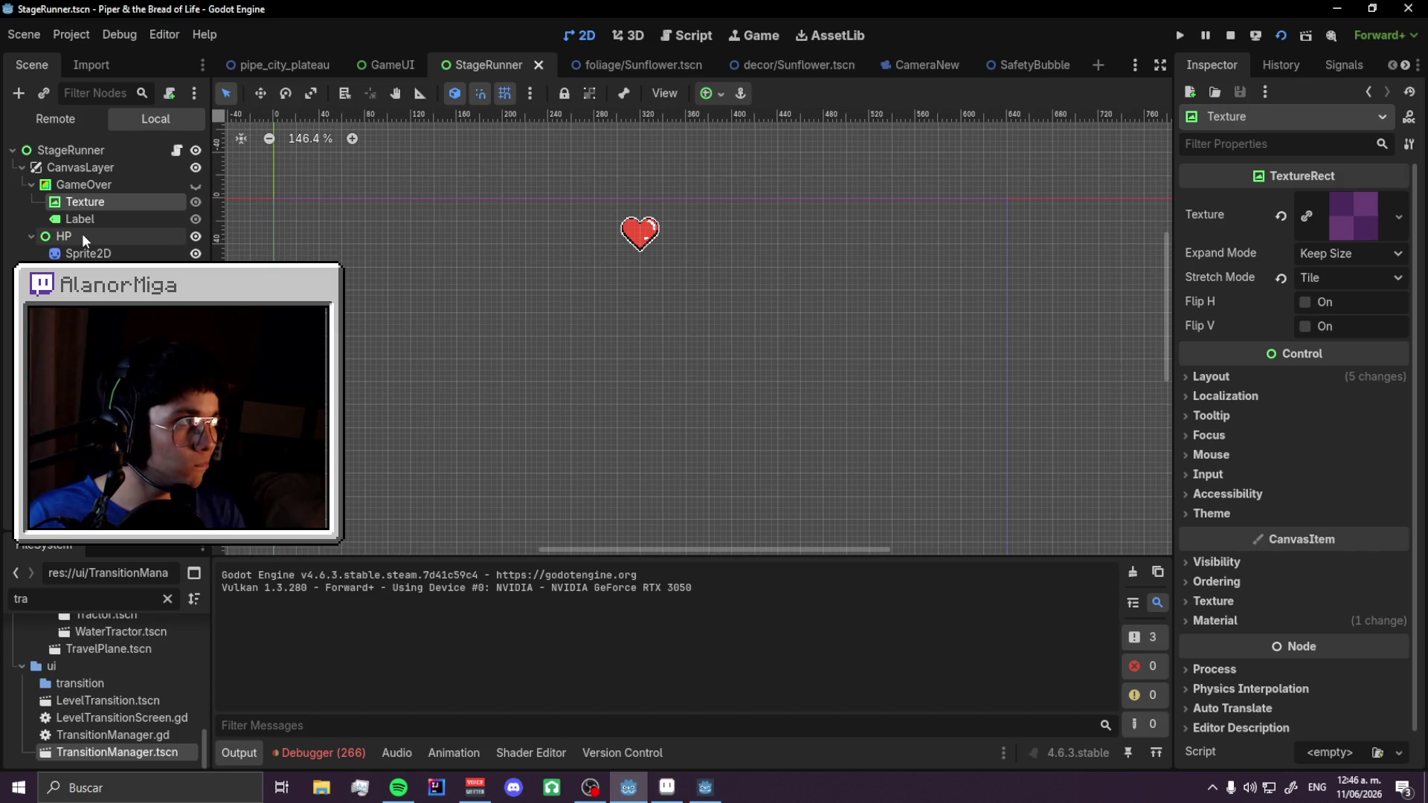
right_click(119, 244)
left_click(123, 244)
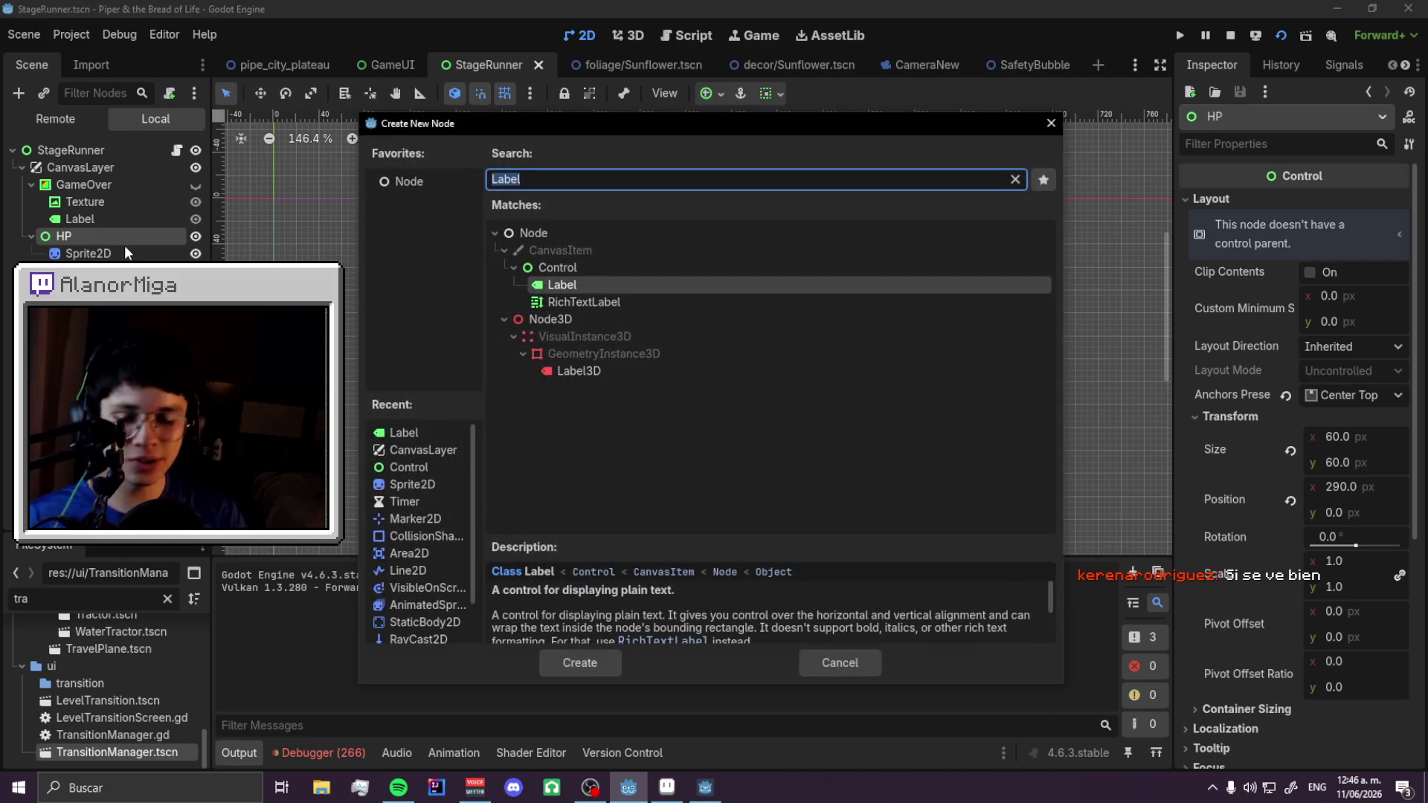
type("Label")
key("Return")
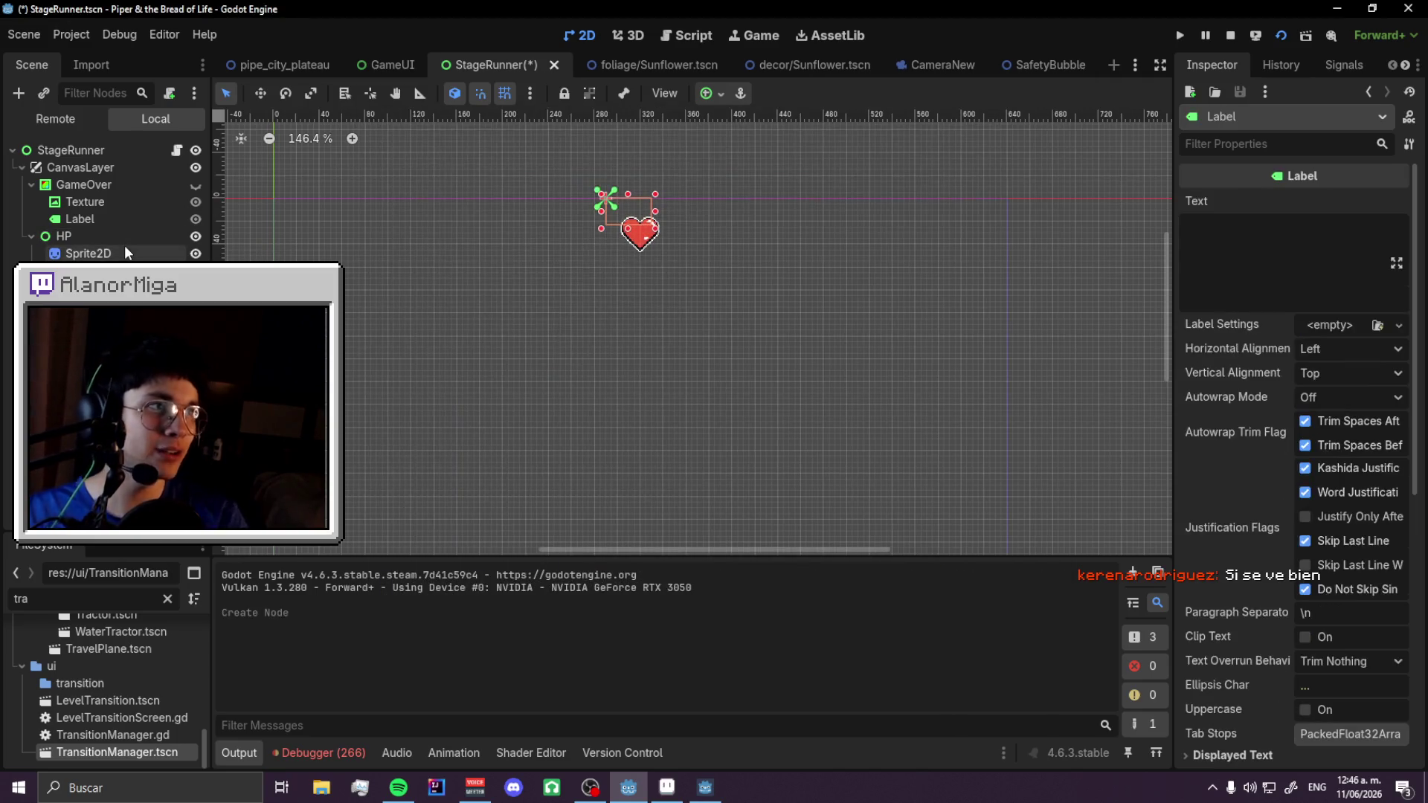
- Set the new label's text to 10
left_click(1270, 227)
scroll(762, 230, "up", 5)
type("10")
scroll(514, 160, "up", 2)
scroll(1294, 520, "down", 5)
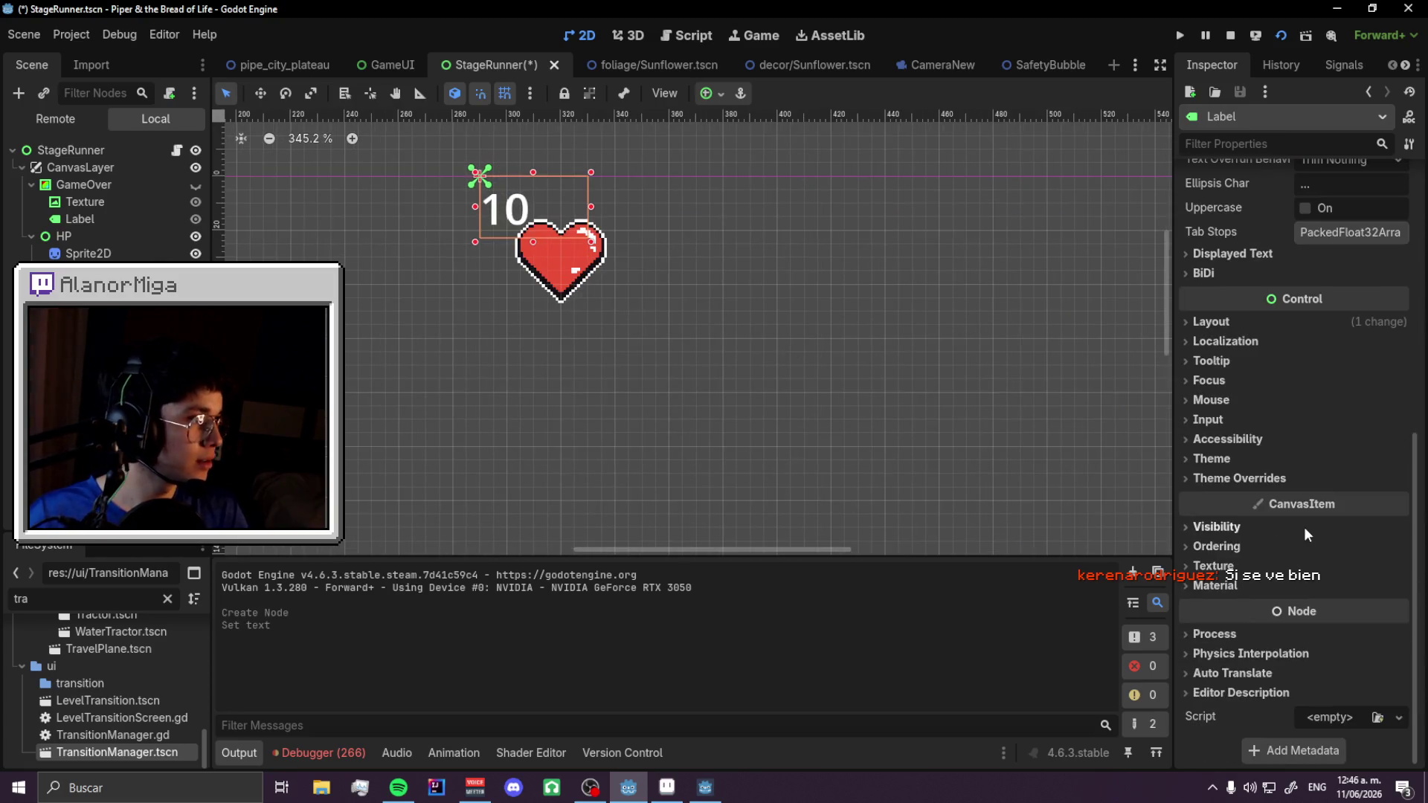
- Load a theme resource onto the label
left_click(1252, 463)
left_click(1370, 502)
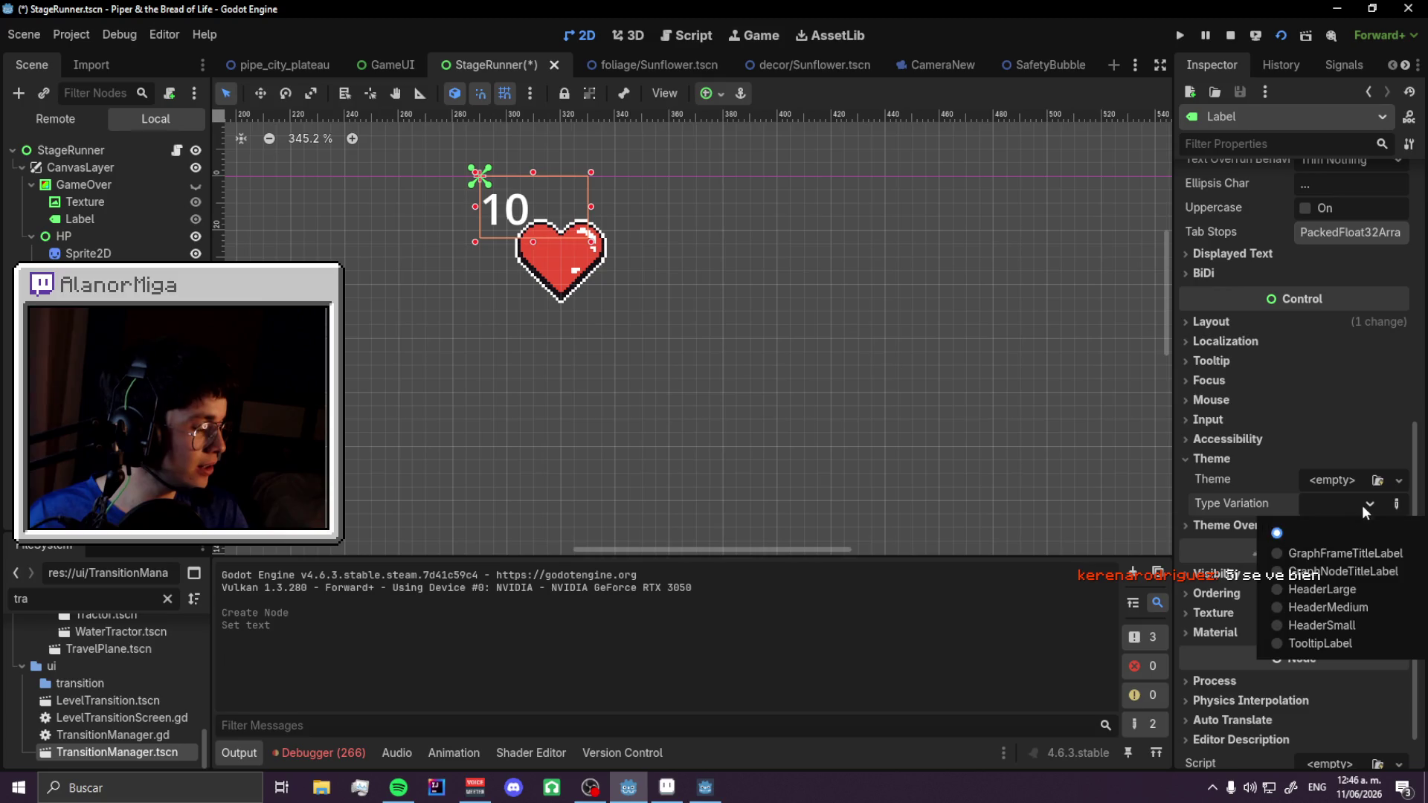
left_click(1377, 482)
left_click(1377, 481)
double_click(568, 227)
scroll(449, 166, "up", 5)
scroll(1323, 357, "down", 2)
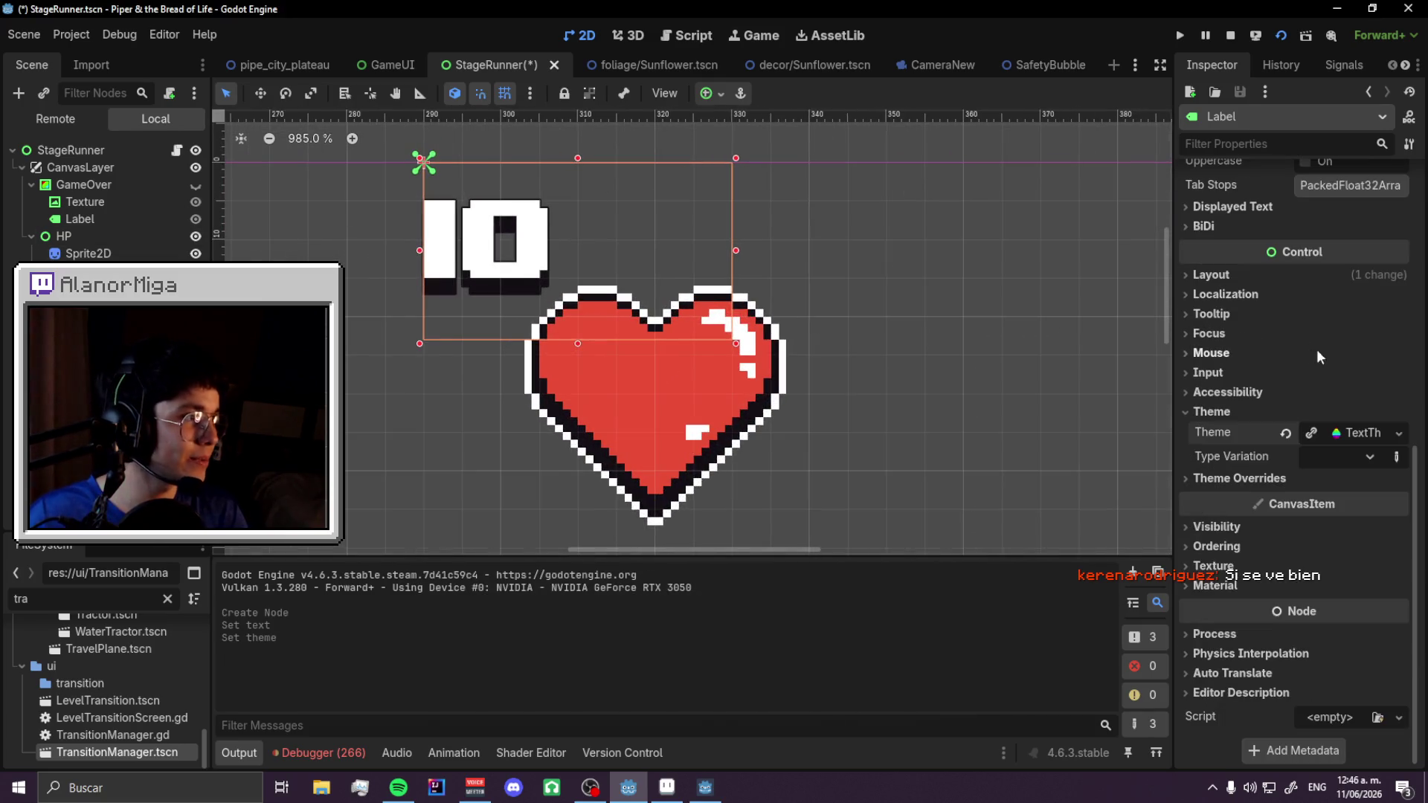
- Apply the Center anchor preset and centre the label's horizontal text alignment
left_click(710, 93)
left_click(742, 180)
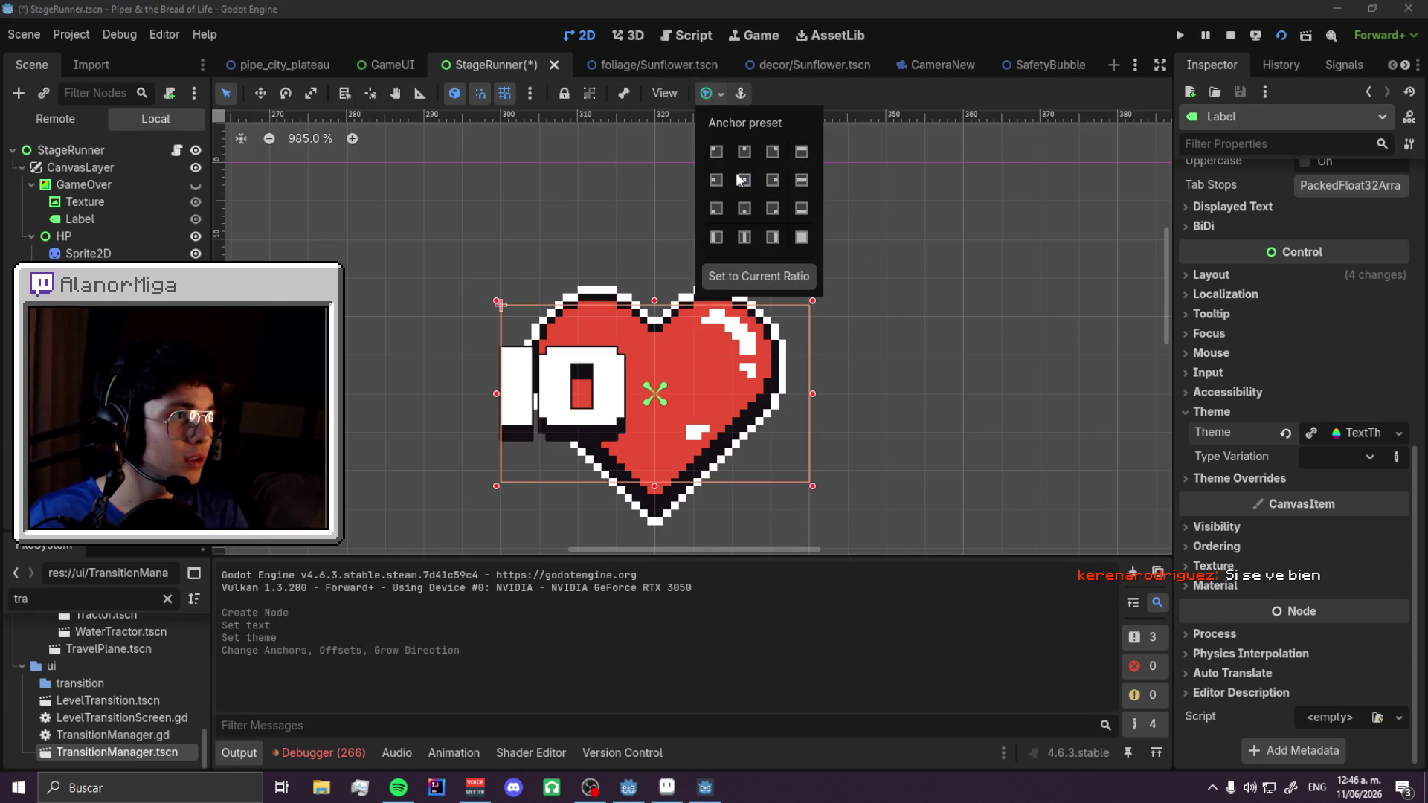
scroll(1368, 351, "up", 10)
scroll(1273, 362, "down", 5)
scroll(1274, 363, "up", 5)
left_click(1319, 345)
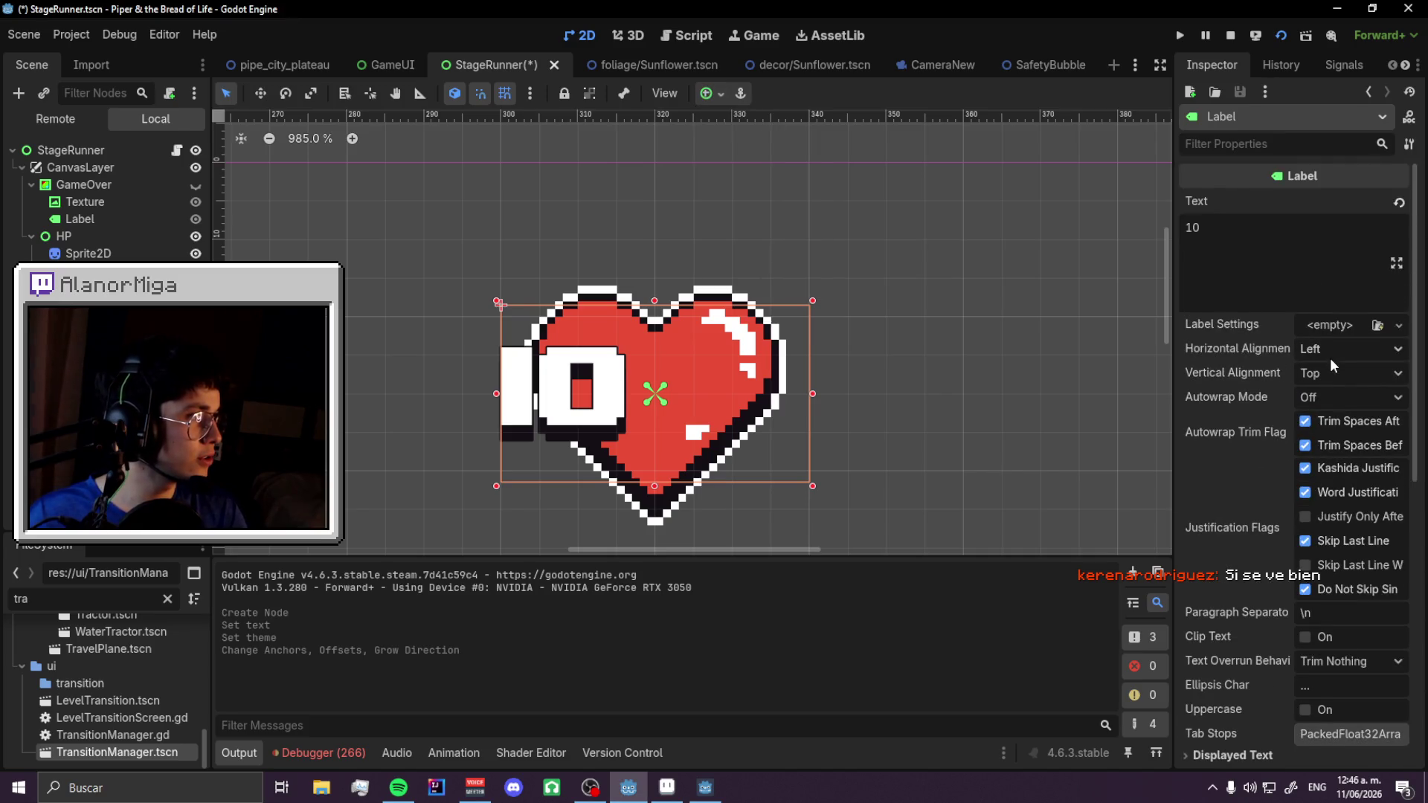
left_click(1326, 392)
- Test-run the game, retype the label as 10, nudge it one unit right, and save
key("F5")
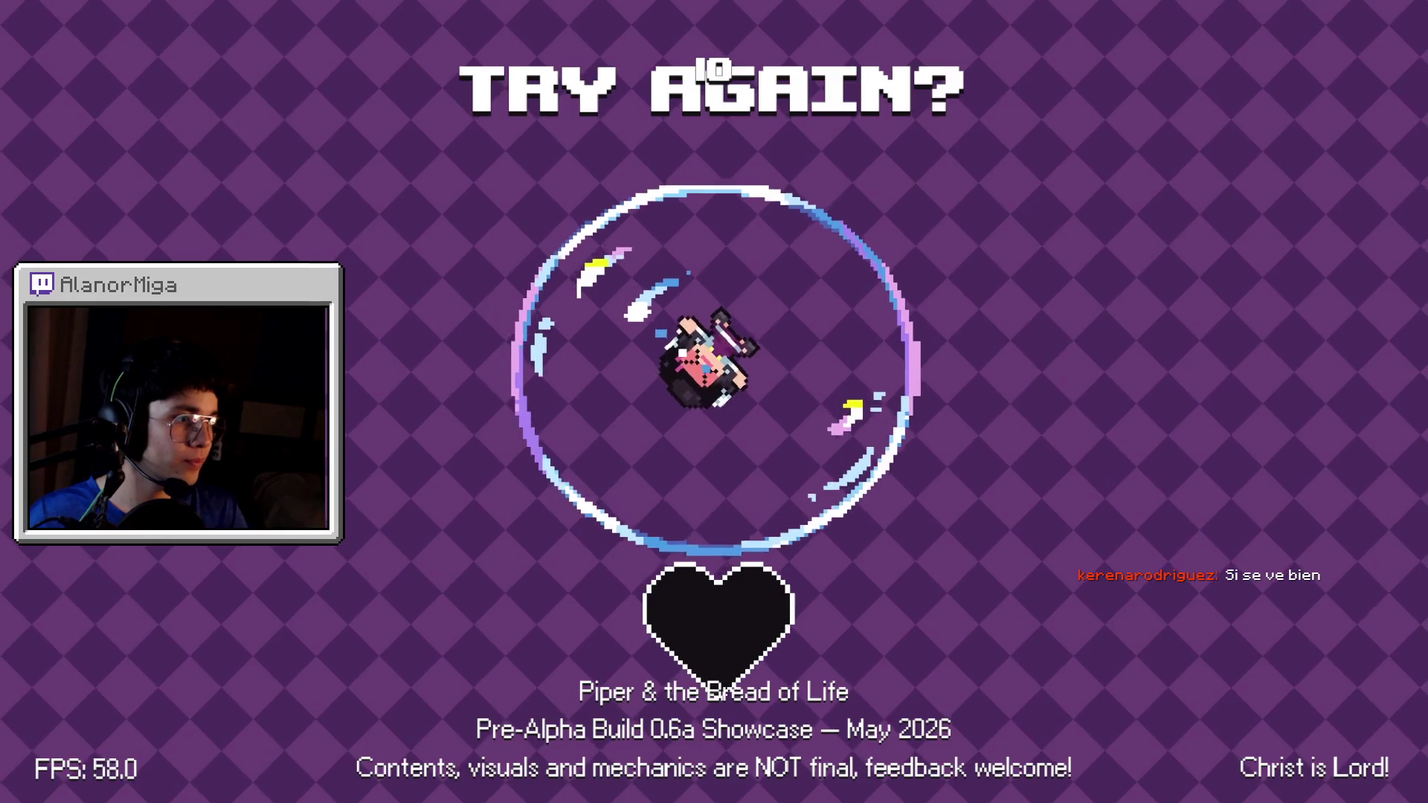
key("alt+F4")
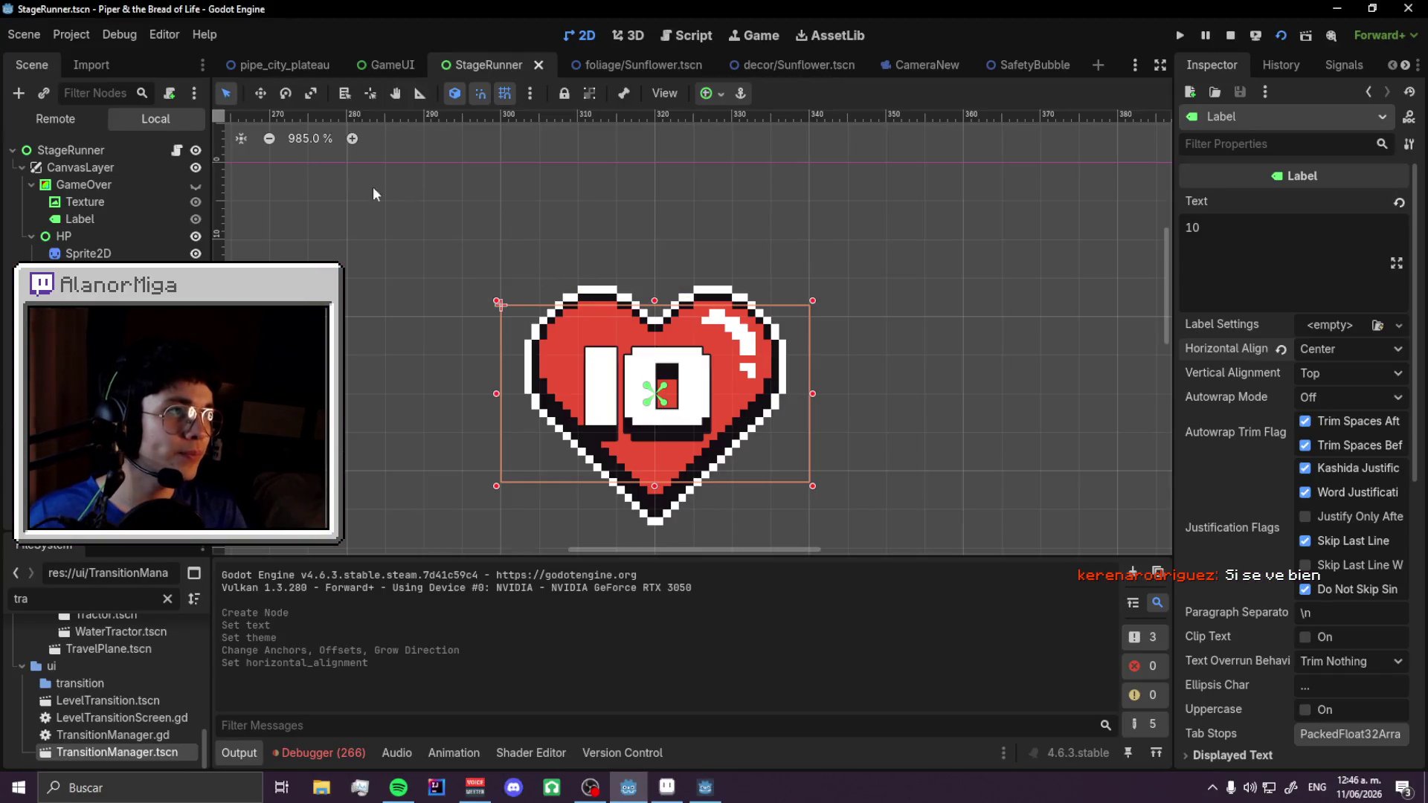
left_click(1242, 235)
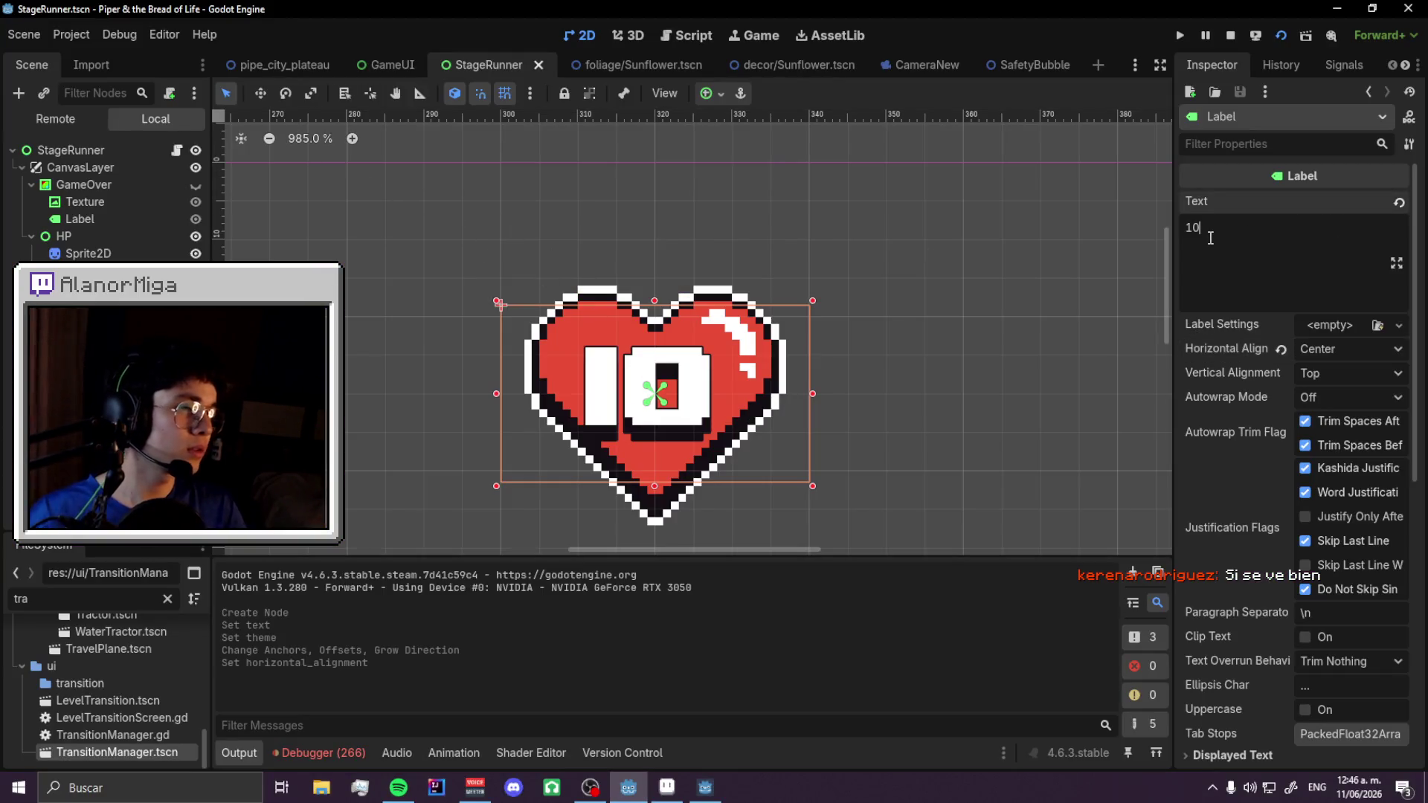
key("BackSpace")
scroll(826, 344, "up", 3)
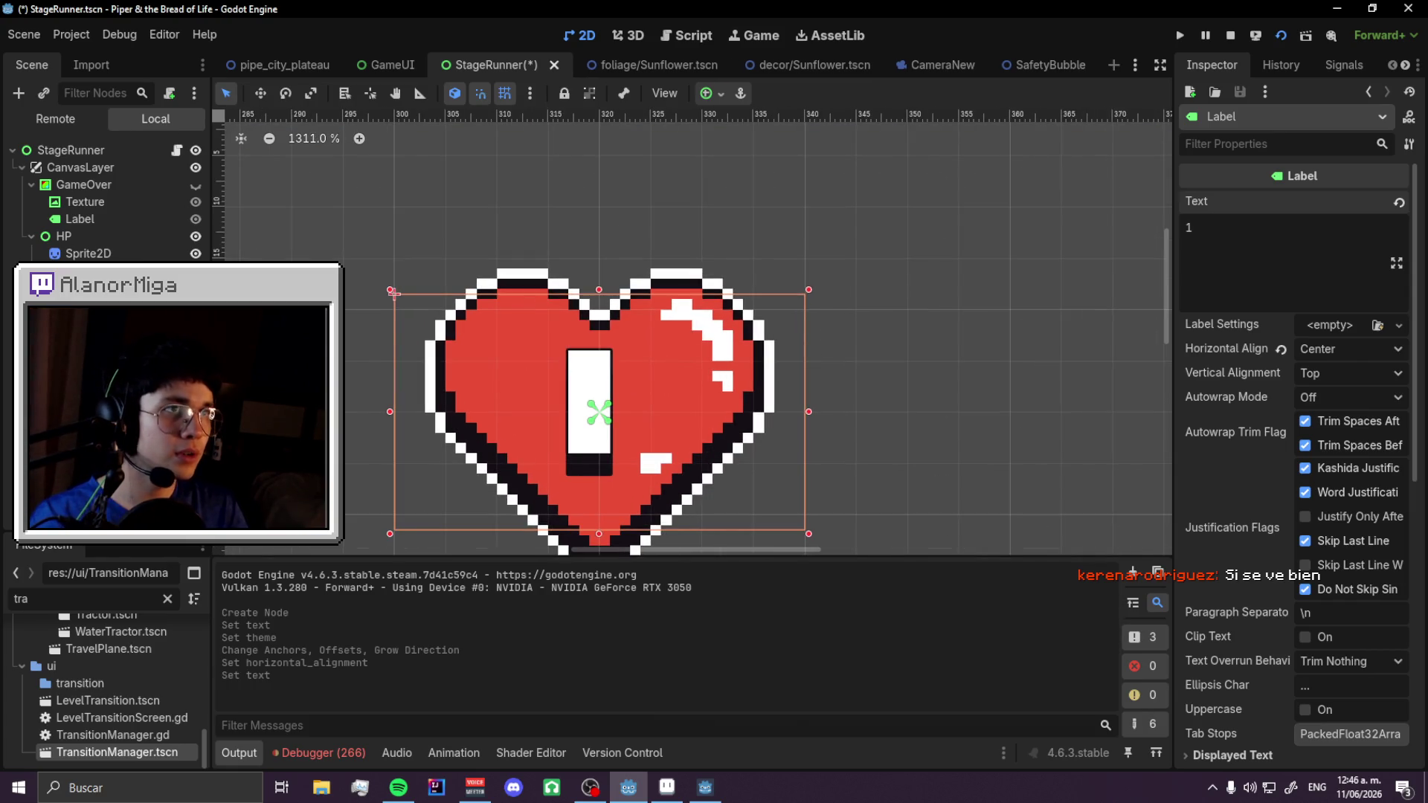
left_click_drag(596, 386, 606, 387)
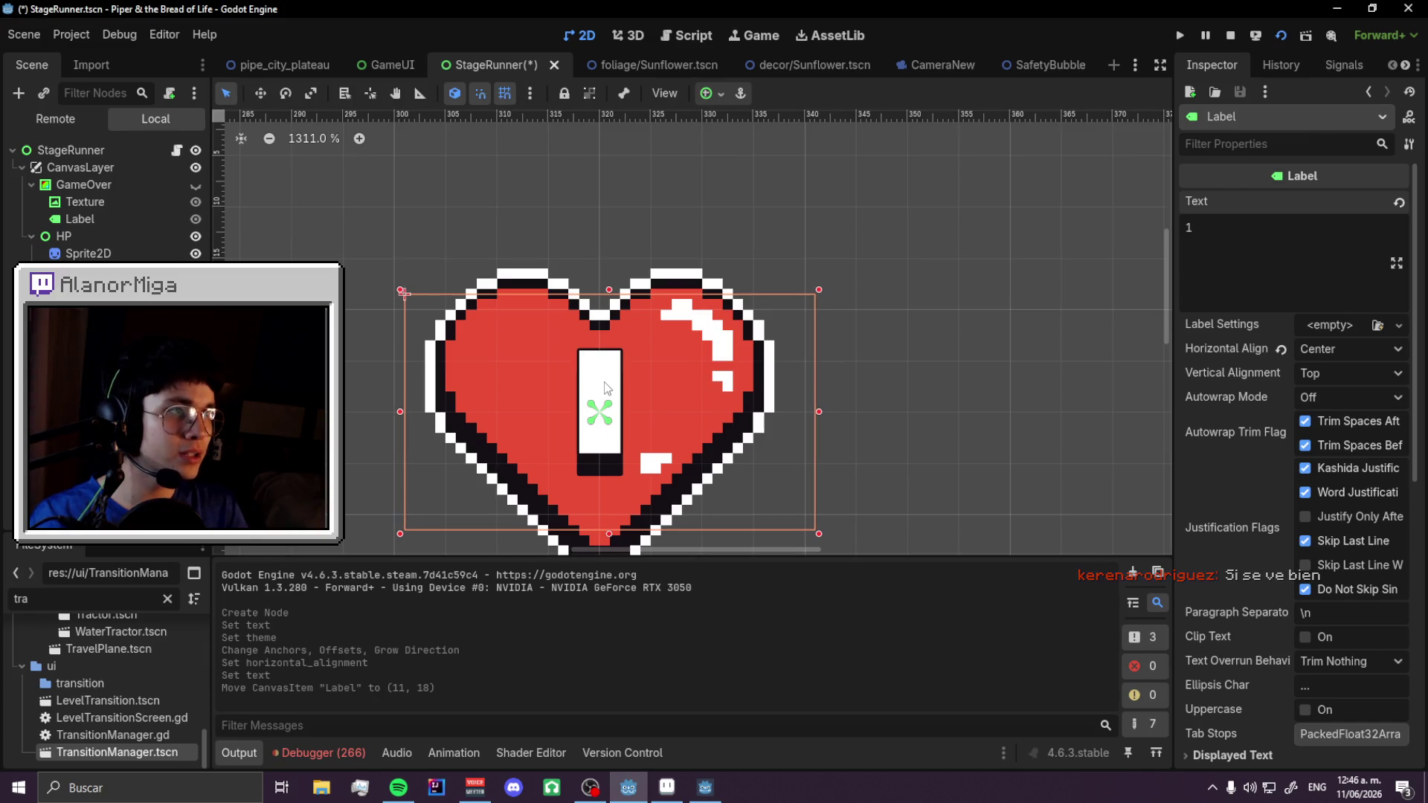
type("0")
key("ctrl+s")
left_click(287, 67)
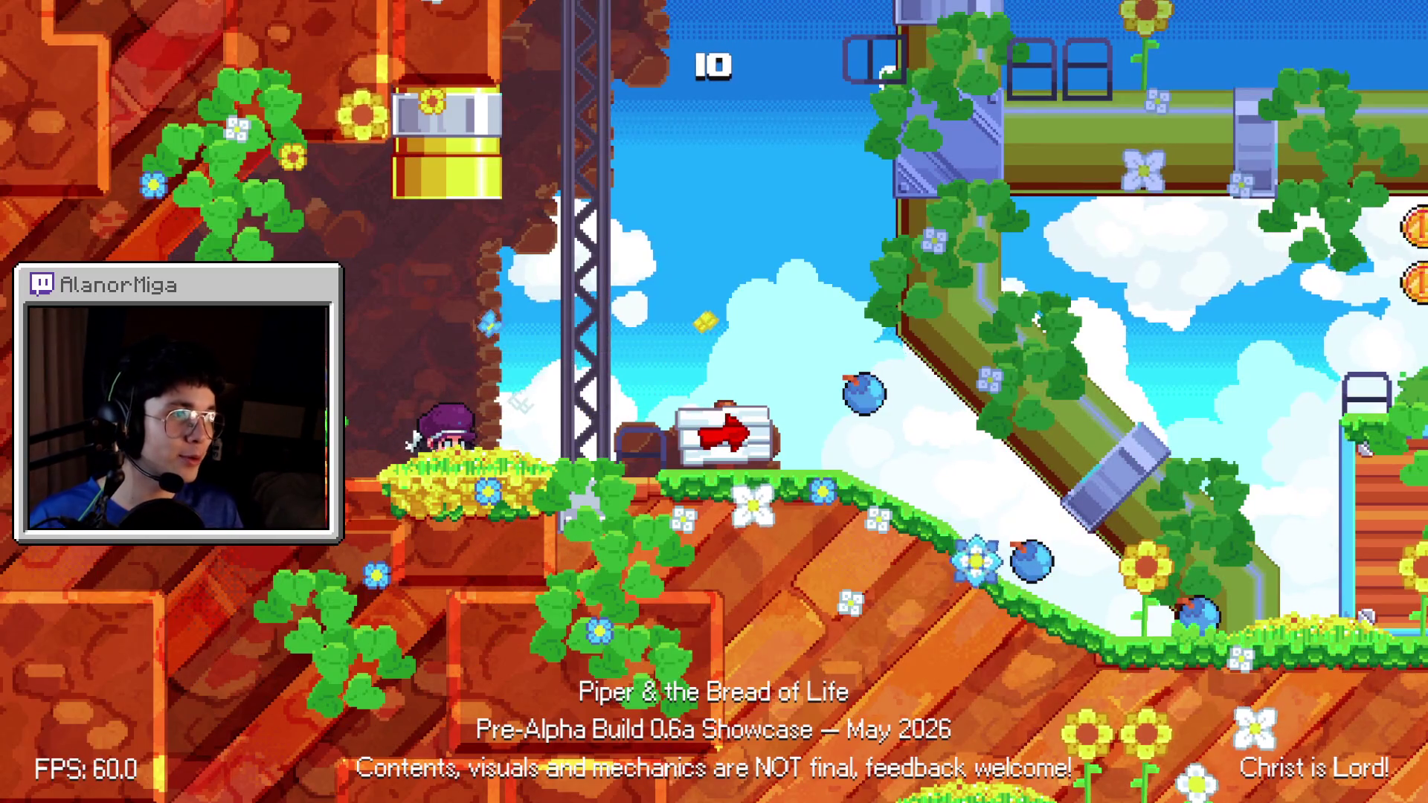
- Run and jump through the level until dying at TRY AGAIN?, then close the game with F8
key("Right")
key("space")
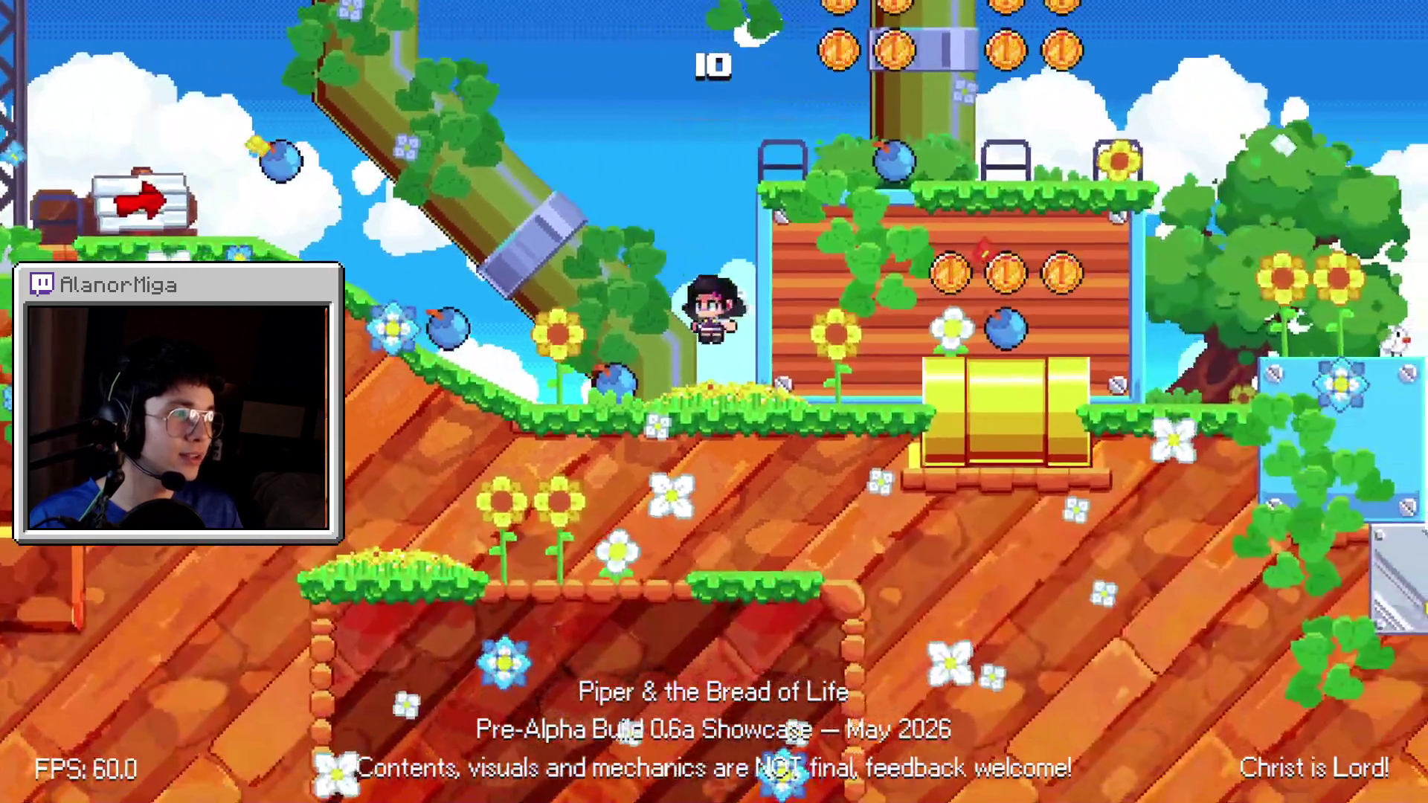
key("space")
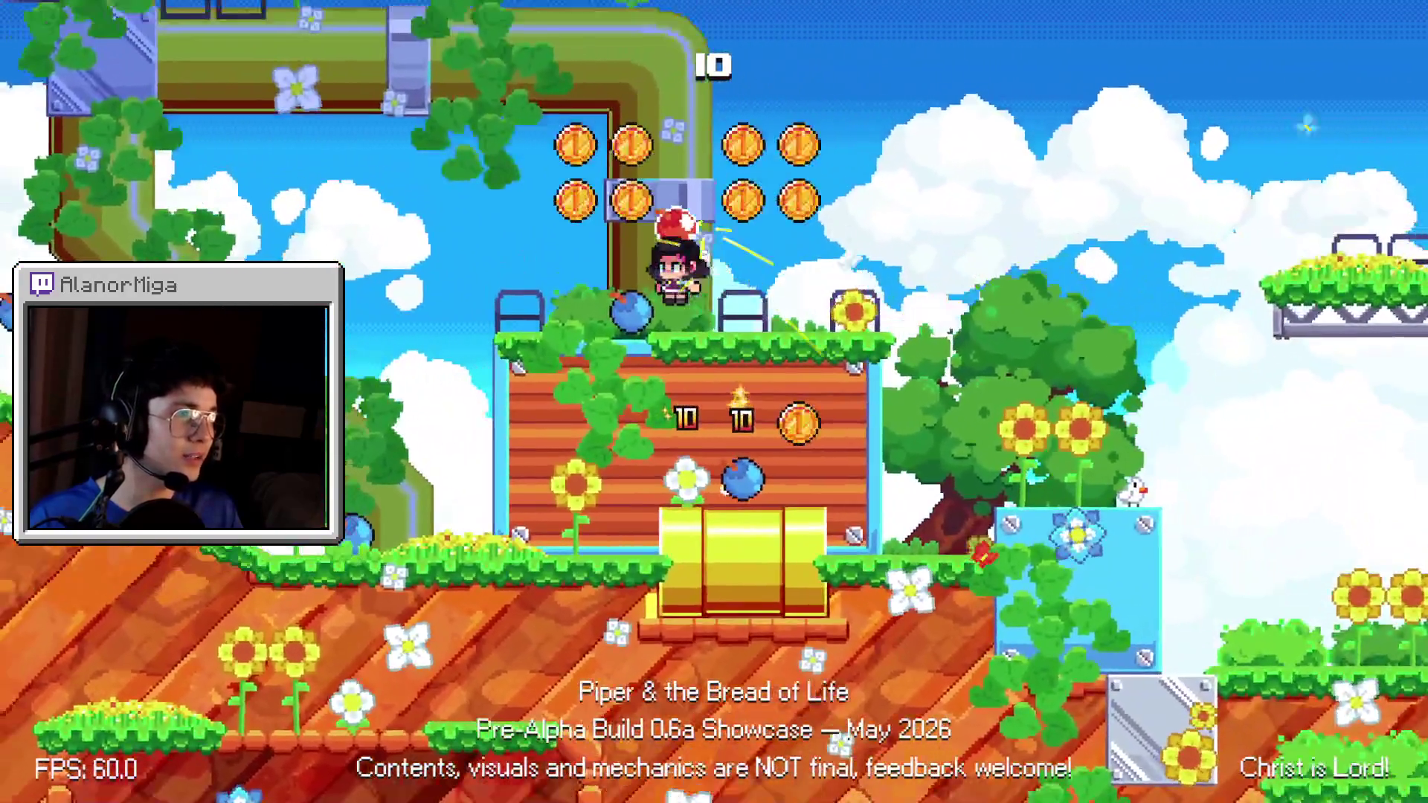
key("space")
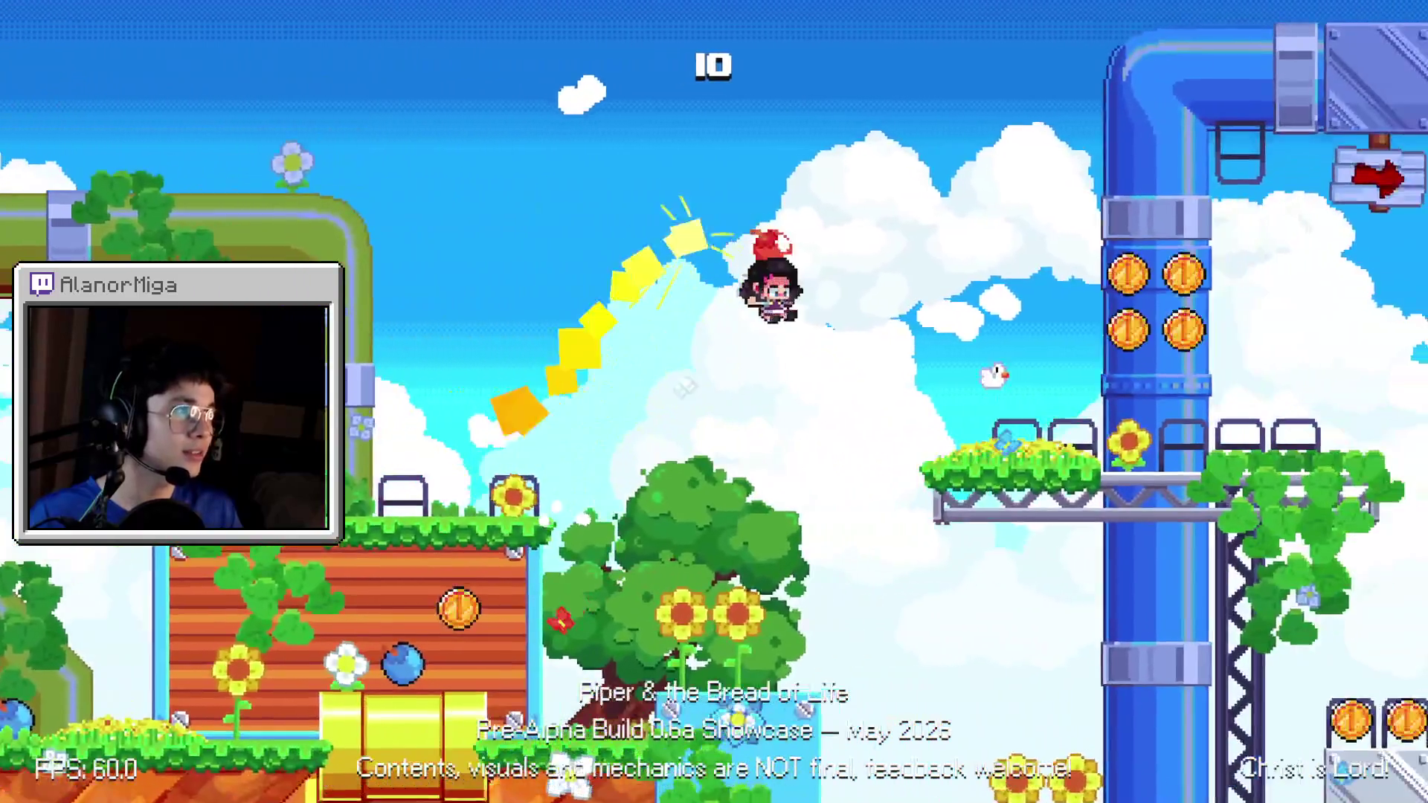
key("Left")
key("space")
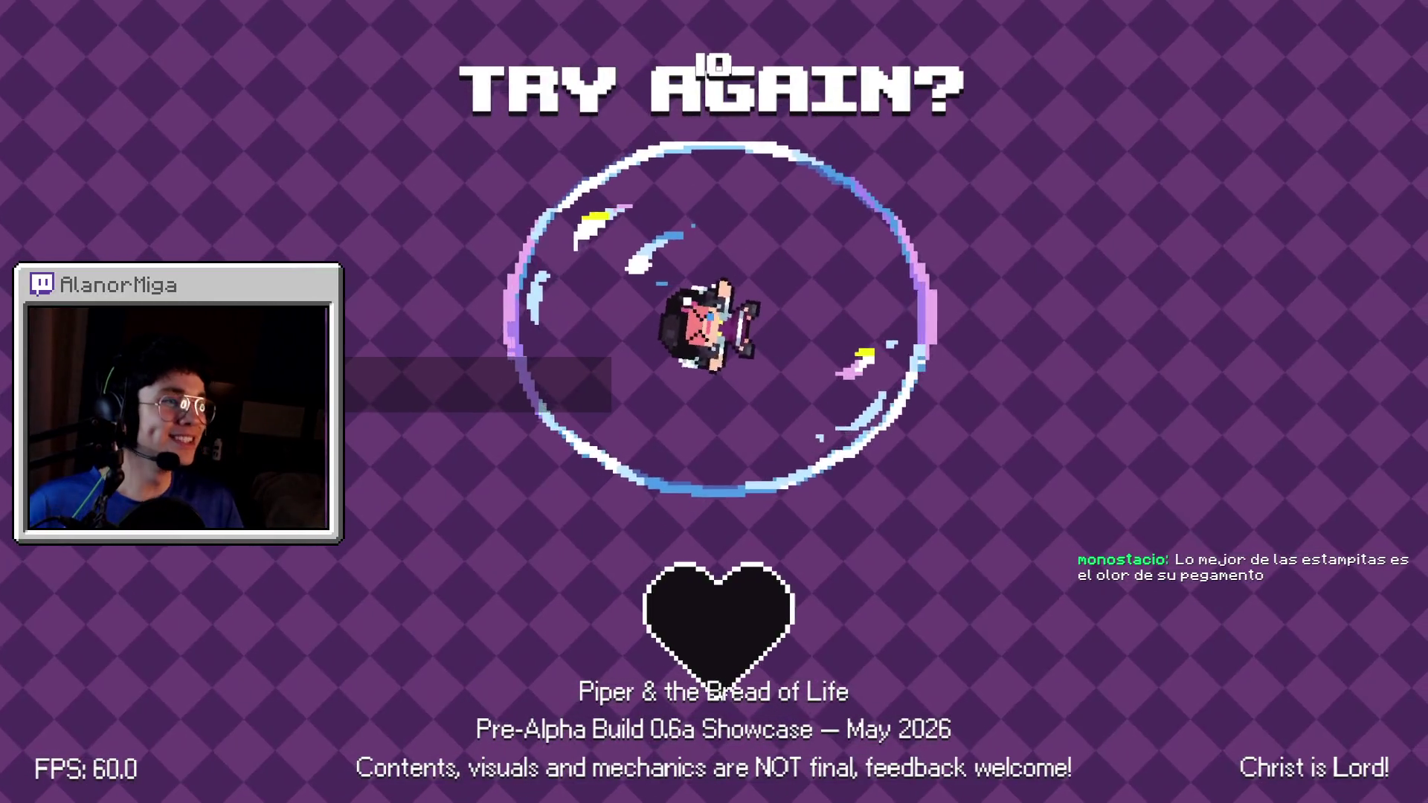
key("F8")
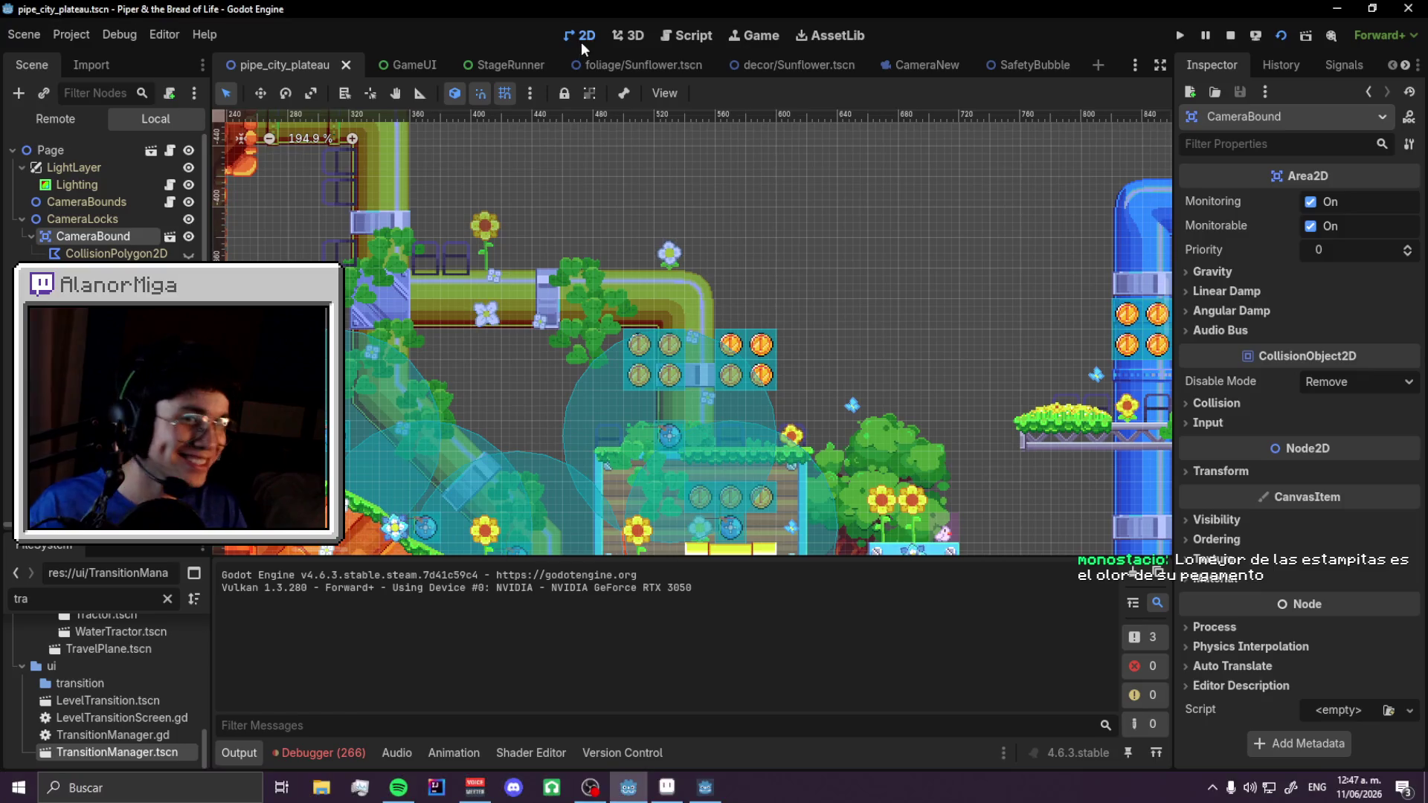
- Add a Node2D child under the HP node in the StageRunner scene
left_click(532, 65)
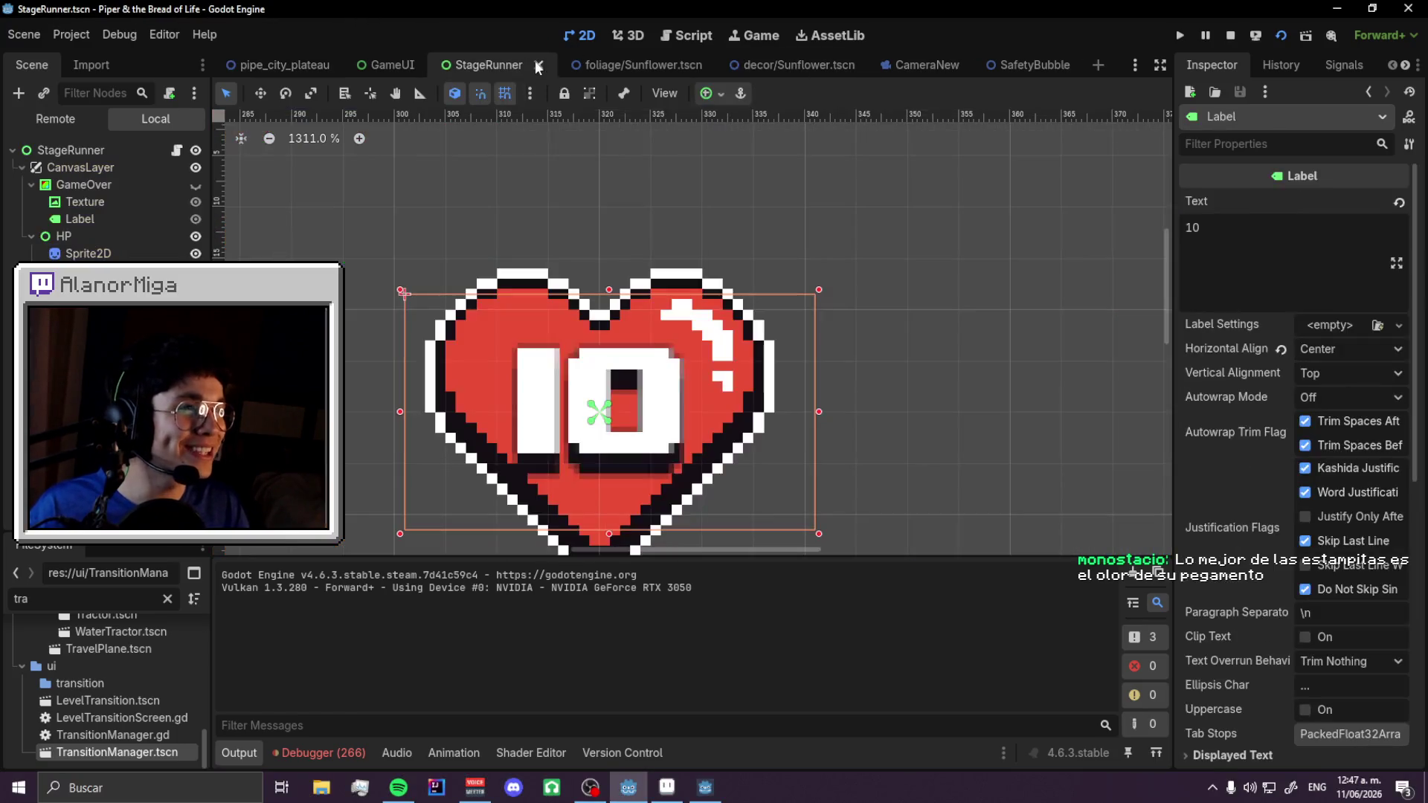
left_click(176, 149)
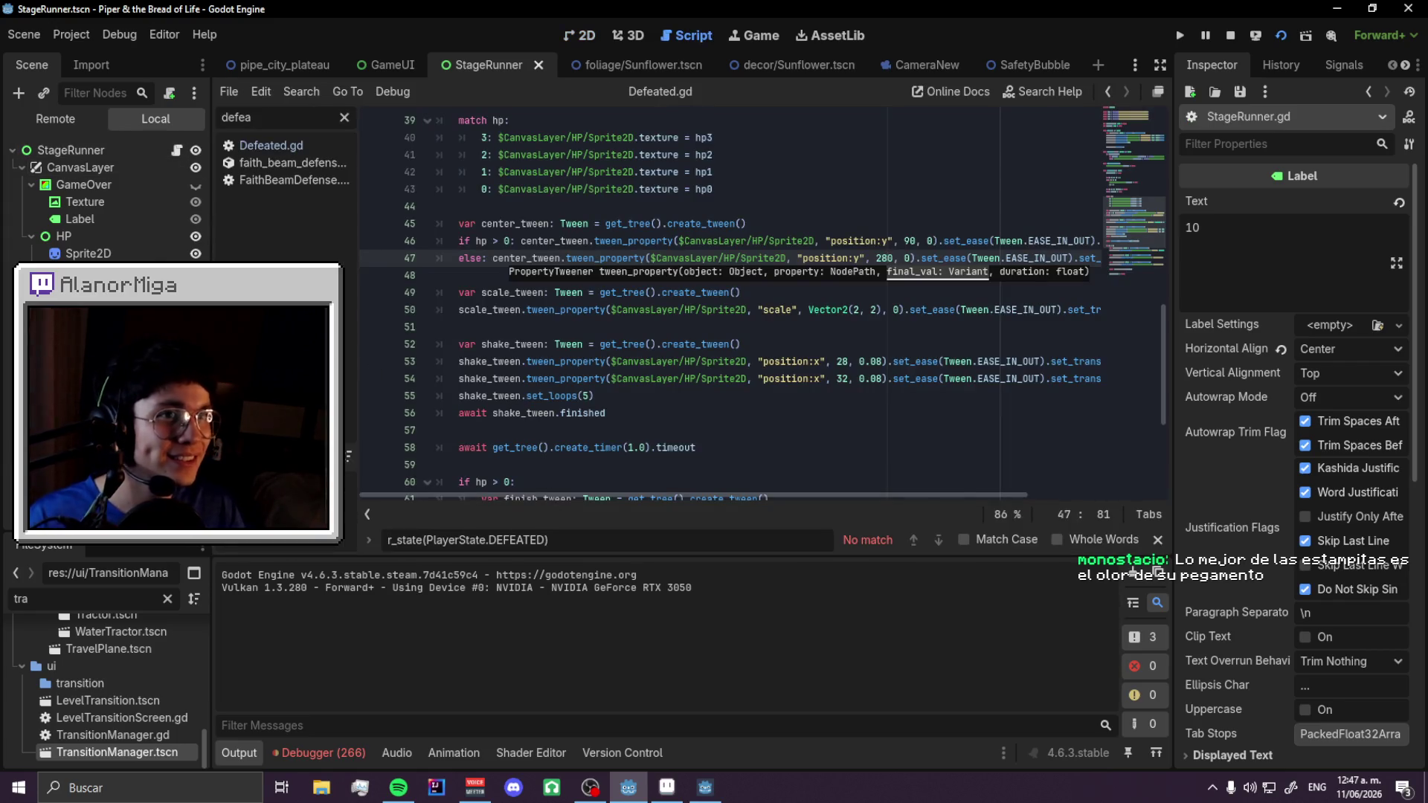
left_click(77, 235)
right_click(77, 235)
left_click(141, 256)
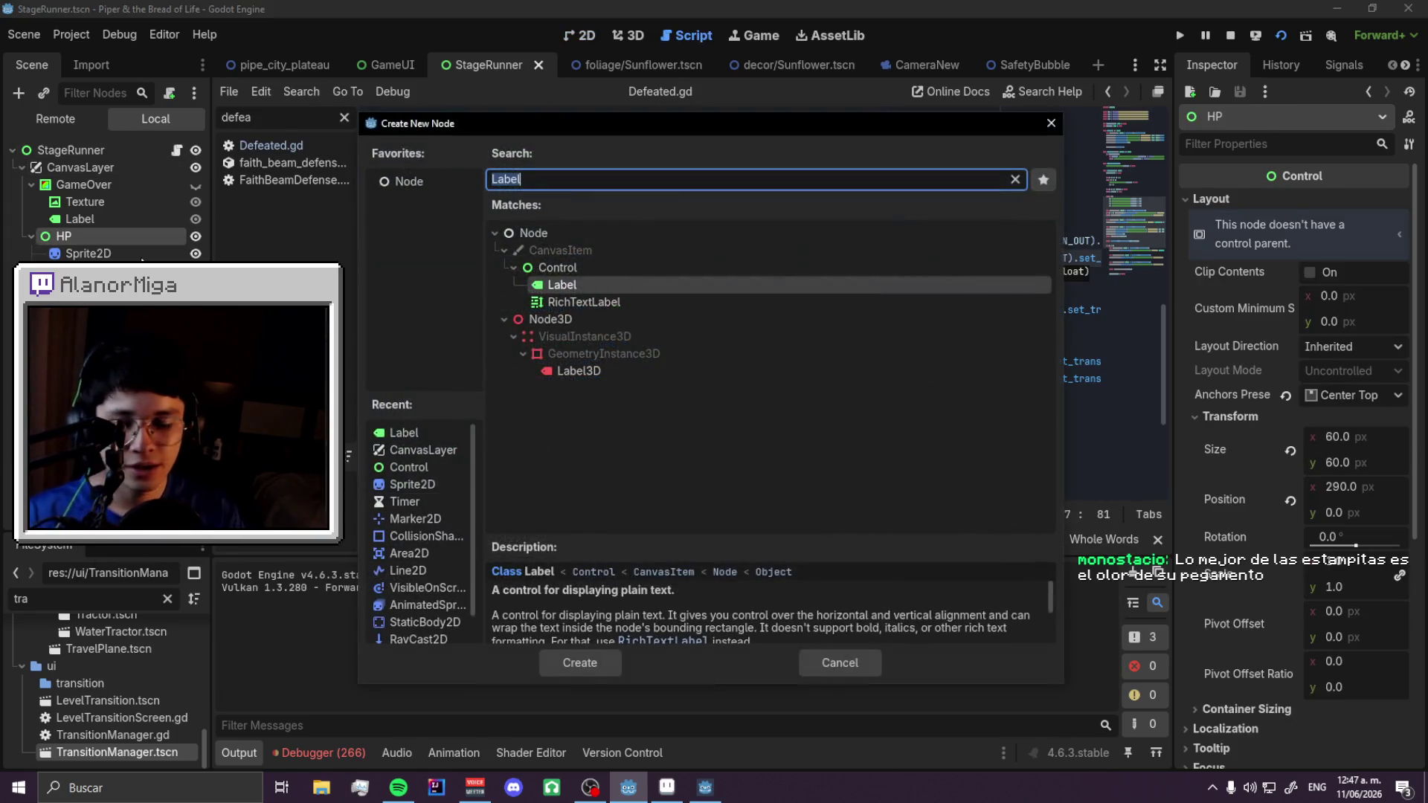
type("Node")
key("Down")
key("Return")
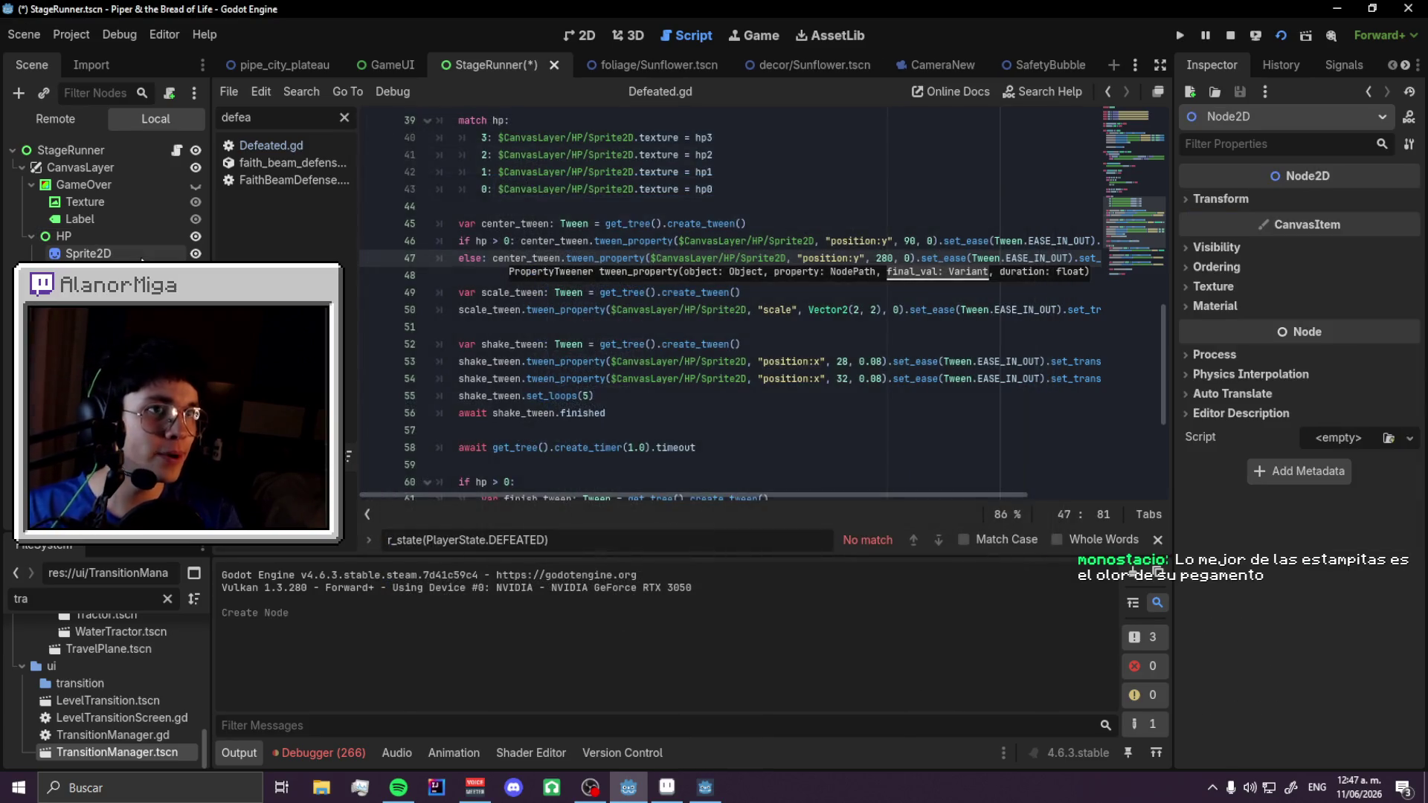
- Rename the new node to Root, move the heart Sprite2D inside it, and save the scene
left_click(586, 37)
scroll(527, 286, "down", 3)
scroll(619, 309, "up", 1)
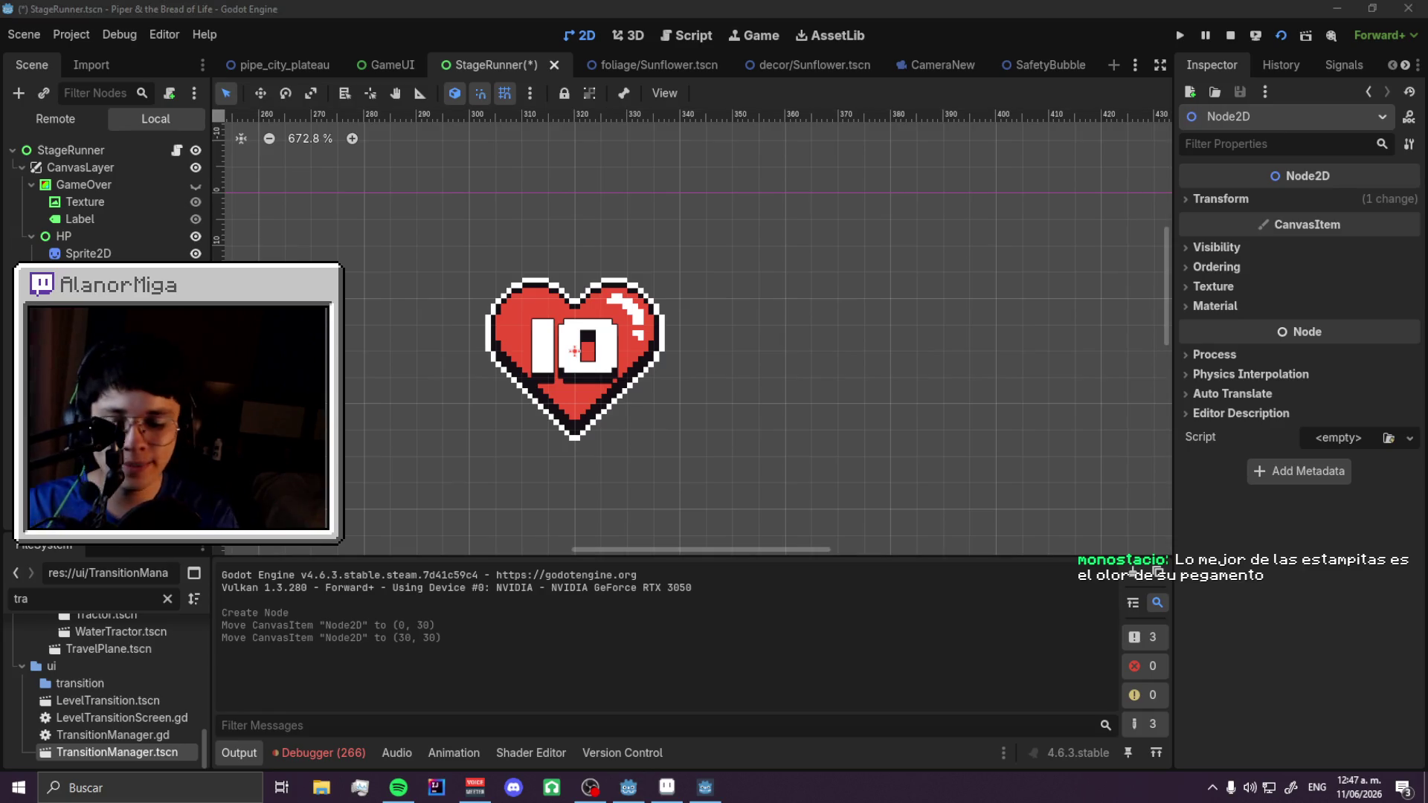
key("Return")
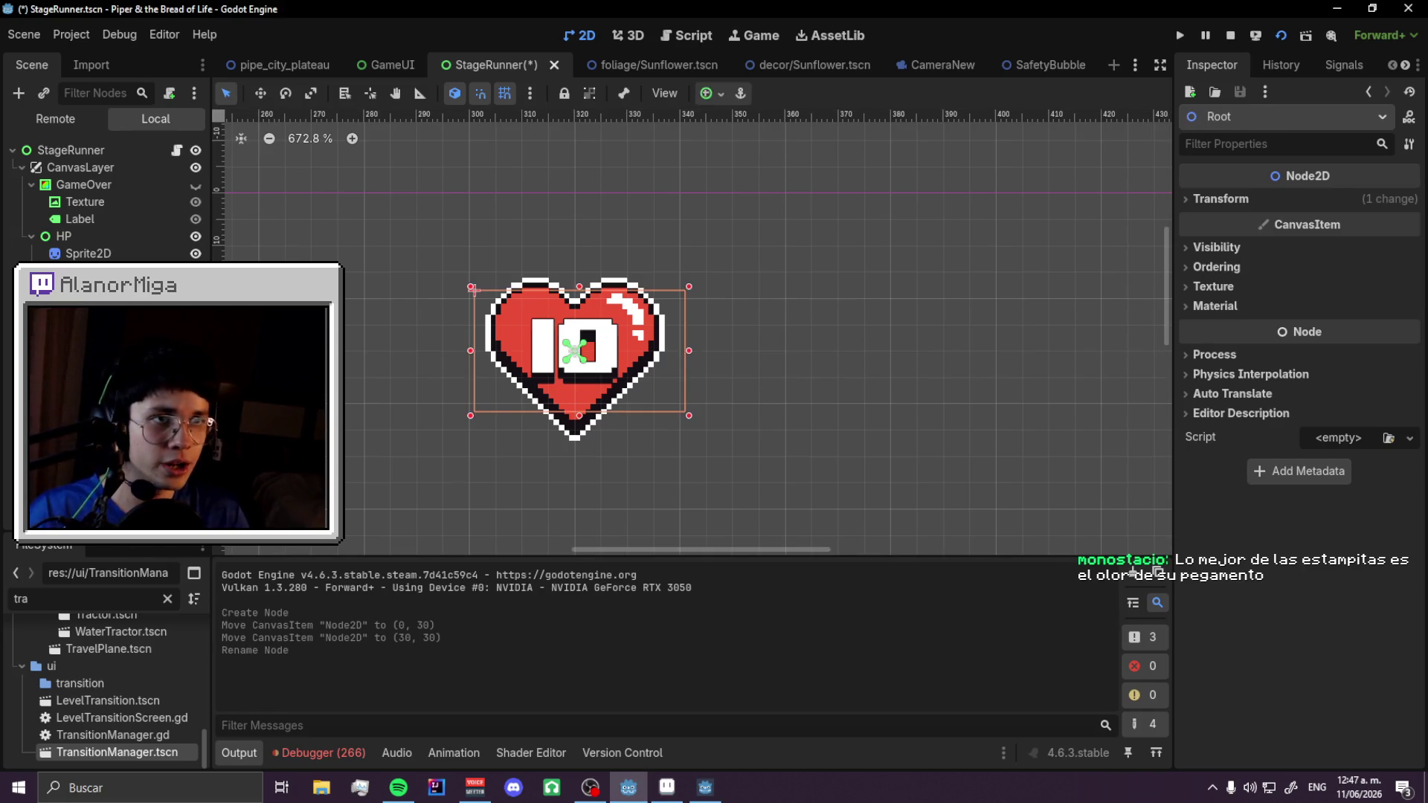
left_click(88, 253, "ctrl")
key("ctrl+s")
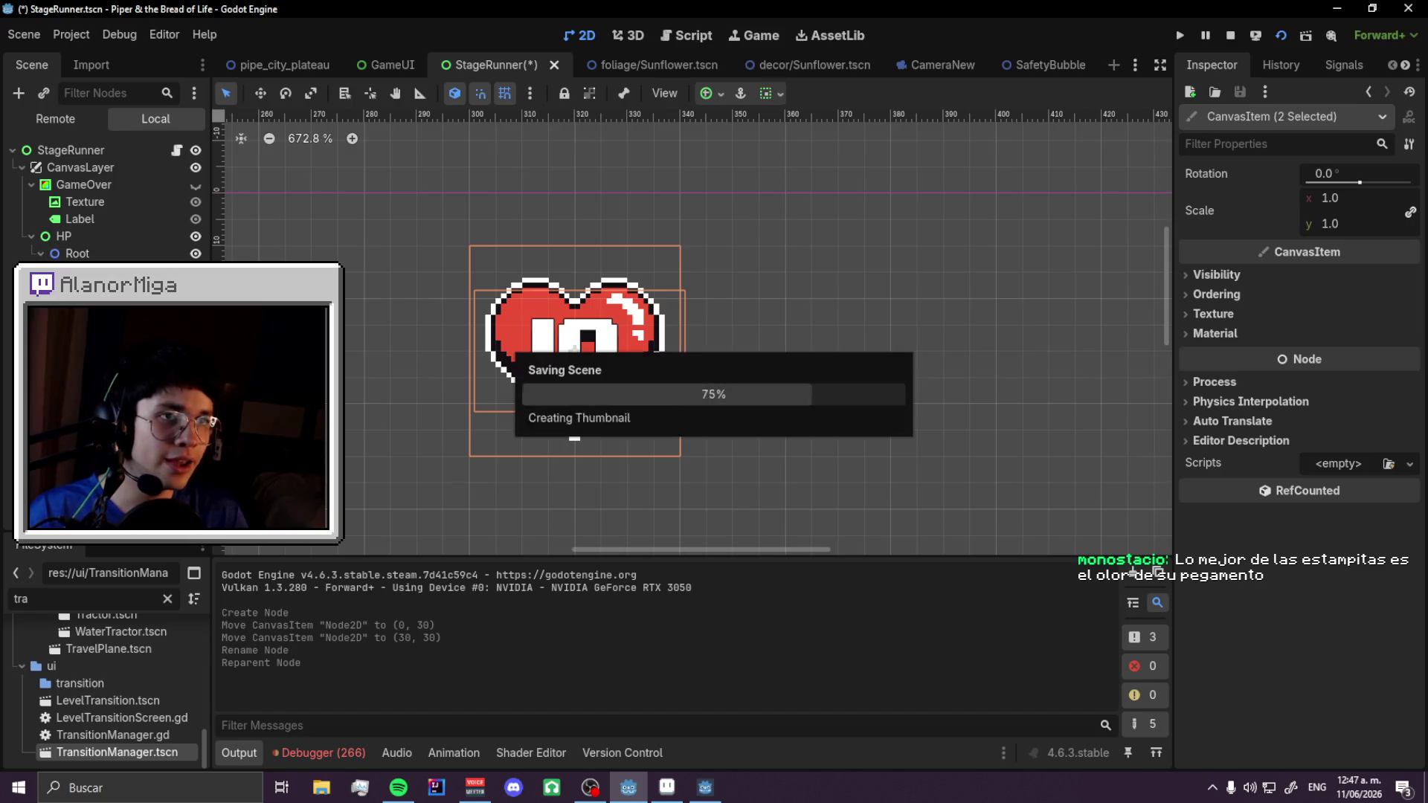
left_click(177, 151)
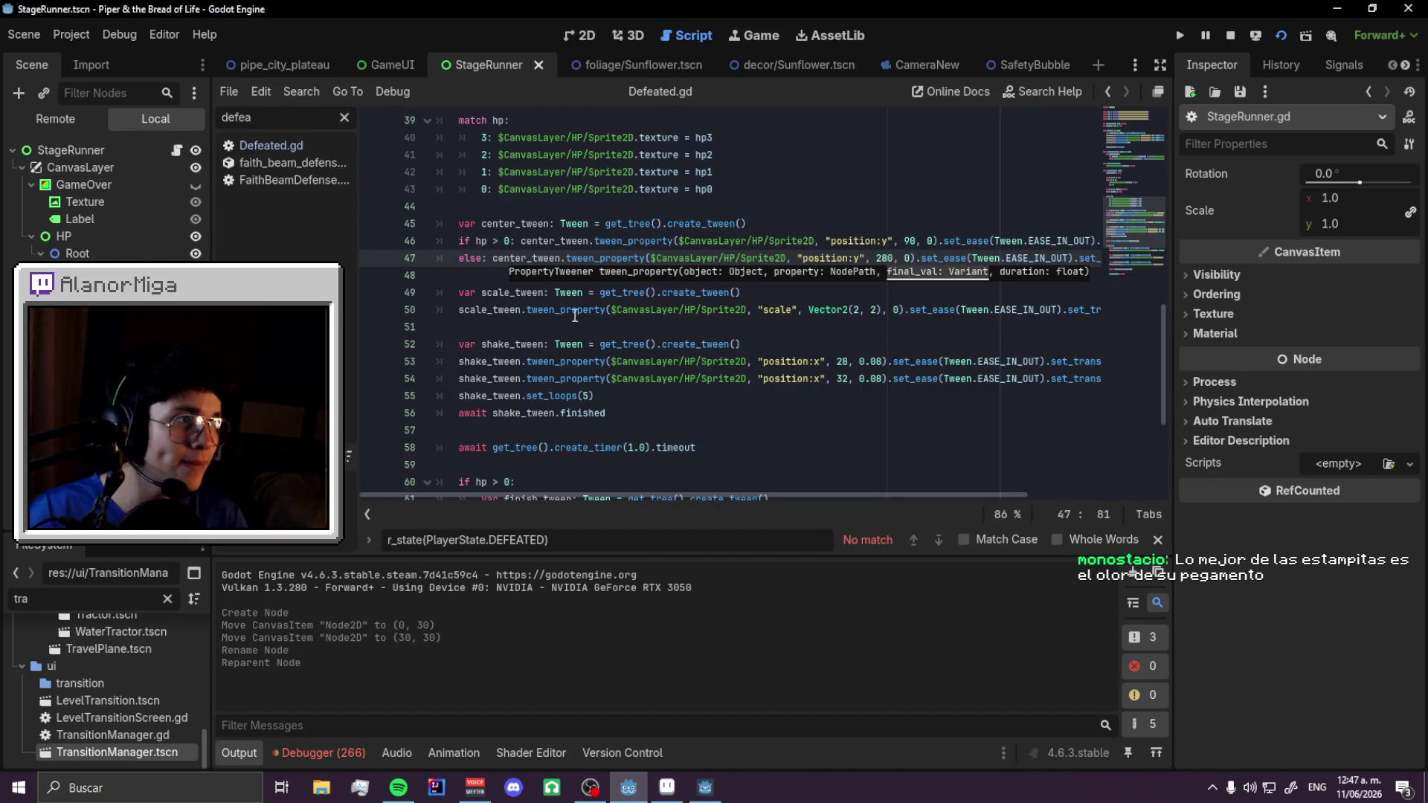
- Change line 47's Sprite2D node path to the suggested Root path
left_click(788, 258)
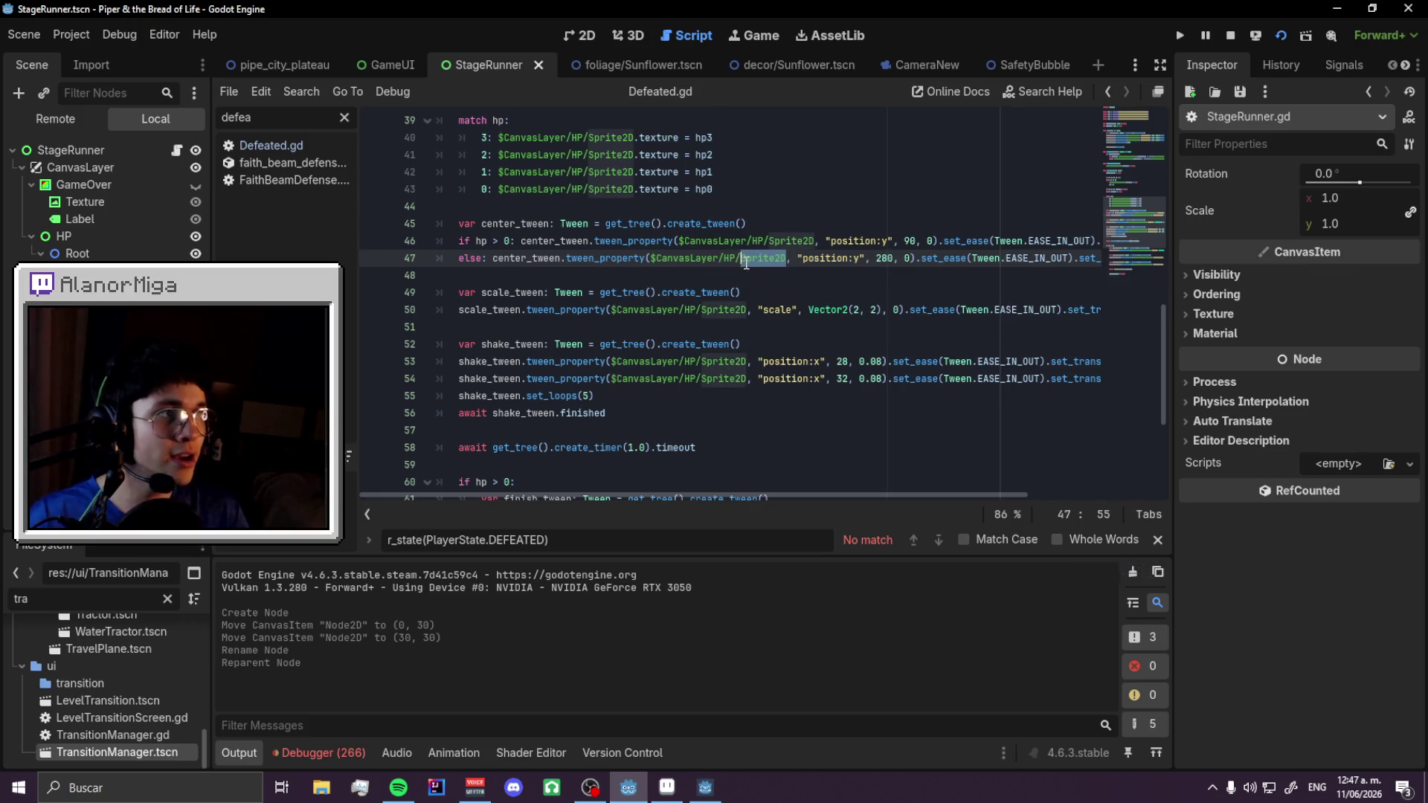
type("ROOT")
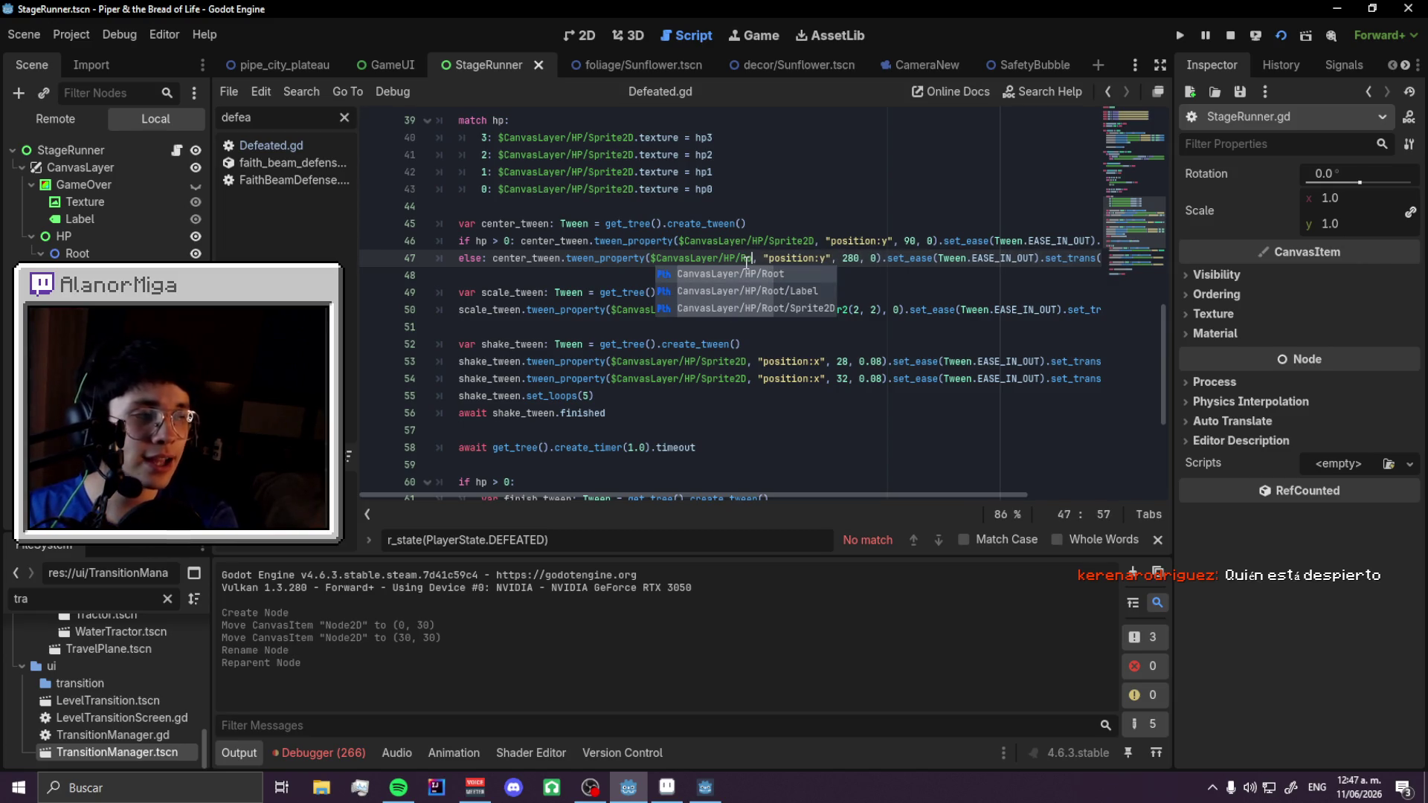
key("Return")
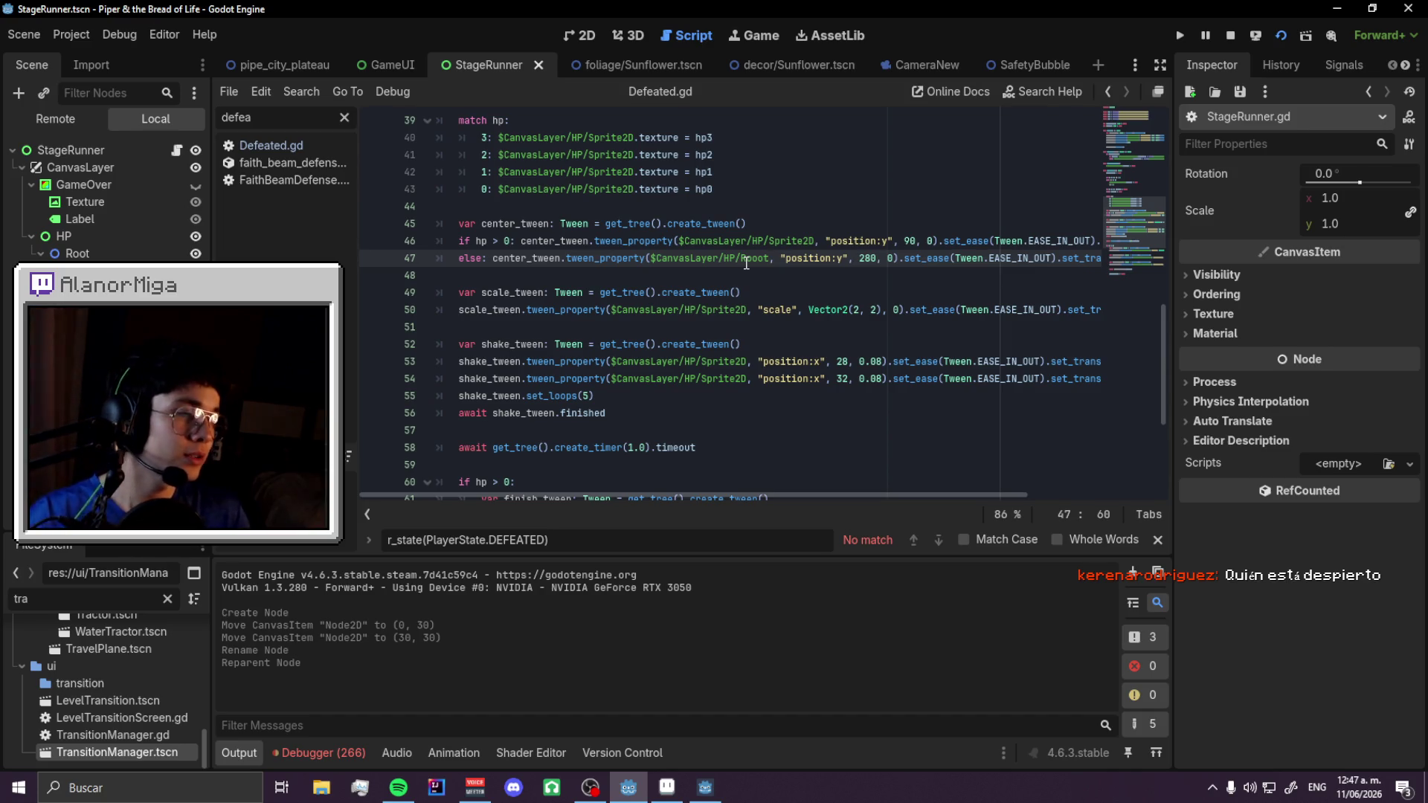
- Replace all 15 $CanvasLayer/HP/Sprite2D paths with $CanvasLayer/HP/Root and save the script
left_click(816, 241)
left_click_drag(728, 248, 677, 244)
key("ctrl+f")
key("ctrl+shift+r")
key("Escape")
key("ctrl+r")
left_click(763, 259)
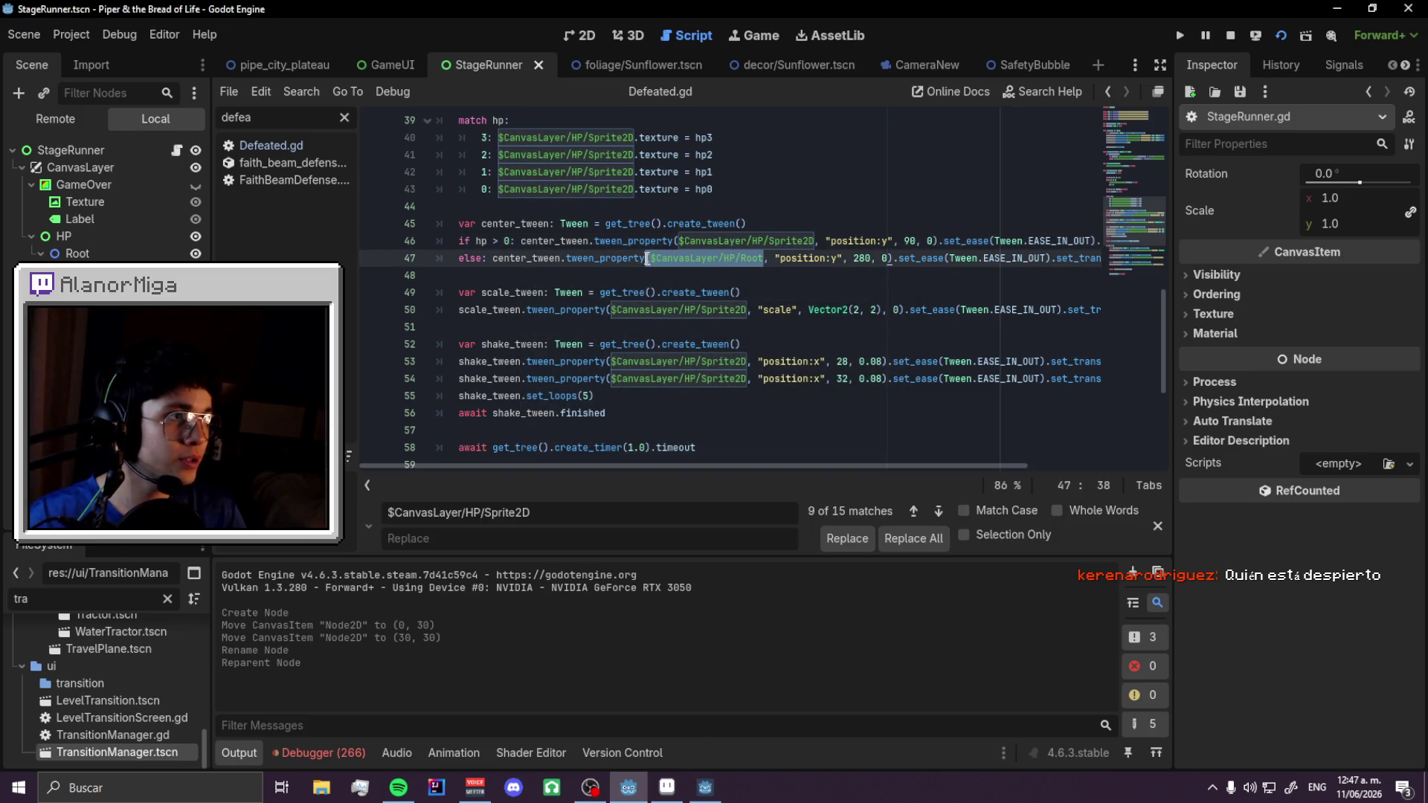
left_click(919, 539)
key("ctrl+s")
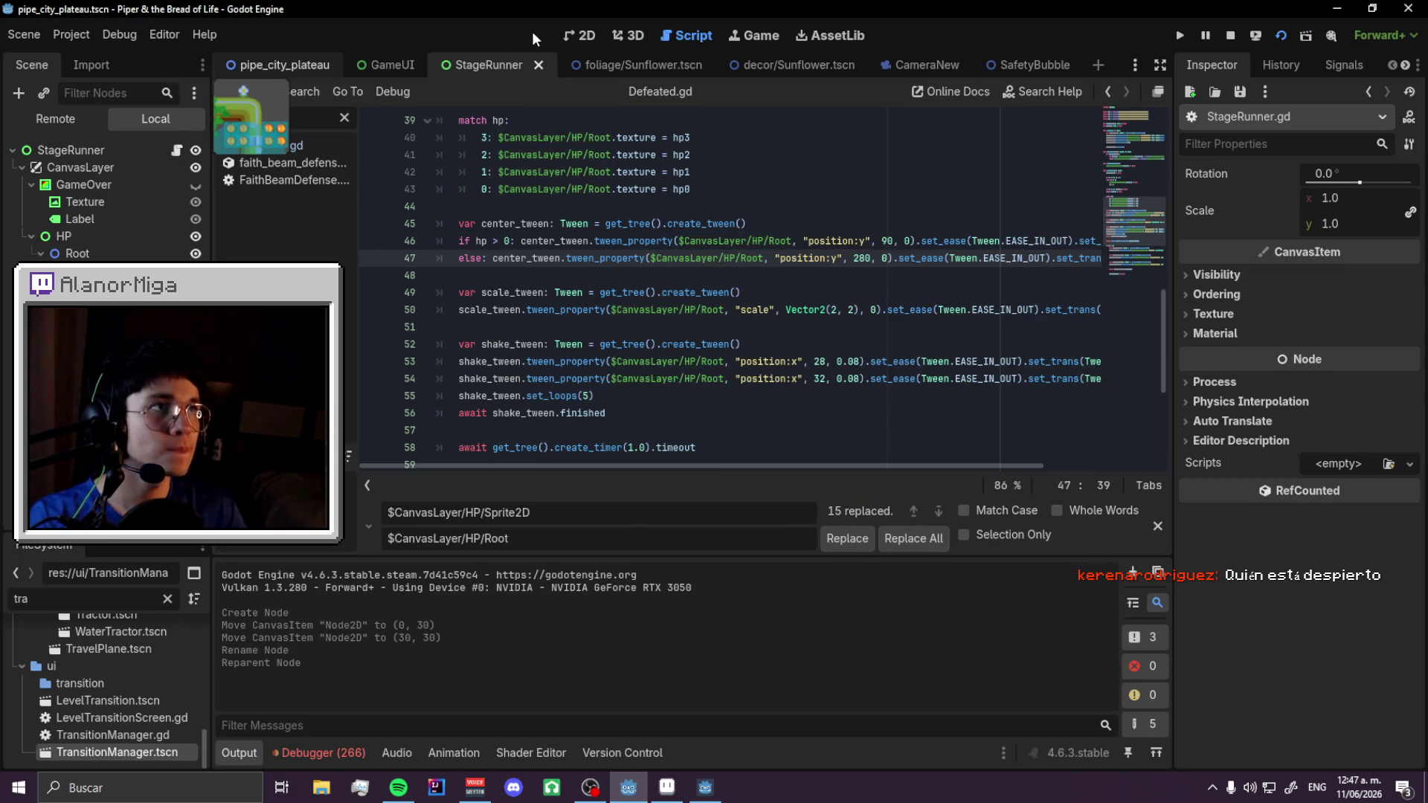
left_click(571, 34)
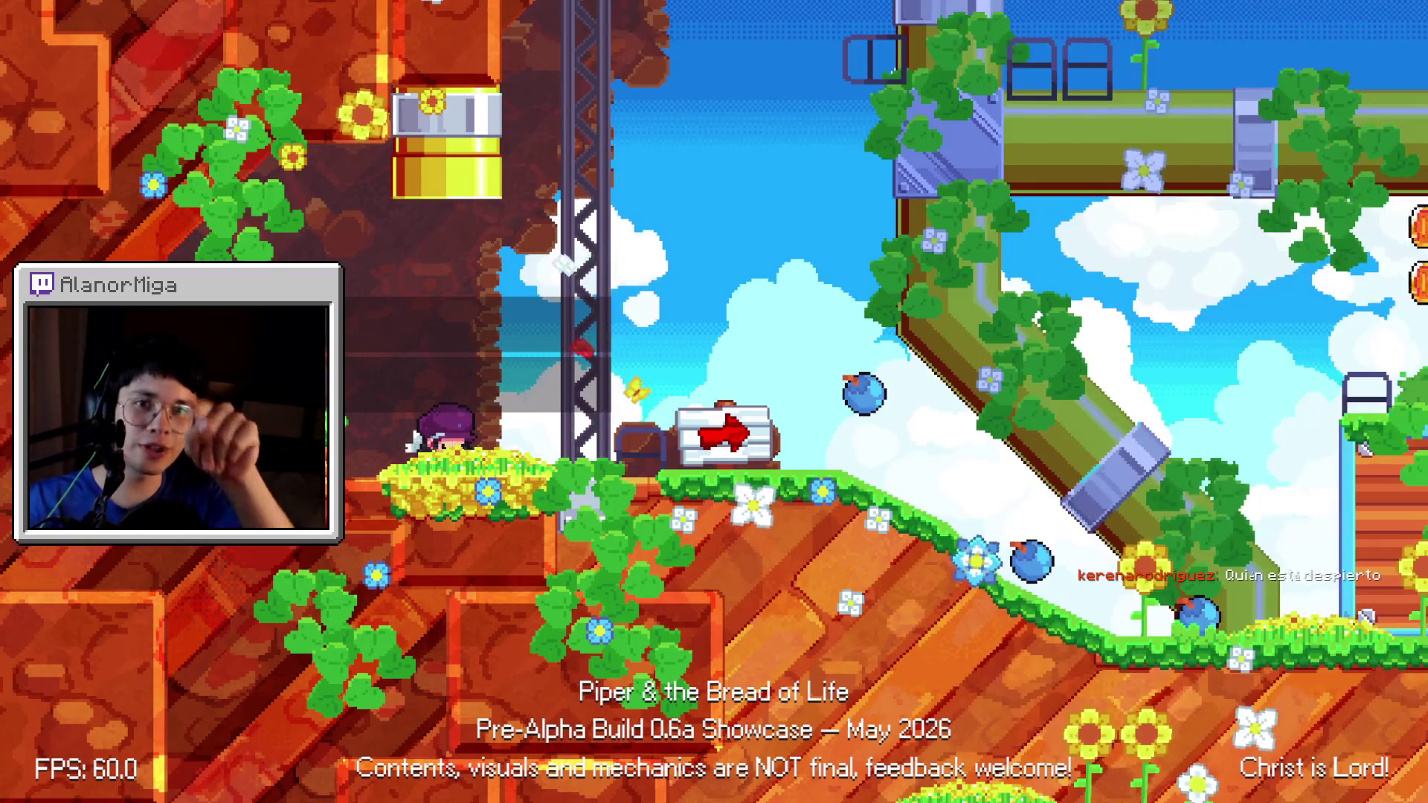
- Run Piper right, jump onto the orange crate platform, move left, and fire at the block above
key("Right")
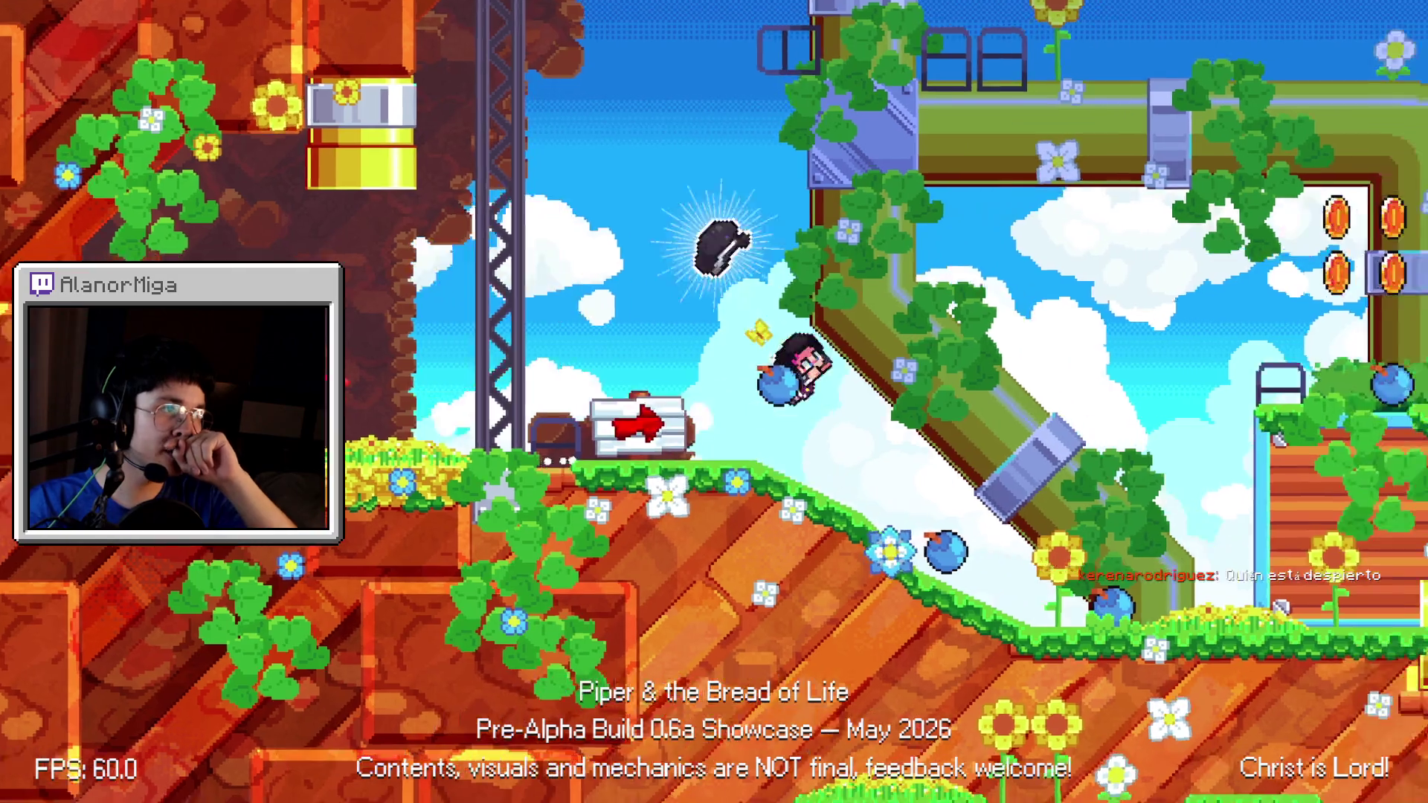
key("space")
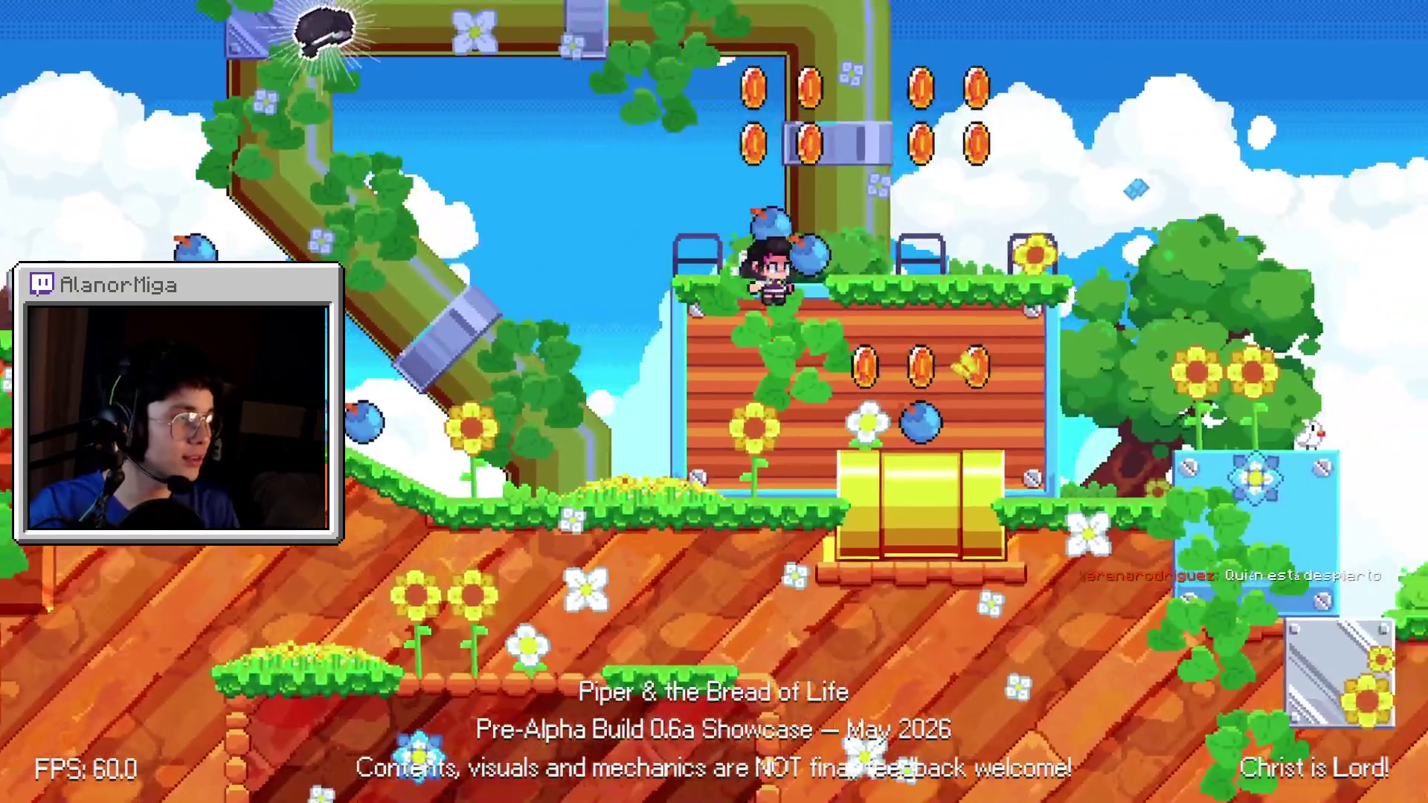
key("Left")
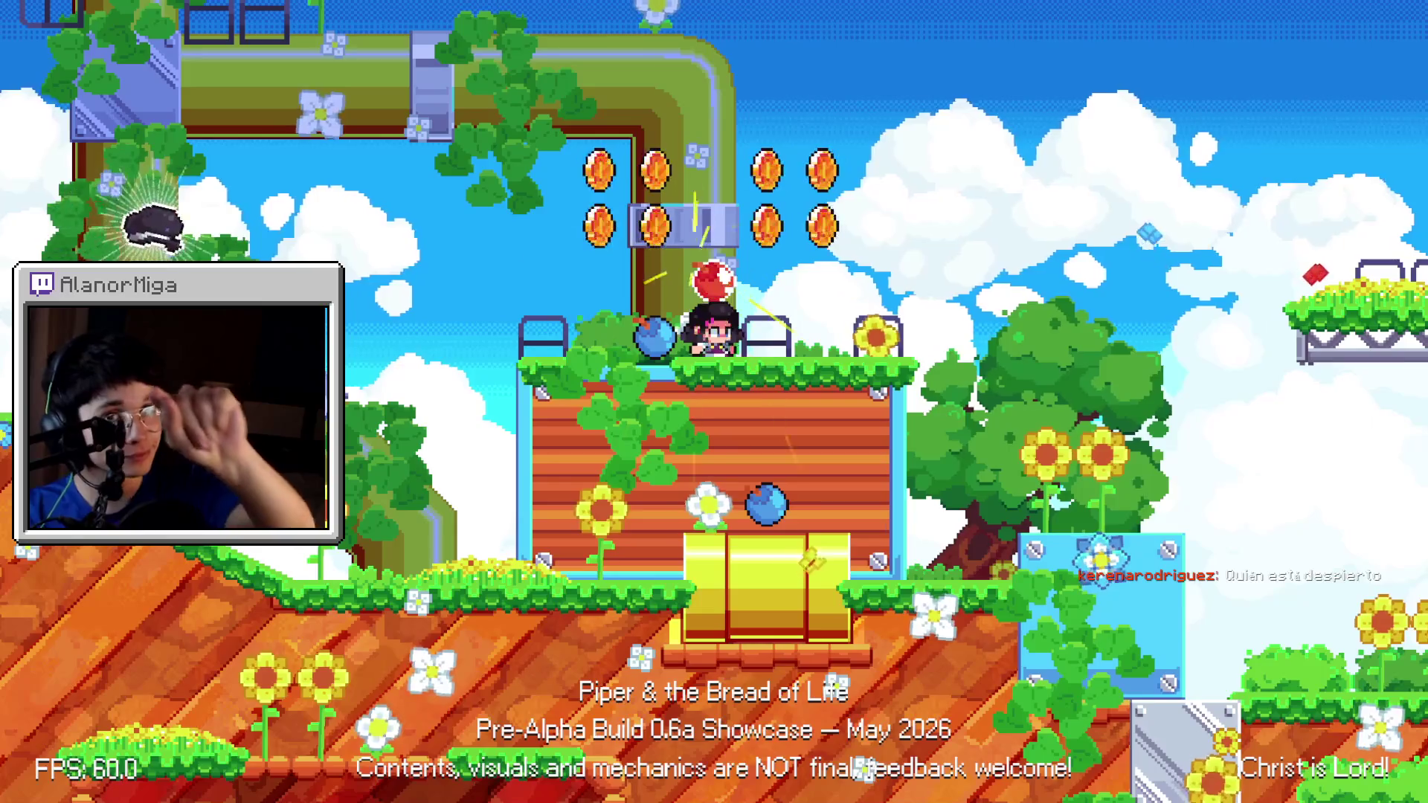
key("x")
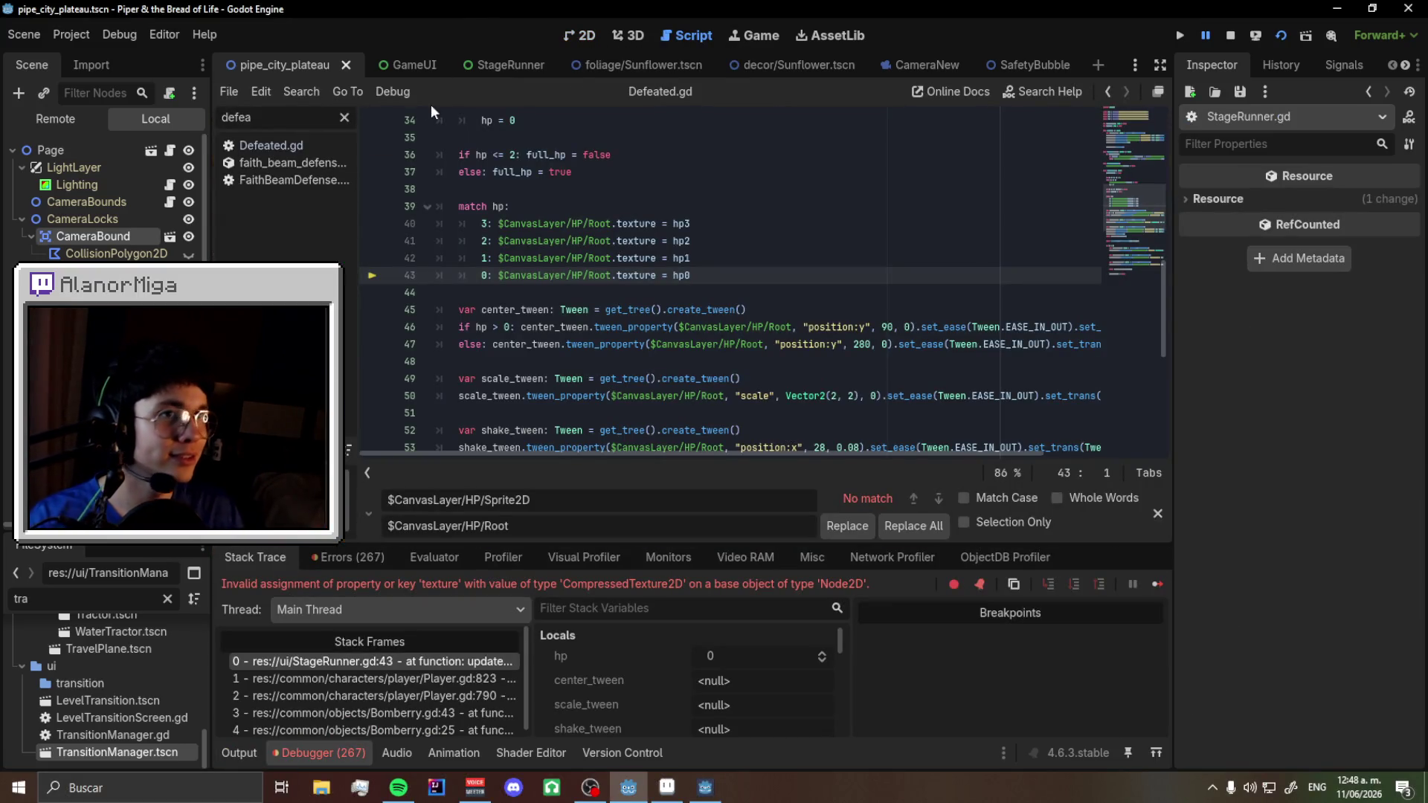
- Append /Sprite2D to the Root path on texture lines 40–43, then save and relaunch with F5
scroll(111, 201, "down", 3)
scroll(111, 197, "down", 5)
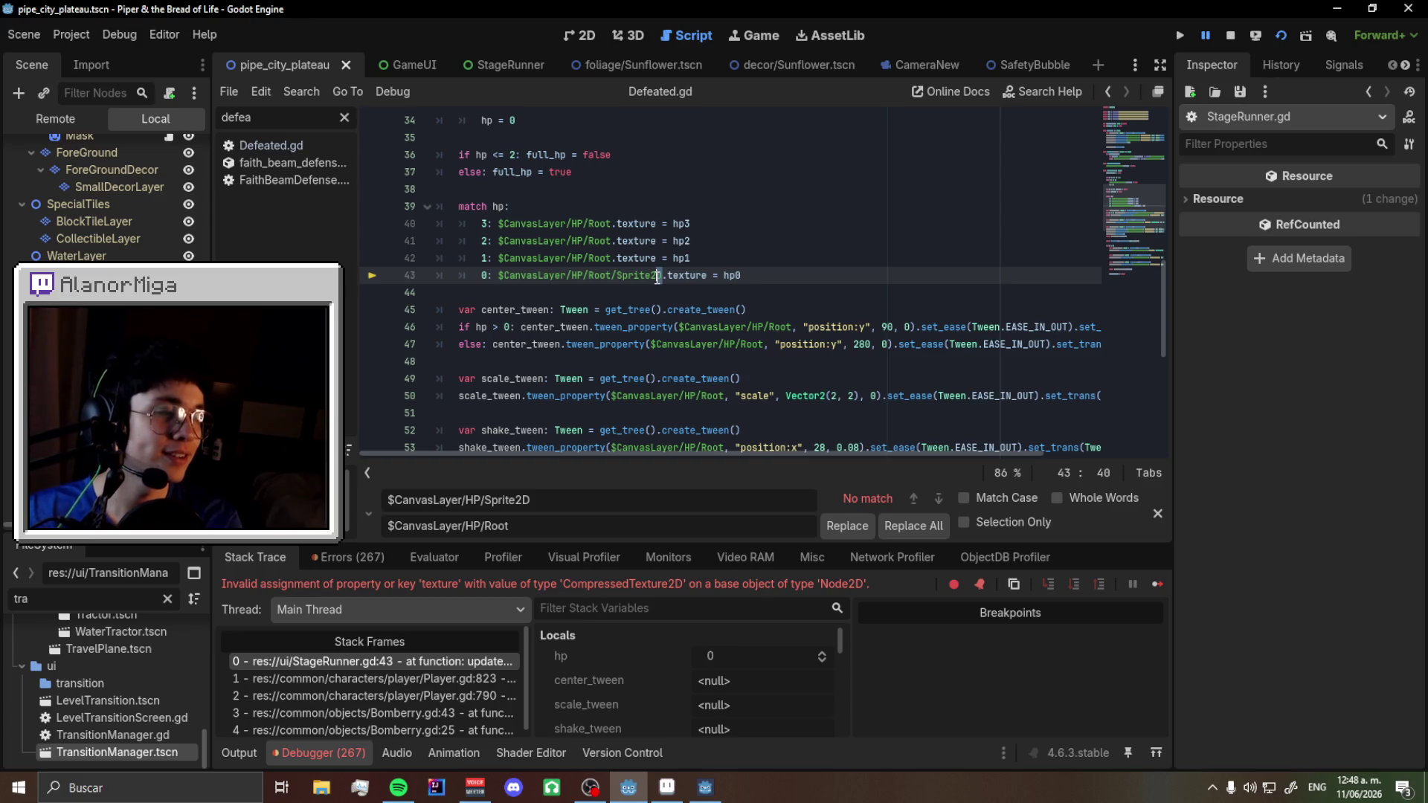
key("Up")
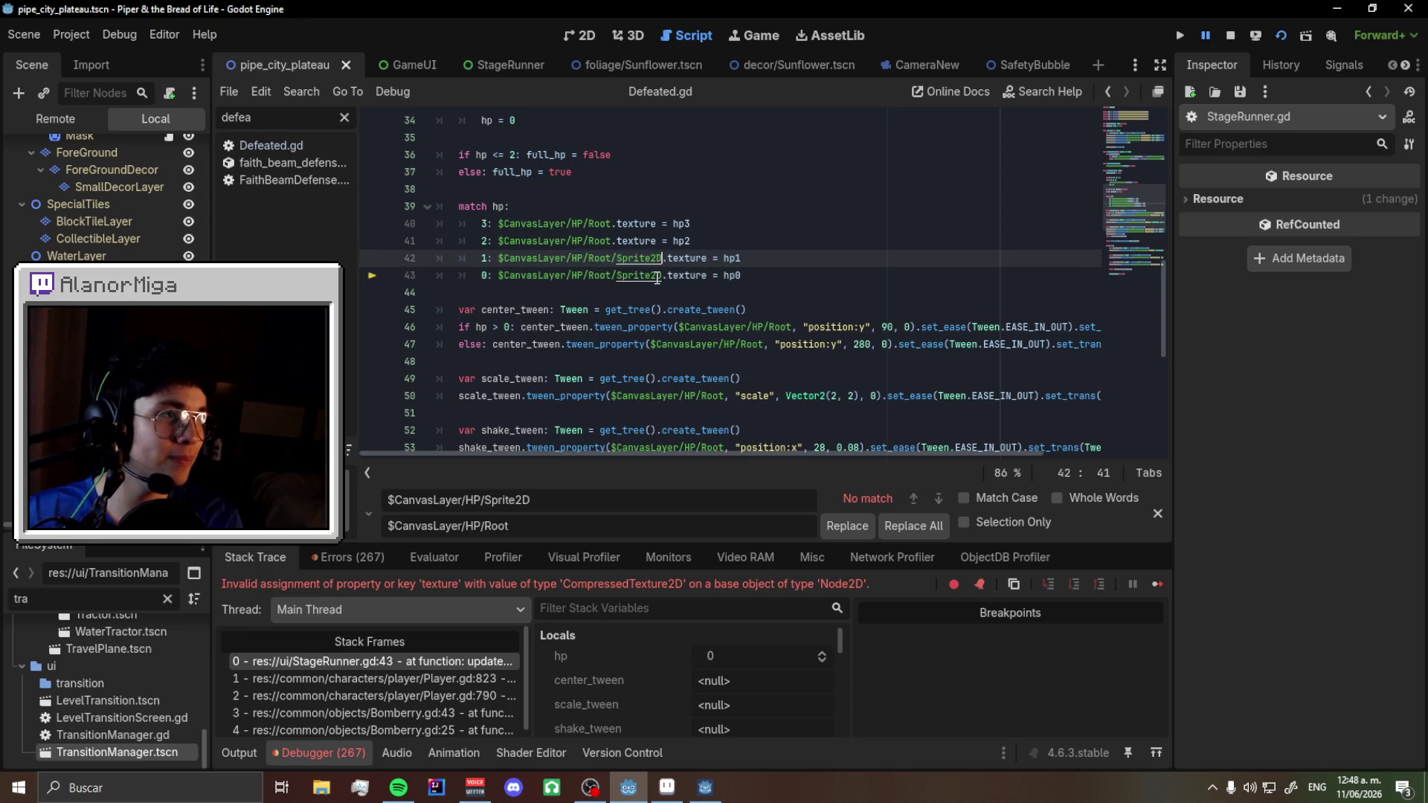
key("Up")
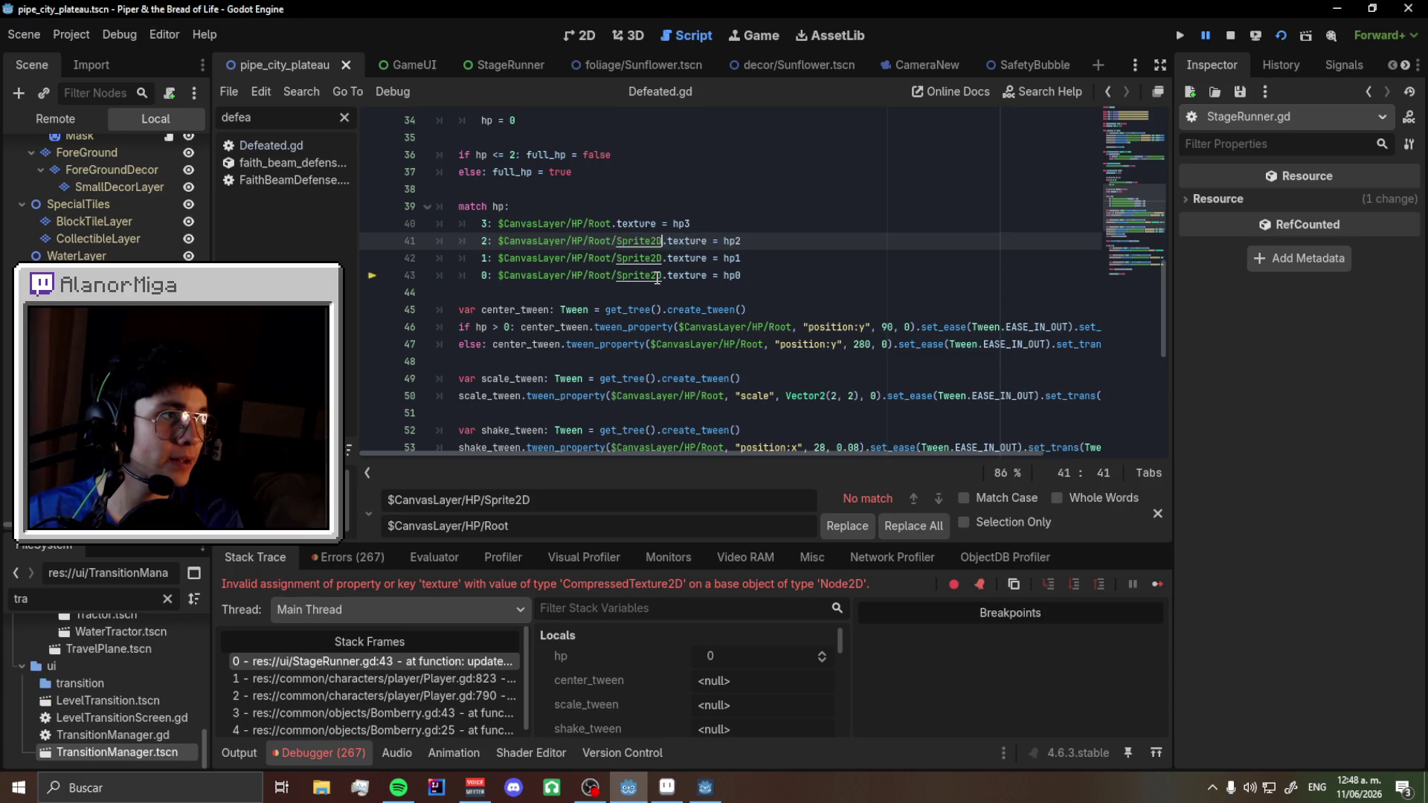
key("Up")
key("F5")
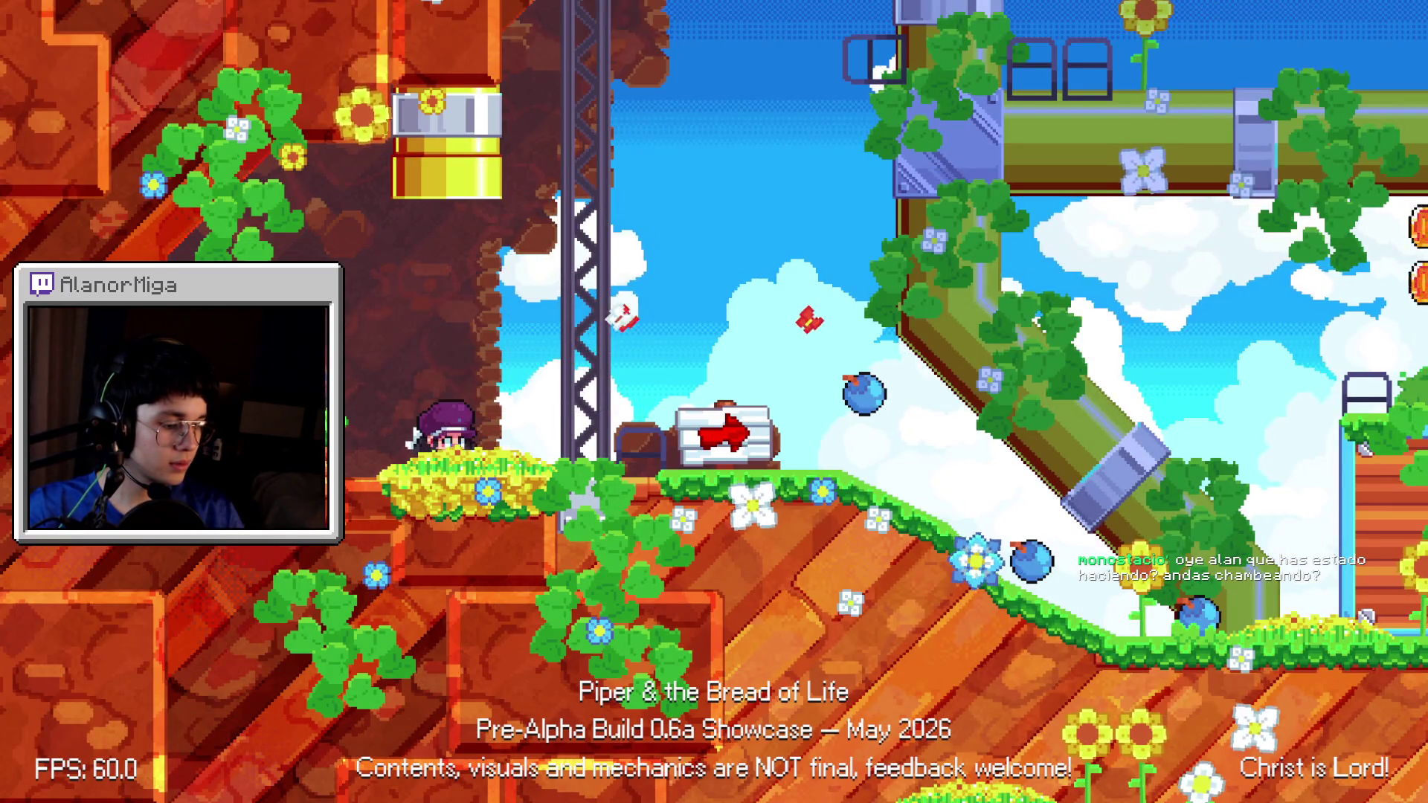
- Run and jump Piper across the pipe and into the coin grid until defeat
key("Right")
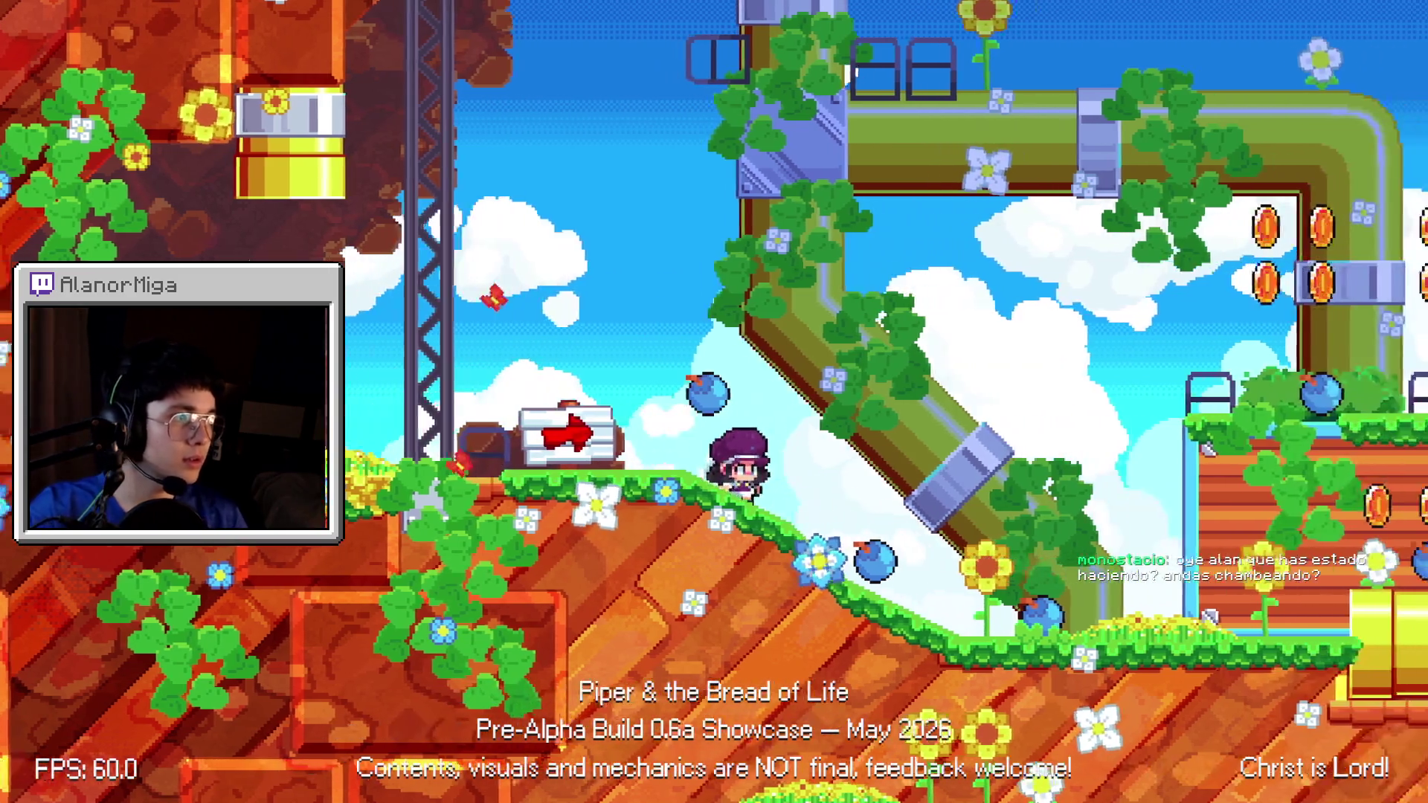
key("space")
key("Right")
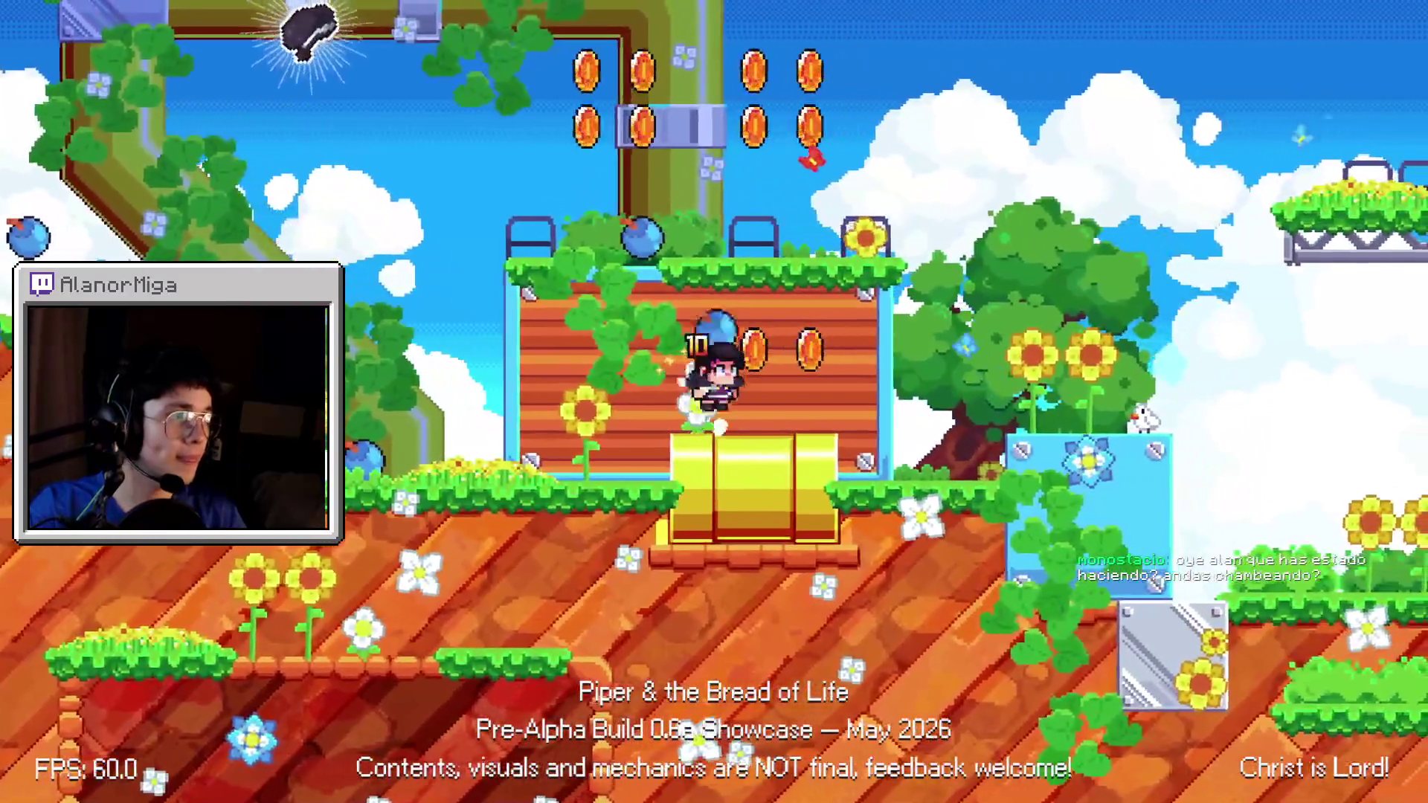
key("space")
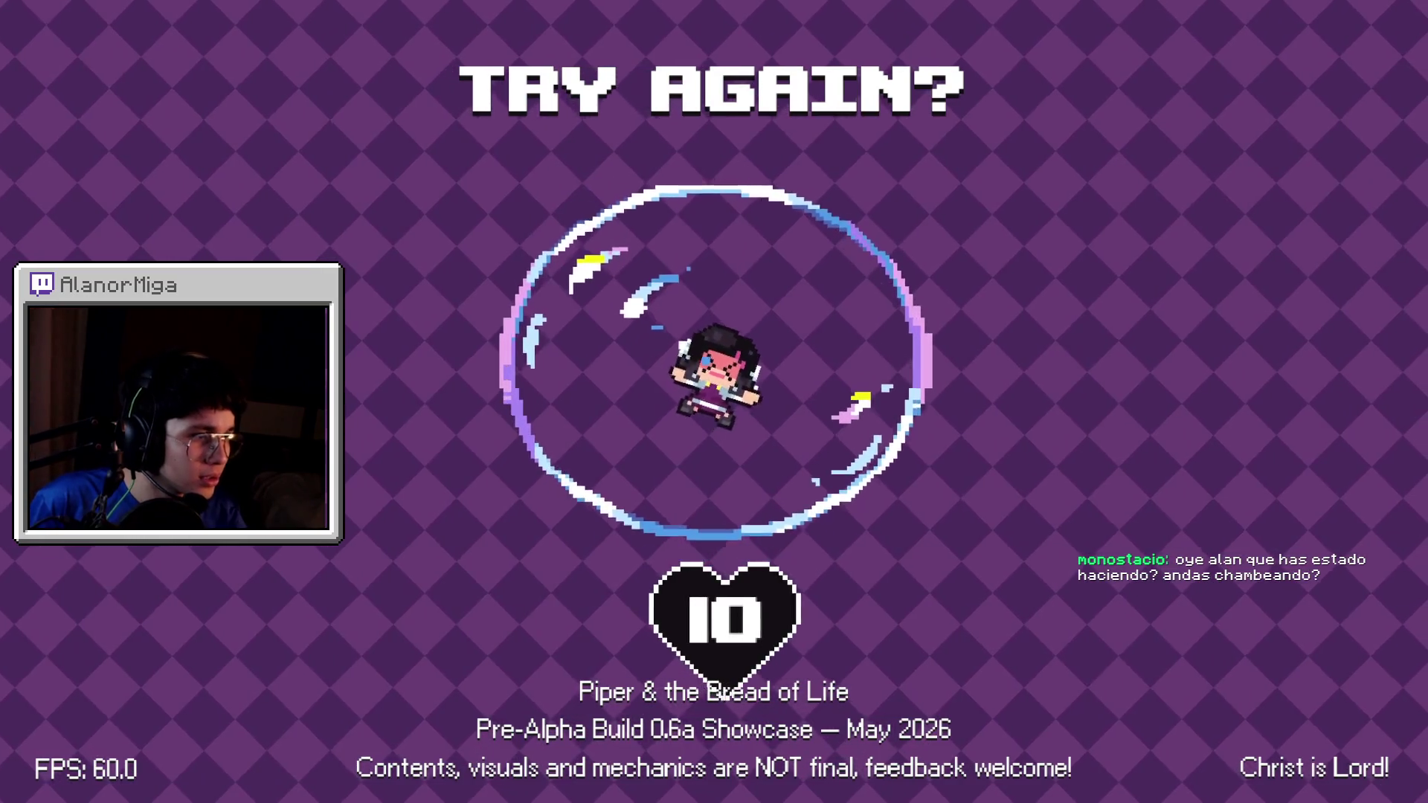
- Snip the screen area around the 10 heart and switch back to the Godot editor
key("super+shift+s")
left_click_drag(641, 653, 855, 572)
key("super")
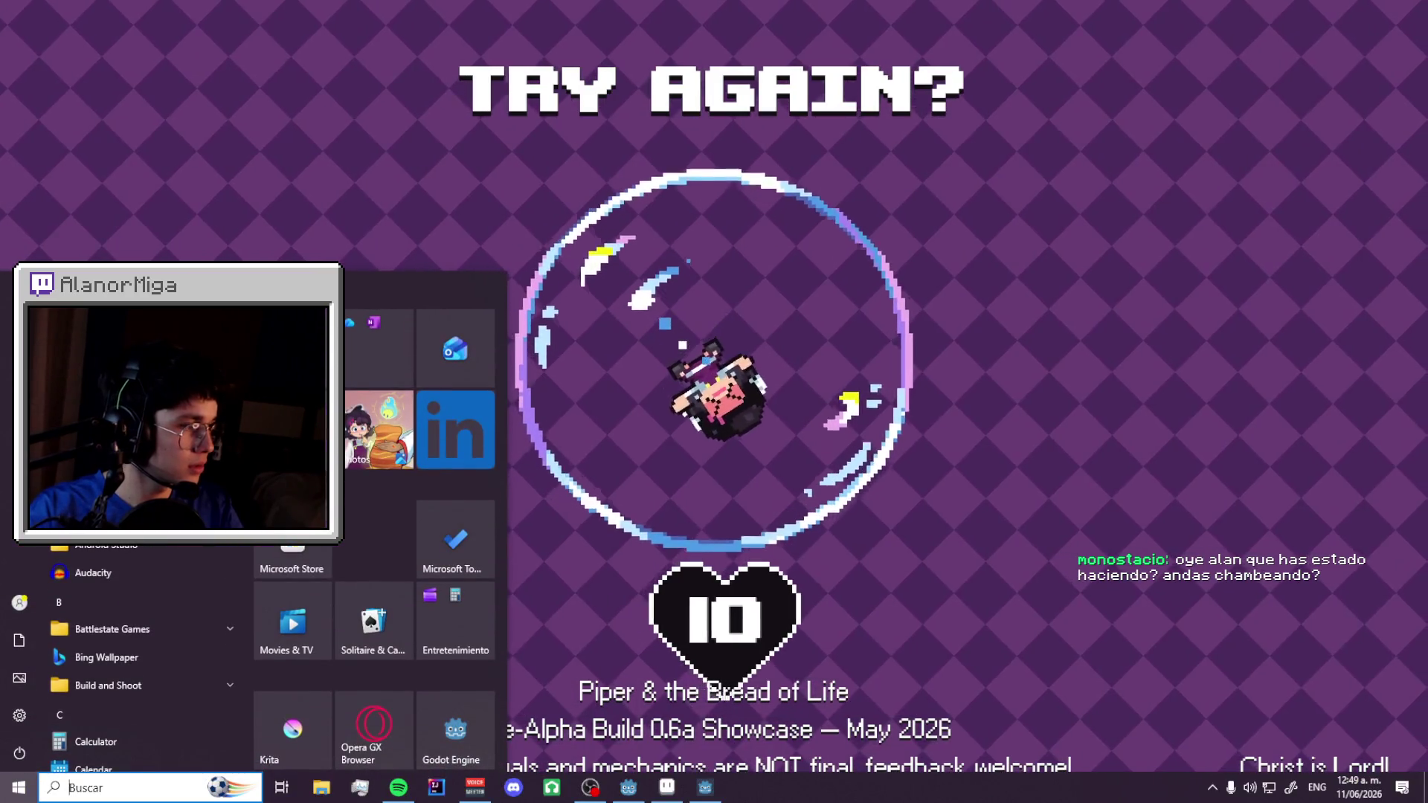
key("Escape")
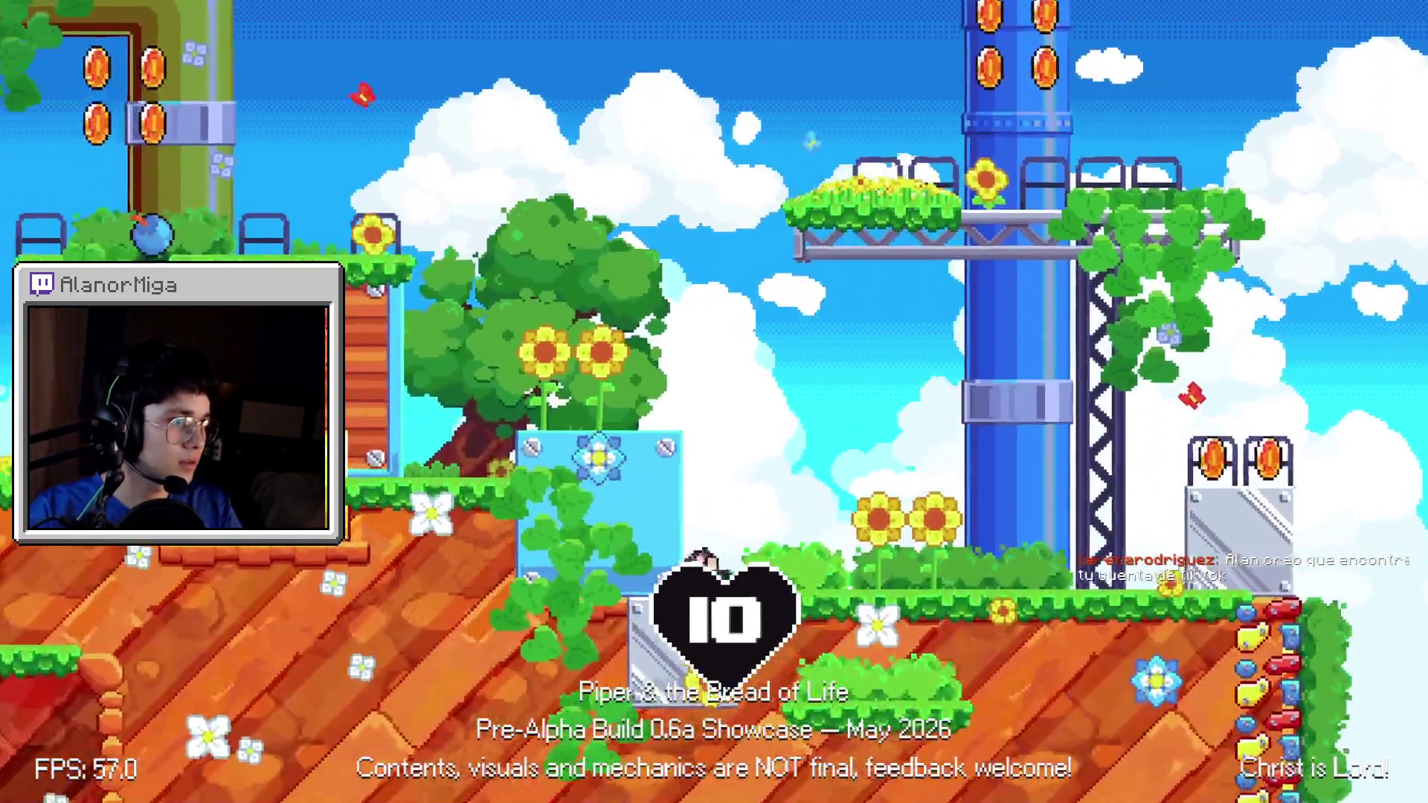
key("alt+Tab")
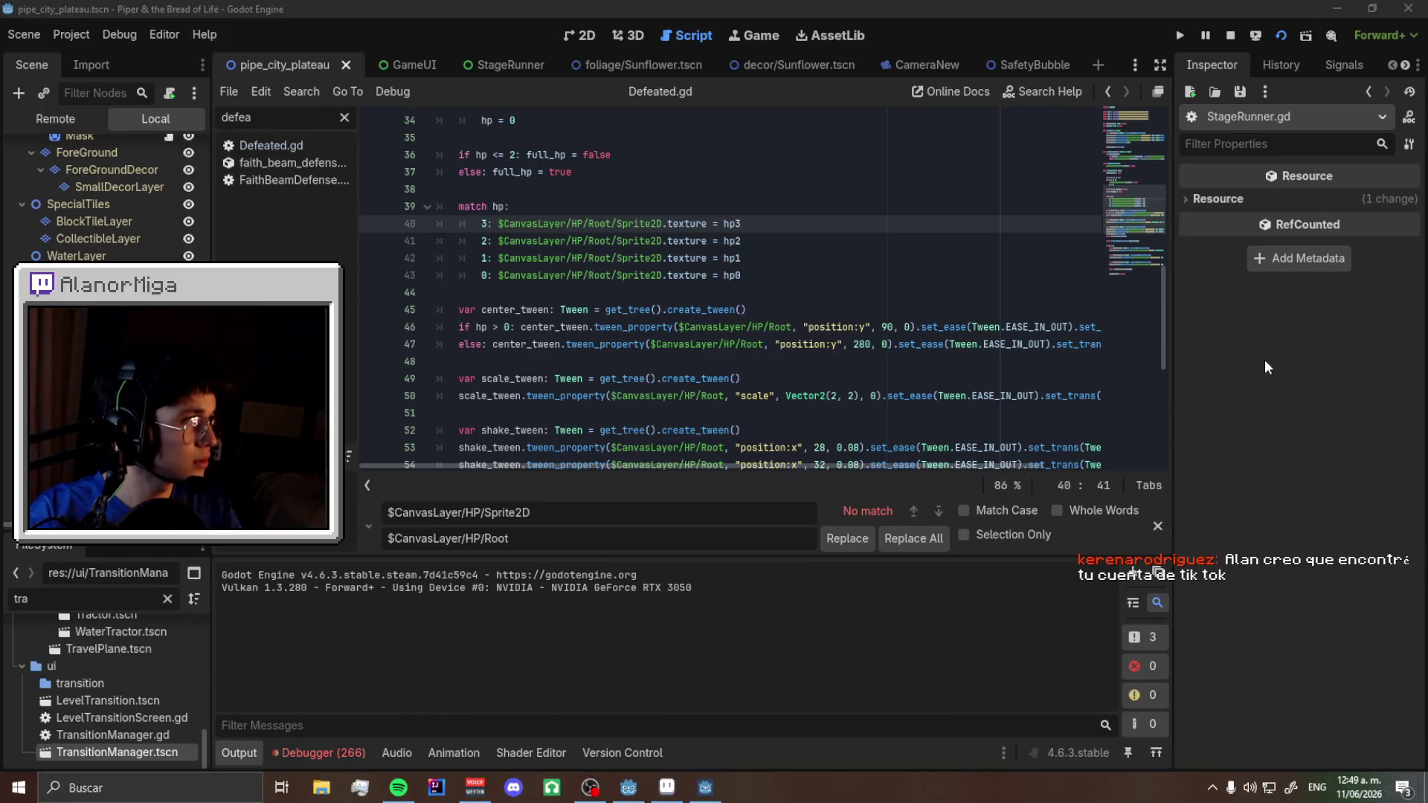
- Review the captured 10-heart snip in Snip & Sketch, then close its window
key("alt+Tab")
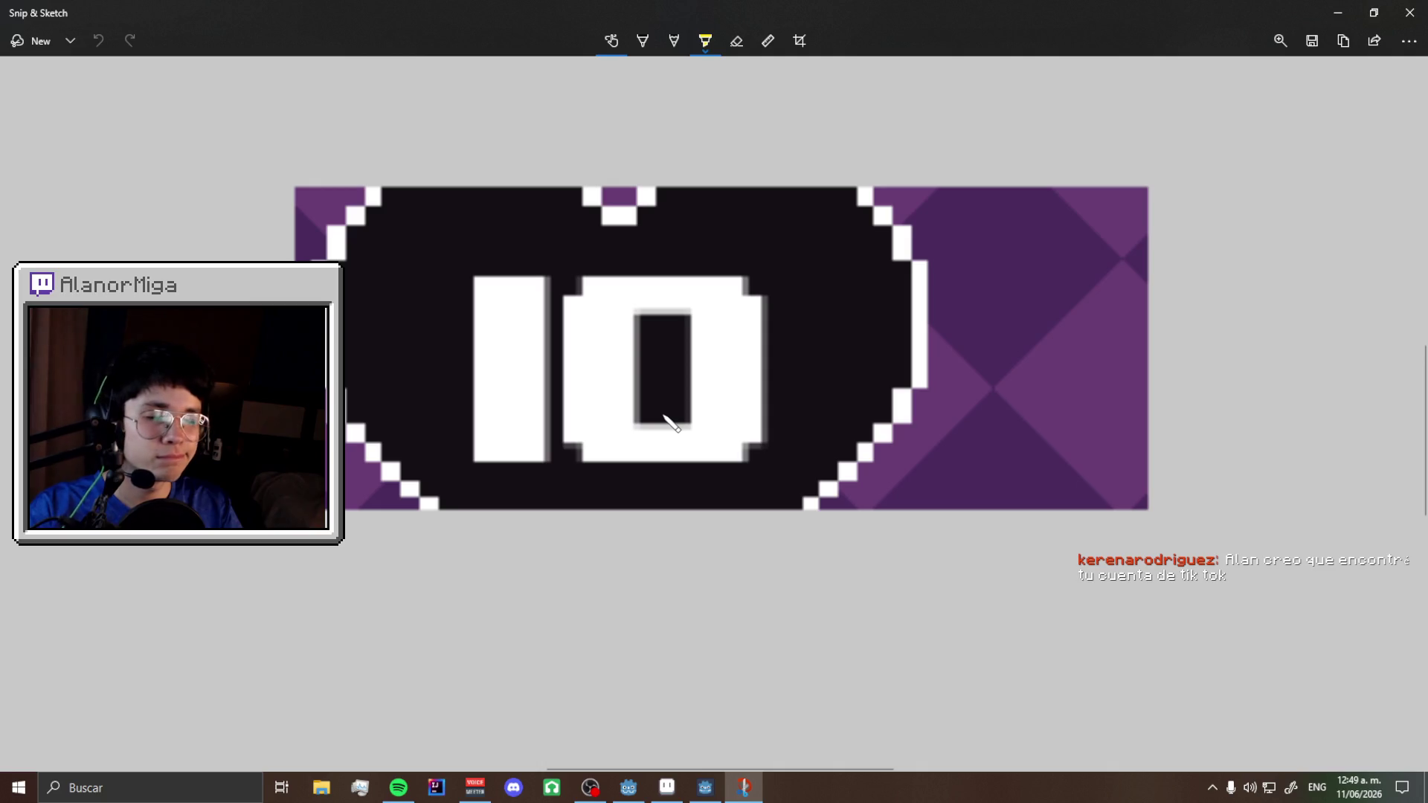
left_click(1411, 14)
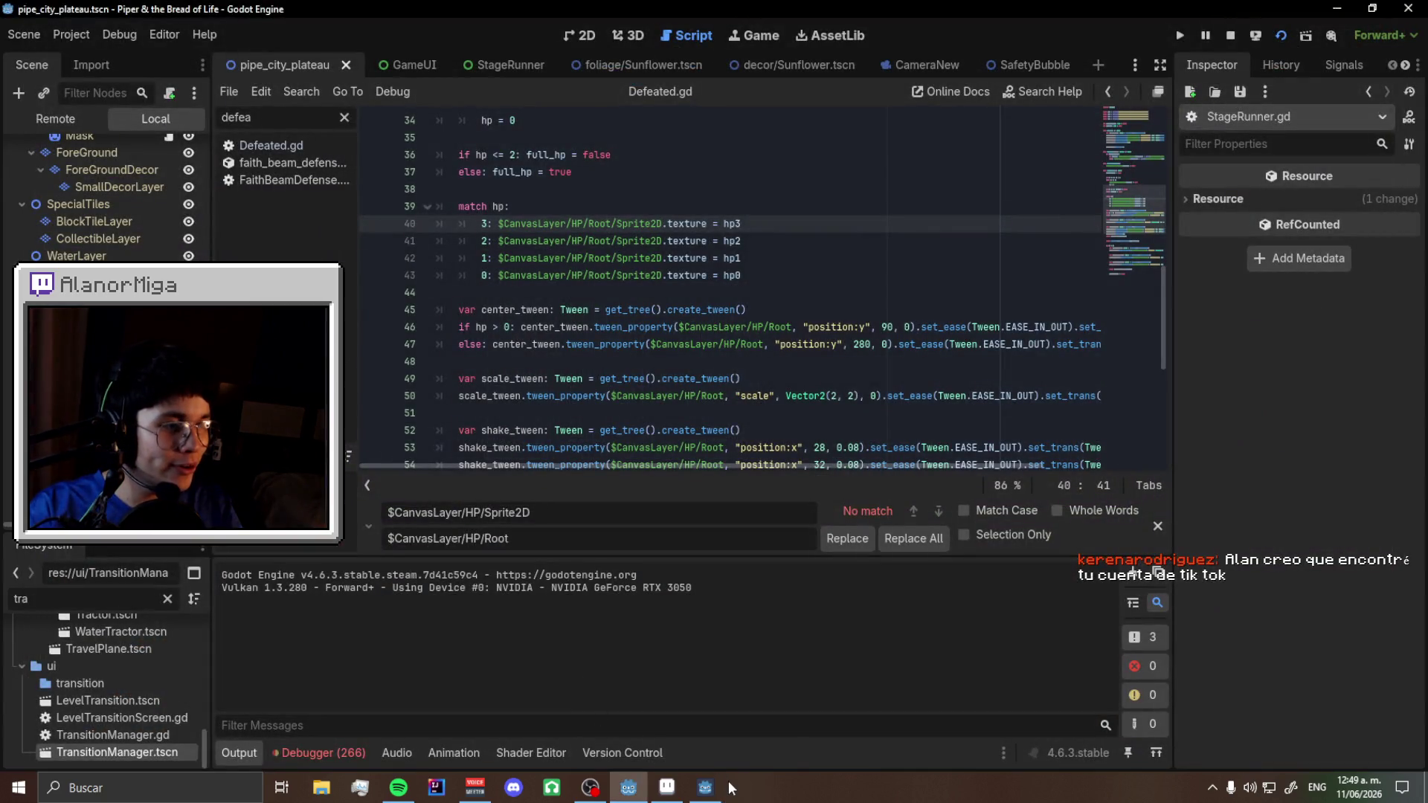
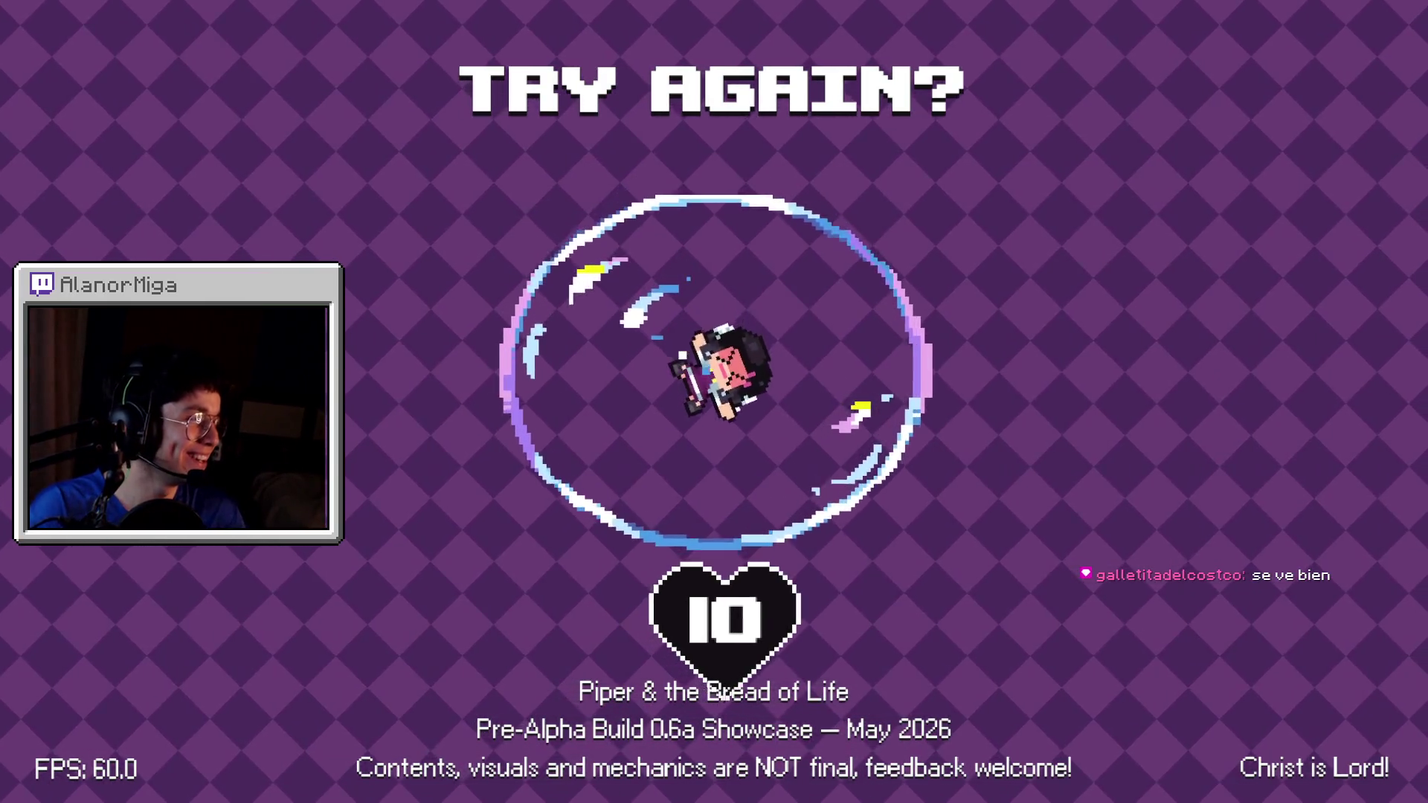
- Switch from the running game back to the editor, open the StageRunner tab and scroll Defeated.gd to line 1
left_click(705, 786)
scroll(693, 406, "up", 3)
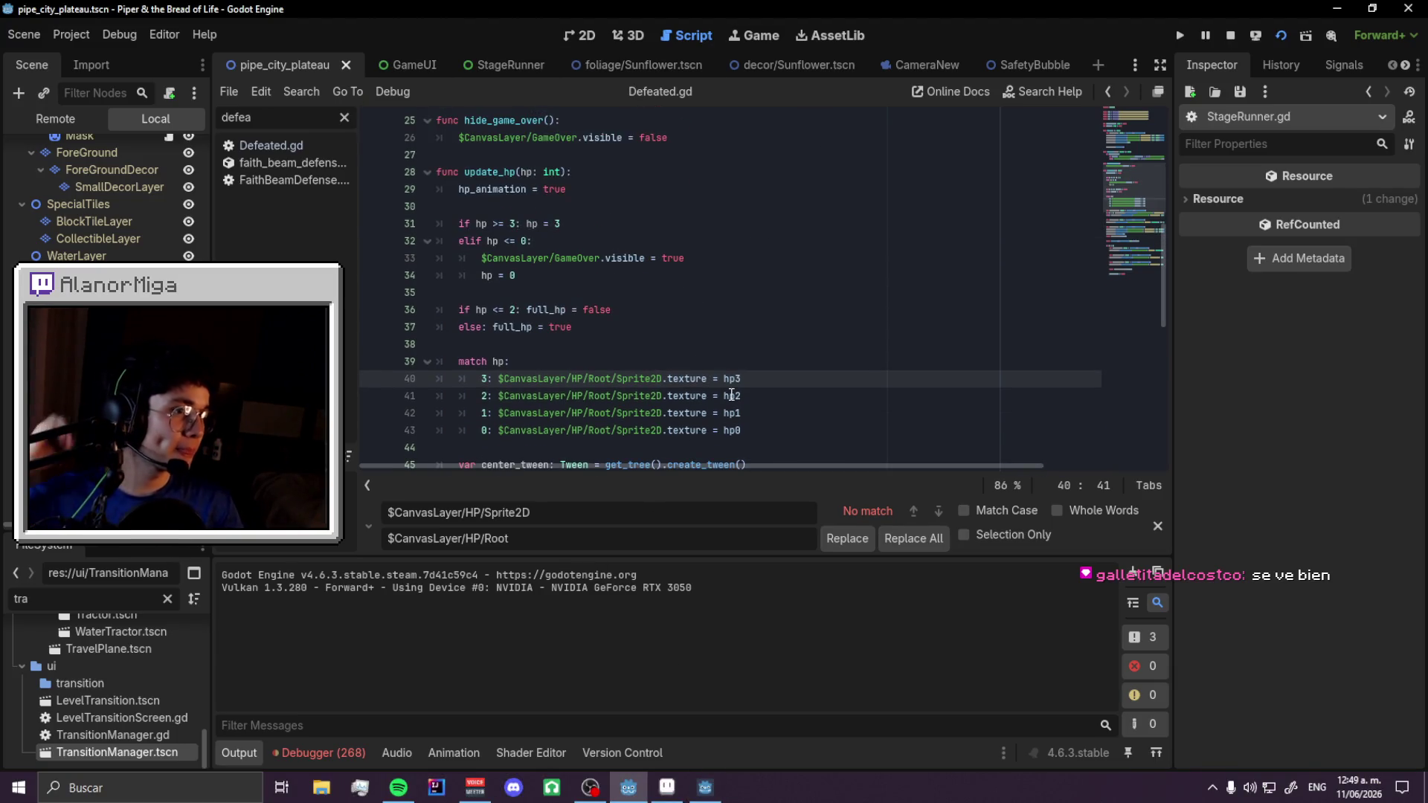
left_click(705, 786)
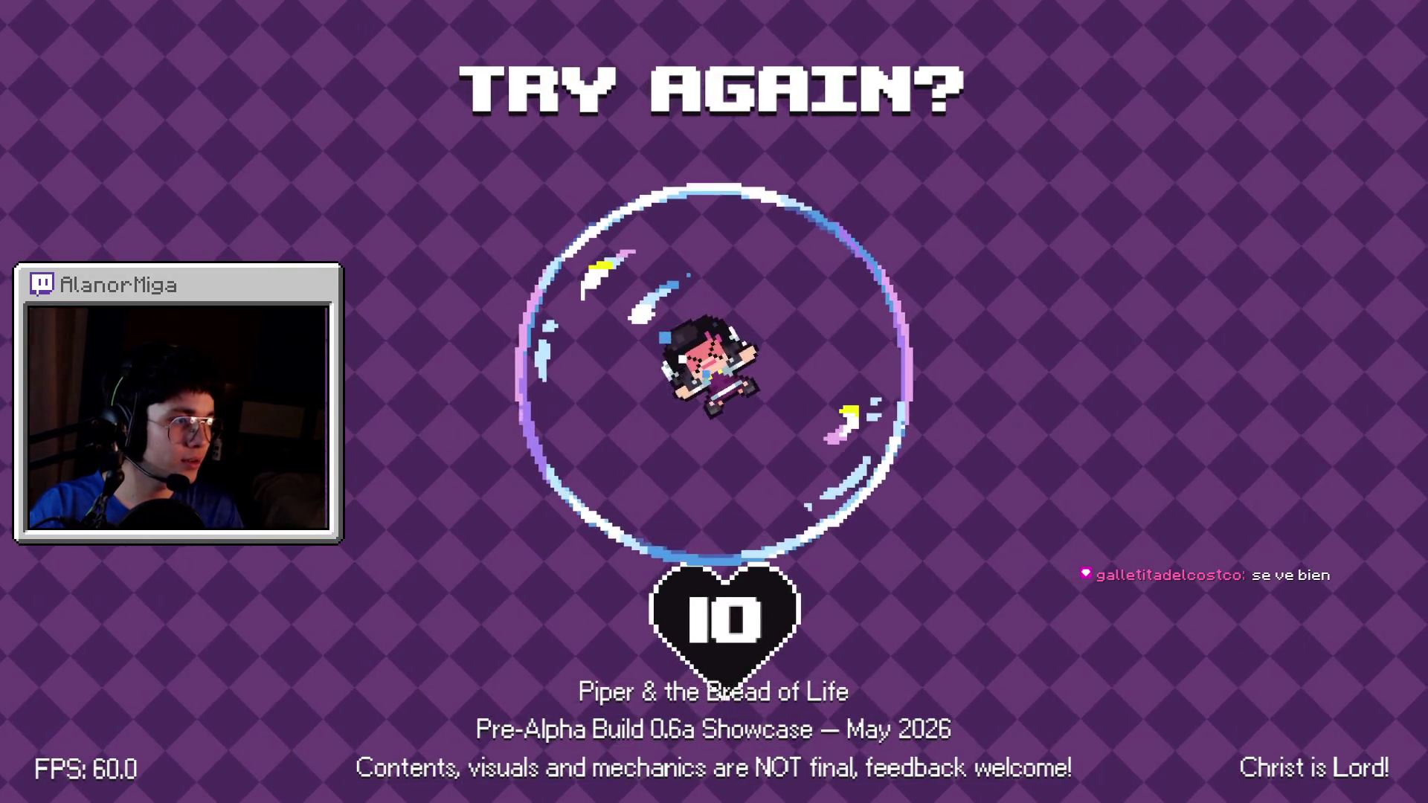
key("alt+Tab")
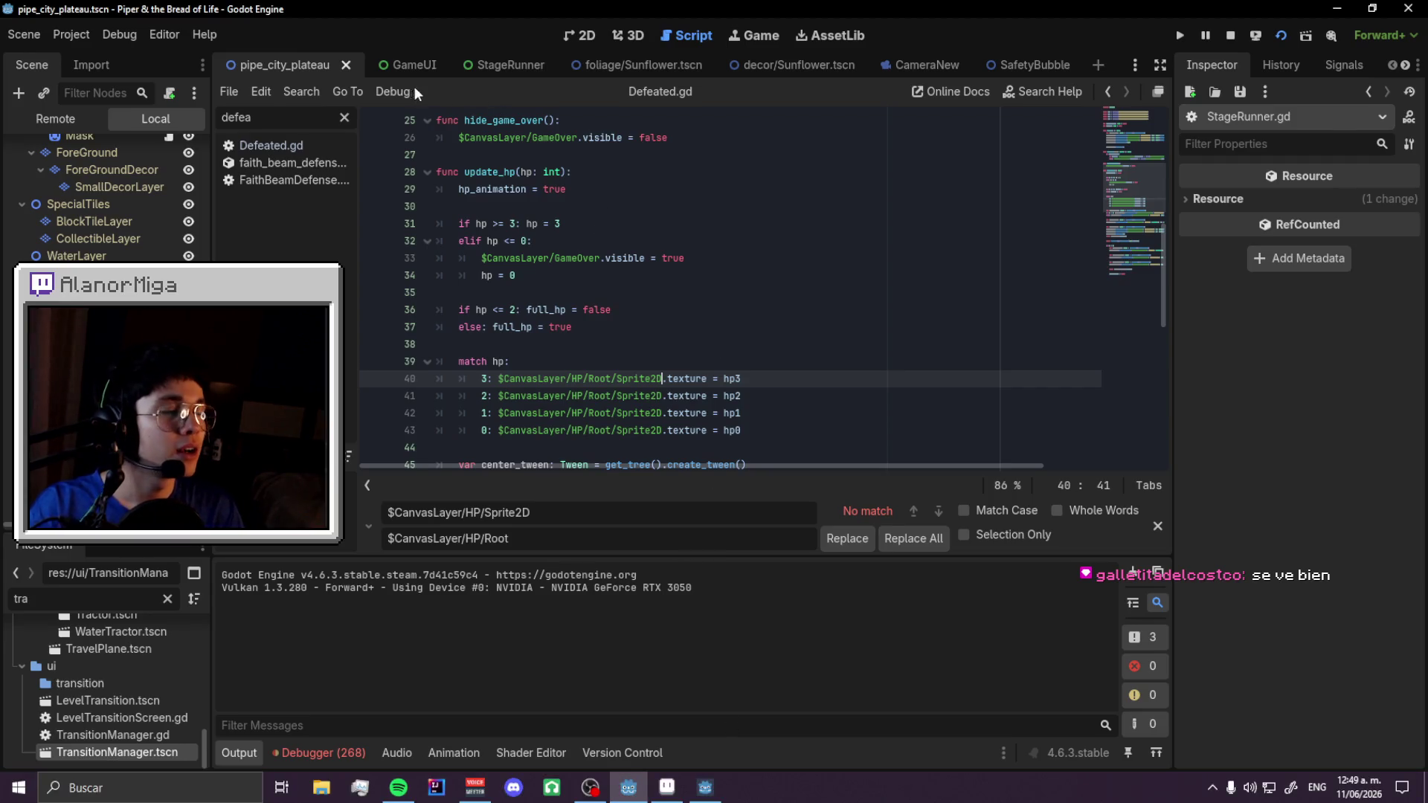
left_click(503, 67)
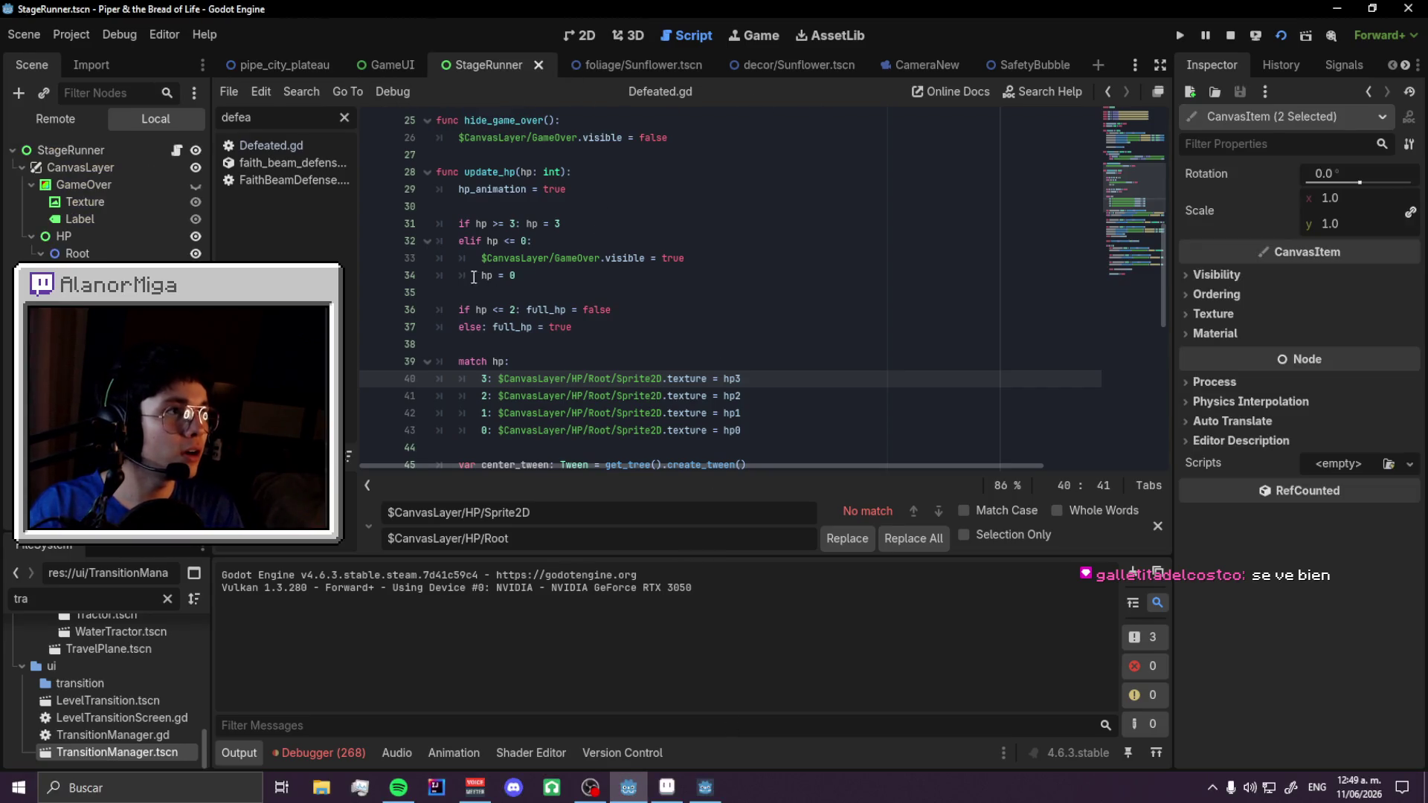
scroll(629, 310, "up", 8)
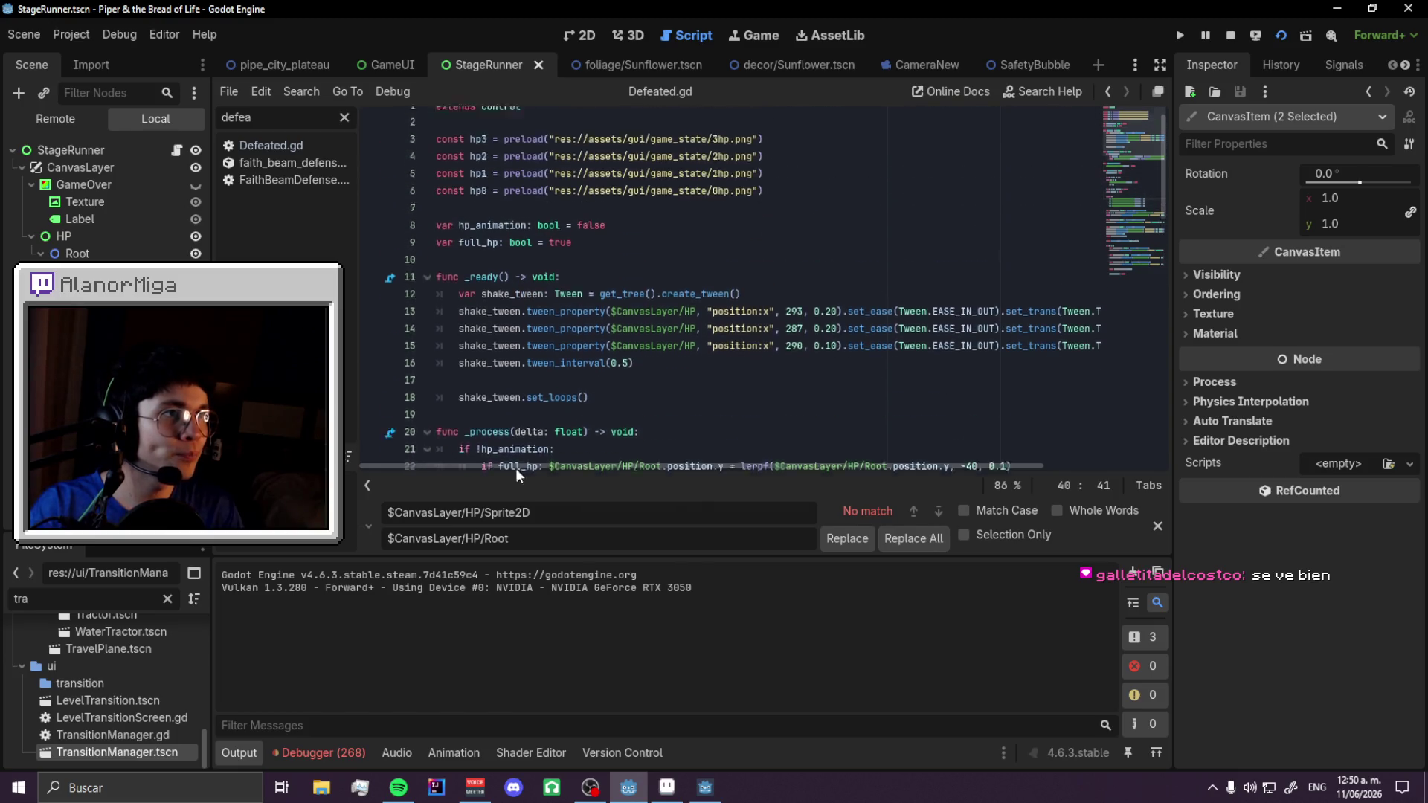
left_click(467, 277)
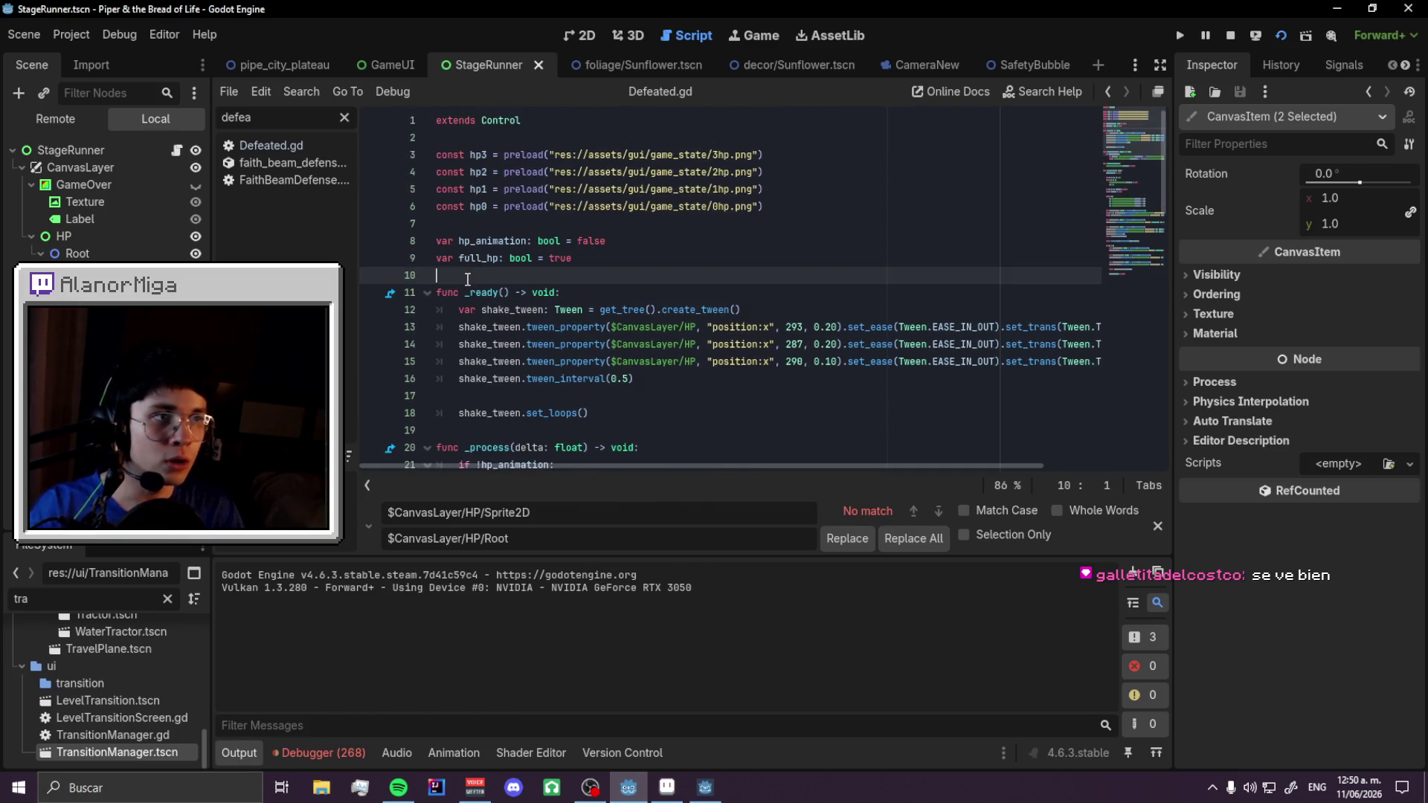
- Declare 'var countdown: int = 10' on line 10 of Defeated.gd
key("Return")
key("Up")
type("count")
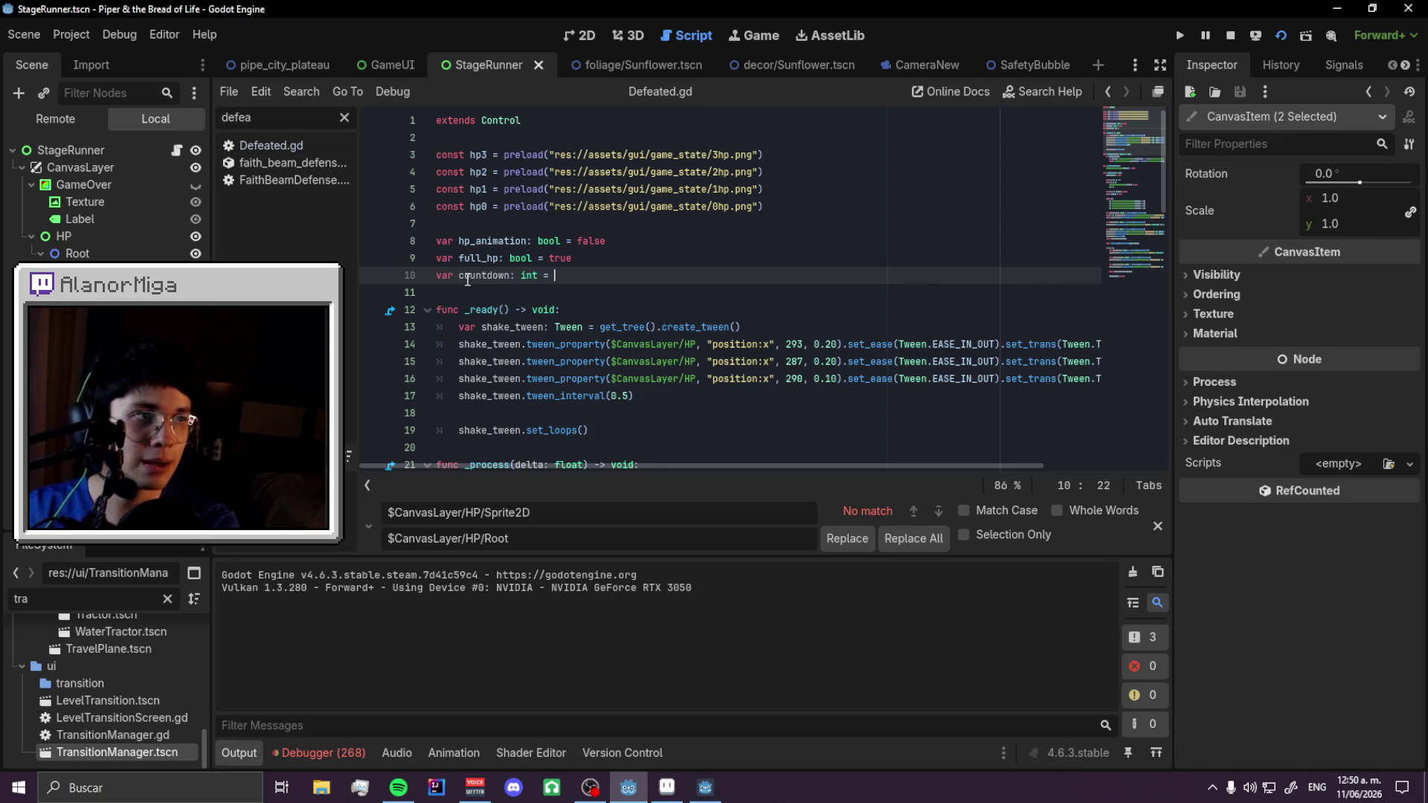
type("10")
double_click(468, 277)
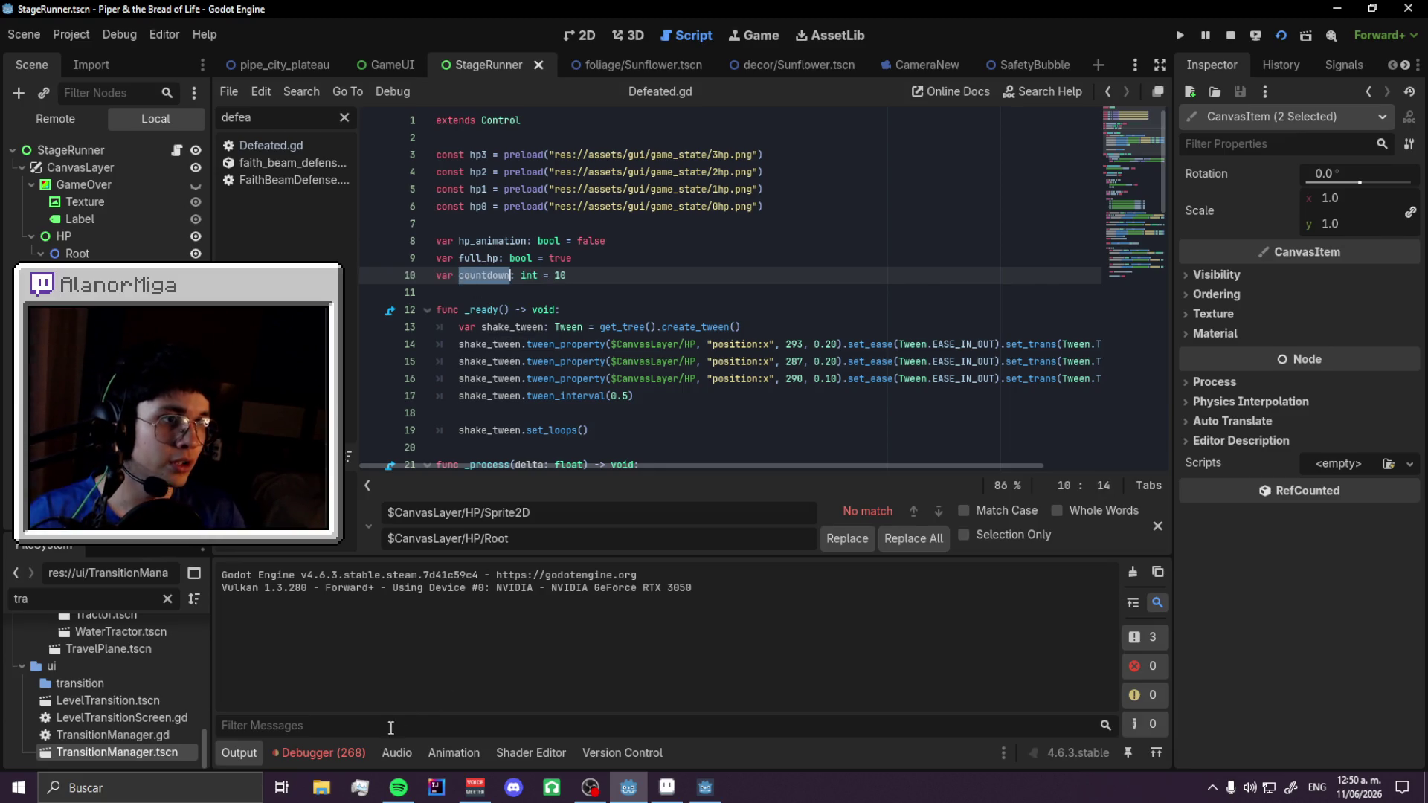
left_click(238, 752)
scroll(597, 573, "down", 10)
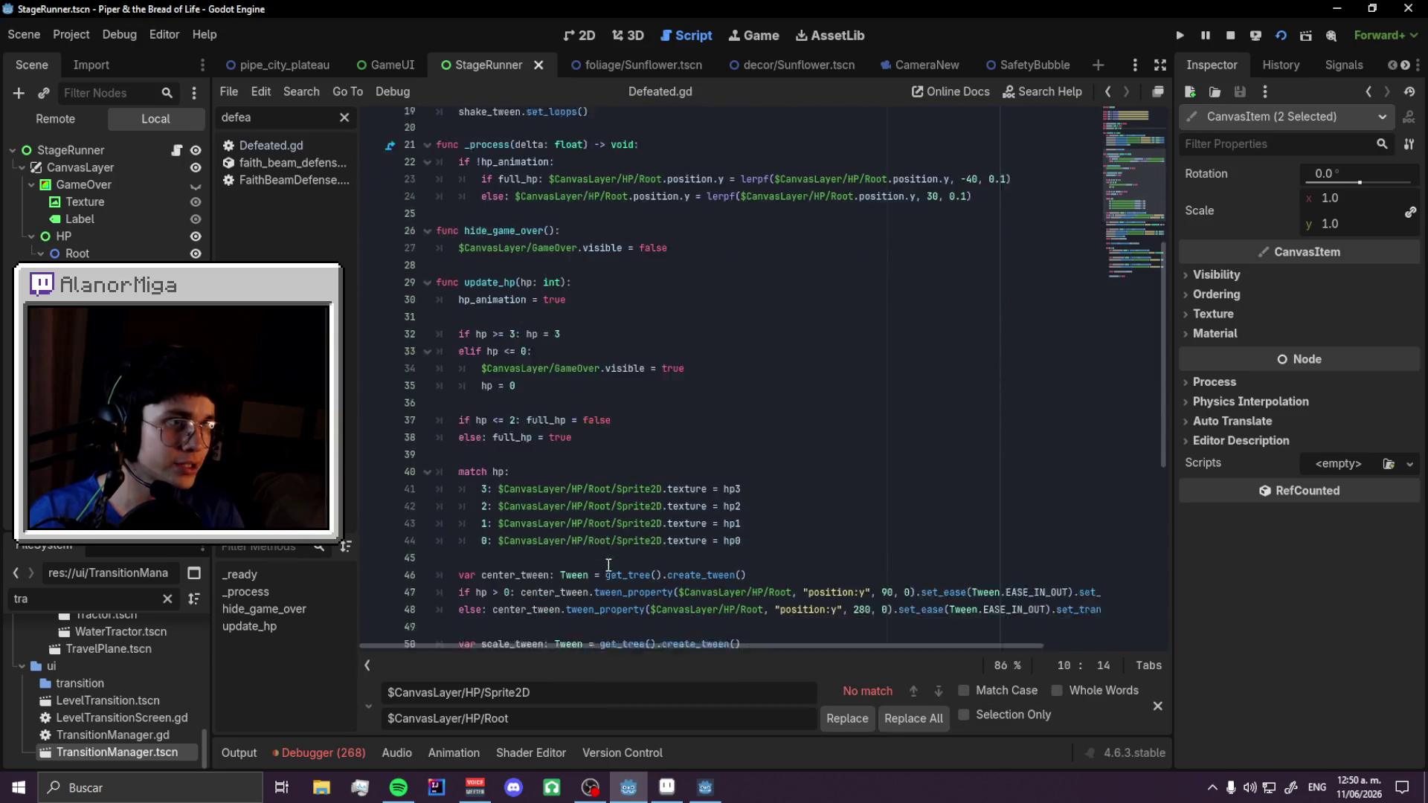
scroll(608, 563, "up", 11)
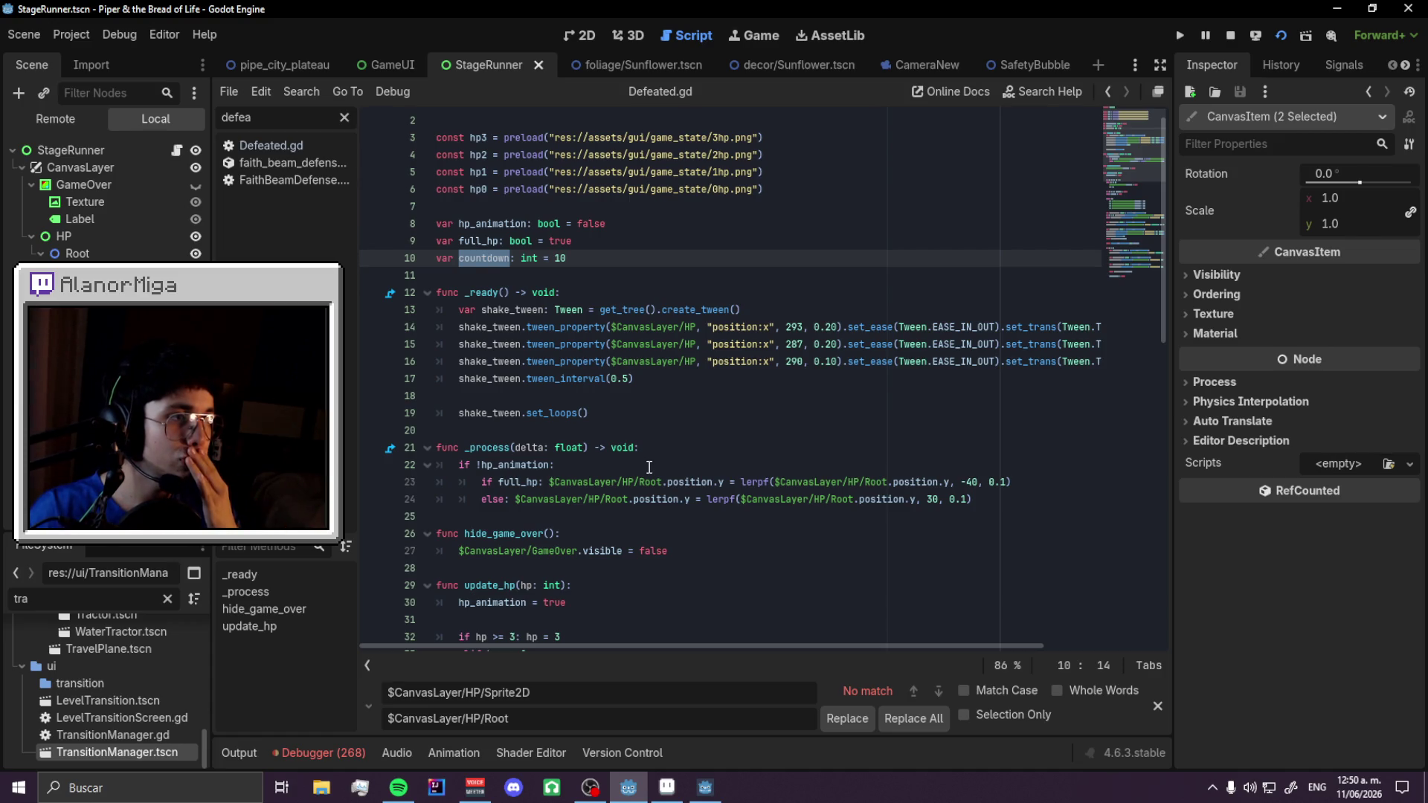
- In _ready, connect shake_tween.loop_finished to a beat callback after the tween interval
left_click(659, 386)
key("Return")
type("shake")
key("Return")
type(".finis")
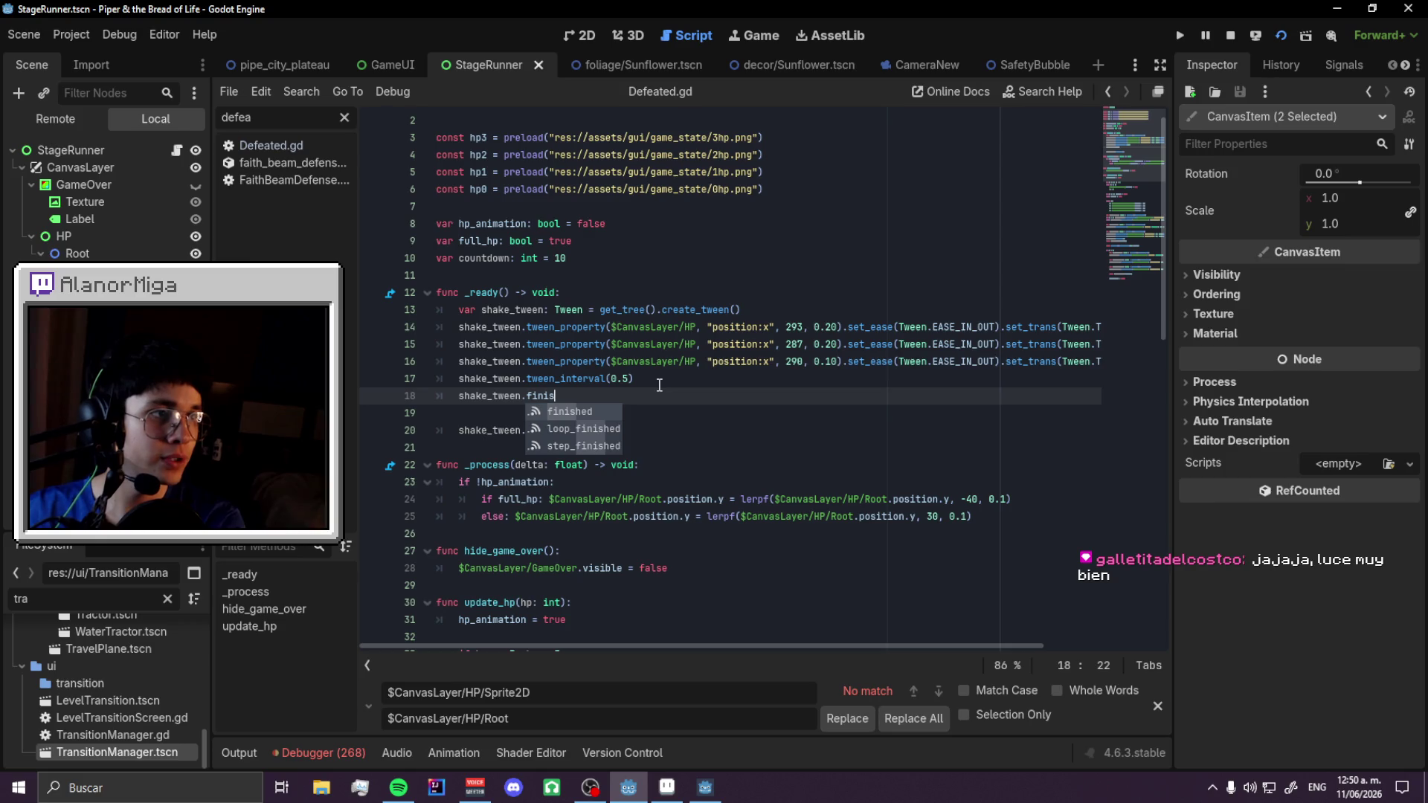
key("Down")
key("Return")
type(".connect(bea")
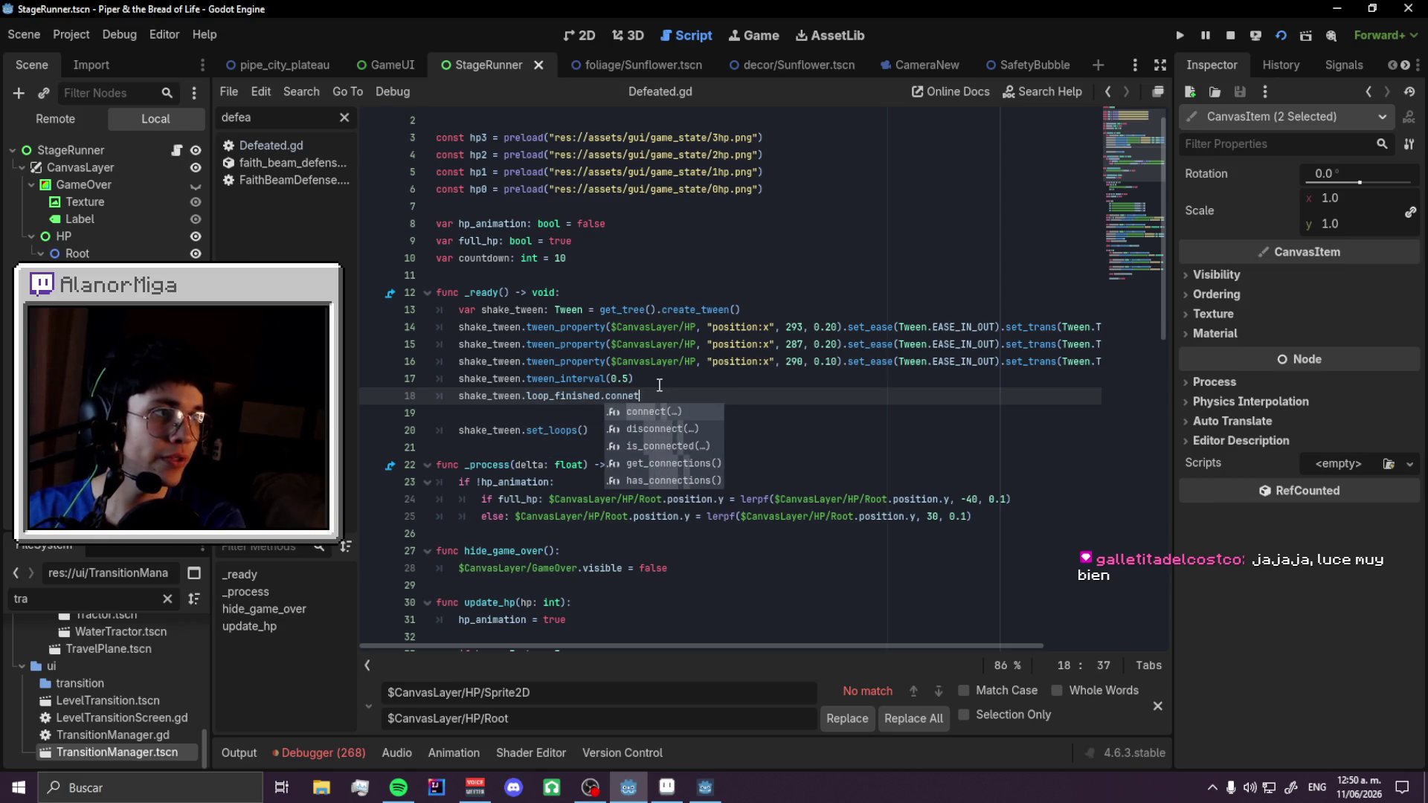
type("t")
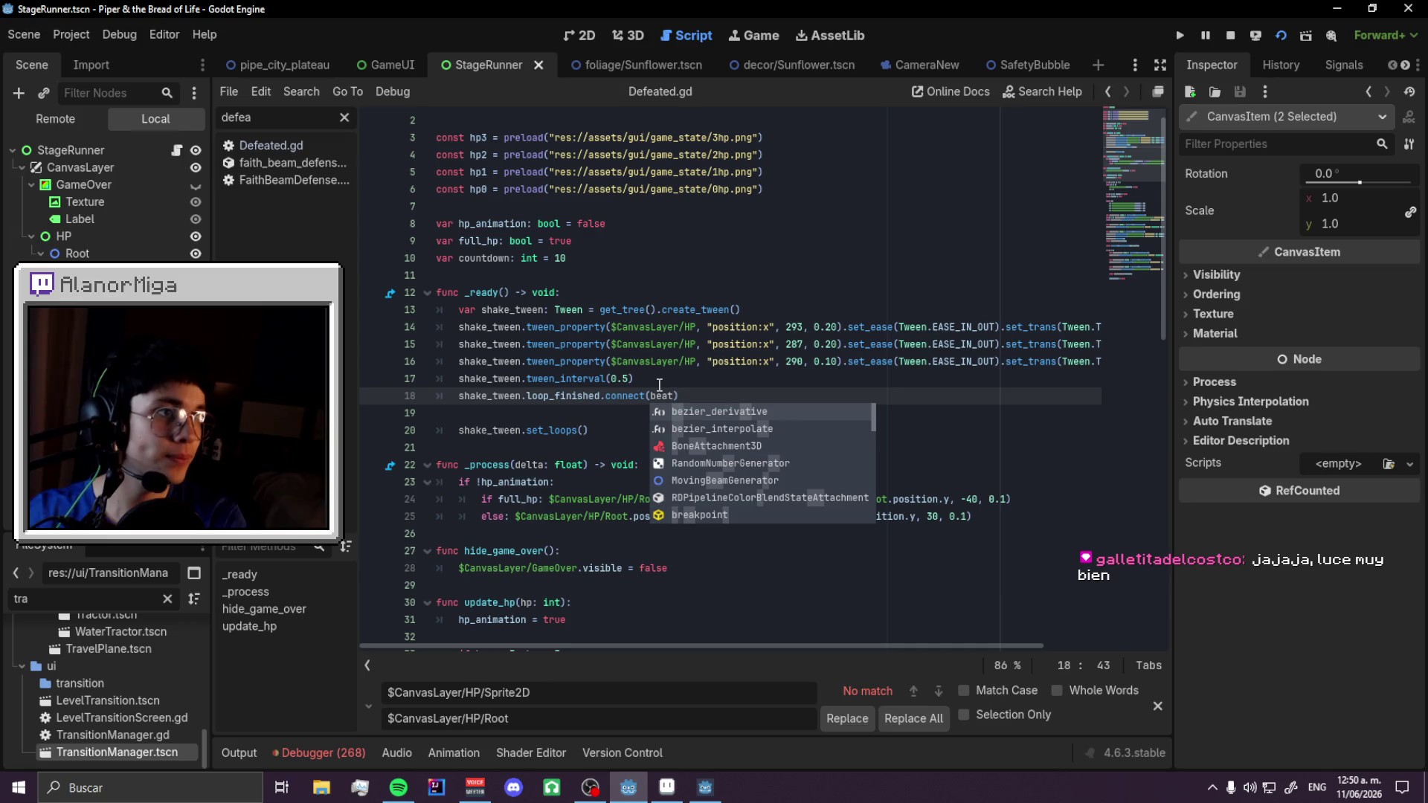
key("Escape")
key("Escape")
key("Down")
key("Down")
key("Down")
key("Up")
key("Up")
key("Up")
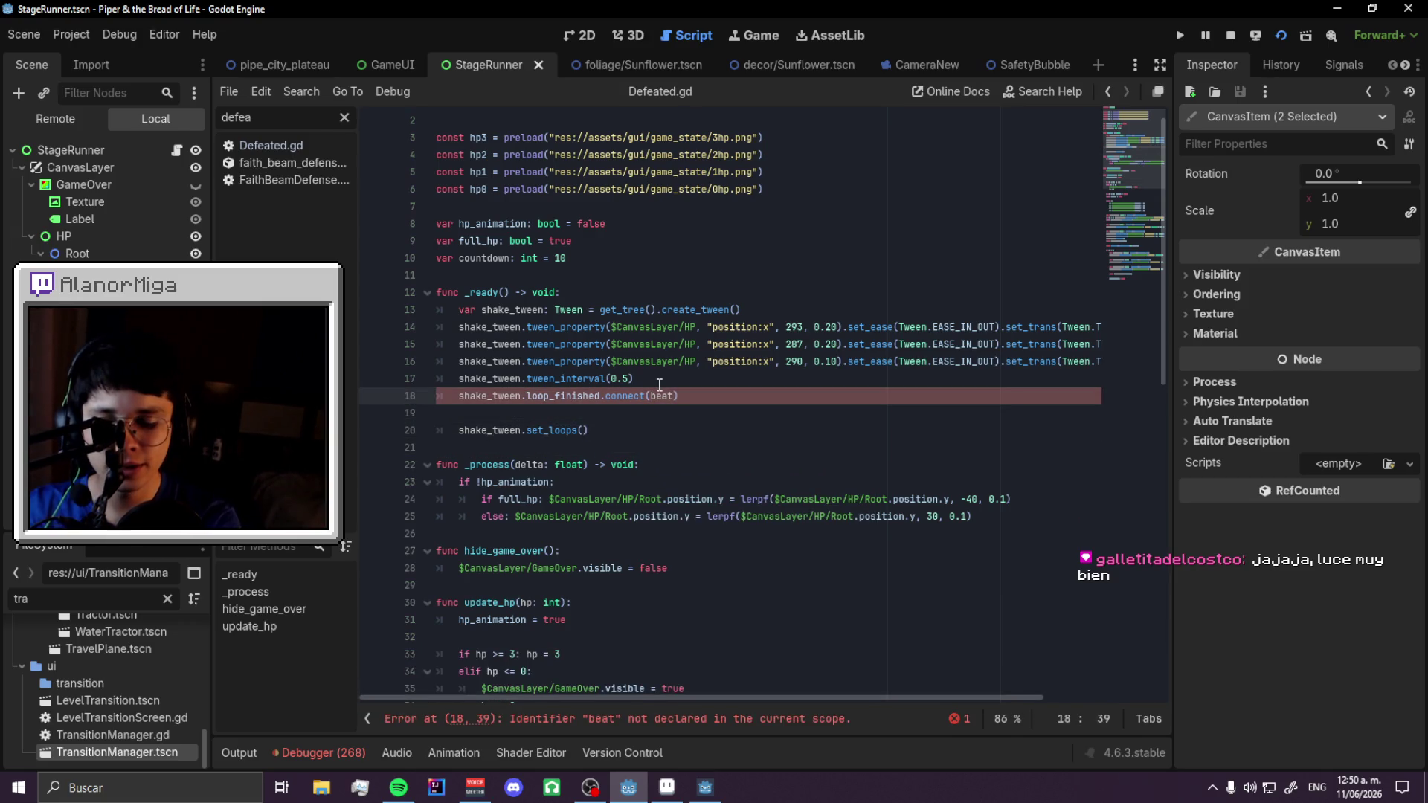
- Rename the connected callback to heart_beat and add a func heart_beat() header below
key("BackSpace")
type("heart_b")
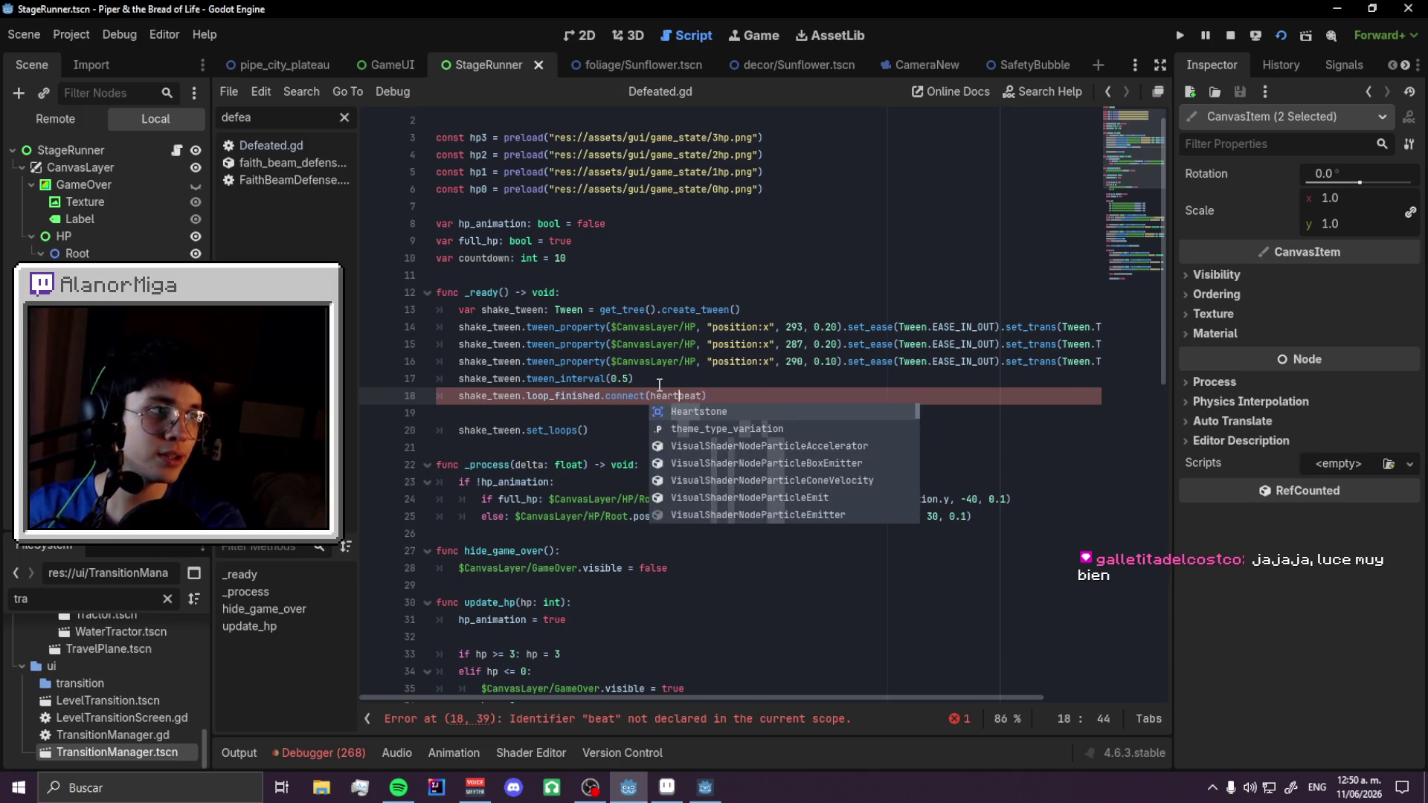
key("Escape")
key("Down")
key("Down")
key("Down")
key("Return")
type("func heart_bn")
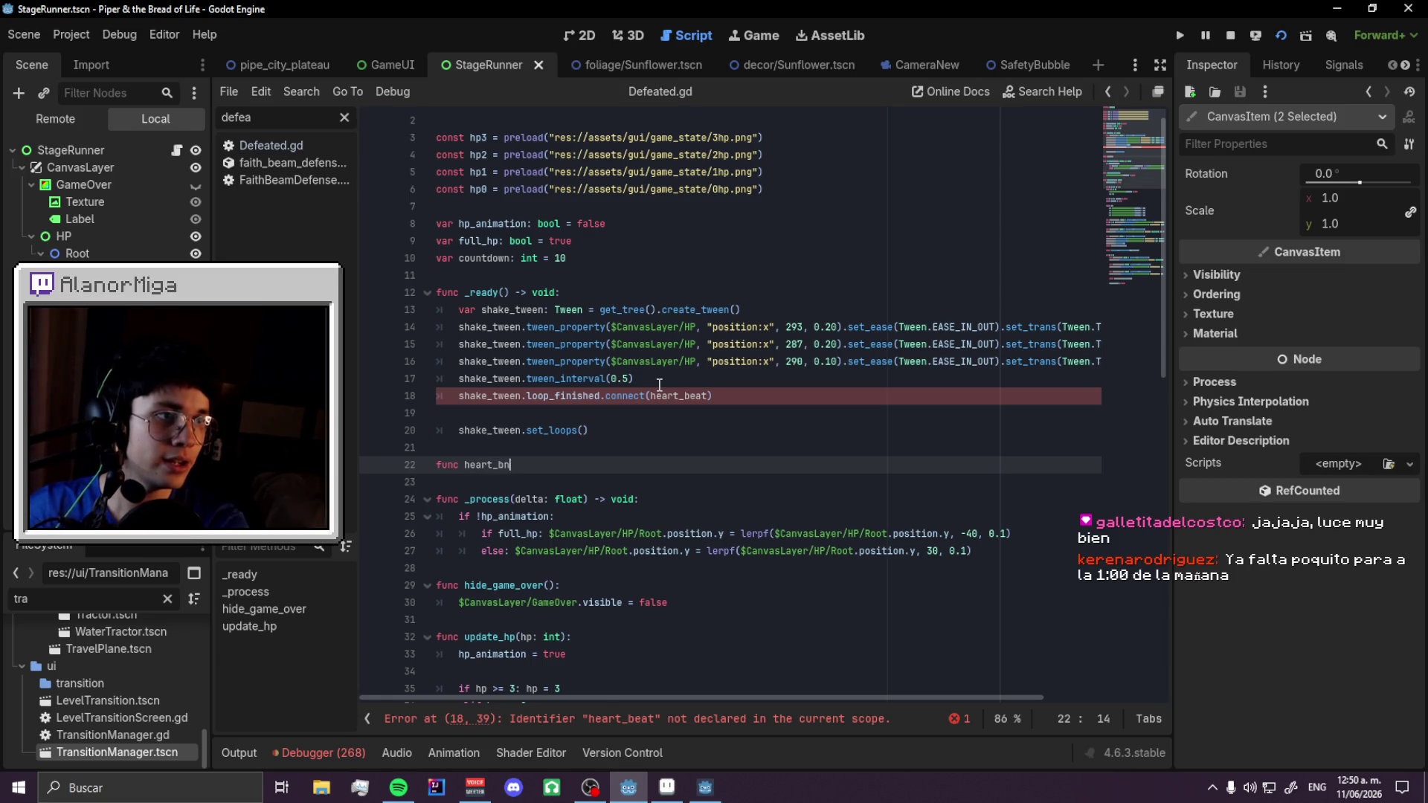
key("BackSpace")
type("eat():")
key("Return")
- Fill heart_beat with 'countdown -= 1' and set %Label.text to str(countdown), then save
type("countdown -= 1")
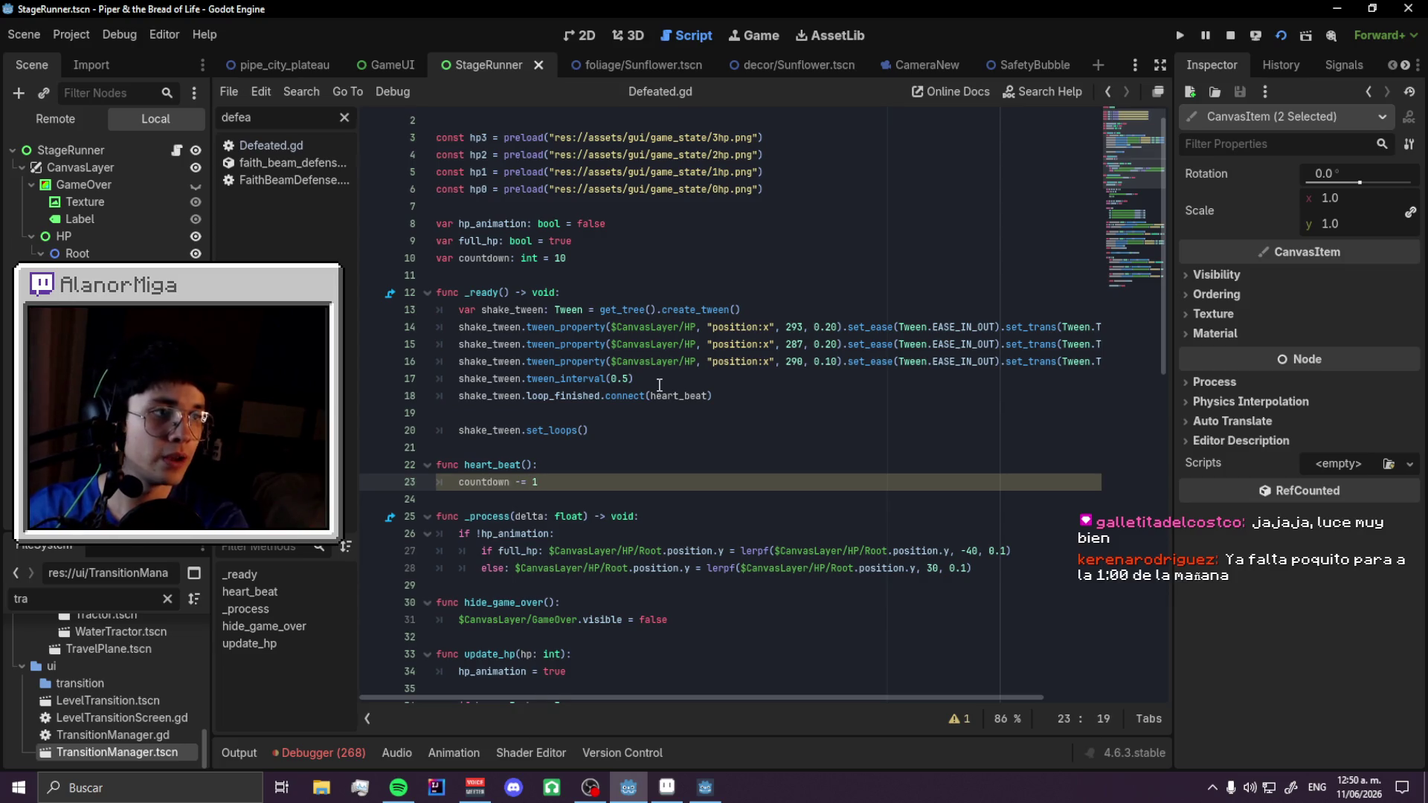
key("Return")
type("%")
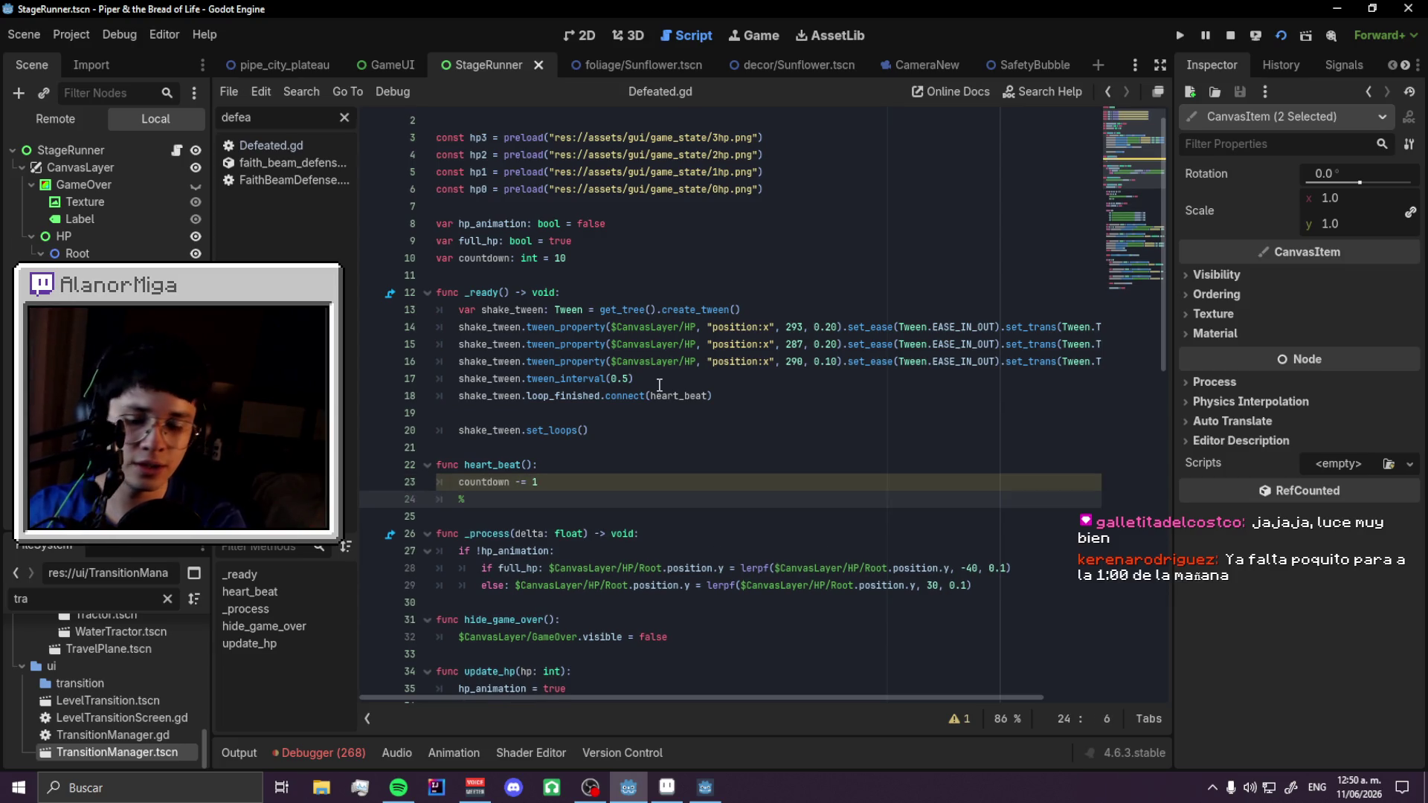
type("Label")
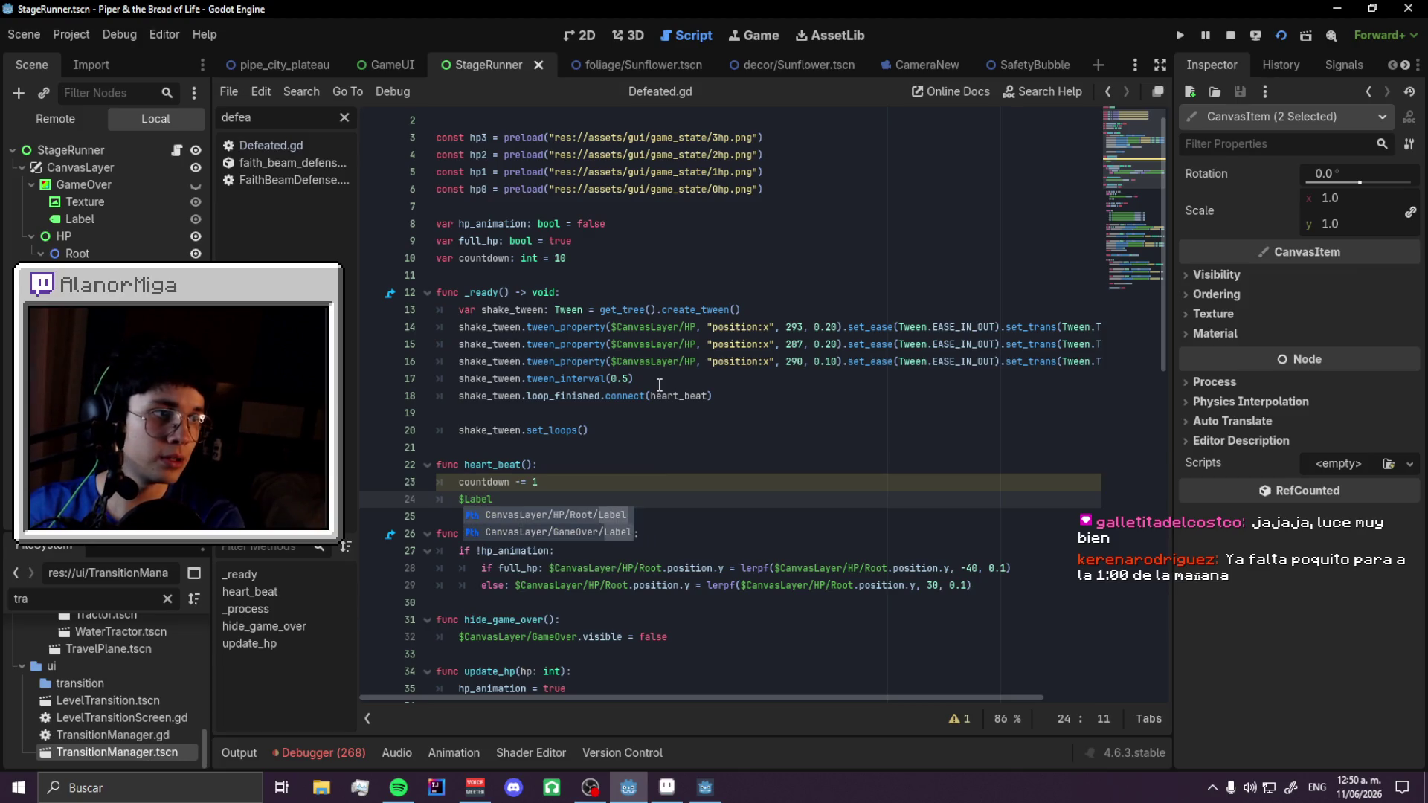
key("Return")
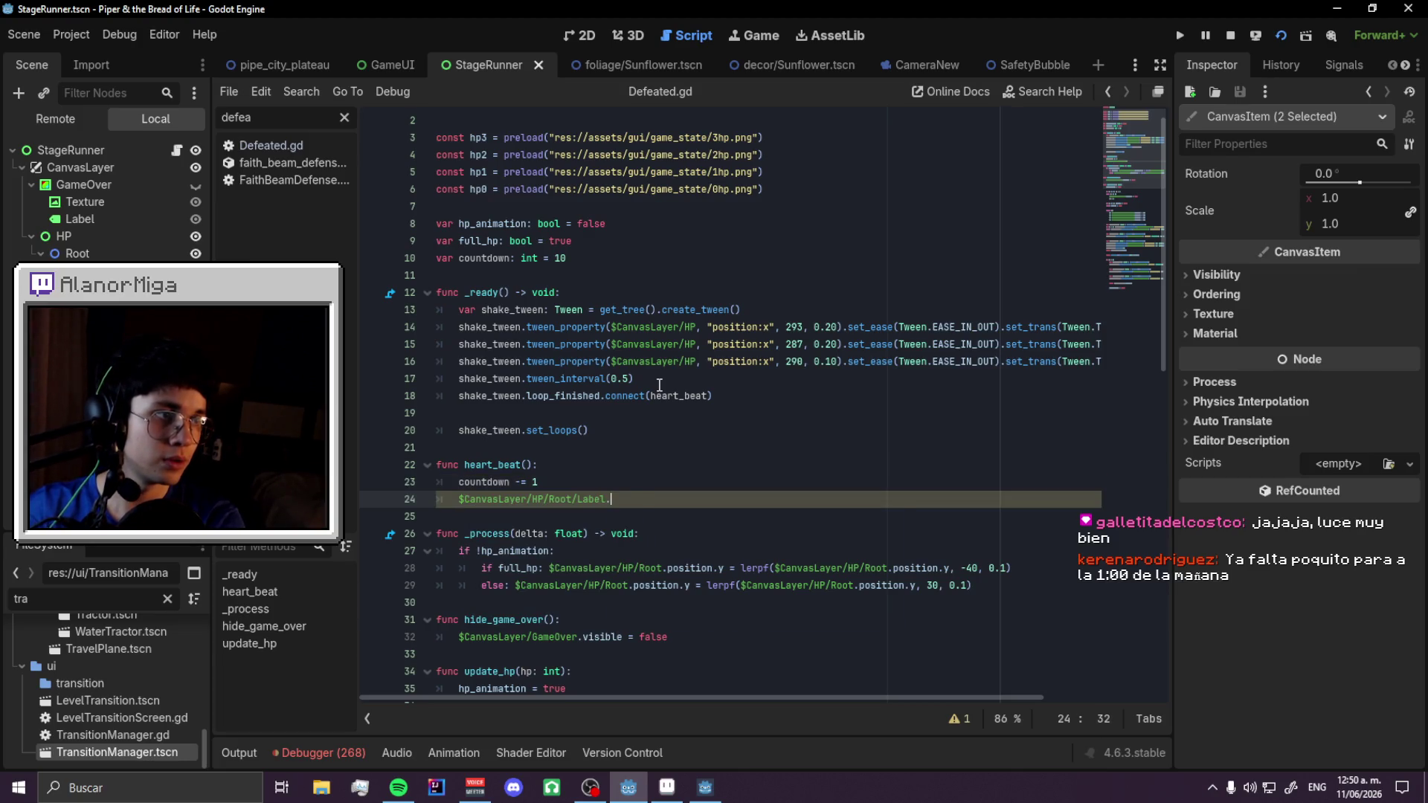
type(".text = coun")
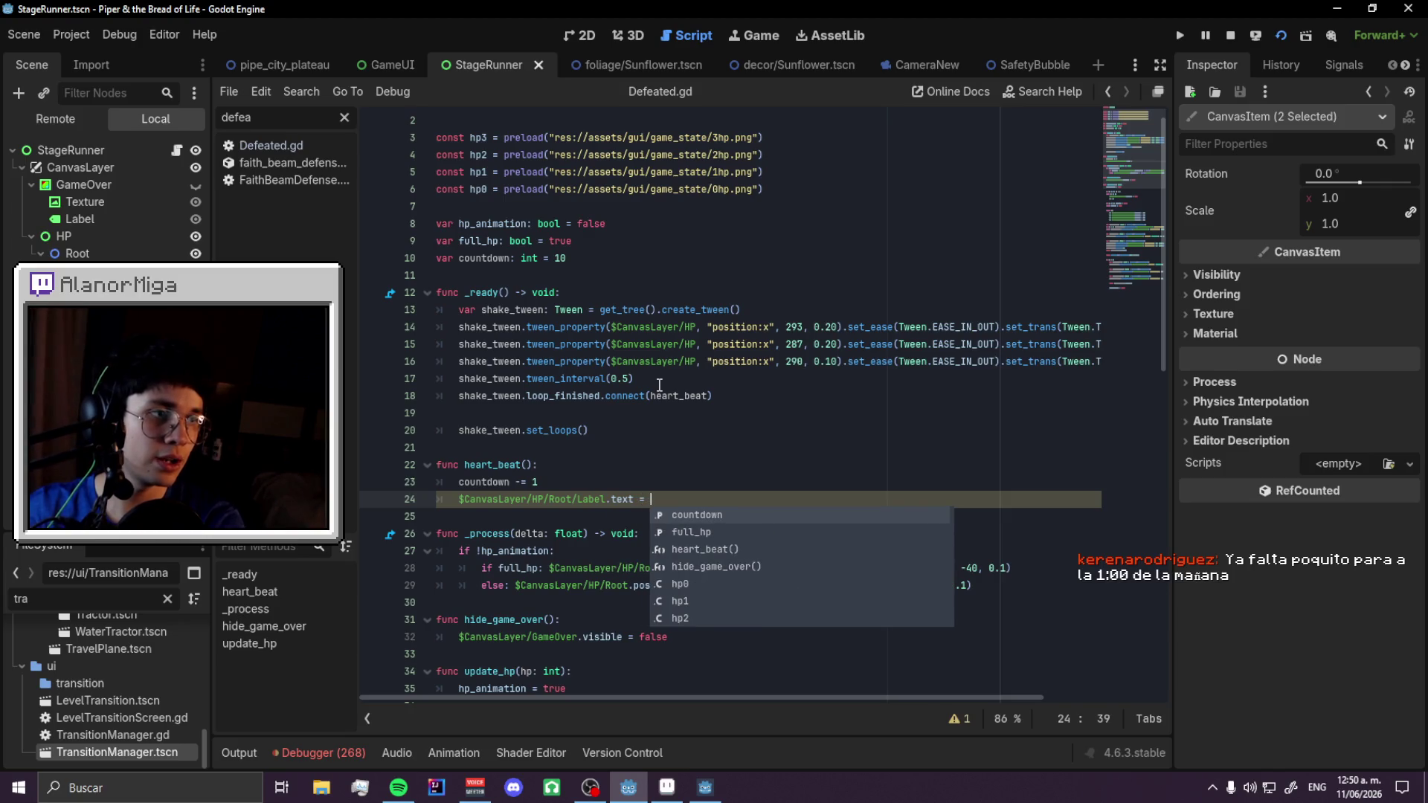
key("Return")
key("BackSpace")
key("BackSpace")
key("BackSpace")
type("str(count")
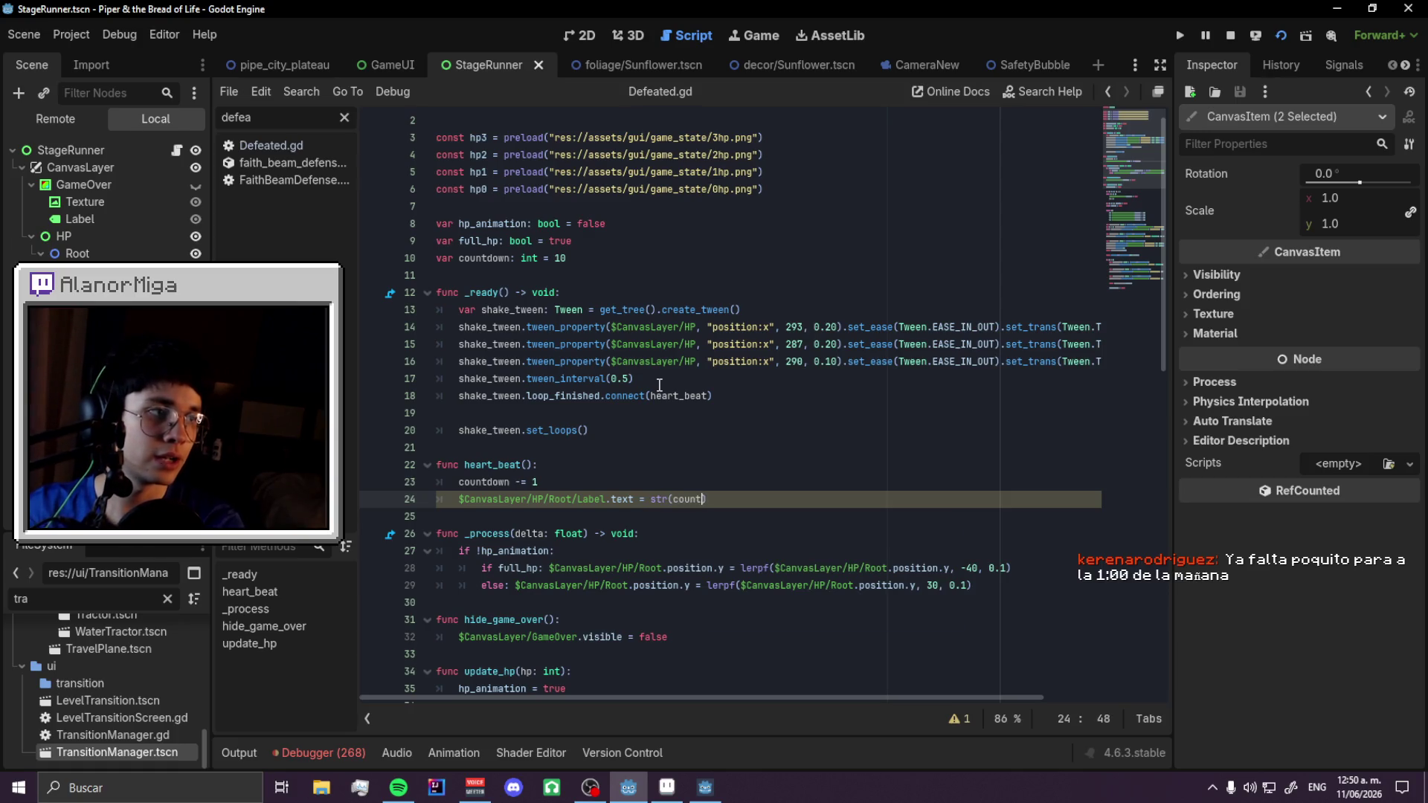
type("down")
key("ctrl+s")
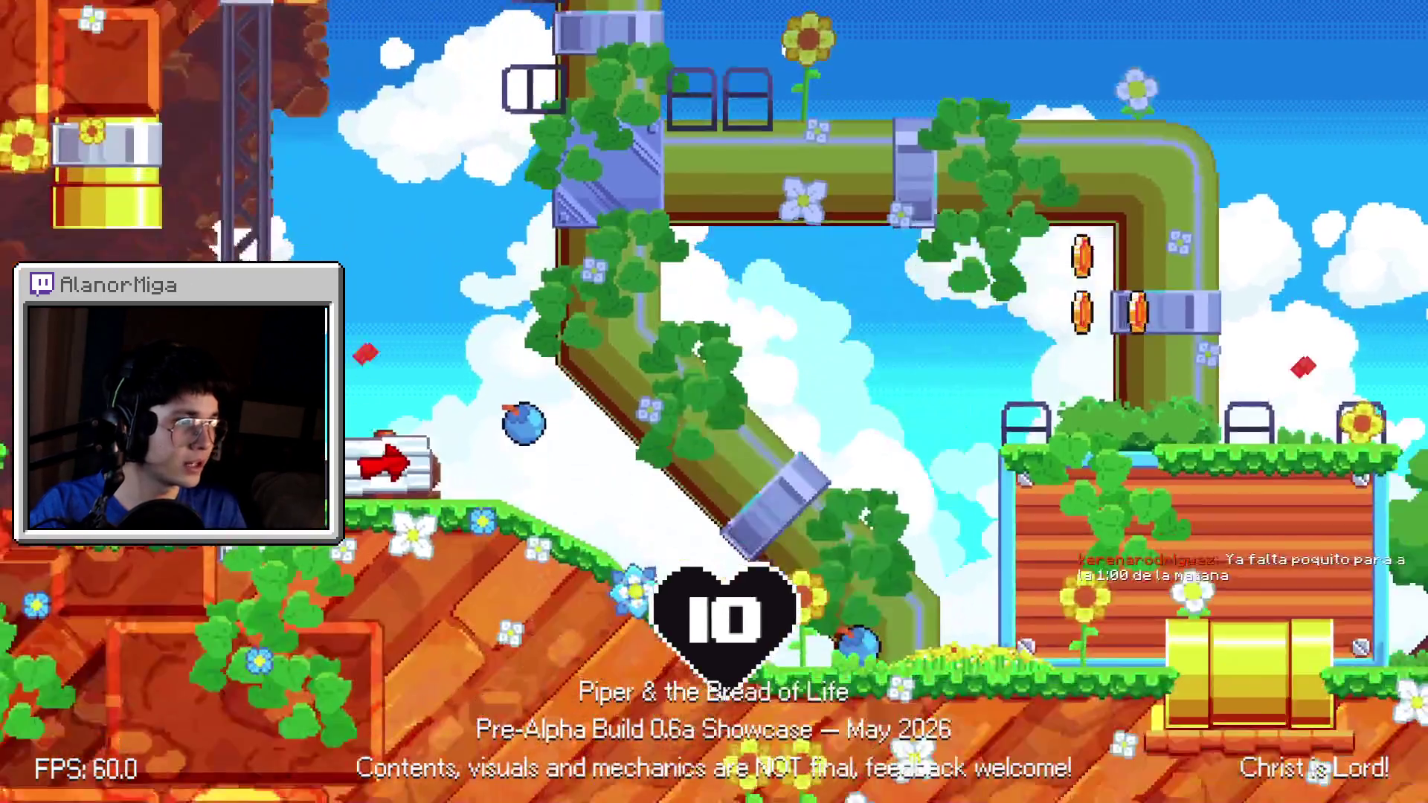
- Relaunch the game with F5 and play Piper until the TRY AGAIN? screen shows the heart at 10
key("F8")
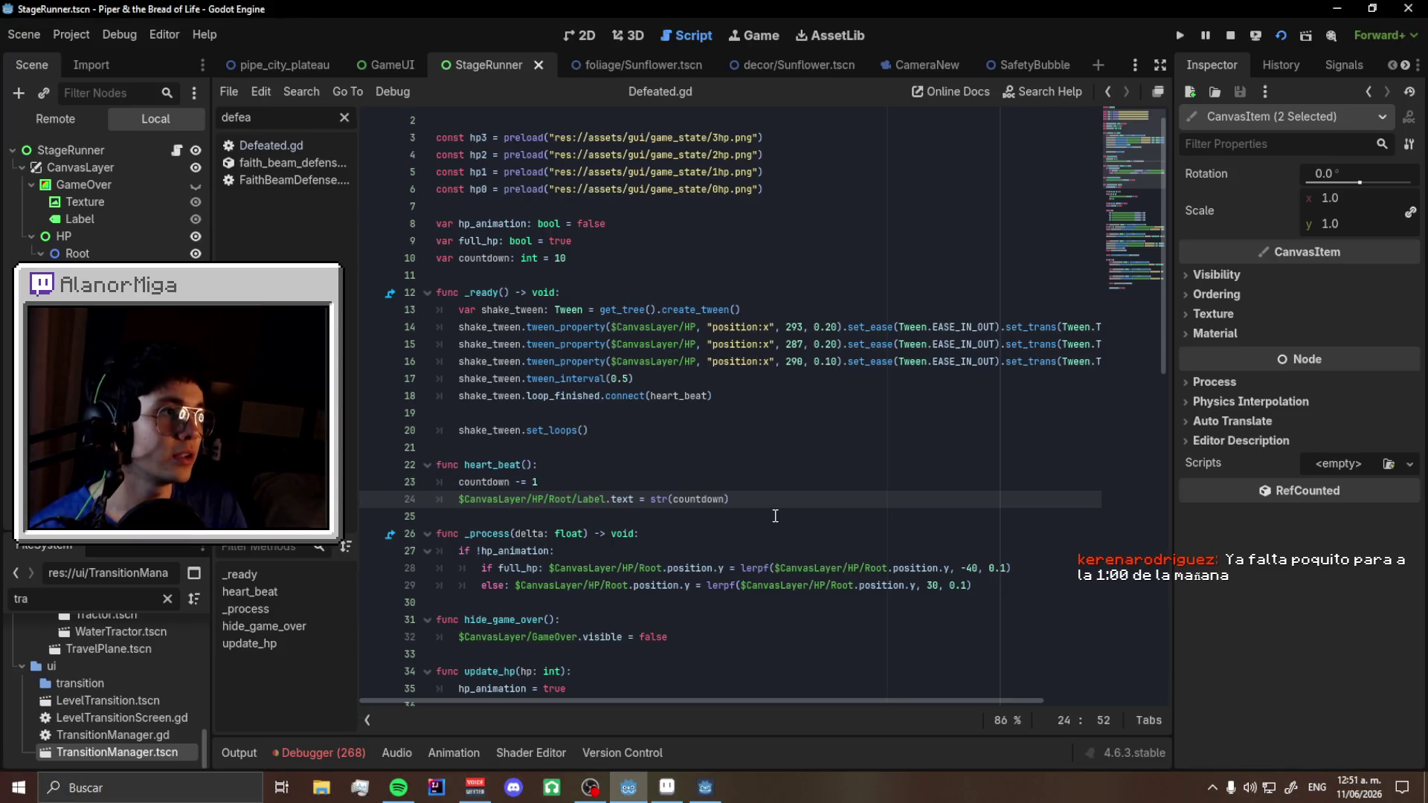
scroll(661, 498, "down", 6)
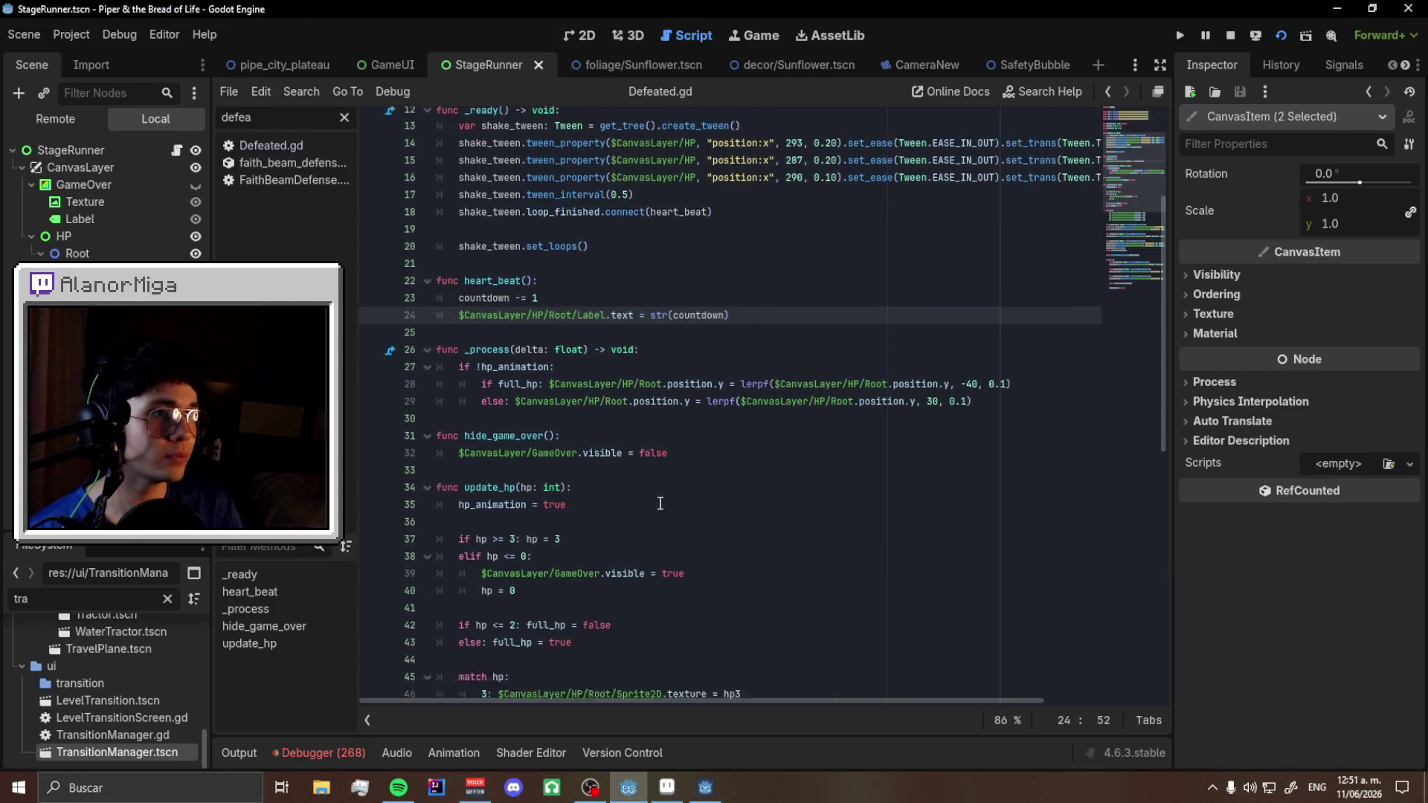
left_click(584, 35)
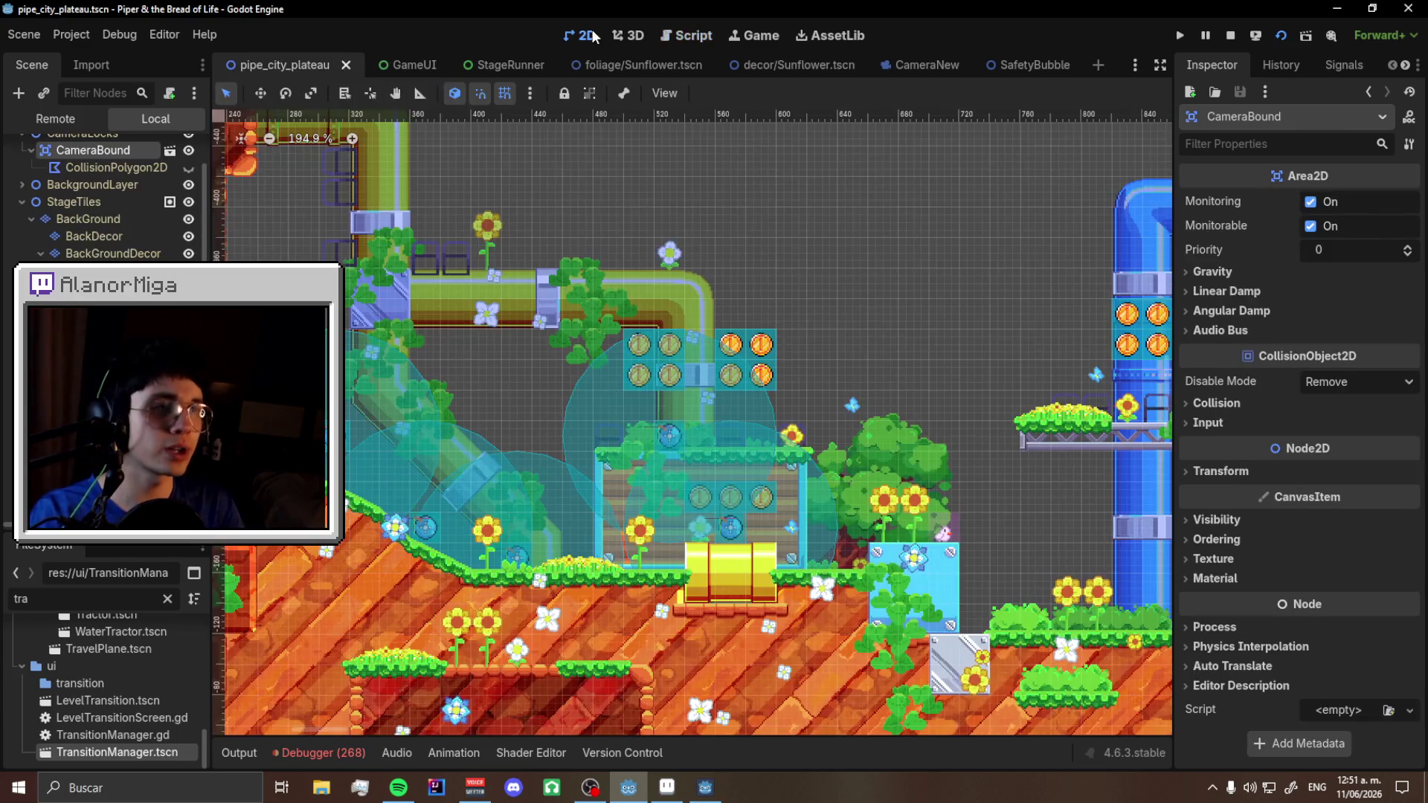
key("F5")
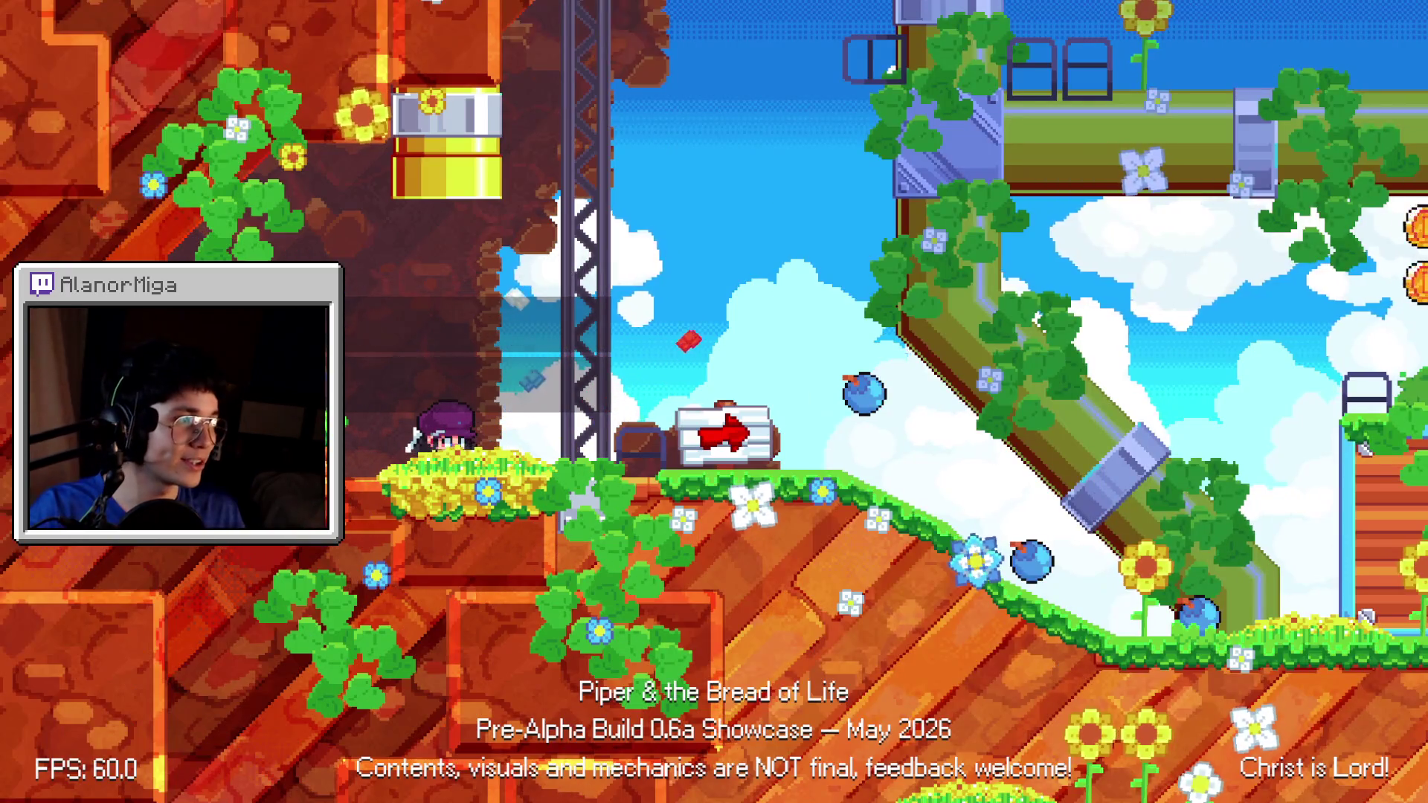
key("Right")
key("space")
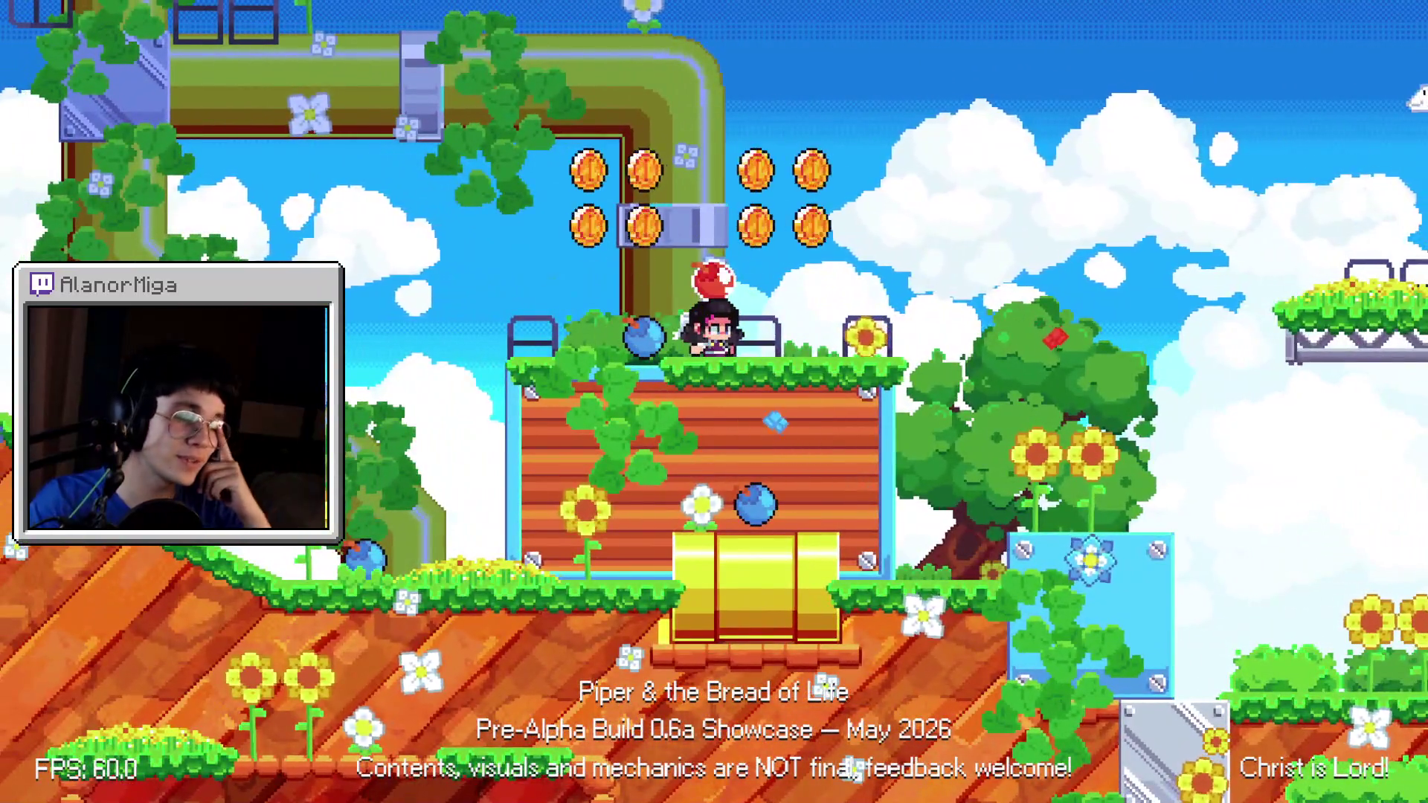
key("x")
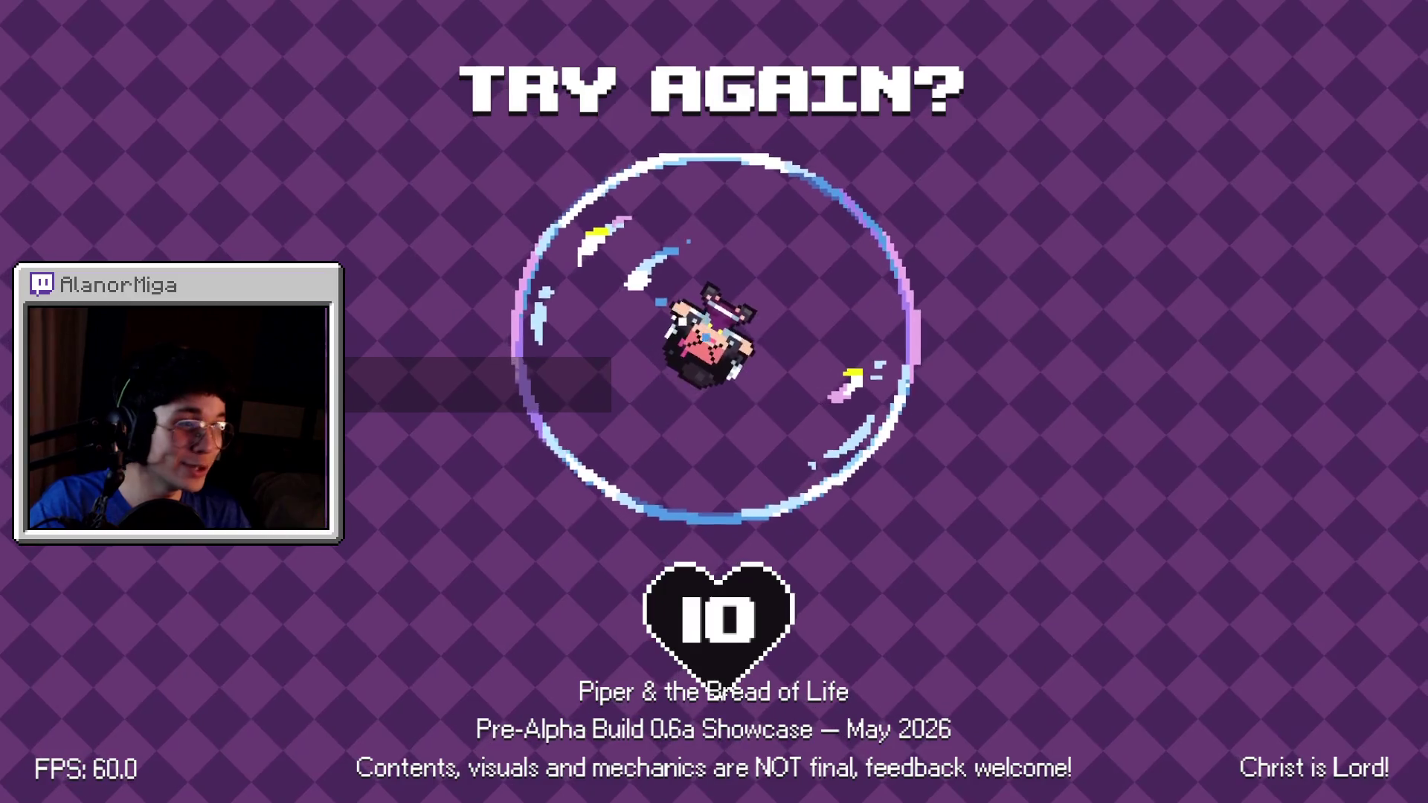
- Show Defeated.gd in the StageRunner scene, run it, and read the loop_finished signal's documentation
key("F8")
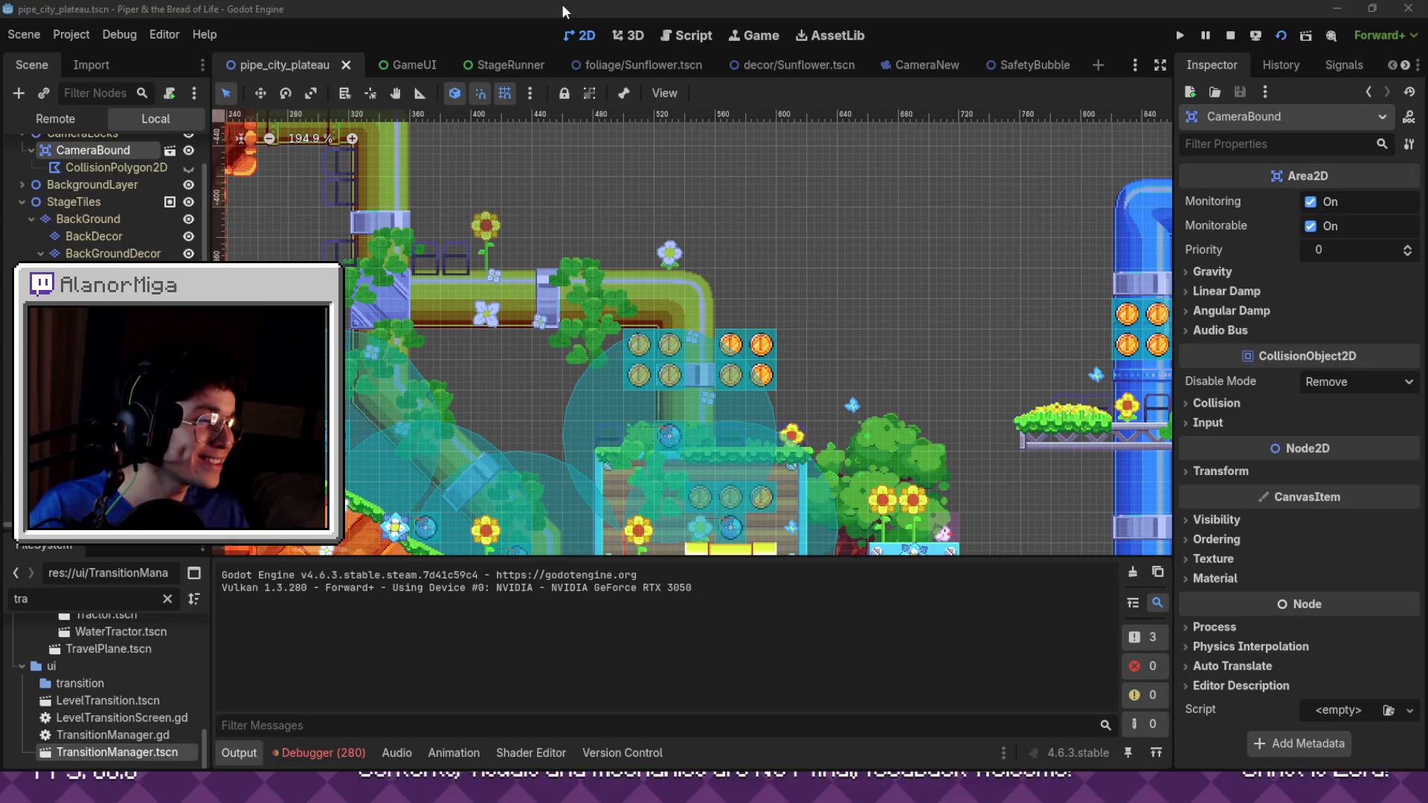
left_click(689, 35)
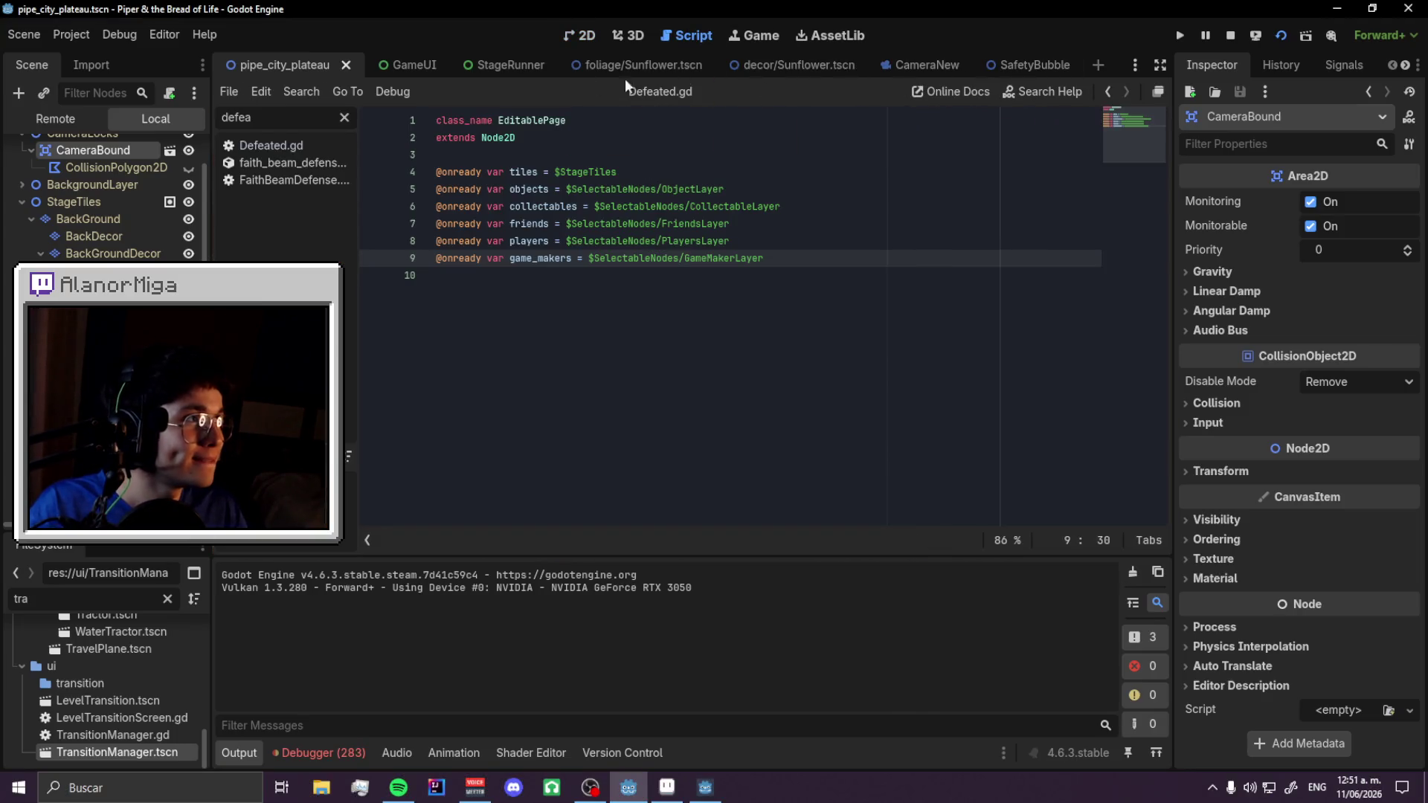
left_click(482, 67)
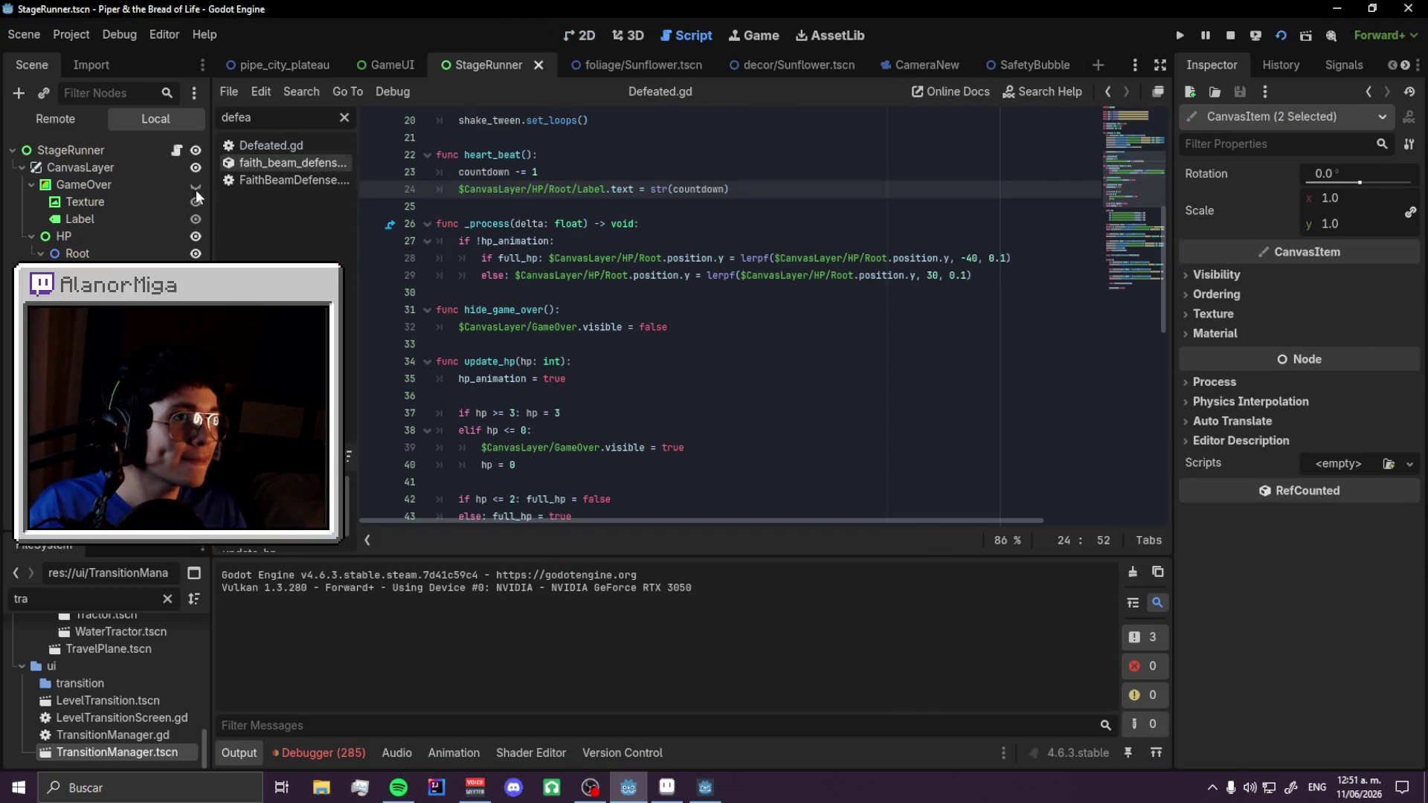
key("F5")
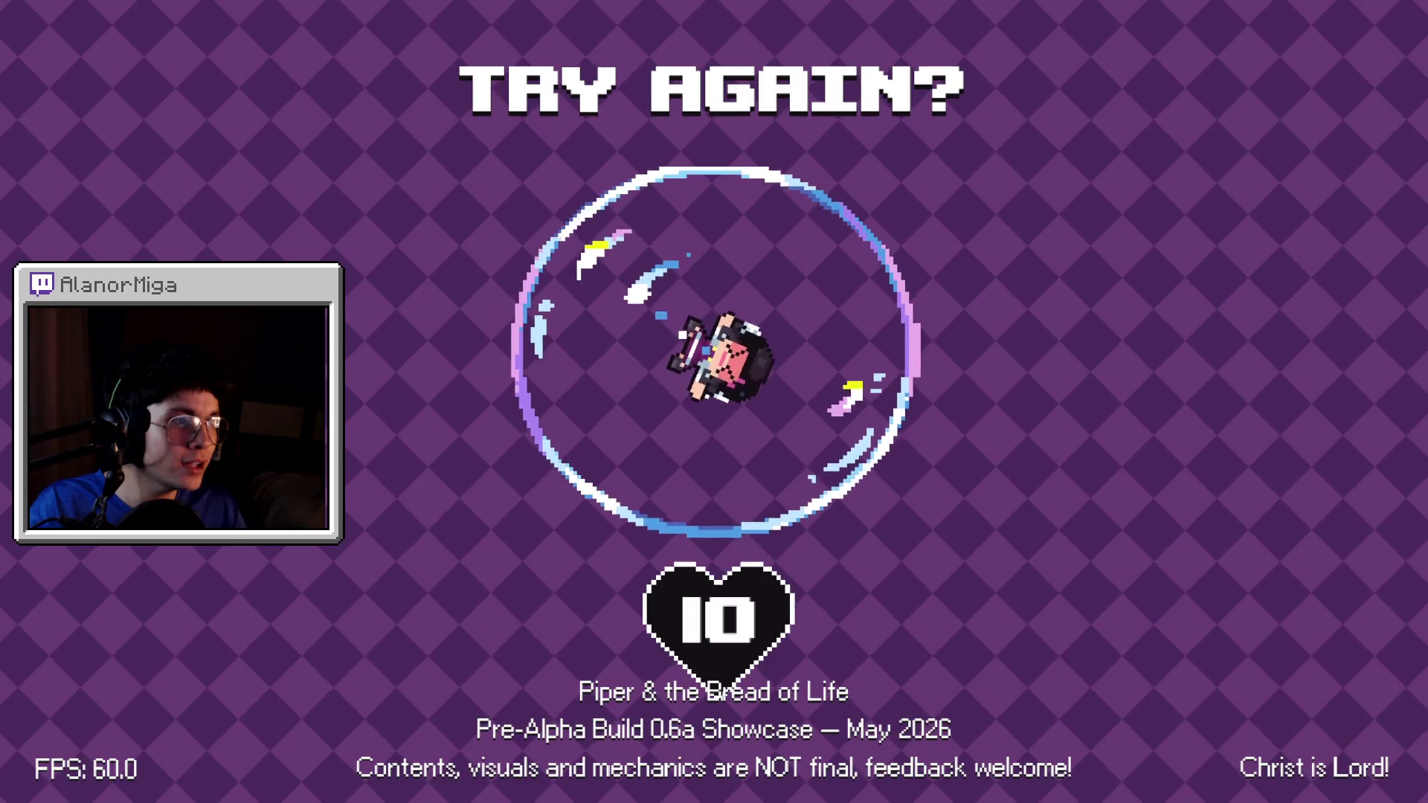
scroll(519, 238, "up", 5)
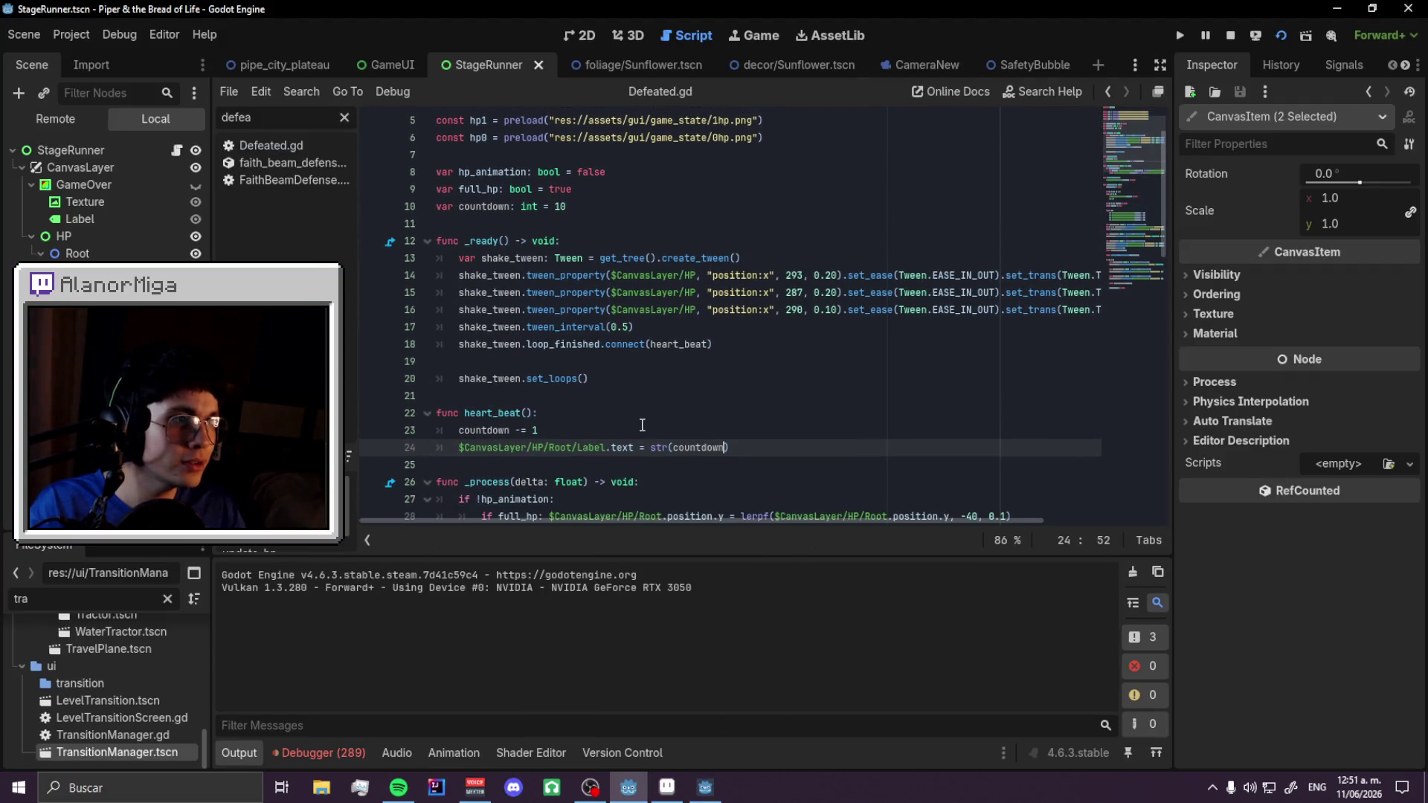
double_click(546, 345)
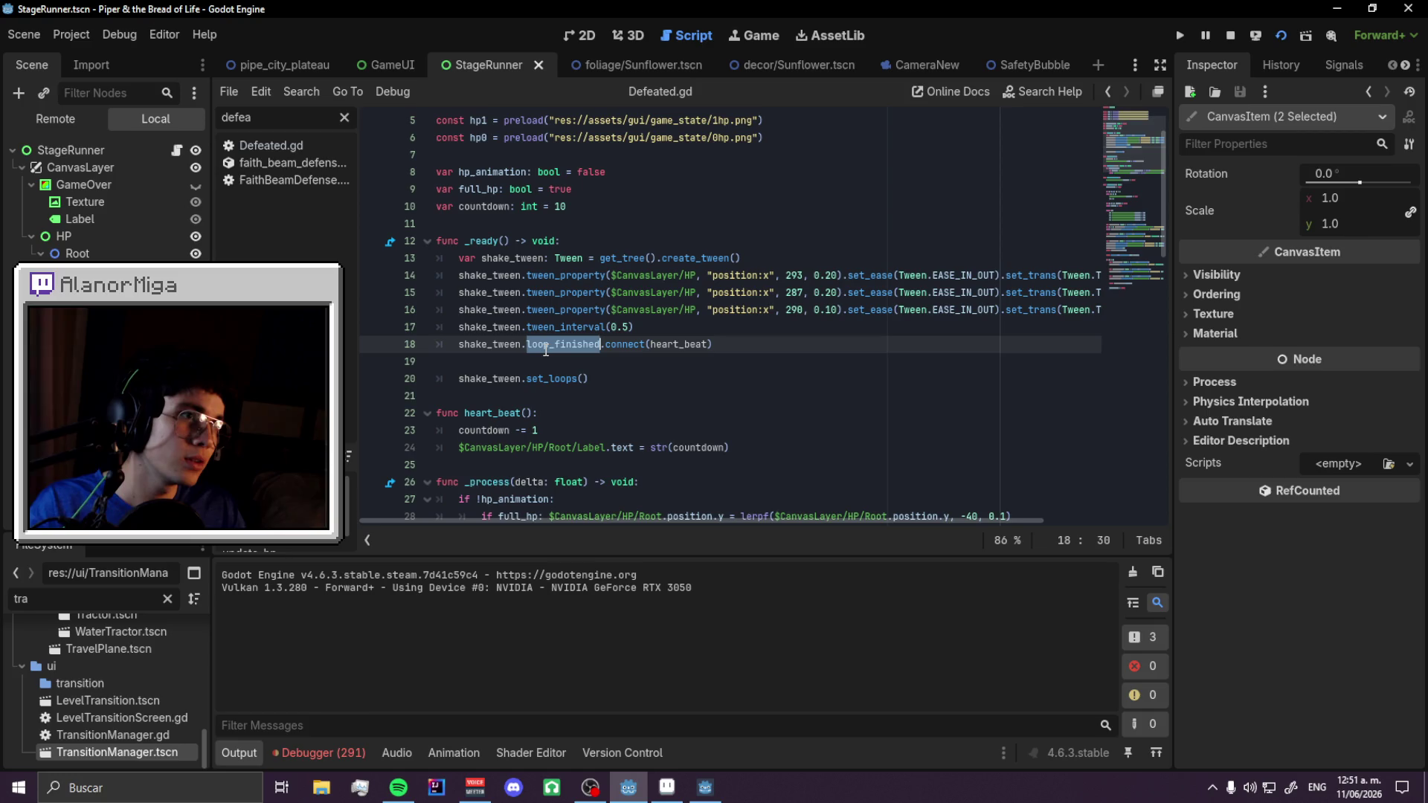
mouse_move(567, 347)
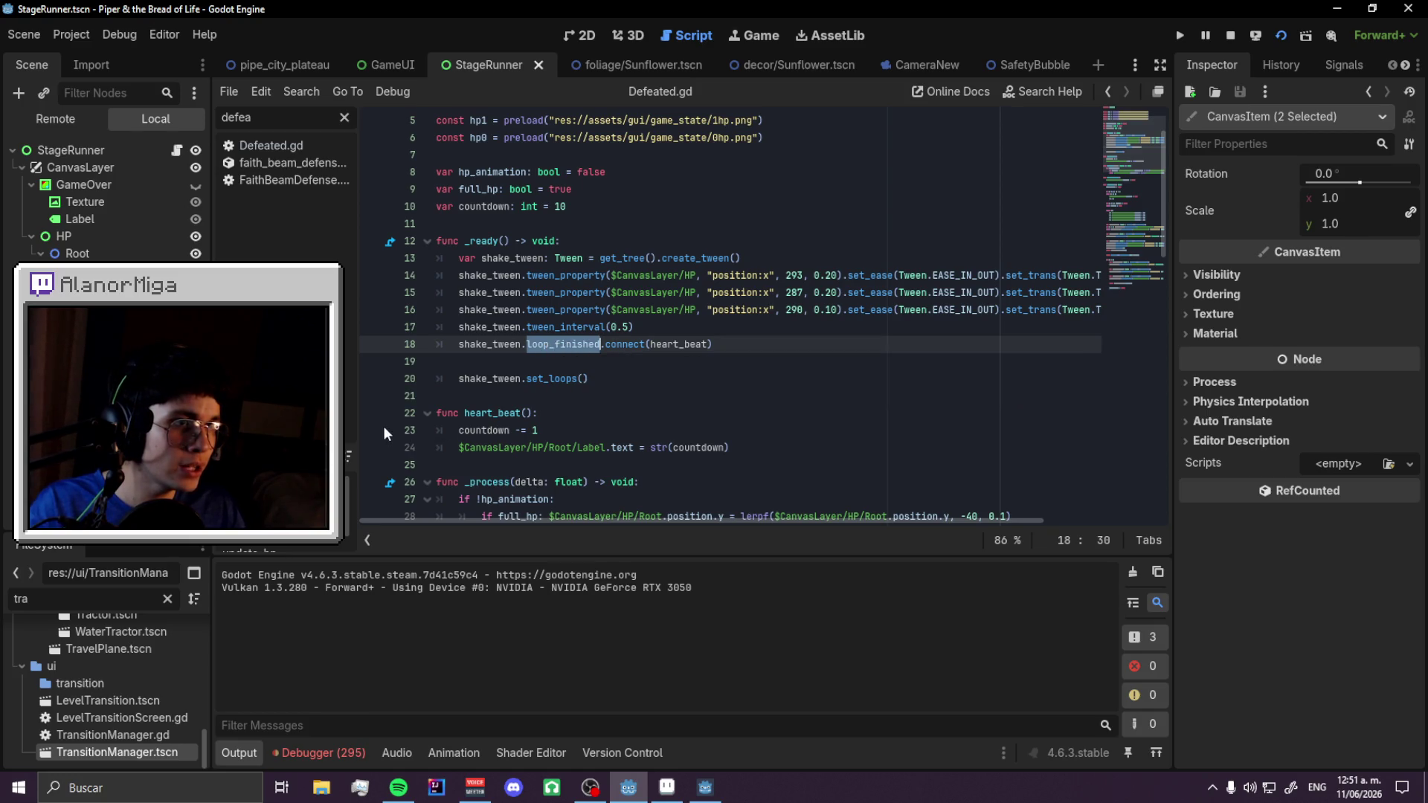
- Rerun the scene with F6 to check the countdown, finding the heart still stuck at 10
key("F6")
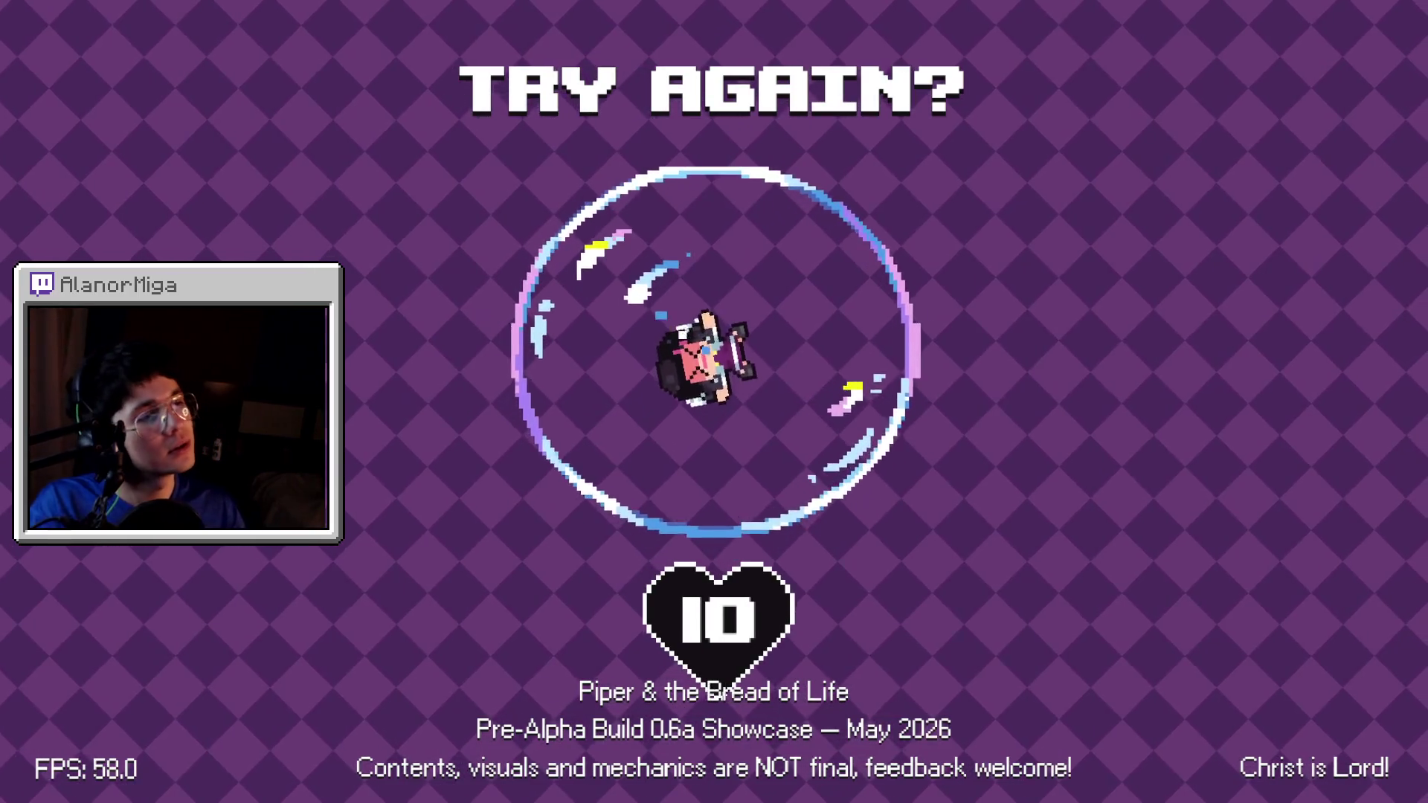
key("F8")
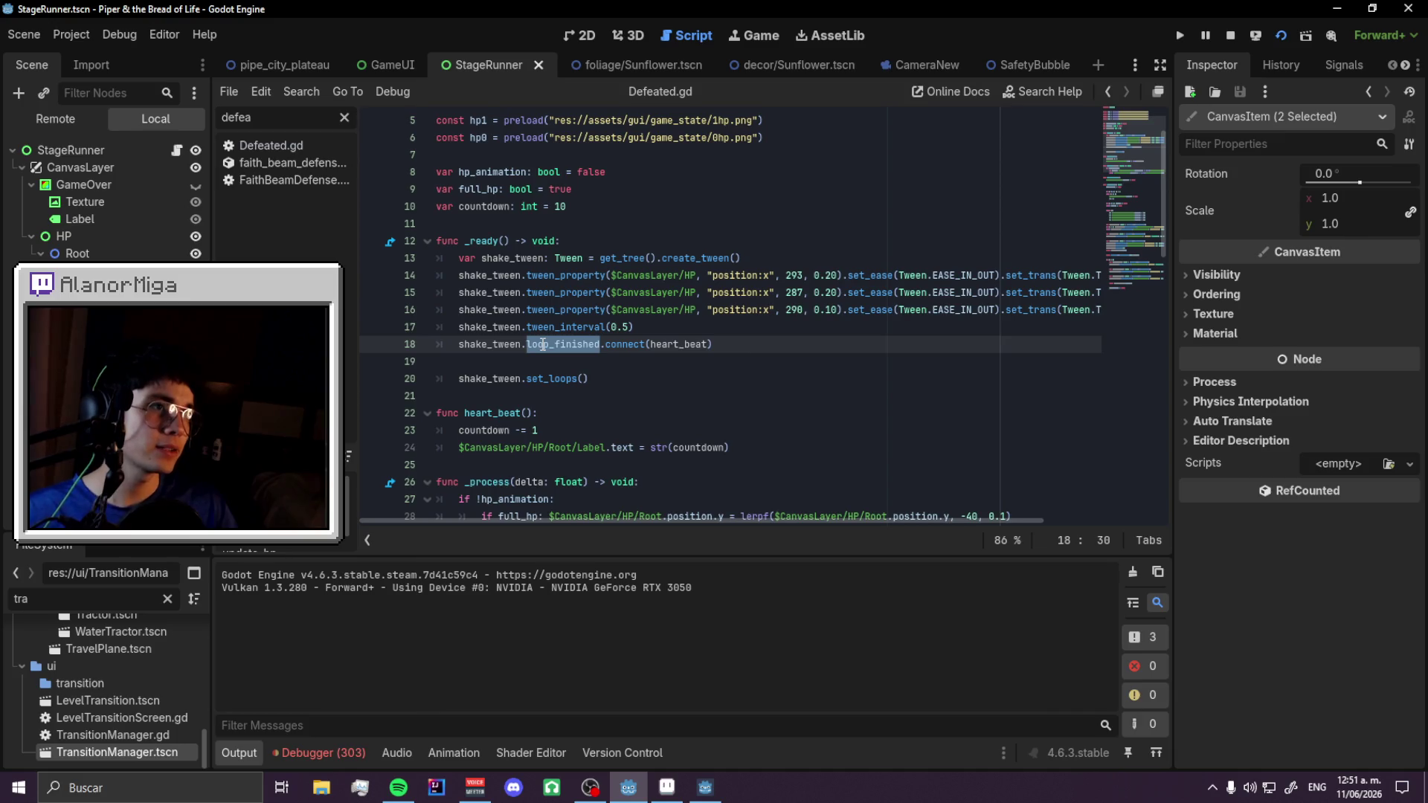
left_click(543, 344)
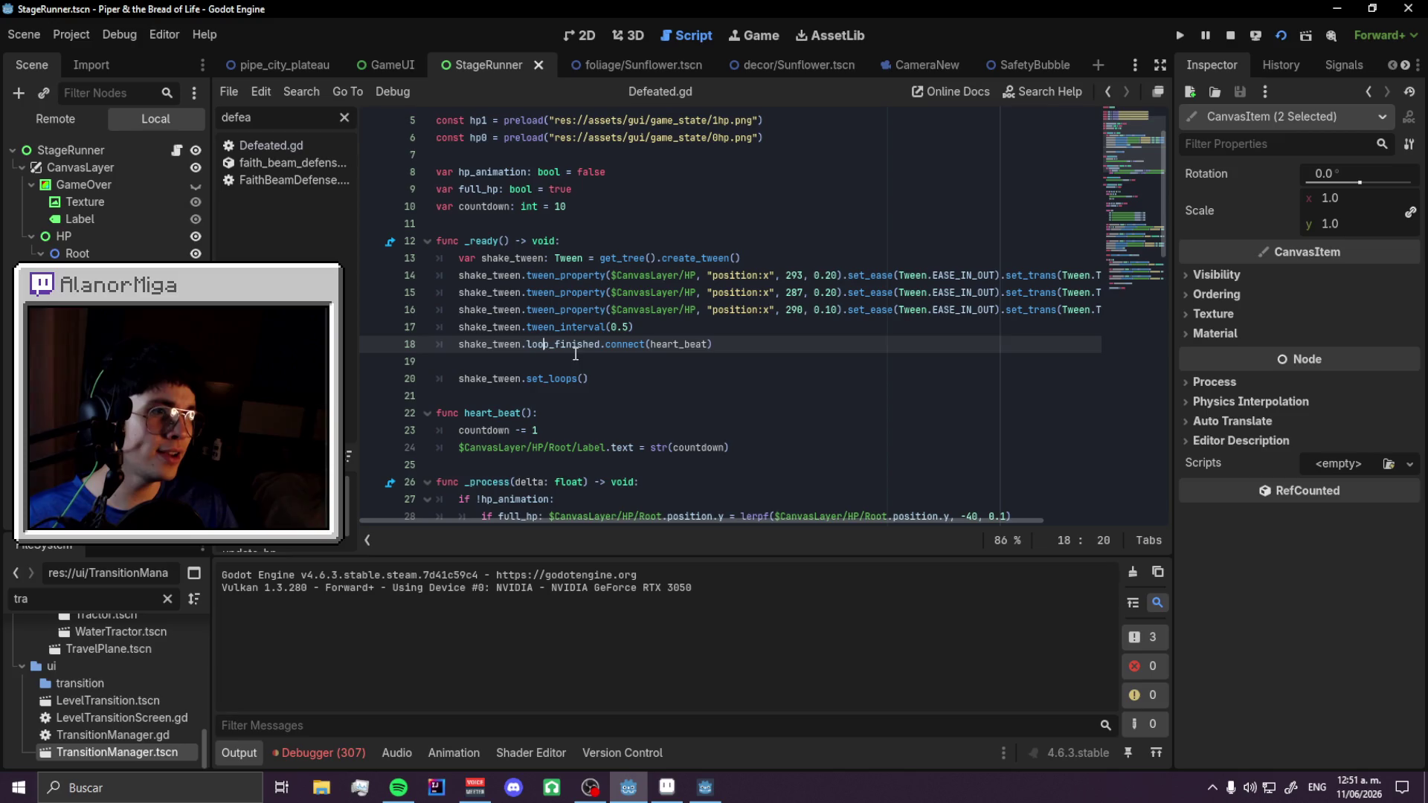
left_click(703, 785)
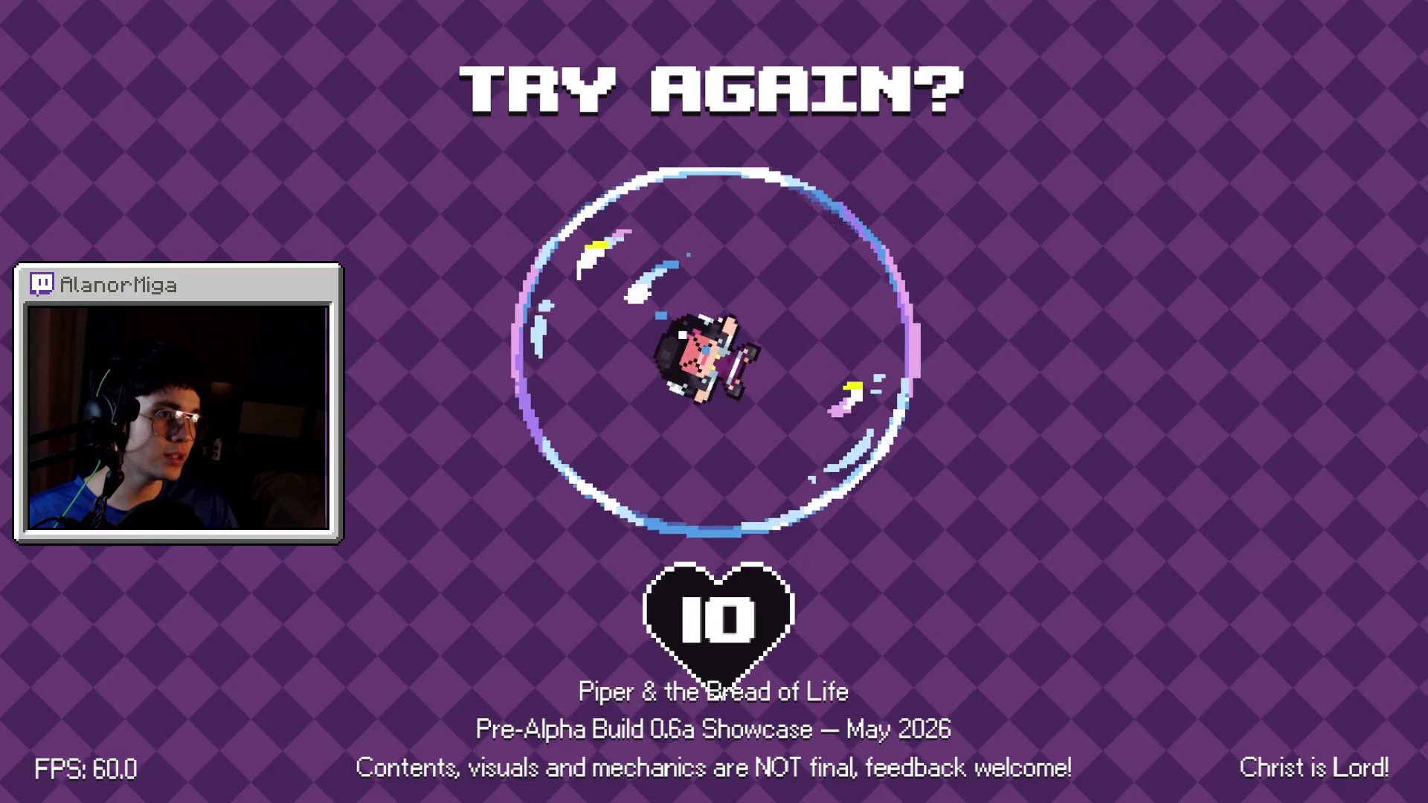
key("alt+Tab")
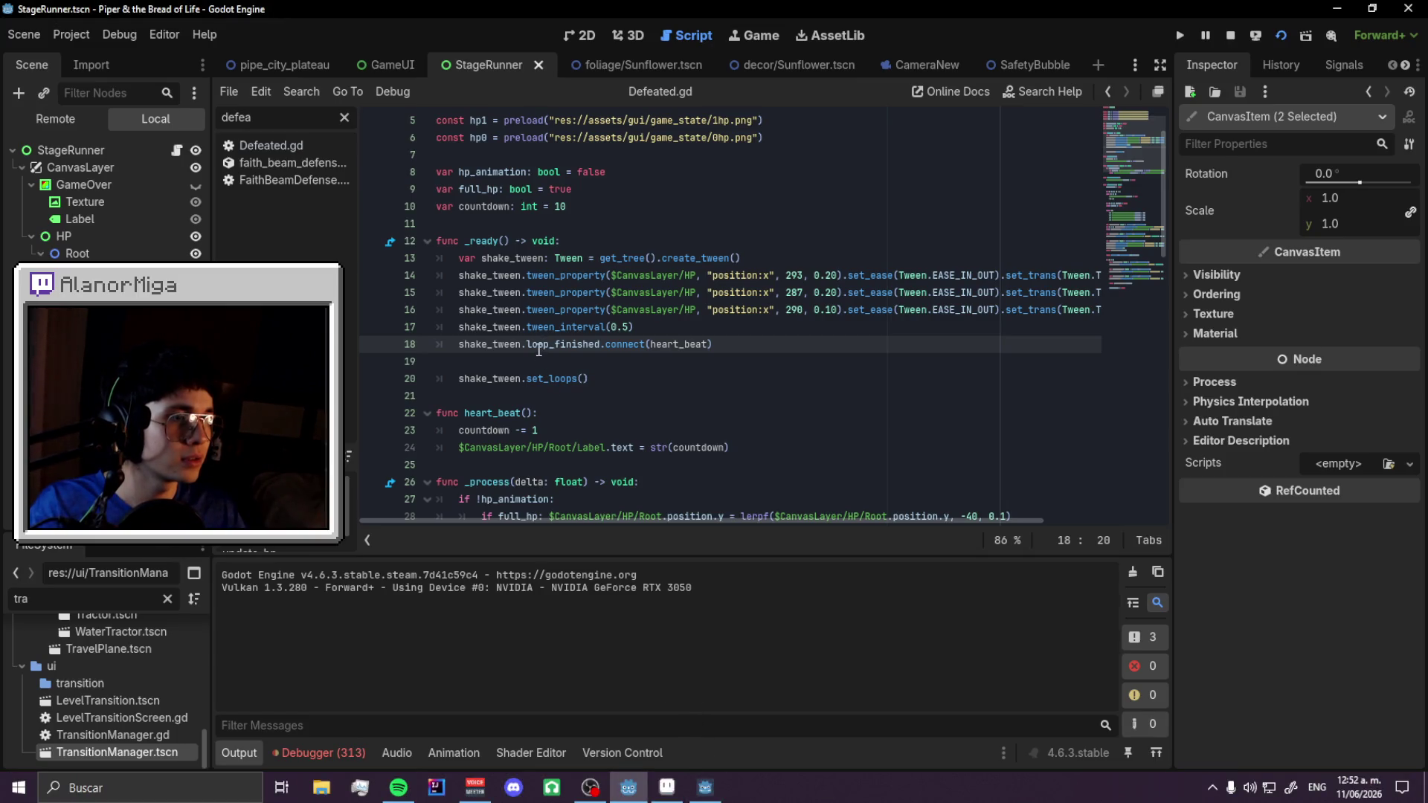
mouse_move(539, 348)
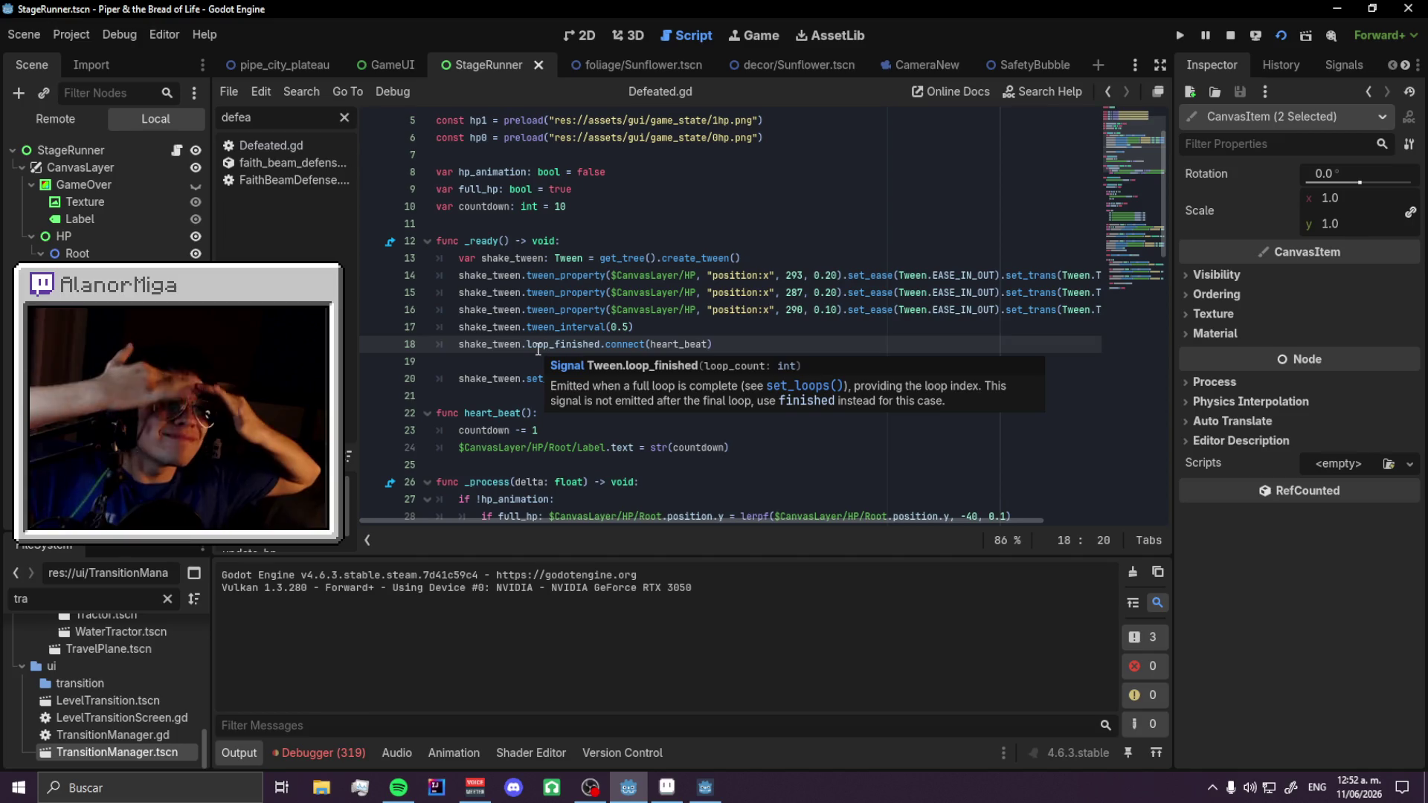
scroll(673, 336, "down", 1)
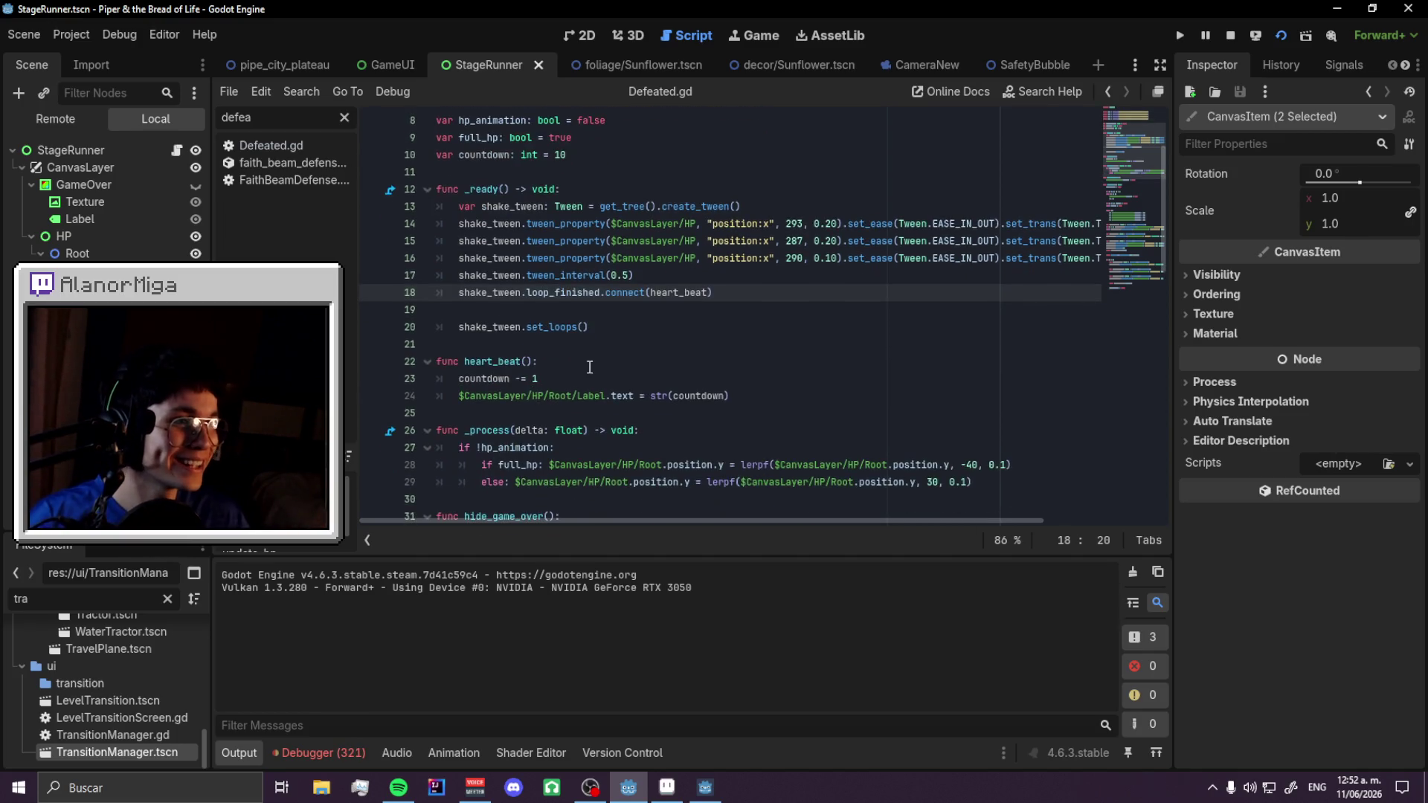
scroll(673, 335, "up", 1)
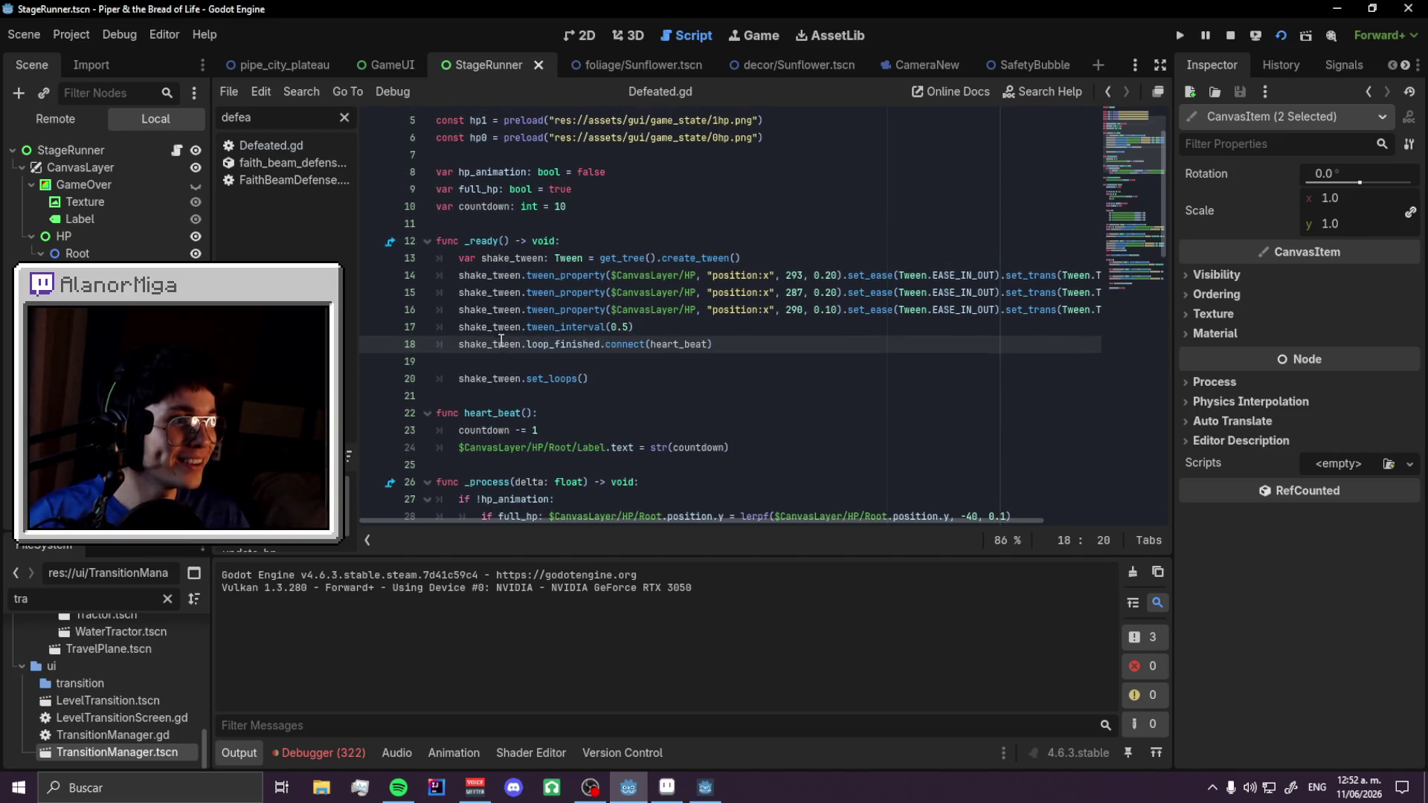
- Delete the set_loops and loop_finished.connect lines and cut the shake_tween setup out of _ready
triple_click(543, 379)
key("BackSpace")
key("BackSpace")
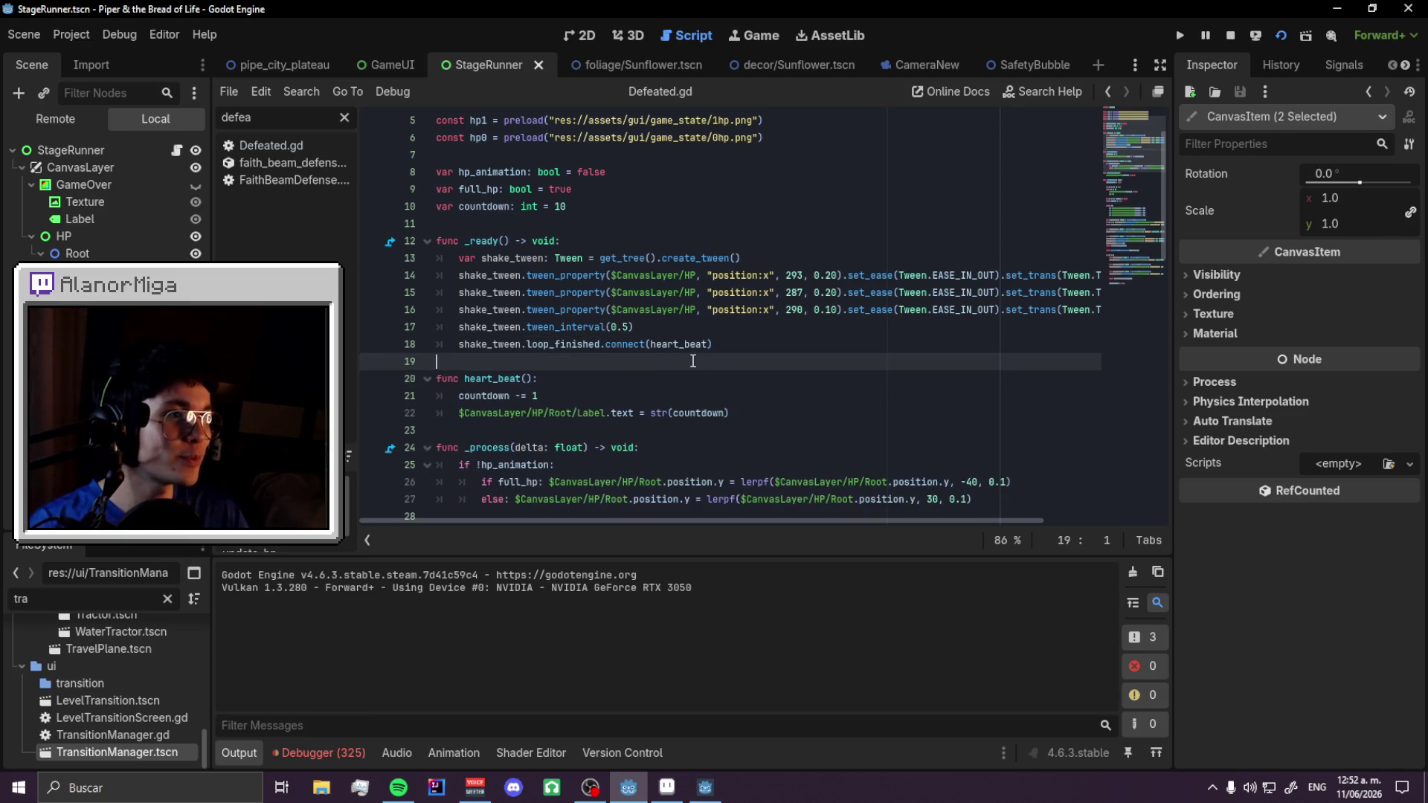
key("shift+Up")
key("shift+Up")
key("End")
key("shift+Left")
key("shift+Left")
key("shift+Left")
key("shift+Up")
key("shift+Up")
key("shift+Up")
key("Right")
left_click_drag(725, 345, 412, 344)
key("BackSpace")
key("BackSpace")
left_click(474, 288, "shift")
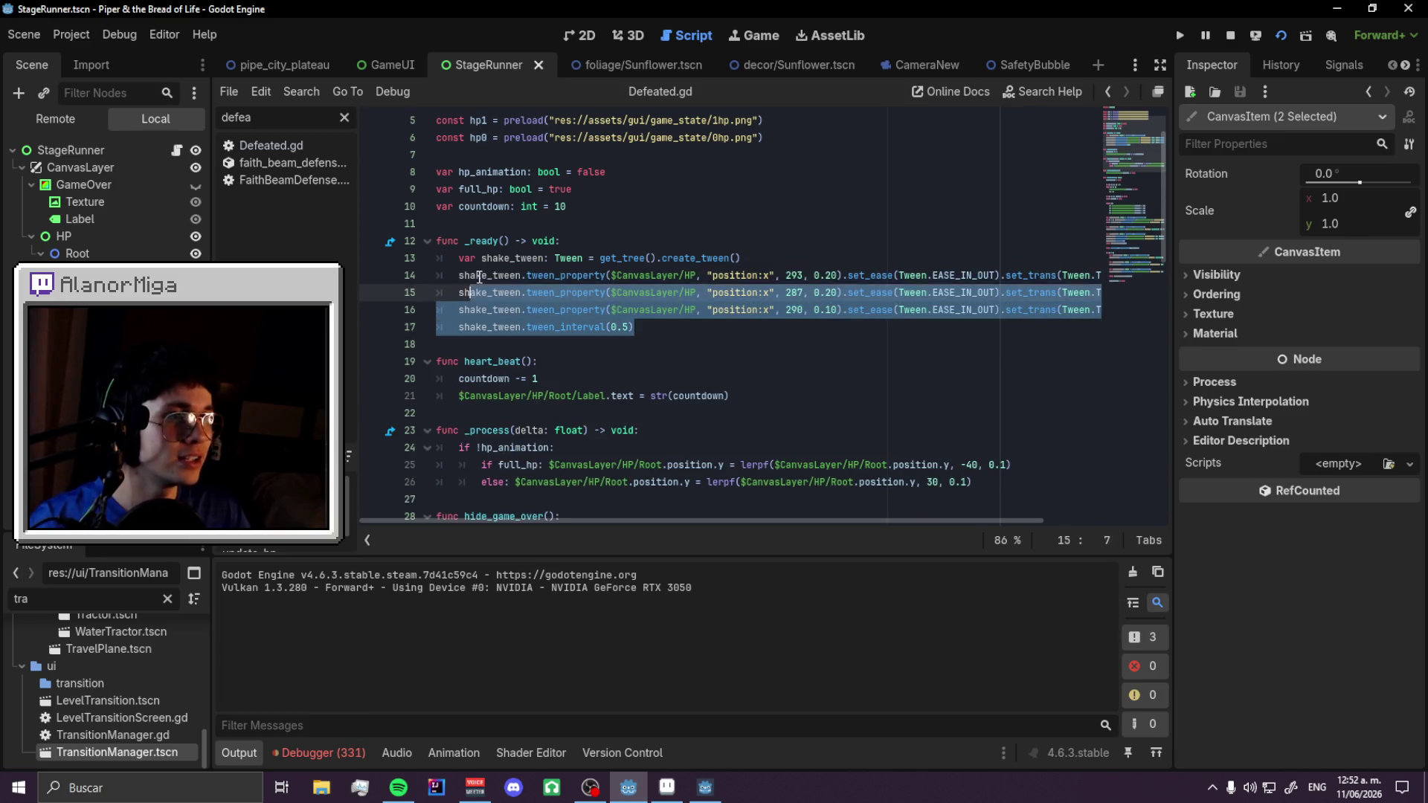
left_click(461, 260, "shift")
key("BackSpace")
key("shift+Up")
key("shift+Up")
key("BackSpace")
key("BackSpace")
- Paste the shake_tween lines at the start of heart_beat, followed by a blank line
left_click(554, 245)
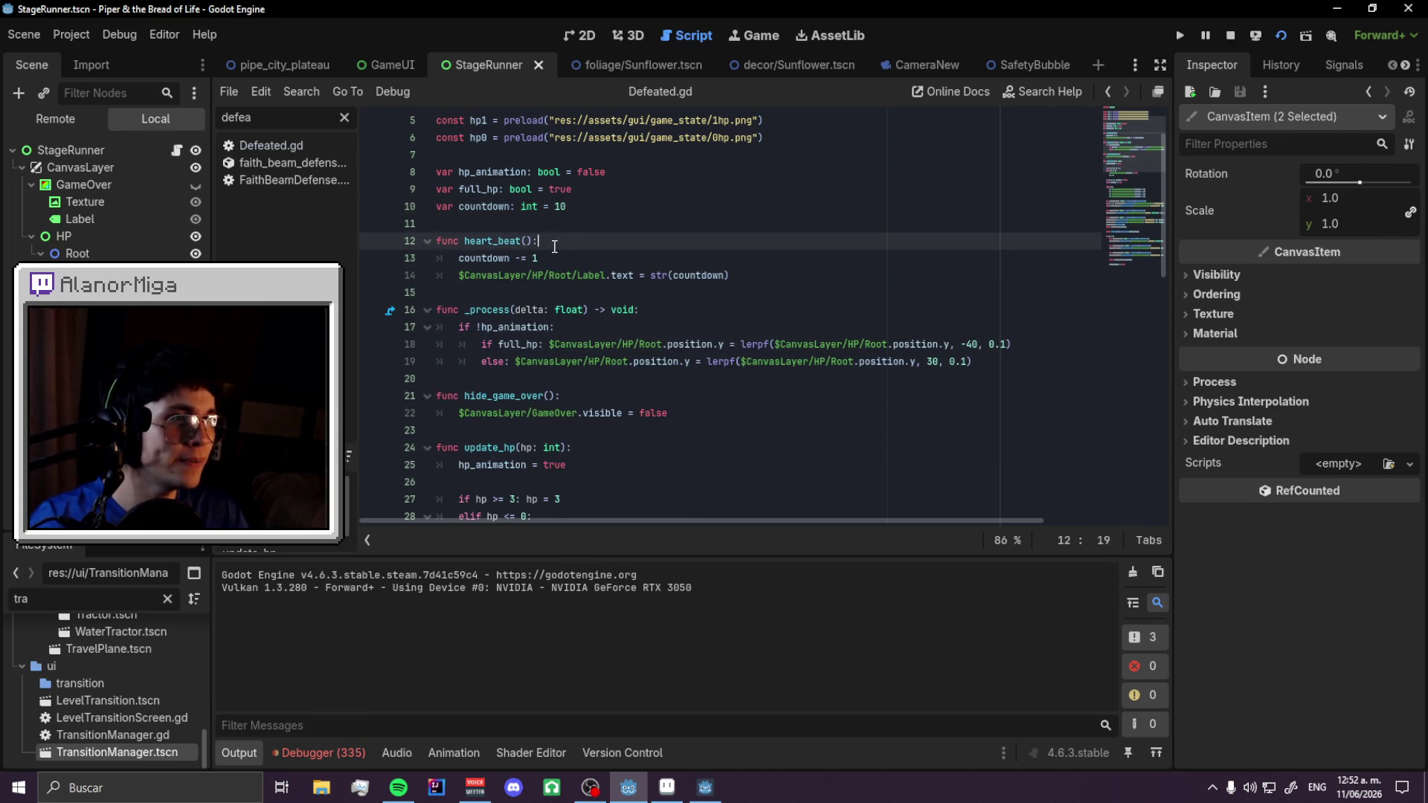
key("Return")
key("ctrl+v")
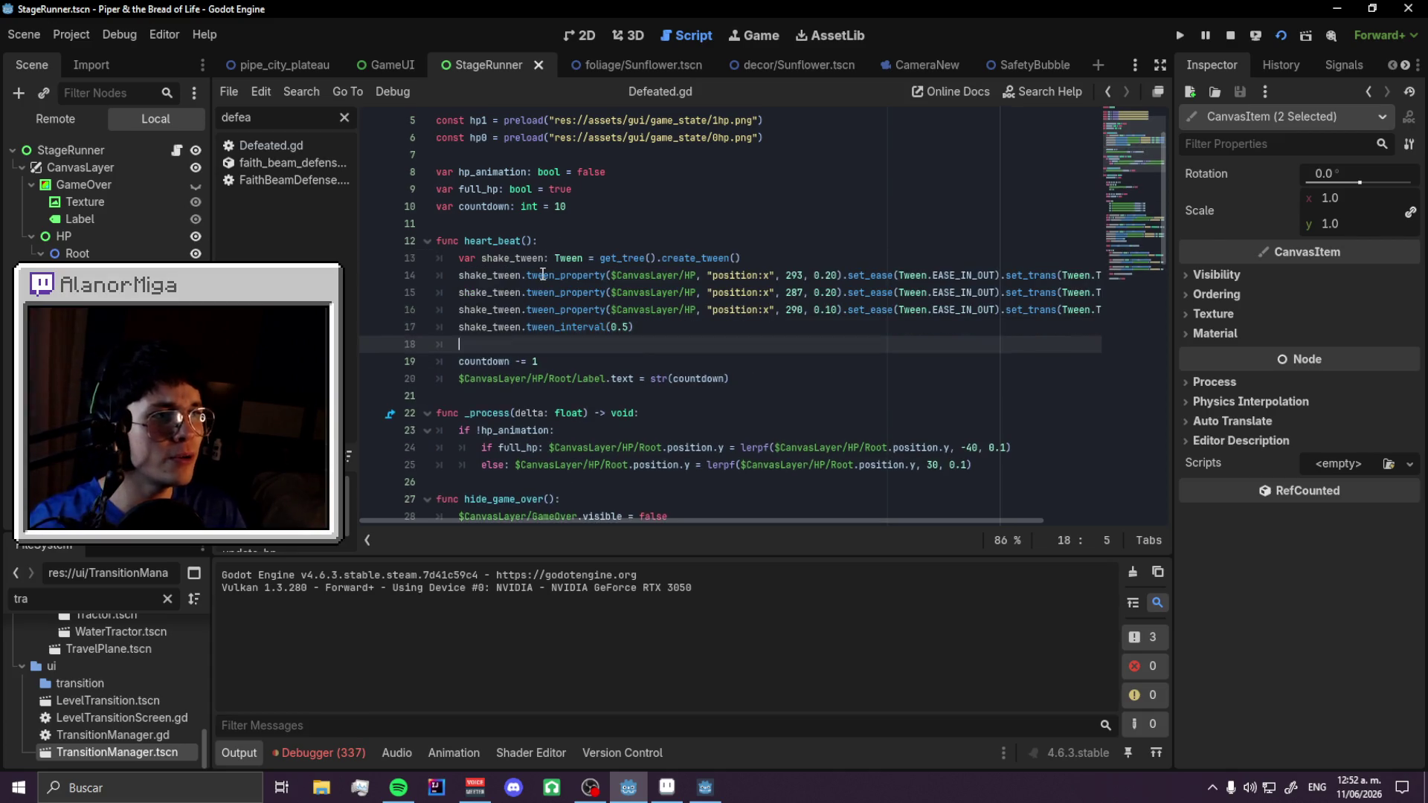
key("Return")
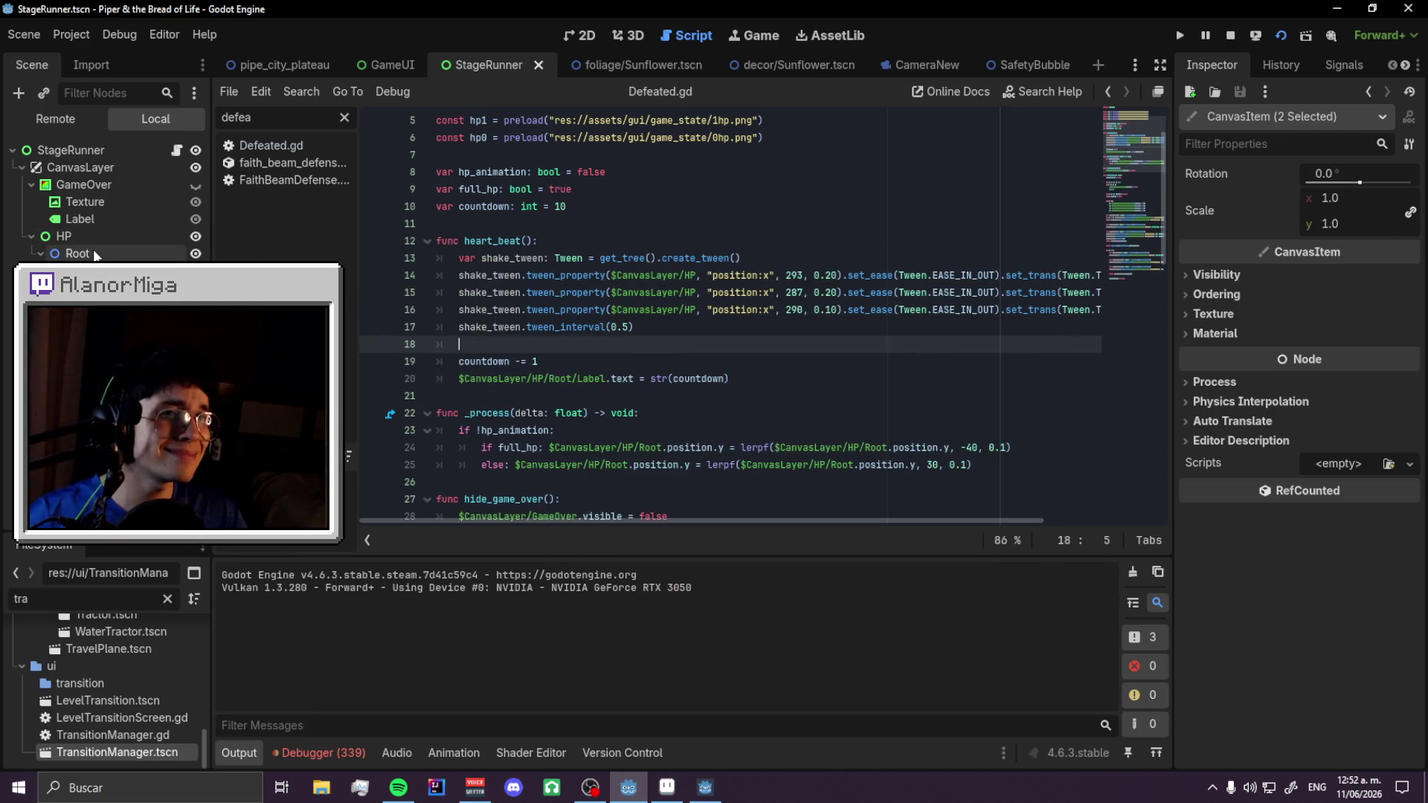
- Add a Timer child under HP's Root node, rename it BeatTimer, and save the scene
right_click(90, 237)
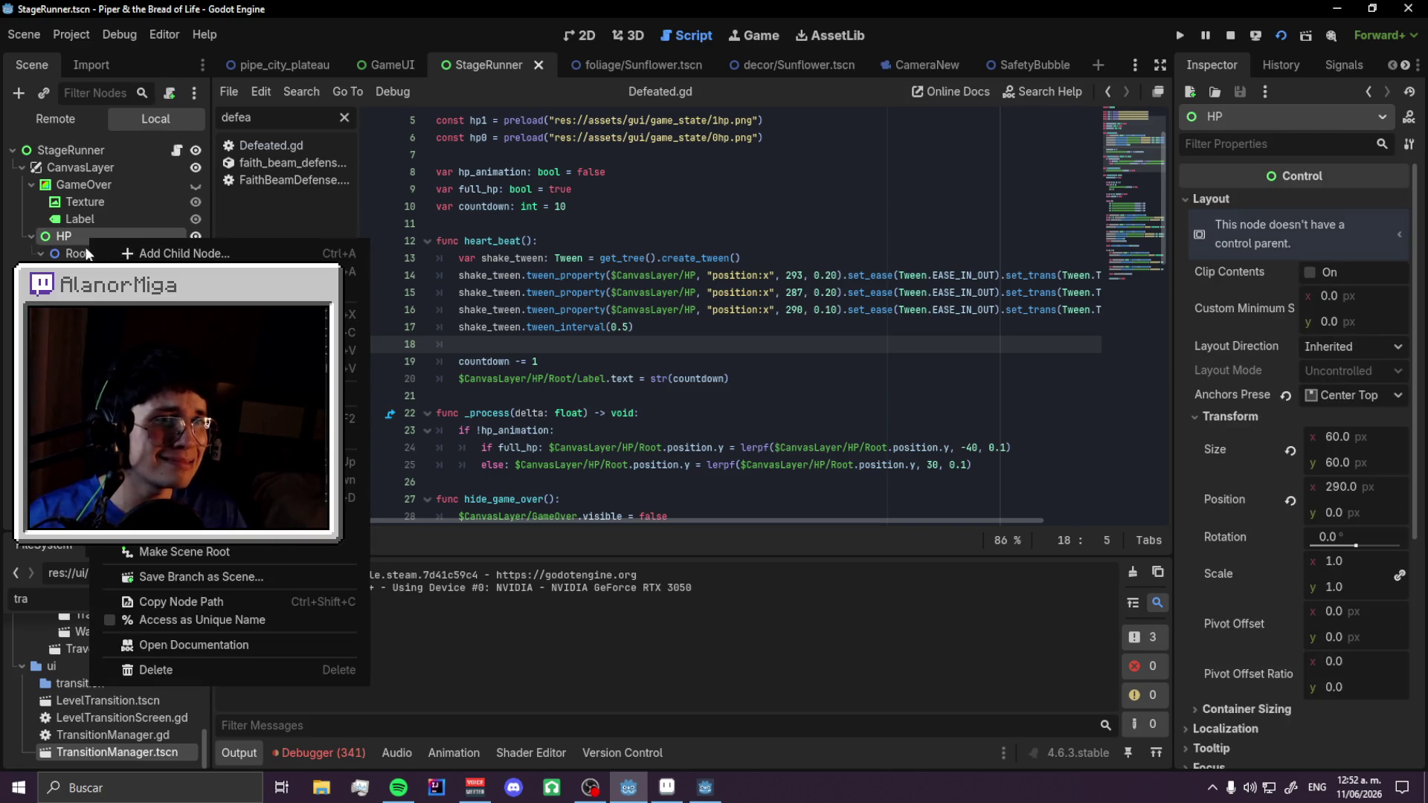
left_click(83, 255)
right_click(81, 255)
left_click(111, 266)
type("Timer")
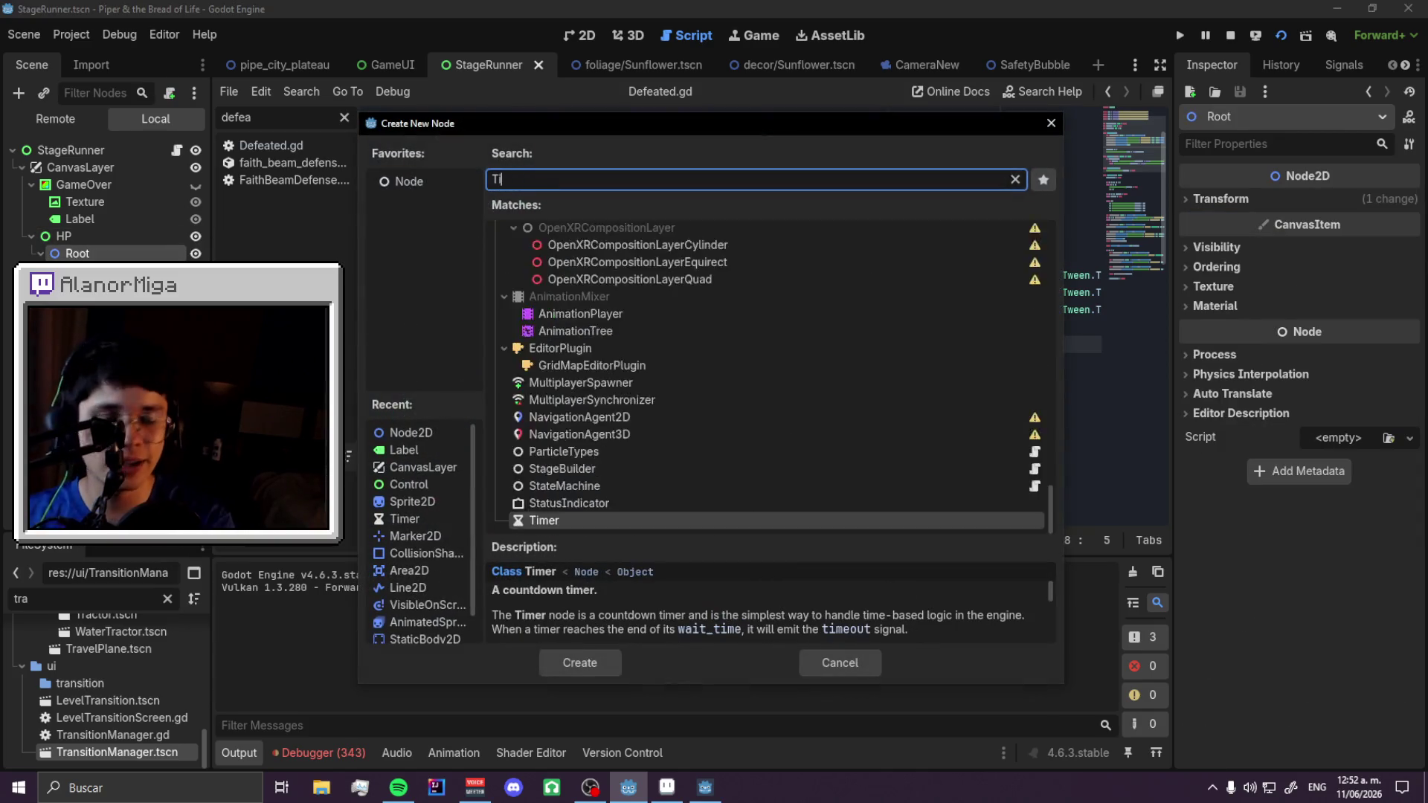
key("Return")
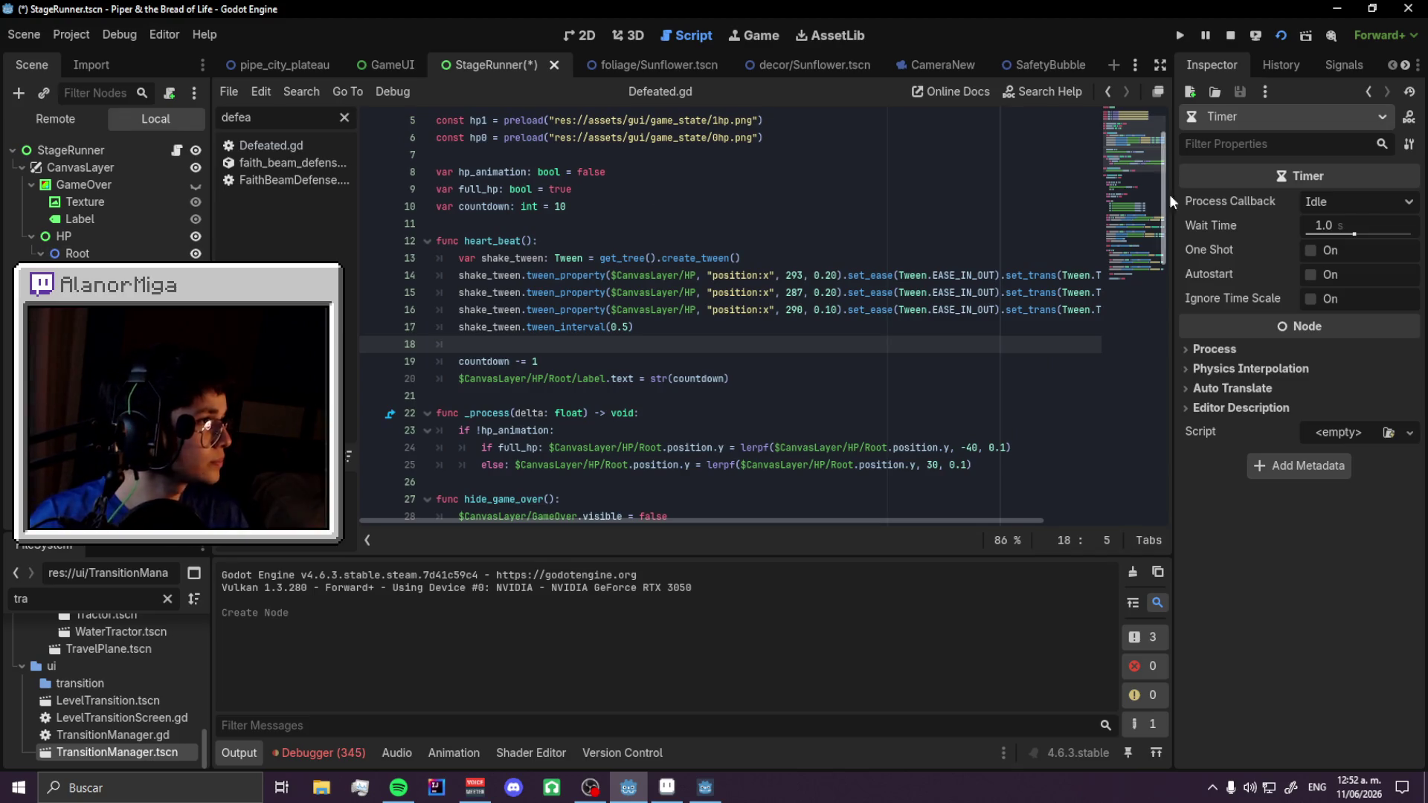
scroll(640, 336, "down", 2)
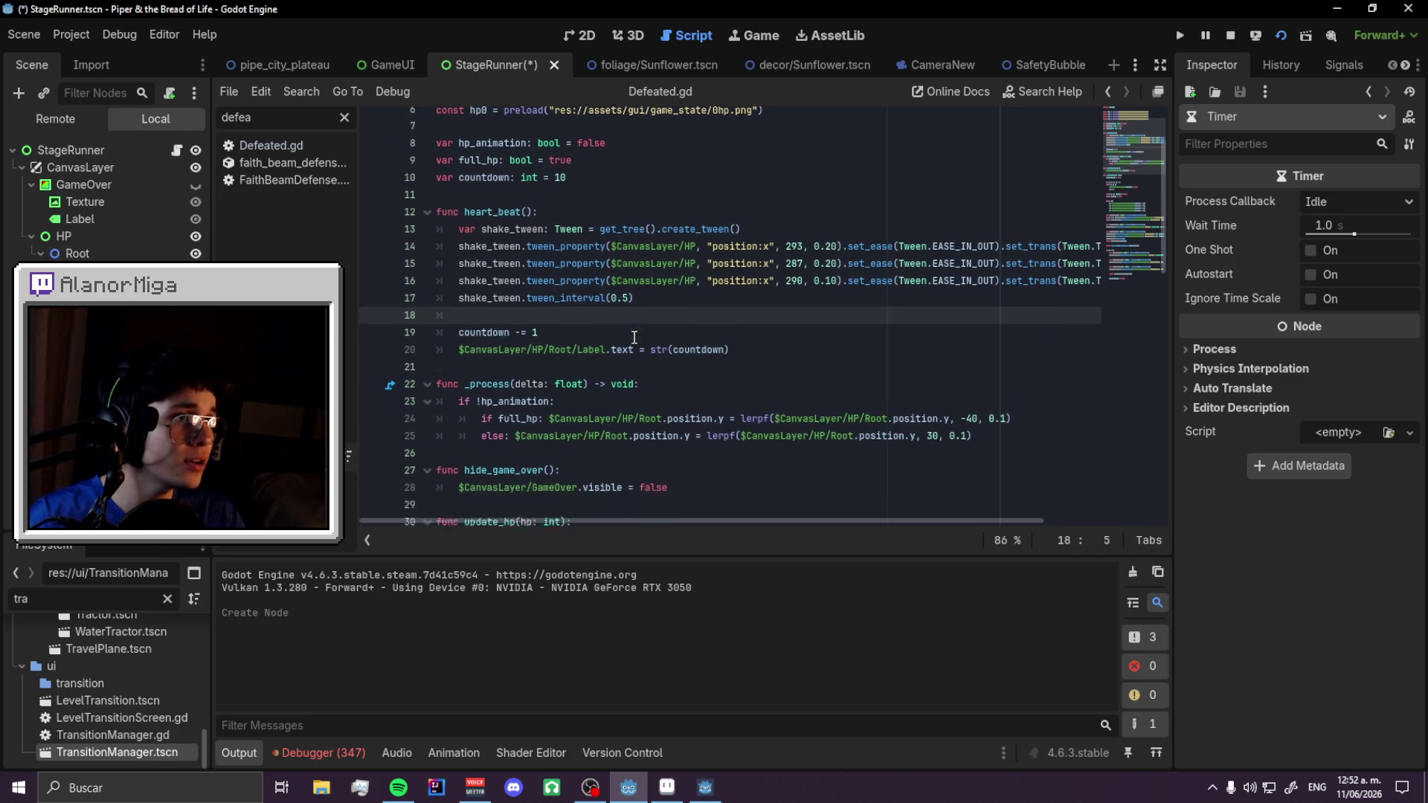
scroll(597, 288, "down", 7)
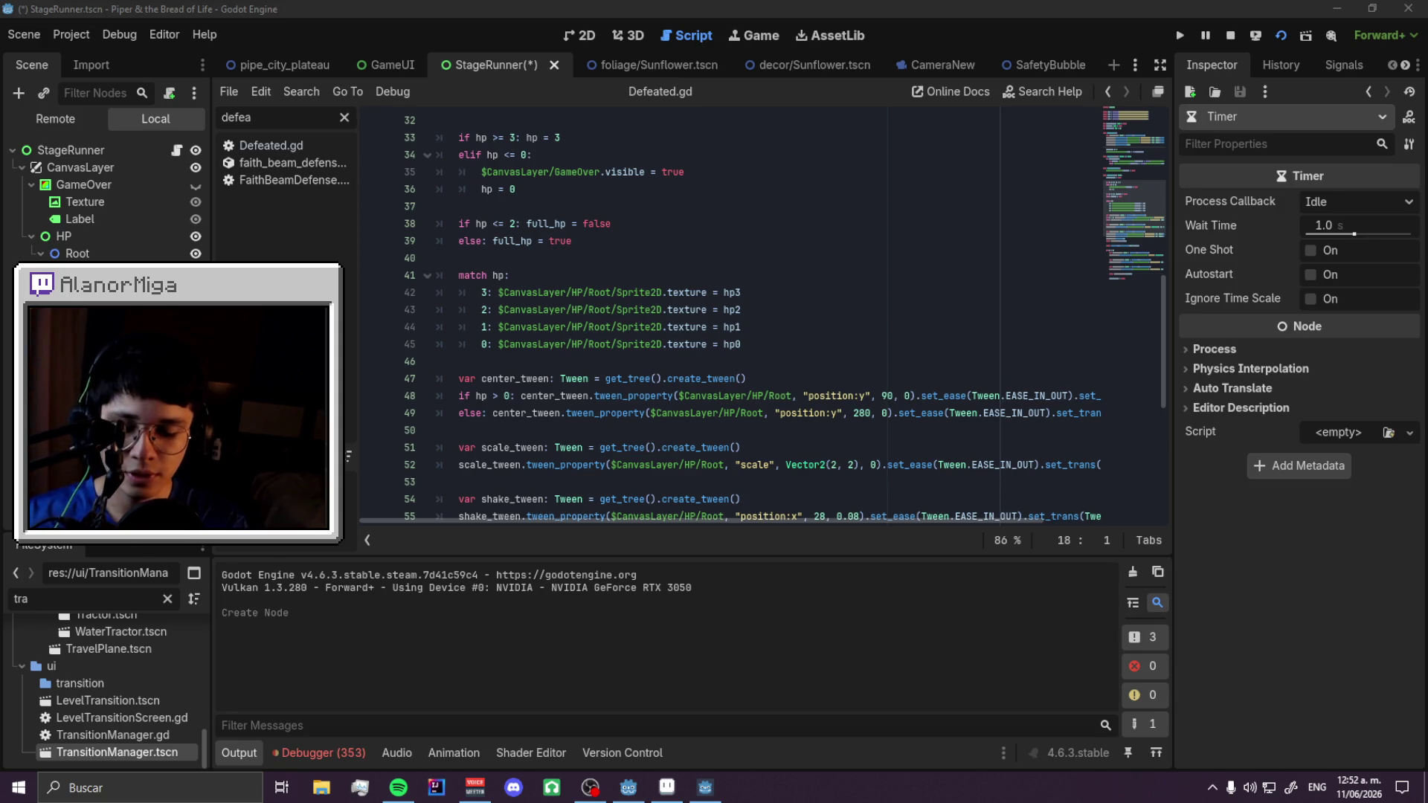
key("Return")
scroll(651, 435, "up", 6)
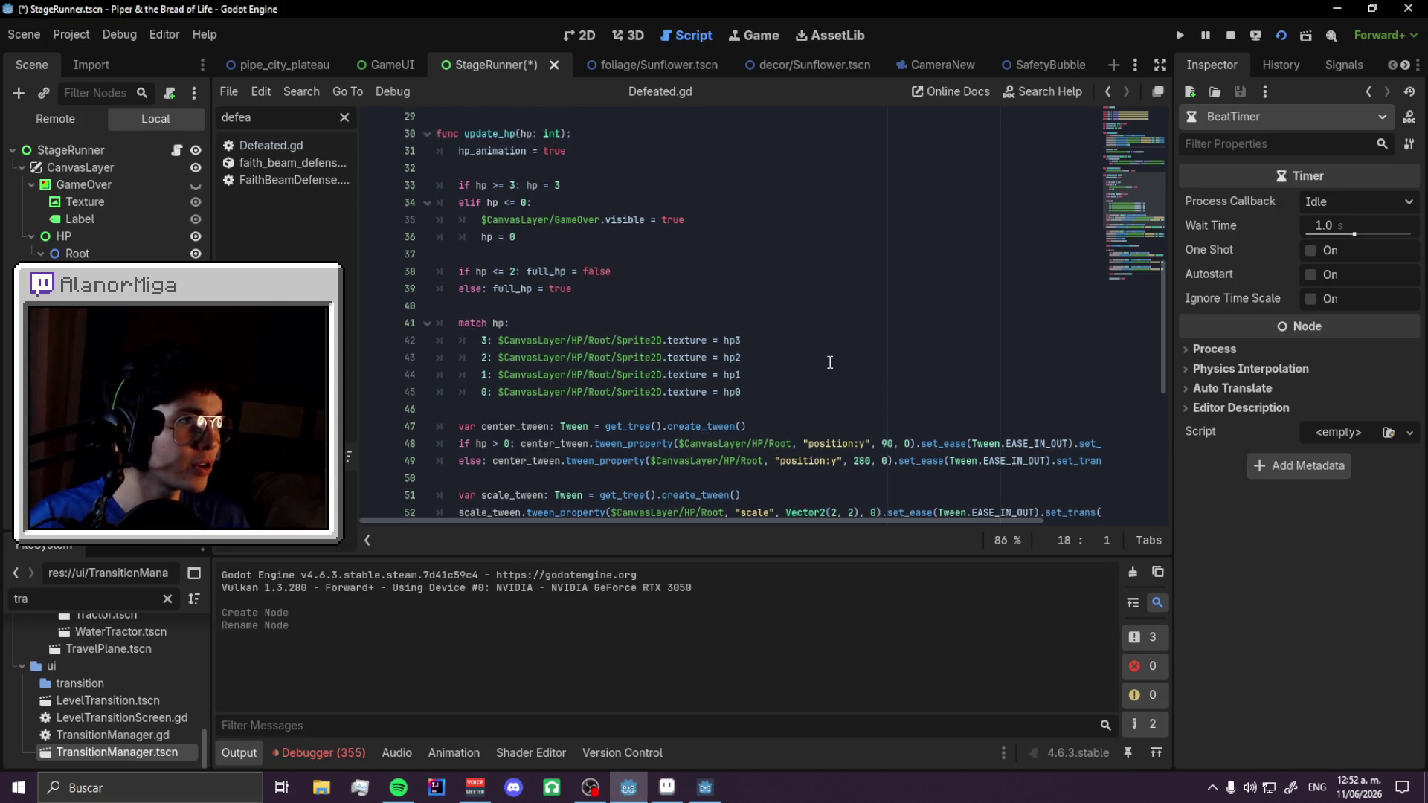
key("ctrl+s")
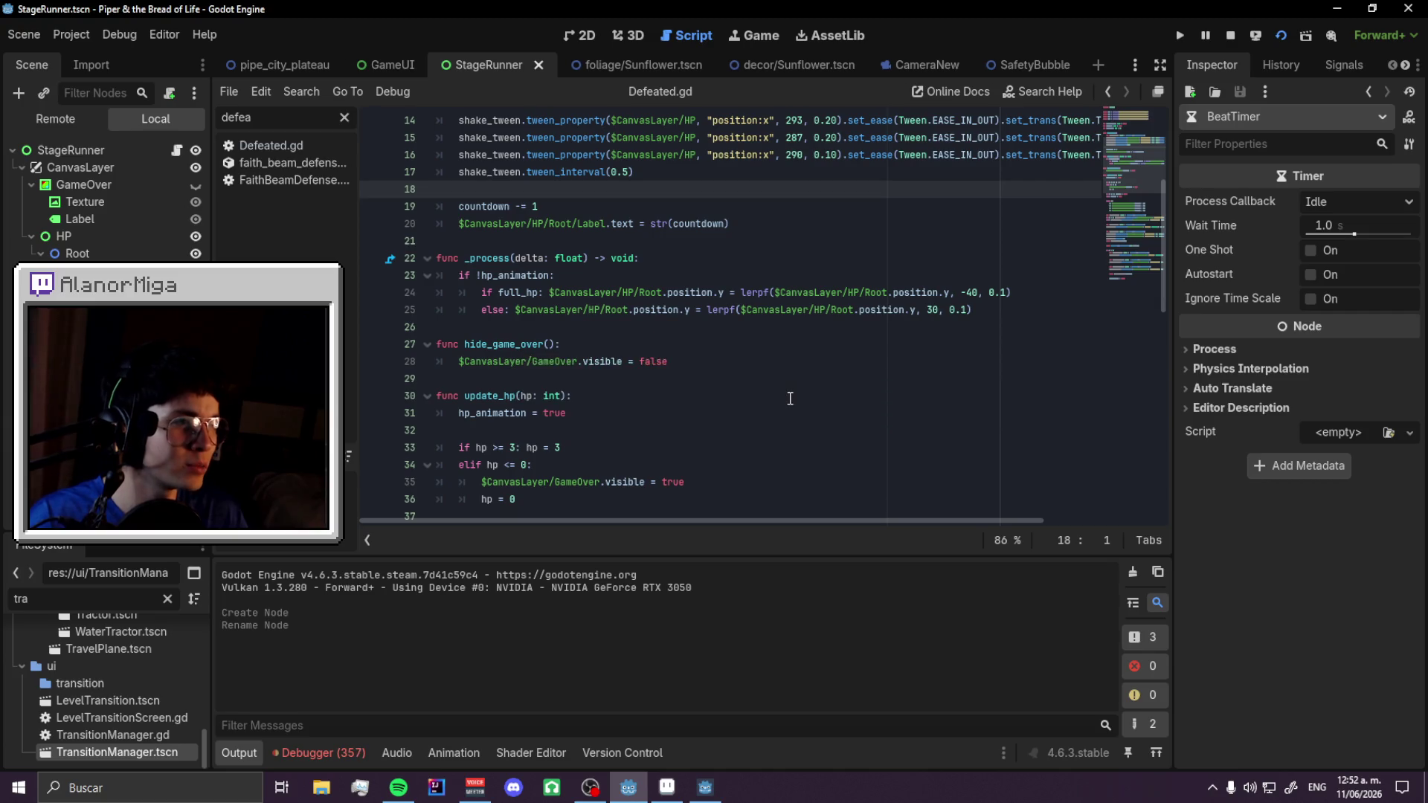
- Under 'elif hp <= 0', call $CanvasLayer/HP/Root/BeatTimer.start()
scroll(791, 395, "down", 7)
scroll(795, 402, "down", 1)
scroll(795, 402, "up", 12)
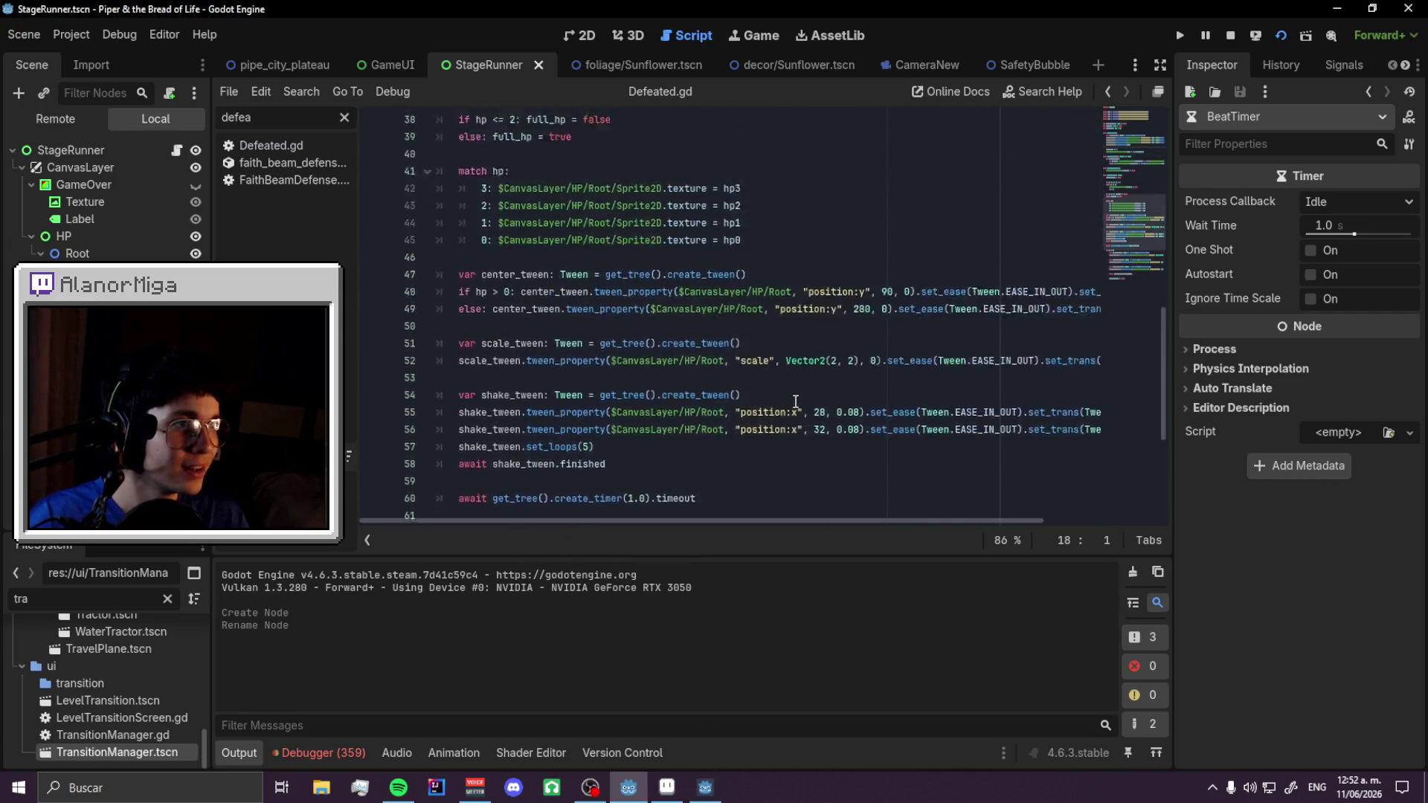
scroll(795, 401, "down", 7)
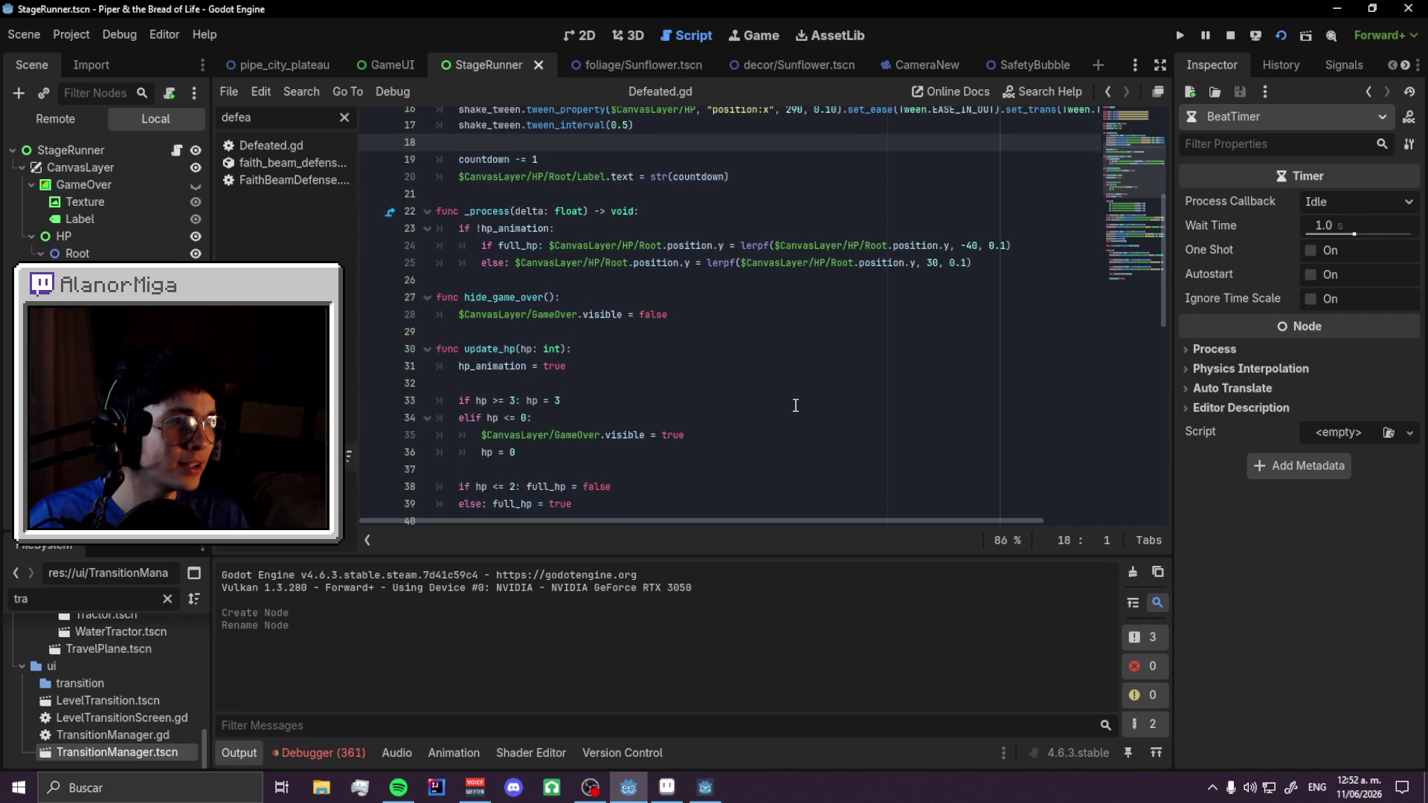
left_click(546, 270)
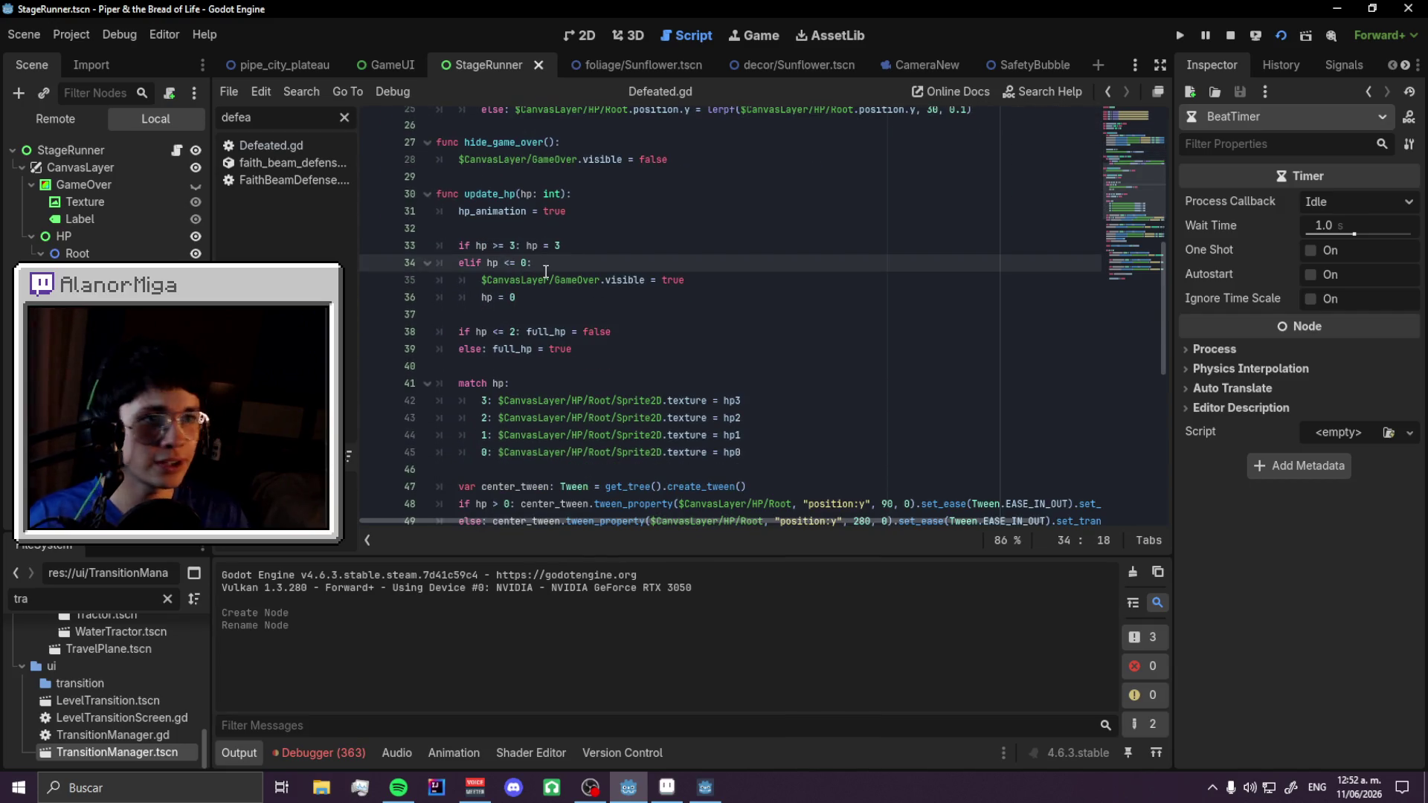
key("Return")
type("$")
type("t")
key("Return")
type("st")
key("Return")
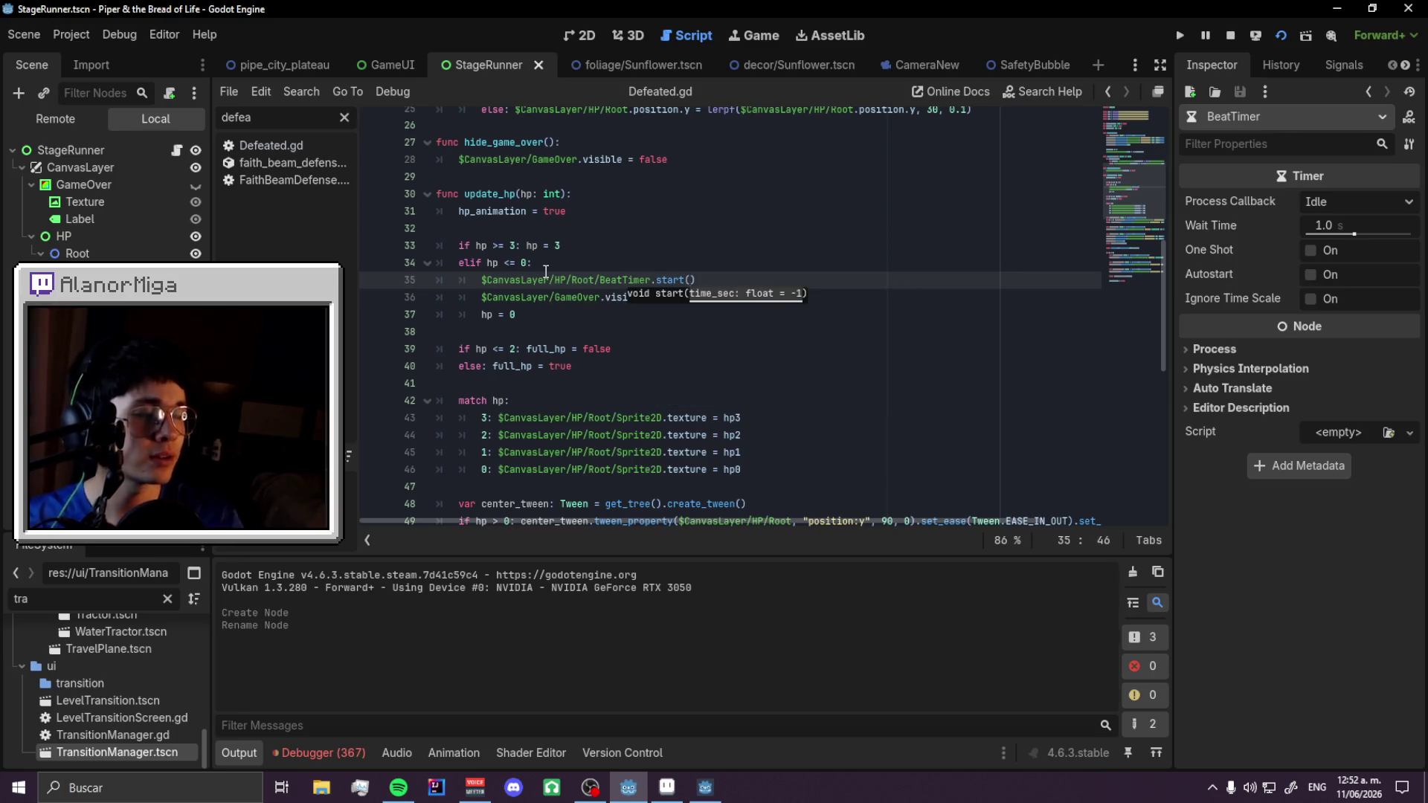
- Add a _ready function connecting BeatTimer's timeout signal to heart_beat, then save
scroll(544, 279, "up", 8)
left_click(492, 292)
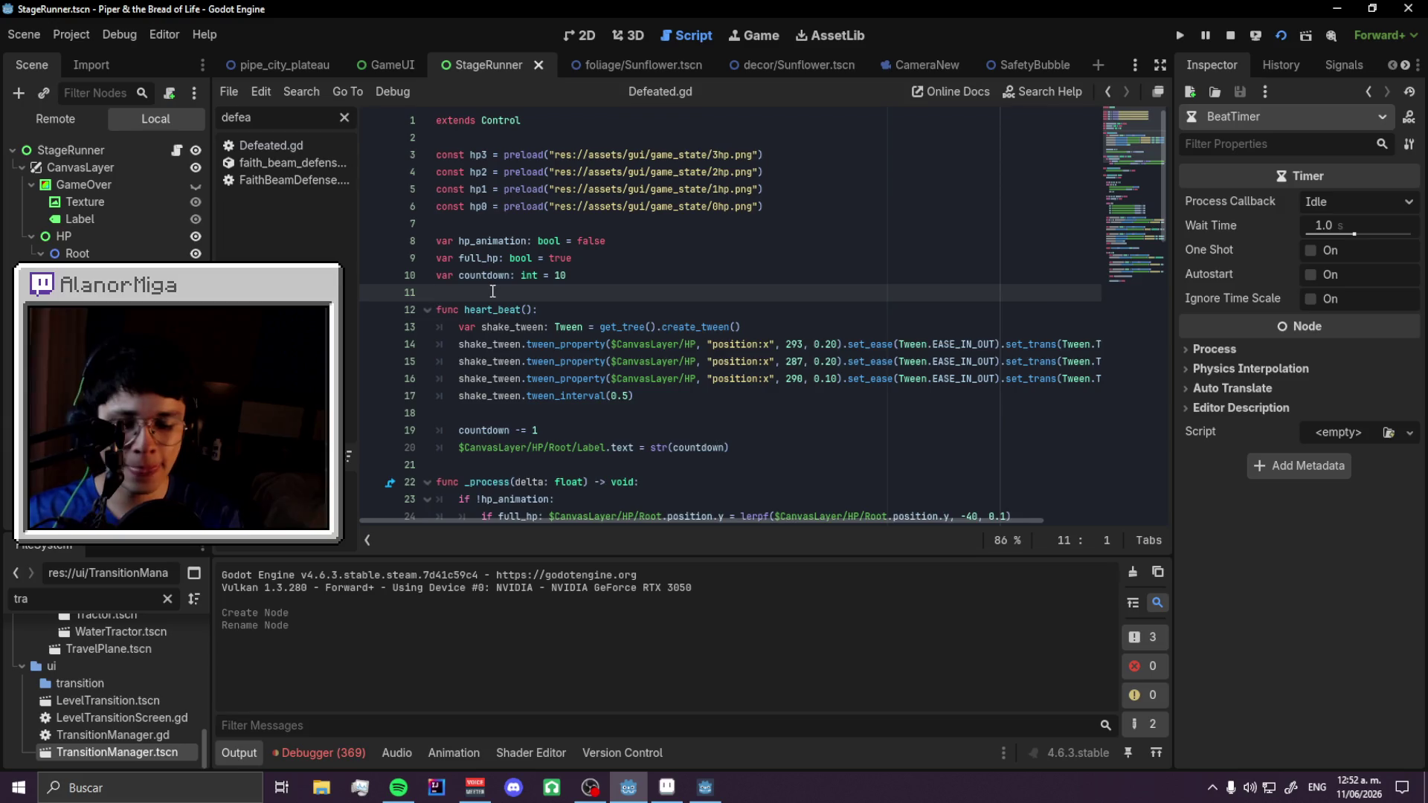
key("Return")
key("Return")
key("Up")
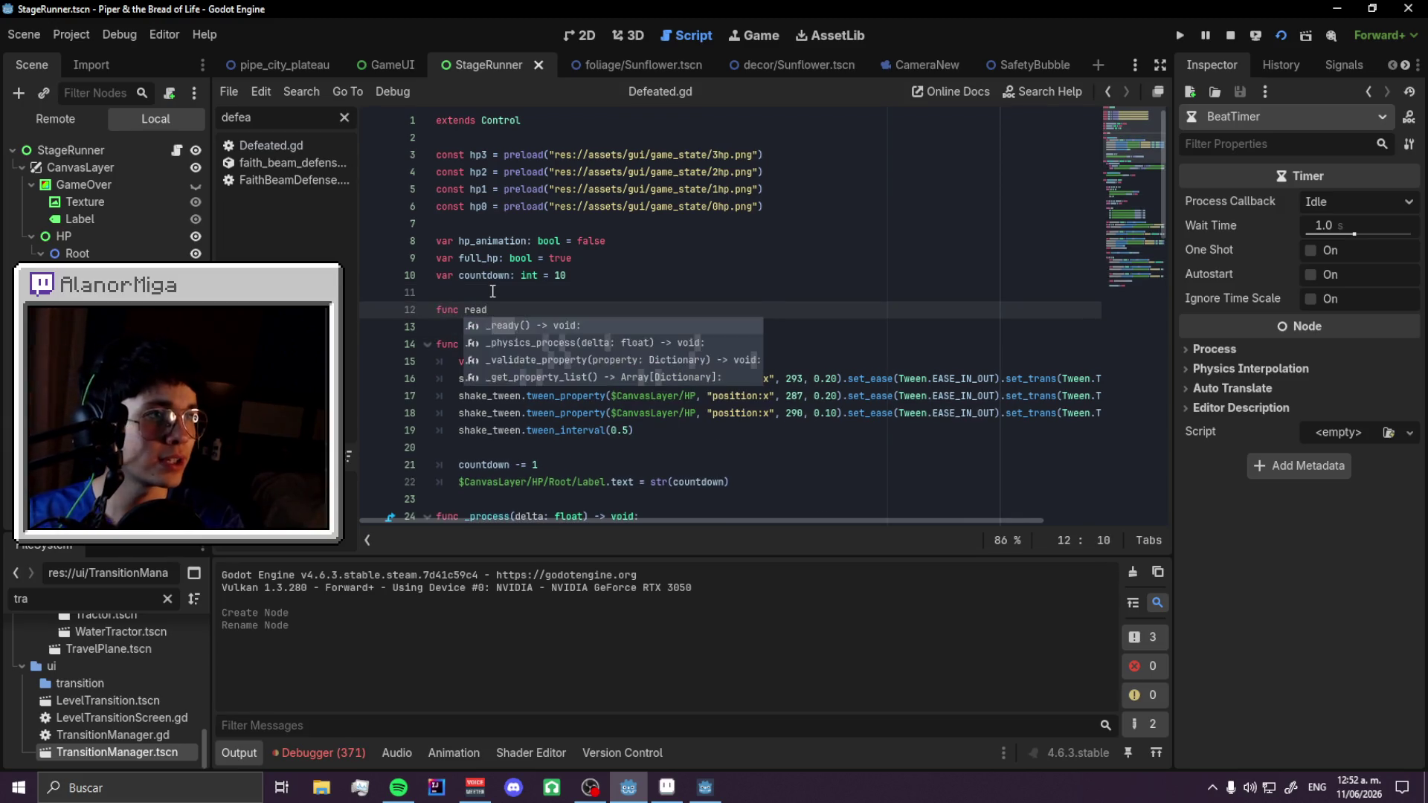
key("Return")
type("Beat")
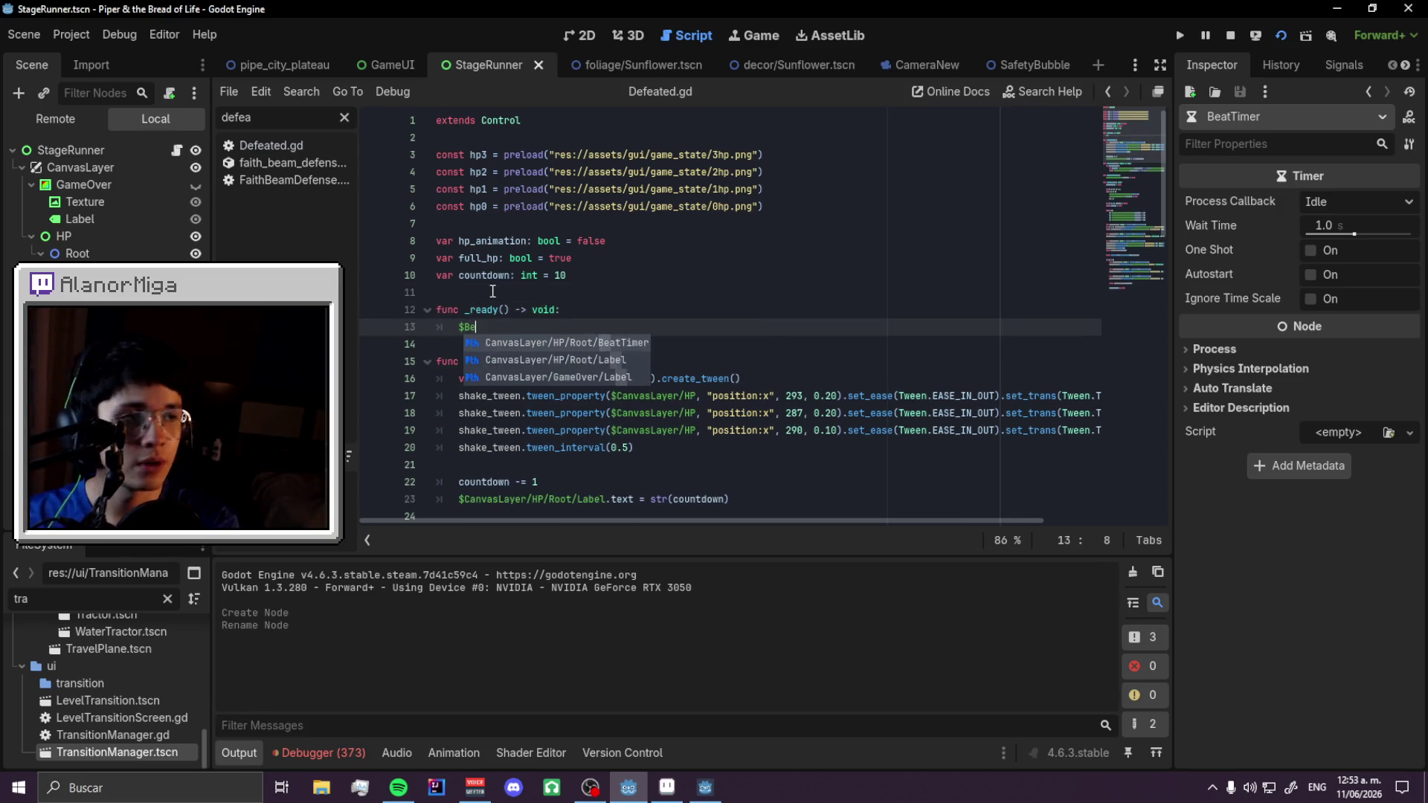
key("Return")
type(".time")
key("Return")
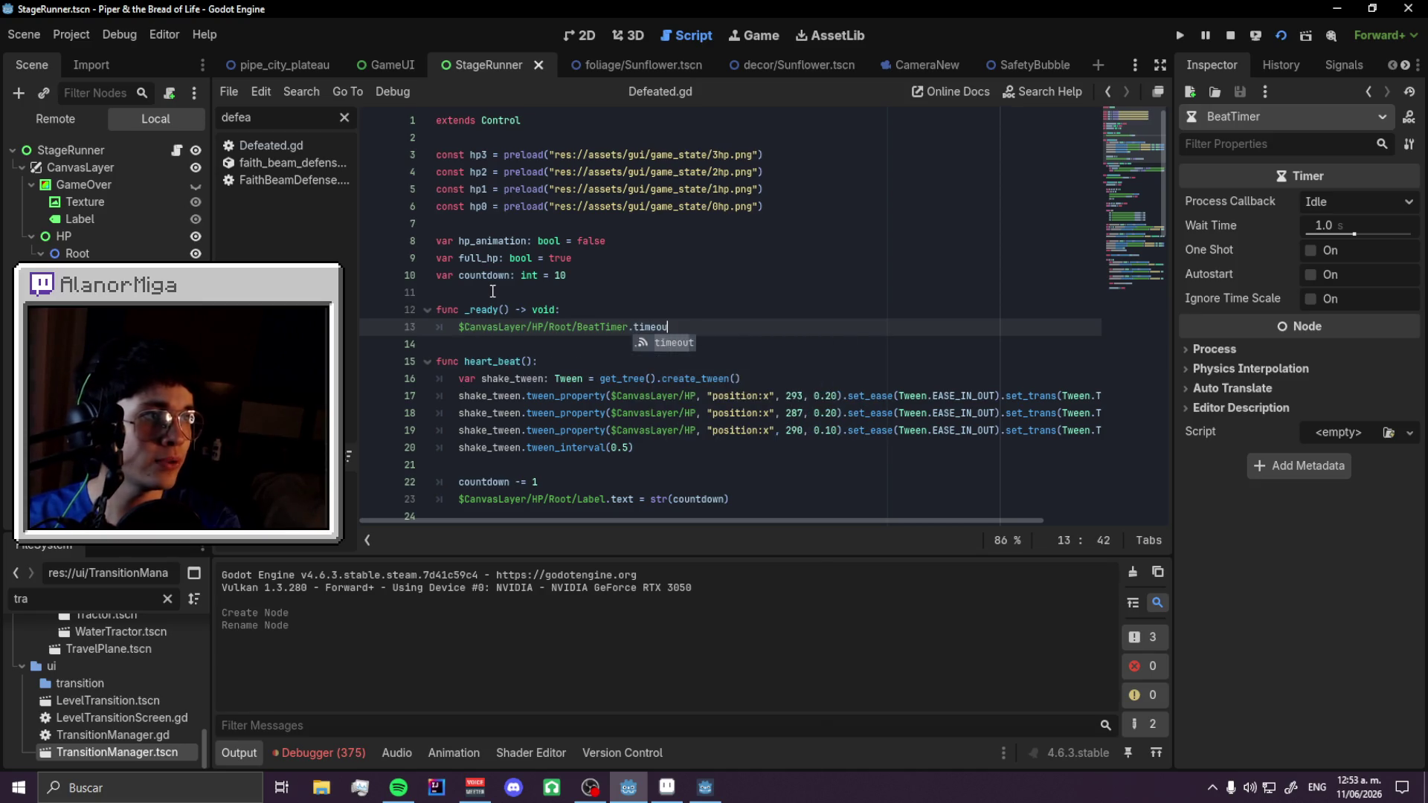
type("t.connect")
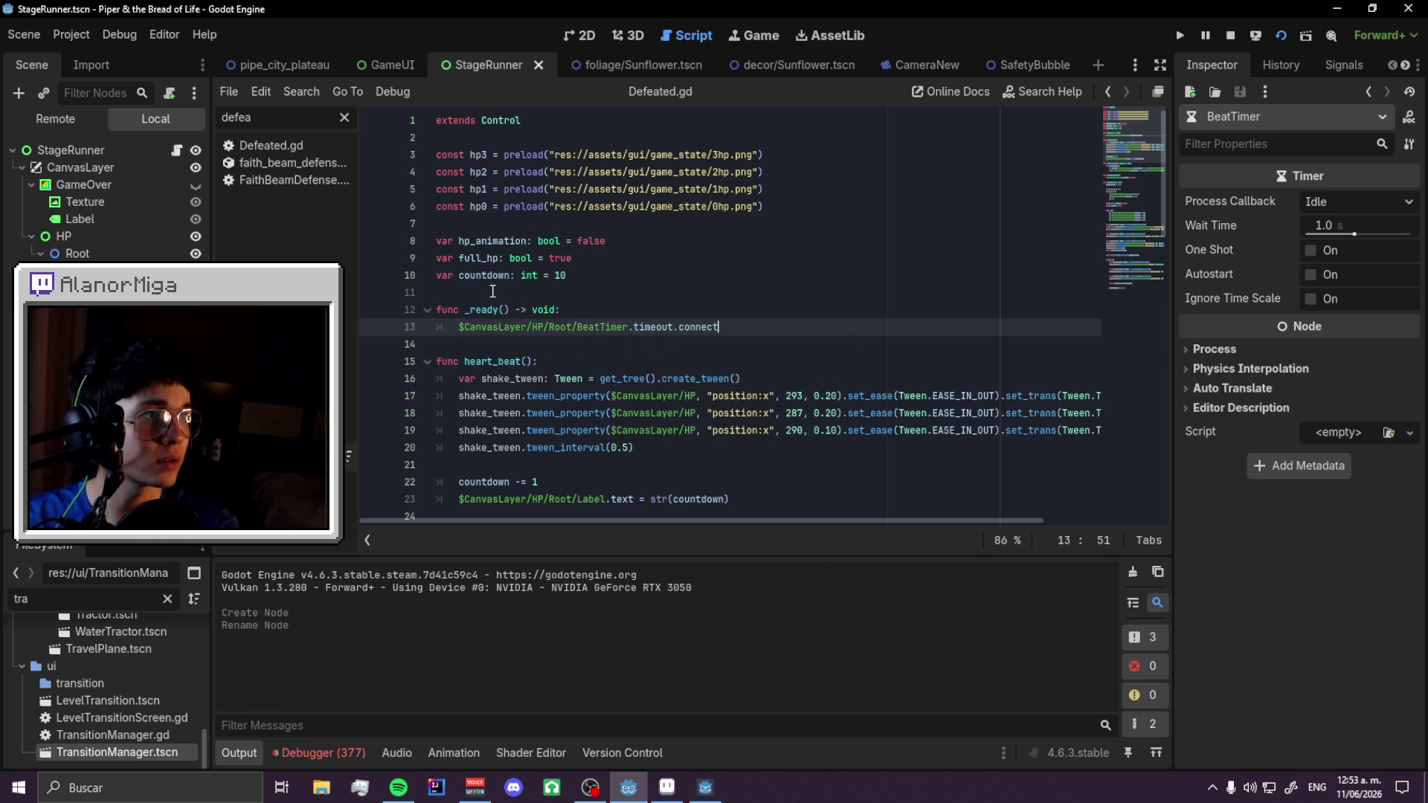
type("(heart_beat")
key("ctrl+s")
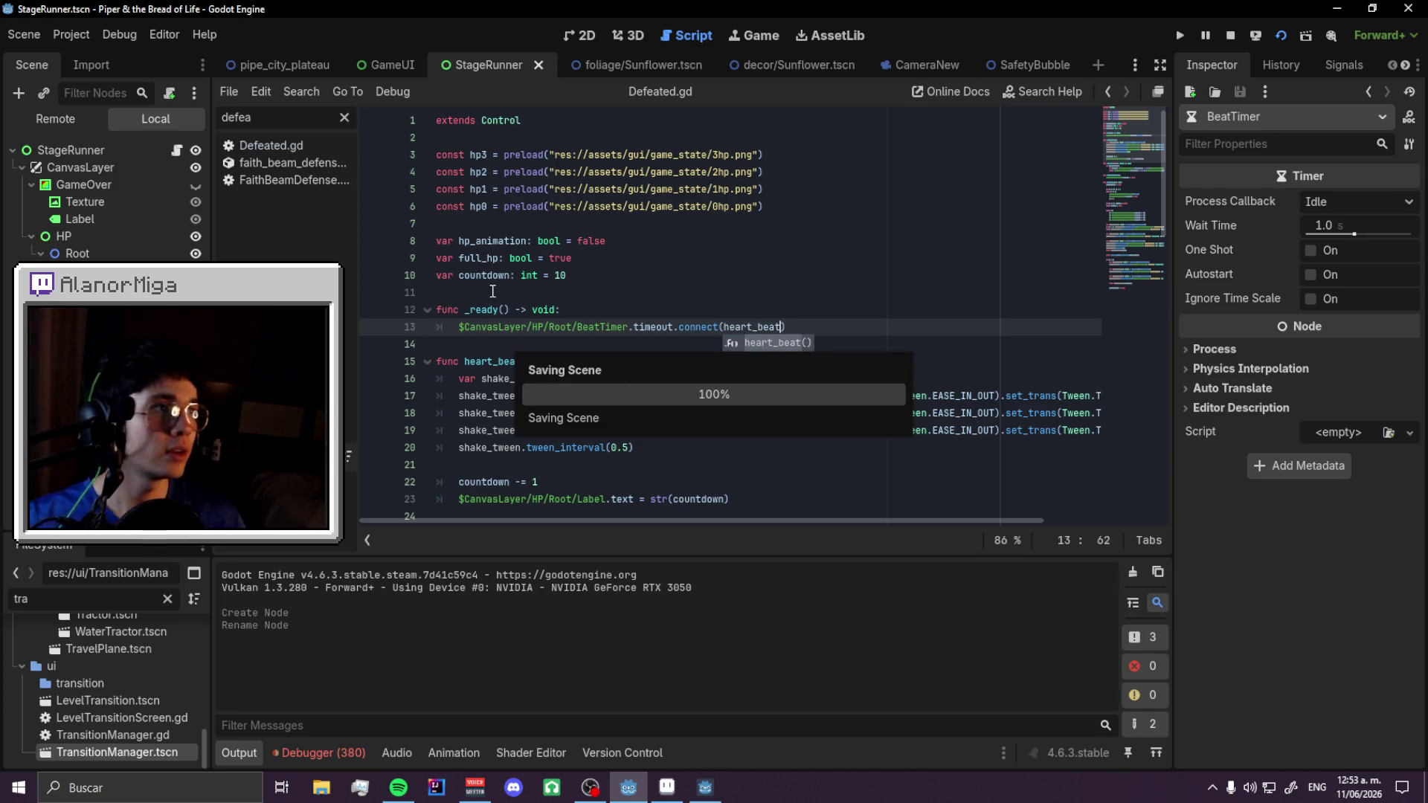
- Run the game from pipe_city_plateau and play to the defeat screen, where the heart counts down from 9
left_click(305, 65)
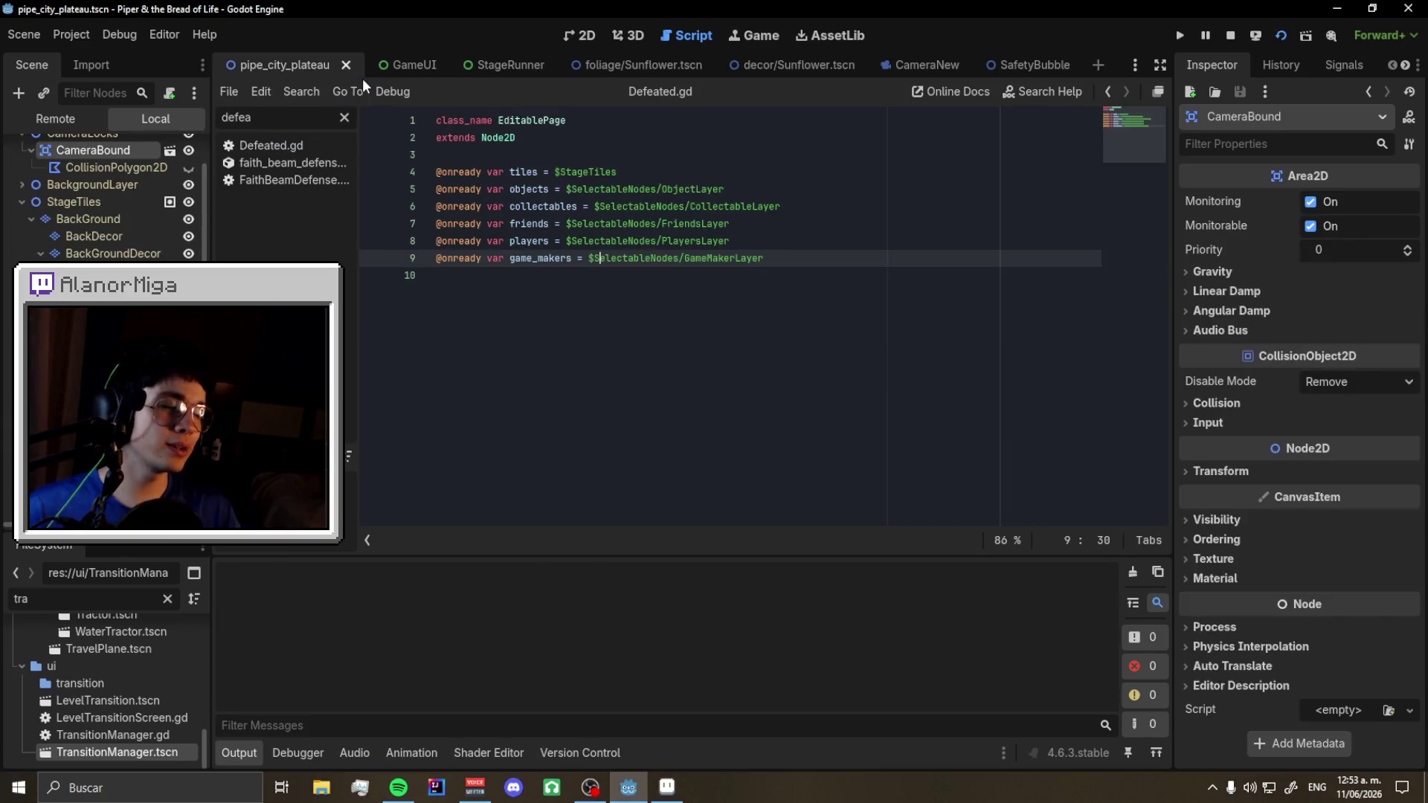
key("F5")
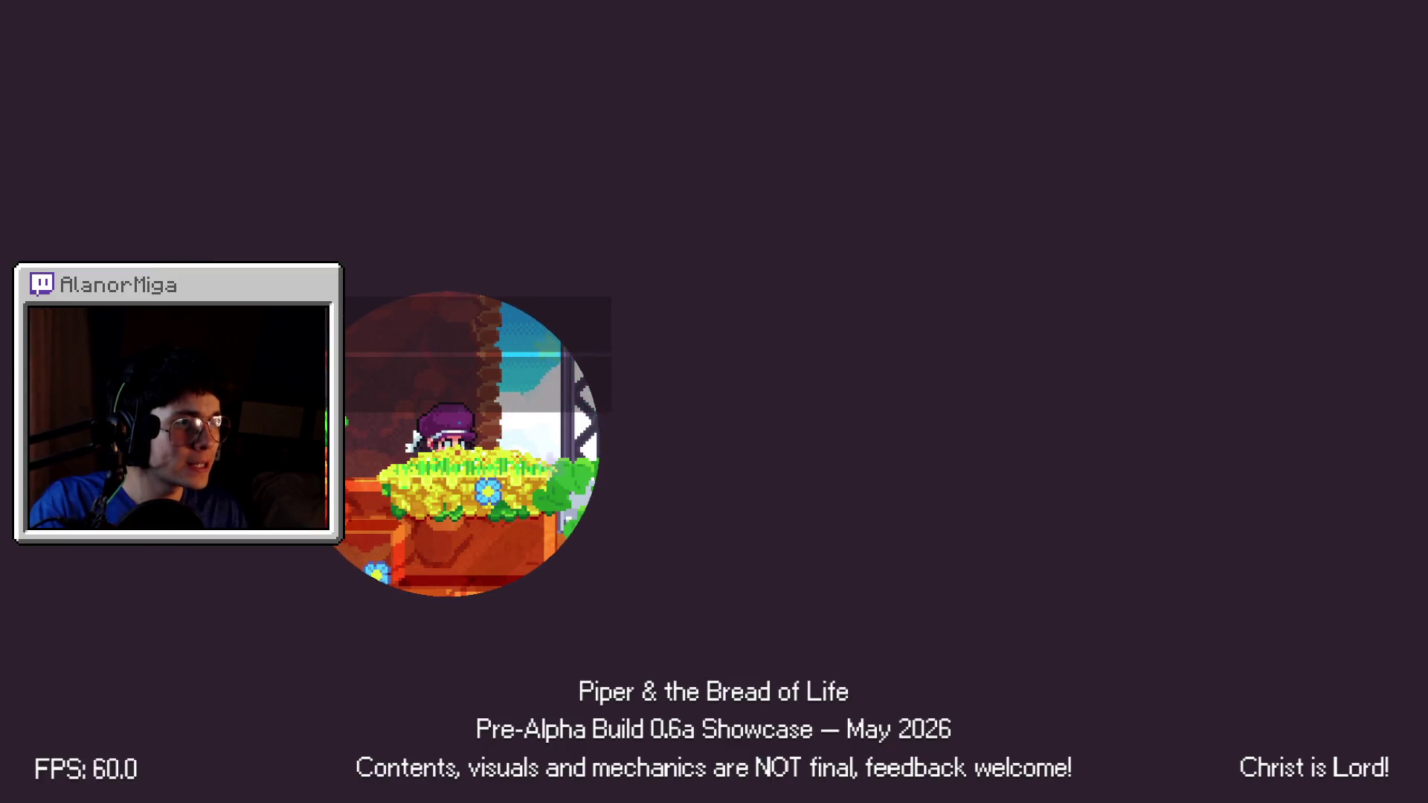
key("Right")
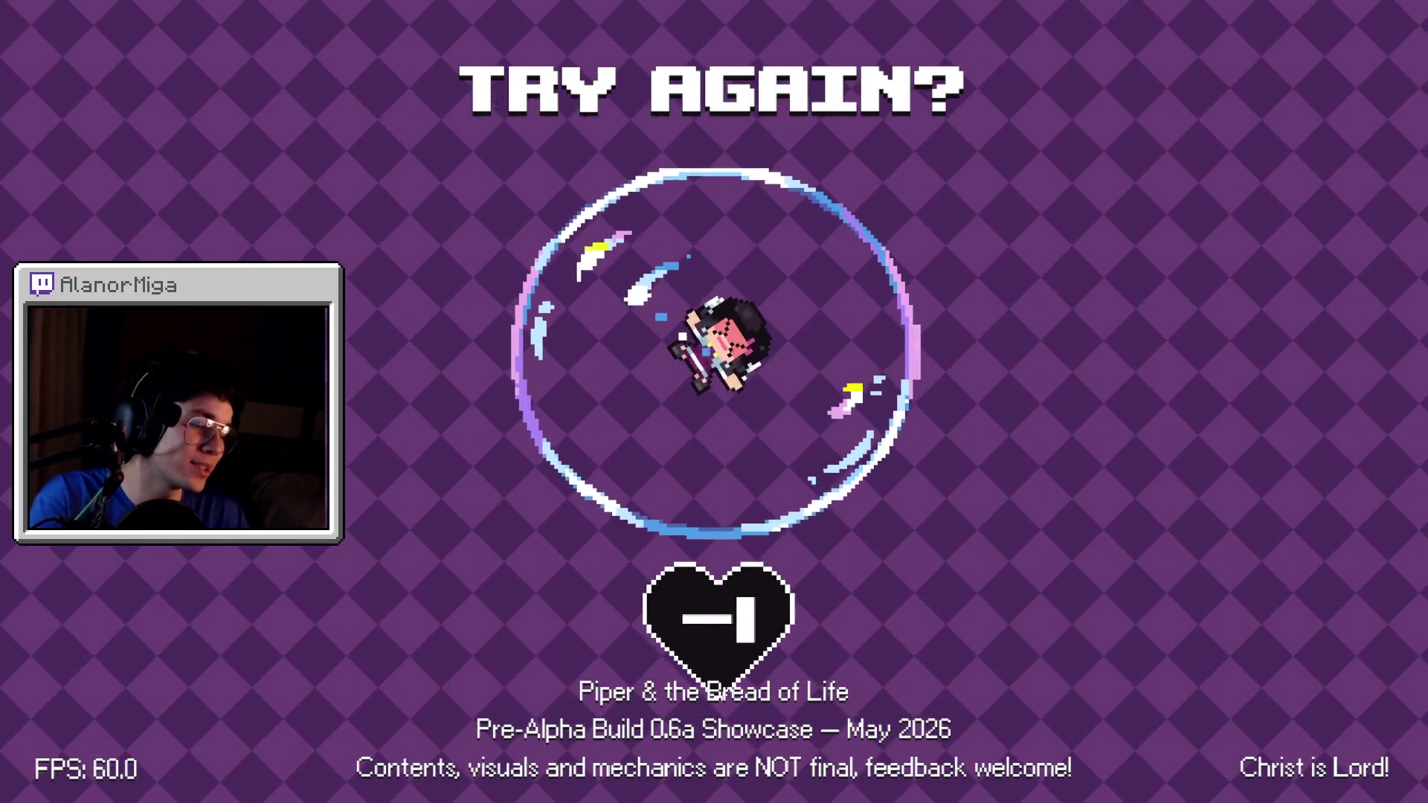
key("F8")
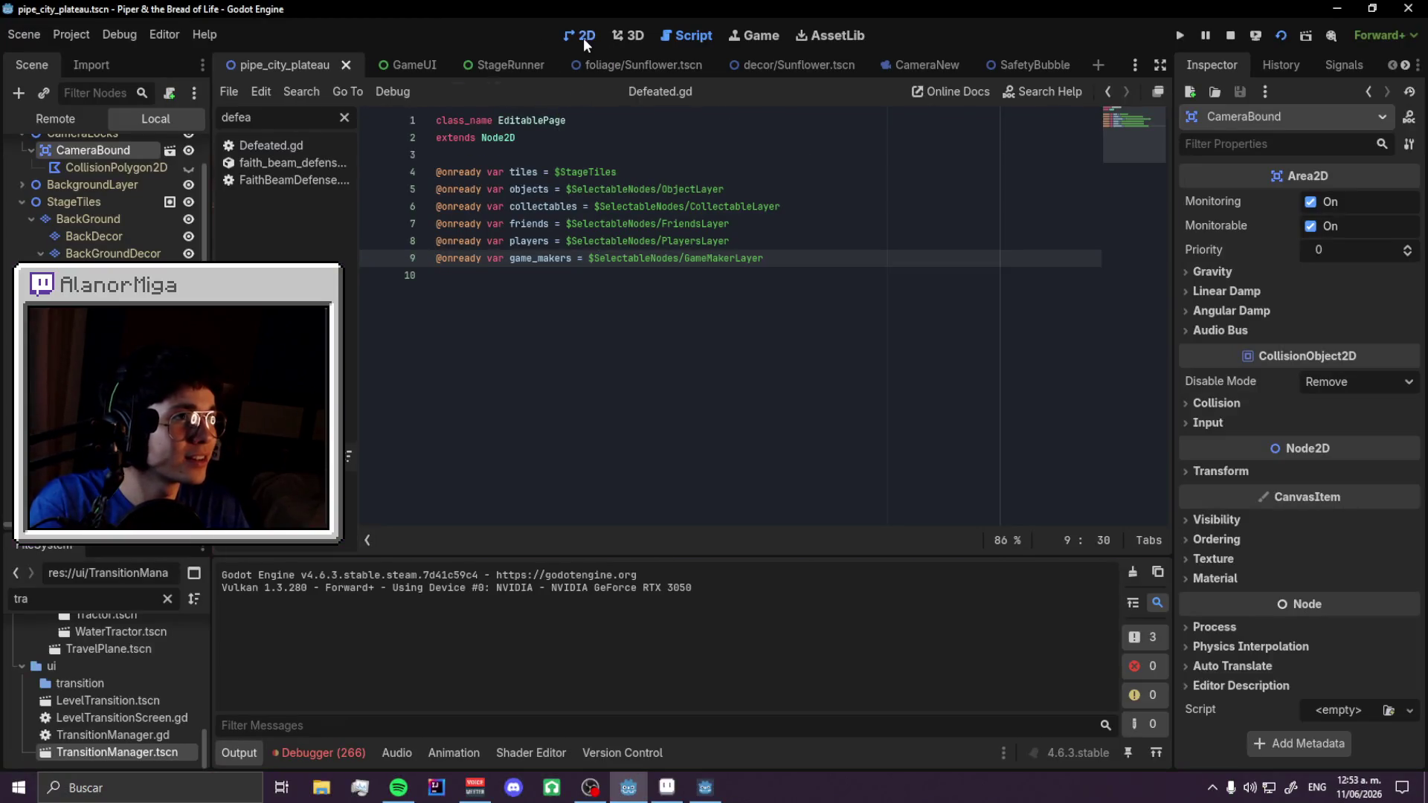
- In the StageRunner 2D view, nudge the heart's countdown Label up one pixel
left_click(583, 38)
left_click(494, 65)
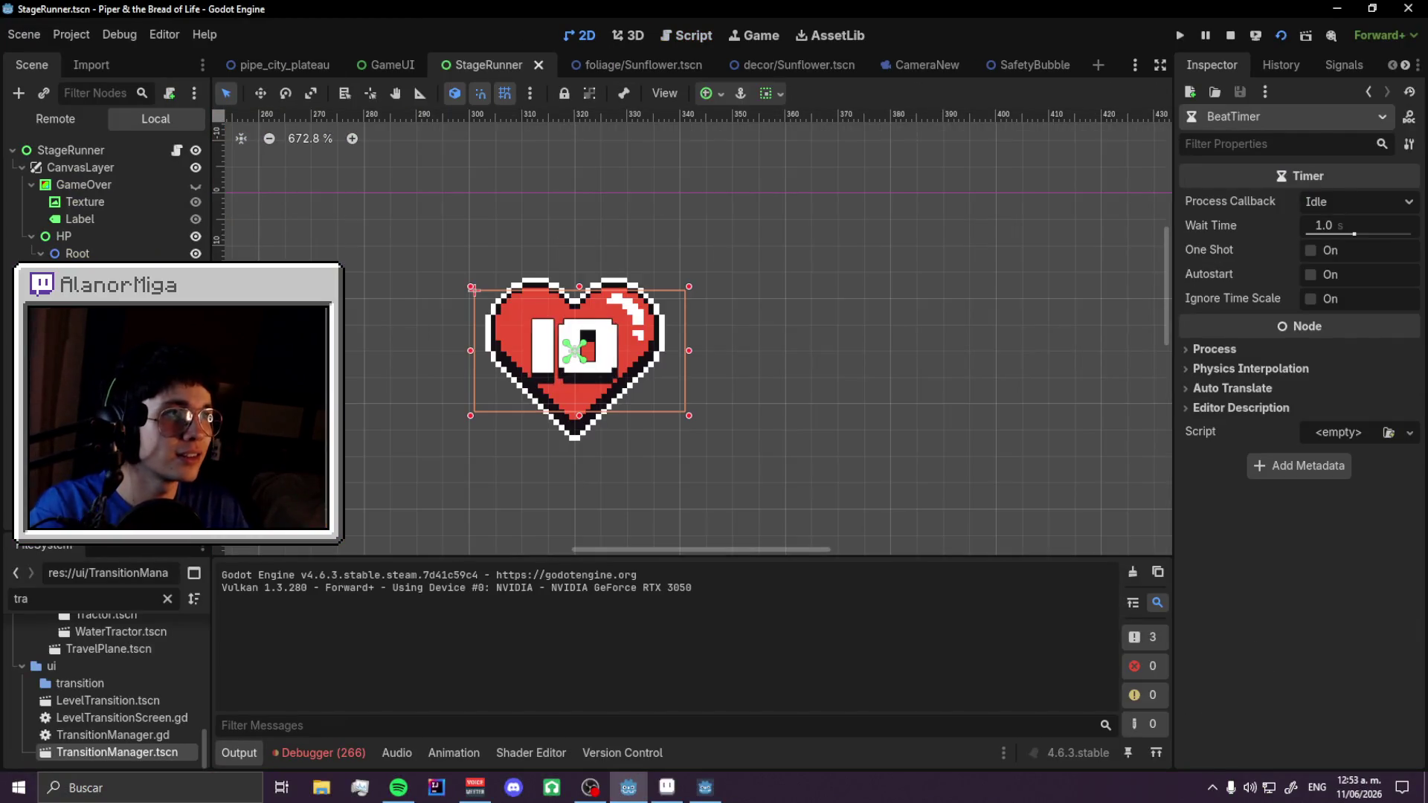
left_click(587, 350)
scroll(596, 342, "up", 4)
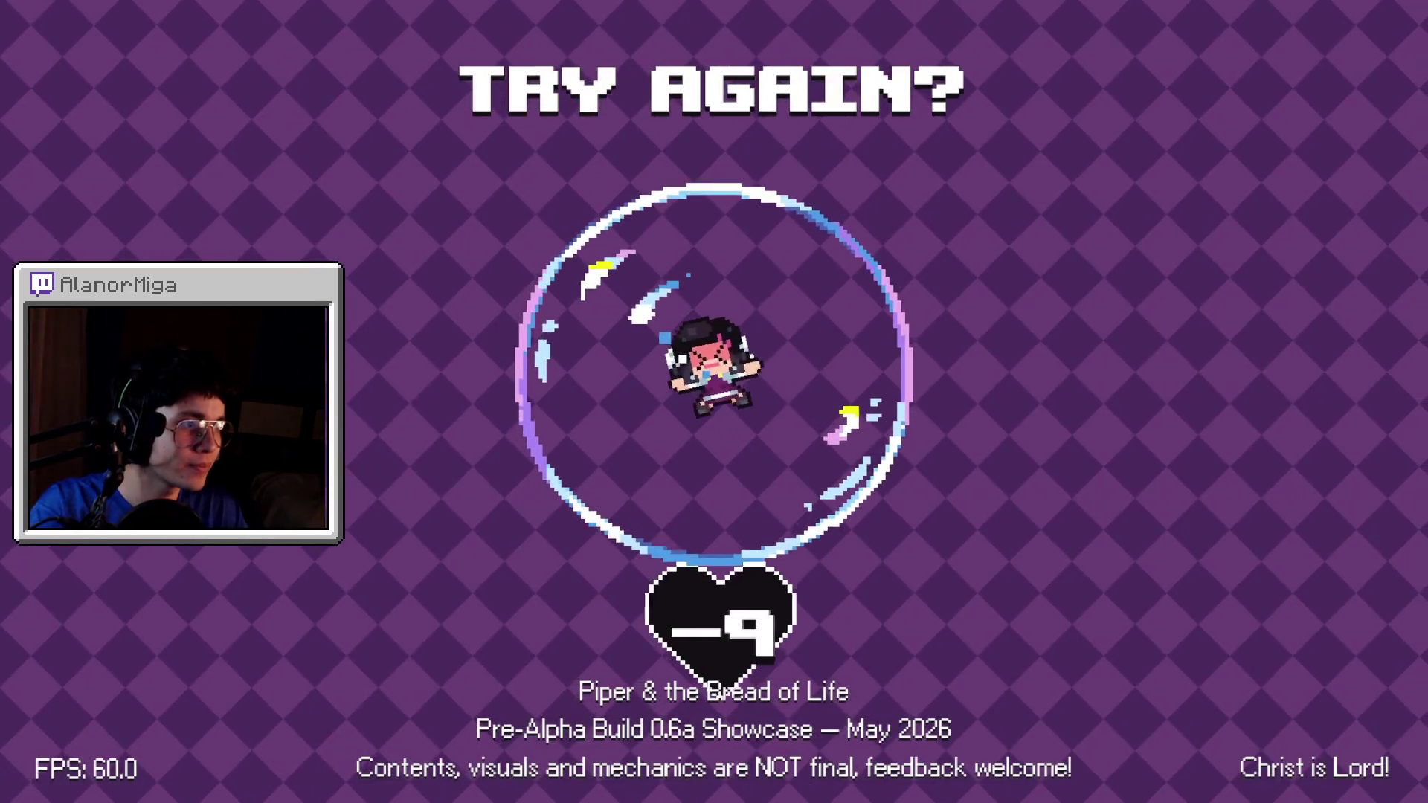
left_click(707, 794)
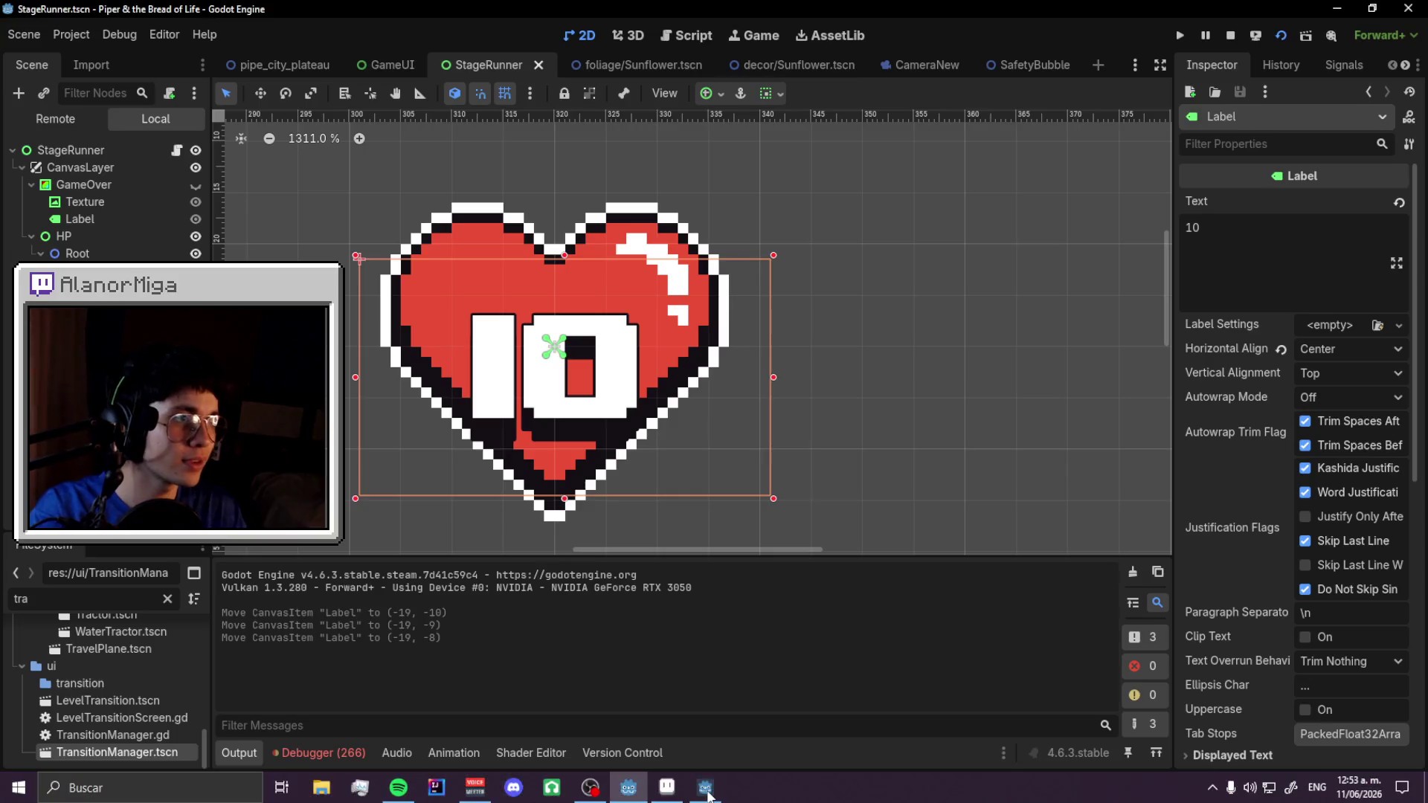
key("Up")
mouse_move(707, 794)
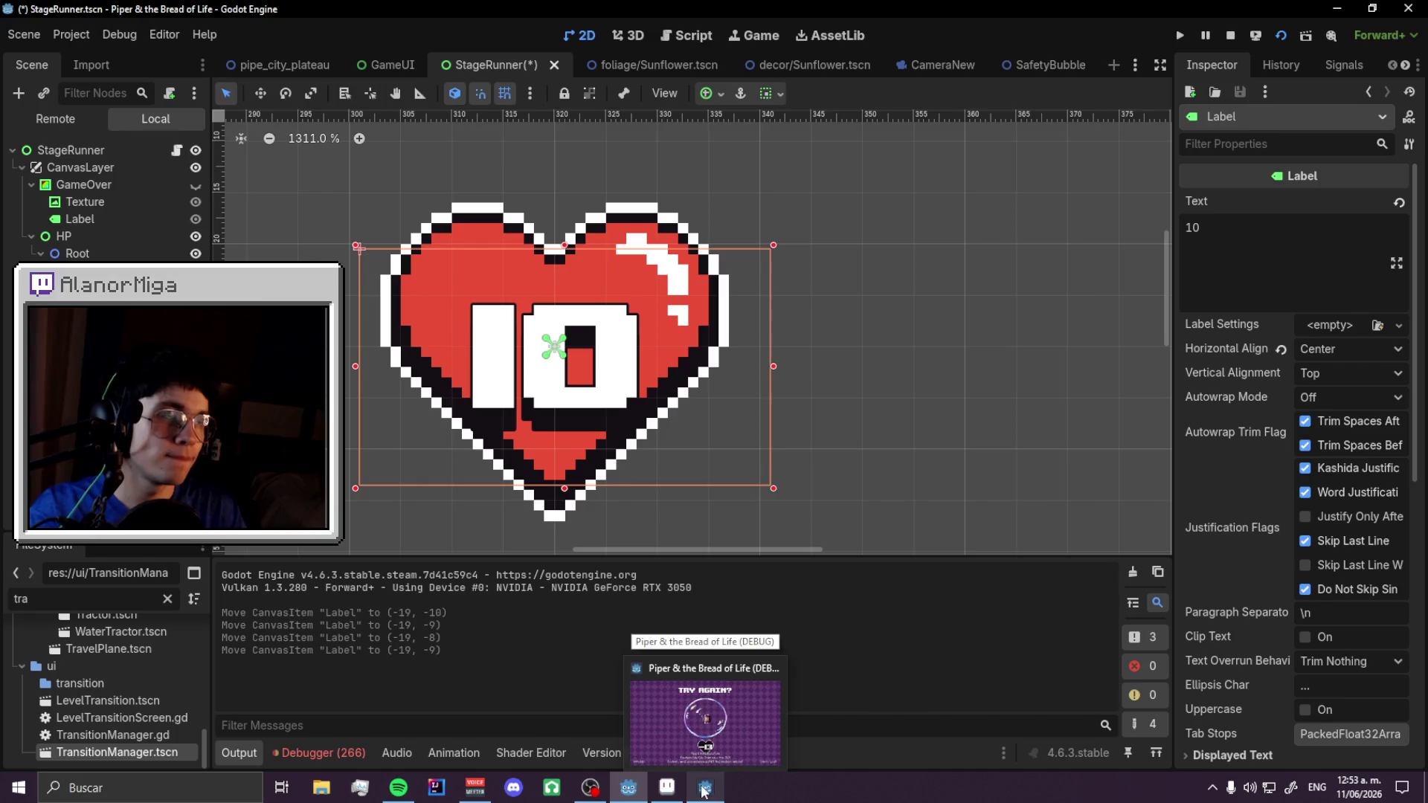
- Check the running game, where the heart counts into negatives, then return to Defeated.gd
left_click(669, 714)
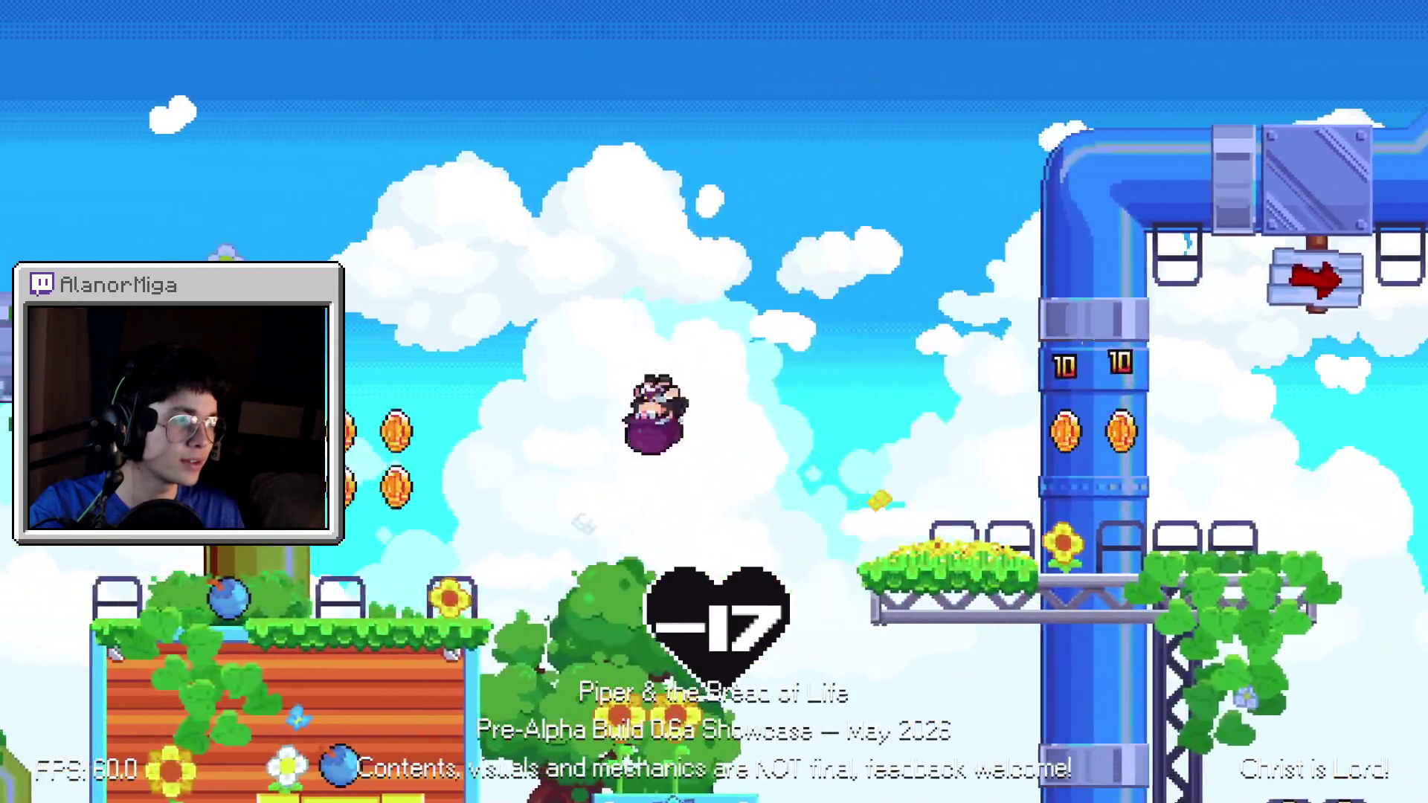
key("alt+Tab")
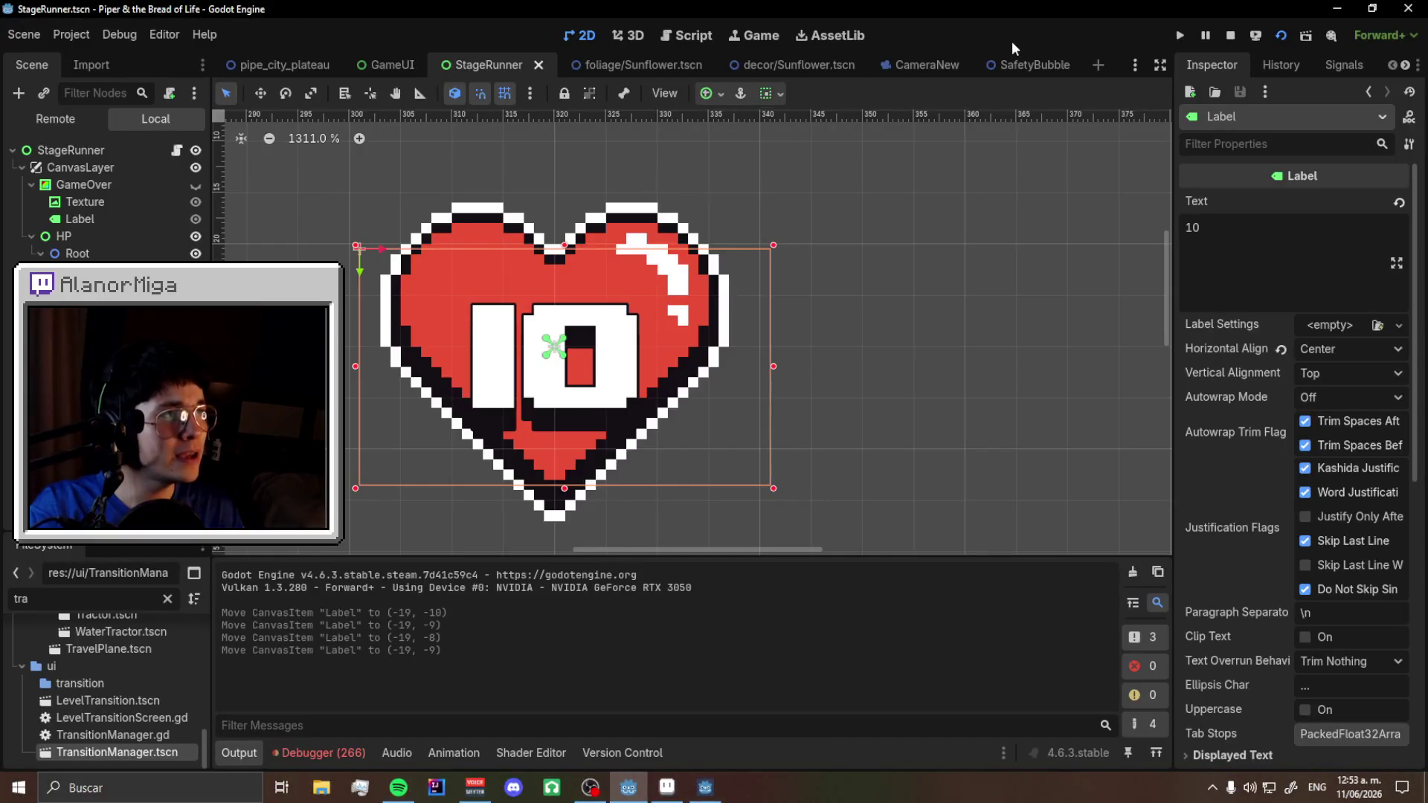
left_click(668, 39)
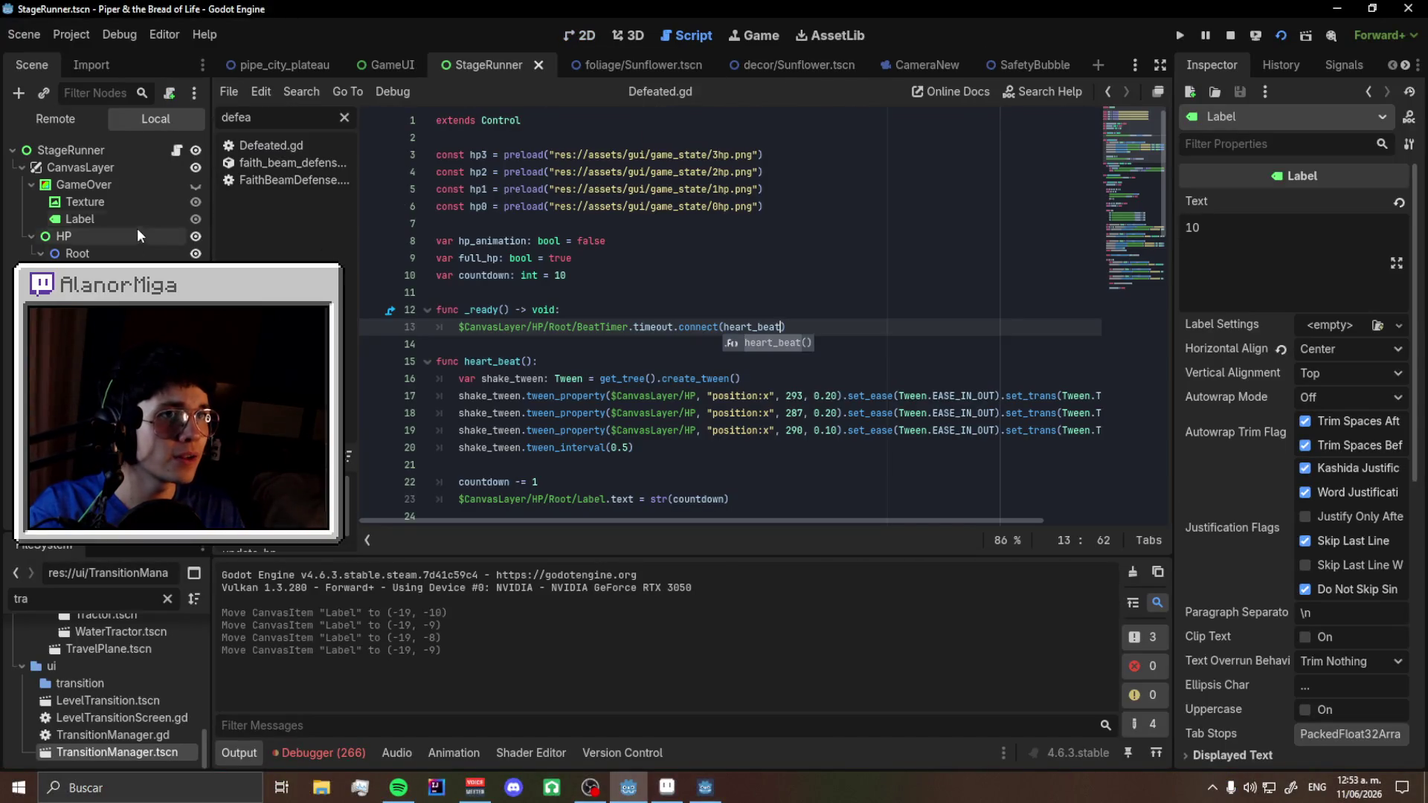